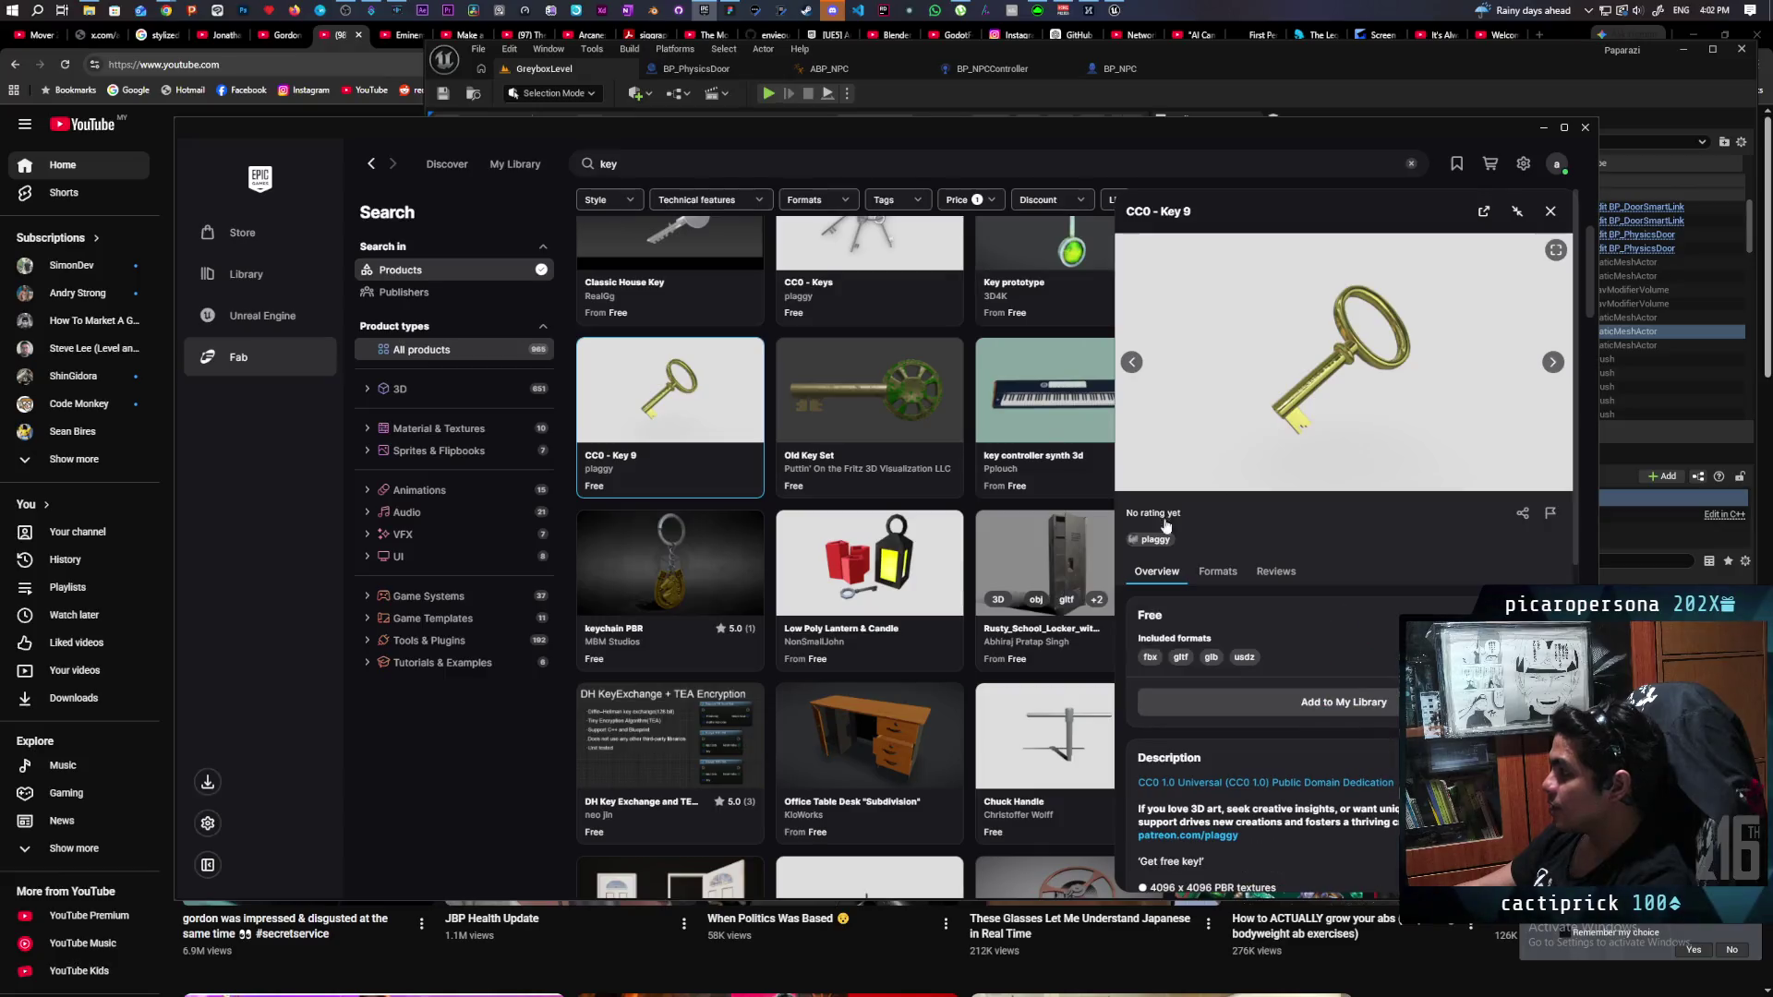
Close the CC0 - Key 9 details, then preview and close the Old Key Set product.
{"action": "left_click", "coordinate": [1552, 214]}
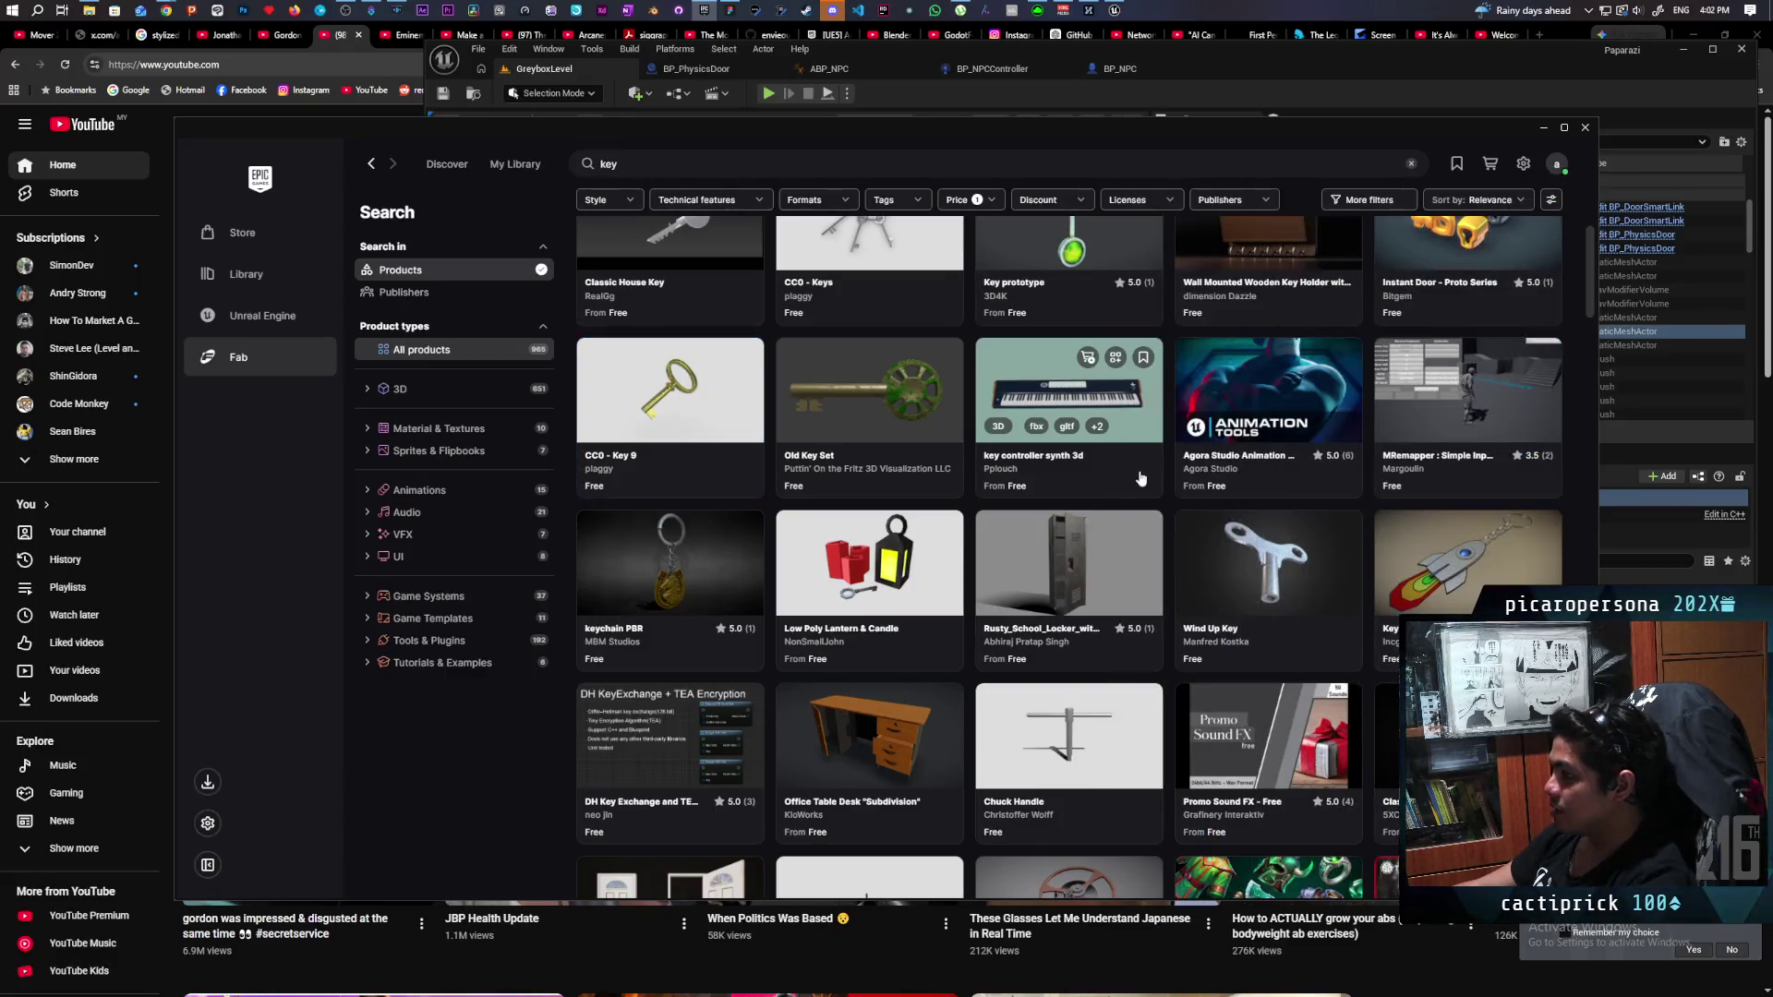
{"action": "scroll", "coordinate": [1135, 499], "scroll_direction": "up", "scroll_amount": 1}
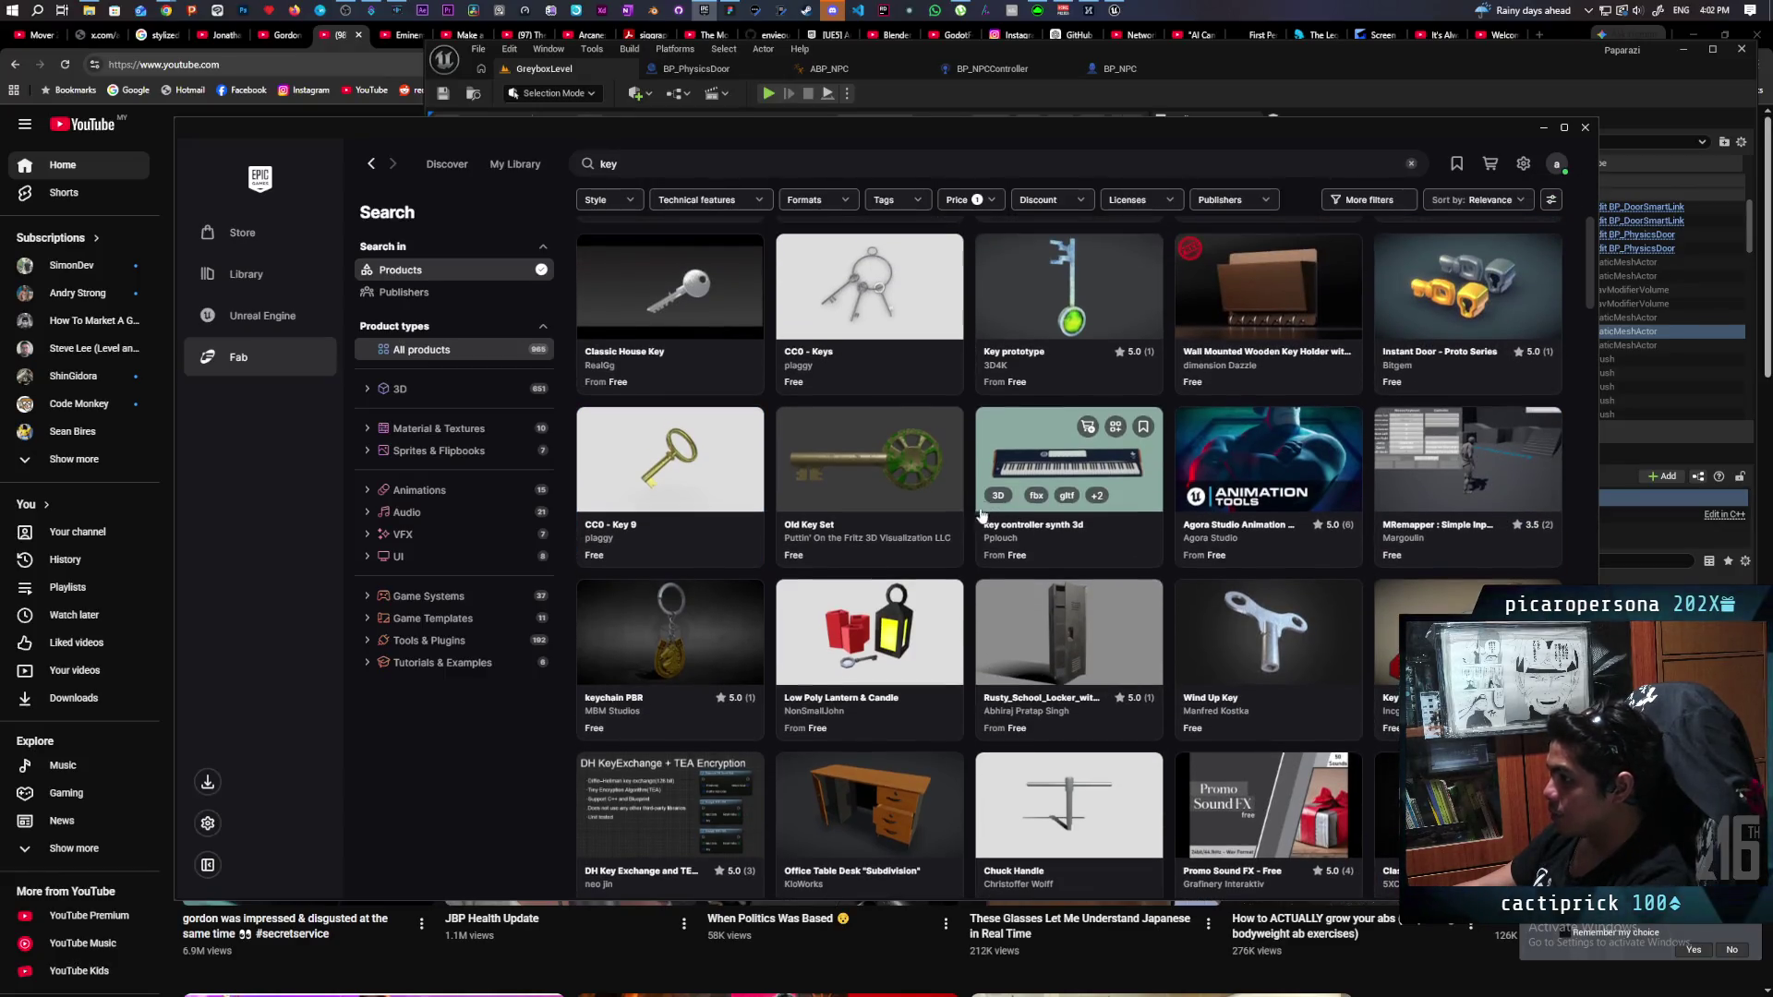
{"action": "left_click", "coordinate": [896, 452]}
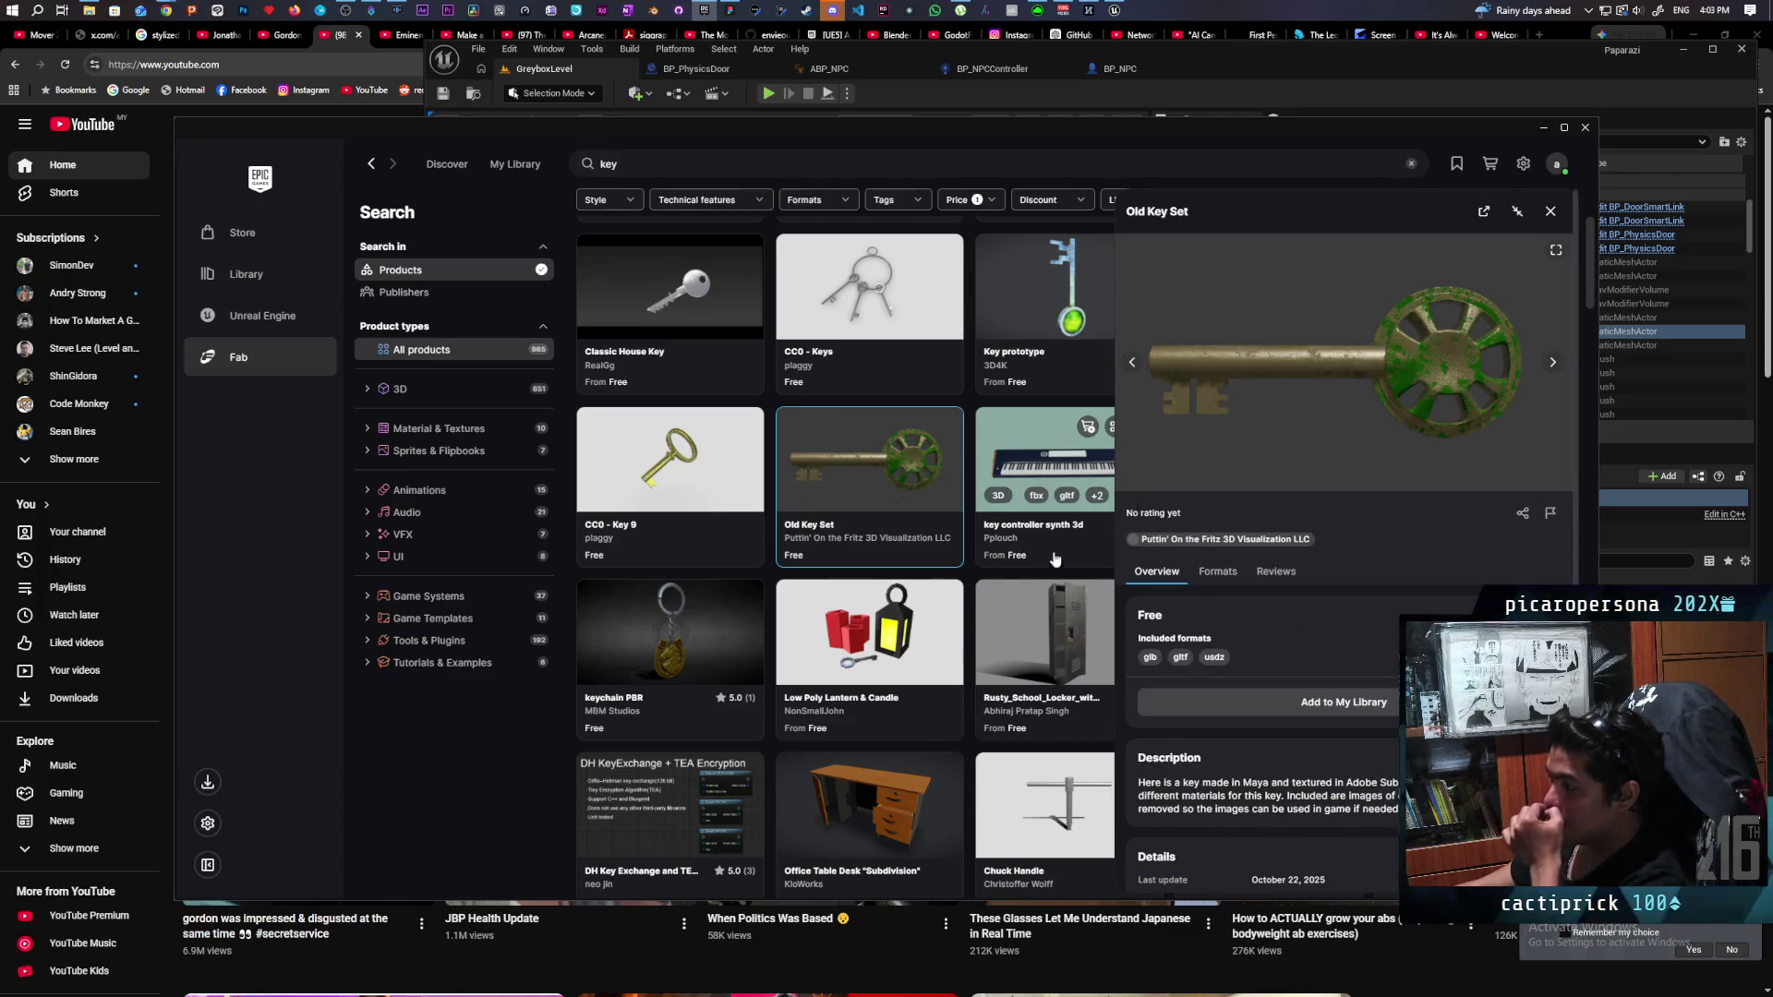
{"action": "left_click", "coordinate": [1557, 212]}
{"action": "scroll", "coordinate": [1261, 545], "scroll_direction": "up", "scroll_amount": 3}
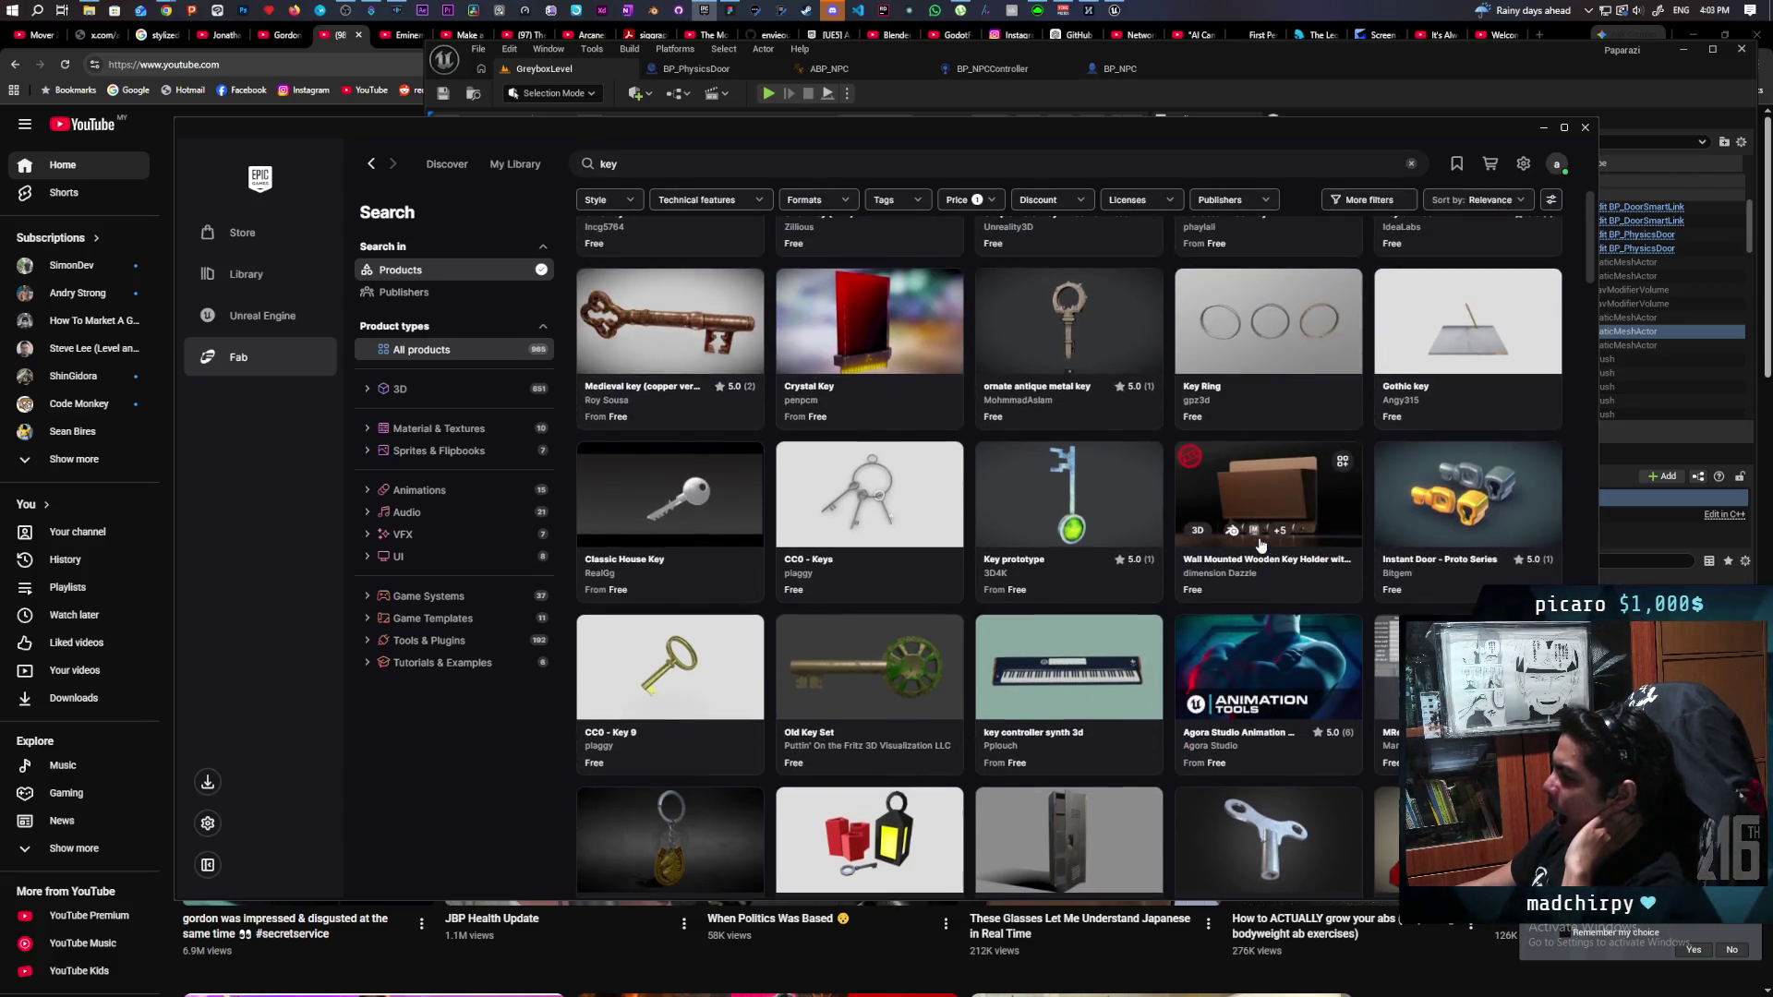
{"action": "scroll", "coordinate": [1261, 554], "scroll_direction": "up", "scroll_amount": 2}
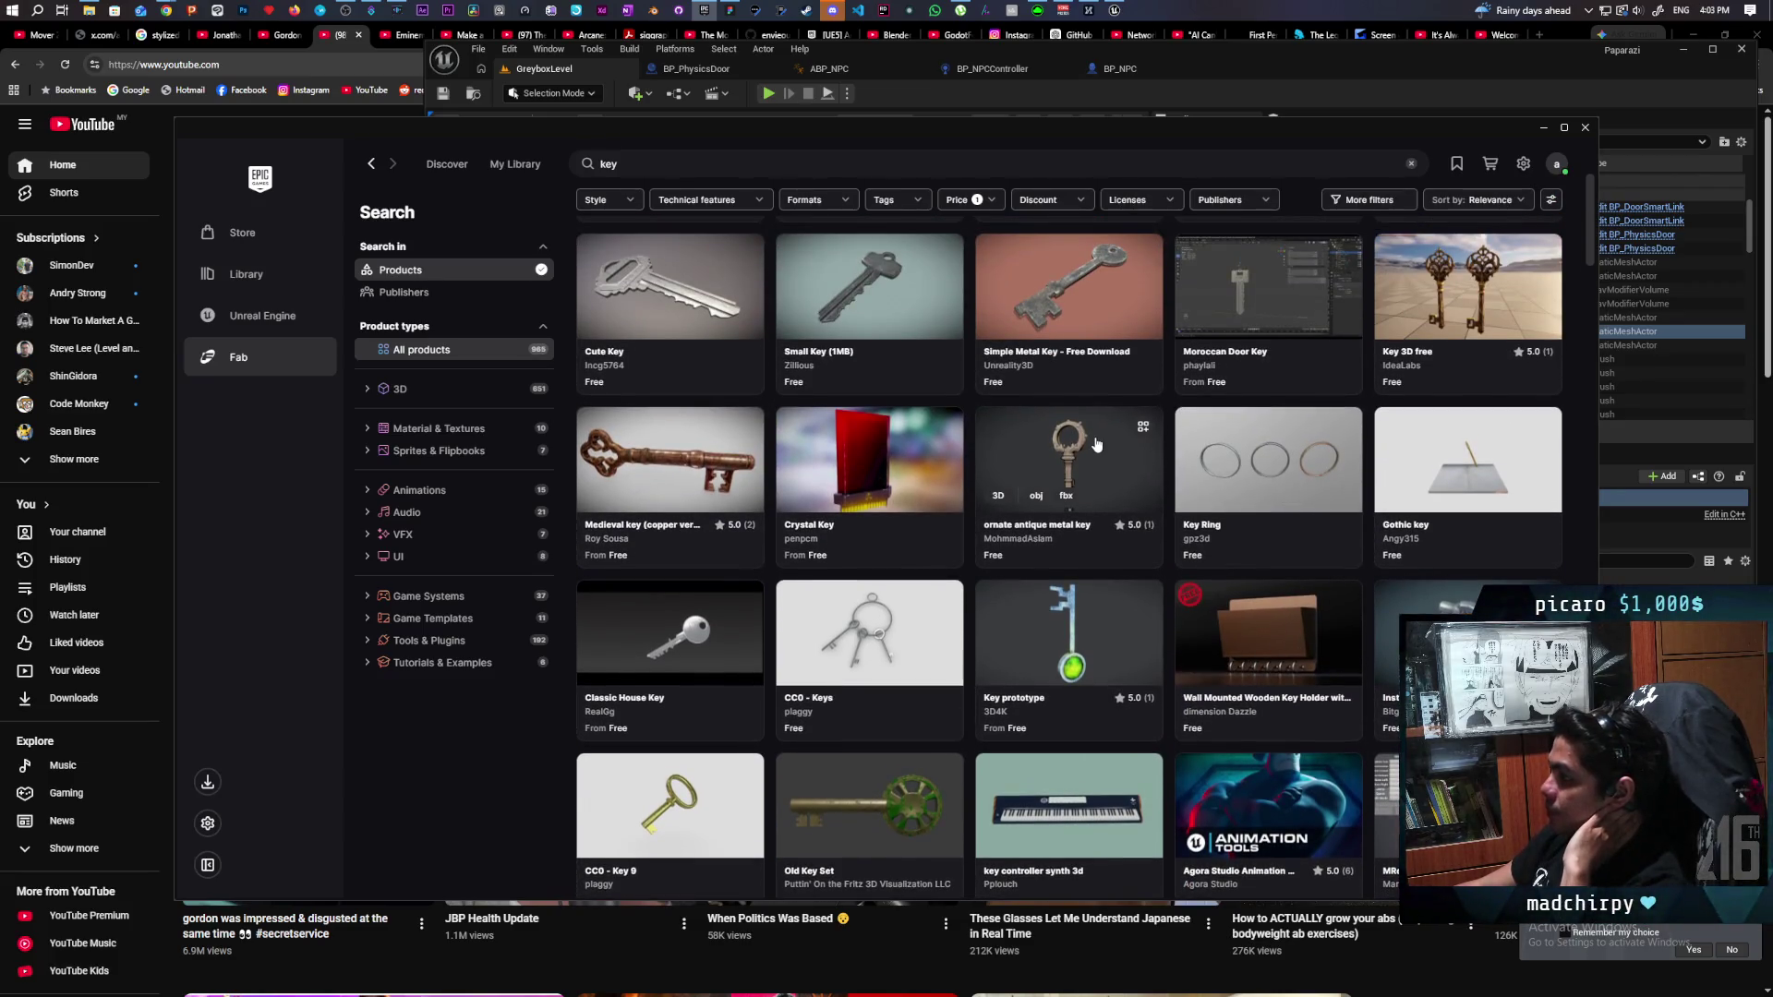
Preview the ornate antique key and copper Medieval key, then return to the top of the free key results.
{"action": "left_click", "coordinate": [1096, 444]}
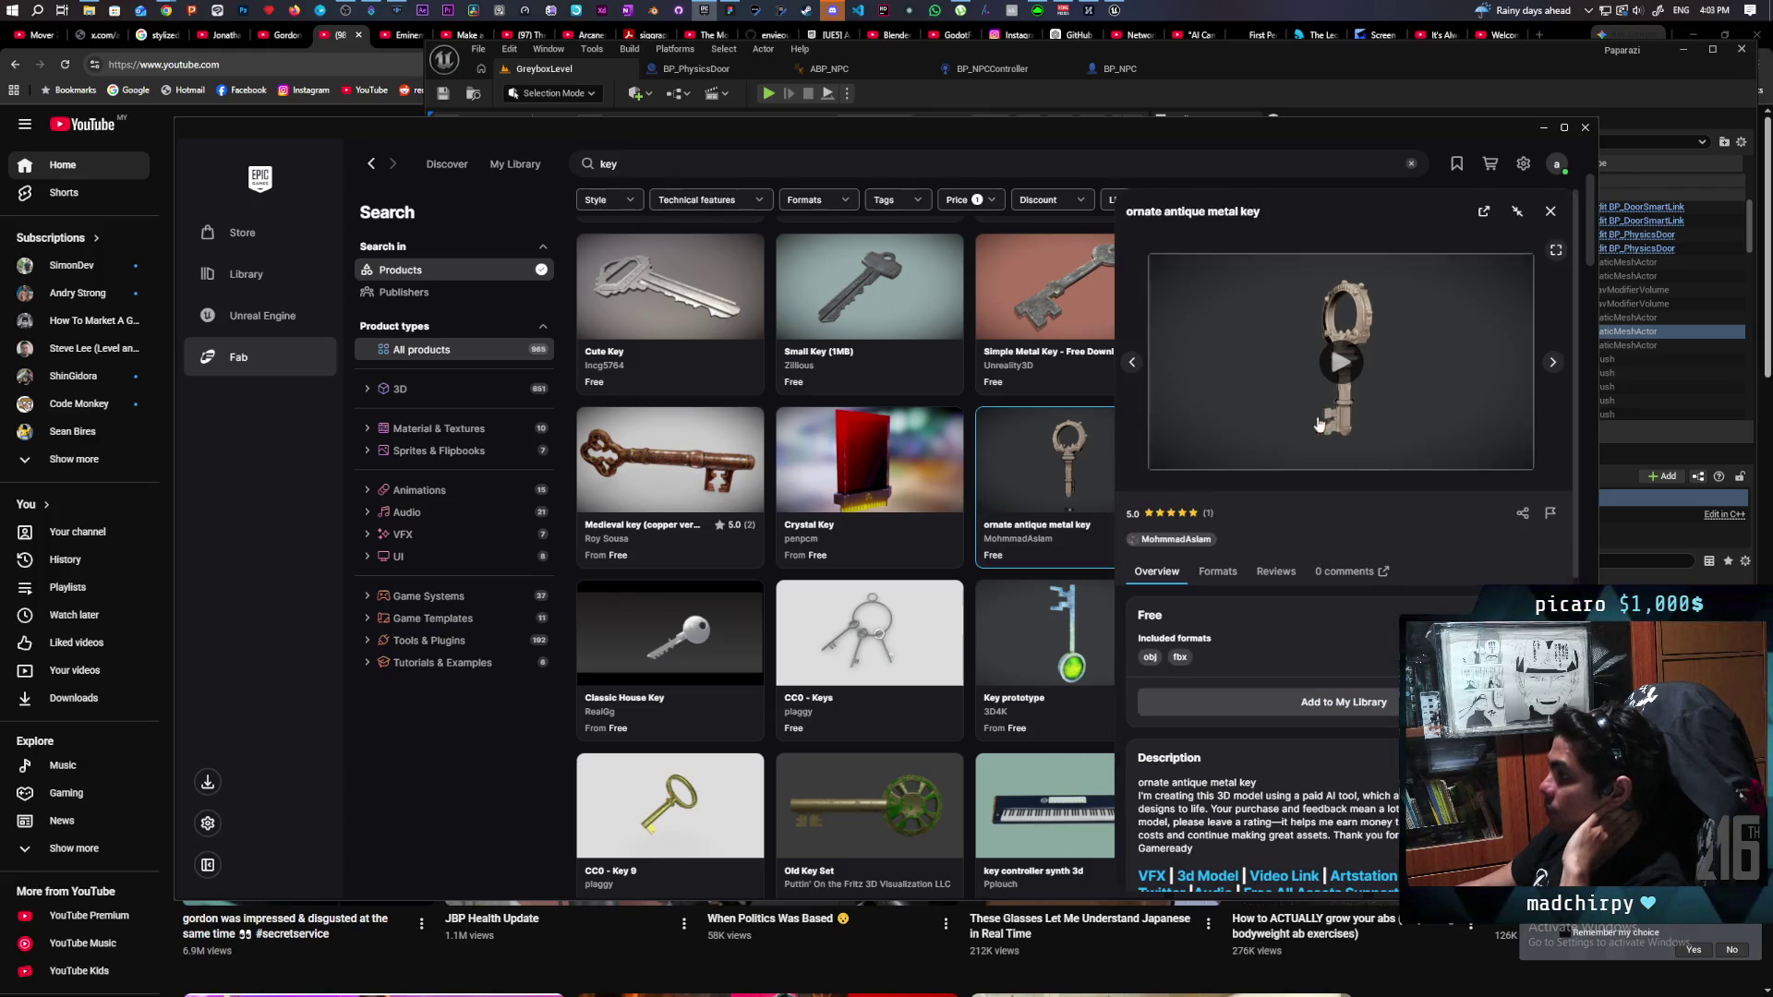
{"action": "left_click", "coordinate": [705, 445]}
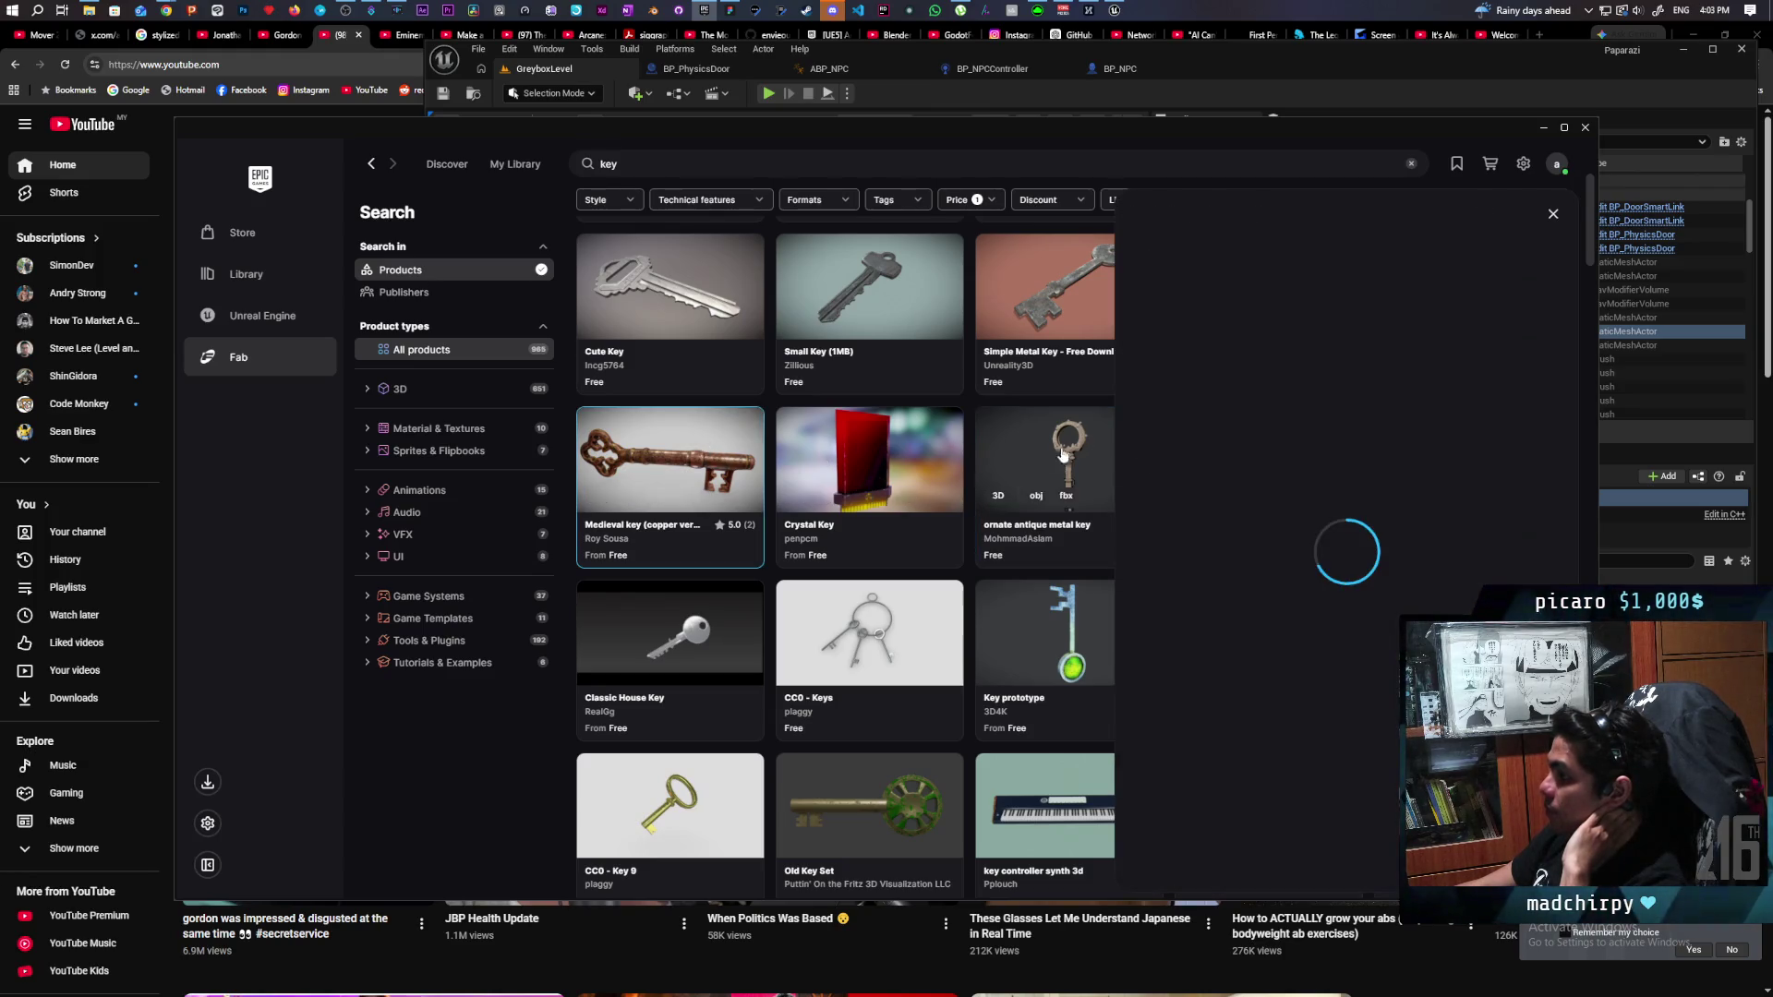
{"action": "left_click", "coordinate": [1552, 215]}
{"action": "scroll", "coordinate": [1278, 466], "scroll_direction": "up", "scroll_amount": 3}
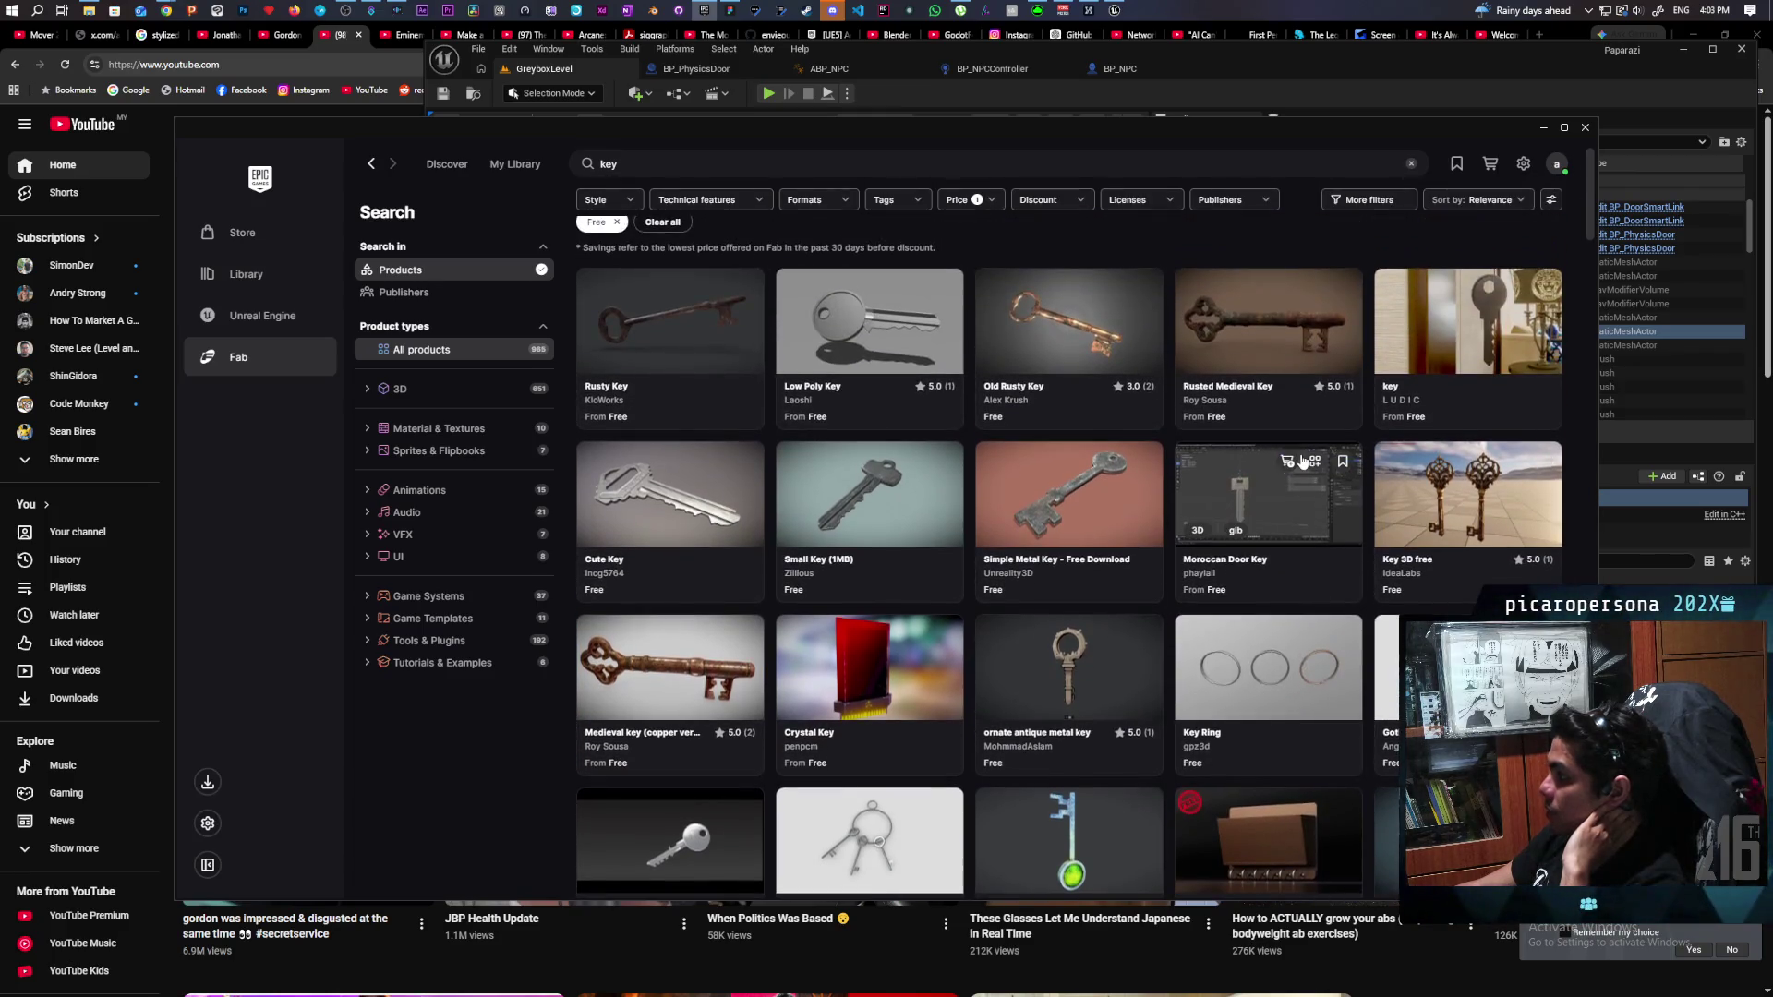
{"action": "scroll", "coordinate": [1297, 467], "scroll_direction": "down", "scroll_amount": 1}
{"action": "scroll", "coordinate": [1297, 466], "scroll_direction": "down", "scroll_amount": 1}
{"action": "scroll", "coordinate": [1298, 466], "scroll_direction": "up", "scroll_amount": 1}
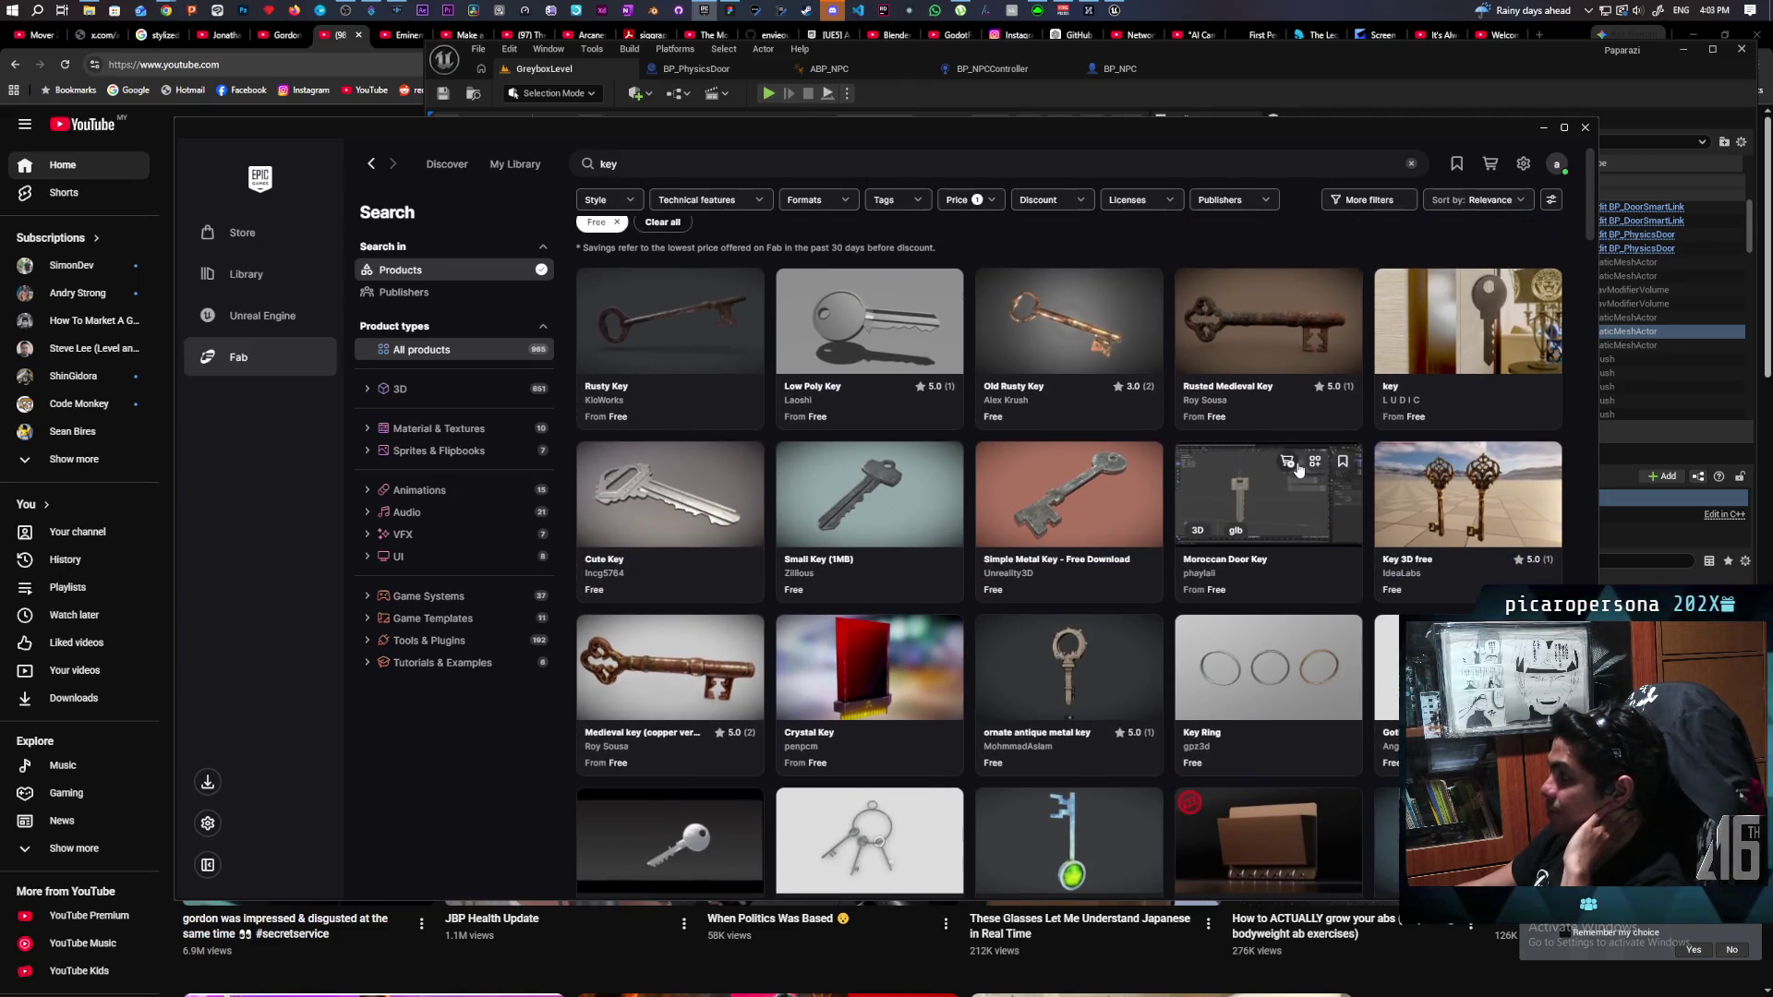
Add the Old Rusty Key to My Library and check its available export formats.
{"action": "left_click", "coordinate": [1065, 317]}
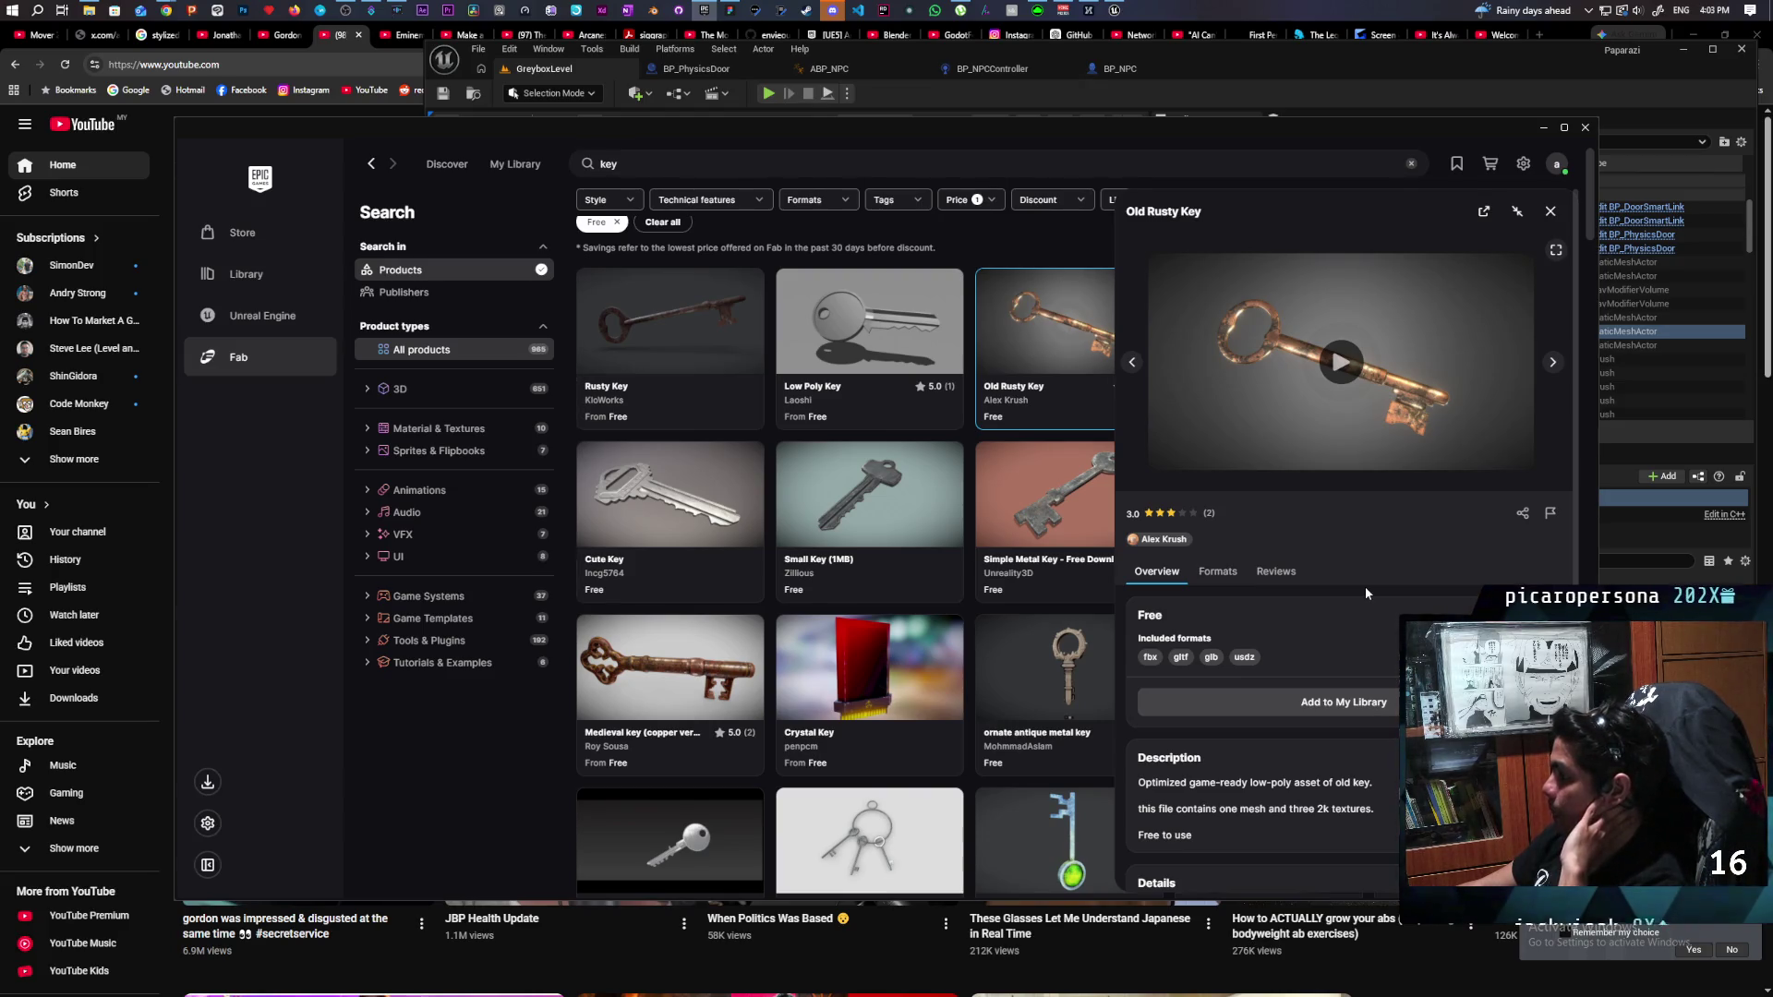
{"action": "left_click", "coordinate": [1374, 701]}
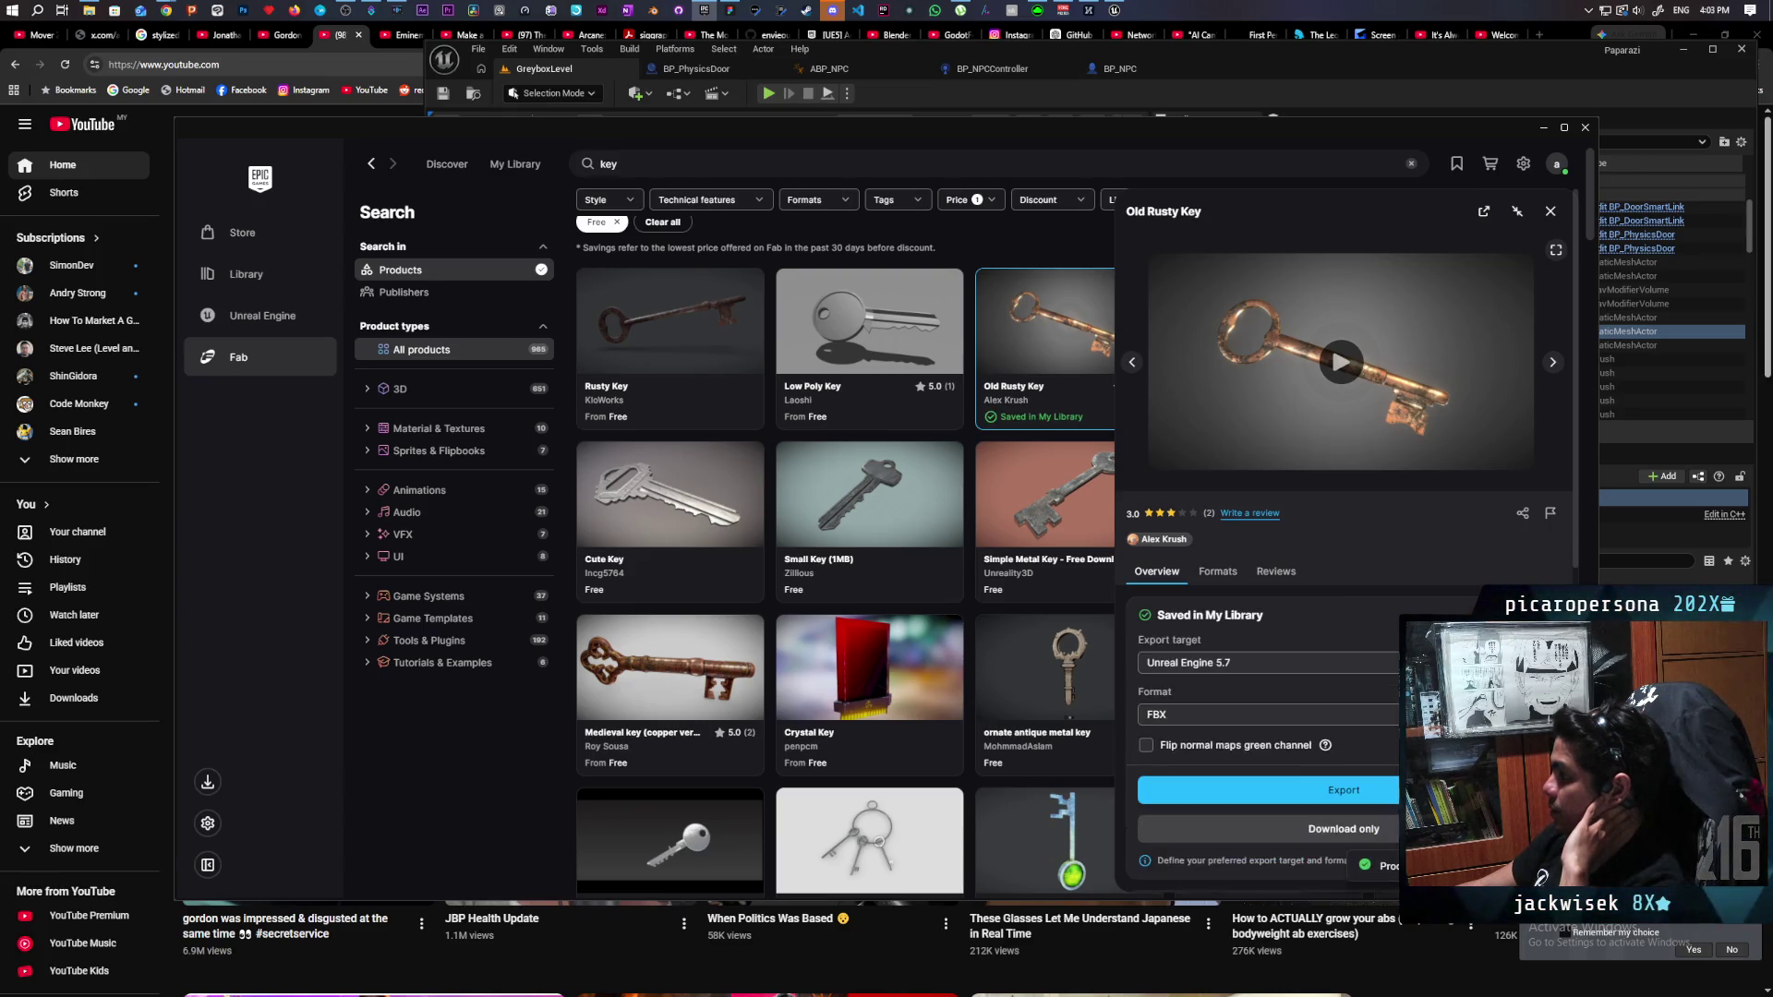
{"action": "left_click", "coordinate": [1267, 714]}
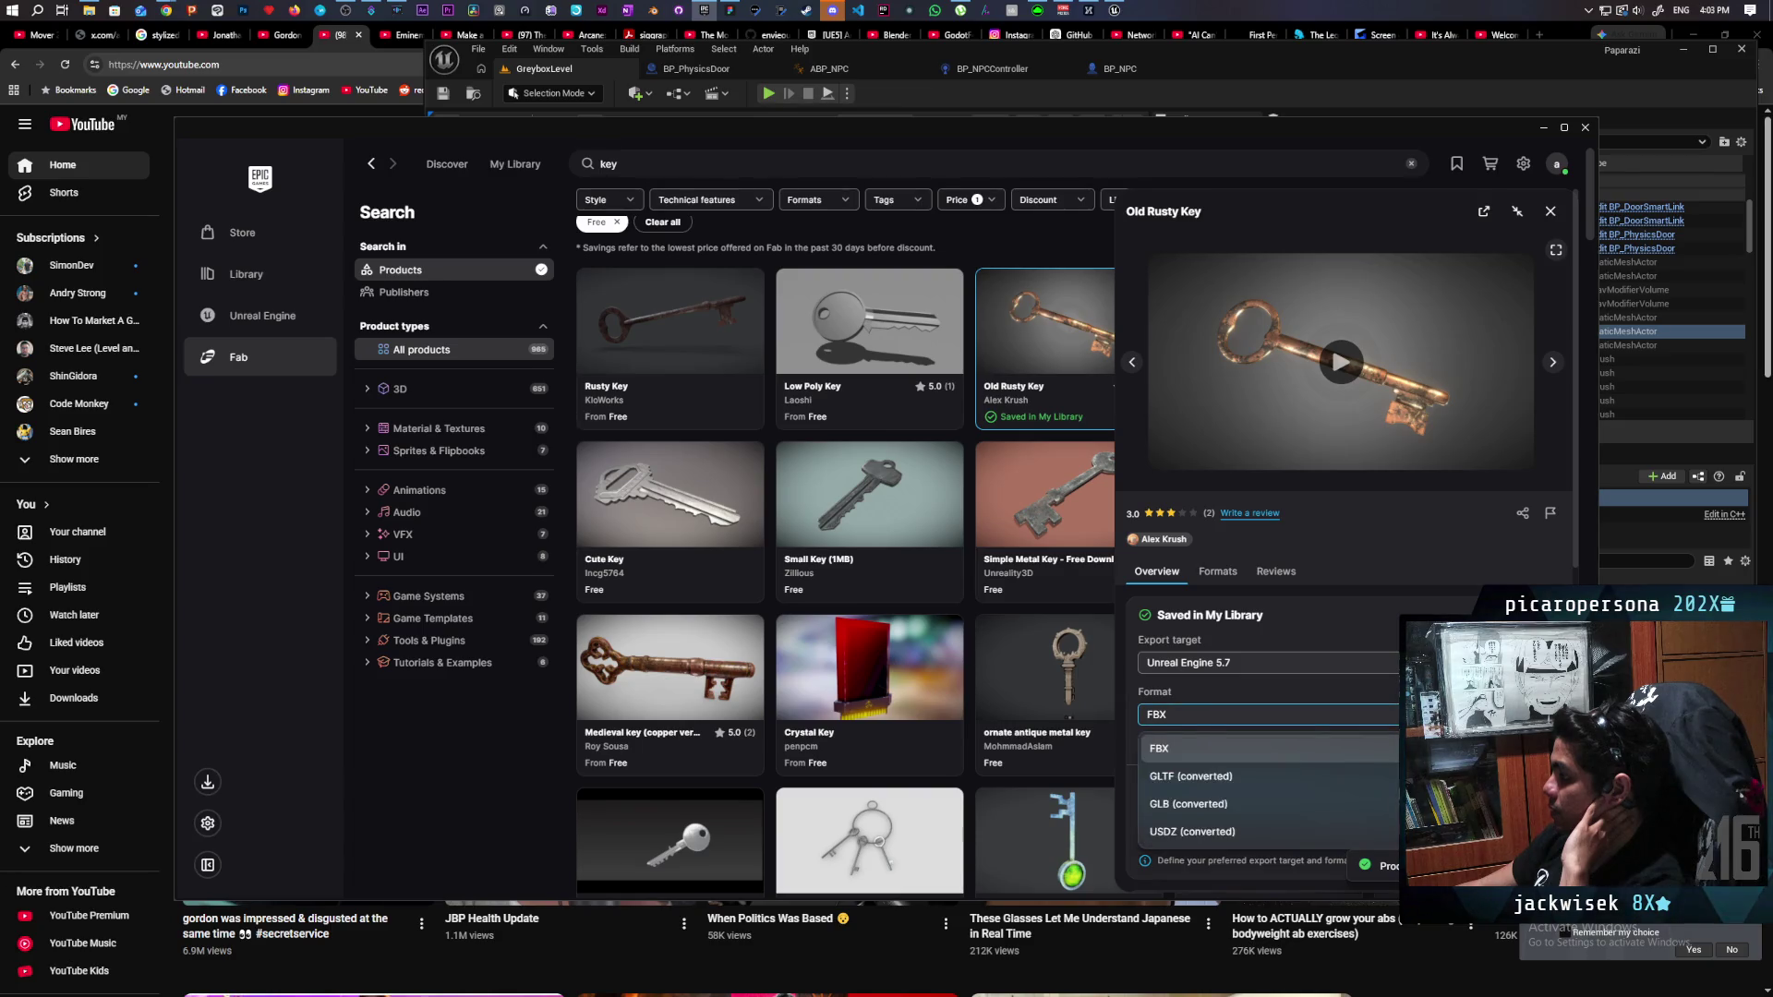
{"action": "scroll", "coordinate": [1287, 788], "scroll_direction": "down", "scroll_amount": 3}
{"action": "scroll", "coordinate": [1286, 787], "scroll_direction": "up", "scroll_amount": 5}
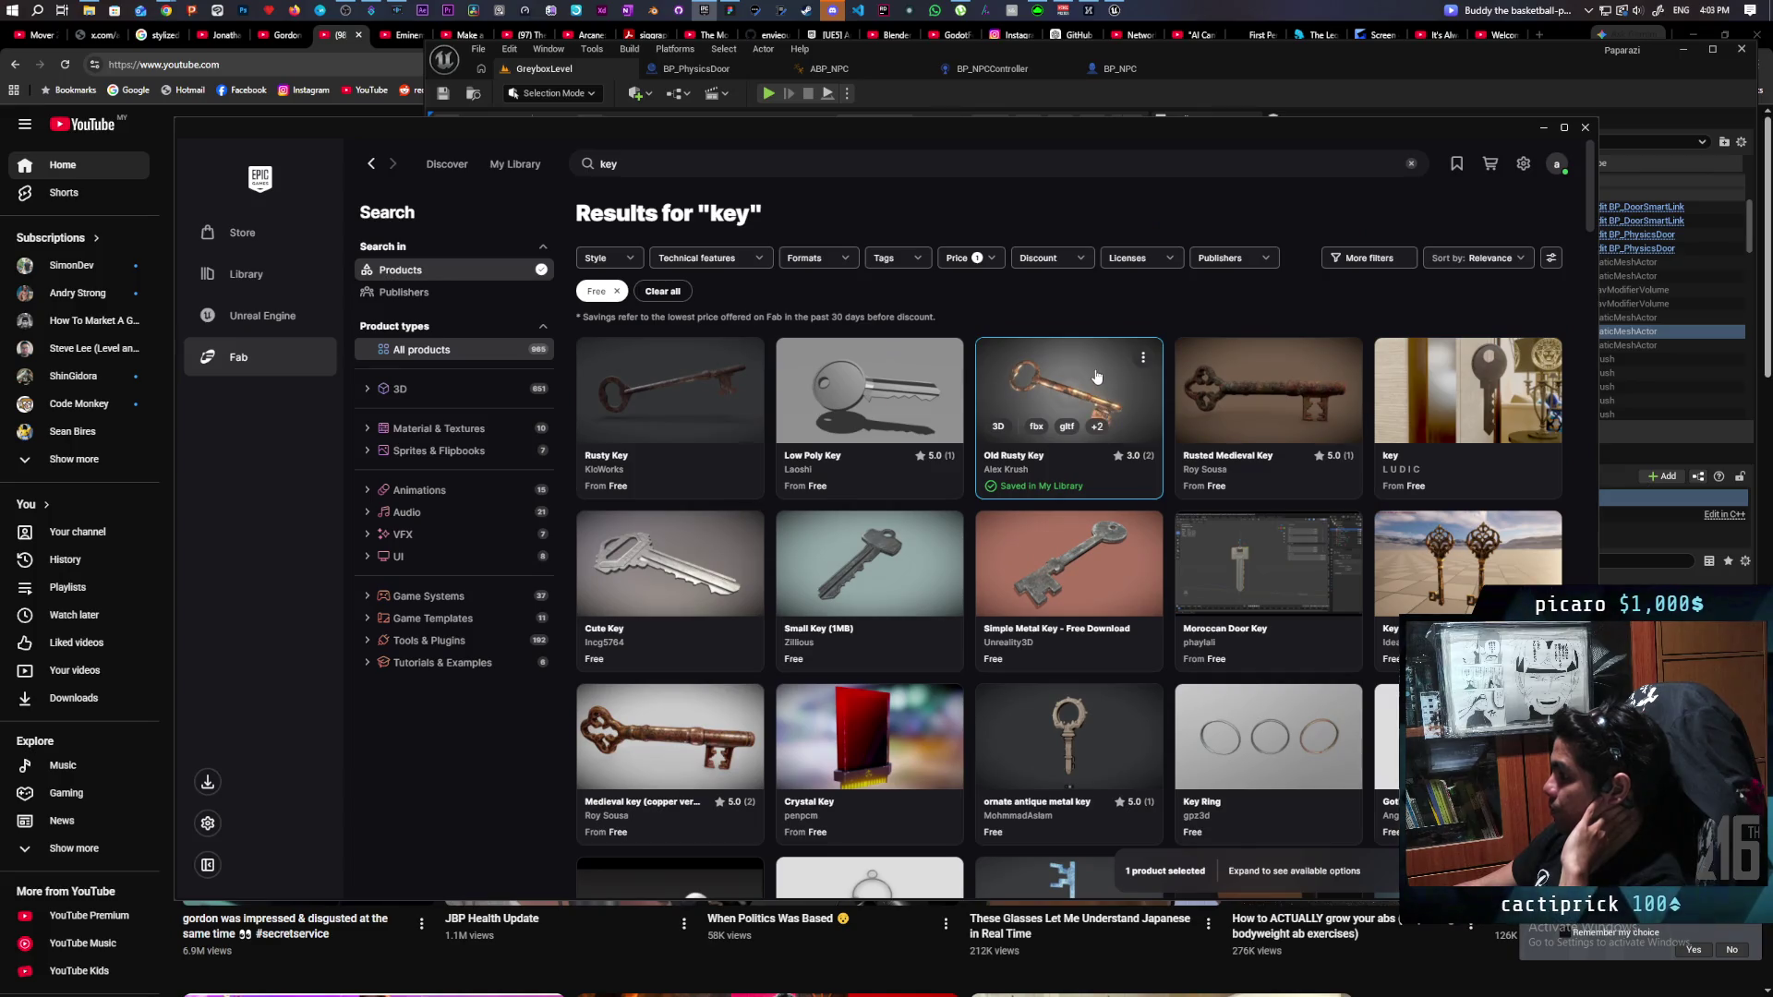
Reopen Old Rusty Key and keep Unreal Engine 5.7 as its export target.
{"action": "left_click", "coordinate": [1097, 378]}
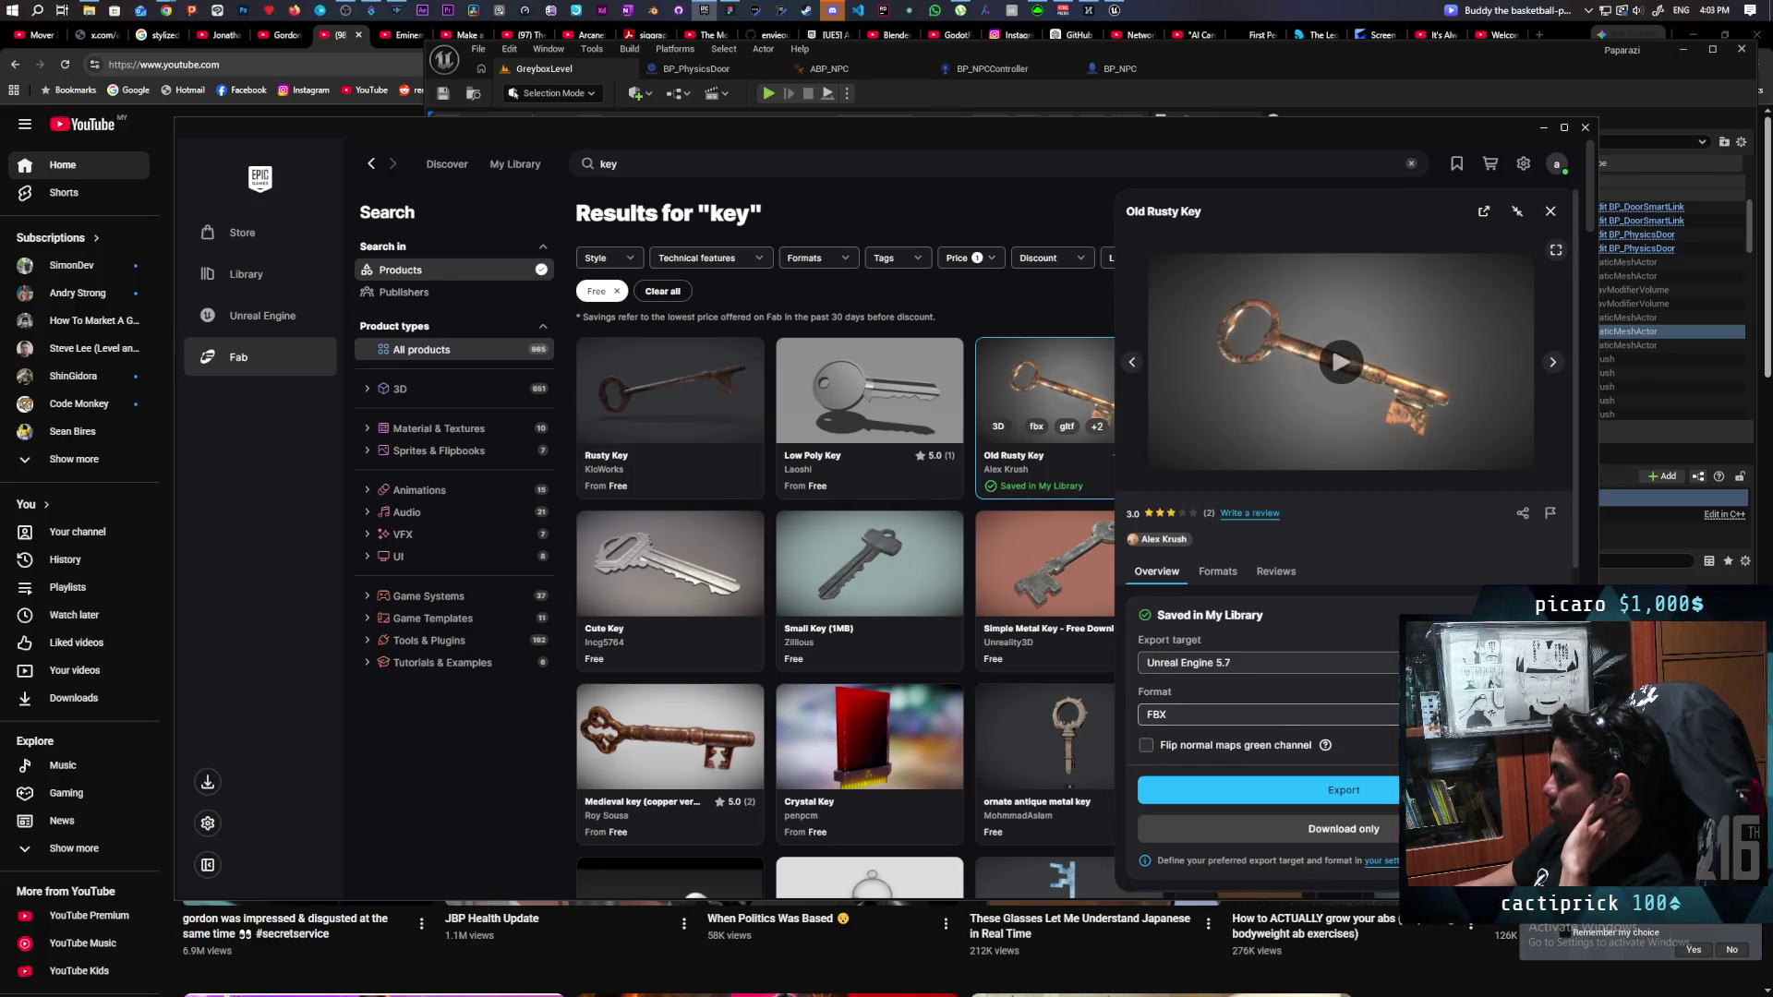
{"action": "left_click", "coordinate": [1267, 714]}
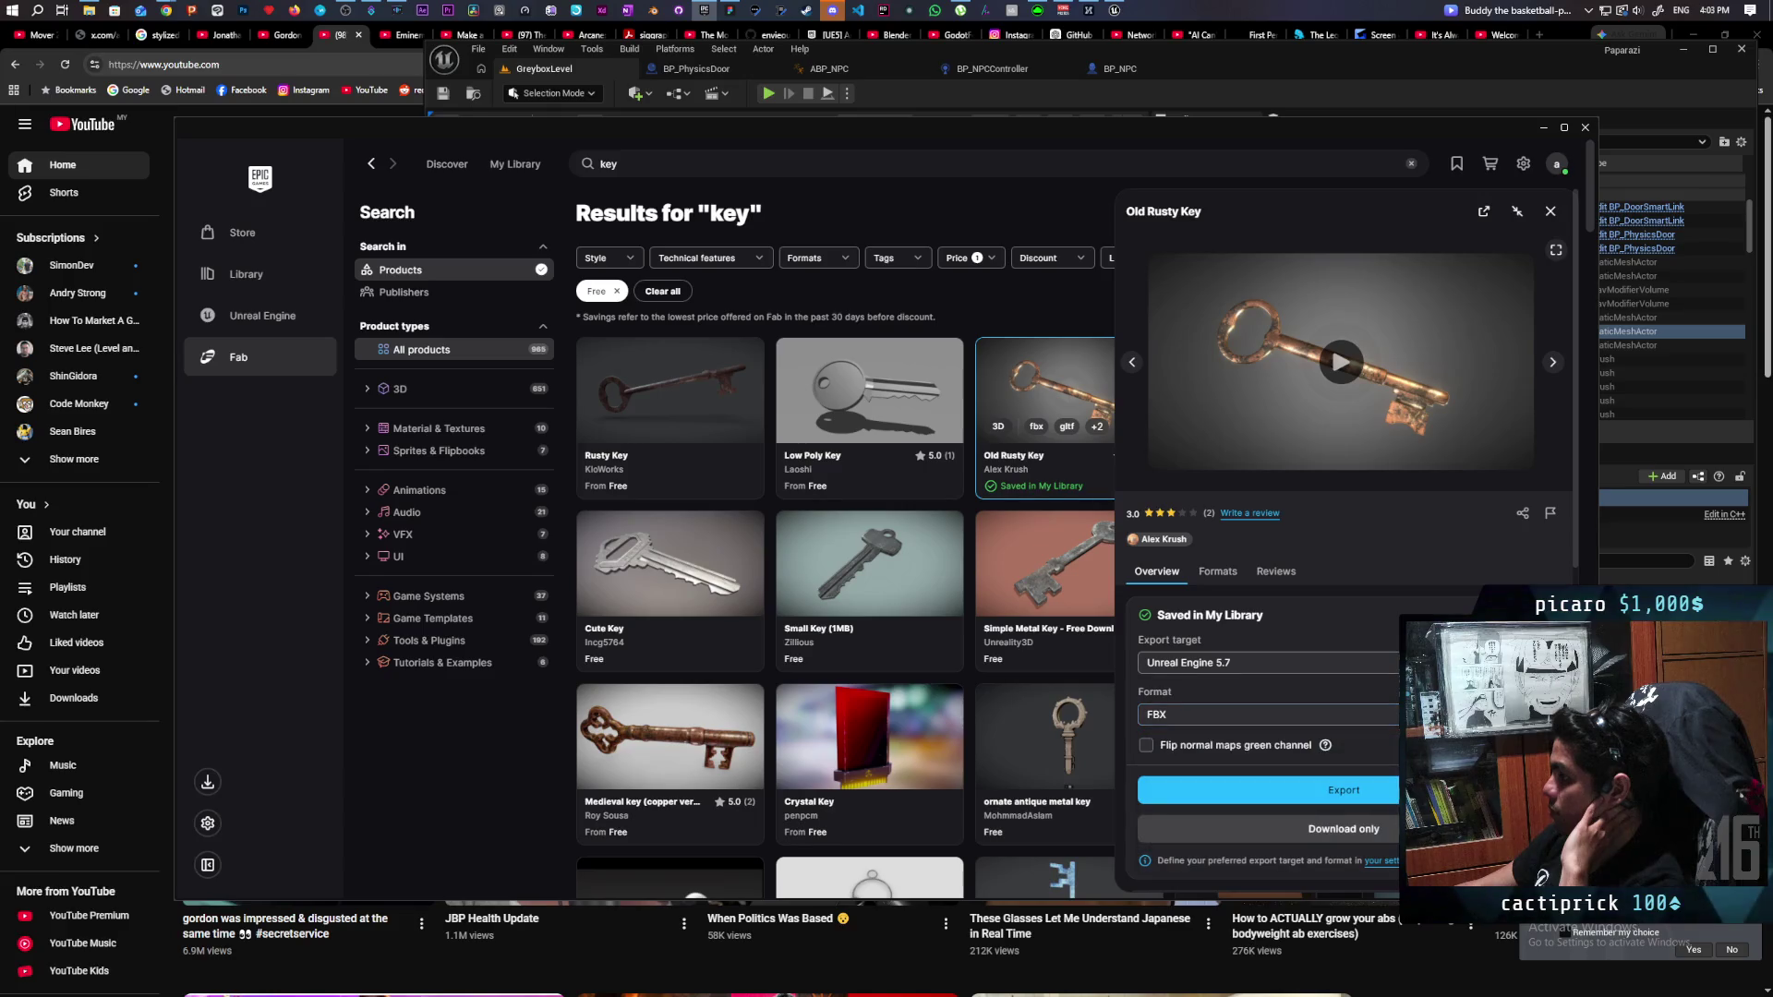
{"action": "left_click", "coordinate": [1200, 748]}
{"action": "left_click", "coordinate": [1274, 662]}
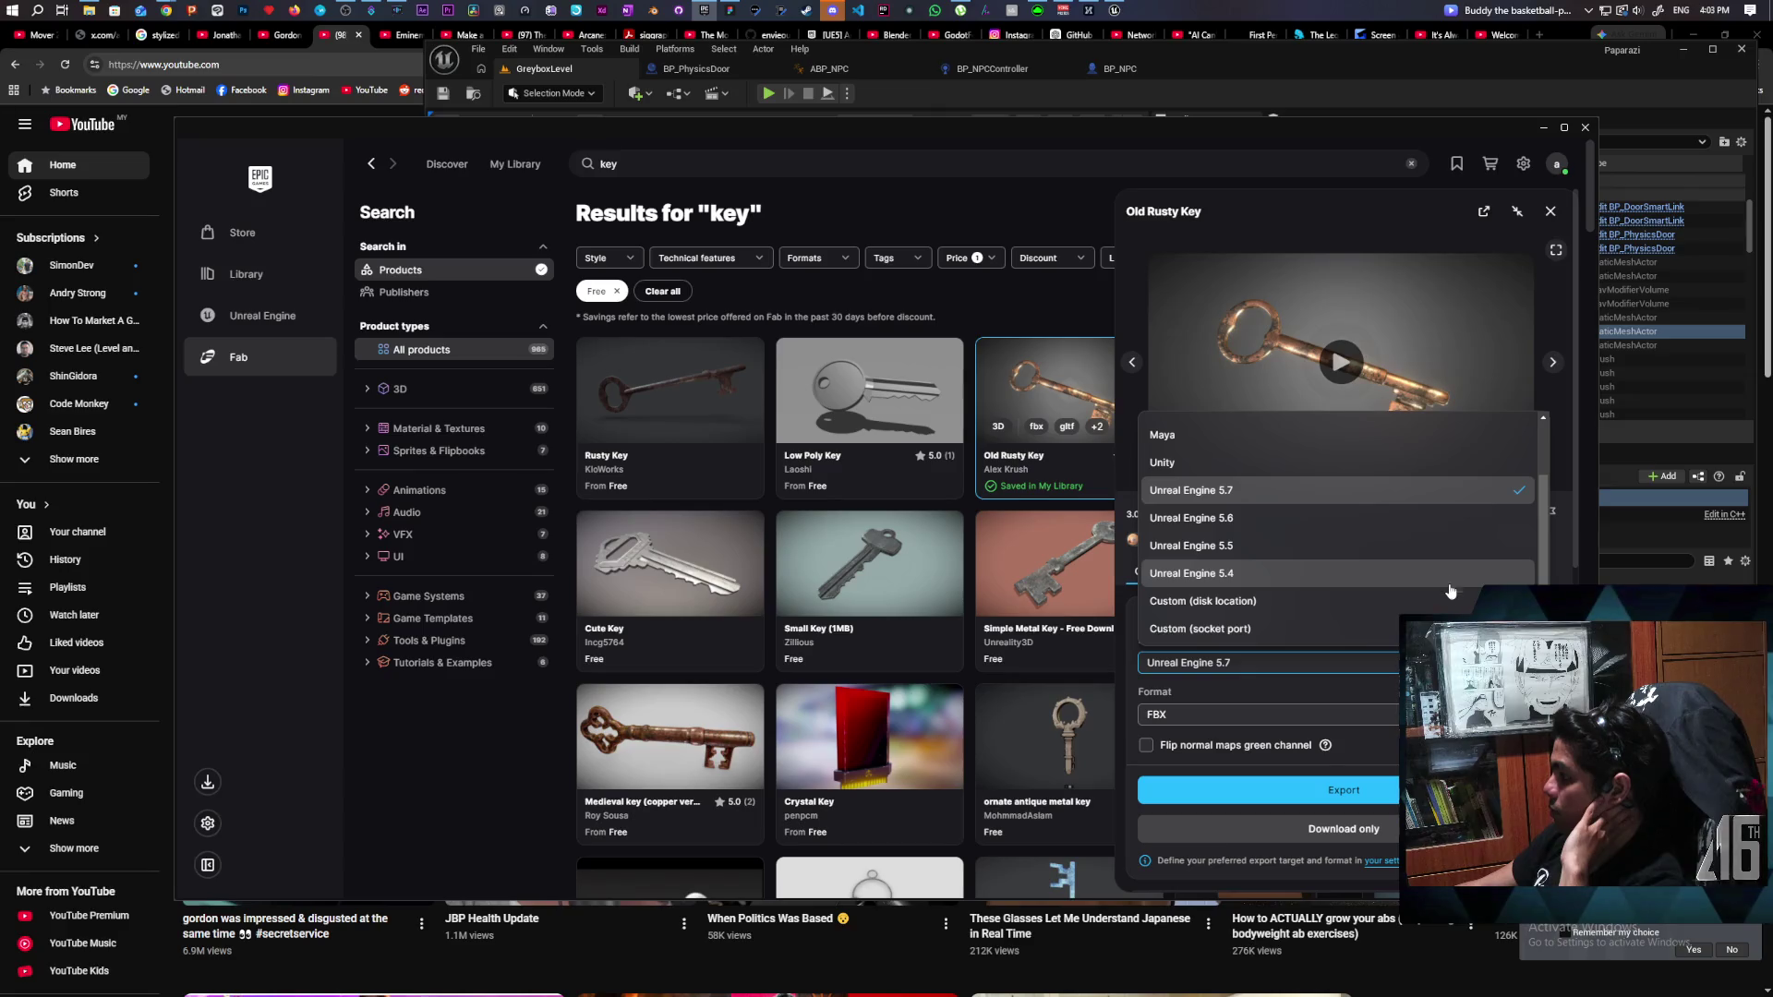
{"action": "left_click", "coordinate": [1570, 595]}
{"action": "left_click", "coordinate": [1440, 713]}
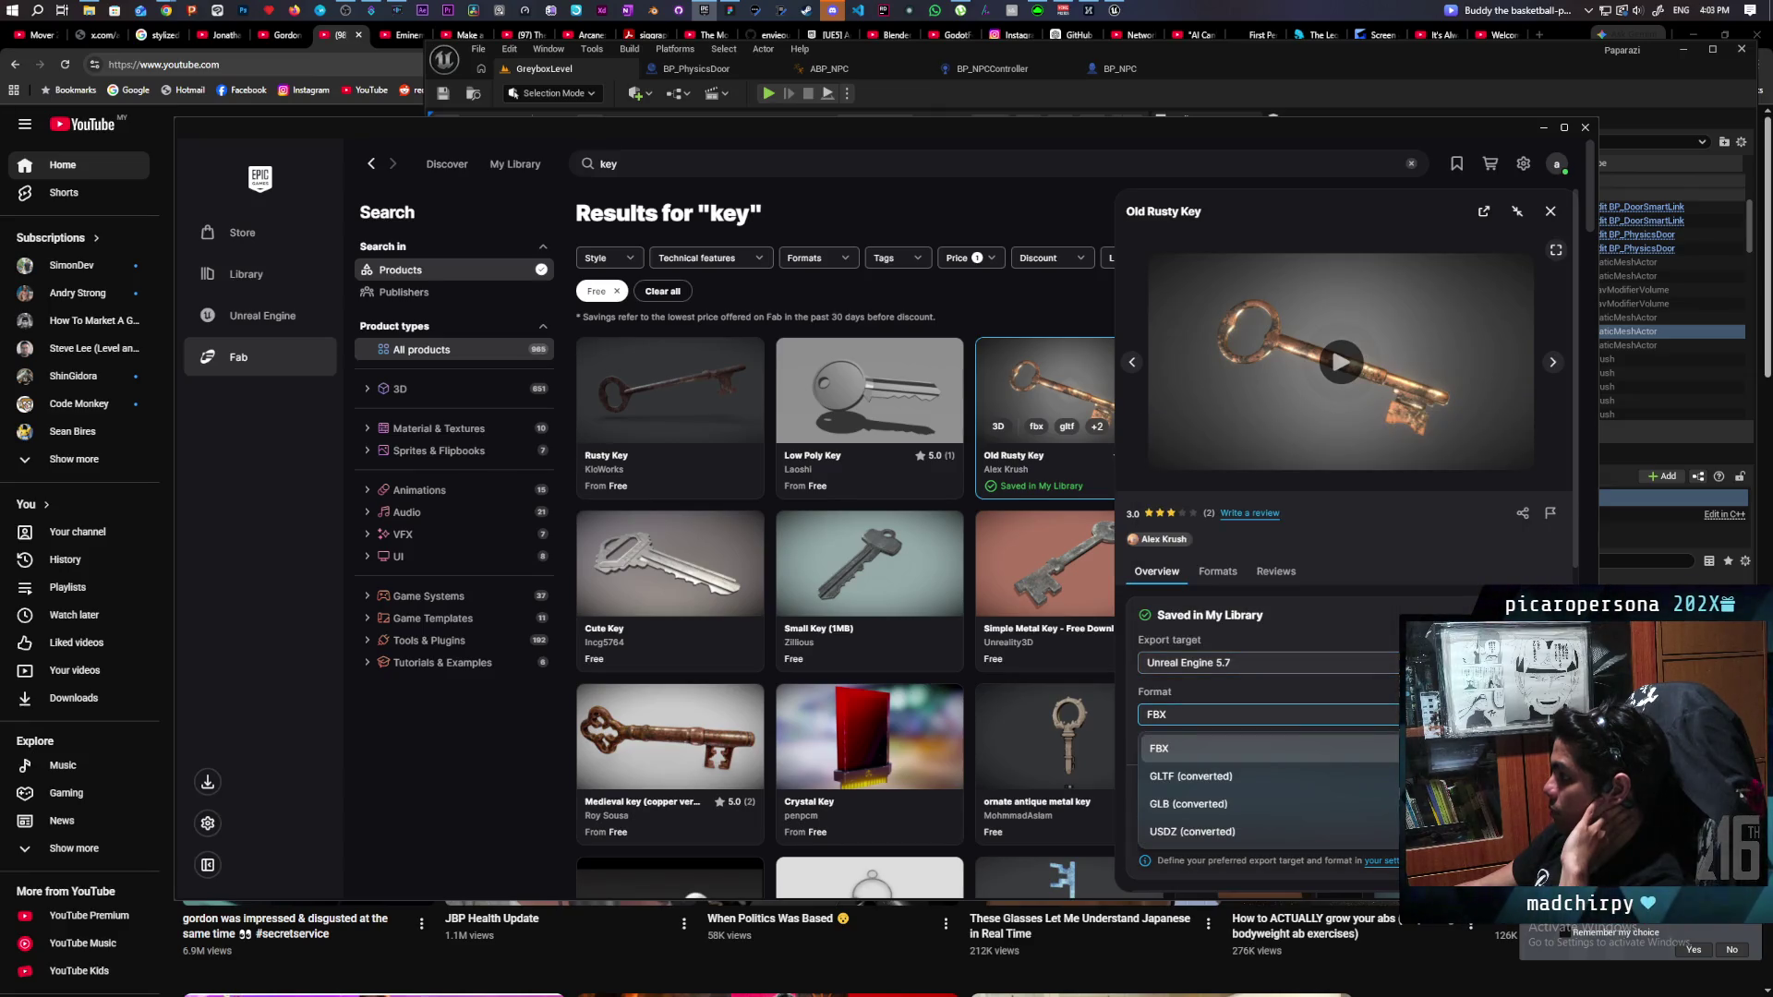
{"action": "scroll", "coordinate": [1297, 800], "scroll_direction": "down", "scroll_amount": 3}
{"action": "scroll", "coordinate": [1362, 634], "scroll_direction": "up", "scroll_amount": 3}
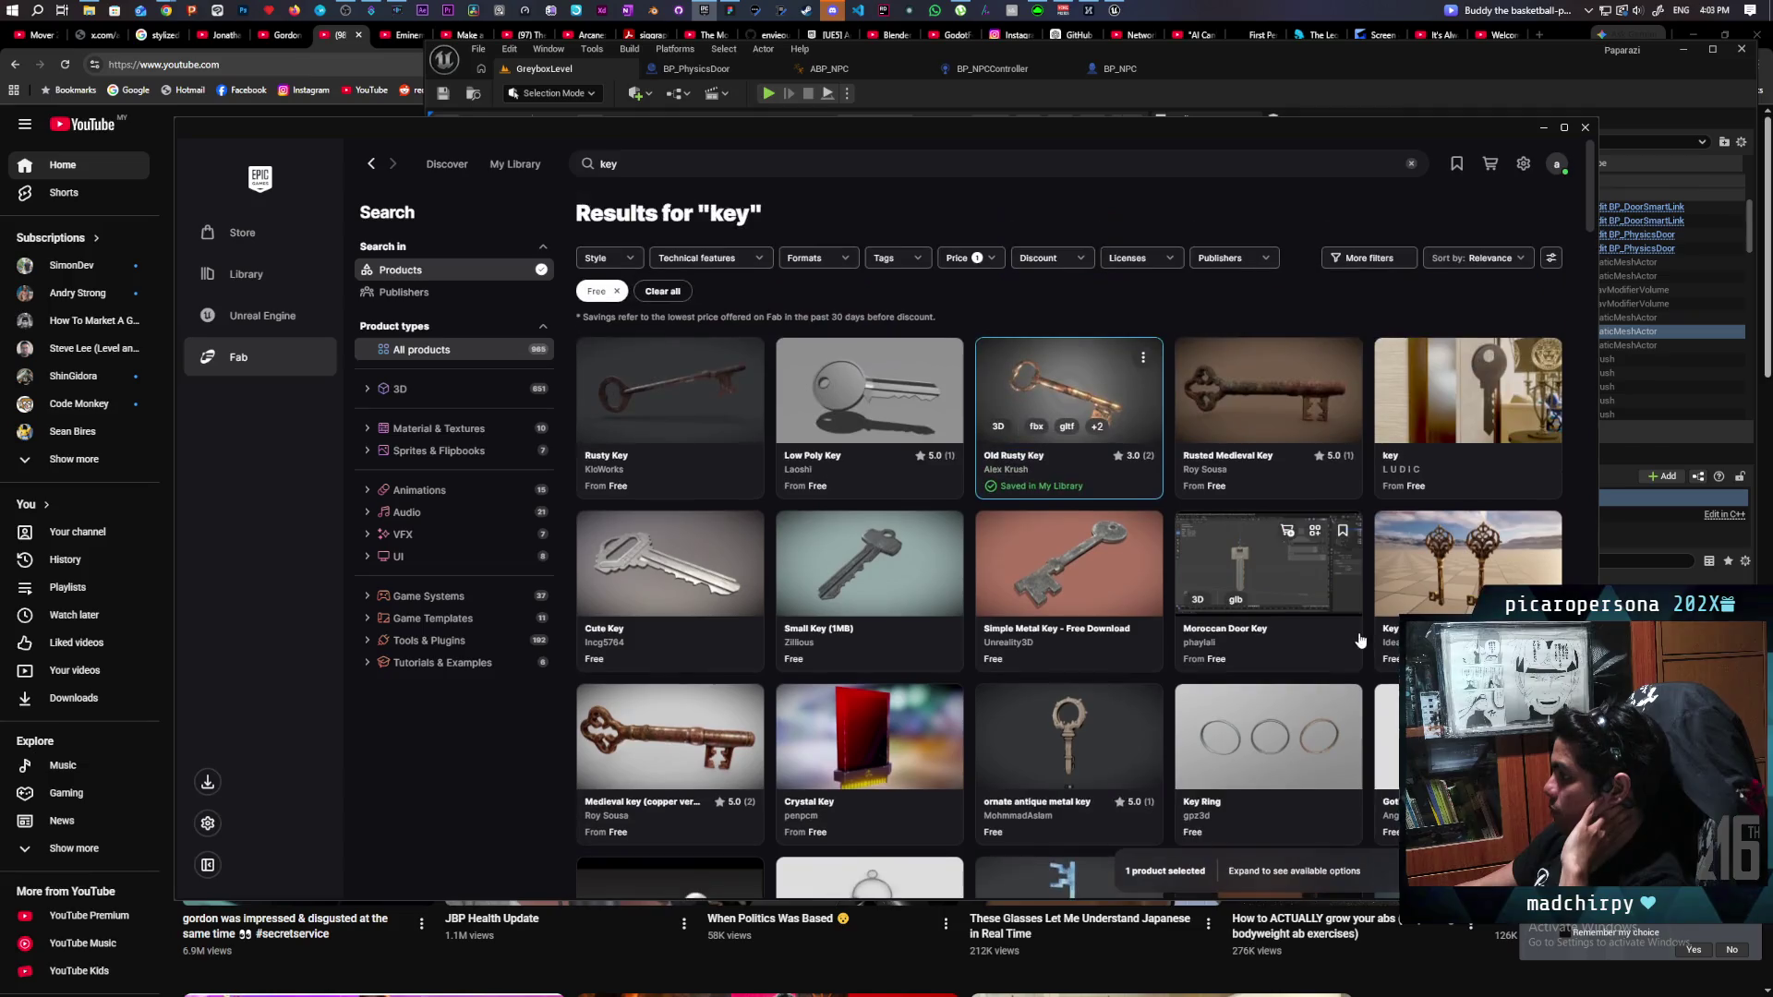
Keep FBX as the format and export the Old Rusty Key to Unreal Engine 5.7.
{"action": "left_click", "coordinate": [1089, 385]}
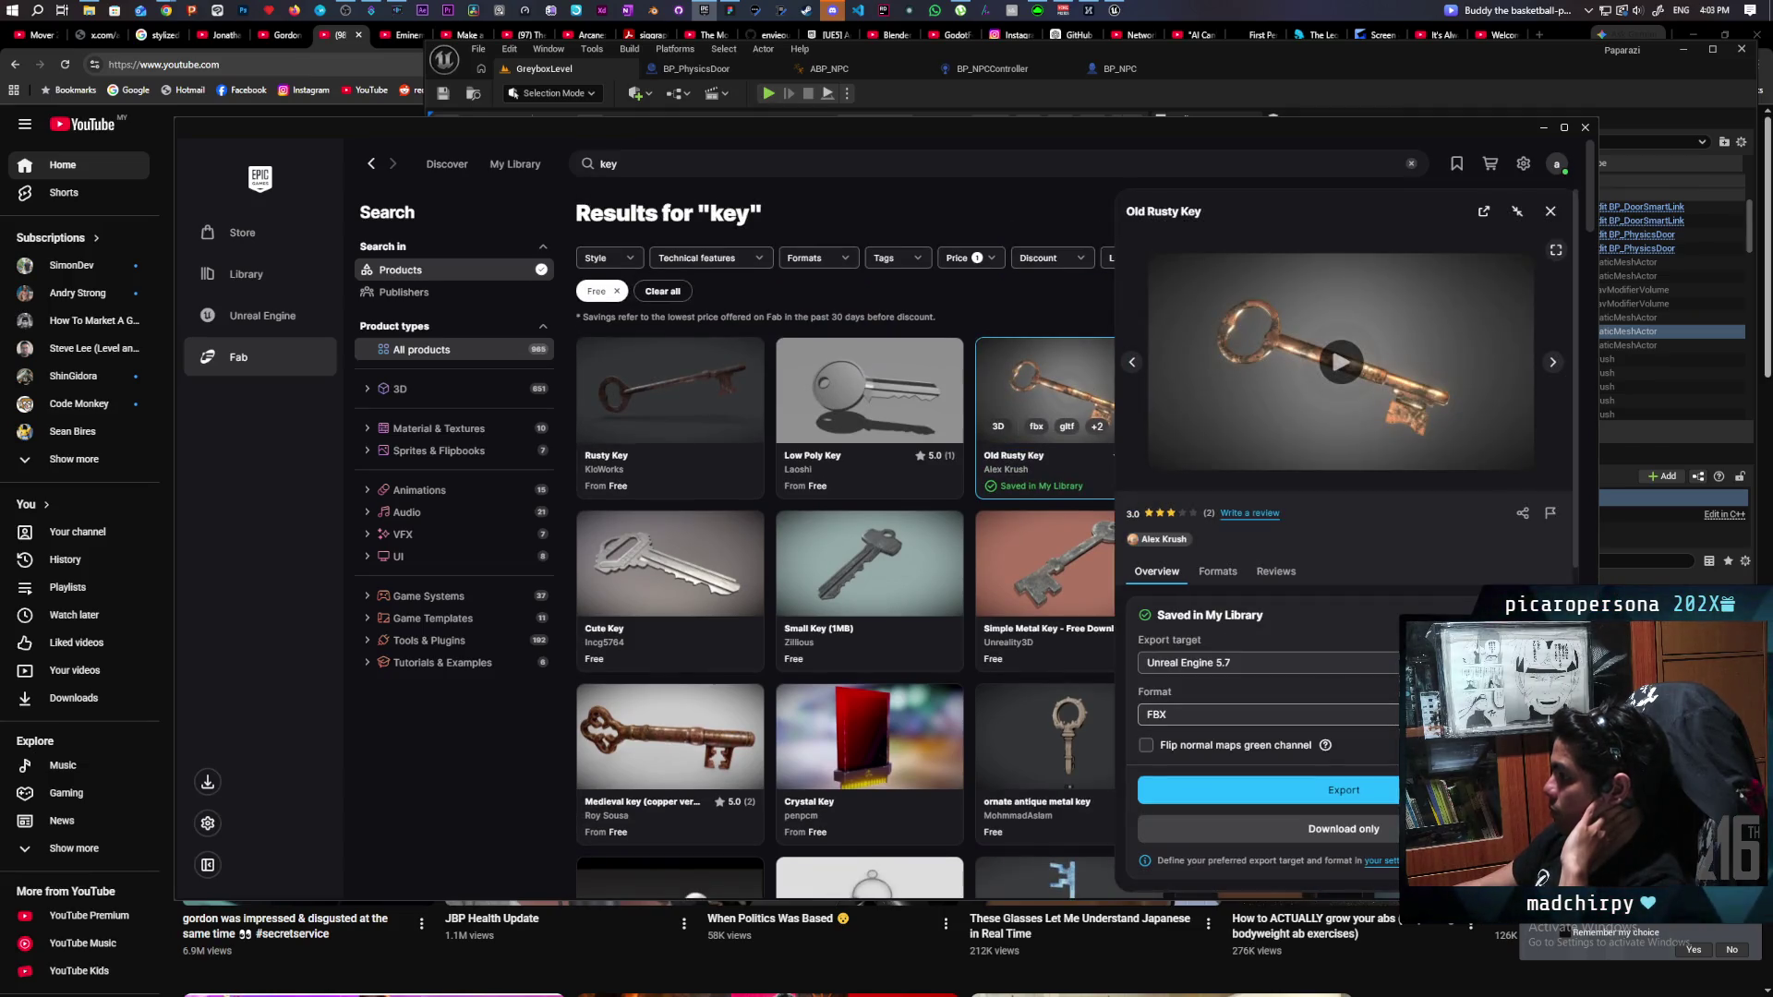
{"action": "left_click", "coordinate": [1265, 714]}
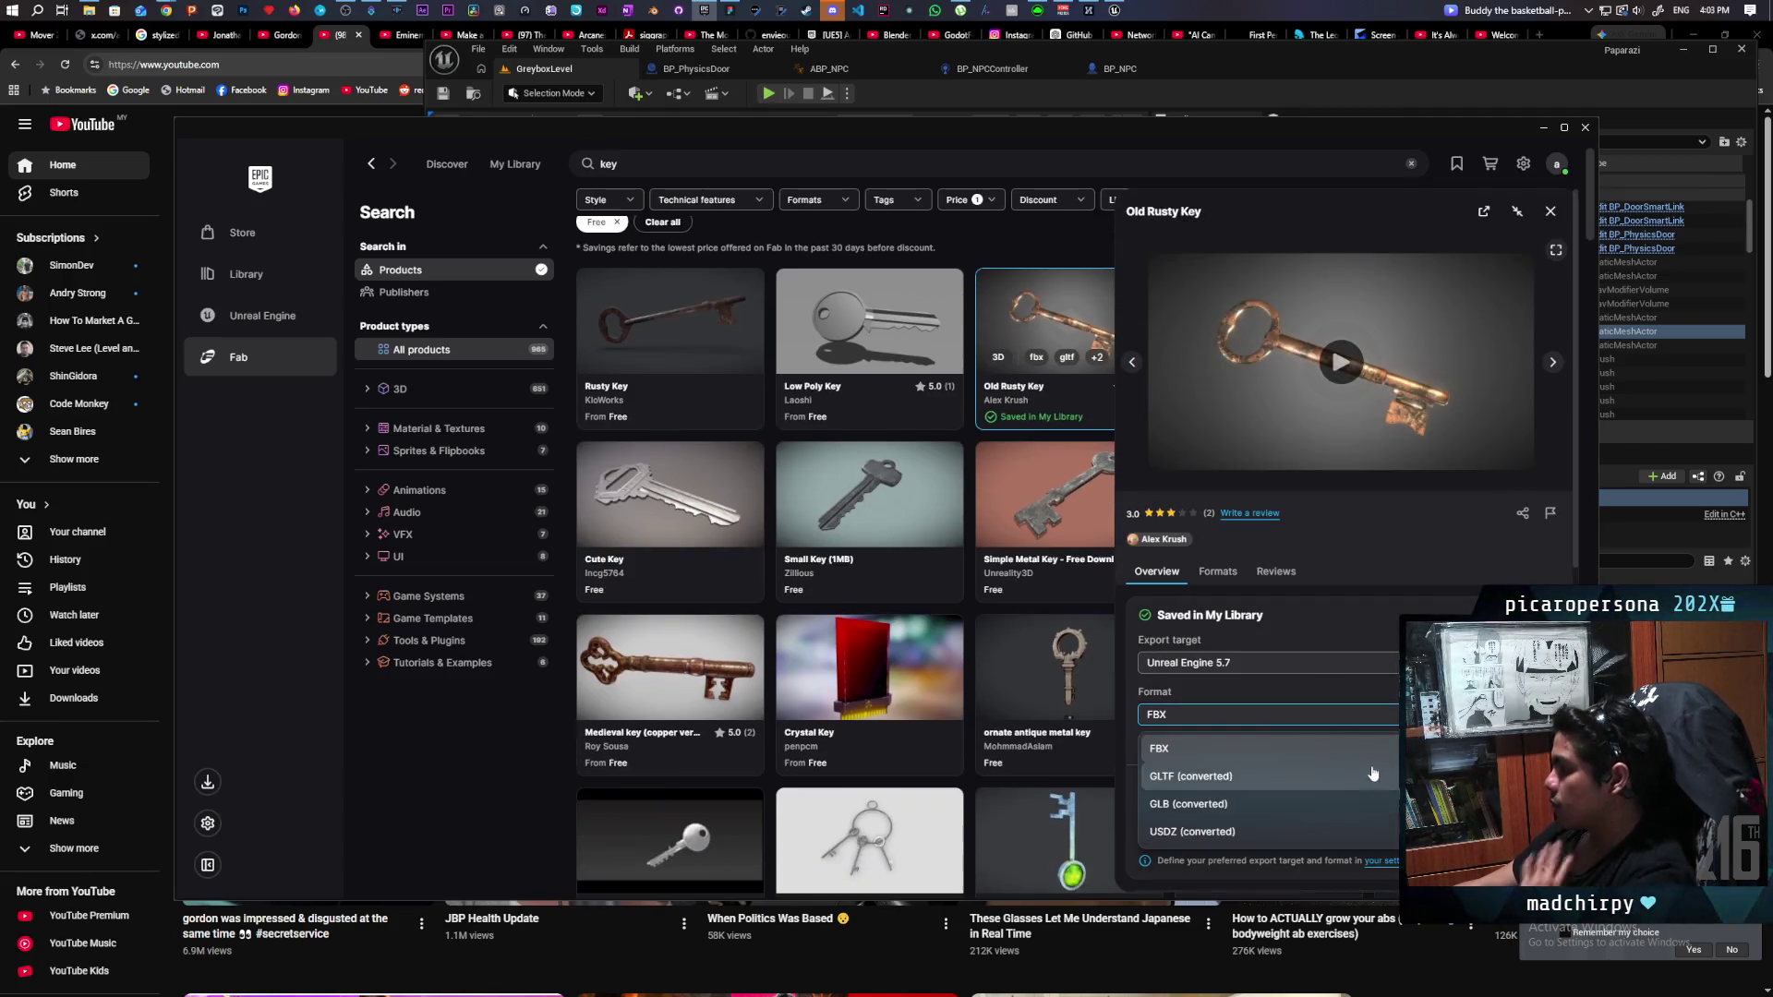
{"action": "scroll", "coordinate": [1293, 780], "scroll_direction": "down", "scroll_amount": 1}
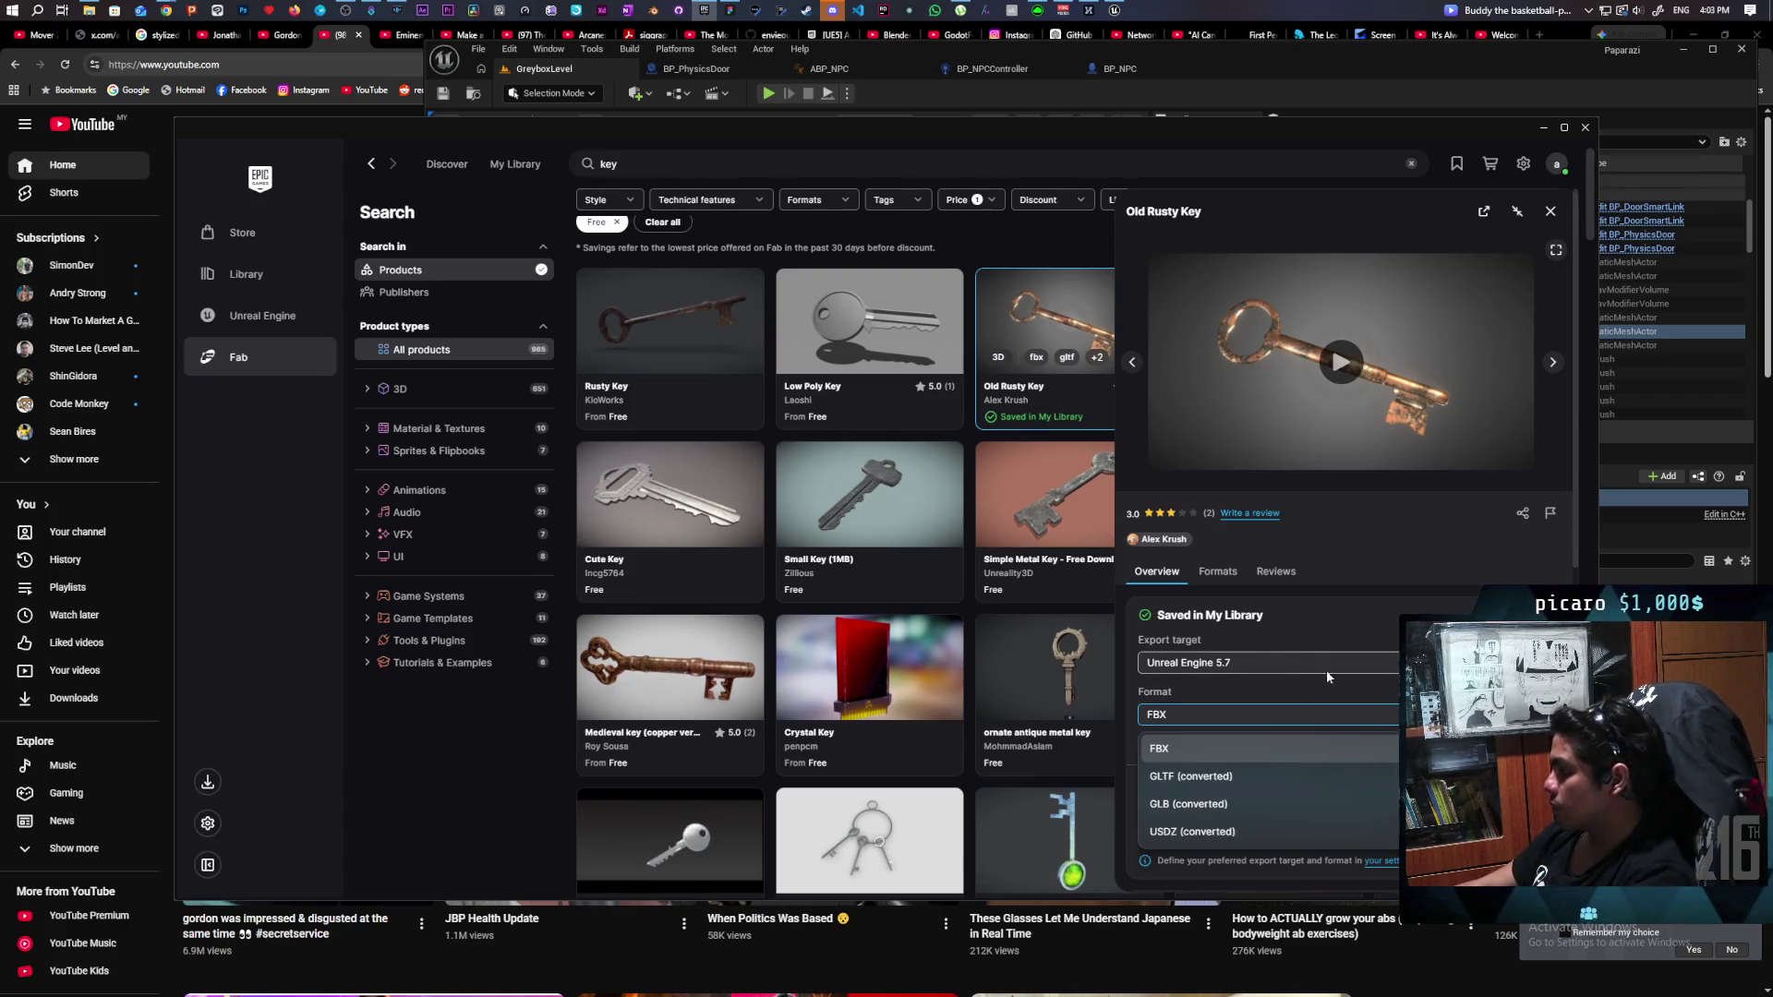
{"action": "left_click", "coordinate": [1201, 748]}
{"action": "left_click", "coordinate": [1265, 662]}
{"action": "scroll", "coordinate": [1475, 581], "scroll_direction": "up", "scroll_amount": 1}
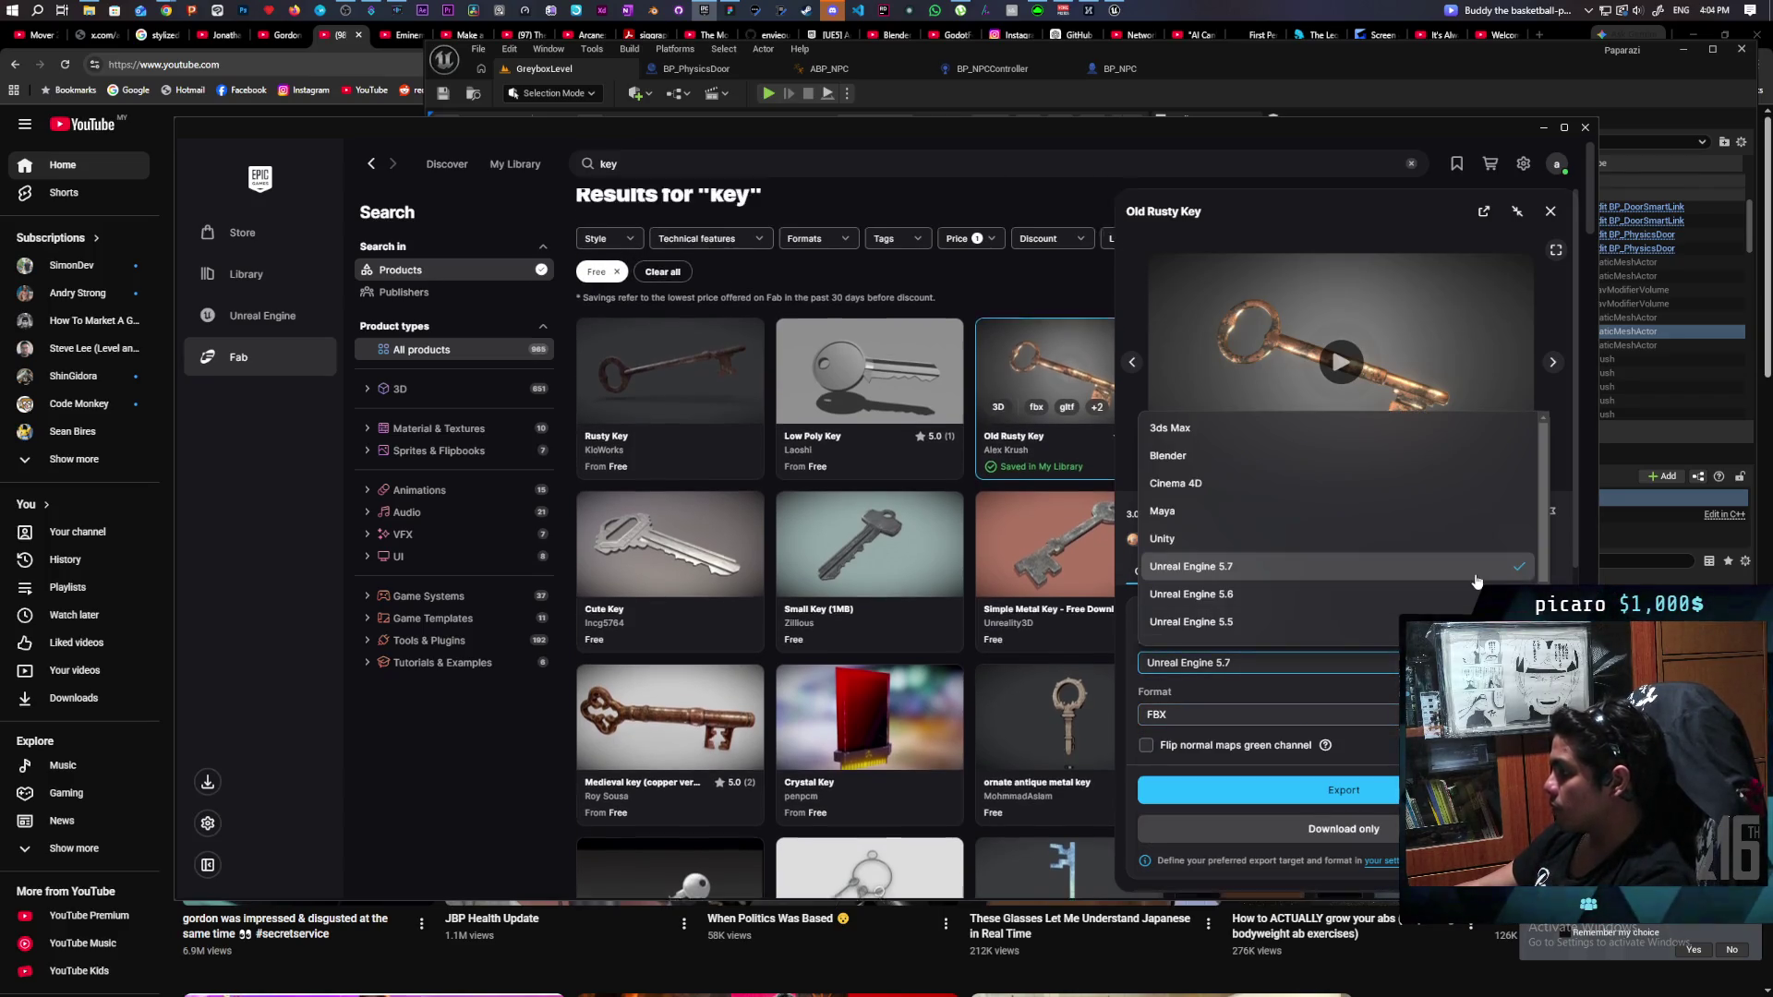
{"action": "scroll", "coordinate": [1476, 582], "scroll_direction": "down", "scroll_amount": 3}
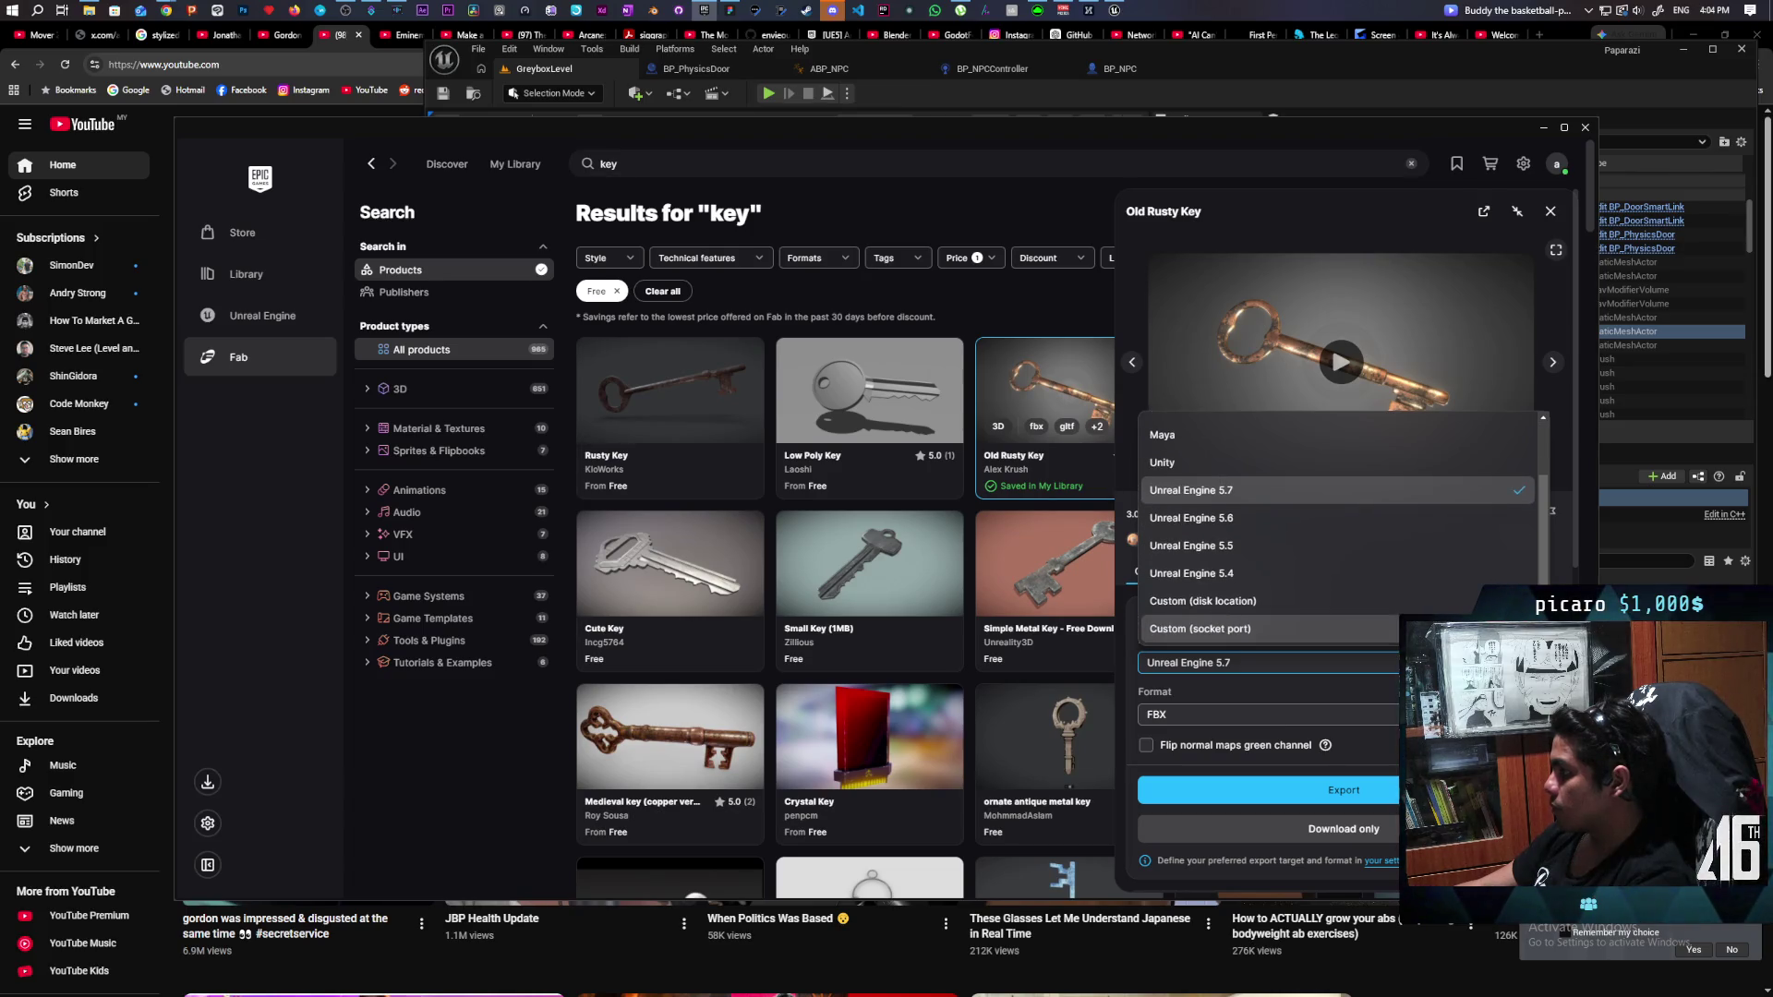
{"action": "key", "text": "Escape"}
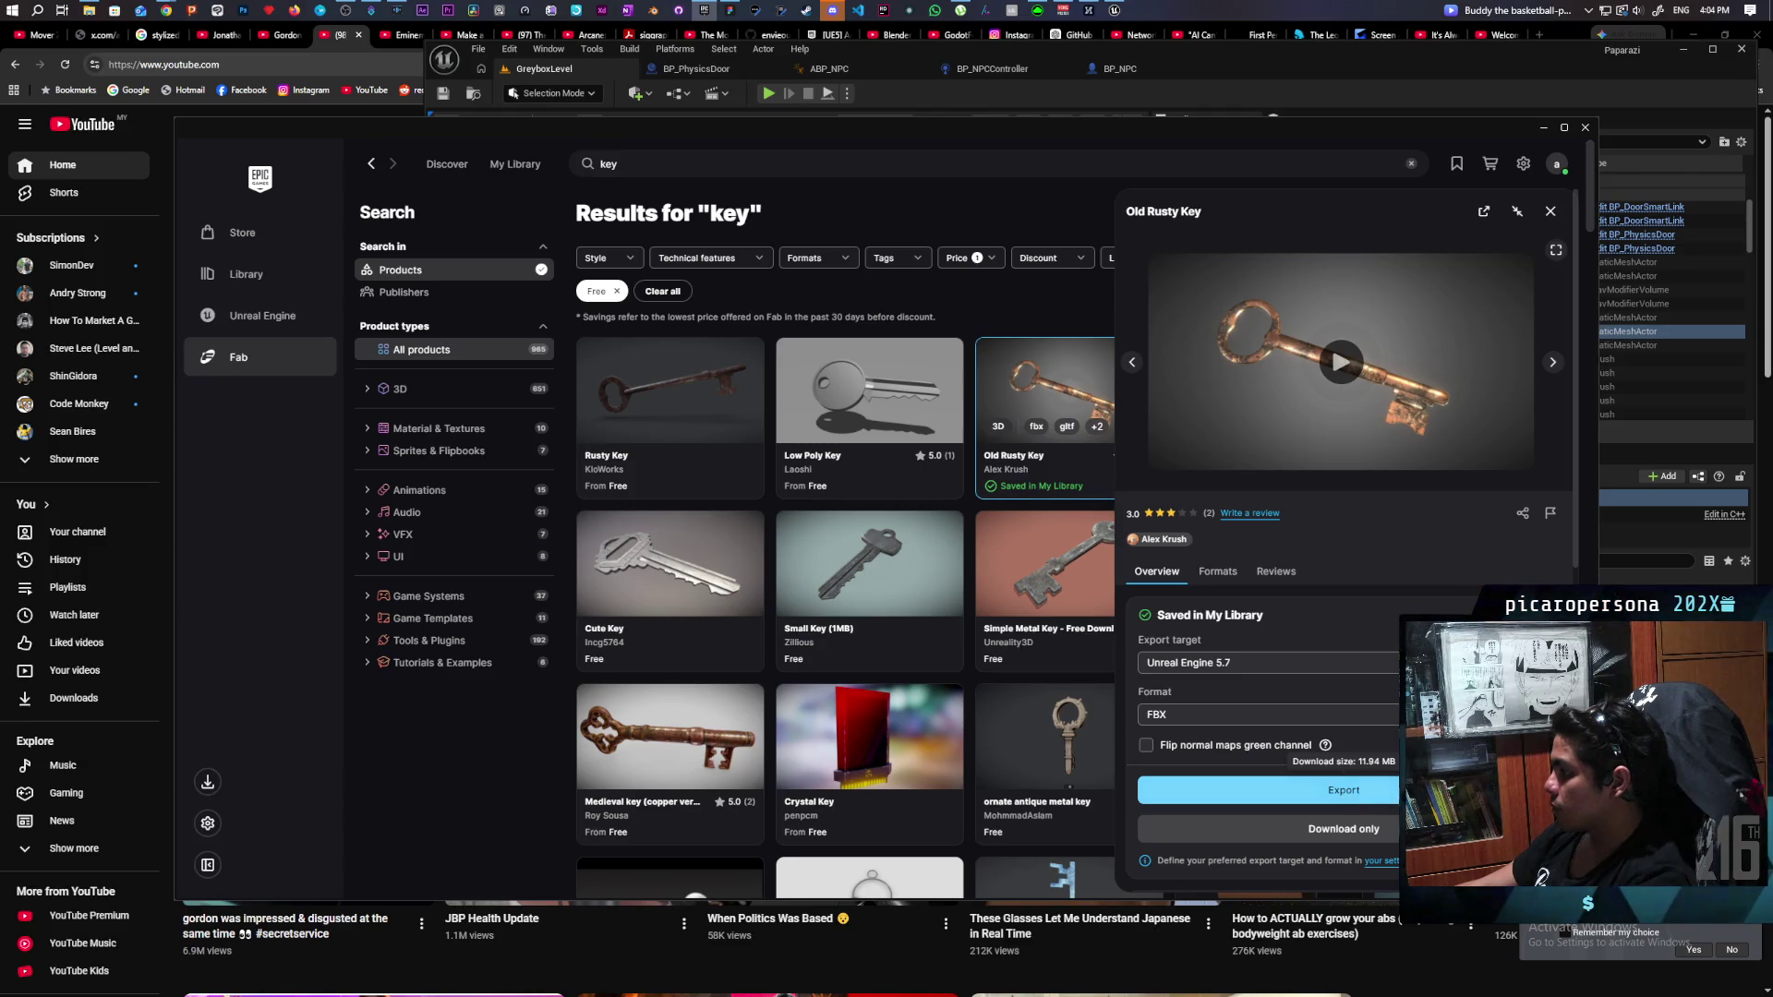
{"action": "left_click", "coordinate": [1344, 792]}
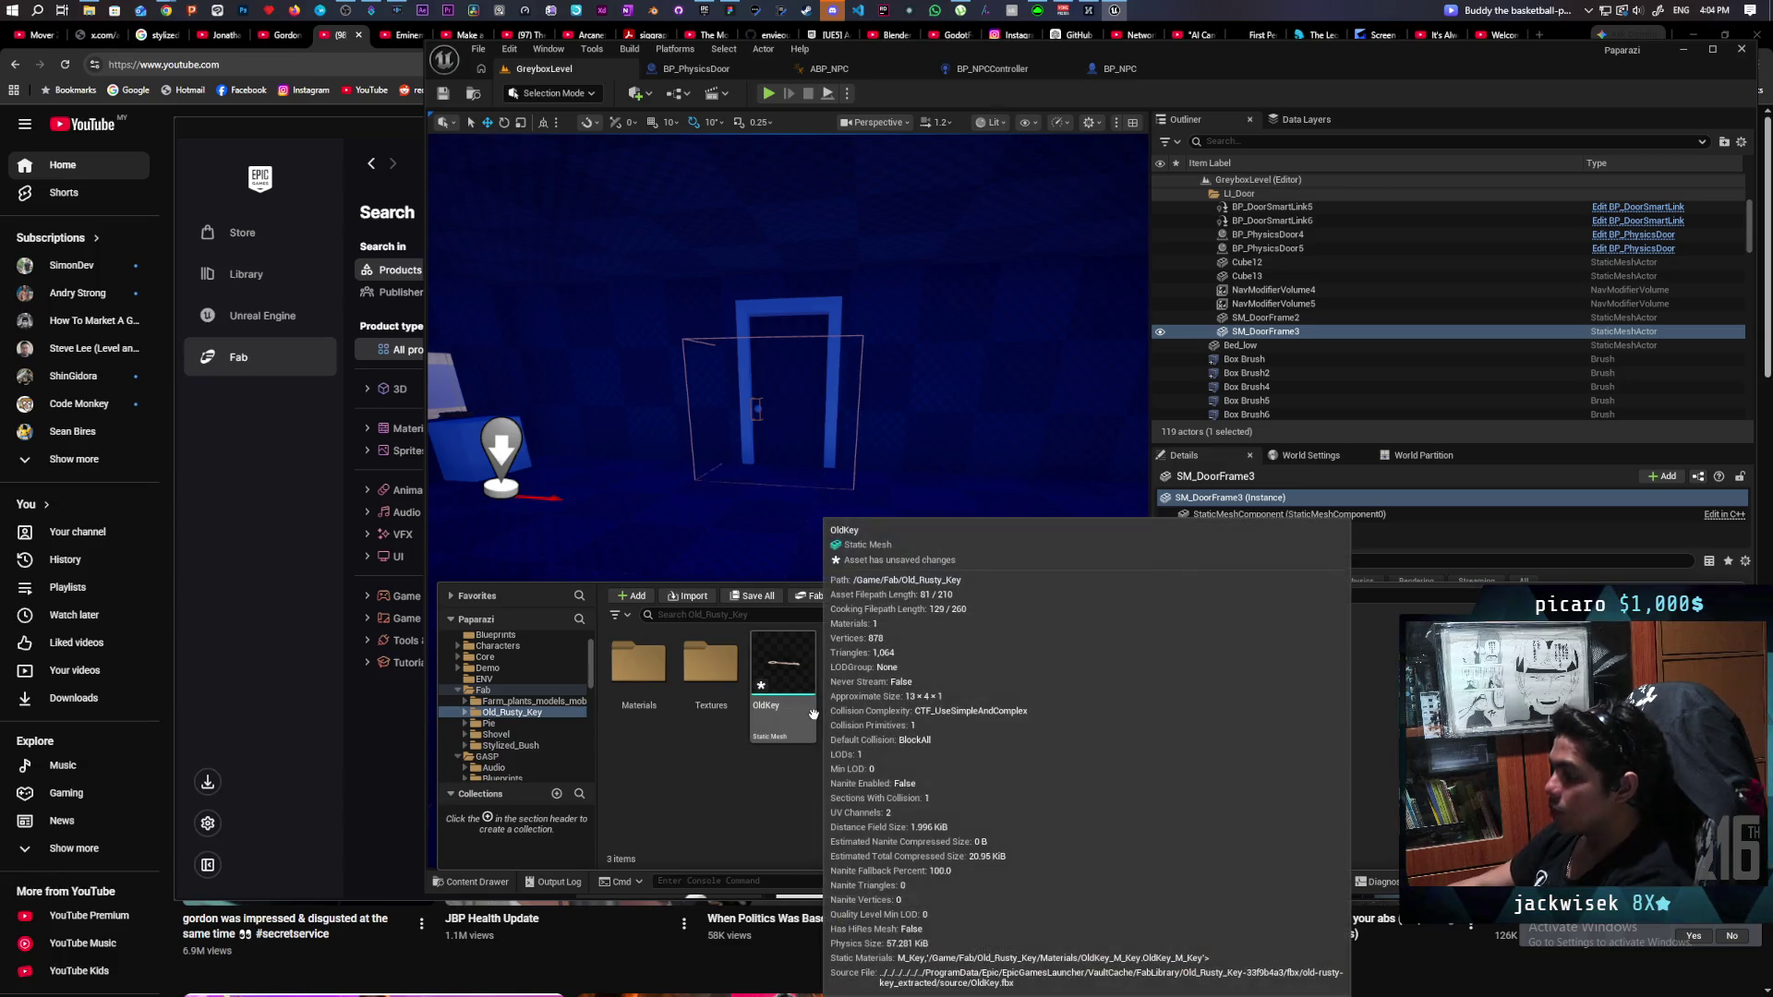
Drag the imported OldKey asset from the content browser into the level and frame it.
{"action": "right_click", "coordinate": [904, 534]}
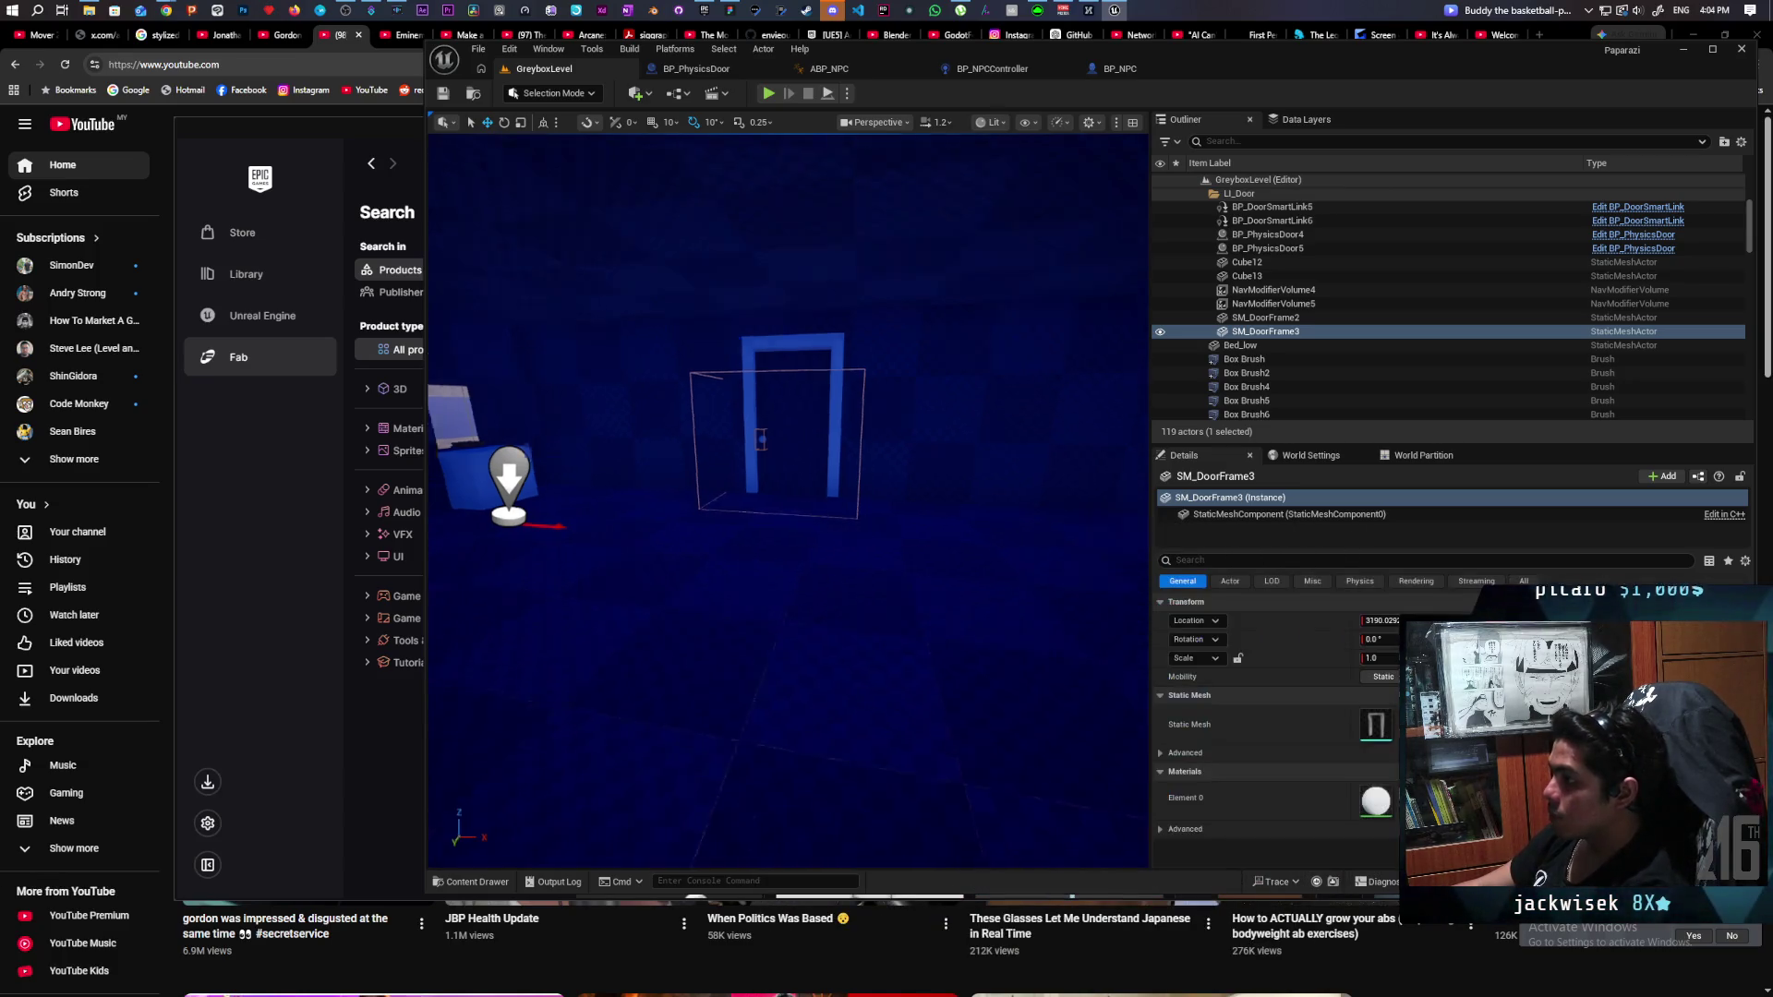
{"action": "scroll", "coordinate": [904, 534], "scroll_direction": "down", "scroll_amount": 5}
{"action": "scroll", "coordinate": [1109, 671], "scroll_direction": "down", "scroll_amount": 10}
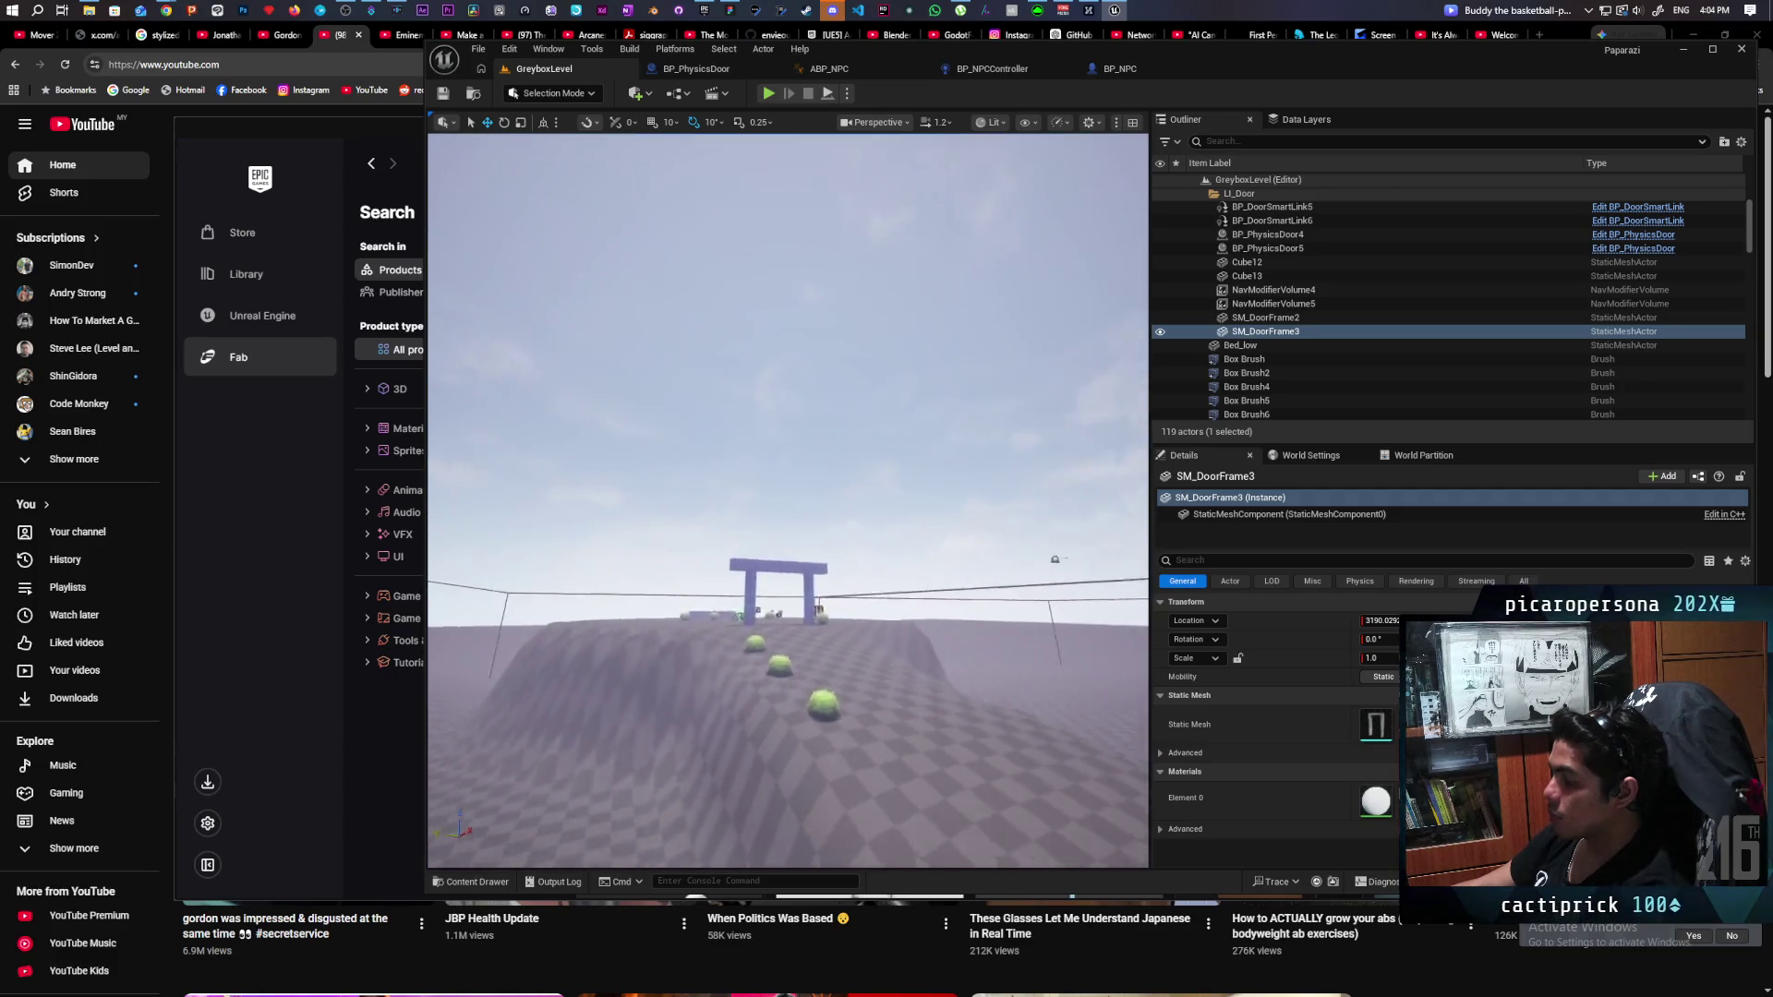
{"action": "scroll", "coordinate": [788, 499], "scroll_direction": "up", "scroll_amount": 10}
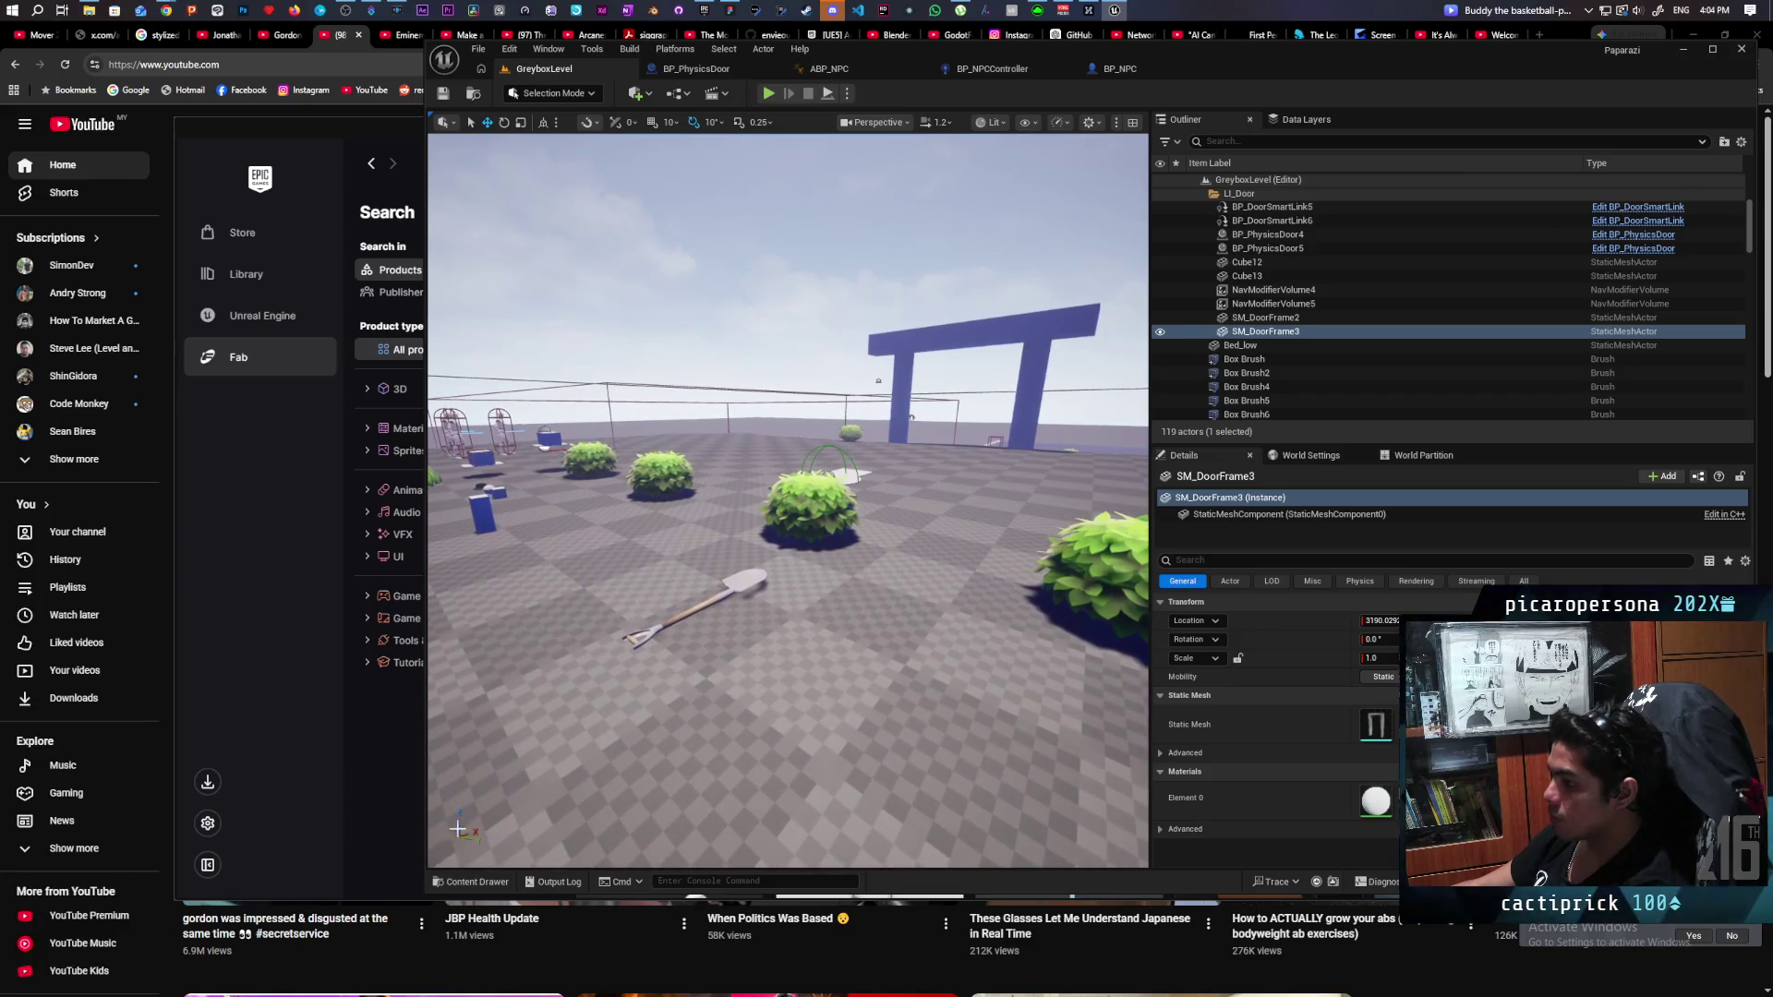
{"action": "left_click", "coordinate": [449, 887]}
{"action": "mouse_move", "coordinate": [779, 658]}
{"action": "left_mouse_down"}
{"action": "mouse_move", "coordinate": [792, 613]}
{"action": "mouse_move", "coordinate": [771, 633]}
{"action": "left_mouse_up"}
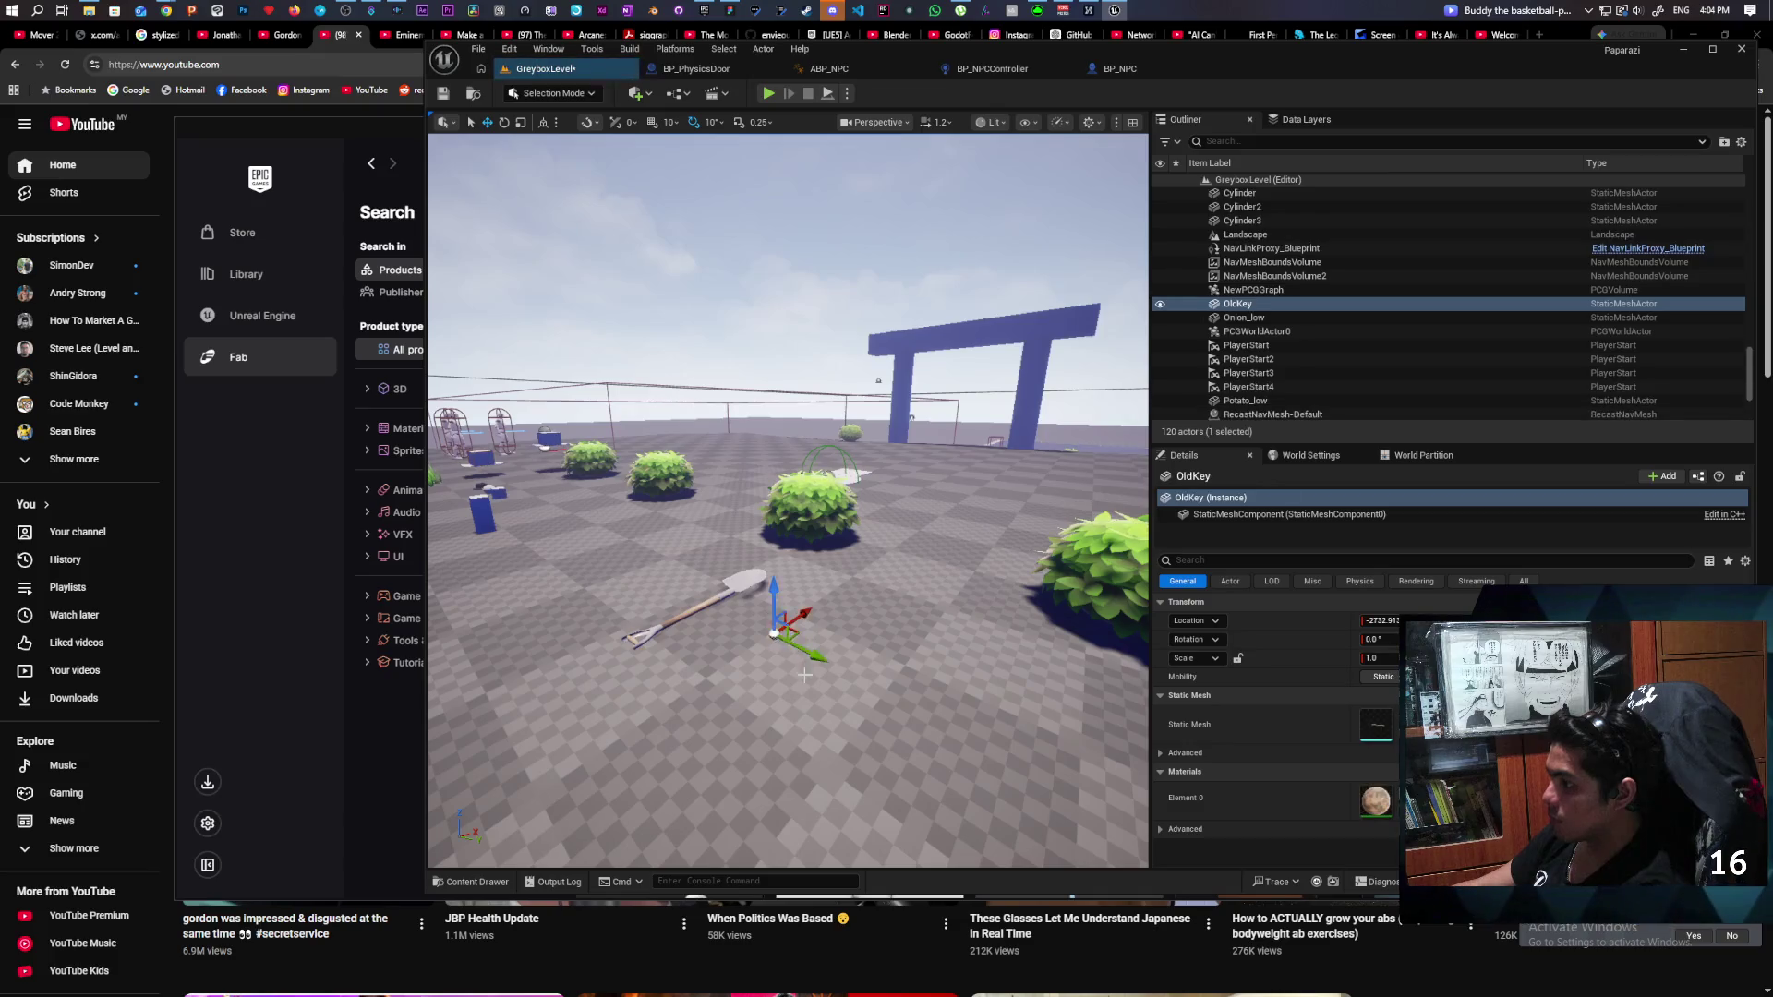
{"action": "key", "text": "f"}
Save GreyboxLevel and focus BP_Sky_Sphere from the Outliner.
{"action": "scroll", "coordinate": [808, 616], "scroll_direction": "up", "scroll_amount": 5}
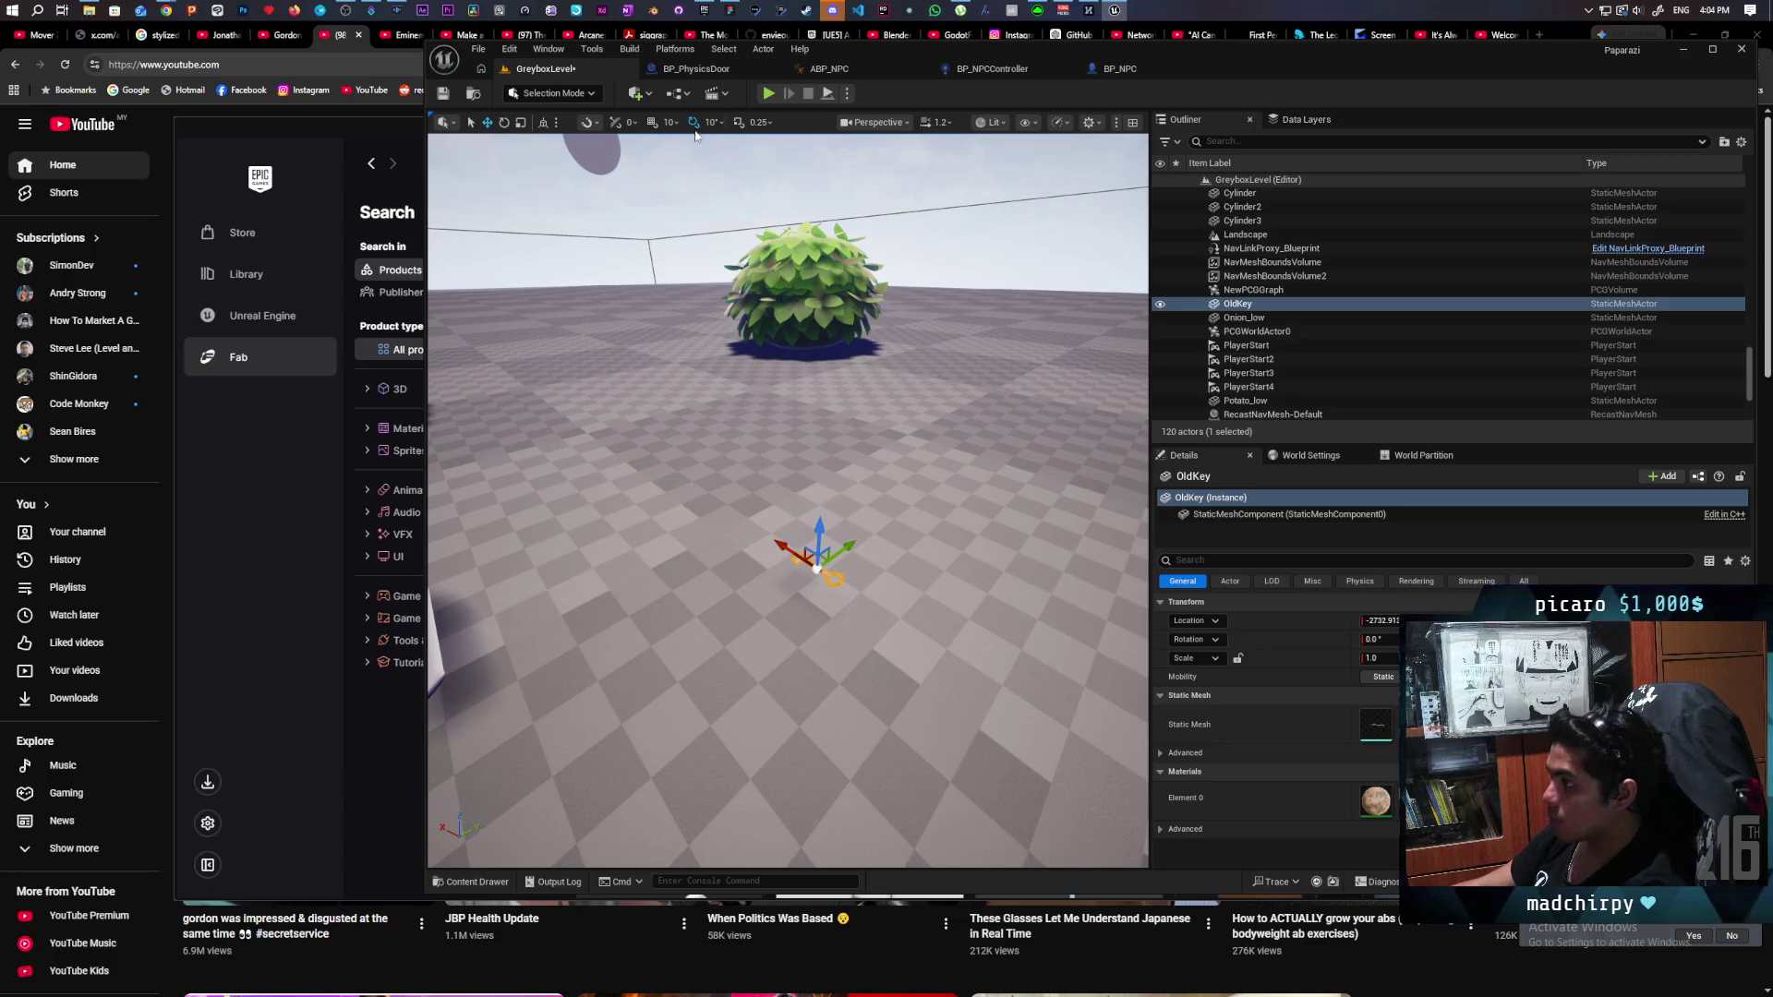
{"action": "key", "text": "ctrl+s"}
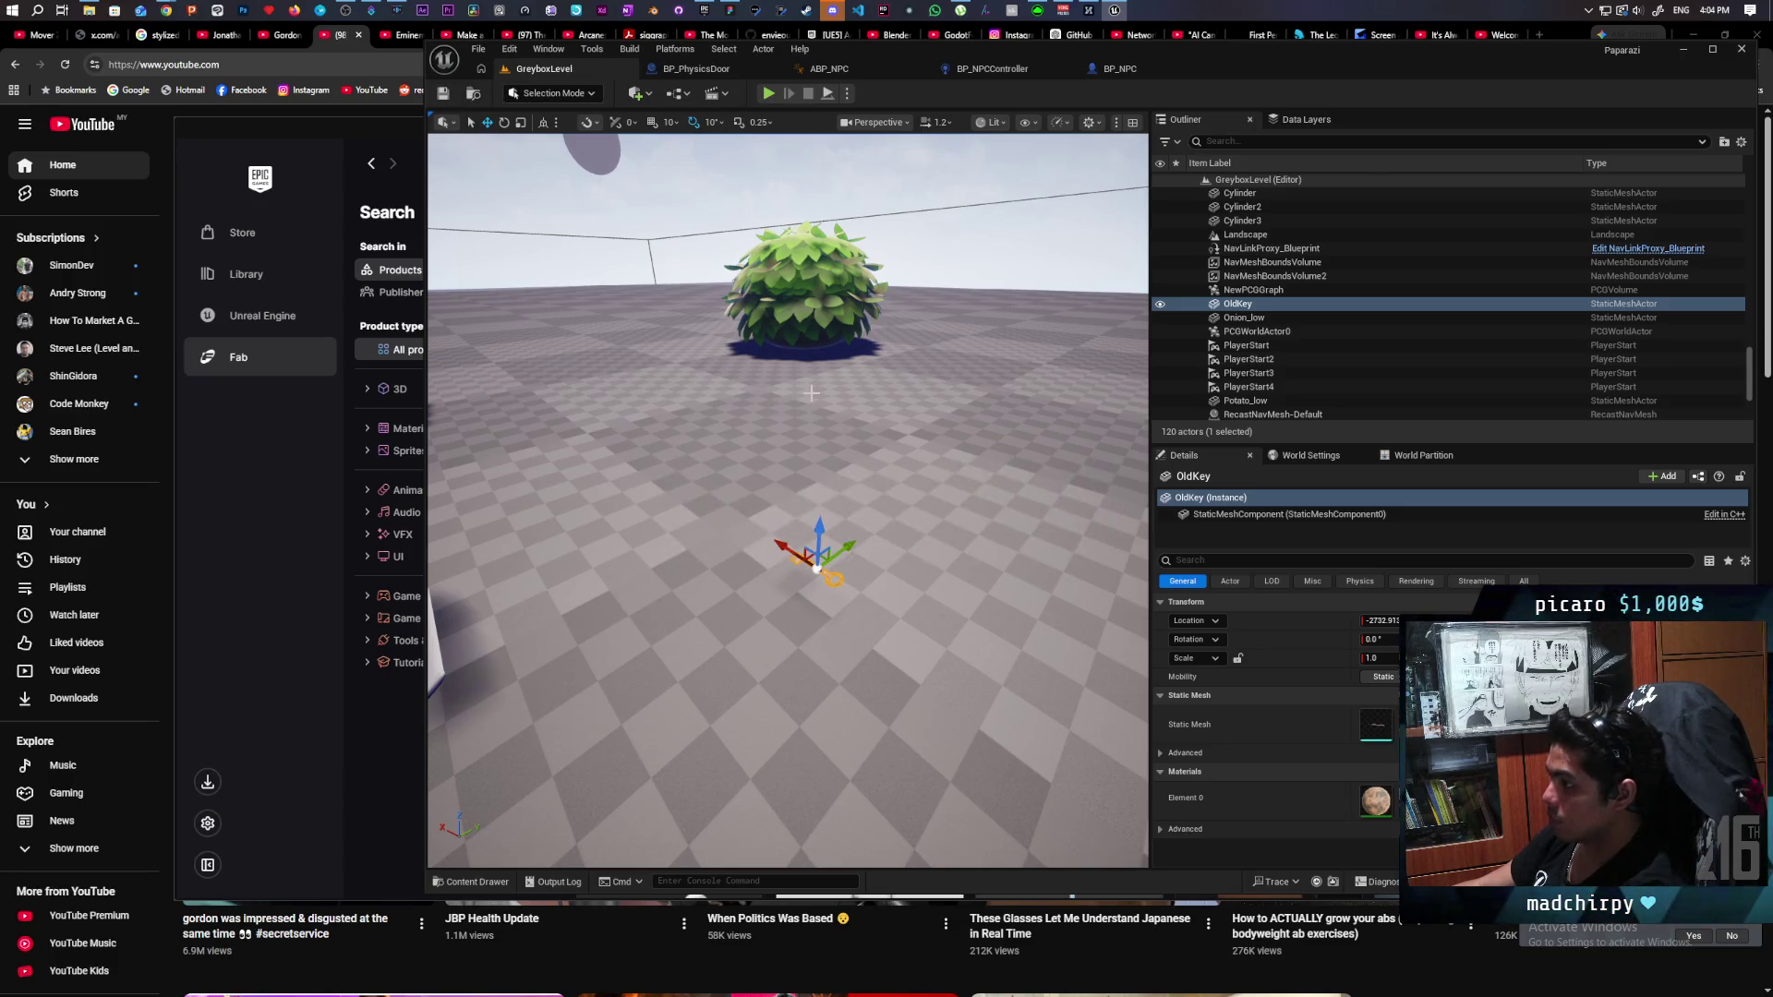
{"action": "scroll", "coordinate": [1385, 296], "scroll_direction": "up", "scroll_amount": 5}
{"action": "double_click", "coordinate": [1263, 221]}
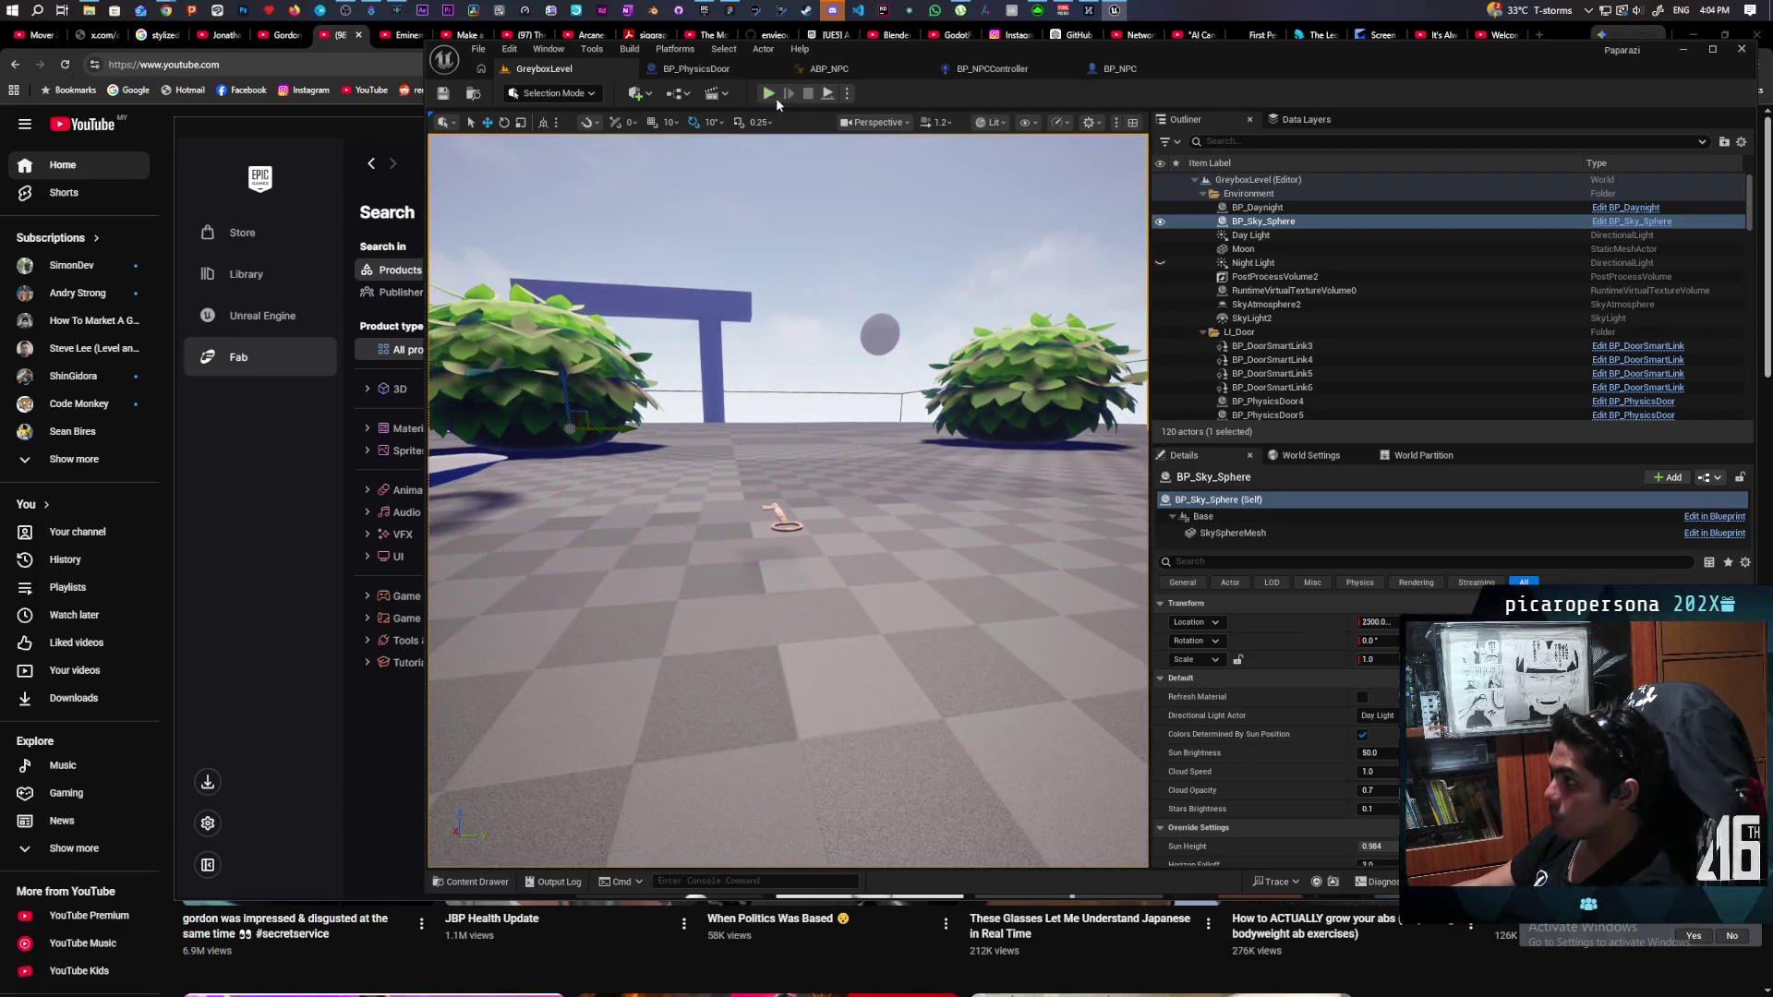
Check the Play options and run a brief playtest of the level.
{"action": "left_click", "coordinate": [846, 94]}
{"action": "mouse_move", "coordinate": [979, 374]}
{"action": "left_click", "coordinate": [1056, 369]}
{"action": "left_click", "coordinate": [768, 93]}
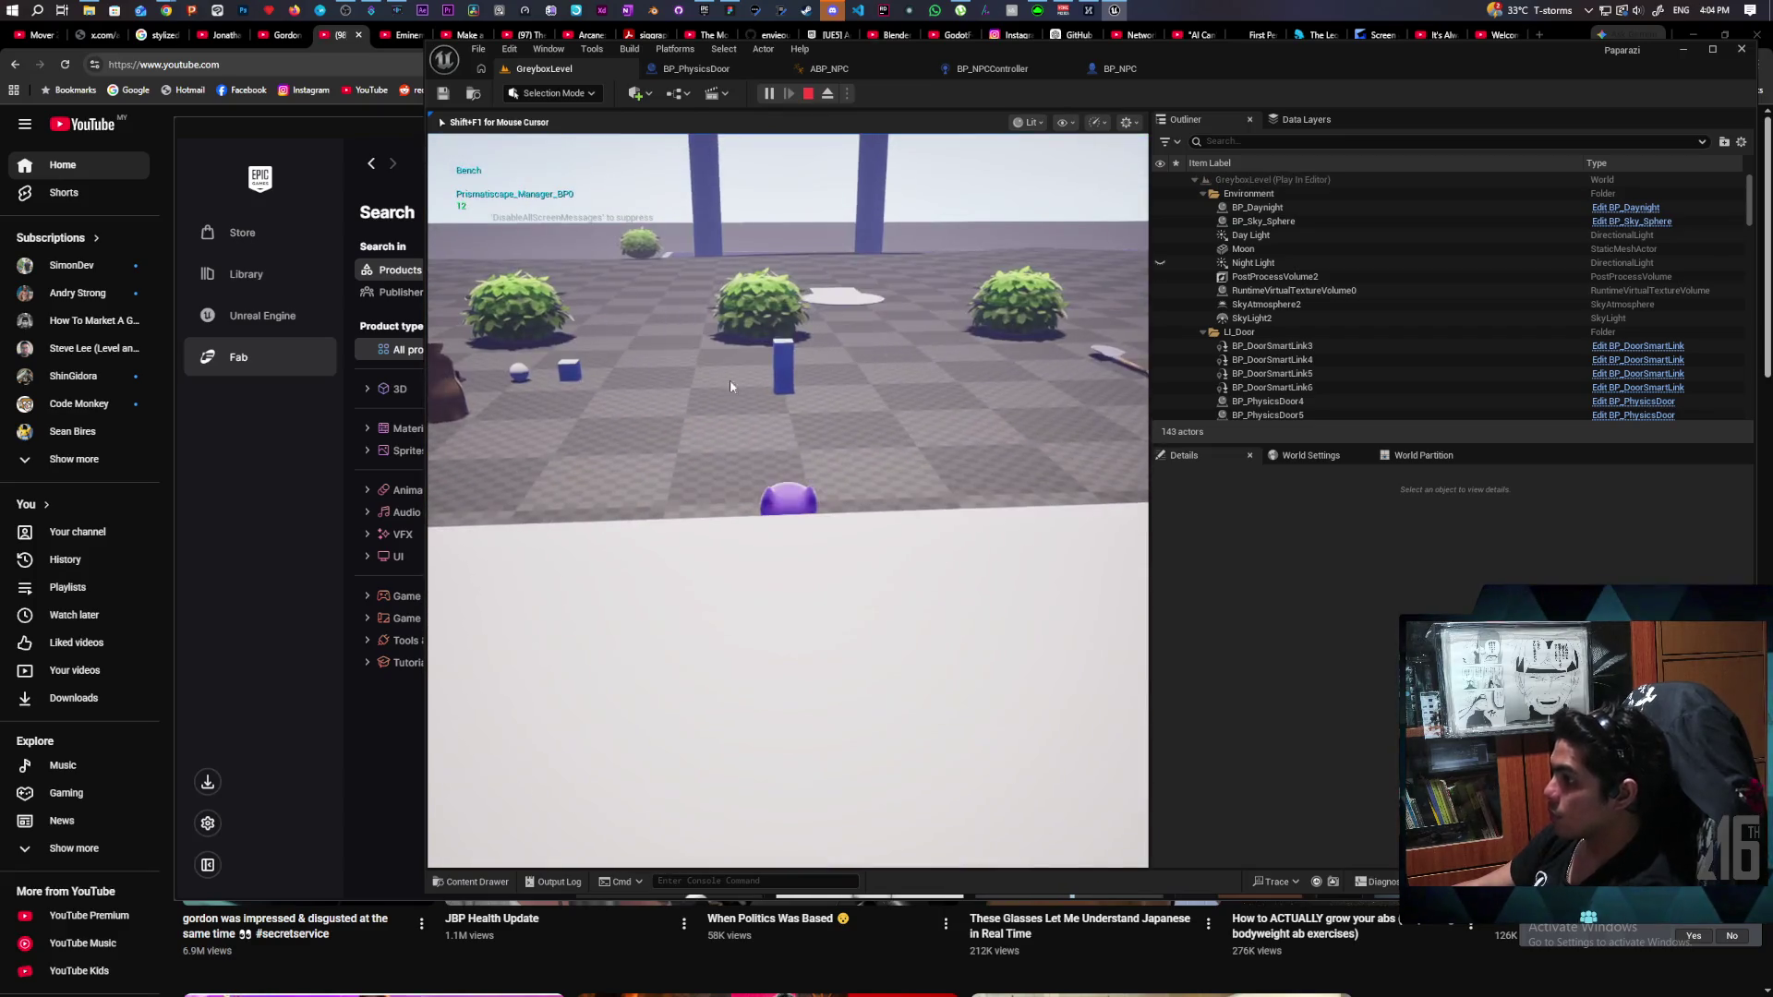
{"action": "key", "text": "Escape"}
Maximize the editor, playtest again walking toward the shovel, then select the key on the floor.
{"action": "double_click", "coordinate": [1227, 50]}
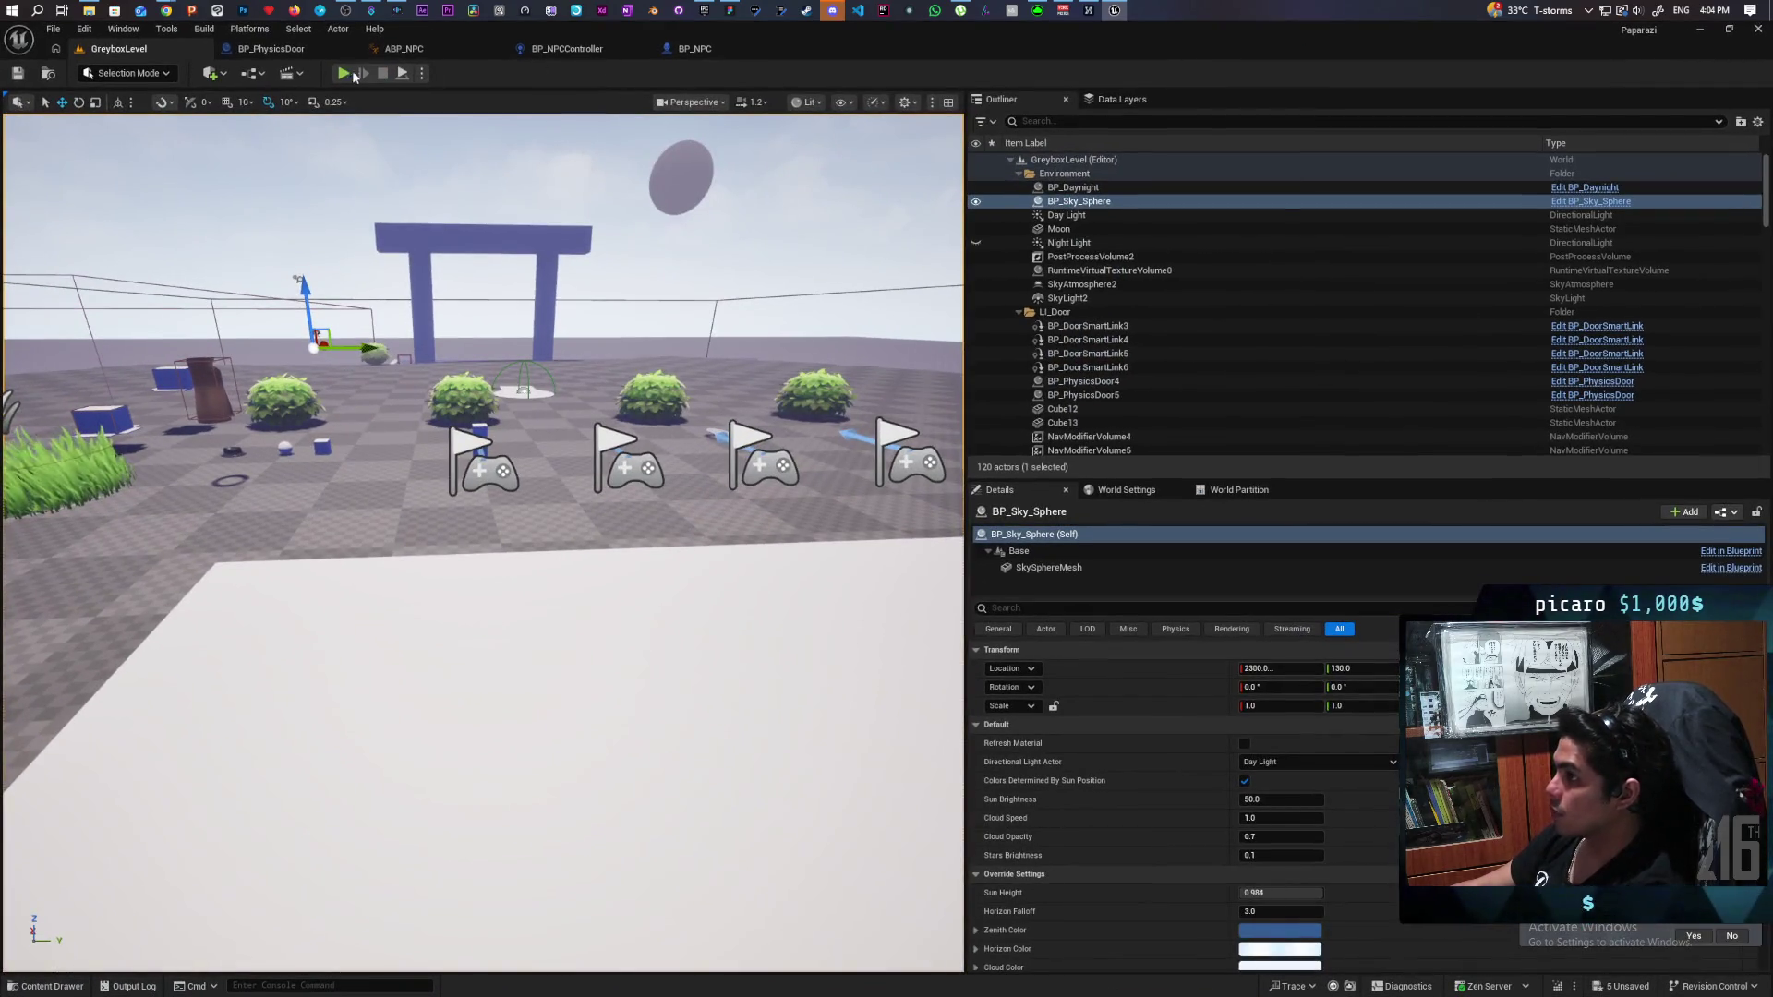
{"action": "key", "text": "alt+p"}
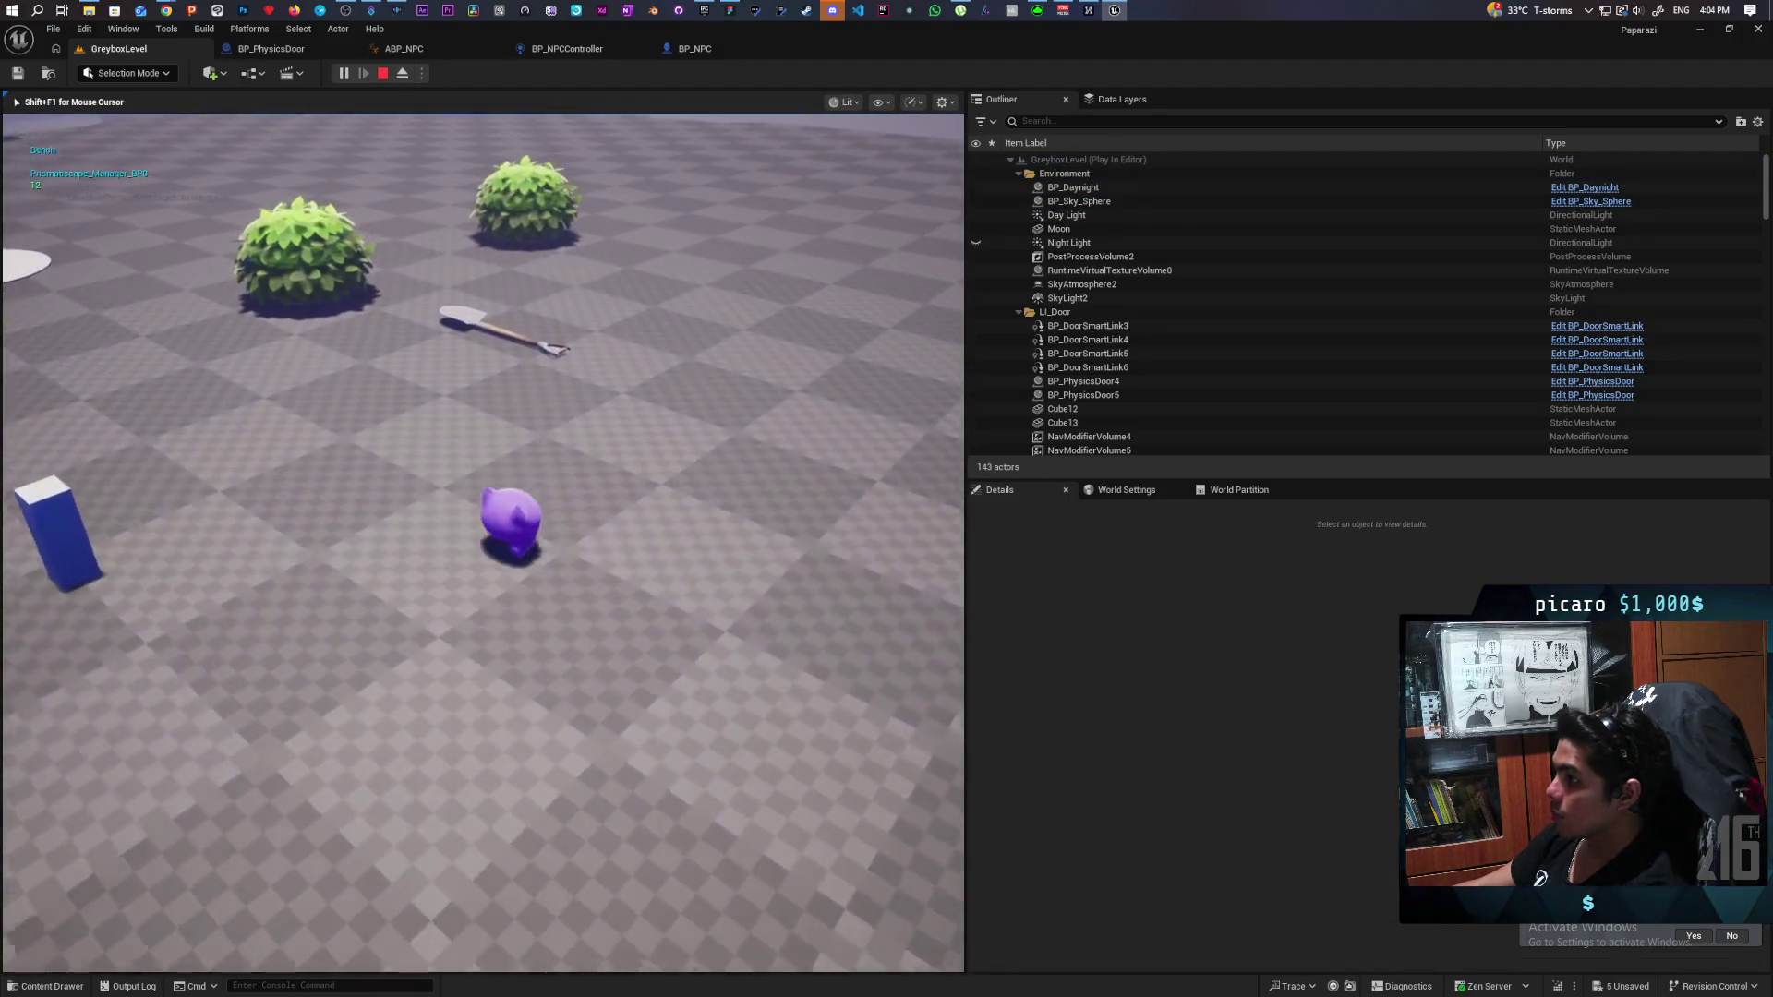
{"action": "key", "text": "w"}
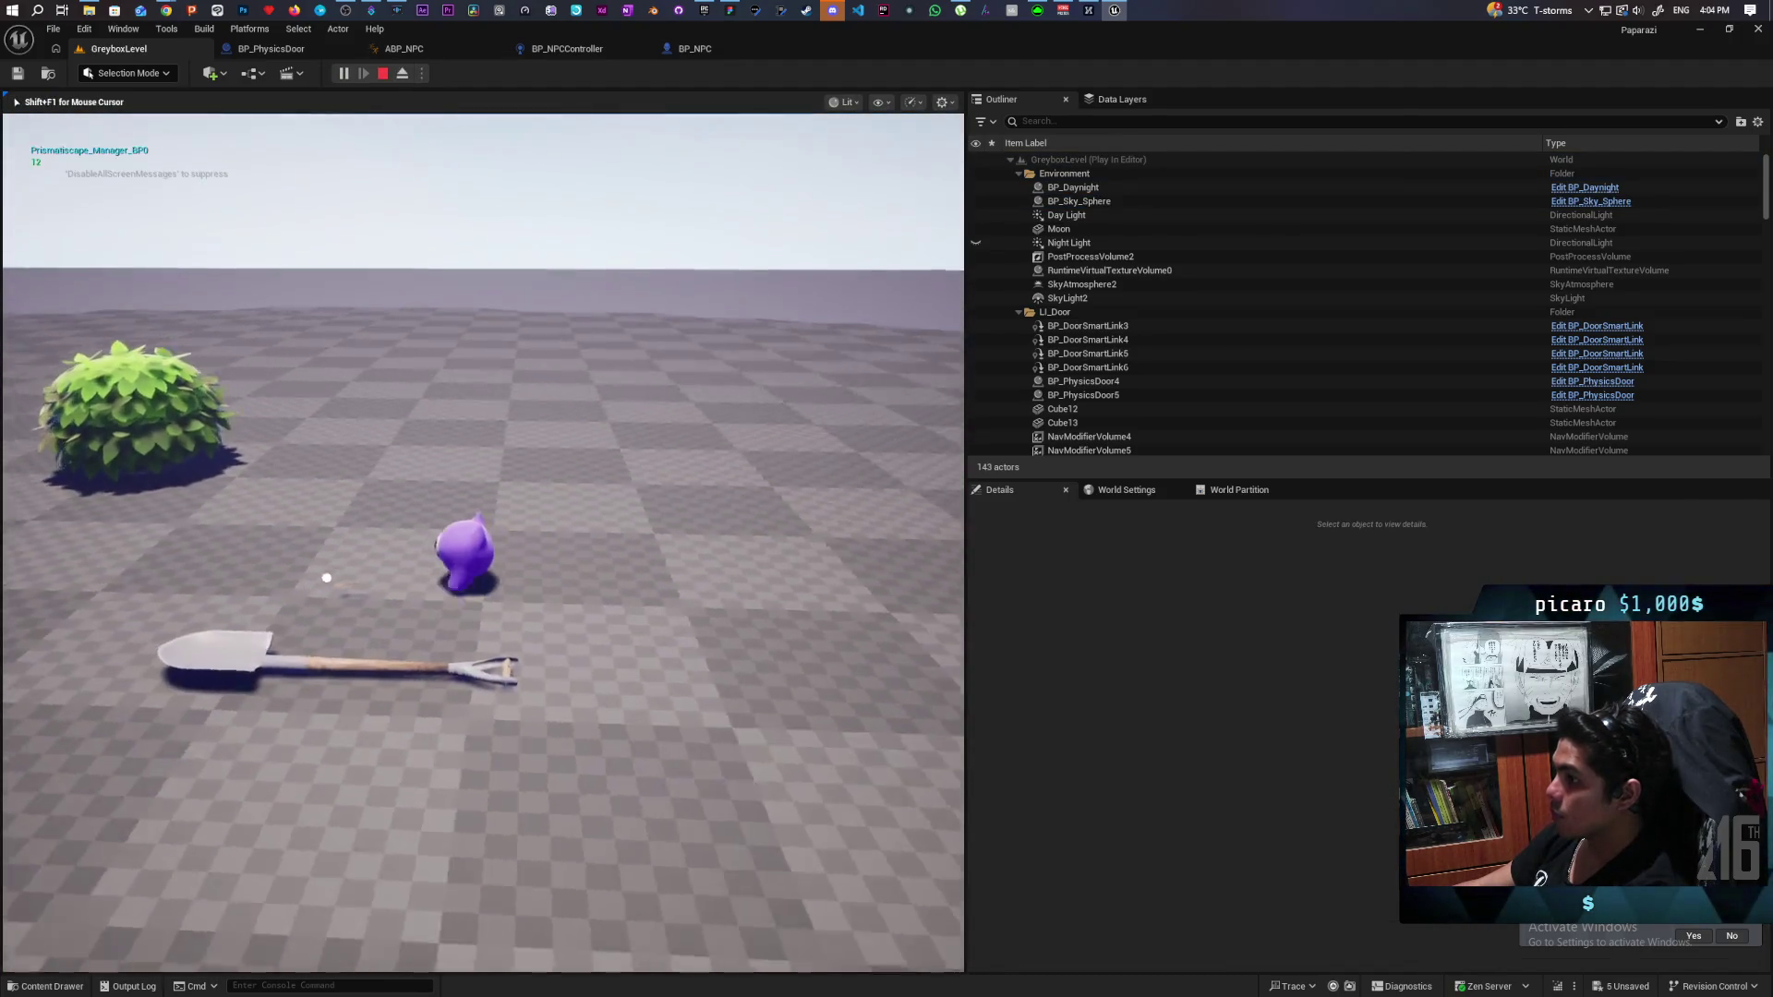
{"action": "key", "text": "w"}
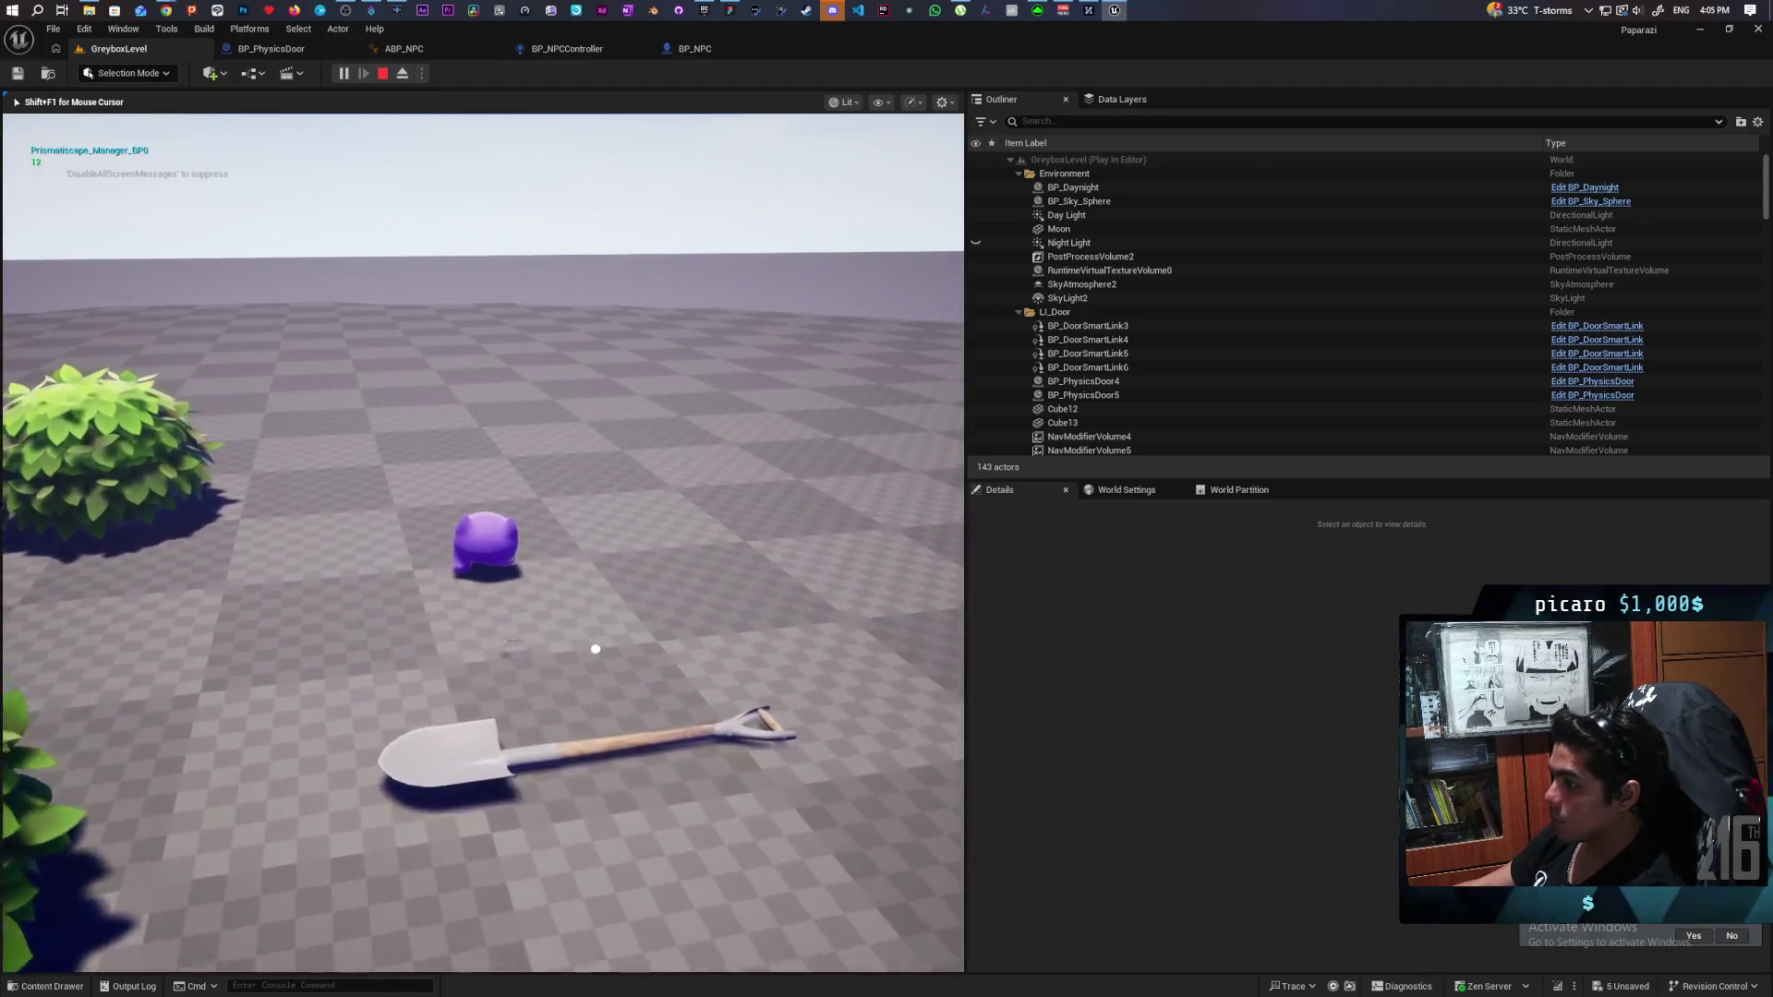
{"action": "key", "text": "w"}
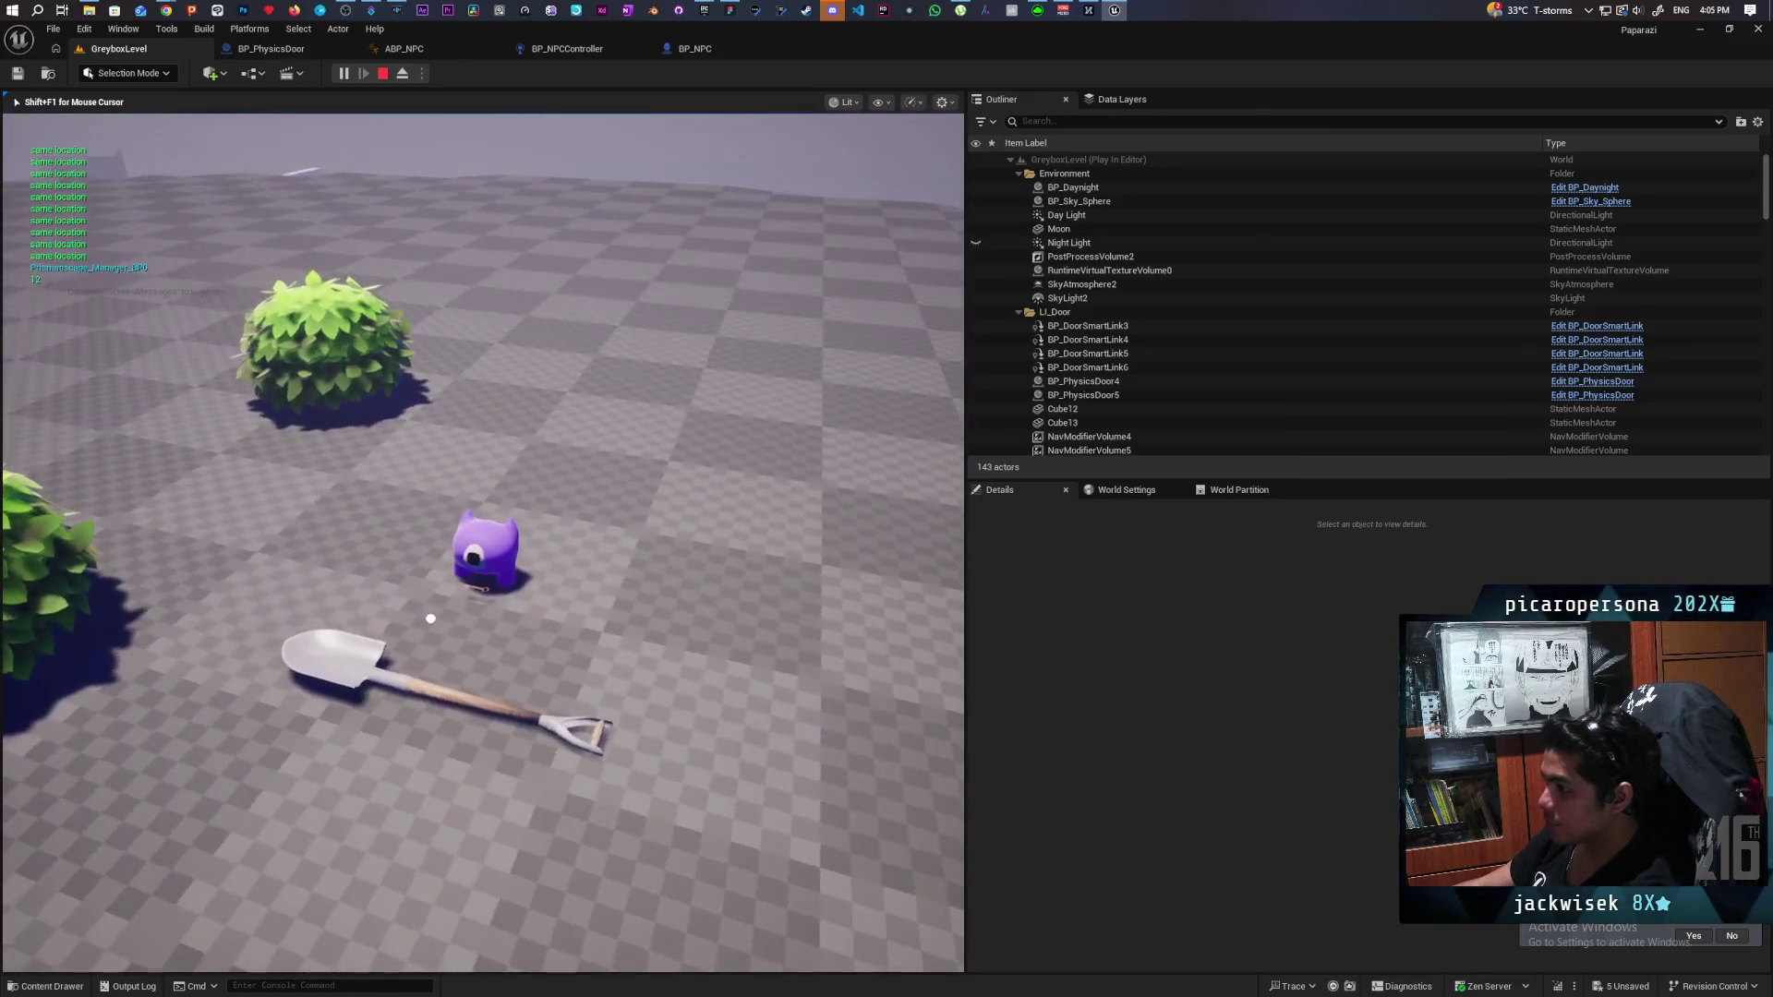
{"action": "key", "text": "Escape"}
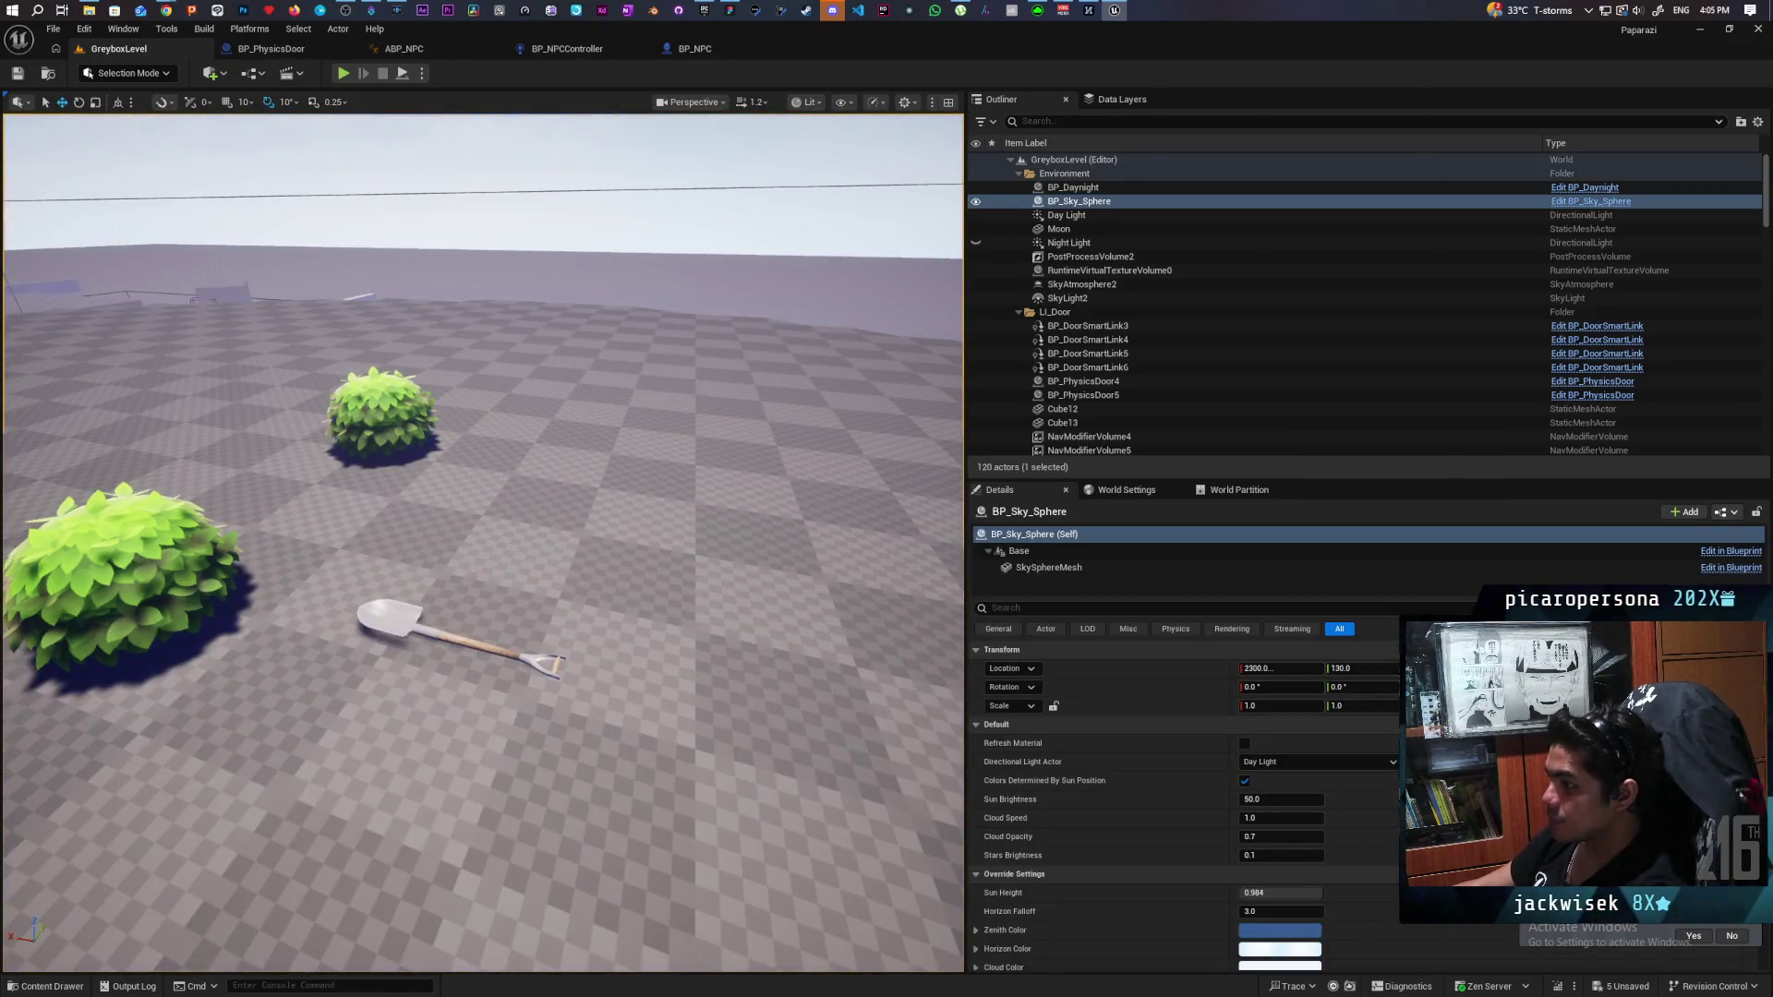
{"action": "key", "text": "w"}
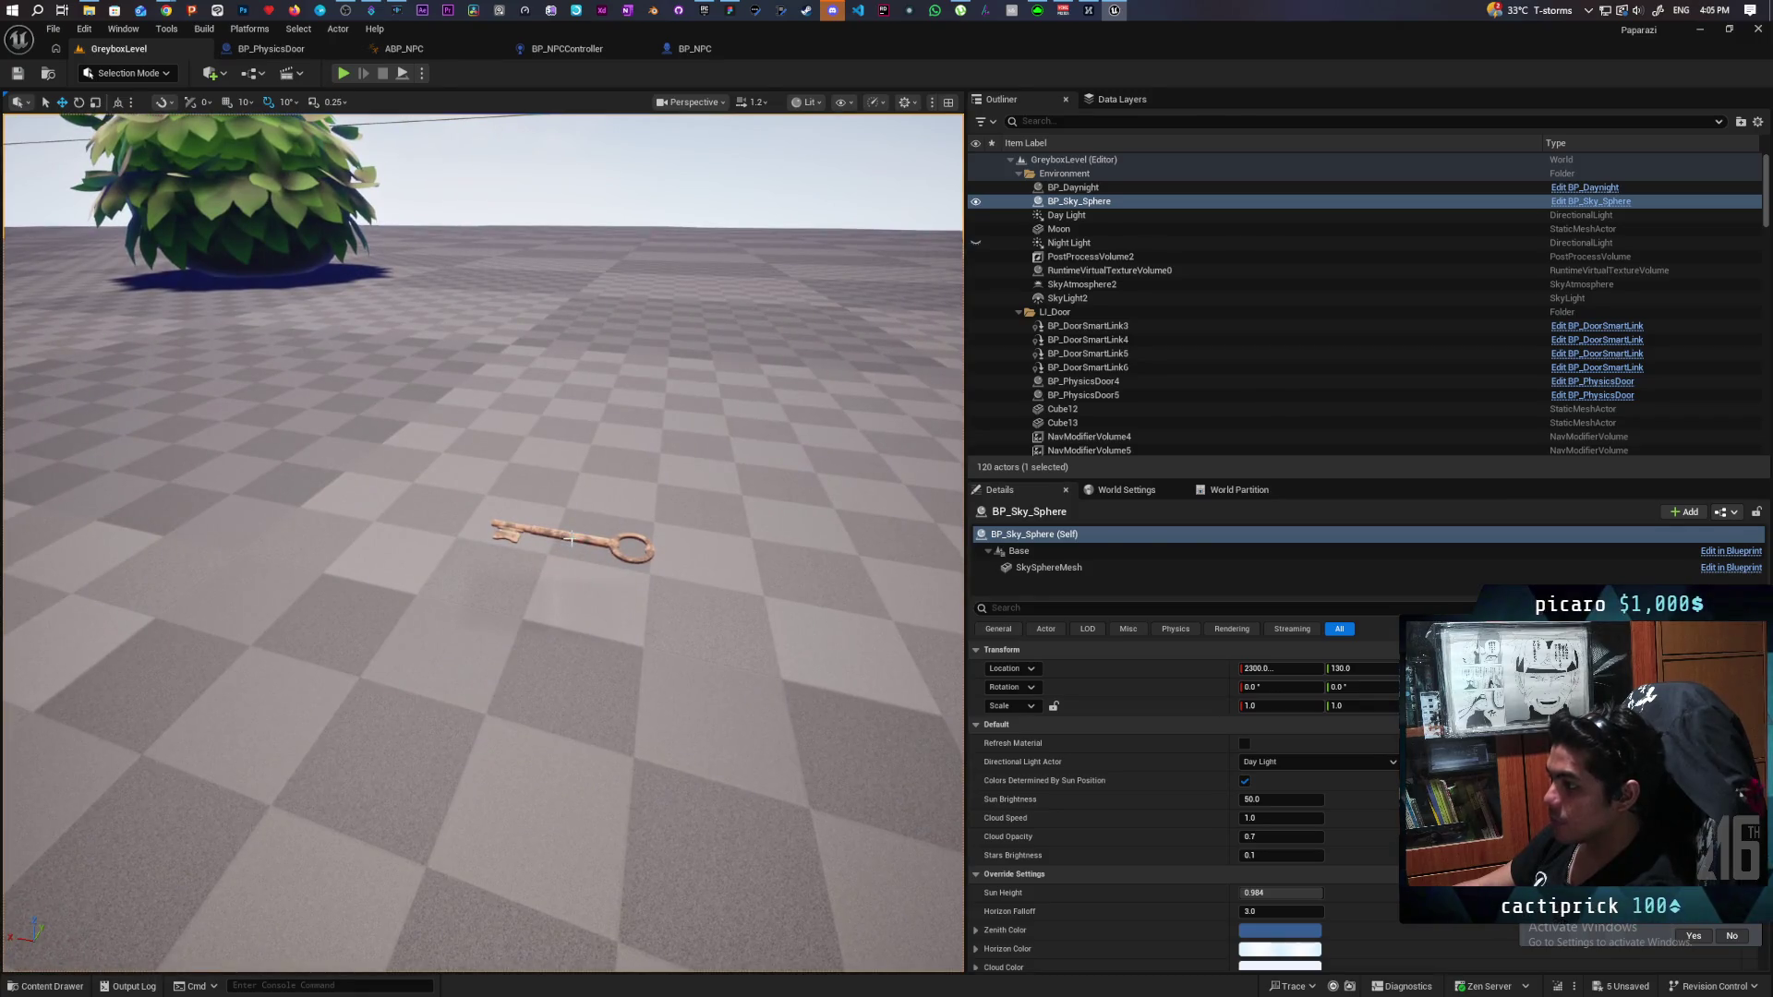
{"action": "left_click", "coordinate": [571, 538]}
Scale OldKey uniformly to 2.0 with proportions locked.
{"action": "left_click", "coordinate": [1054, 704]}
{"action": "left_click", "coordinate": [1279, 704]}
{"action": "type", "text": "2"}
{"action": "key", "text": "Return"}
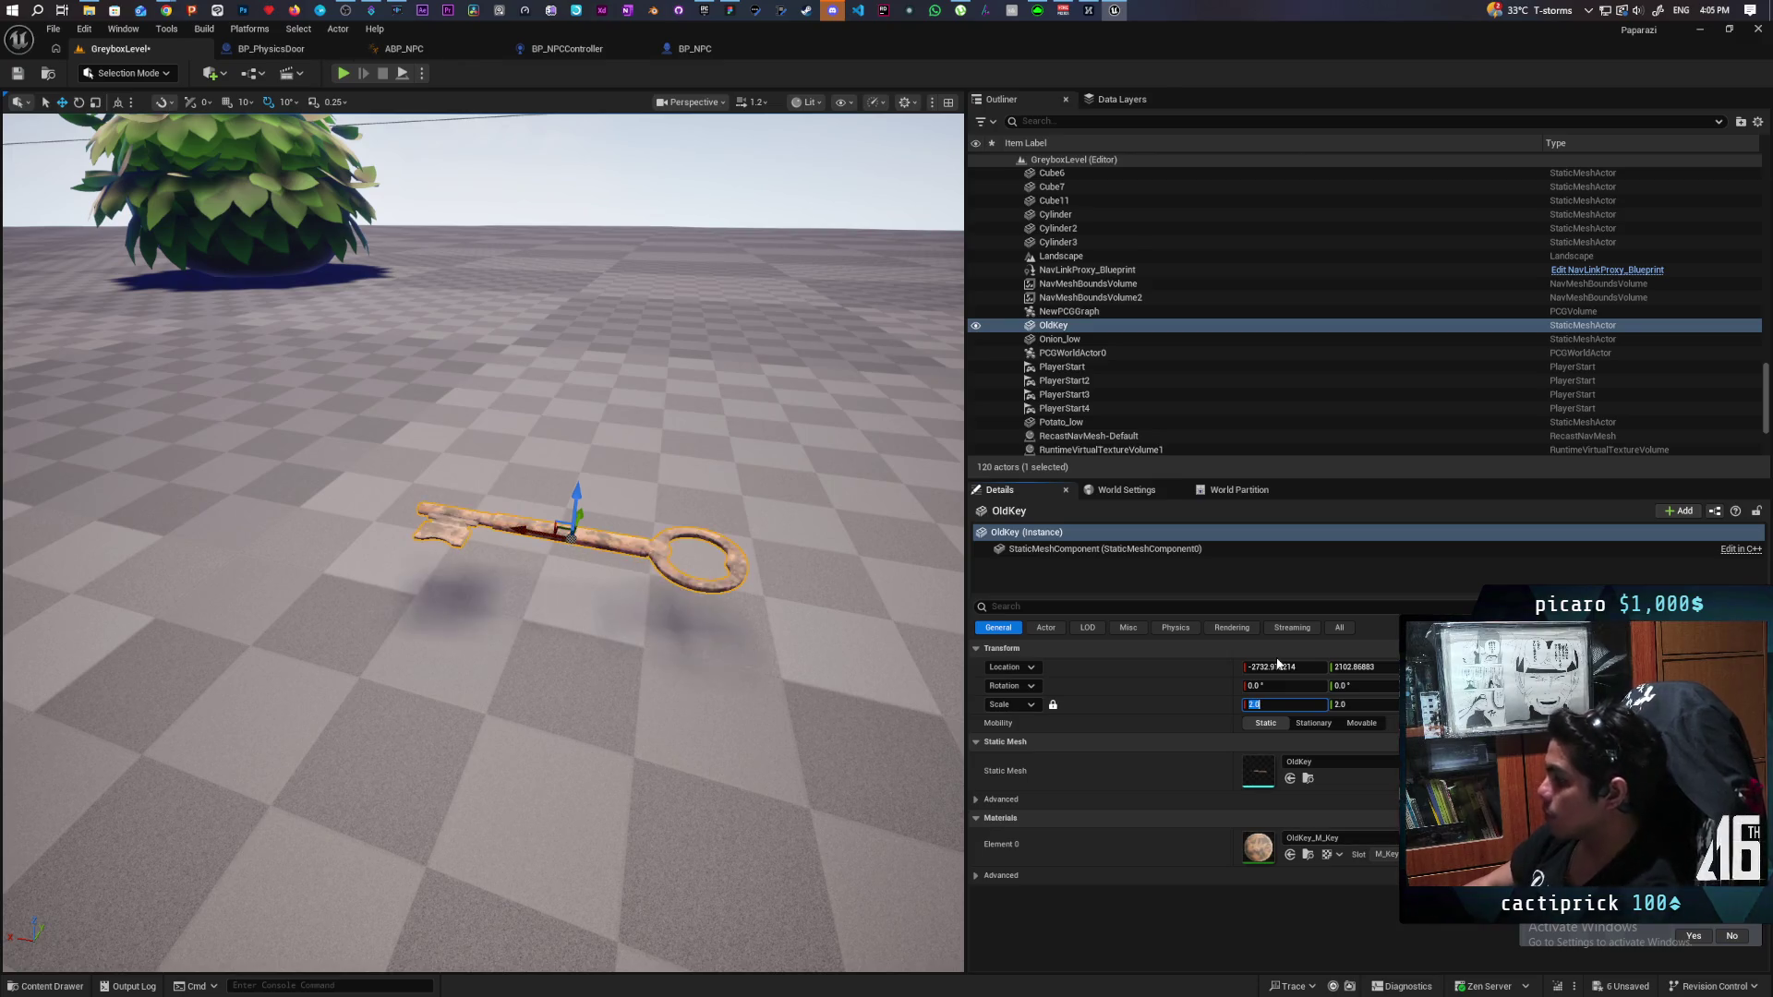
Fly around the level, save it, and start a new playtest.
{"action": "mouse_move", "coordinate": [480, 554]}
{"action": "left_mouse_down"}
{"action": "mouse_move", "coordinate": [443, 573]}
{"action": "mouse_move", "coordinate": [462, 591]}
{"action": "mouse_move", "coordinate": [378, 581]}
{"action": "mouse_move", "coordinate": [387, 614]}
{"action": "mouse_move", "coordinate": [296, 596]}
{"action": "left_mouse_up"}
{"action": "mouse_move", "coordinate": [779, 452]}
{"action": "left_mouse_down"}
{"action": "mouse_move", "coordinate": [752, 454]}
{"action": "mouse_move", "coordinate": [778, 453]}
{"action": "left_mouse_up"}
{"action": "left_click", "coordinate": [25, 77]}
{"action": "left_click", "coordinate": [342, 74]}
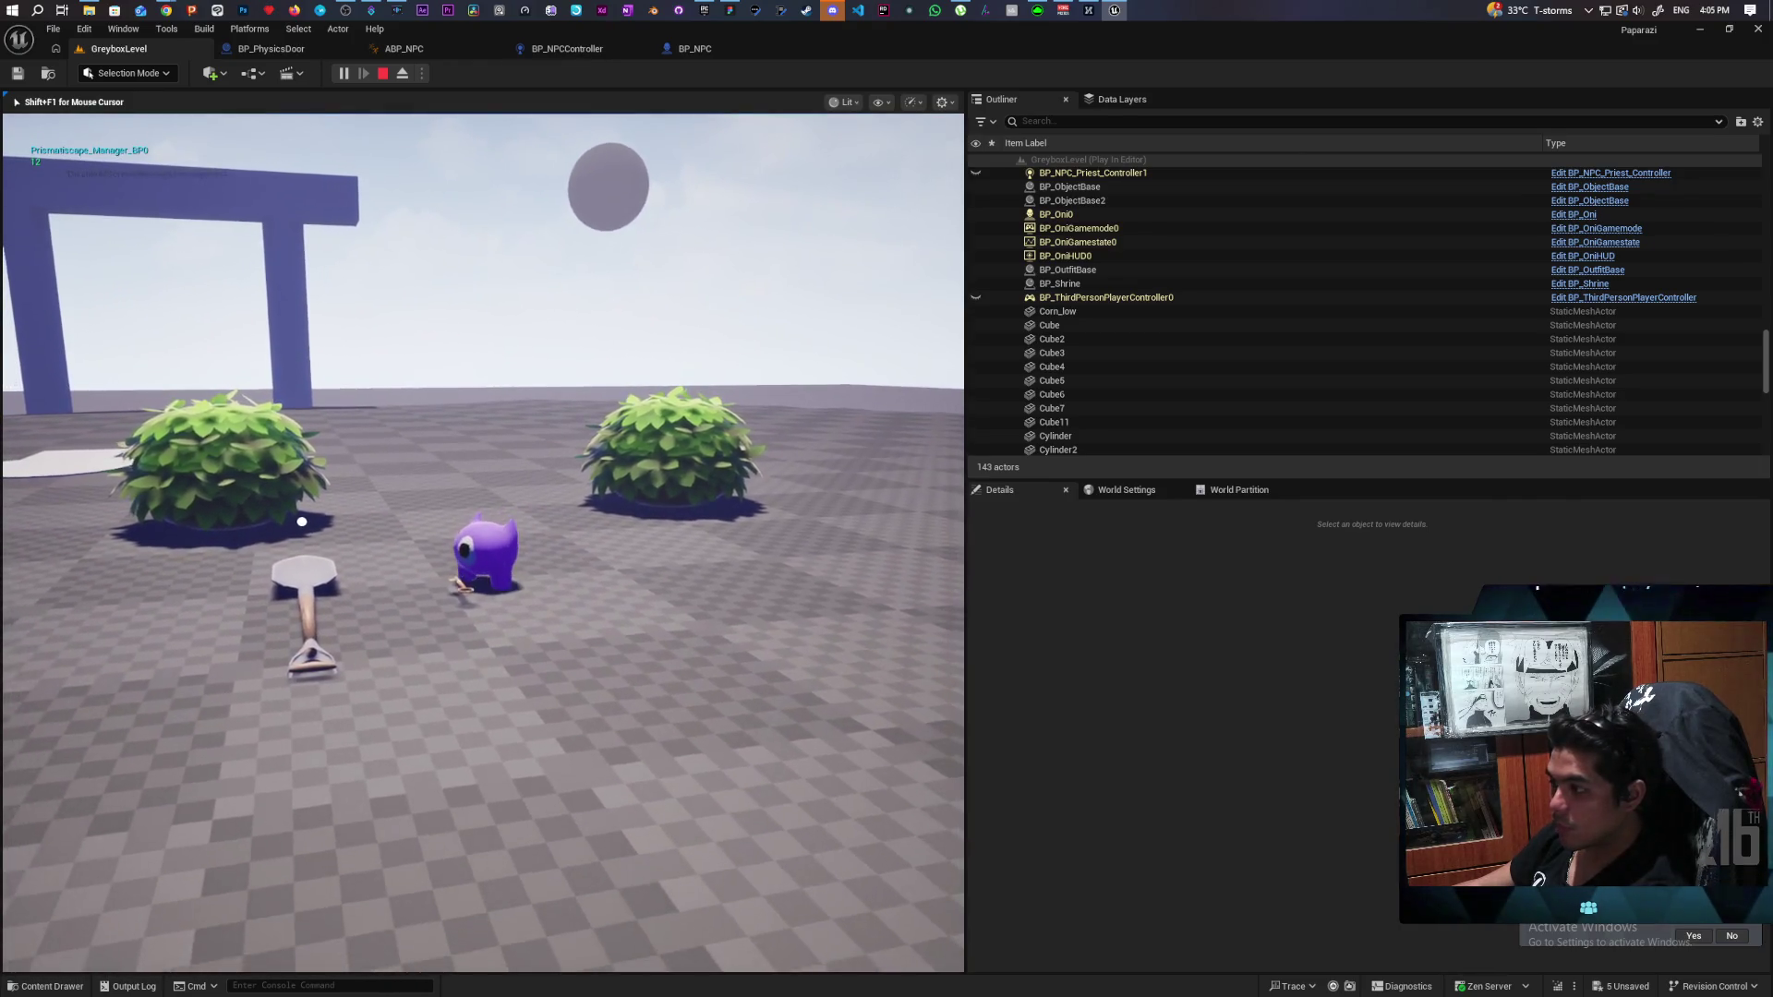
Stop the playtest, select the shovel and open its BP_ObjectBase Blueprint in a new tab.
{"action": "key", "text": "Escape"}
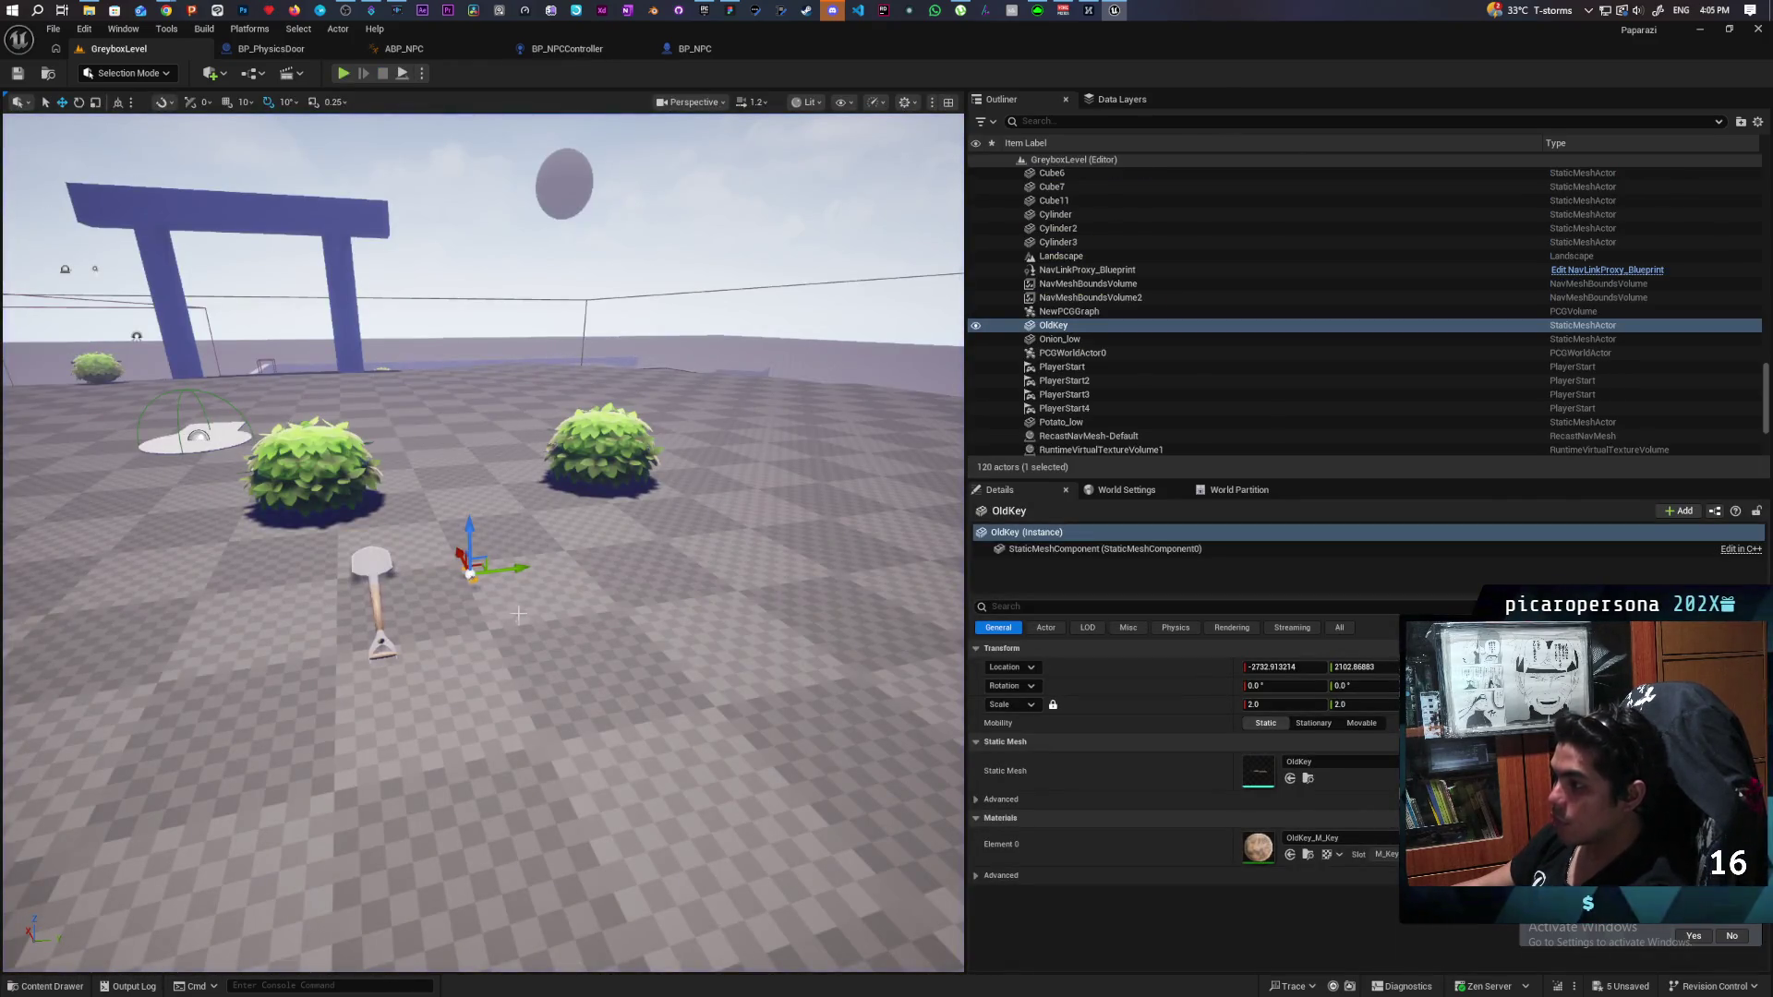
{"action": "left_click", "coordinate": [374, 600]}
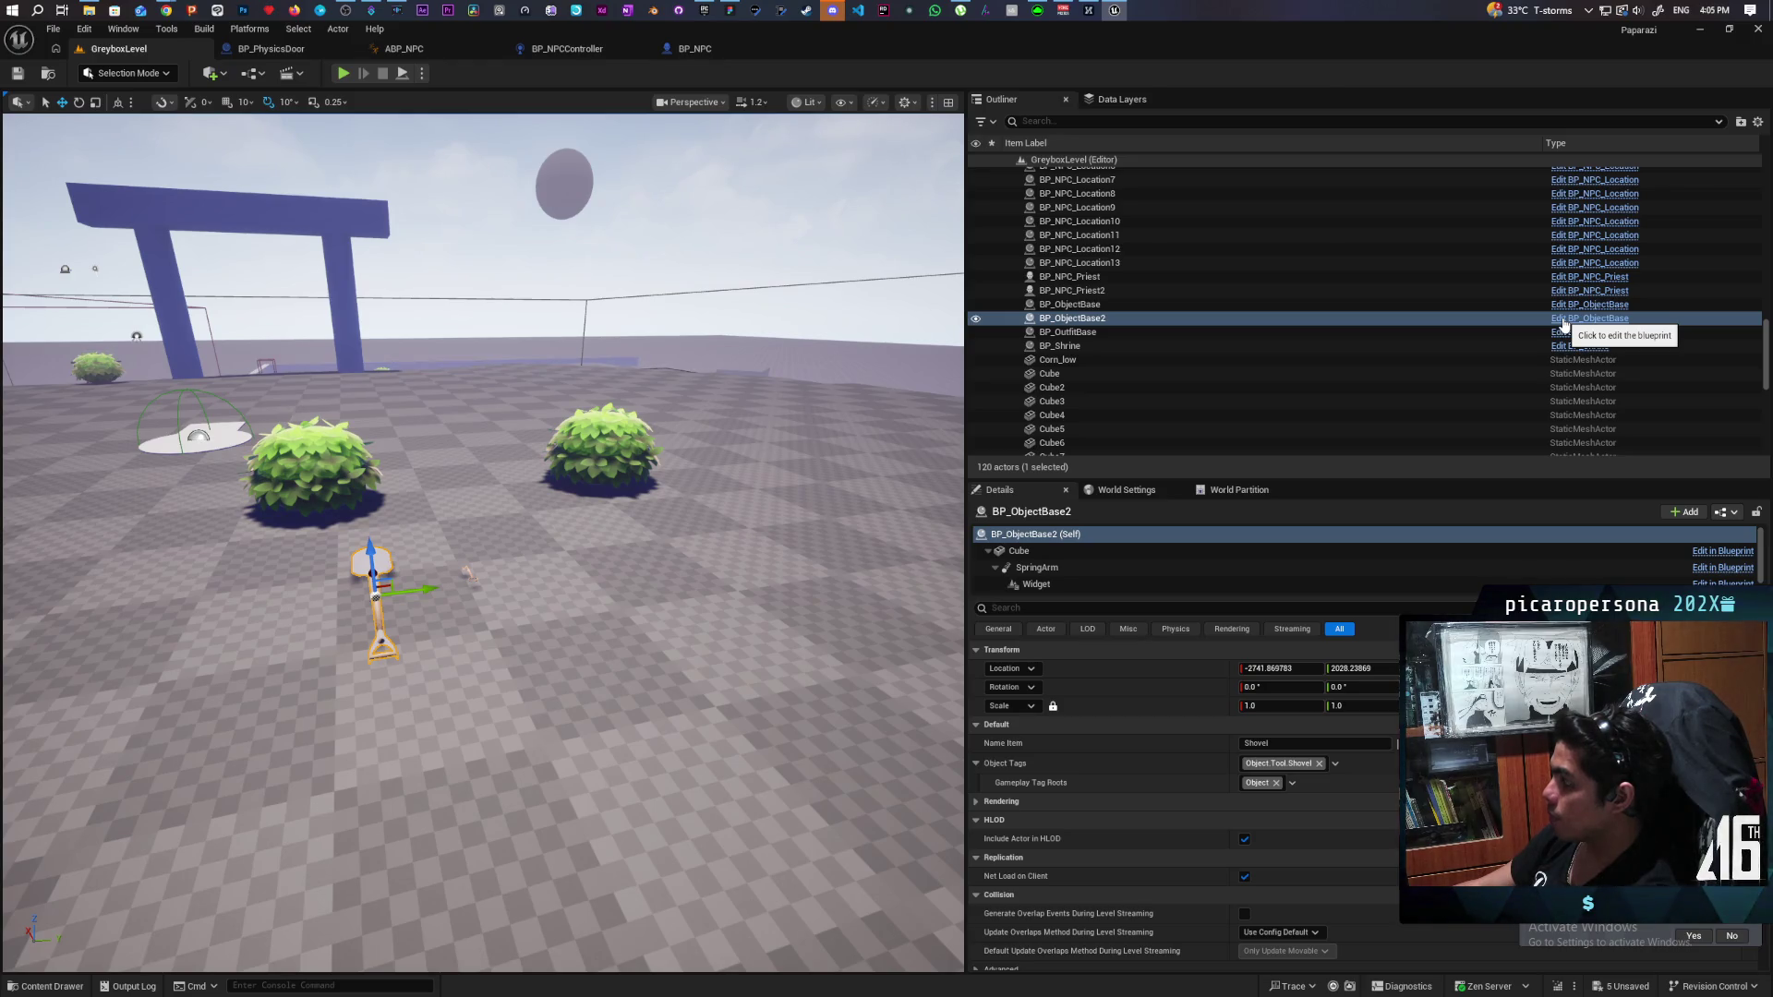
{"action": "left_click", "coordinate": [1563, 320]}
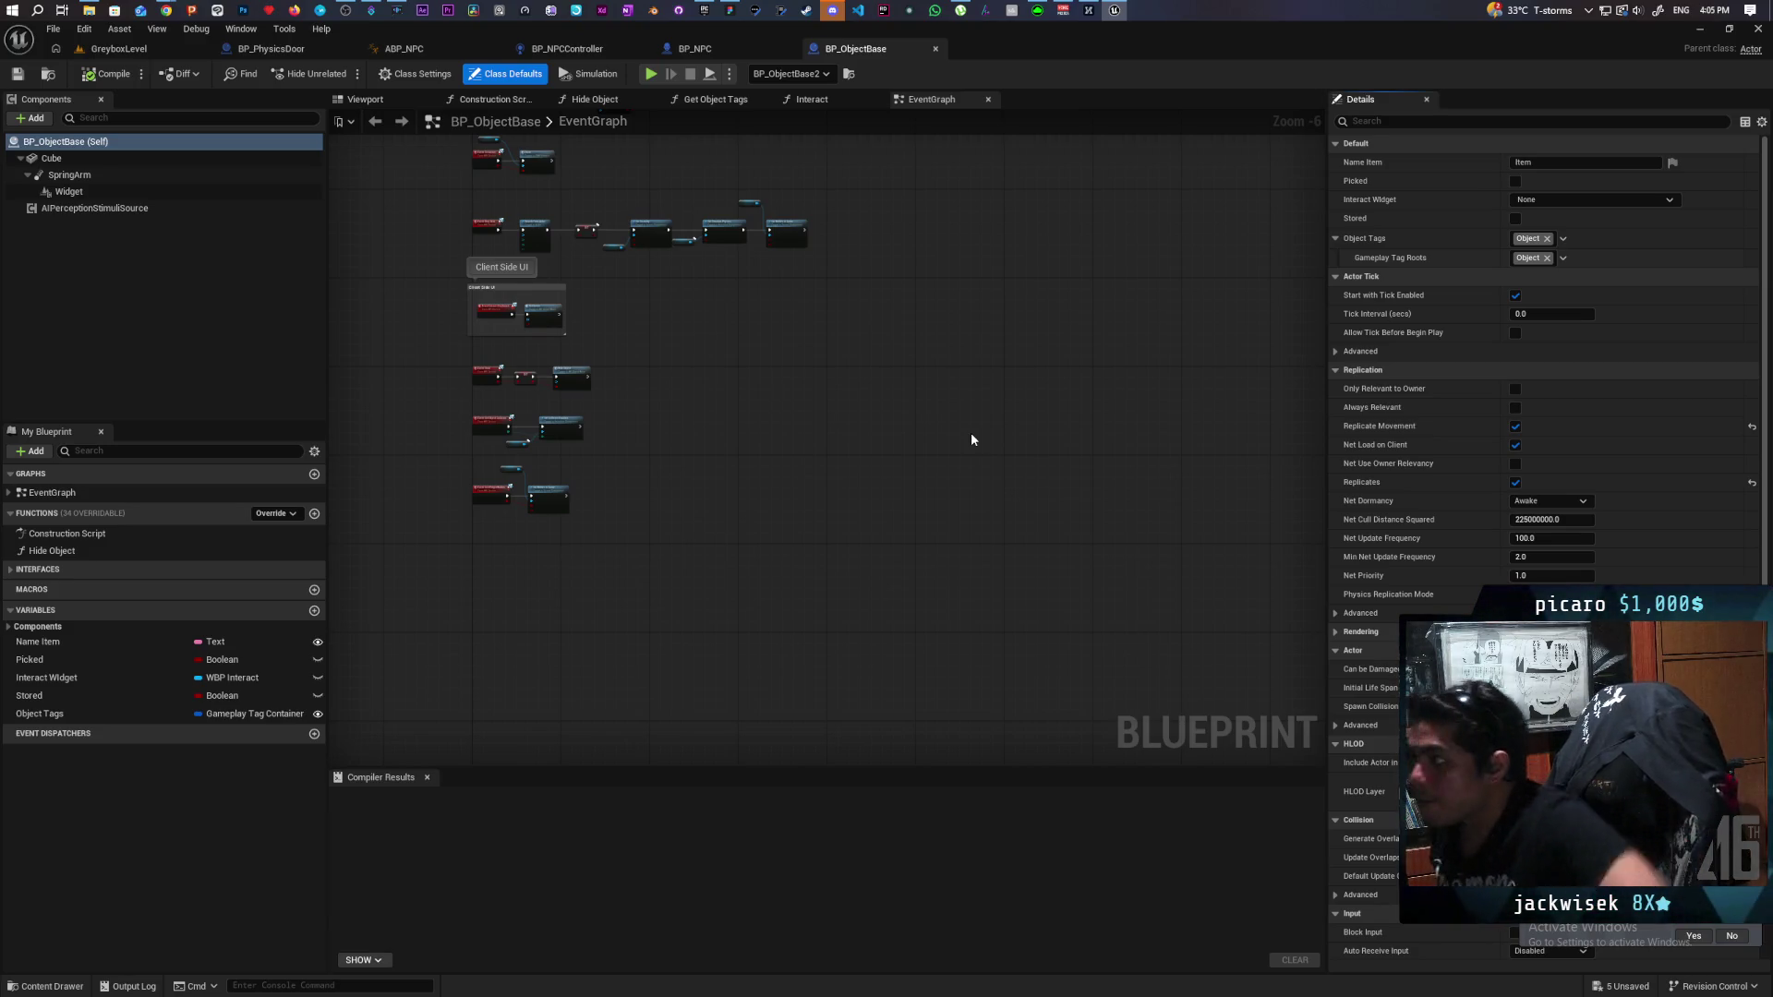
{"action": "left_click", "coordinate": [131, 46]}
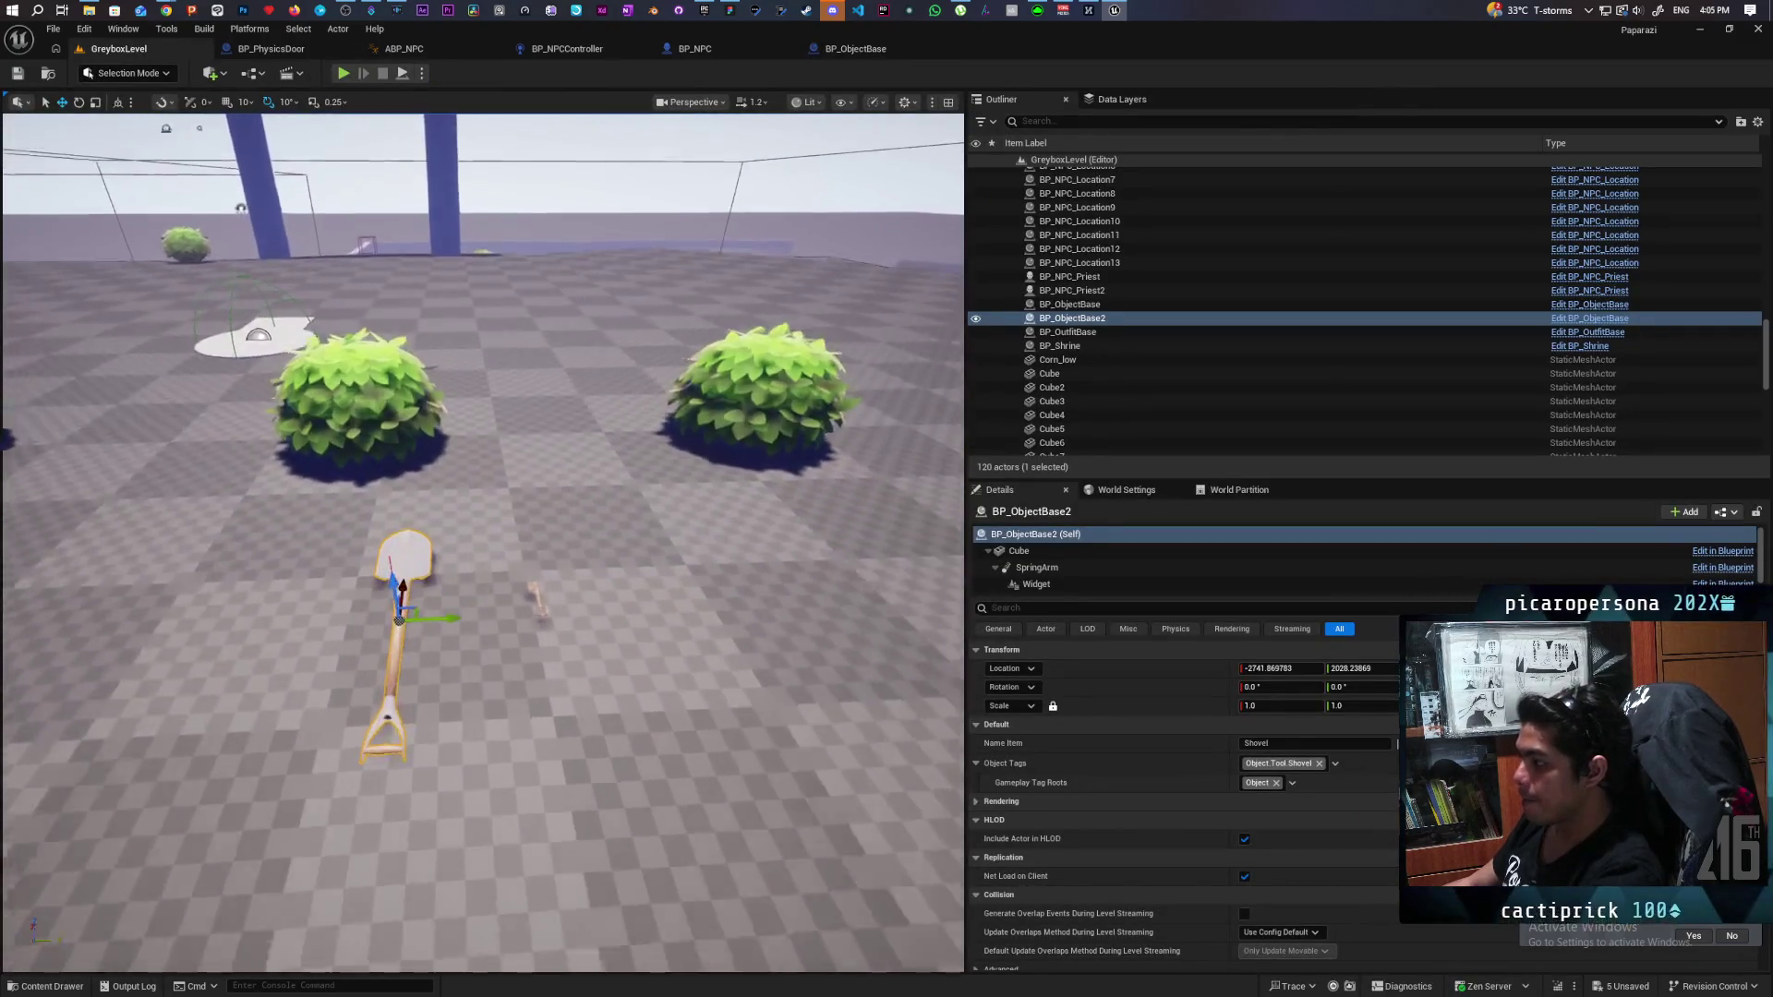
Back in GreyboxLevel, copy the shovel as BP_ObjectBase3 beside the first, then select OldKey.
{"action": "scroll", "coordinate": [483, 545], "scroll_direction": "up", "scroll_amount": 3}
{"action": "scroll", "coordinate": [483, 544], "scroll_direction": "up", "scroll_amount": 2}
{"action": "mouse_move", "coordinate": [436, 524]}
{"action": "left_mouse_down"}
{"action": "mouse_move", "coordinate": [397, 541]}
{"action": "mouse_move", "coordinate": [751, 518]}
{"action": "left_mouse_up"}
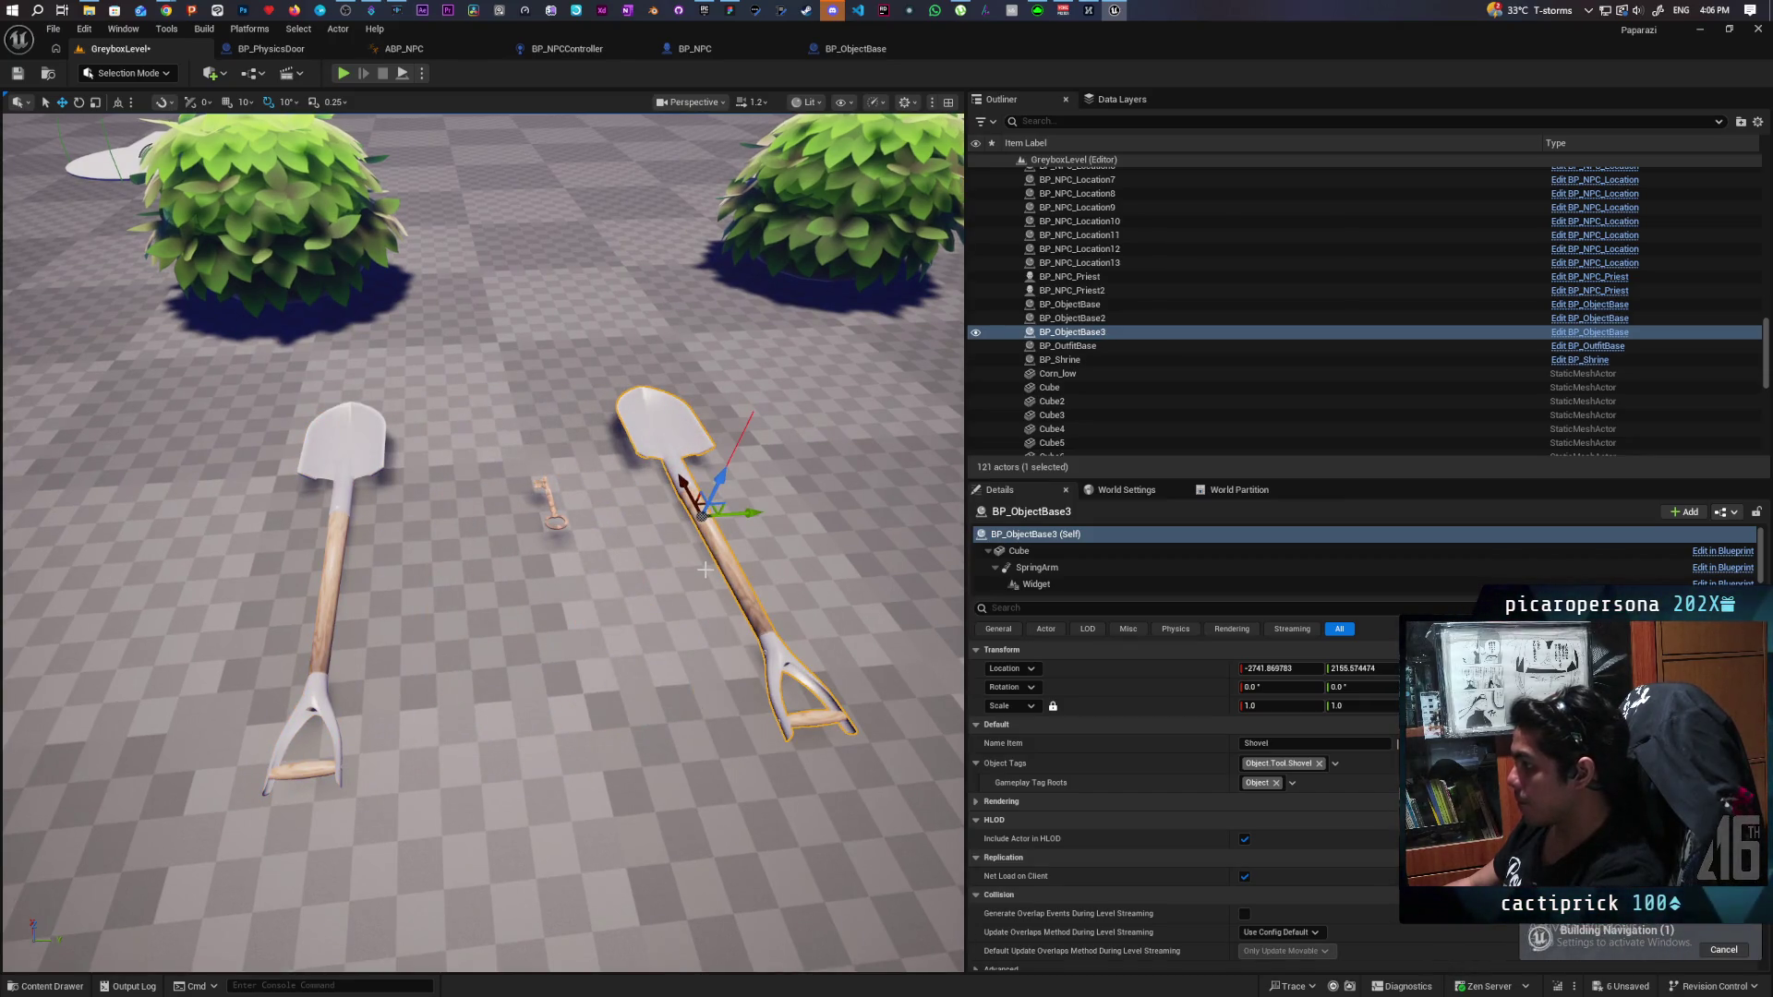
{"action": "left_click", "coordinate": [552, 509]}
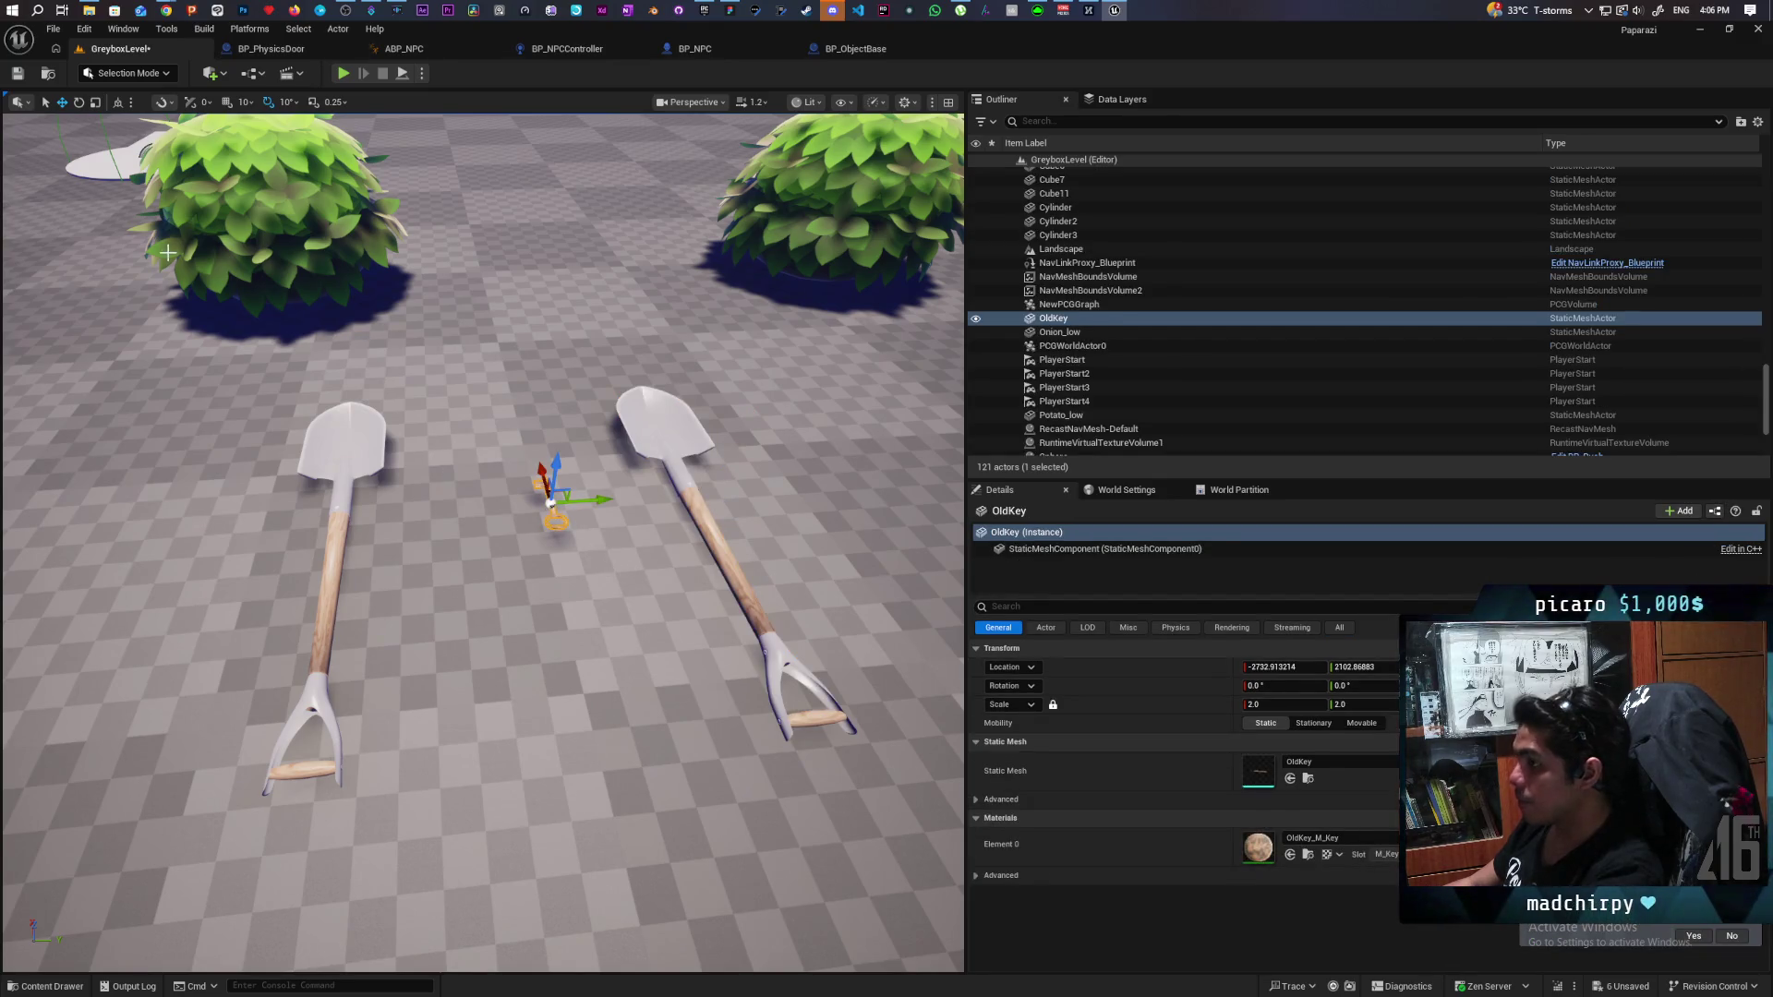
In Modeling Mode, use XForm > Bake Transform to bake OldKey's 2.0 scale into its mesh.
{"action": "left_click", "coordinate": [225, 80]}
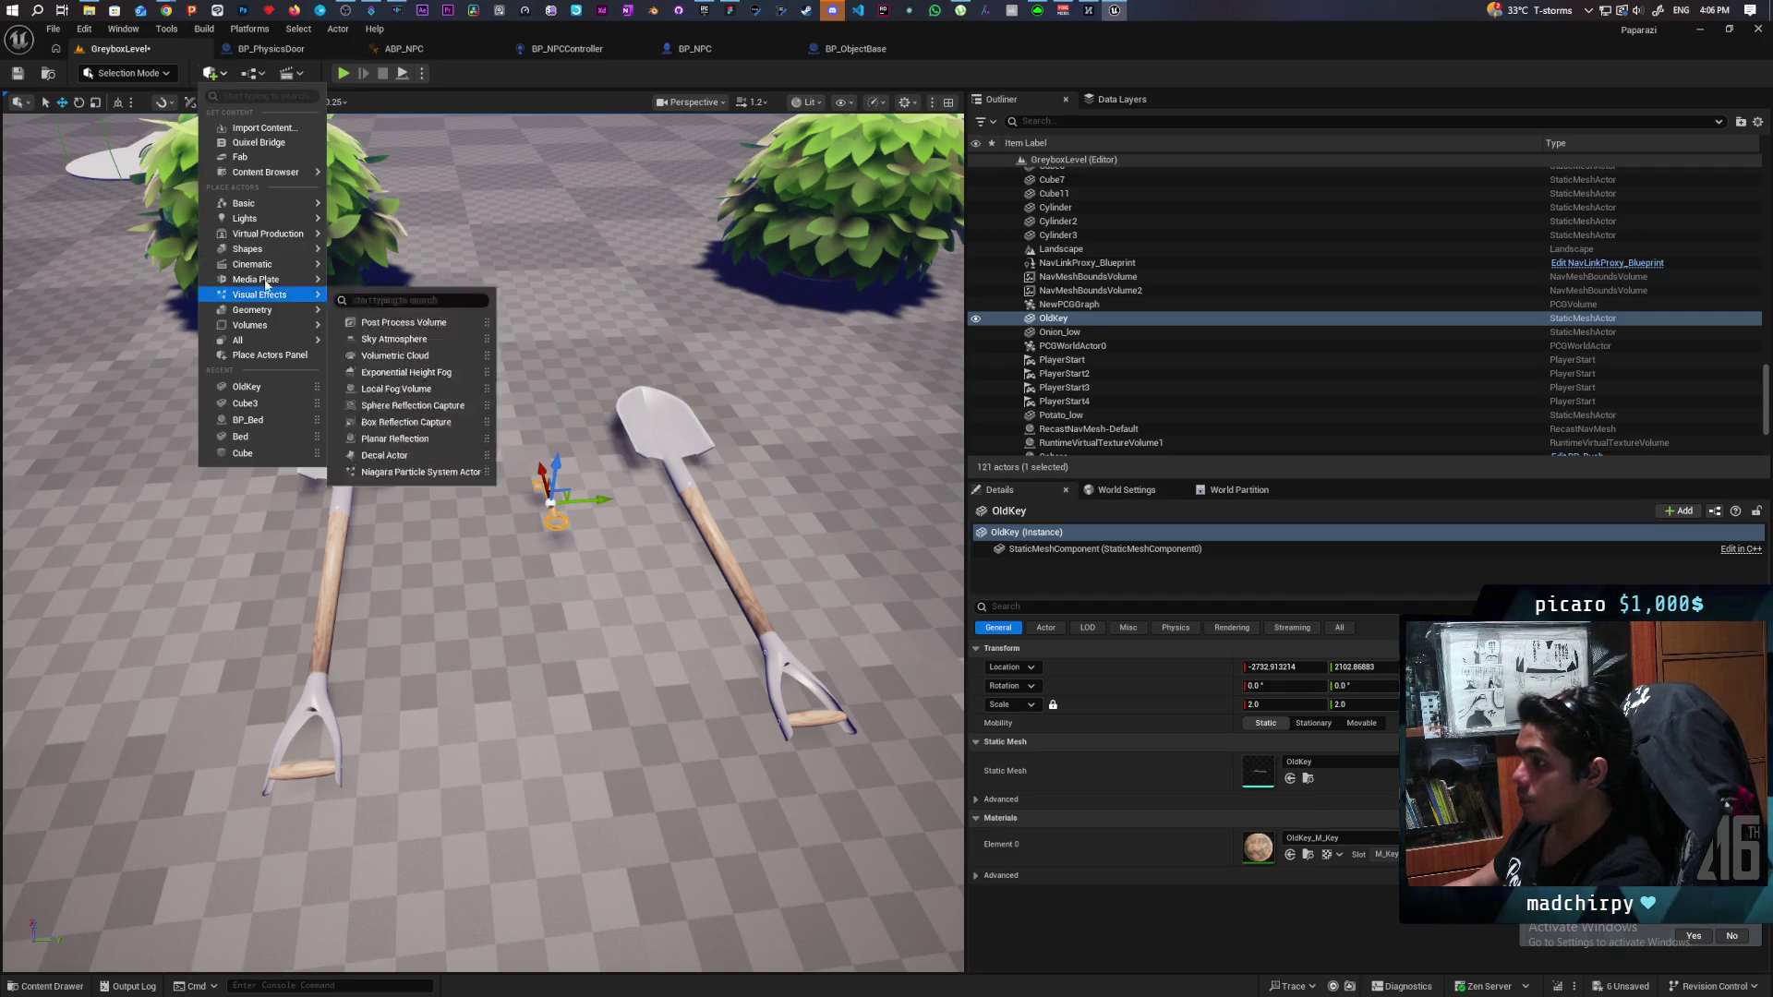
{"action": "mouse_move", "coordinate": [276, 270]}
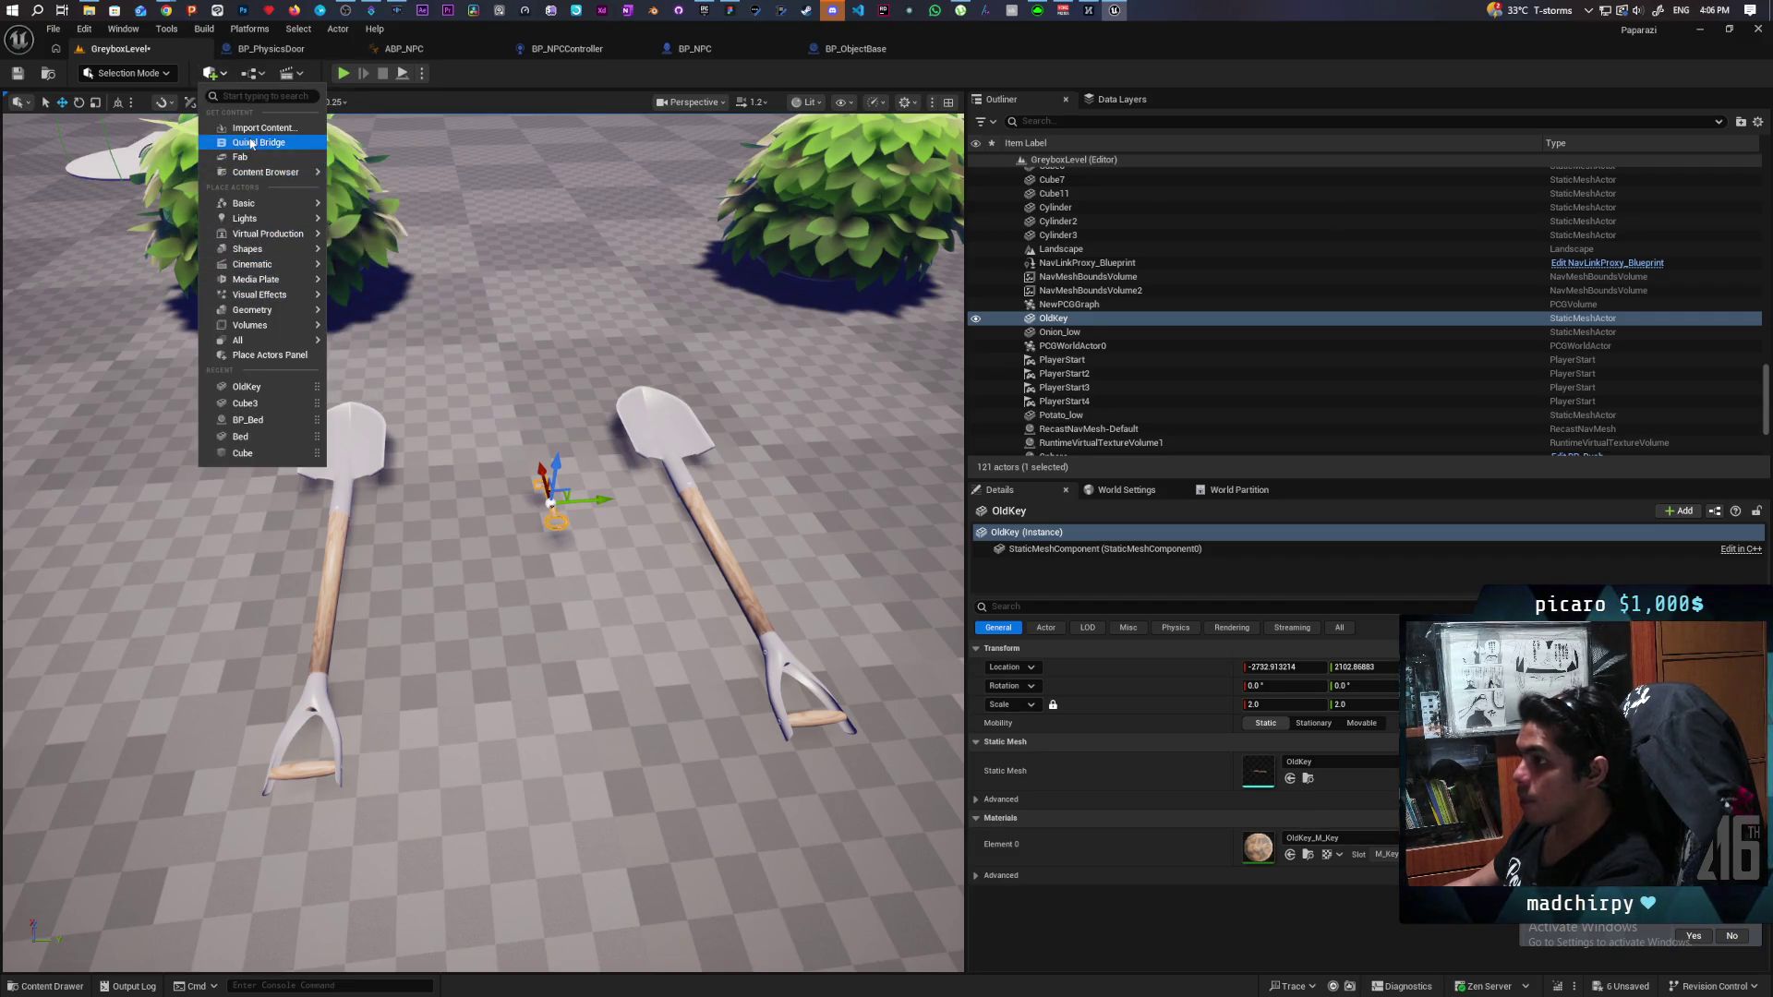
{"action": "left_click", "coordinate": [157, 78]}
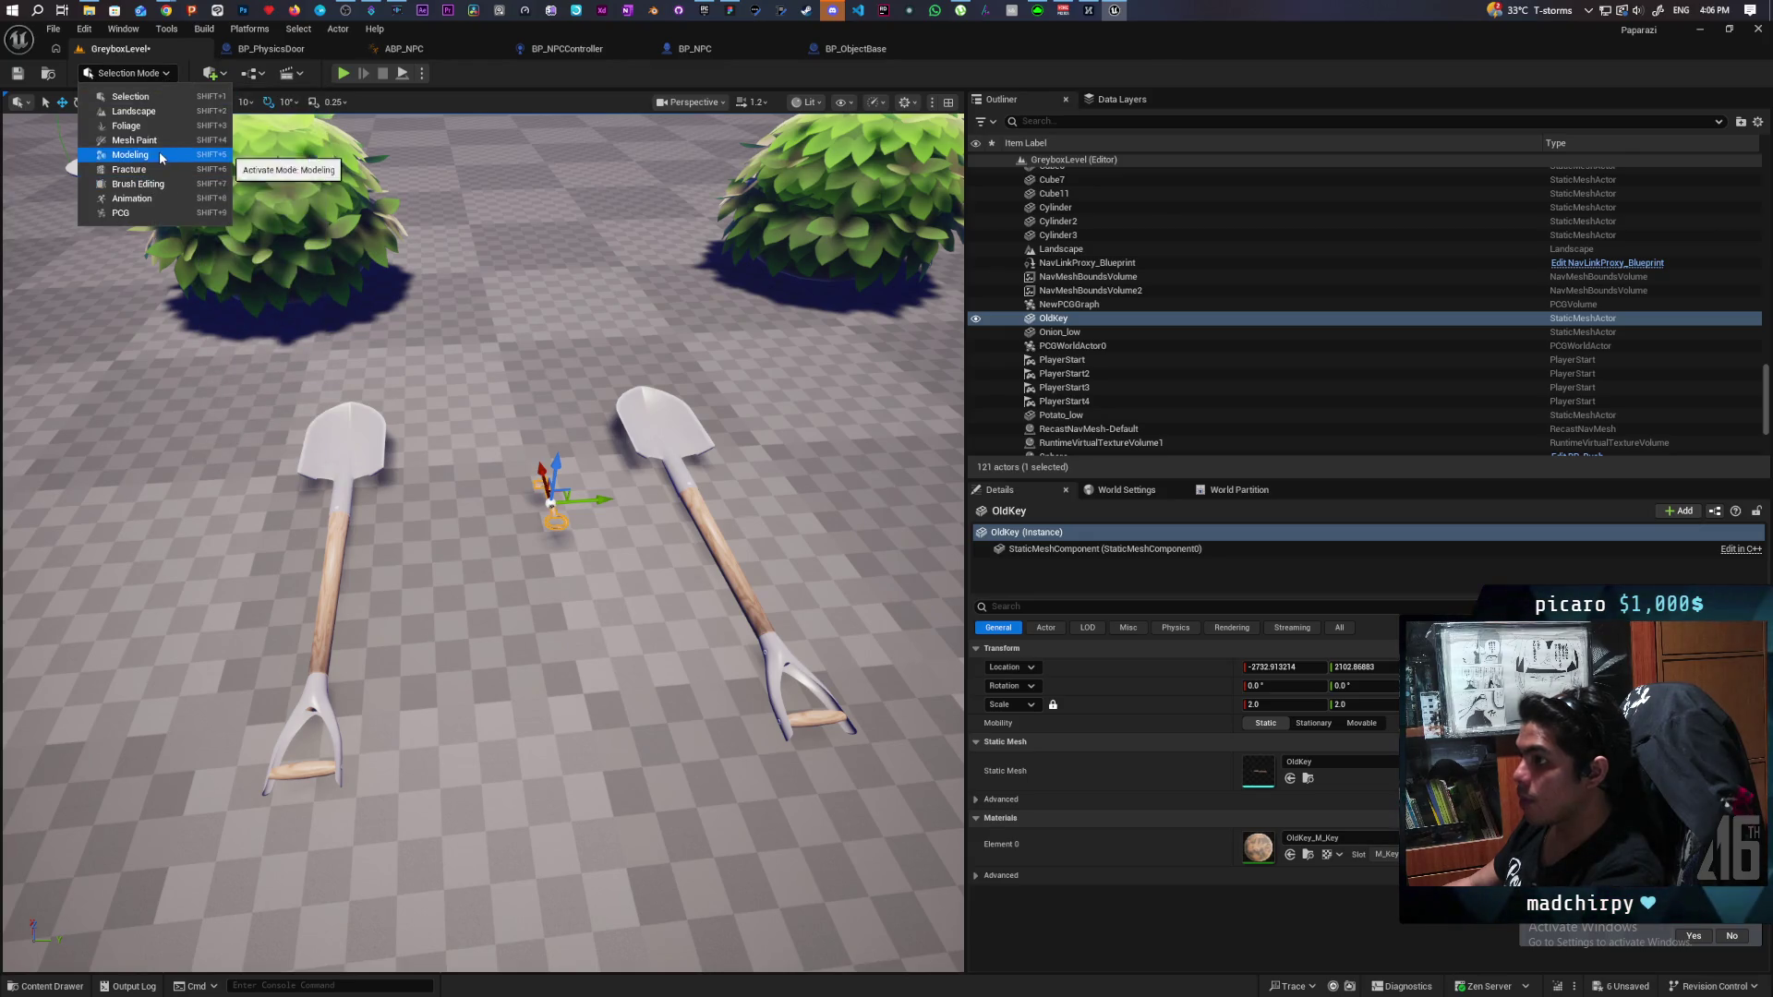
{"action": "left_click", "coordinate": [148, 154]}
{"action": "left_click", "coordinate": [25, 240]}
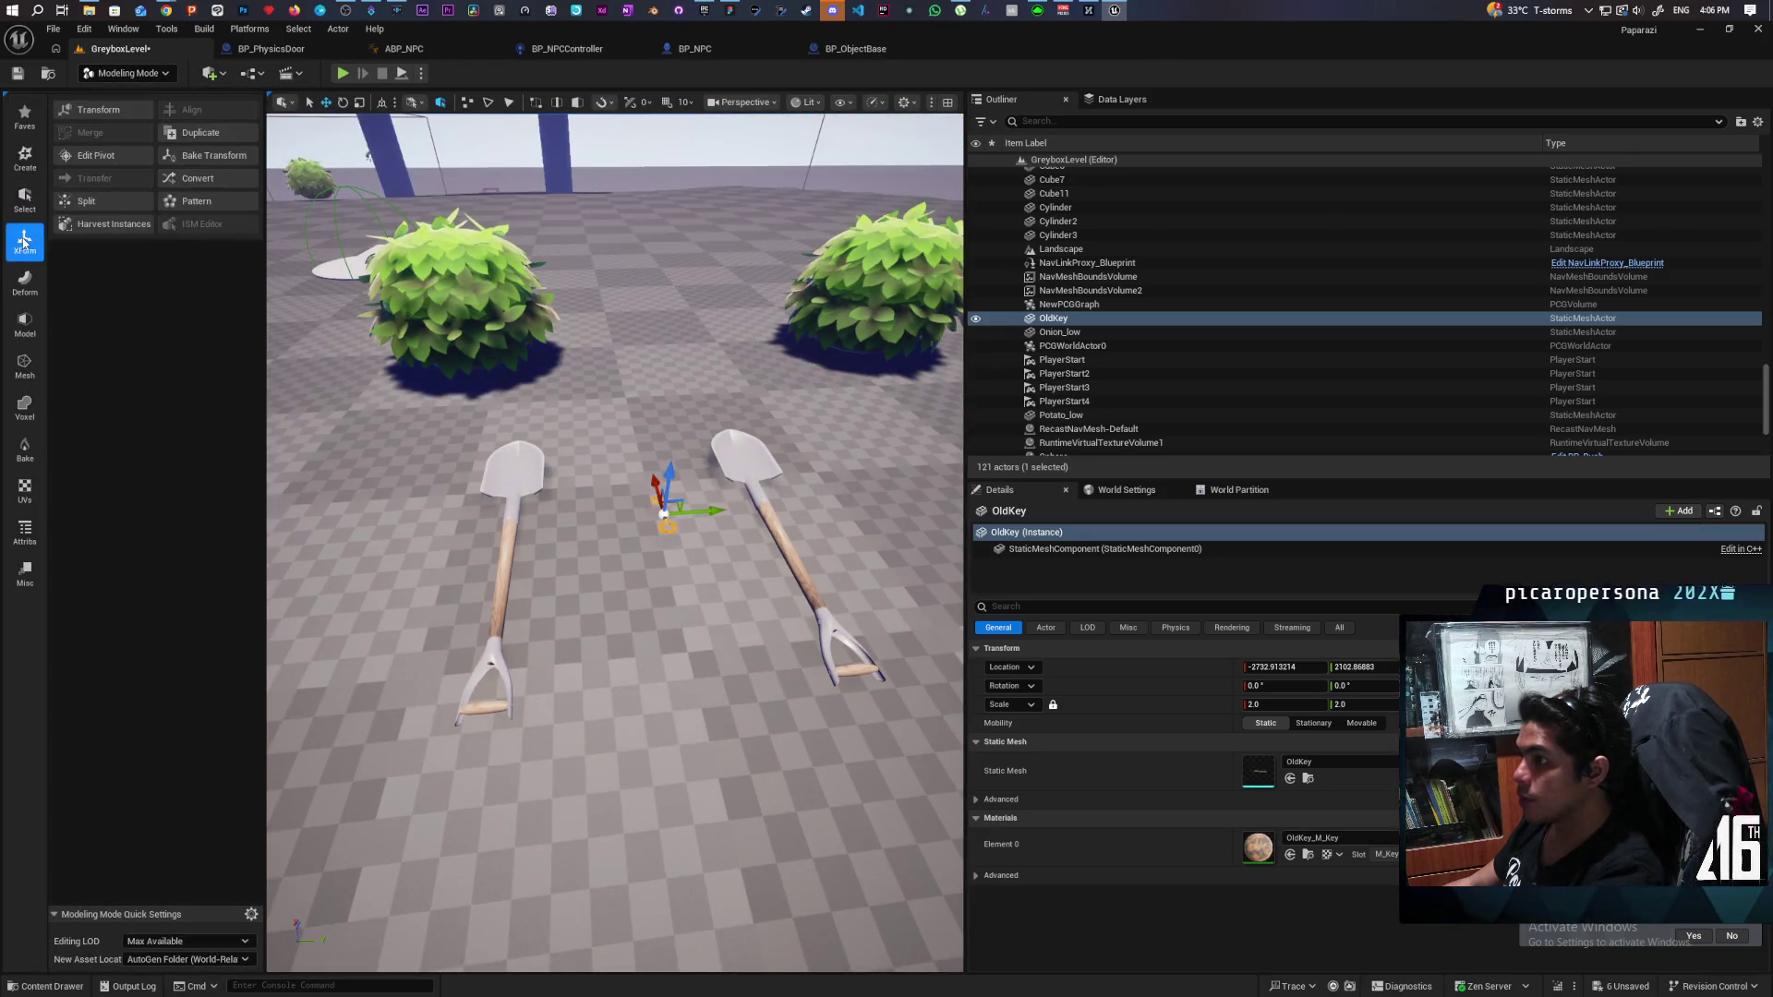
{"action": "left_click", "coordinate": [215, 157]}
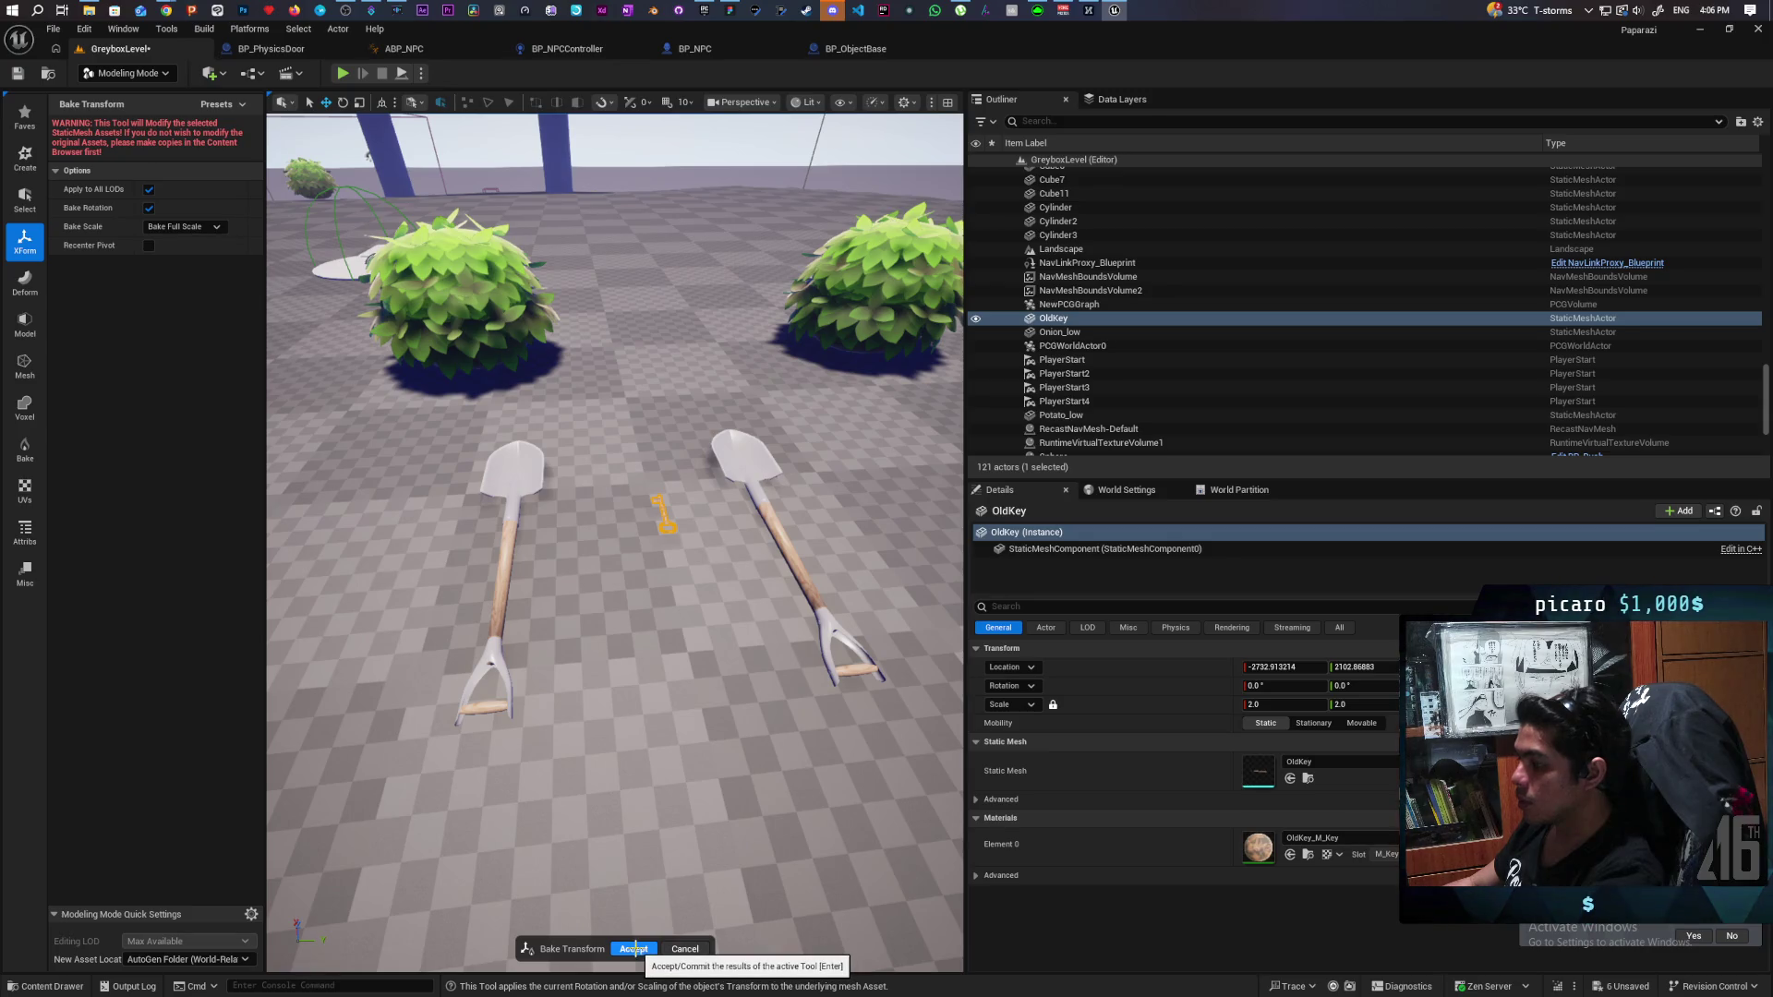
{"action": "left_click", "coordinate": [635, 948]}
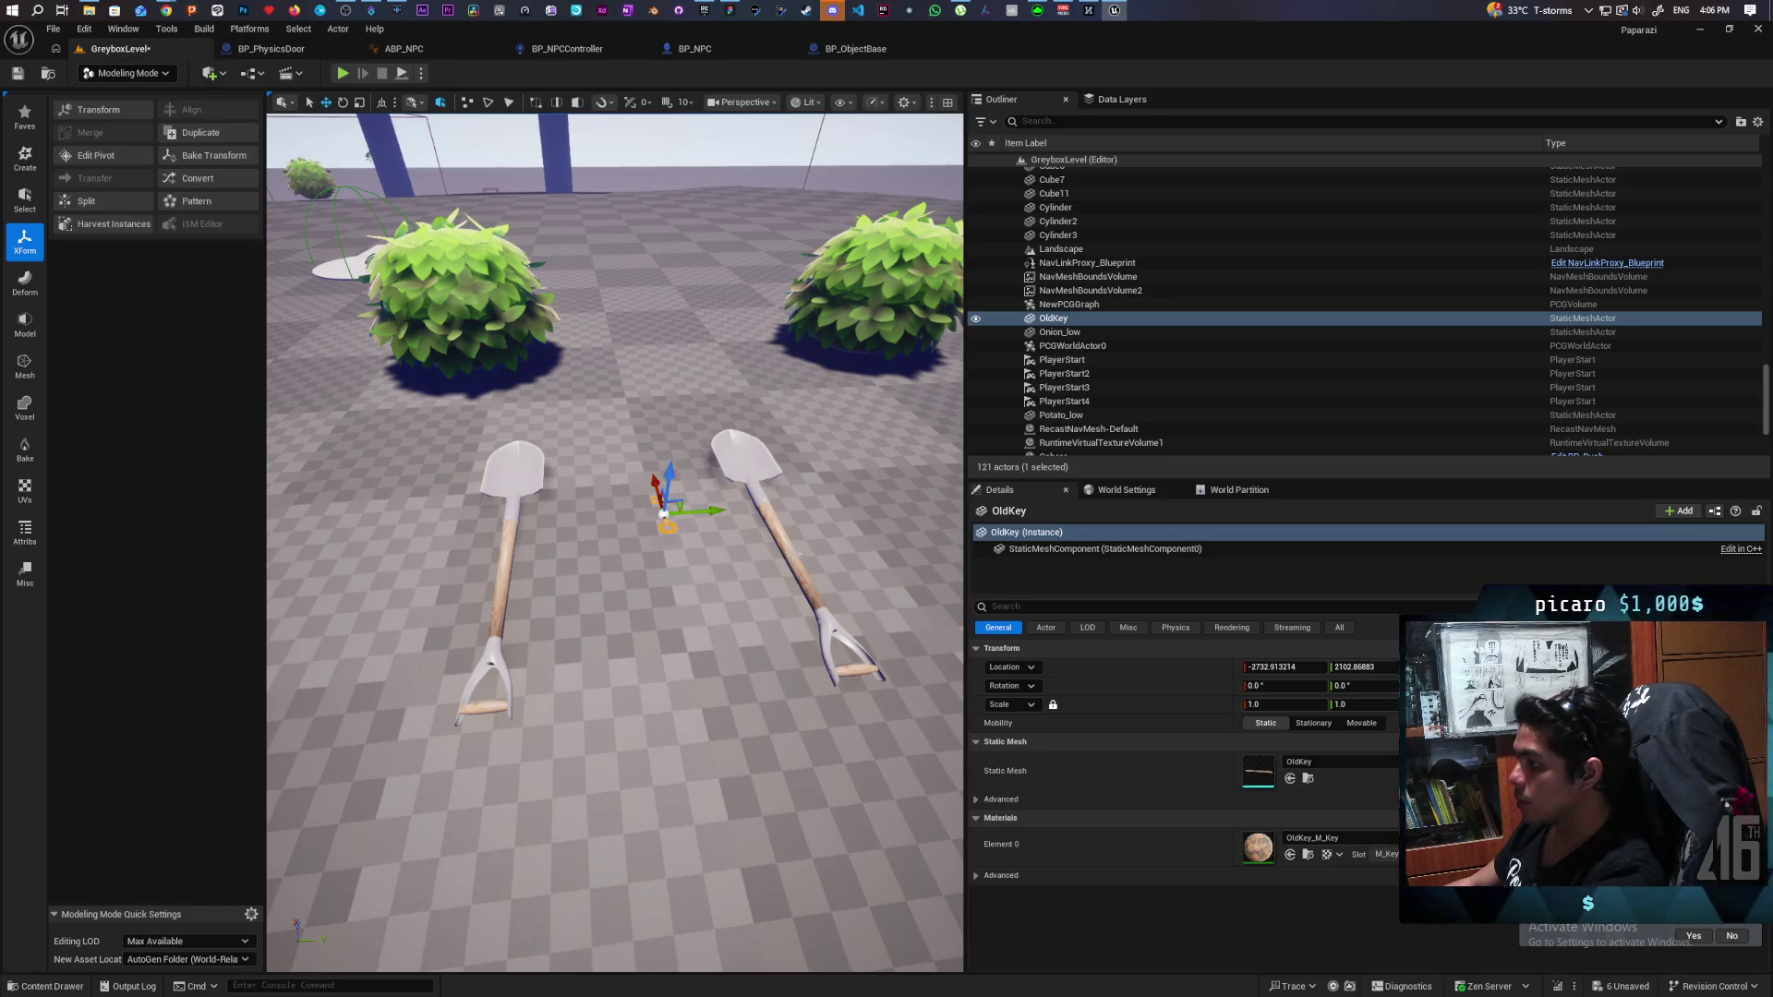
{"action": "left_click", "coordinate": [766, 503]}
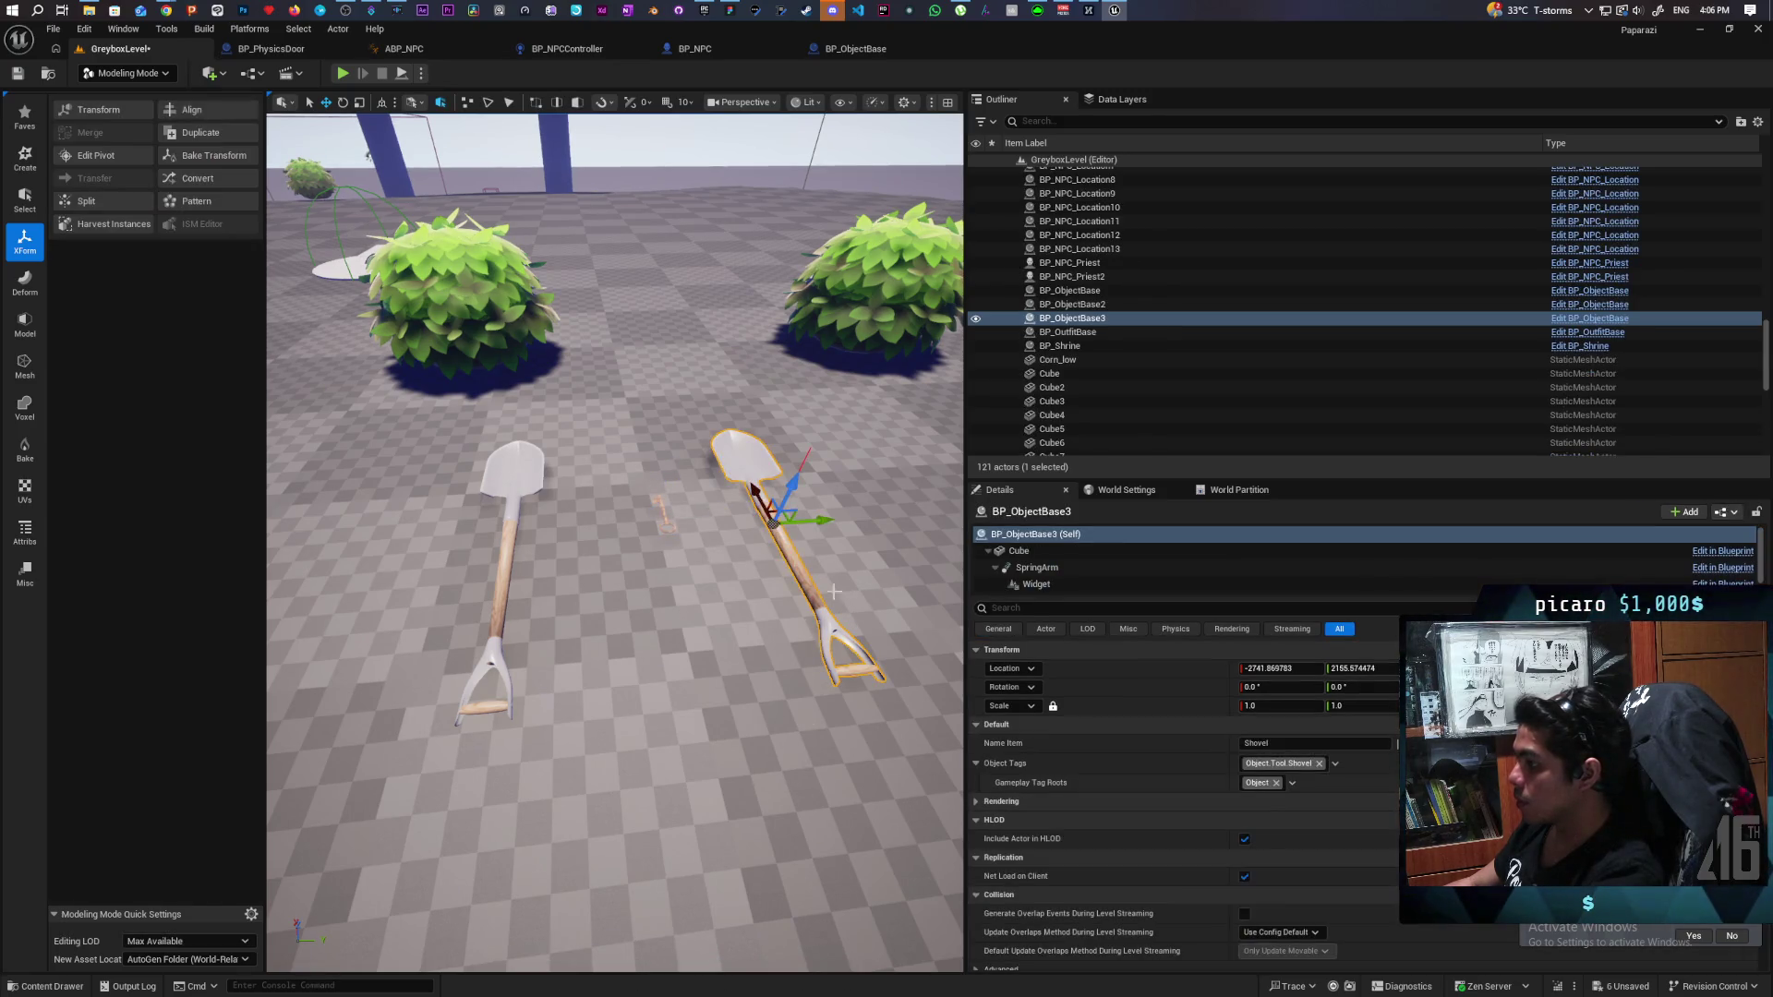
Name BP_ObjectBase3's item 'Key' and set its Cube component's Static Mesh to OldKey.
{"action": "left_click", "coordinate": [1292, 744]}
{"action": "type", "text": "Key"}
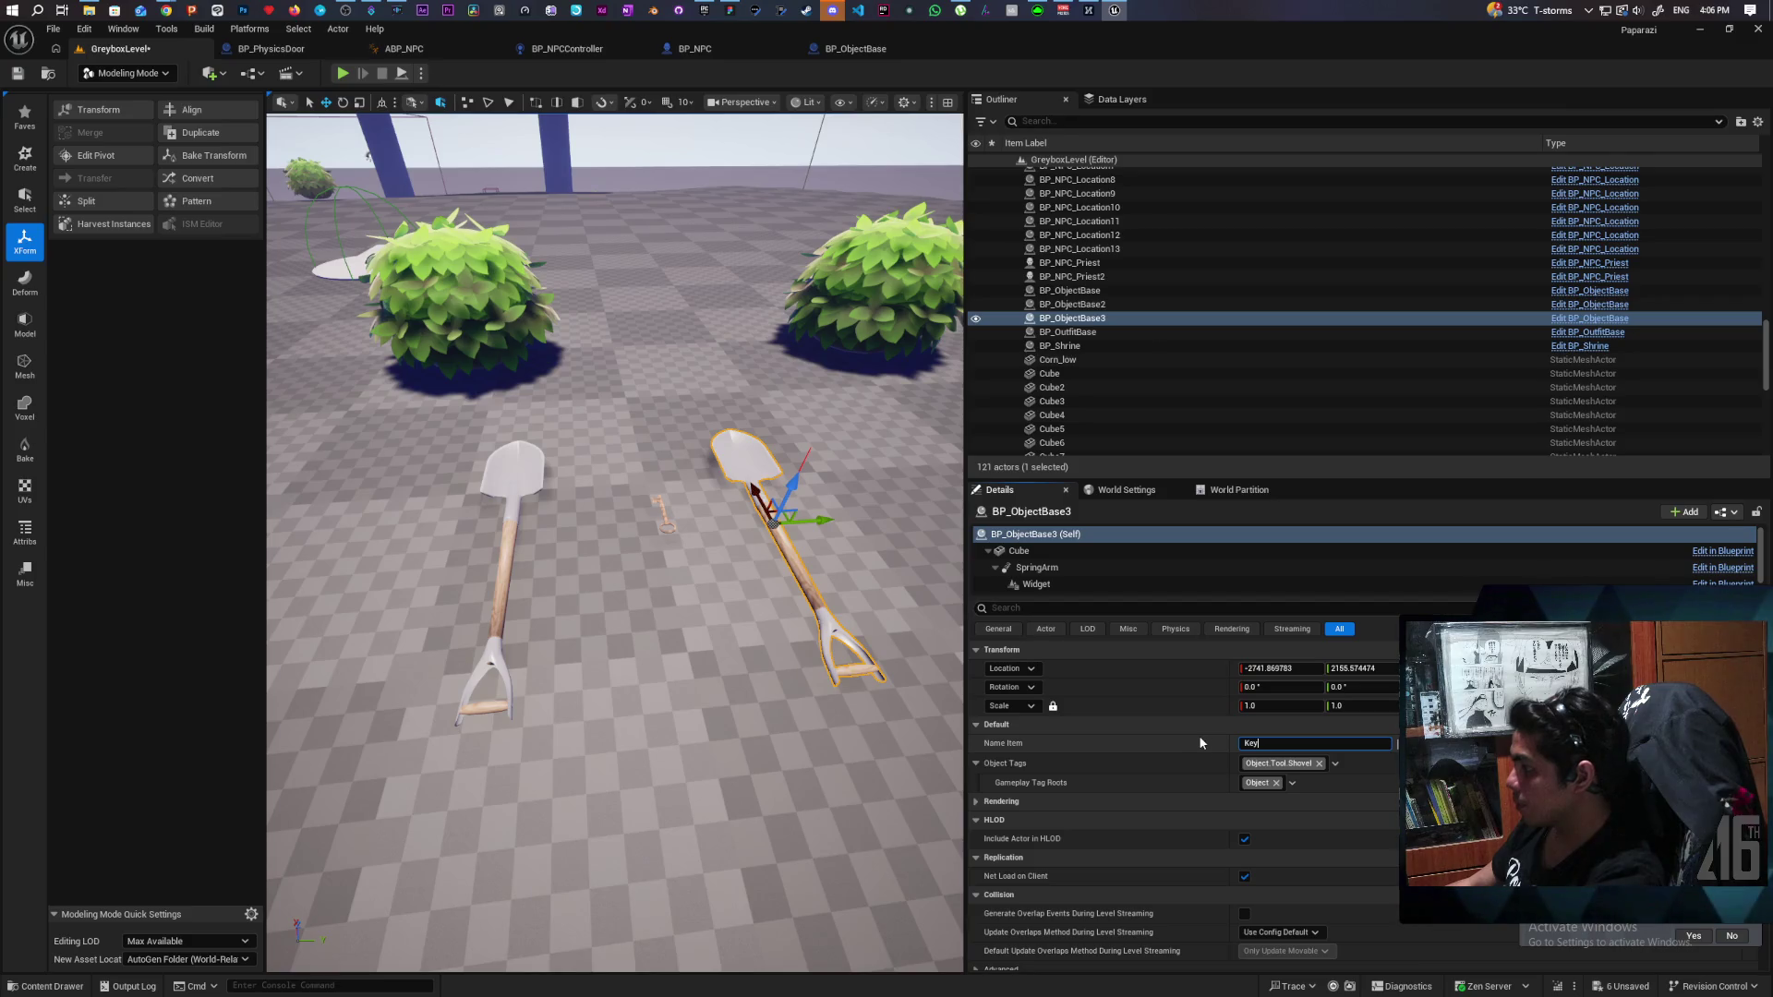
{"action": "left_click", "coordinate": [1018, 550]}
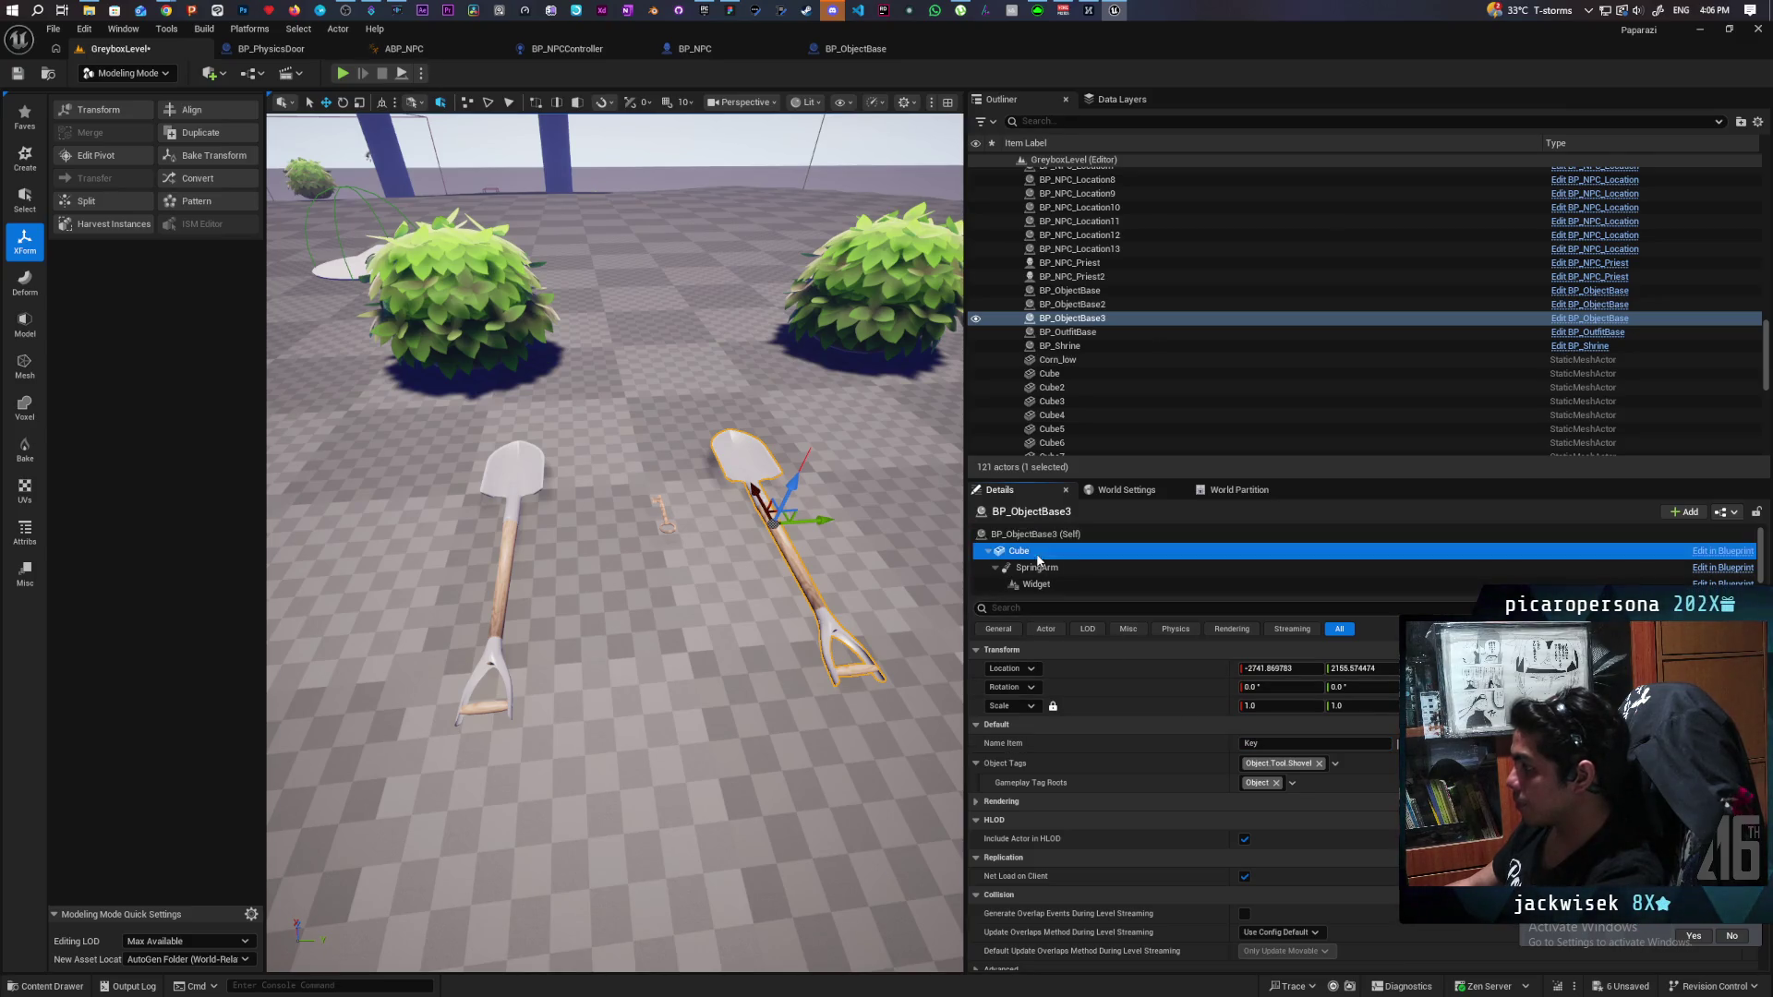
{"action": "left_click", "coordinate": [1287, 780]}
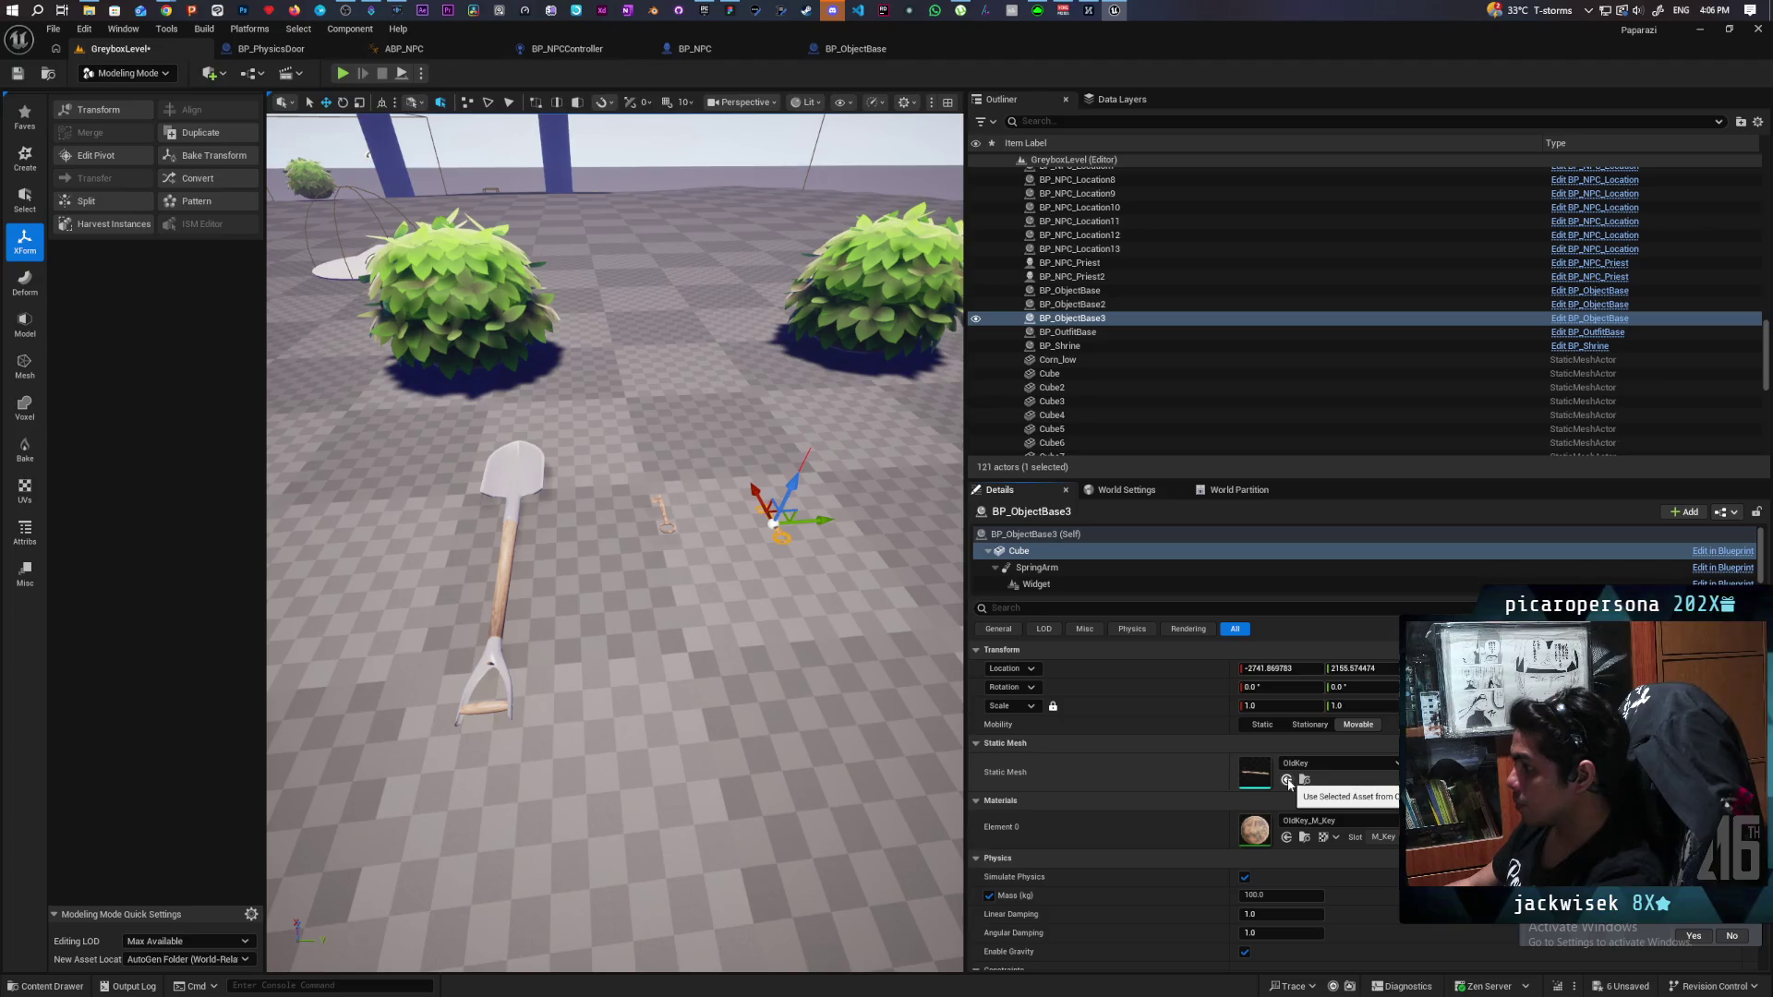
Delete the standalone OldKey actor and select the new key object.
{"action": "key", "text": "w"}
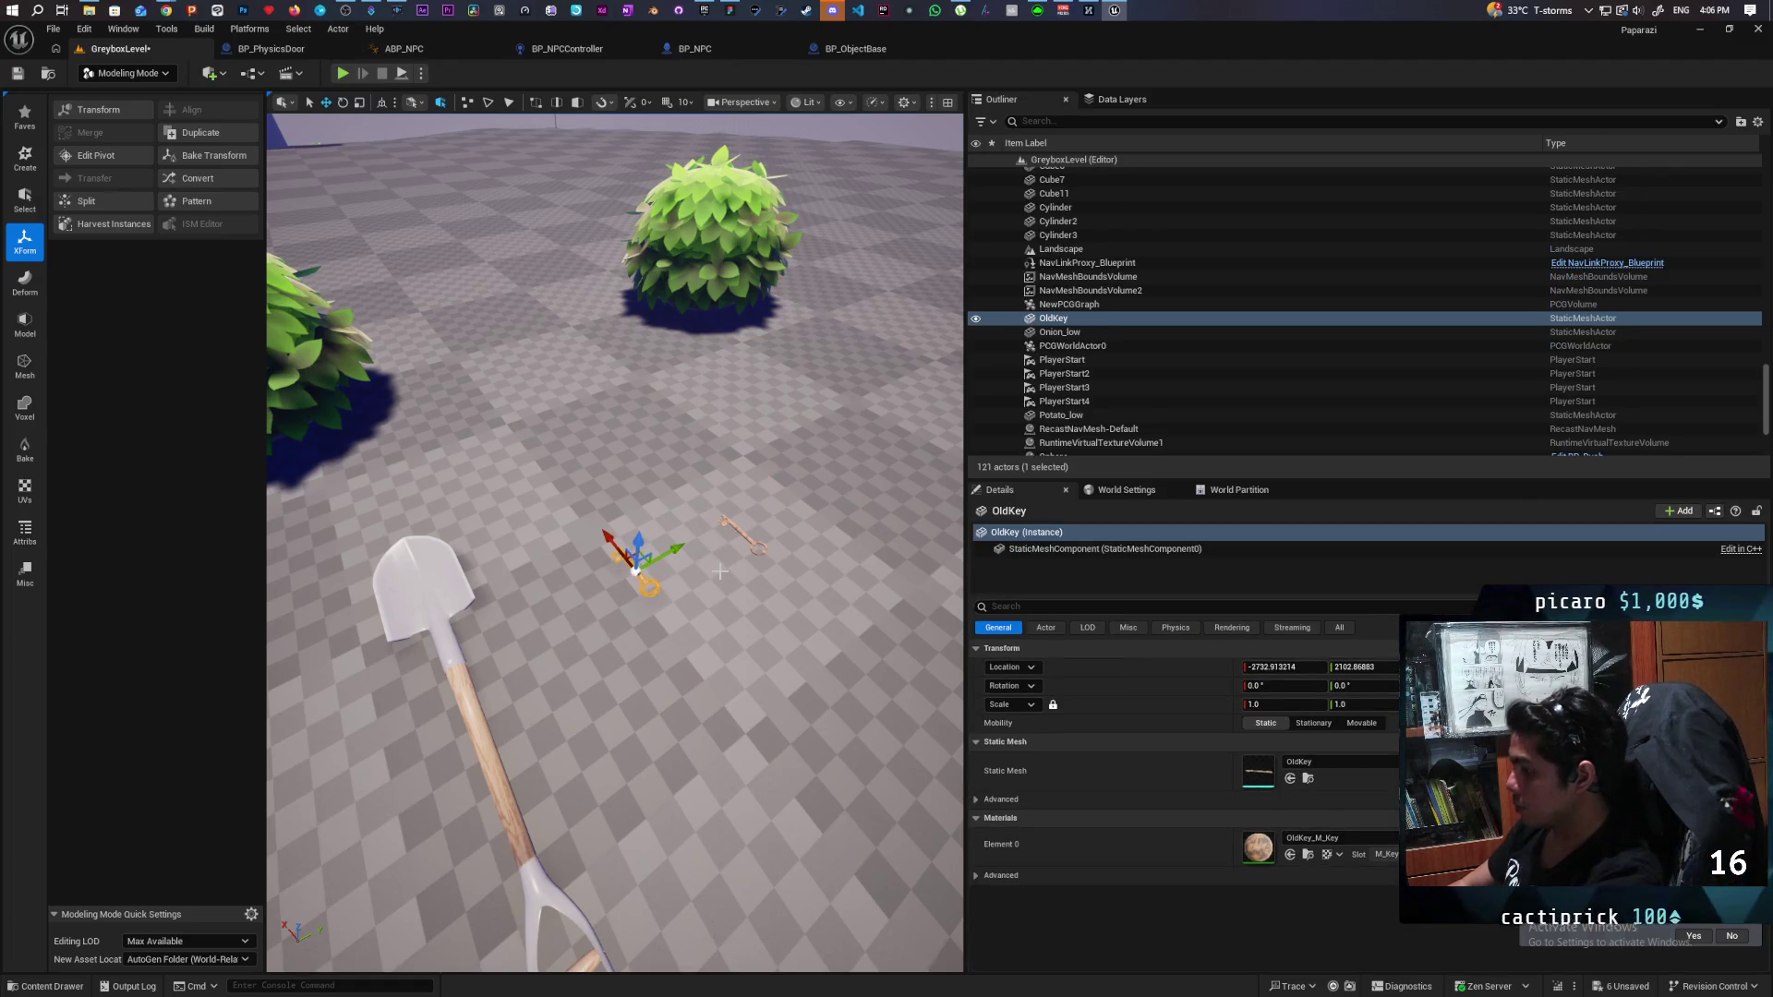
{"action": "key", "text": "Delete"}
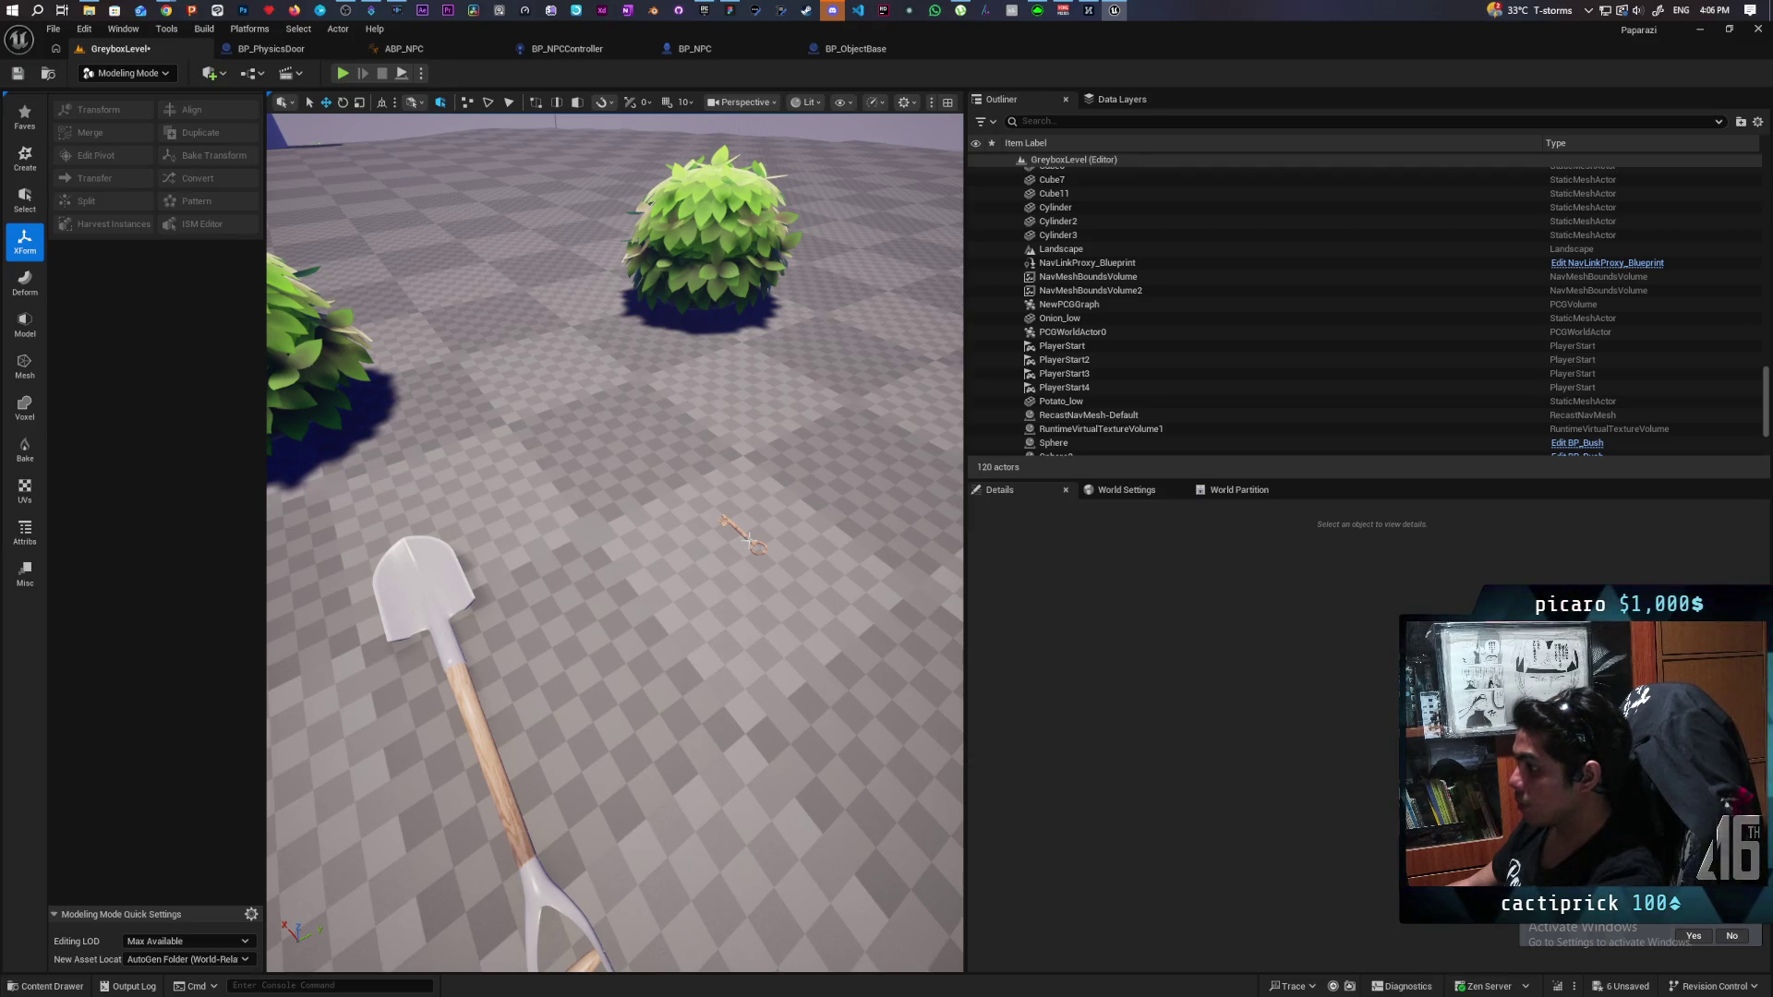
{"action": "left_click", "coordinate": [750, 542]}
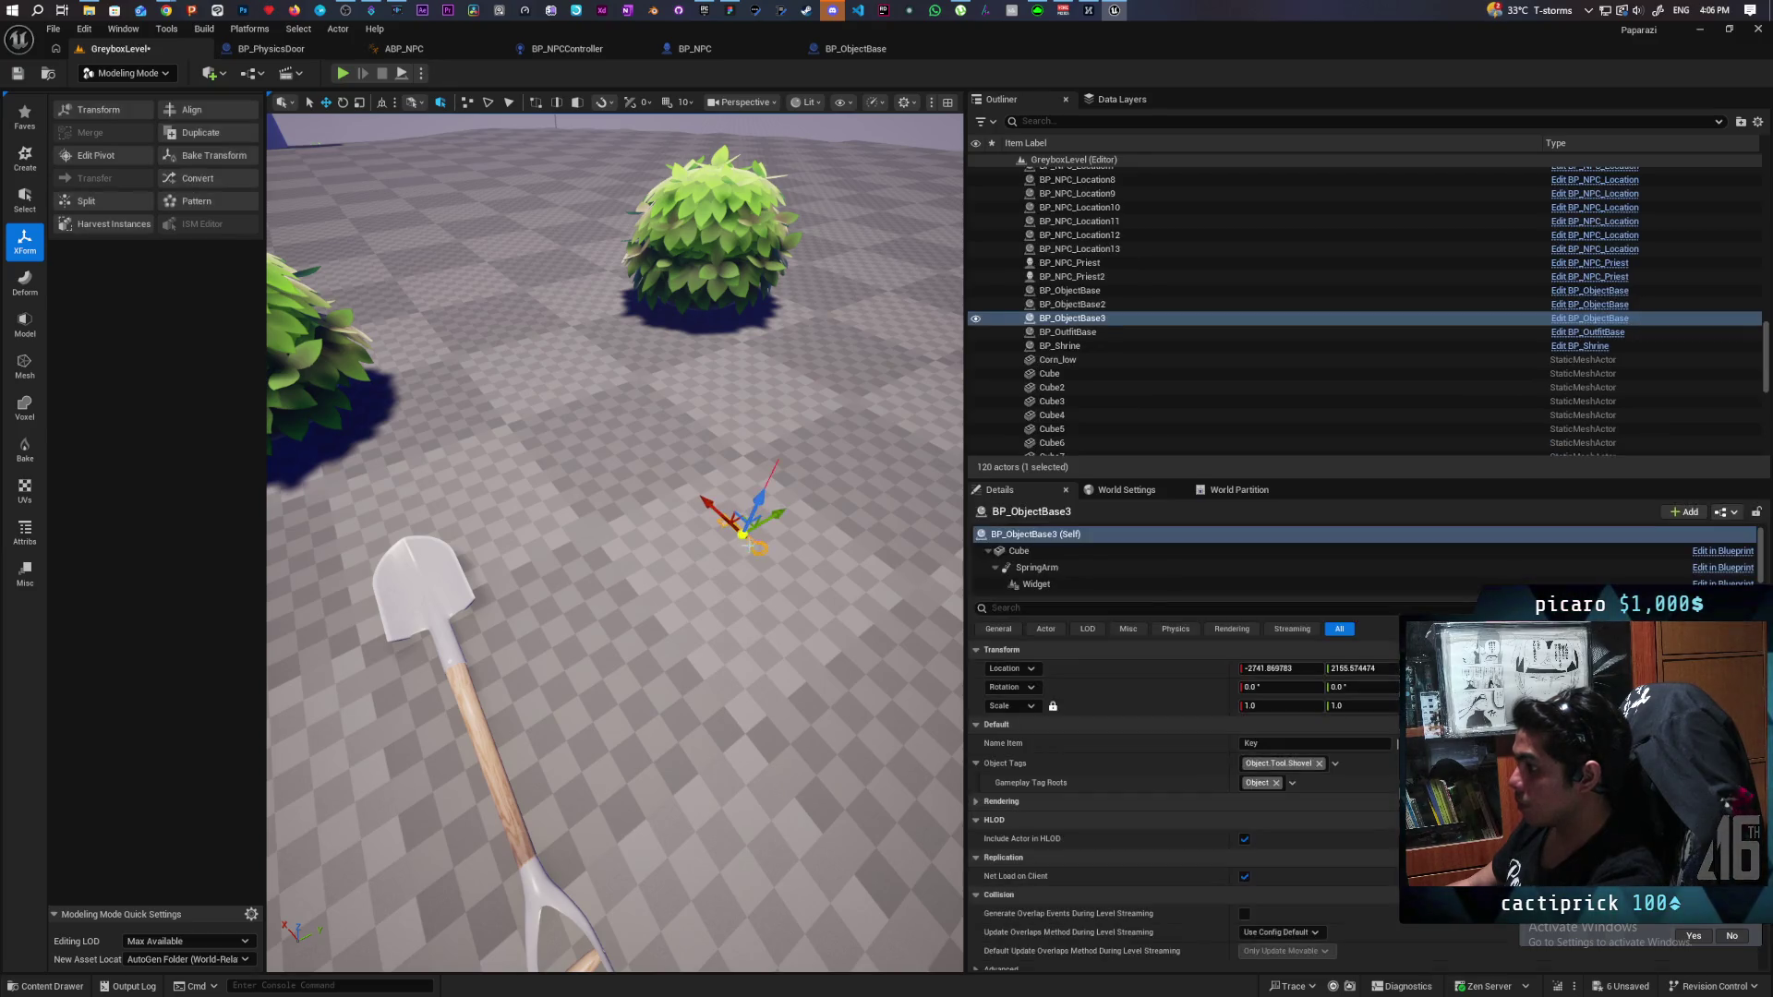
Remove the Object.Tool.Shovel tag from the key's Object Tags.
{"action": "left_click", "coordinate": [1300, 767]}
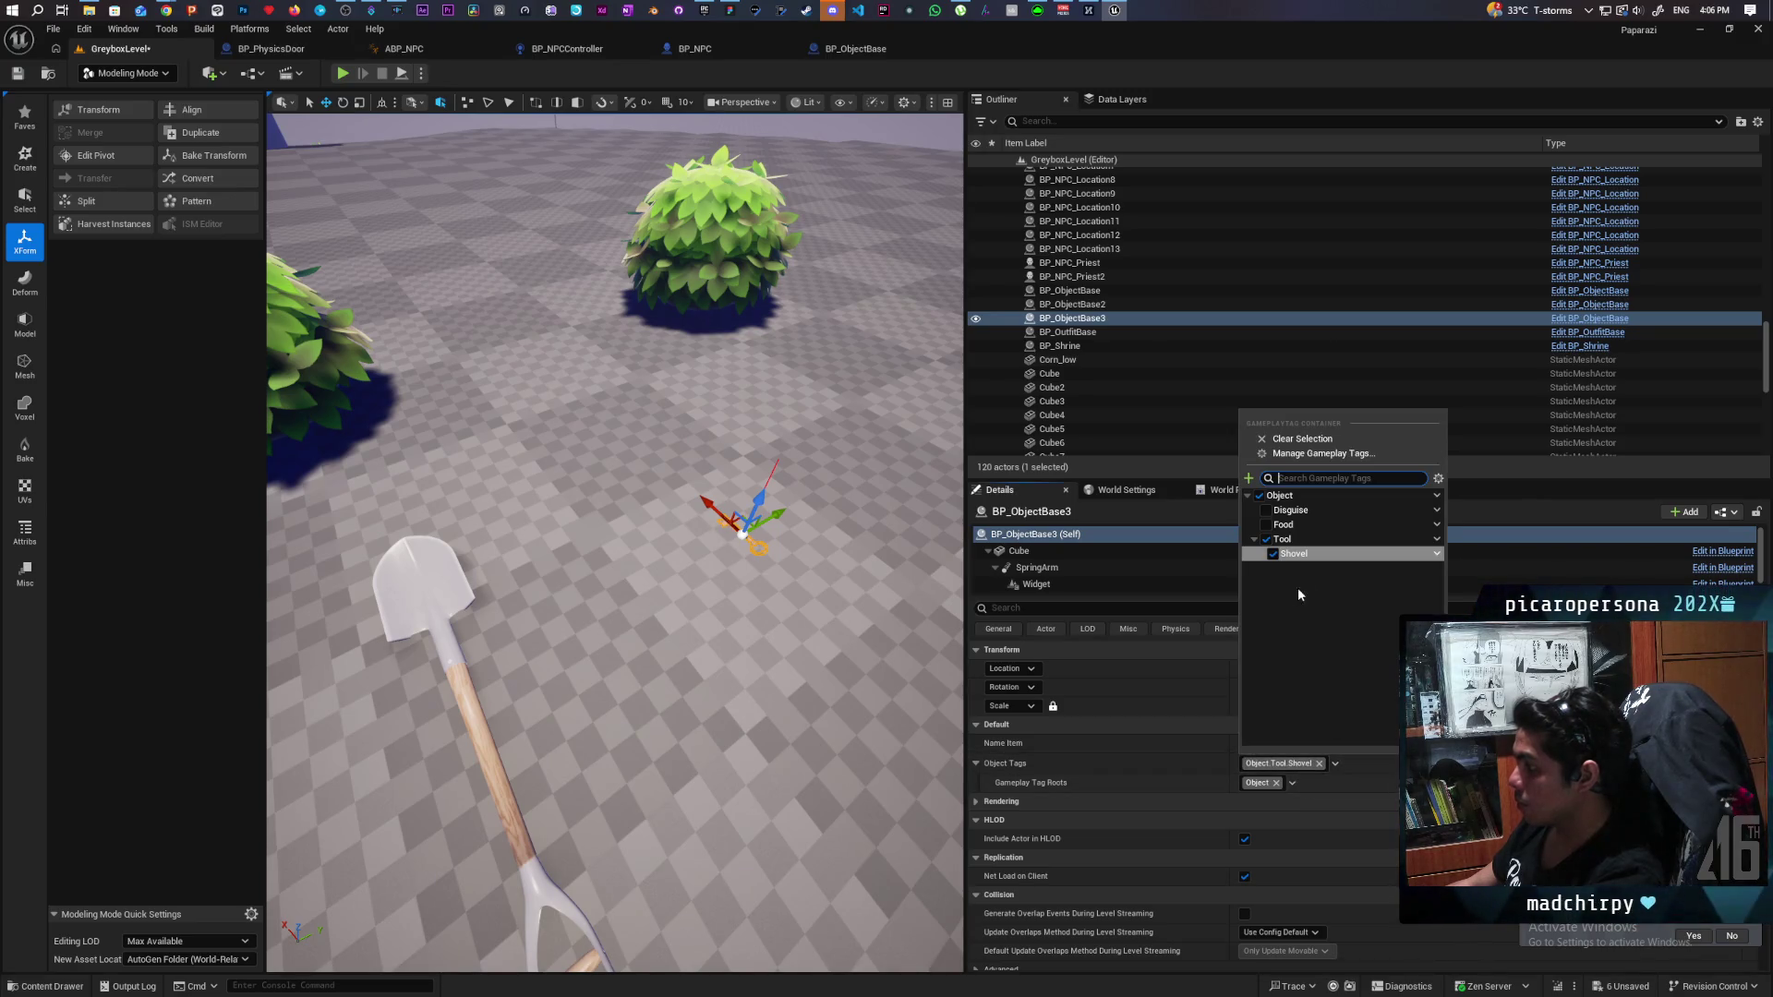
{"action": "left_click", "coordinate": [1253, 539]}
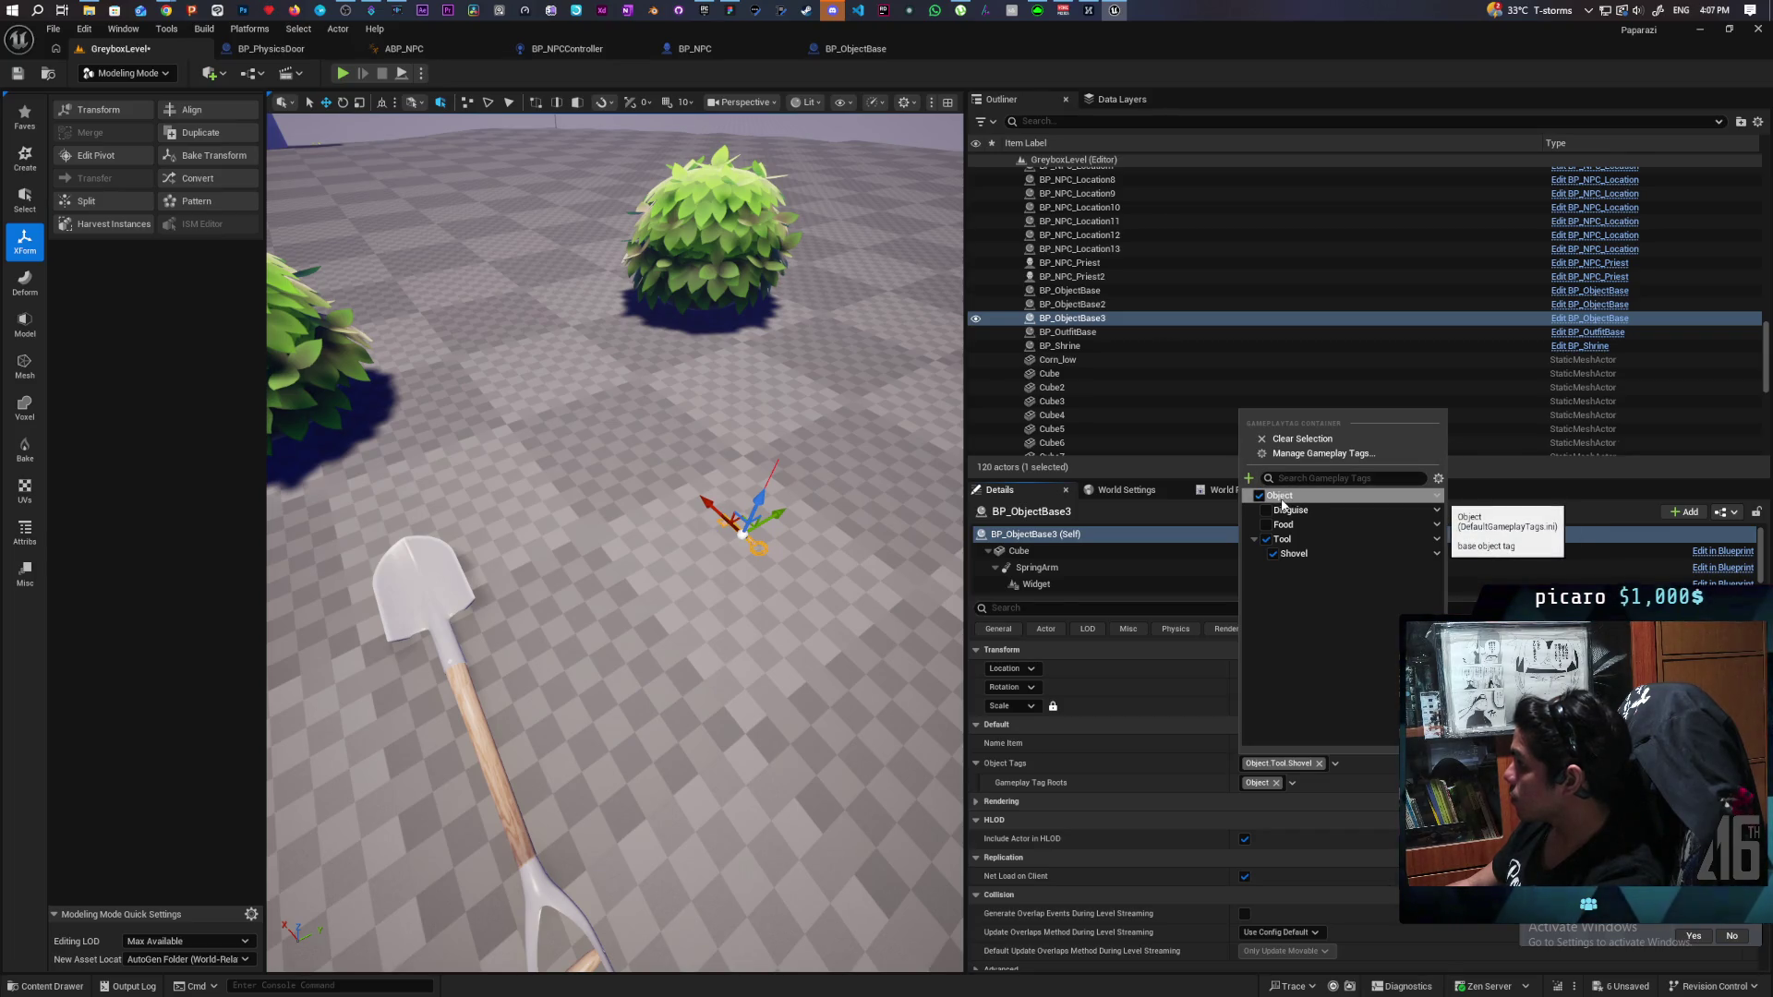
{"action": "left_click", "coordinate": [1284, 504]}
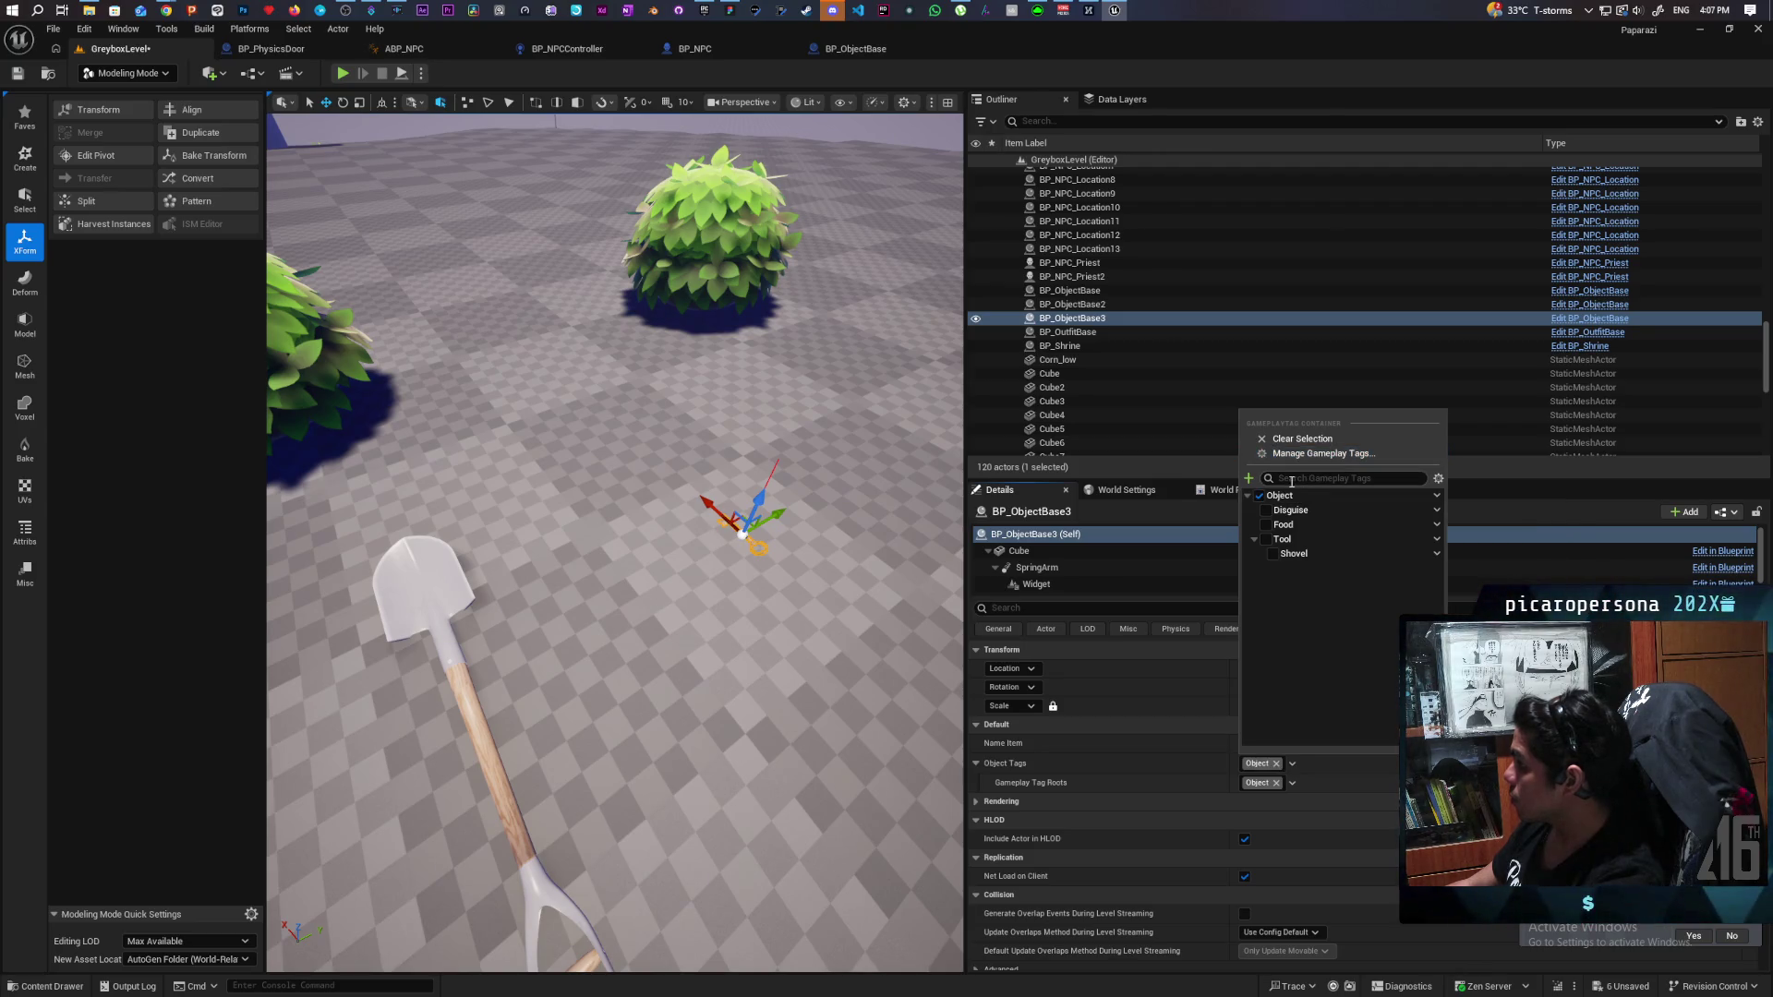
Create and apply a new Object.Key sub tag under Object, then save the level.
{"action": "right_click", "coordinate": [1431, 498]}
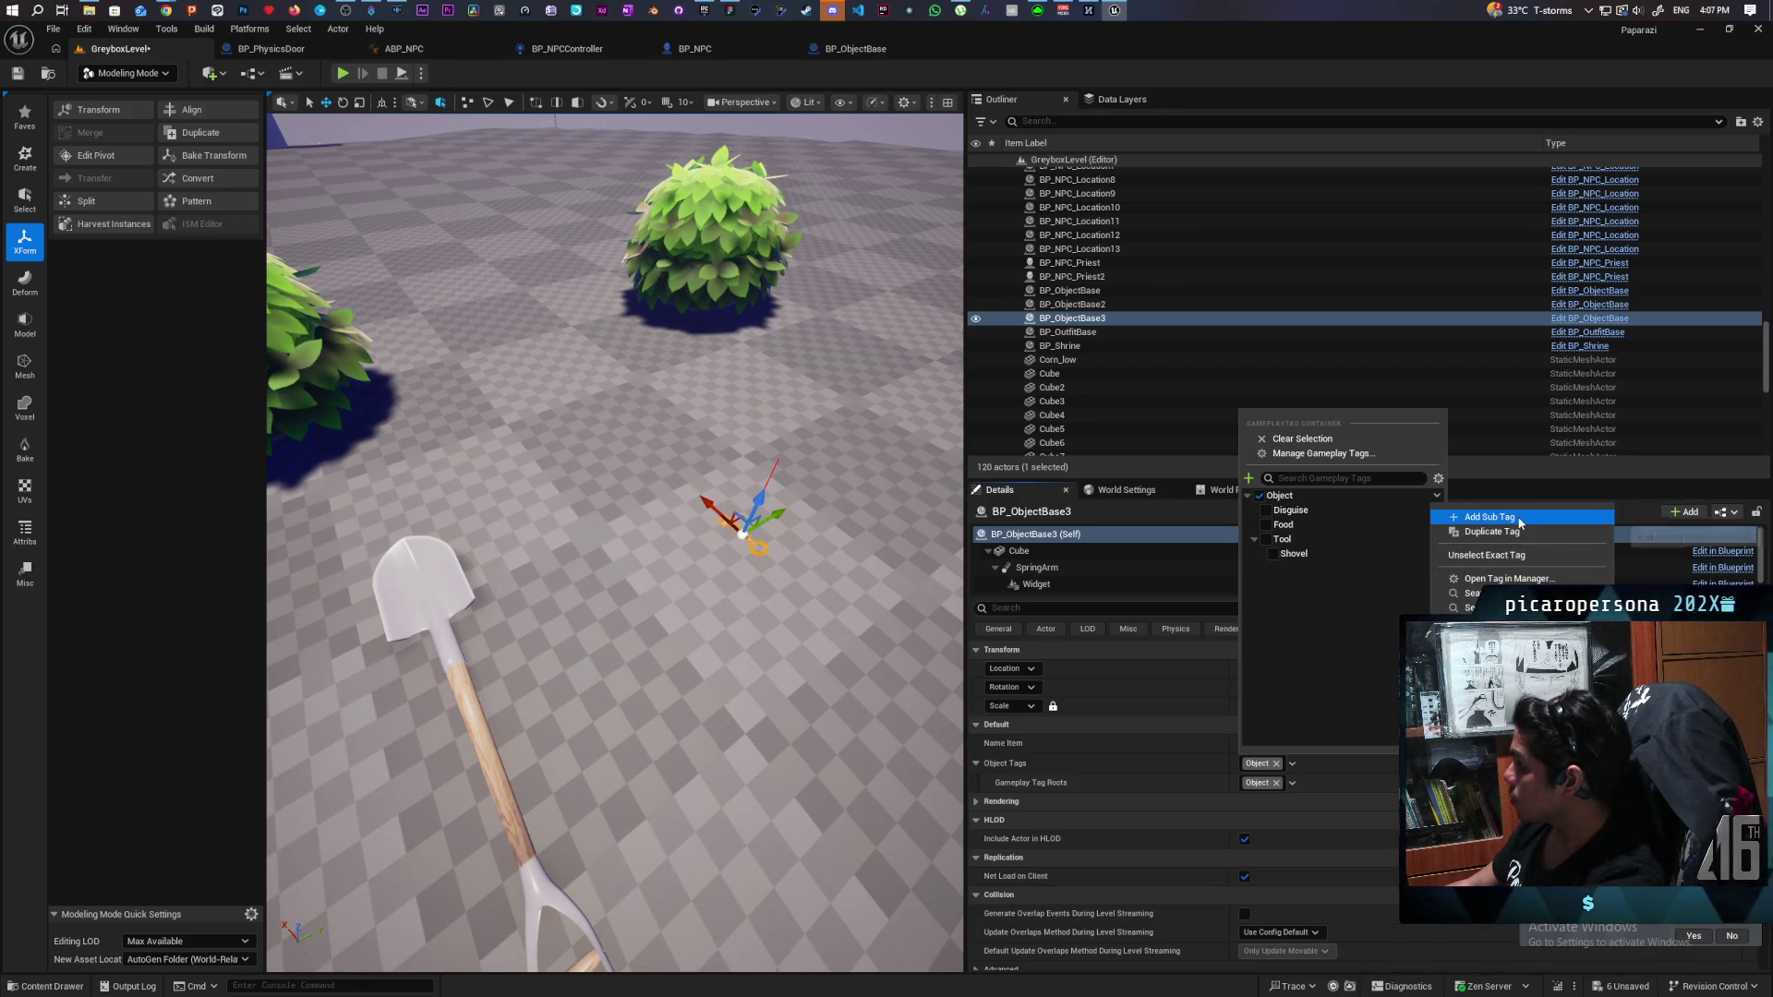
{"action": "left_click", "coordinate": [1482, 517]}
{"action": "type", "text": "Key"}
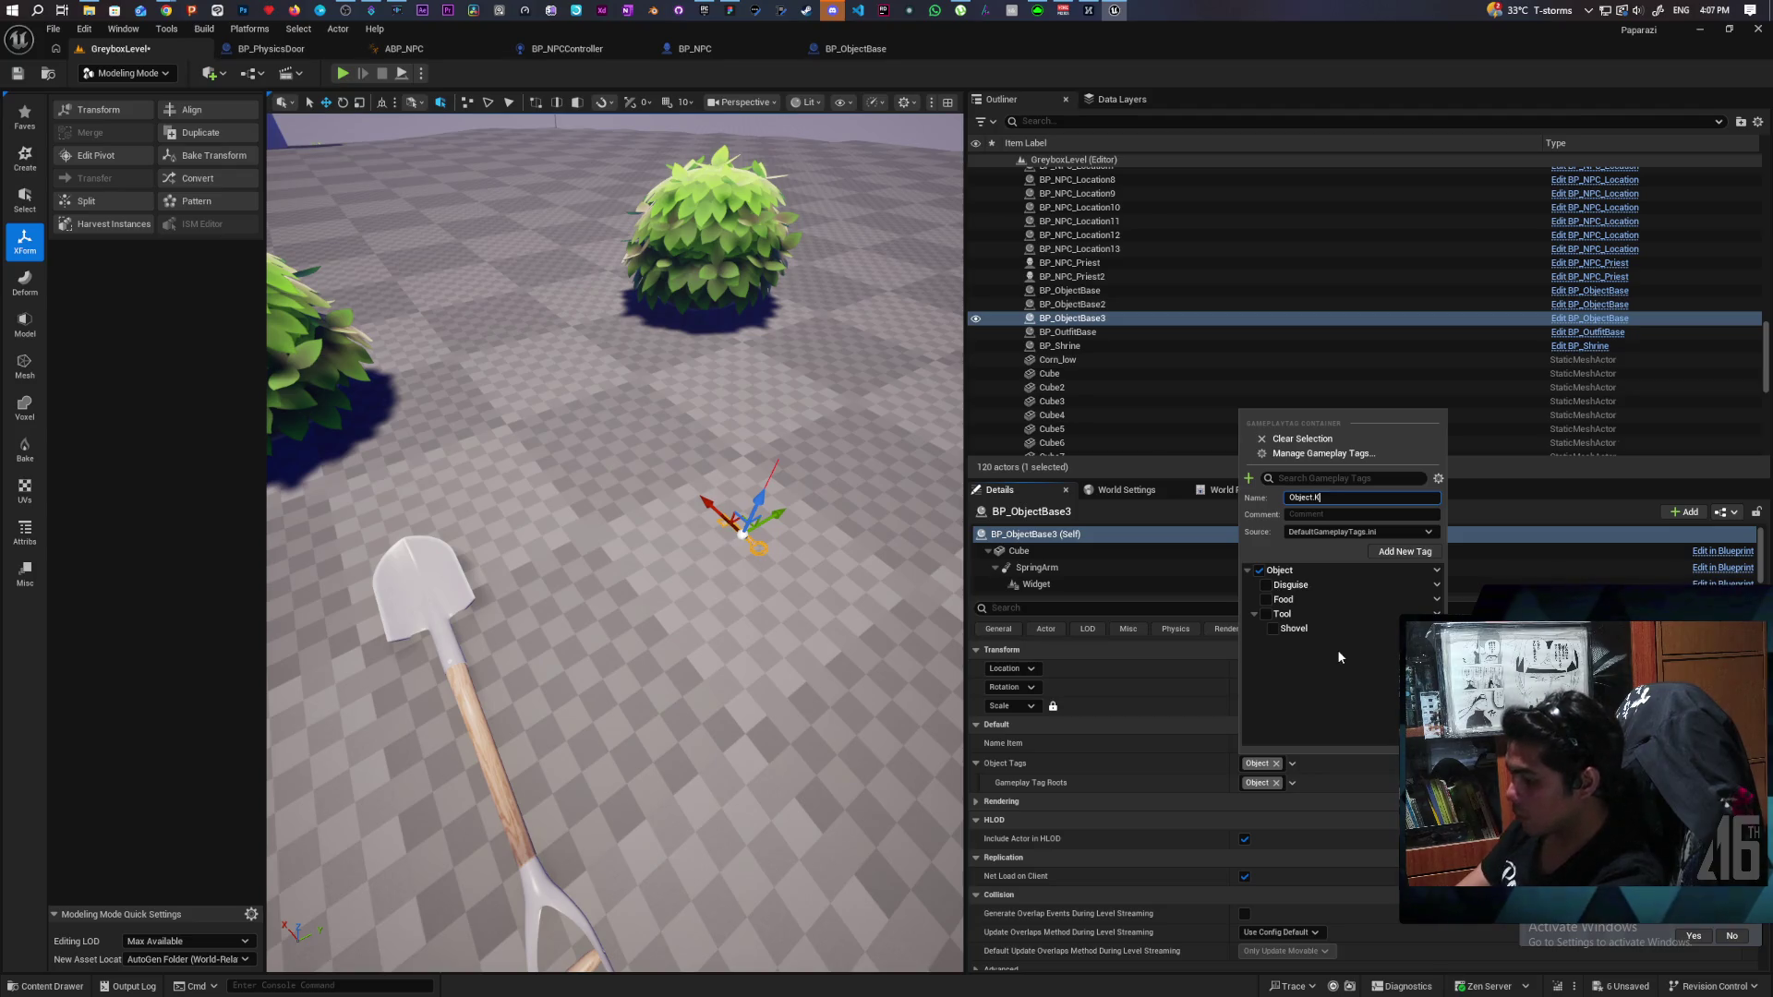
{"action": "key", "text": "Return"}
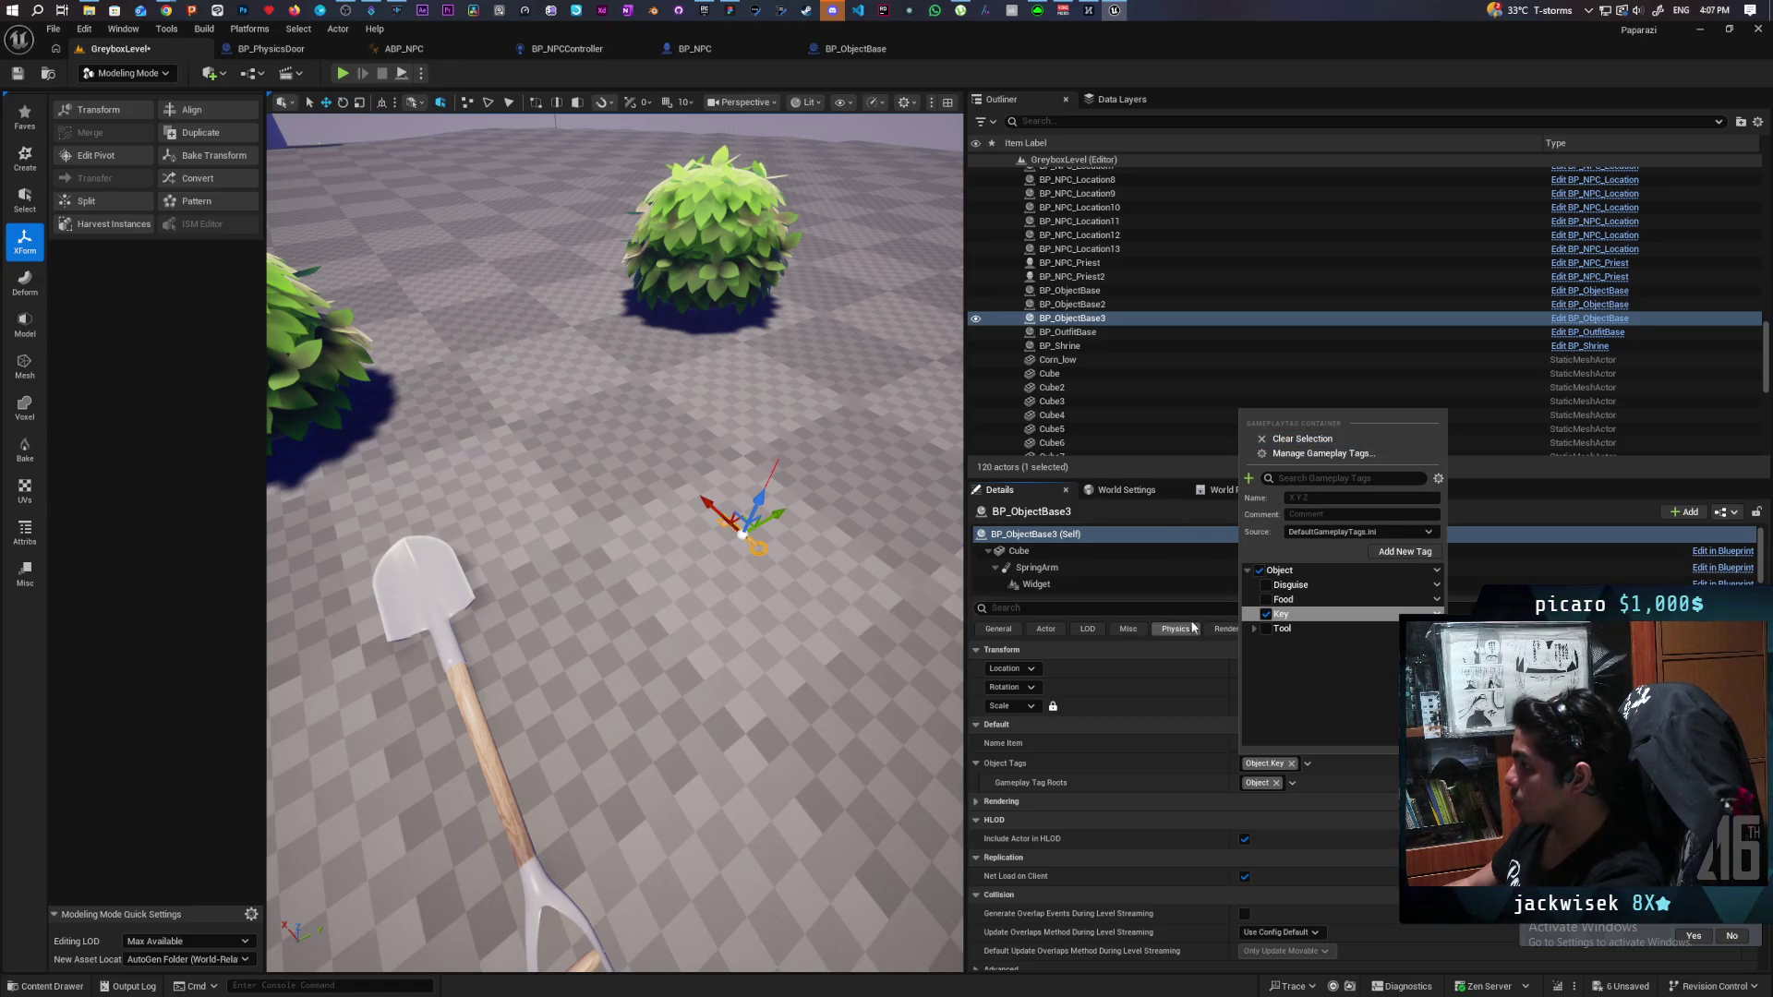
{"action": "left_click", "coordinate": [1217, 761]}
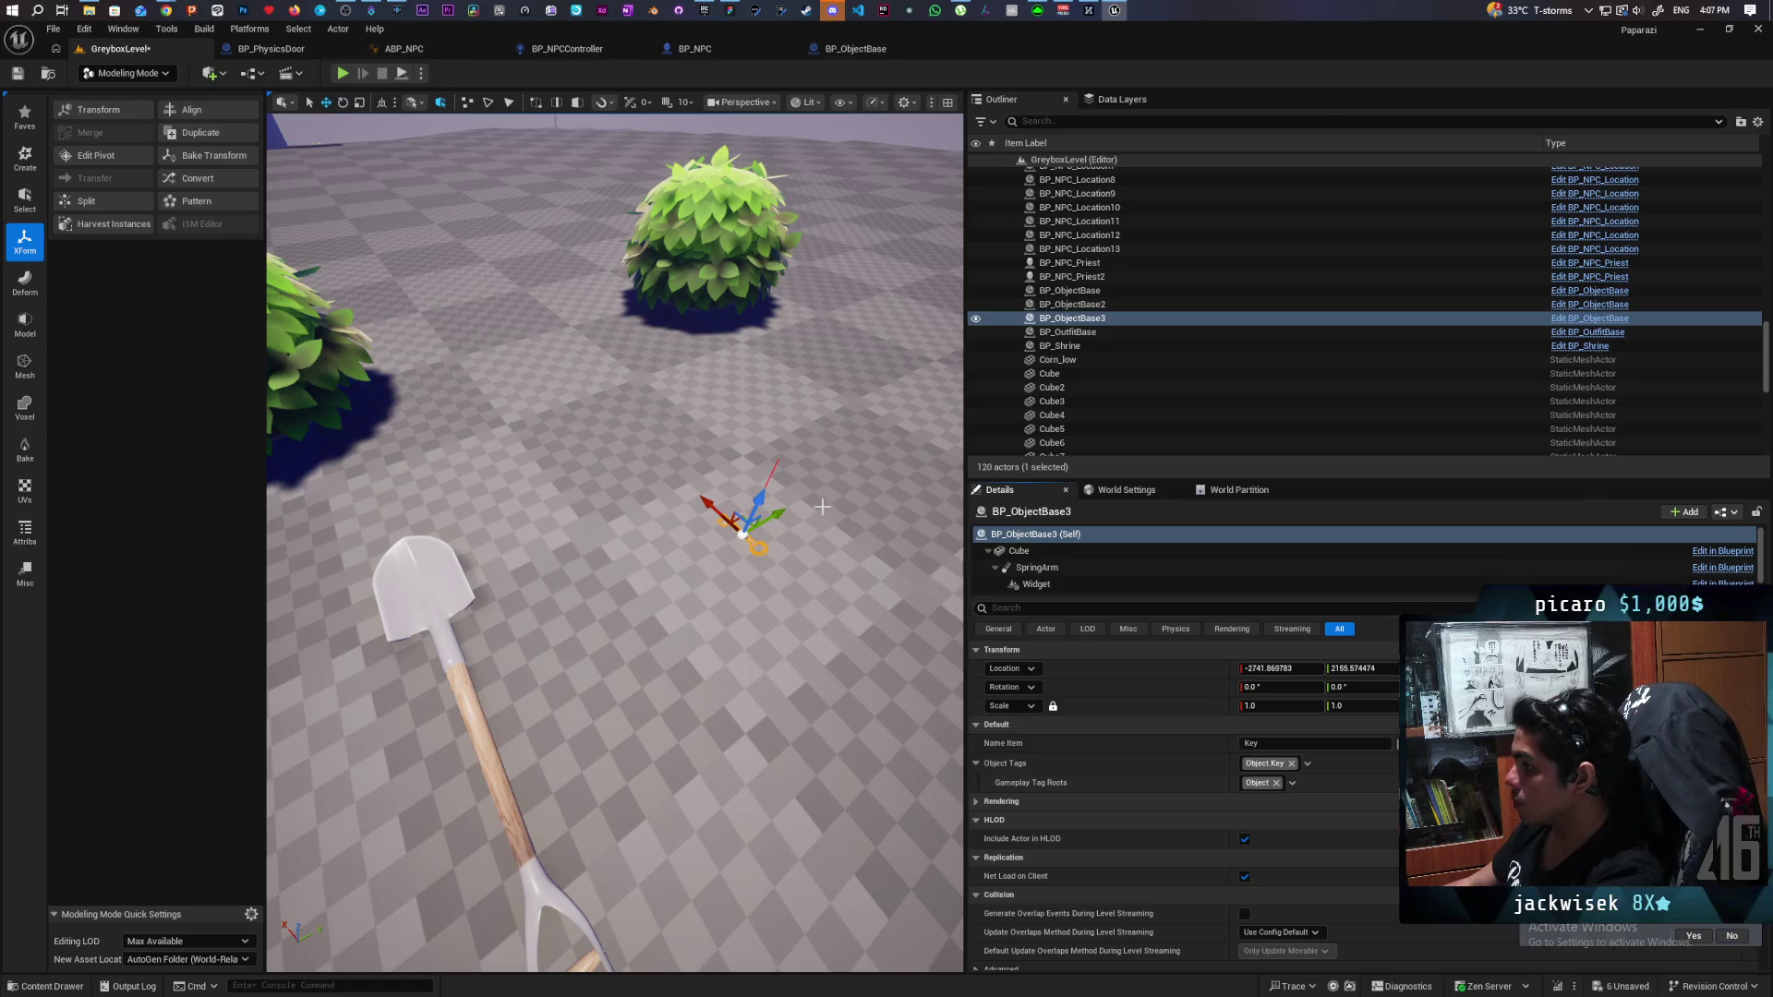
{"action": "left_click", "coordinate": [16, 74]}
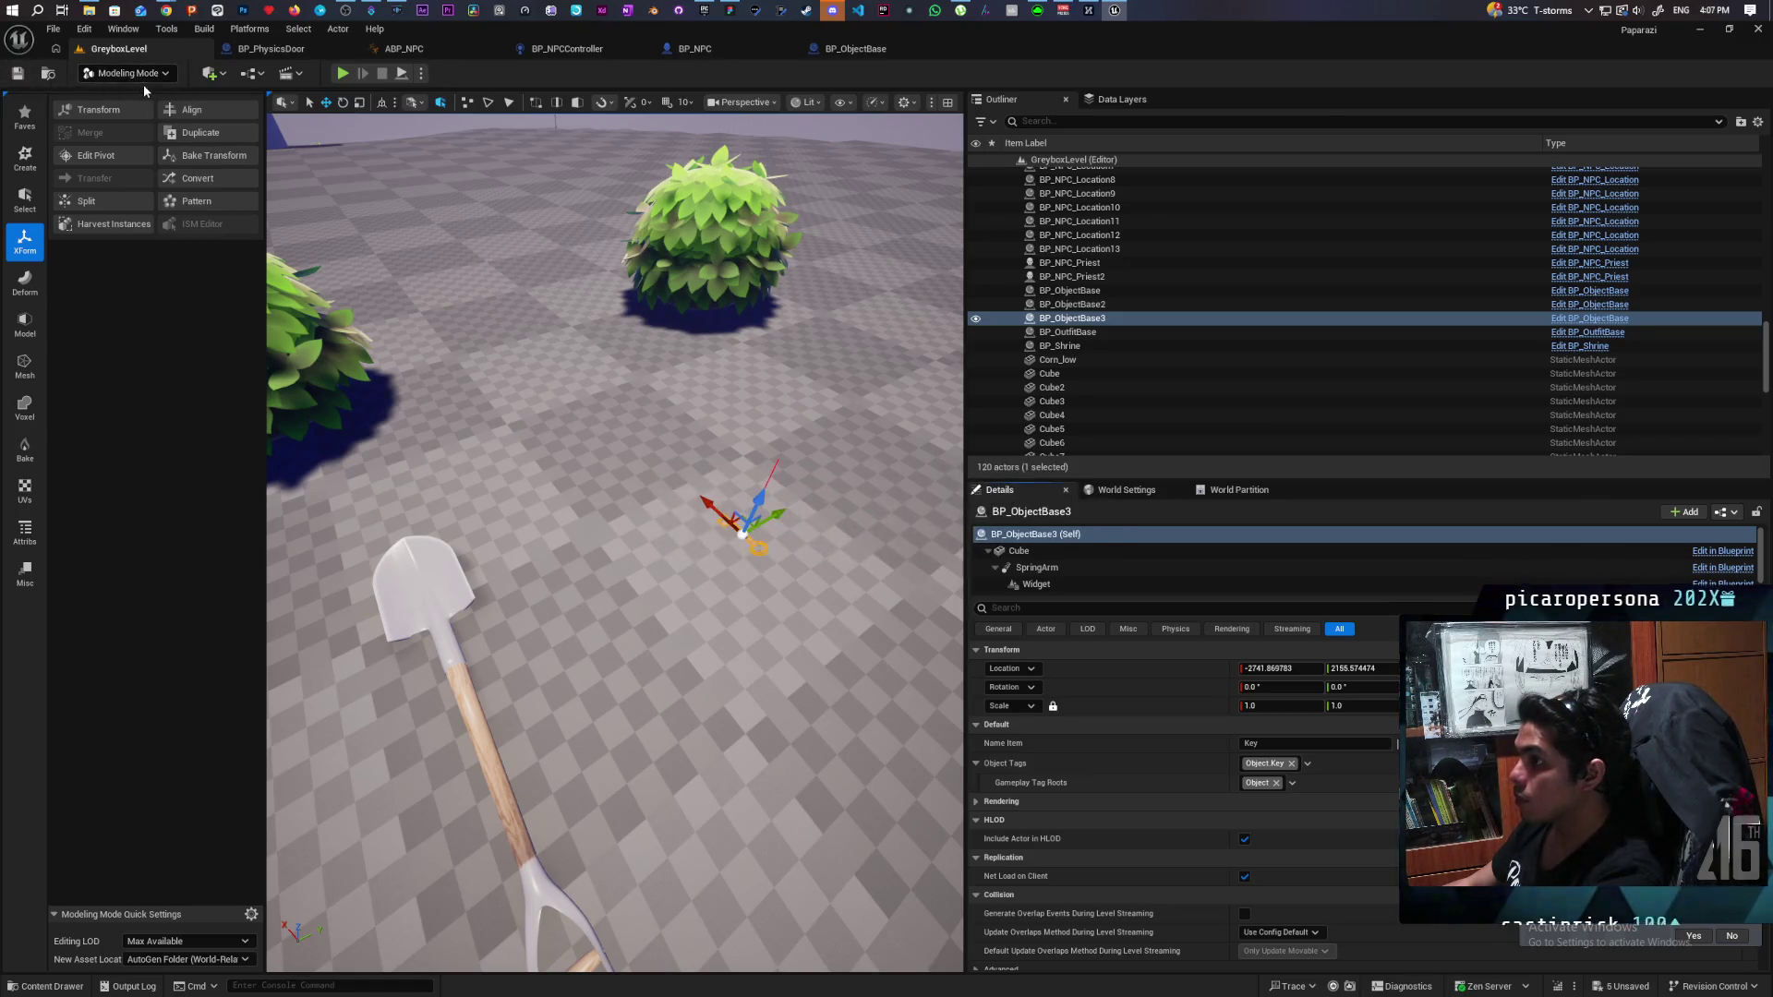
Switch to Selection Mode and play-test the level, walking forward and back before stopping.
{"action": "left_click", "coordinate": [139, 74]}
{"action": "left_click", "coordinate": [129, 101]}
{"action": "left_click", "coordinate": [342, 74]}
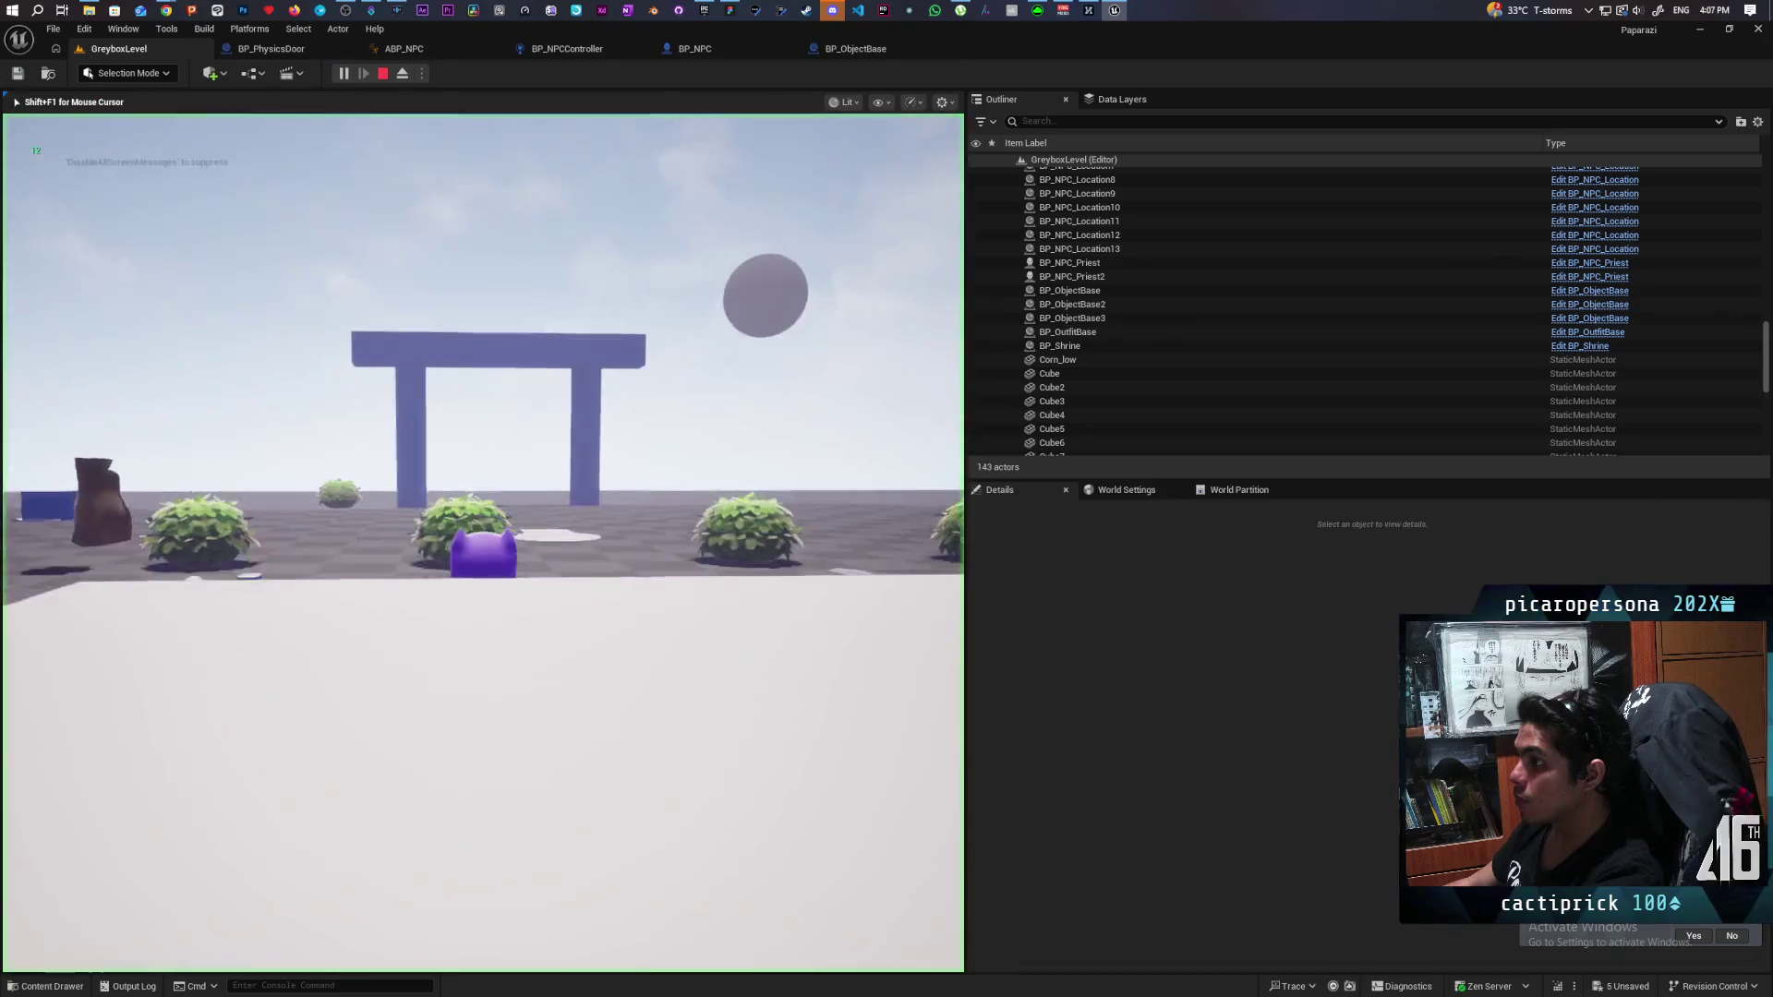
{"action": "key", "text": "w"}
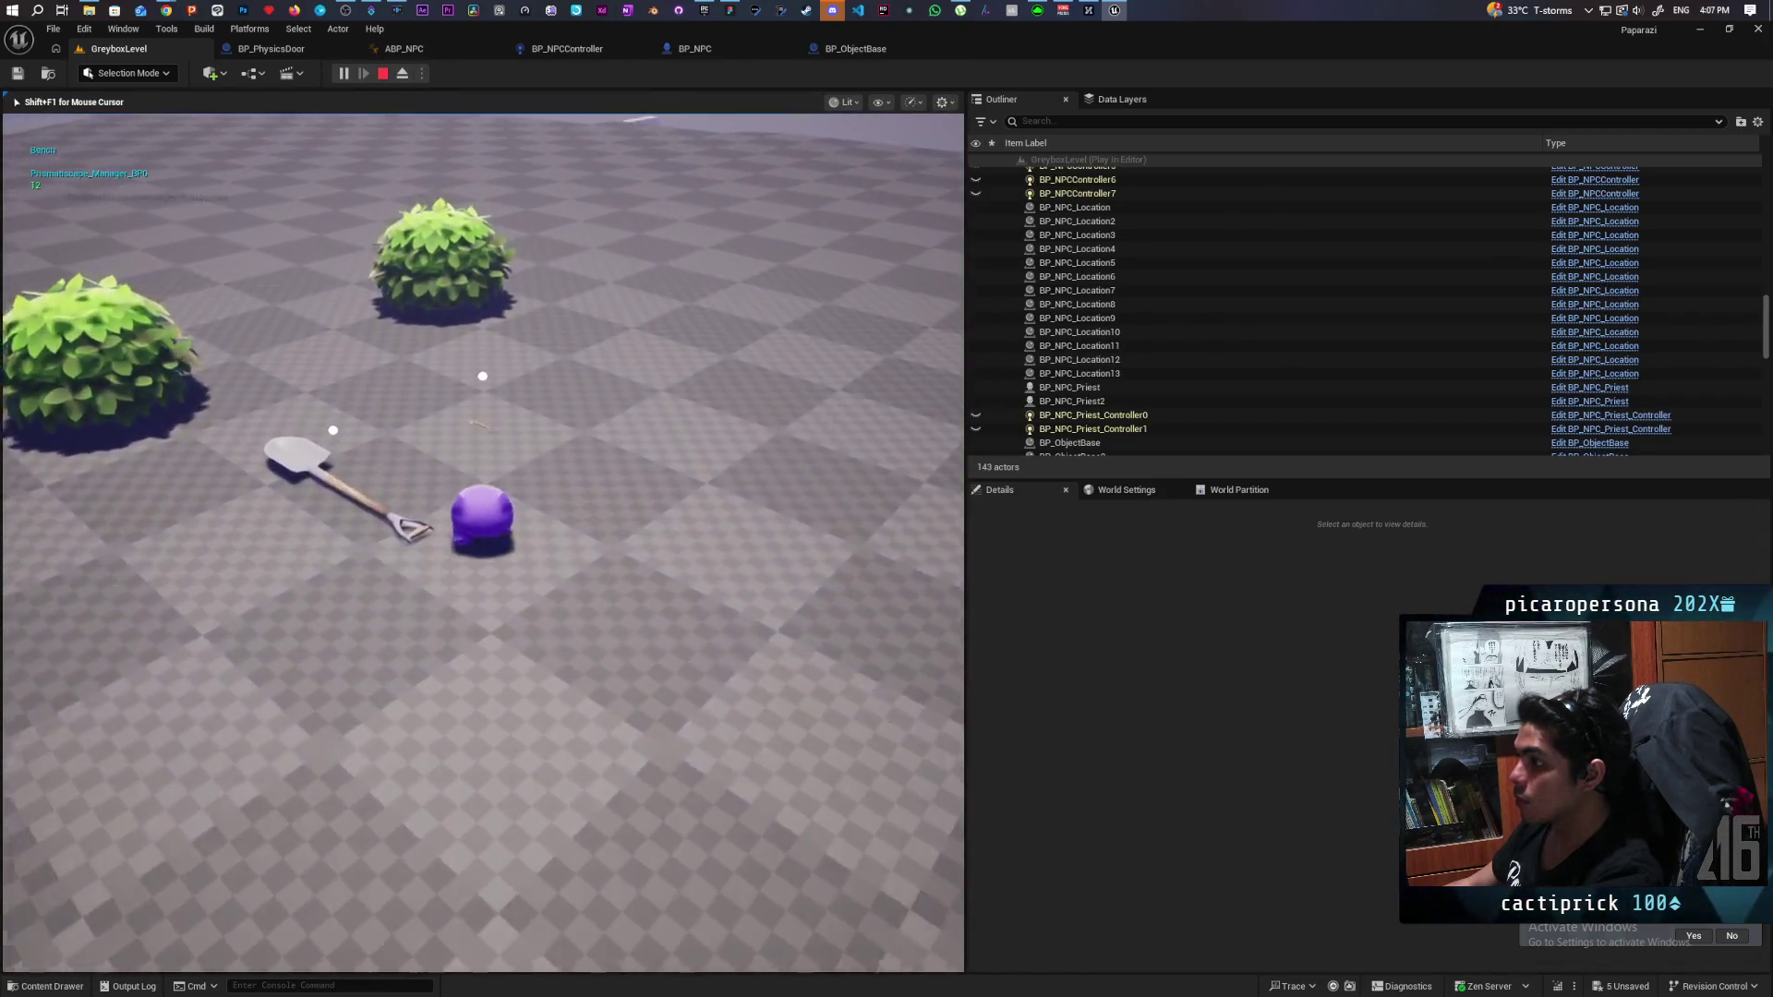
{"action": "key", "text": "s"}
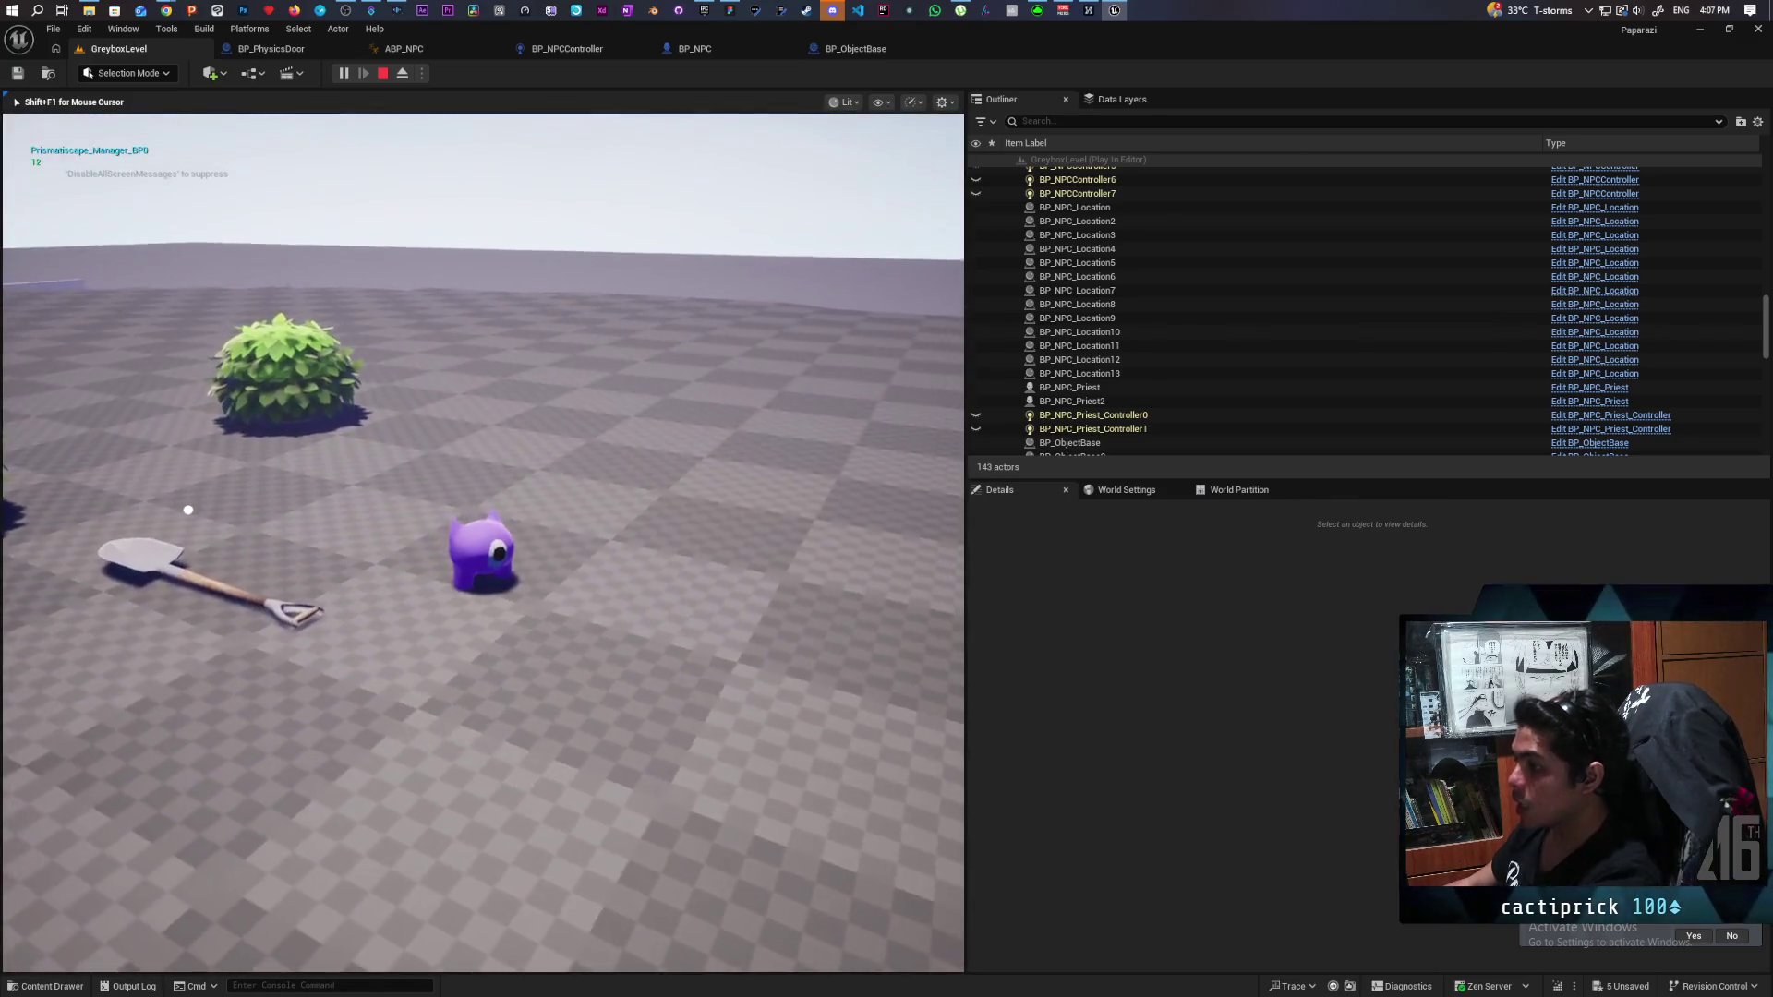
{"action": "key", "text": "Escape"}
Fly the view close to the key by the bush and select its Cube component.
{"action": "mouse_move", "coordinate": [452, 433]}
{"action": "left_mouse_down"}
{"action": "mouse_move", "coordinate": [379, 374]}
{"action": "mouse_move", "coordinate": [411, 374]}
{"action": "mouse_move", "coordinate": [374, 378]}
{"action": "left_mouse_up"}
{"action": "mouse_move", "coordinate": [461, 461]}
{"action": "left_mouse_down"}
{"action": "mouse_move", "coordinate": [434, 434]}
{"action": "mouse_move", "coordinate": [443, 388]}
{"action": "mouse_move", "coordinate": [388, 397]}
{"action": "mouse_move", "coordinate": [443, 392]}
{"action": "left_mouse_up"}
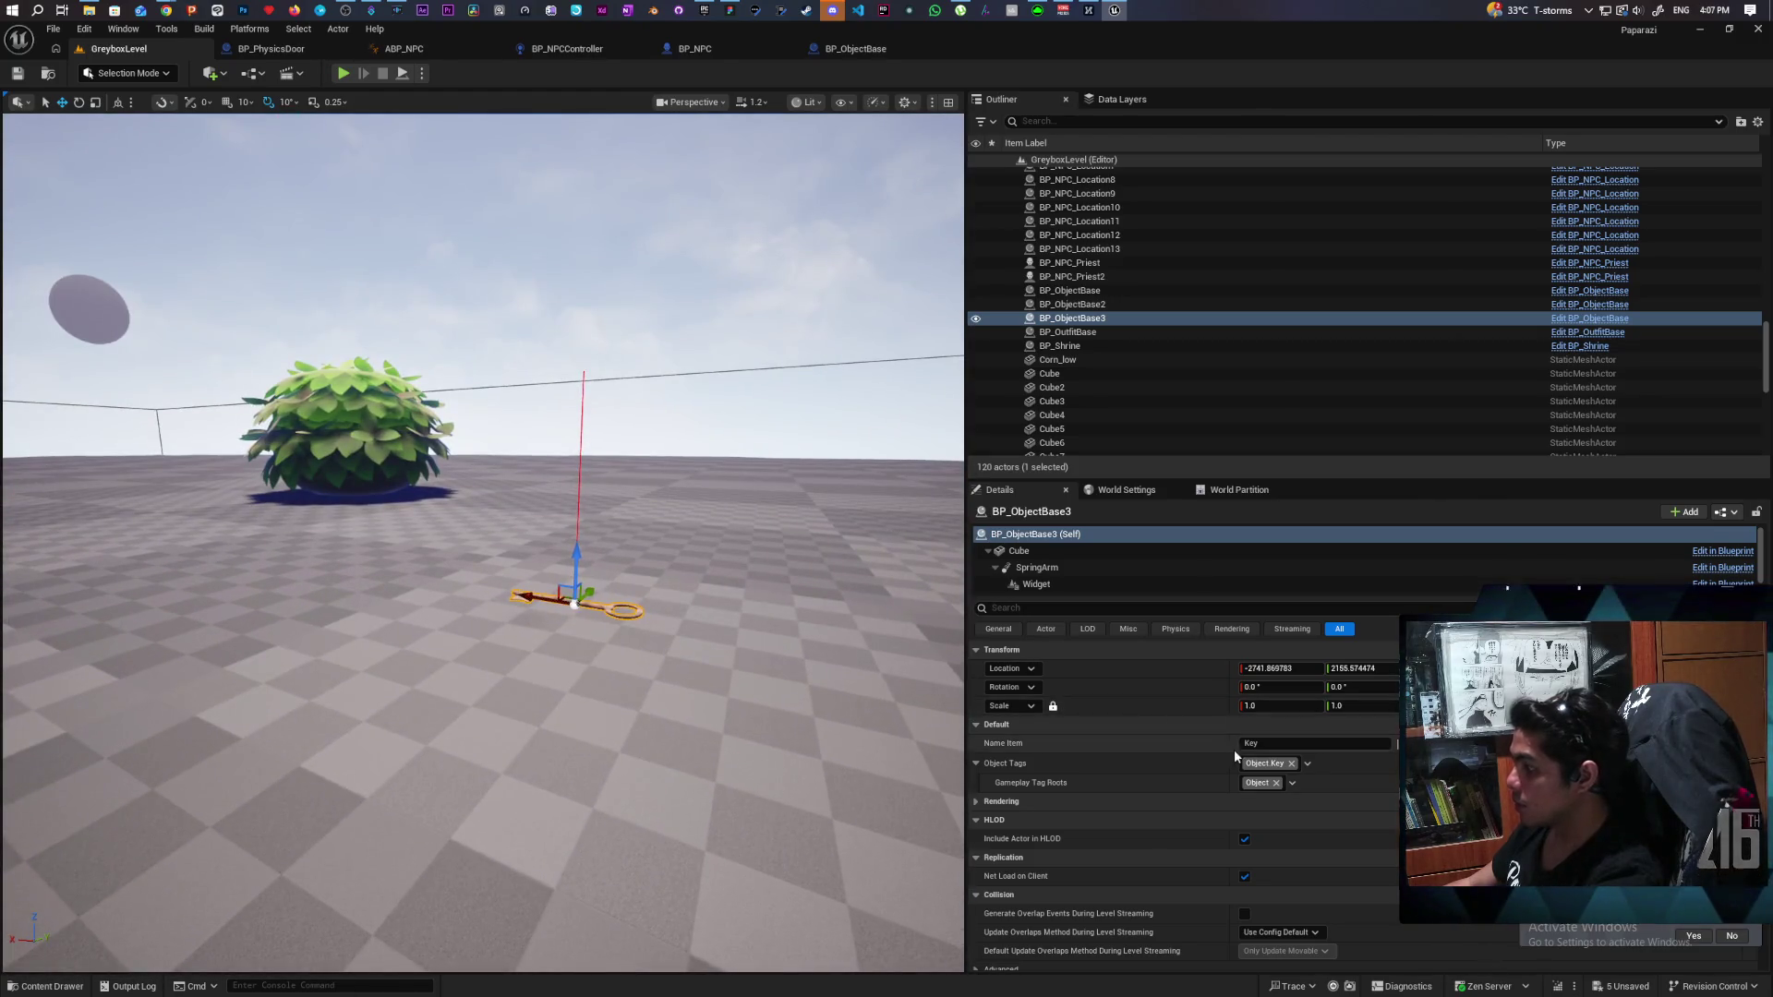
{"action": "left_click", "coordinate": [1032, 554]}
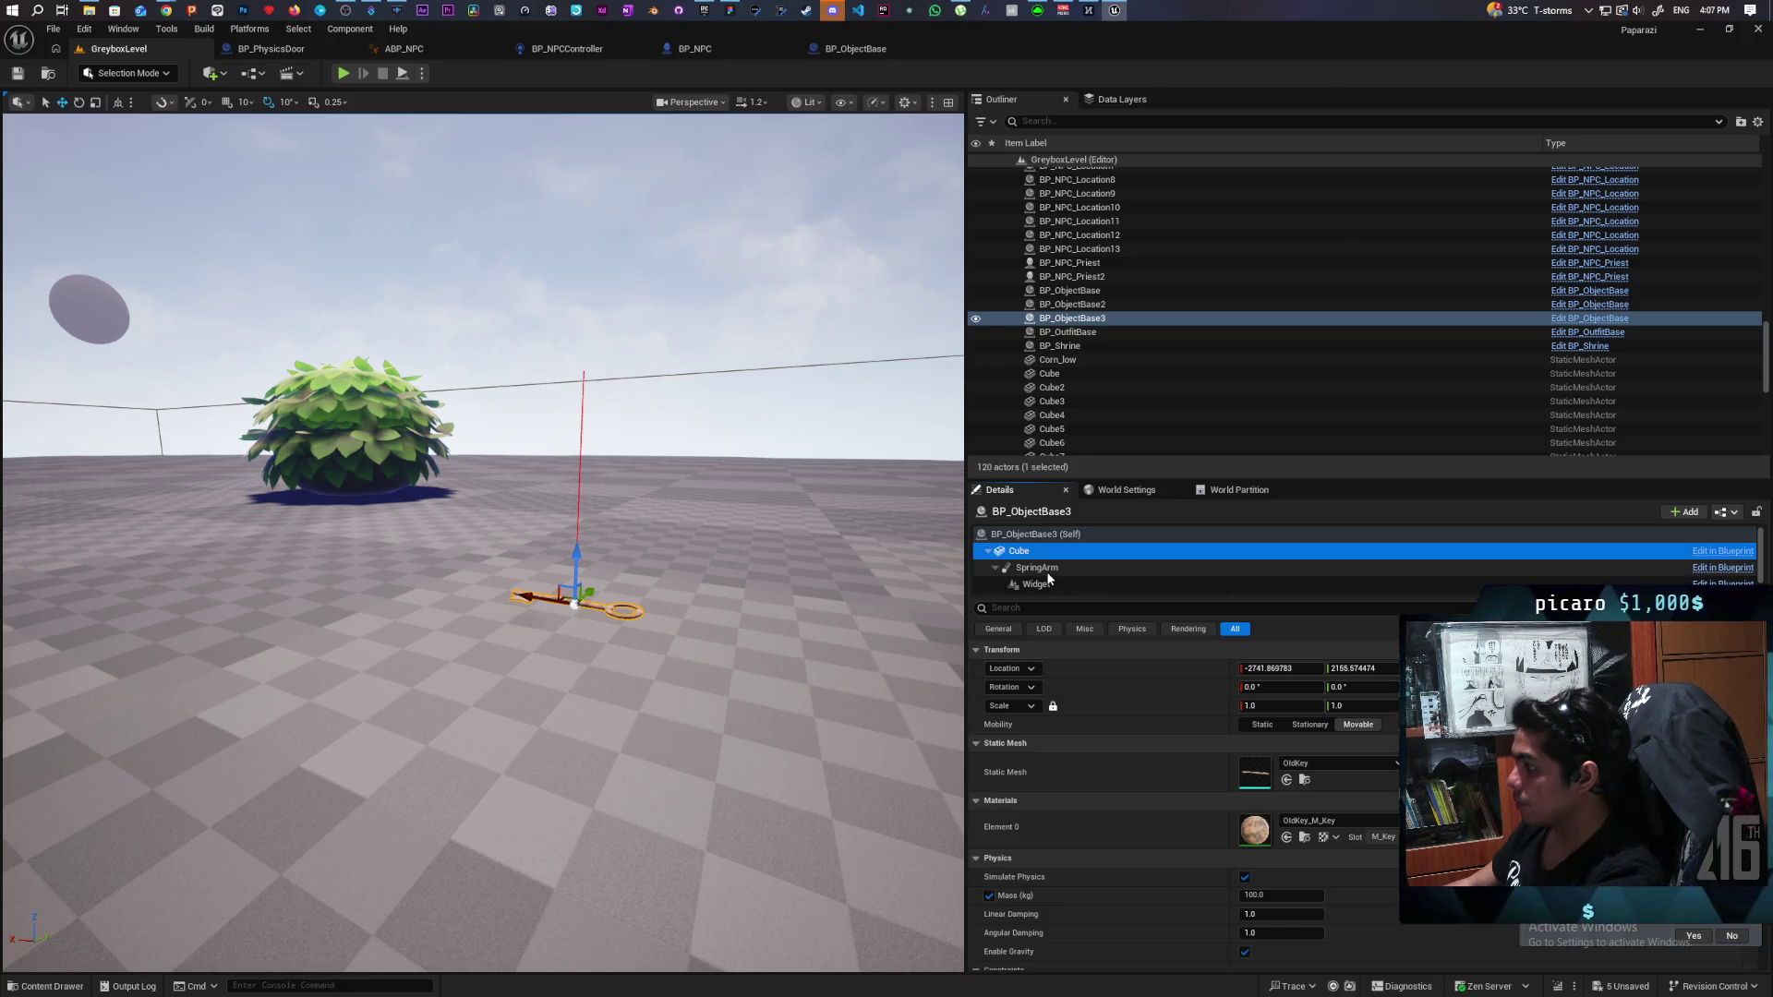
{"action": "left_click", "coordinate": [1256, 781]}
{"action": "double_click", "coordinate": [1255, 781]}
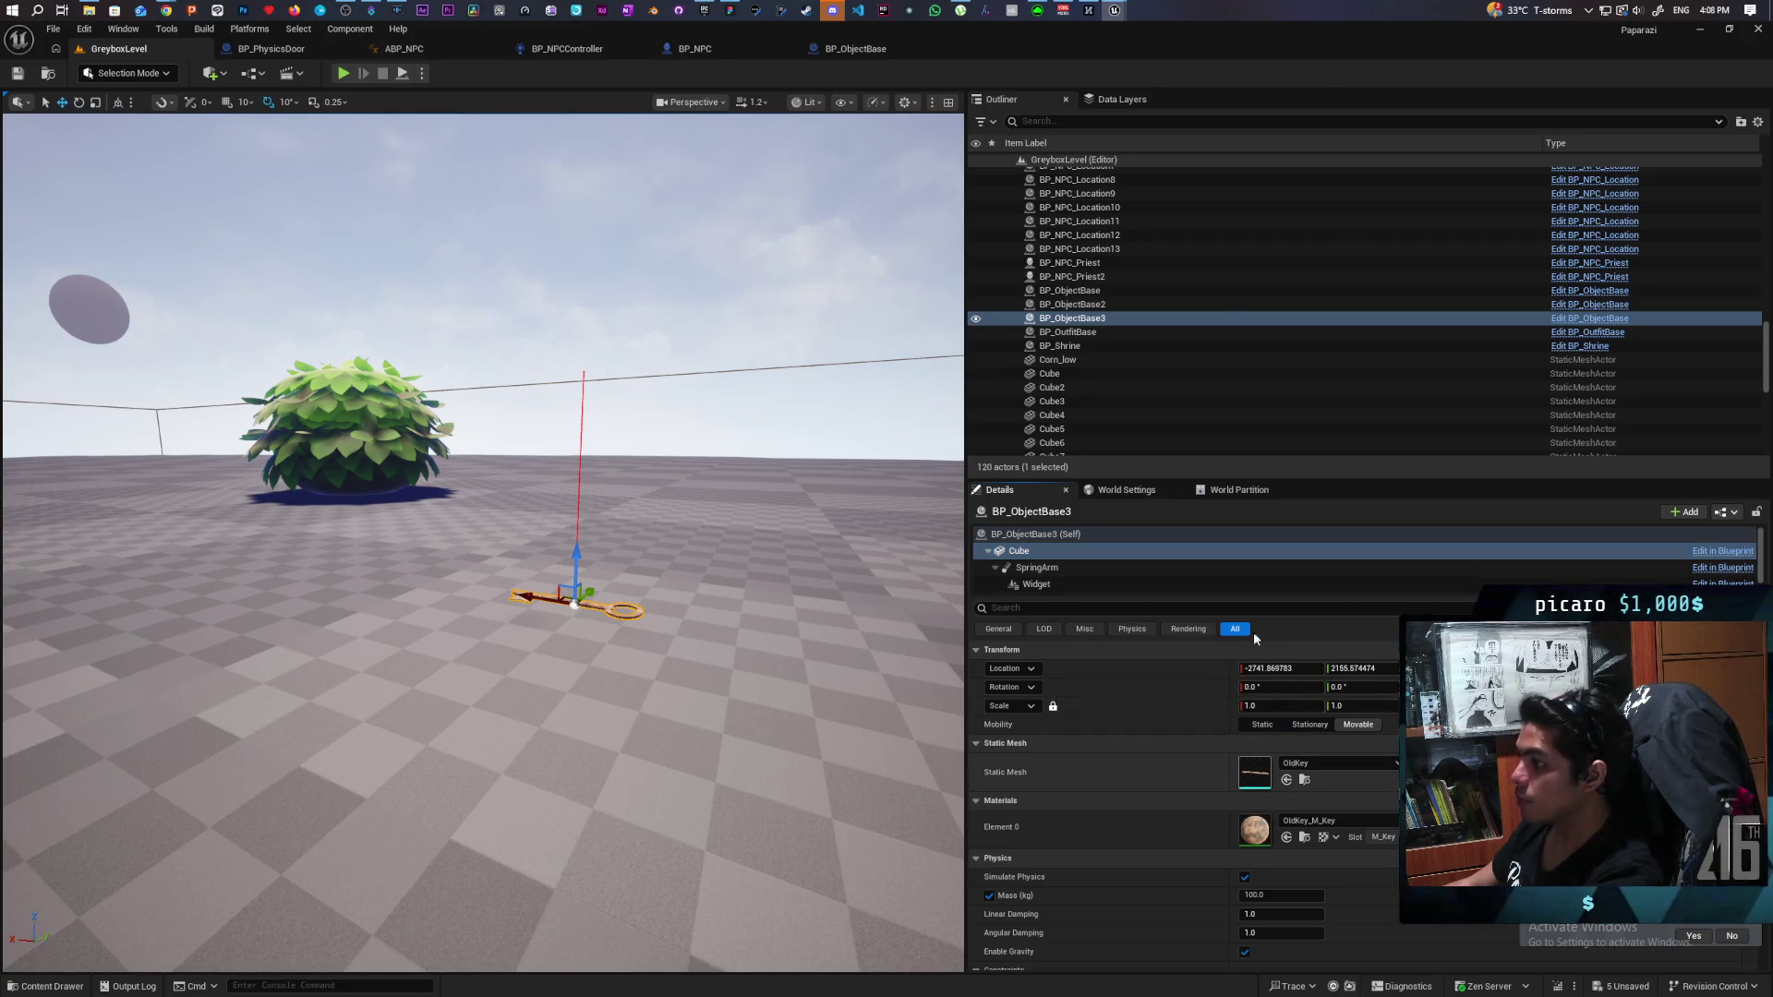
{"action": "scroll", "coordinate": [627, 580], "scroll_direction": "up", "scroll_amount": 3}
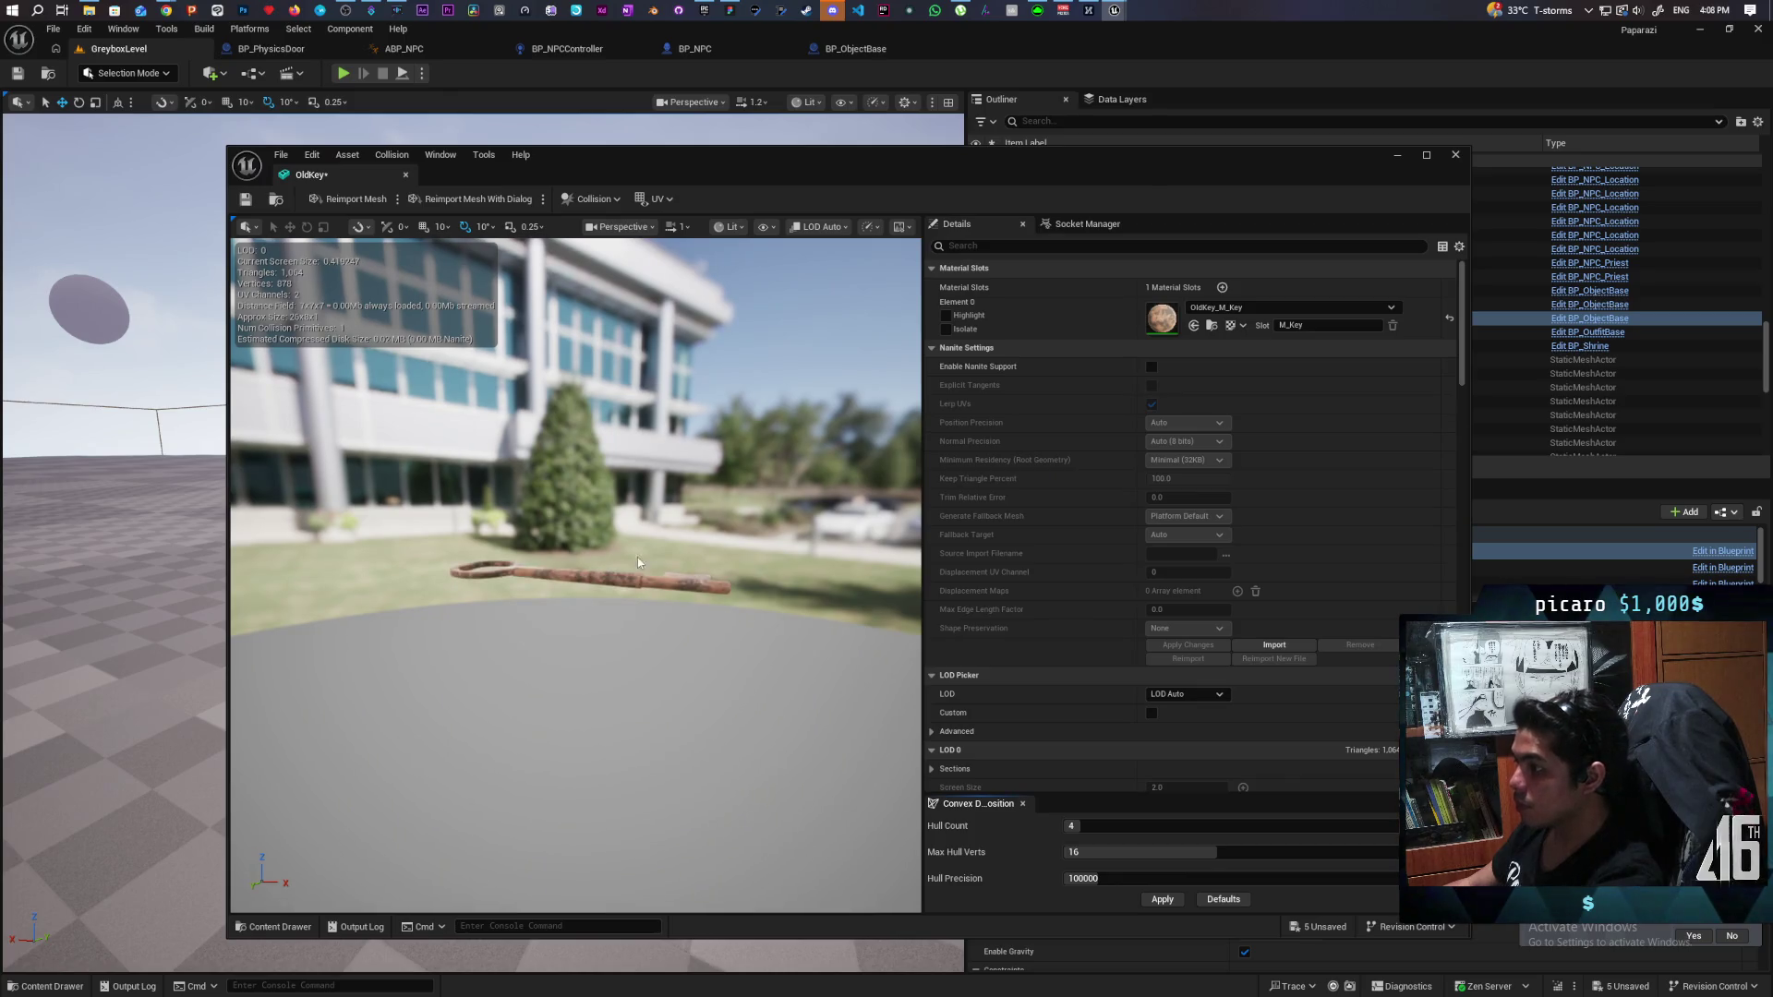
{"action": "left_click", "coordinate": [766, 229]}
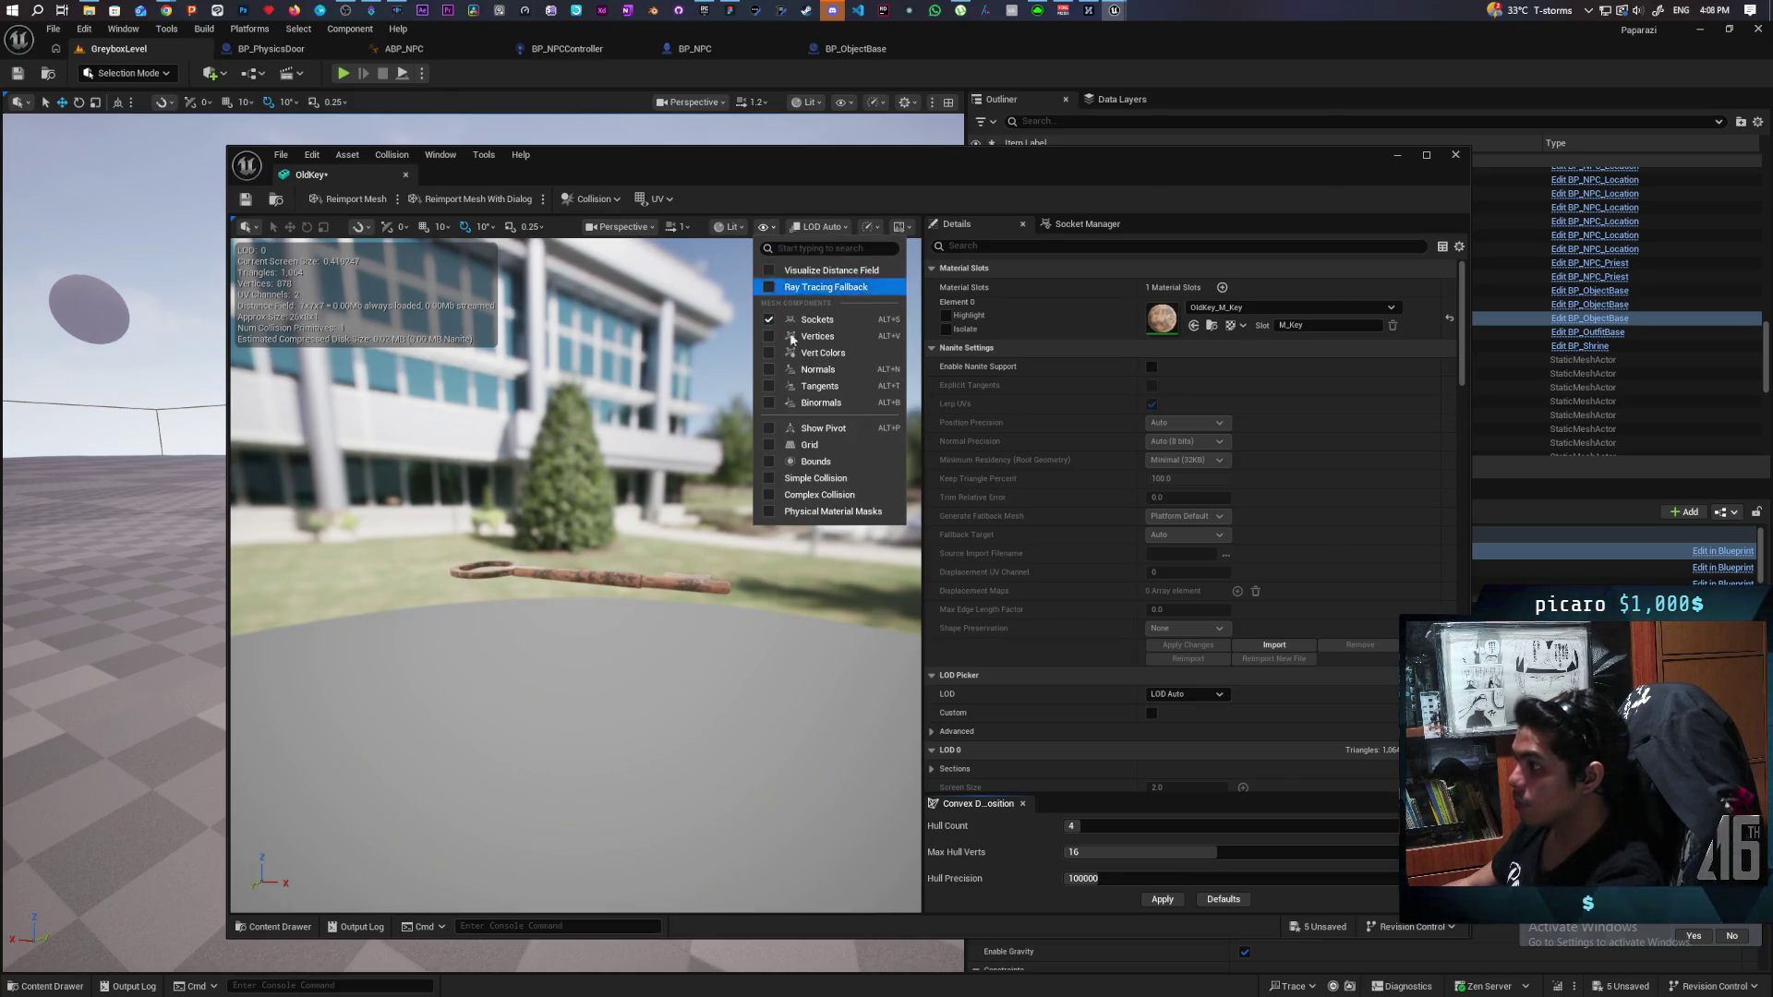
{"action": "left_click", "coordinate": [770, 478]}
{"action": "mouse_move", "coordinate": [774, 493]}
{"action": "left_mouse_down"}
{"action": "mouse_move", "coordinate": [739, 536]}
{"action": "mouse_move", "coordinate": [785, 554]}
{"action": "mouse_move", "coordinate": [729, 563]}
{"action": "mouse_move", "coordinate": [711, 614]}
{"action": "mouse_move", "coordinate": [794, 632]}
{"action": "left_mouse_up"}
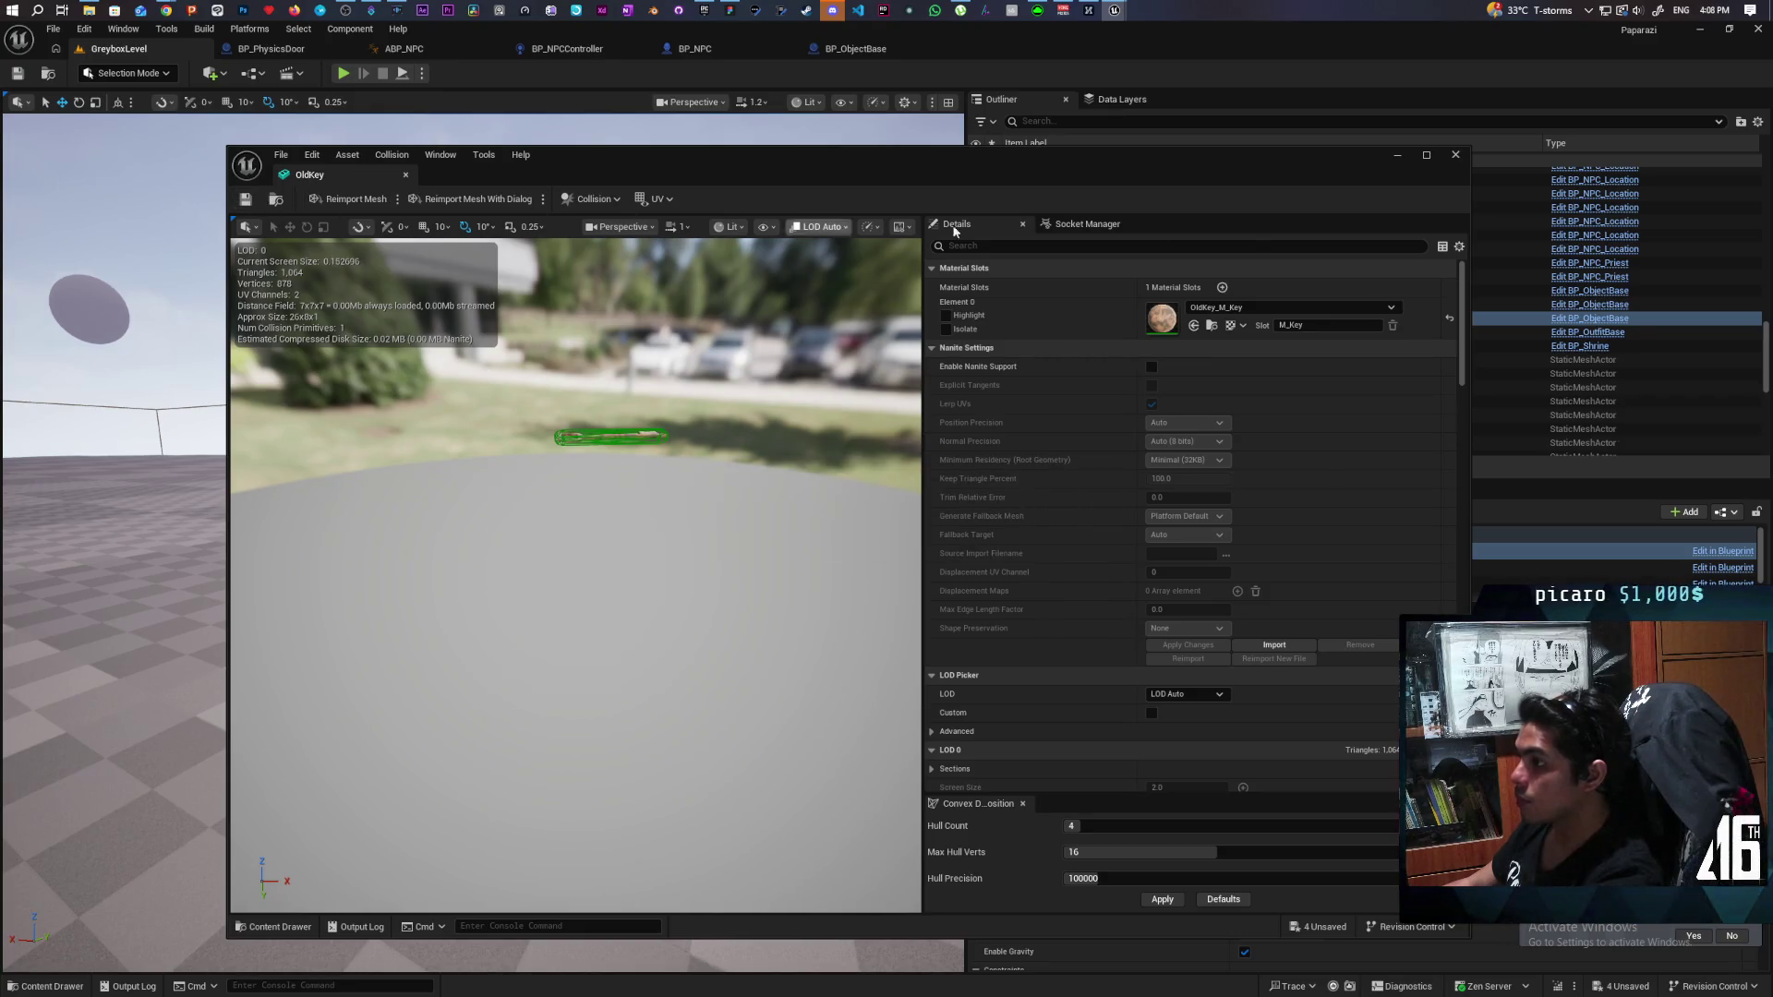
{"action": "left_click", "coordinate": [1455, 155]}
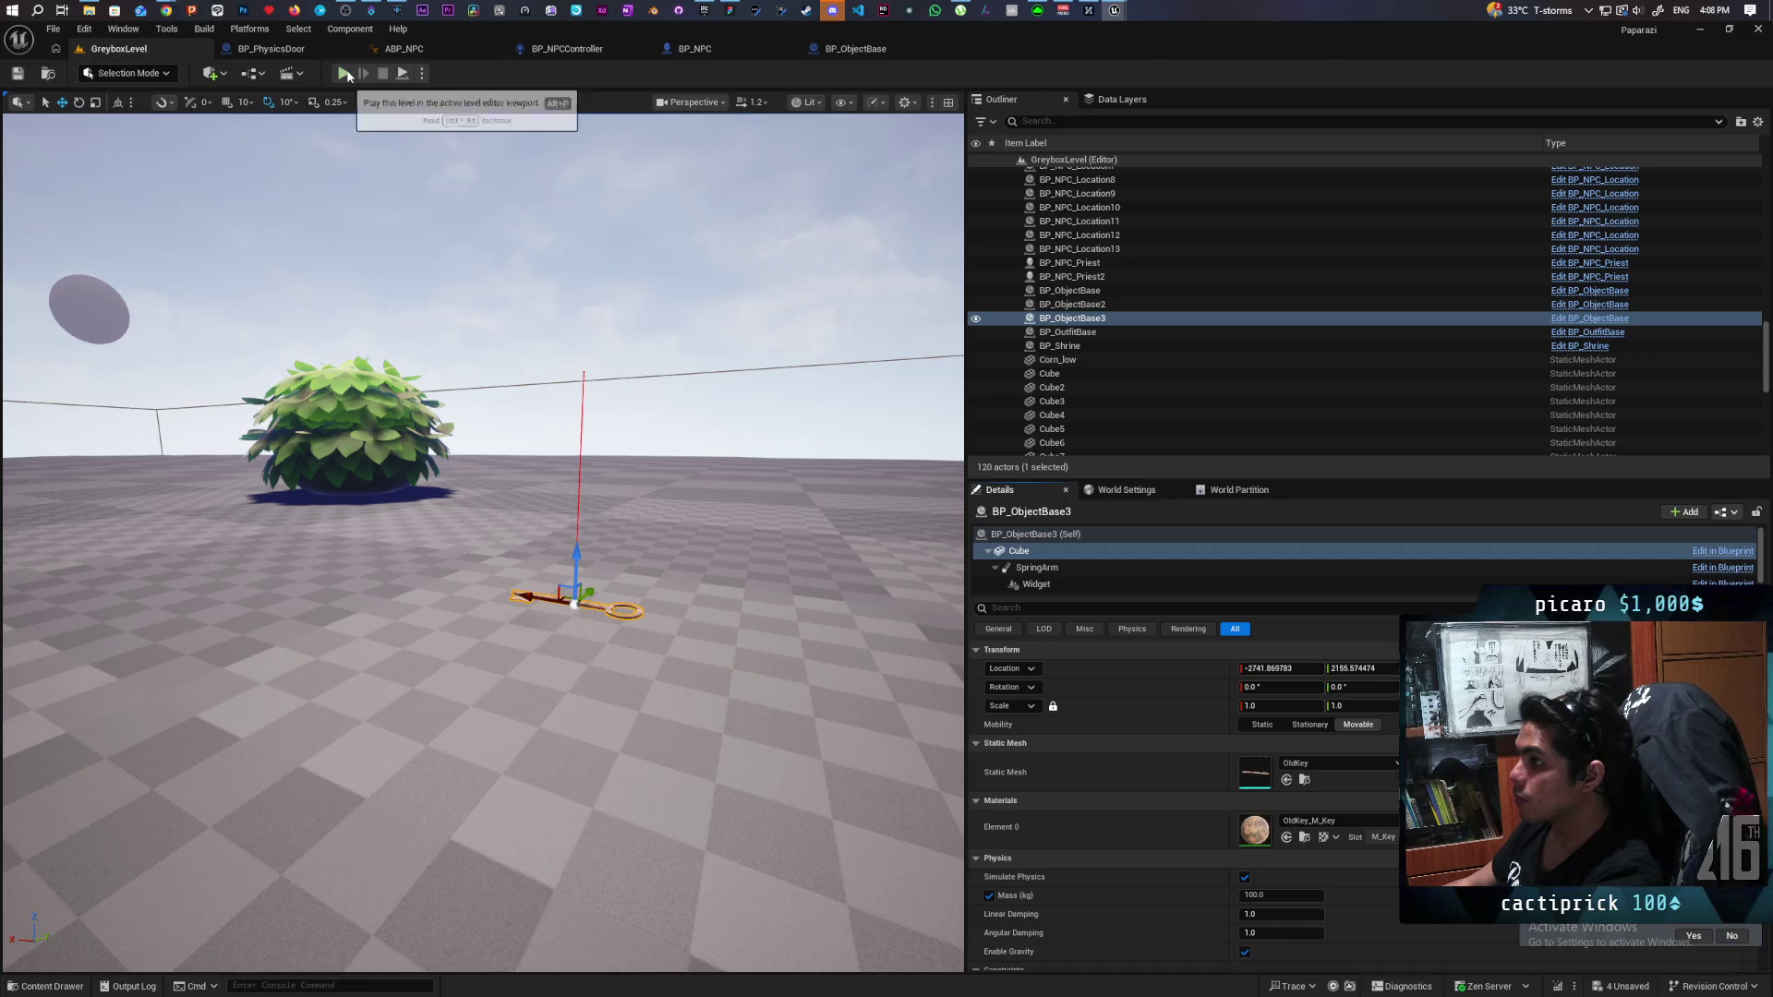
{"action": "left_click", "coordinate": [346, 74]}
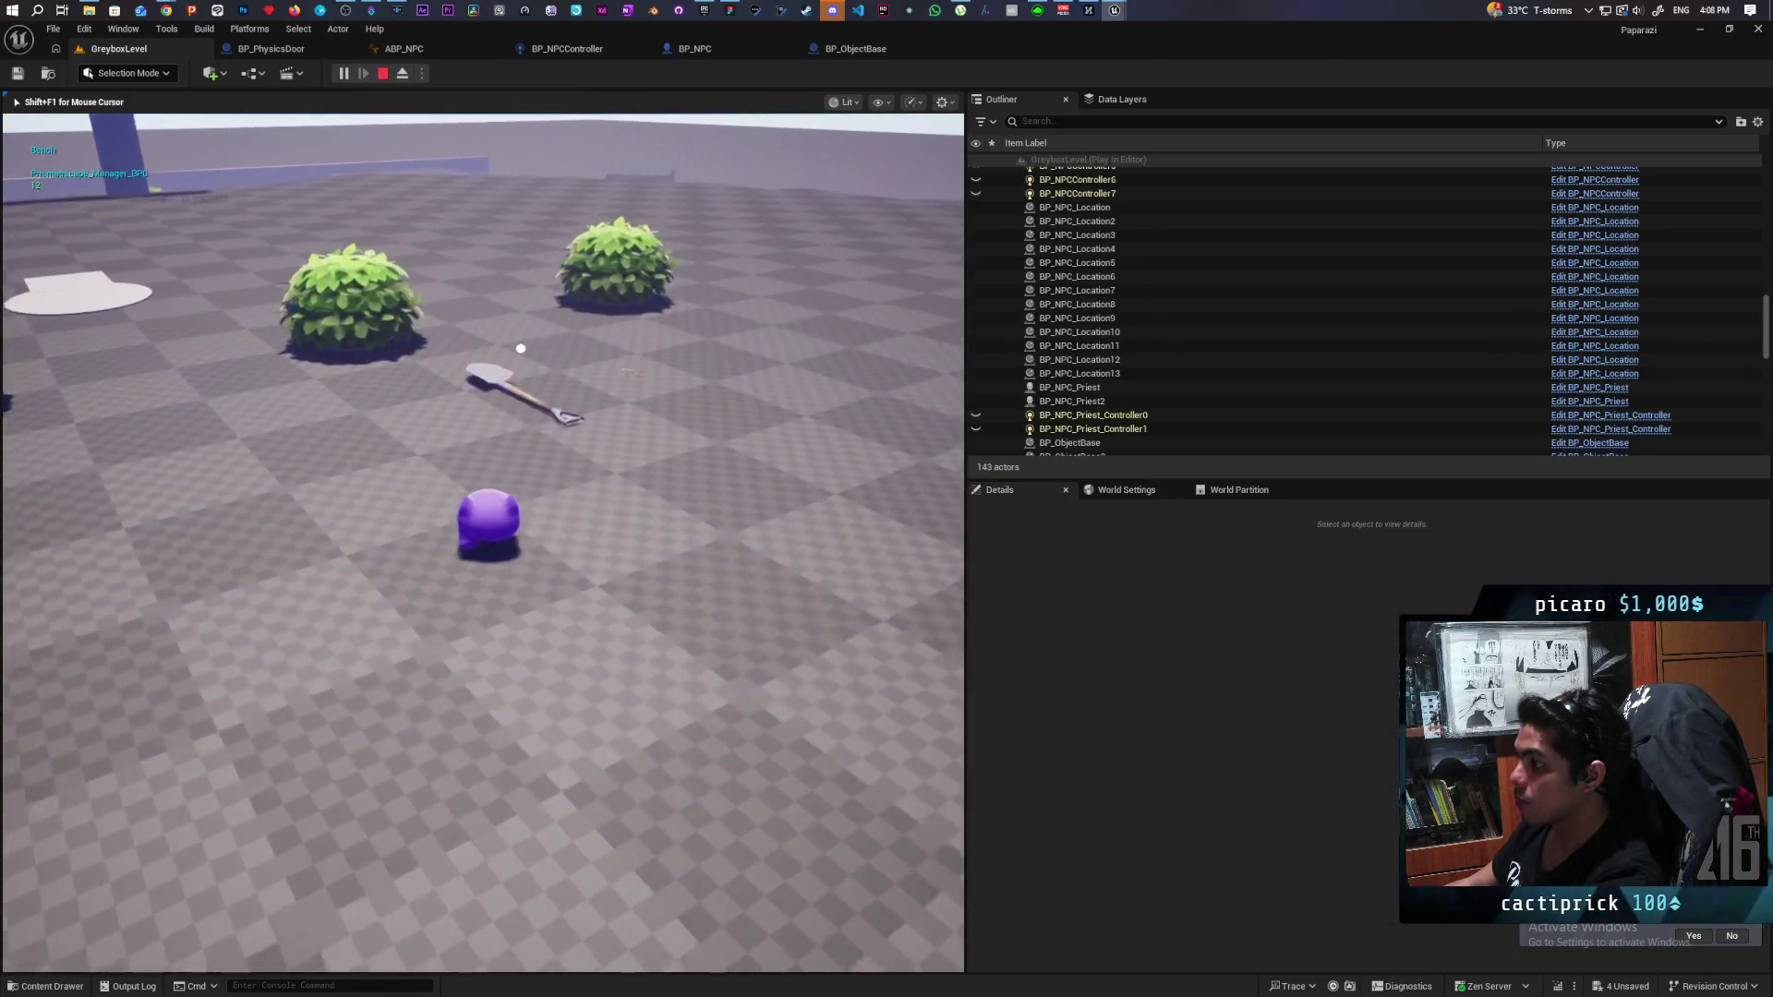
{"action": "key", "text": "w"}
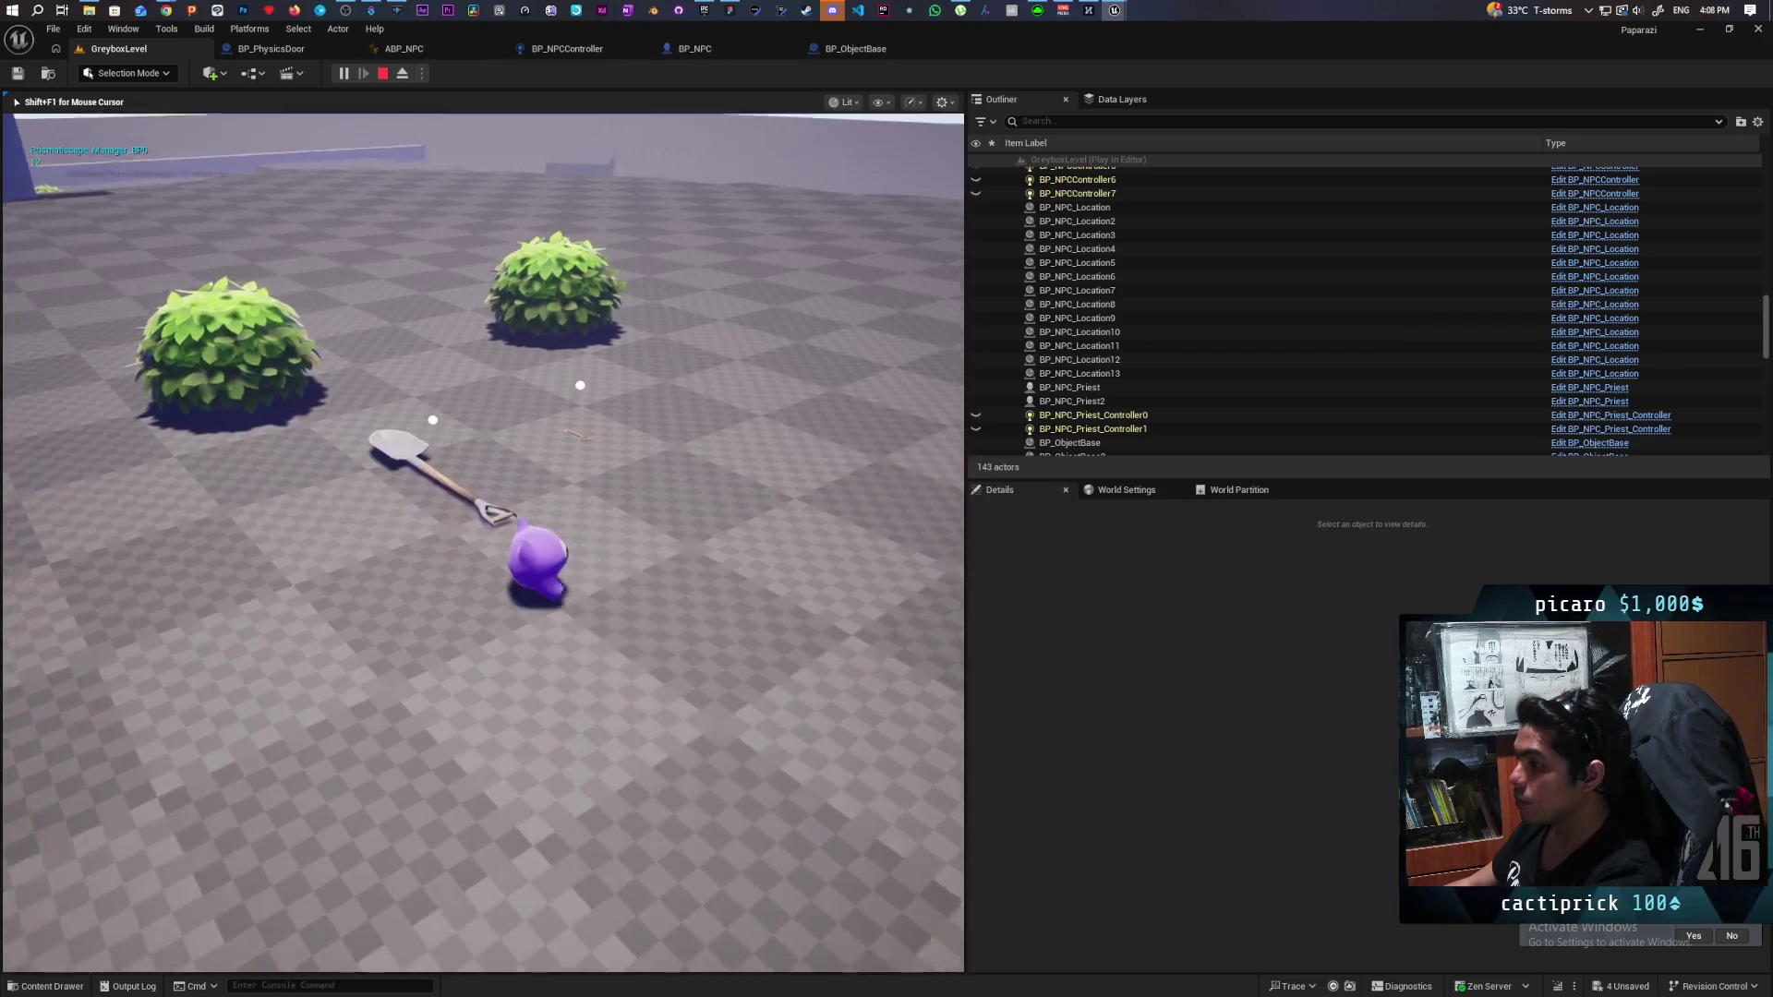
{"action": "key", "text": "s"}
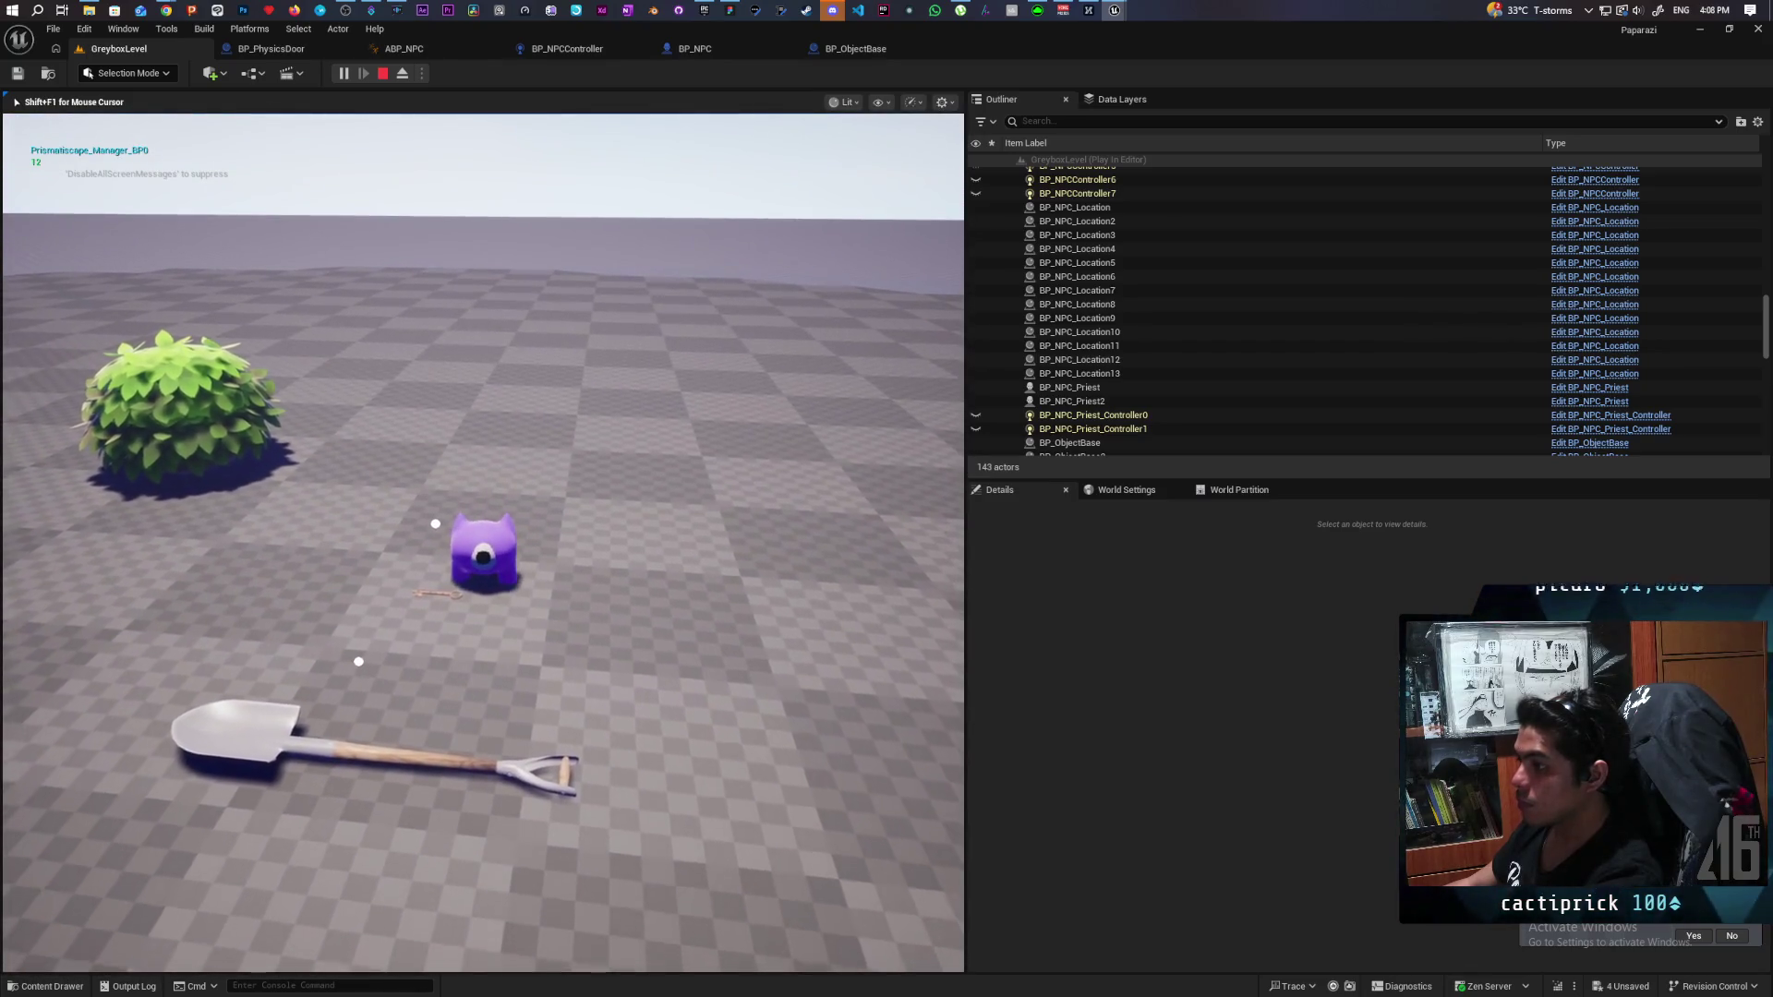
{"action": "key", "text": "a"}
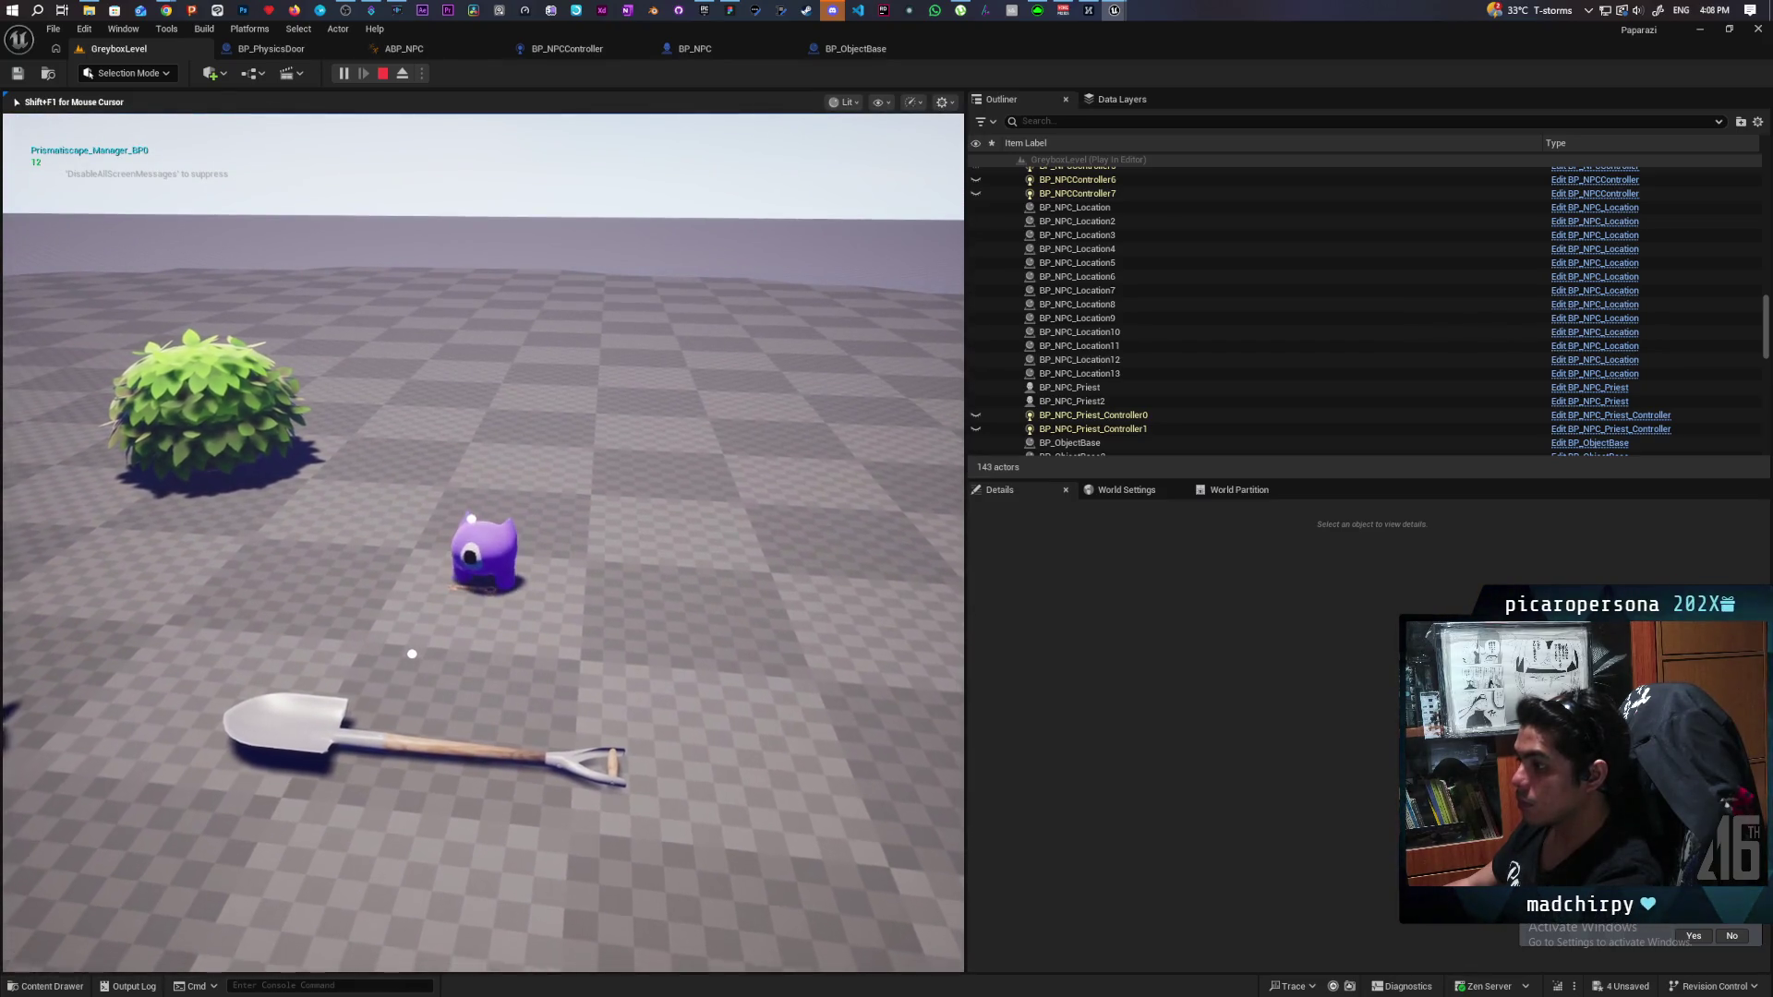
{"action": "key", "text": "d"}
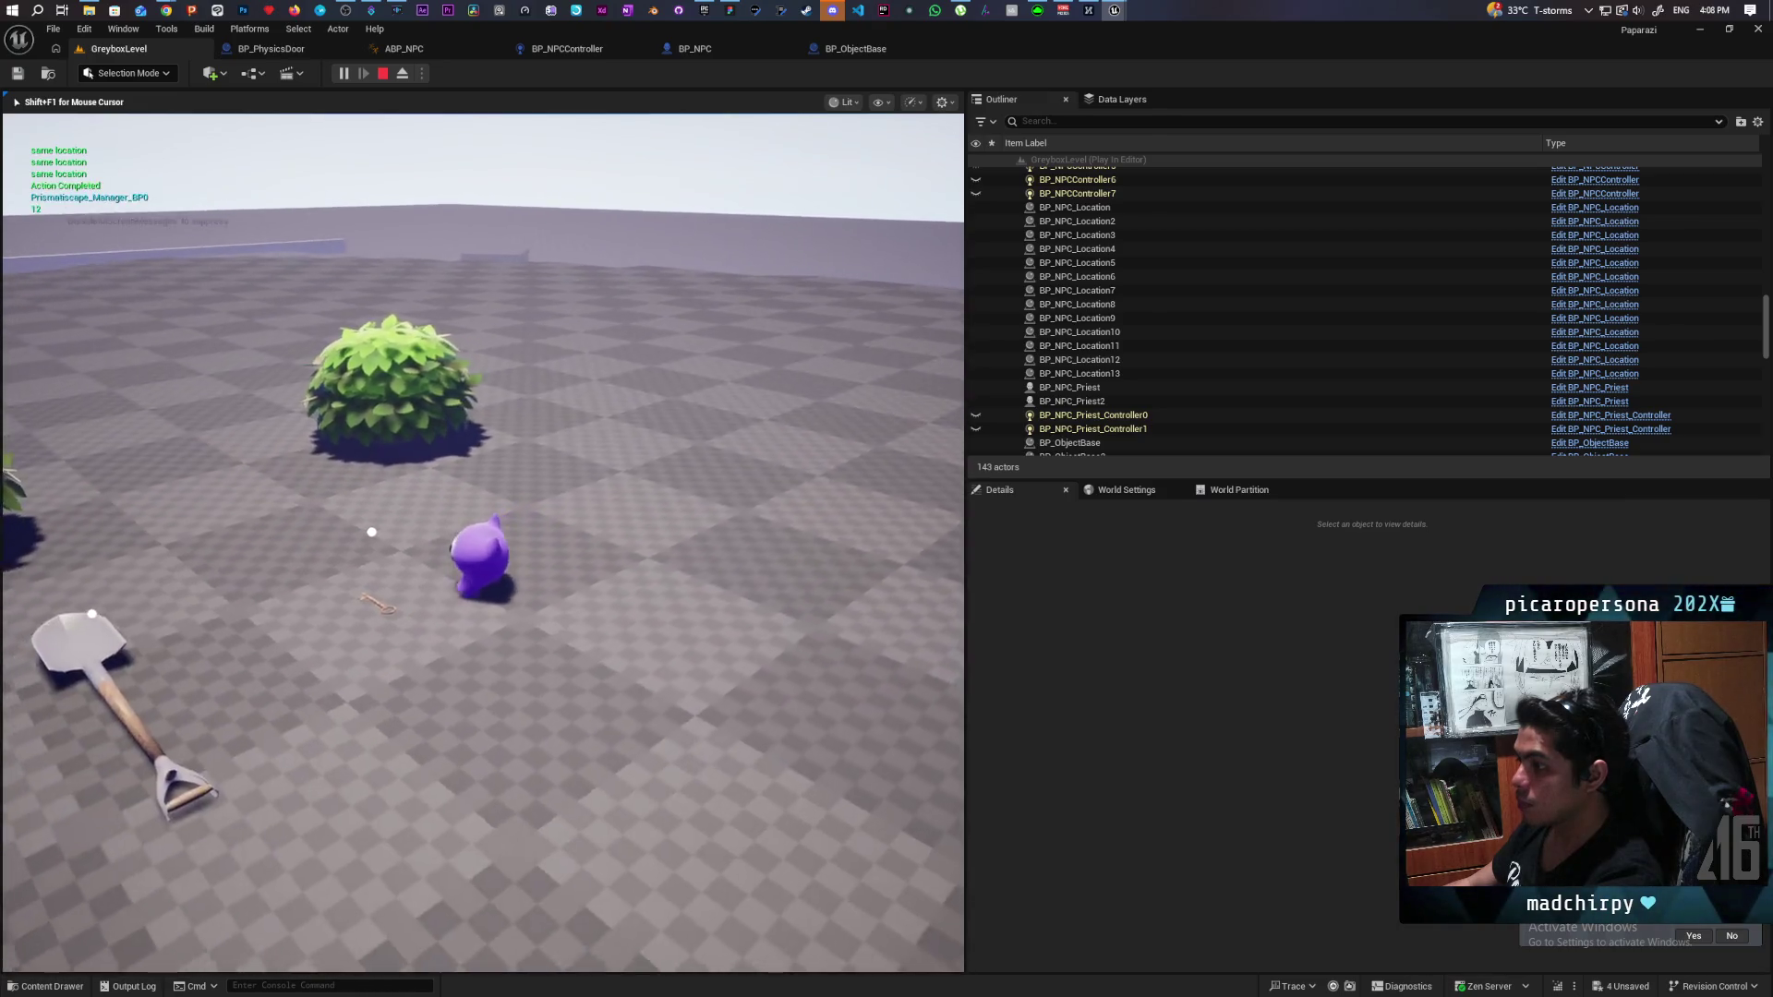
{"action": "key", "text": "a"}
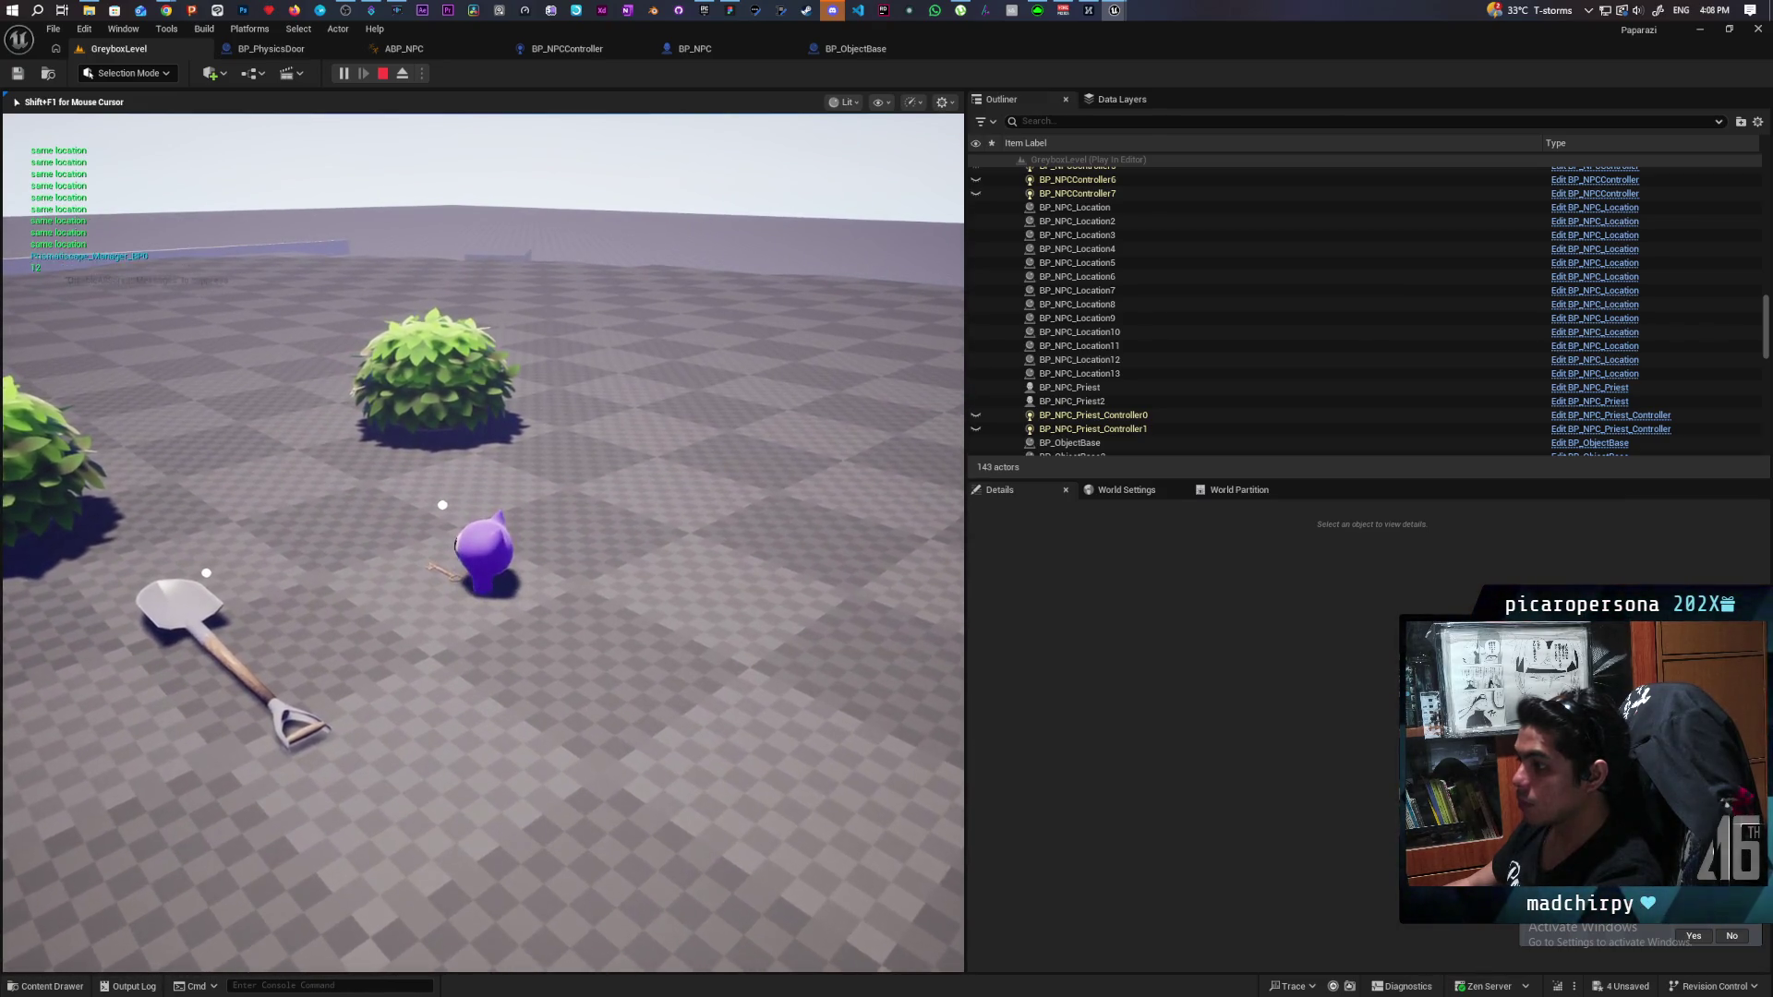
{"action": "key", "text": "d"}
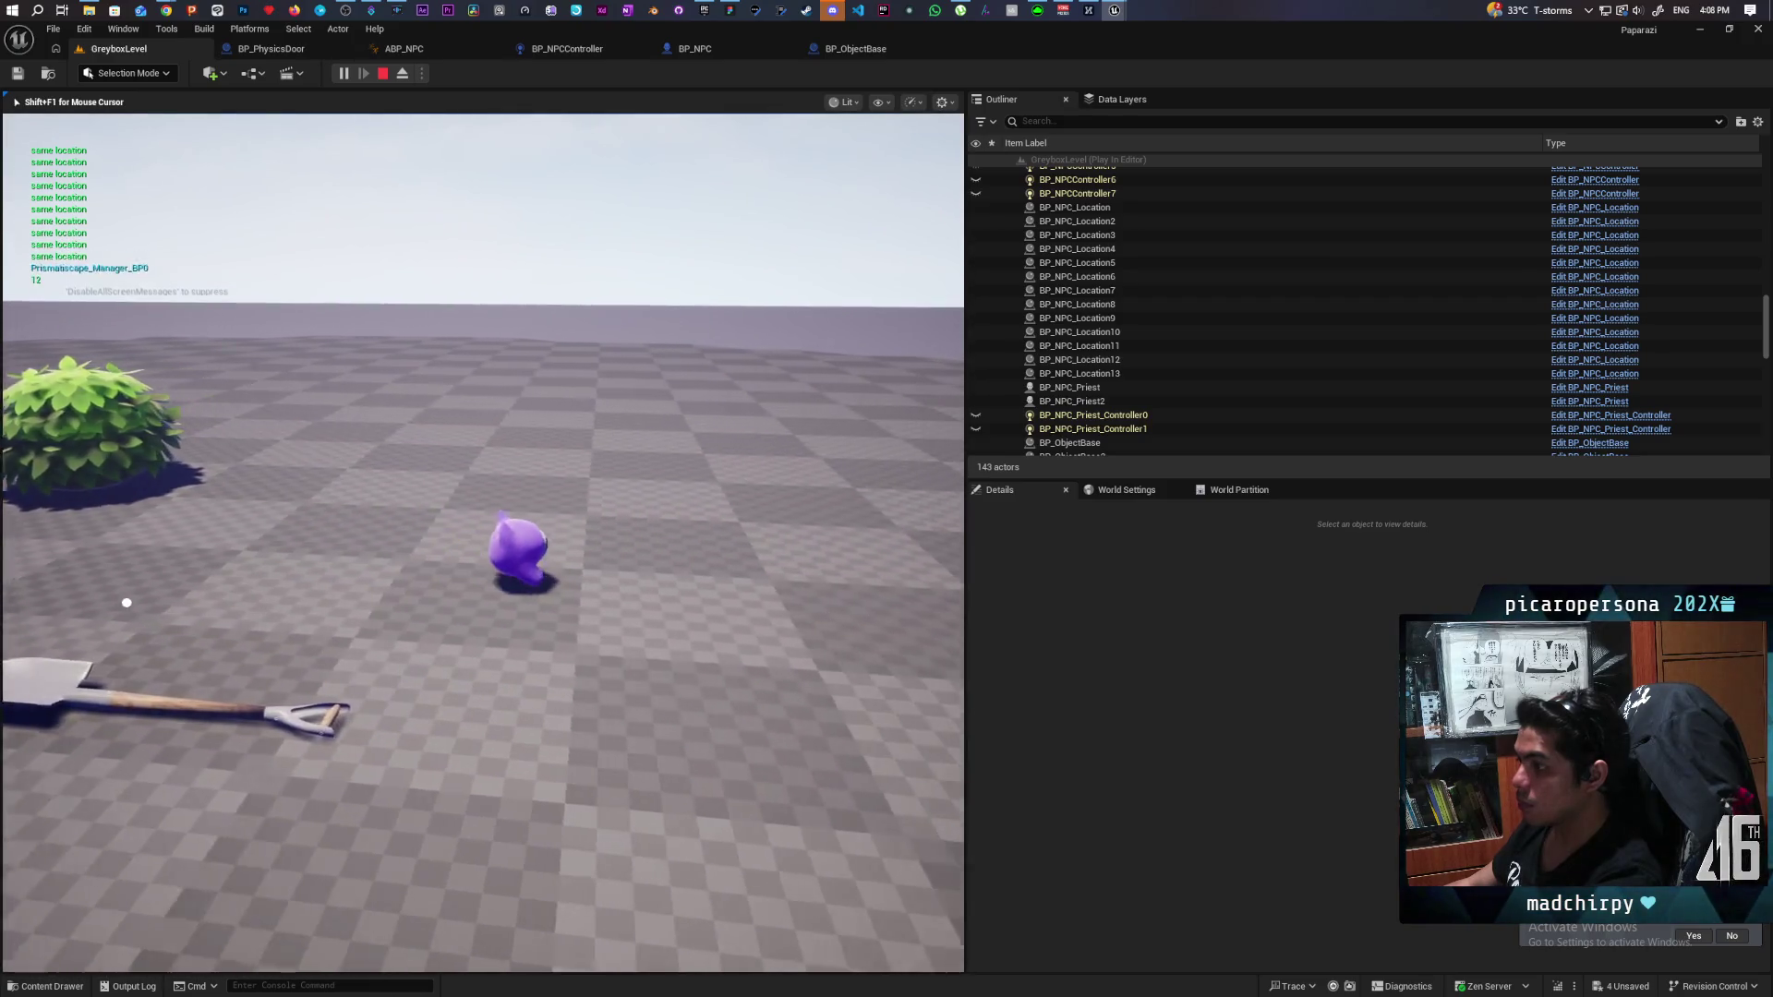
{"action": "key", "text": "Escape"}
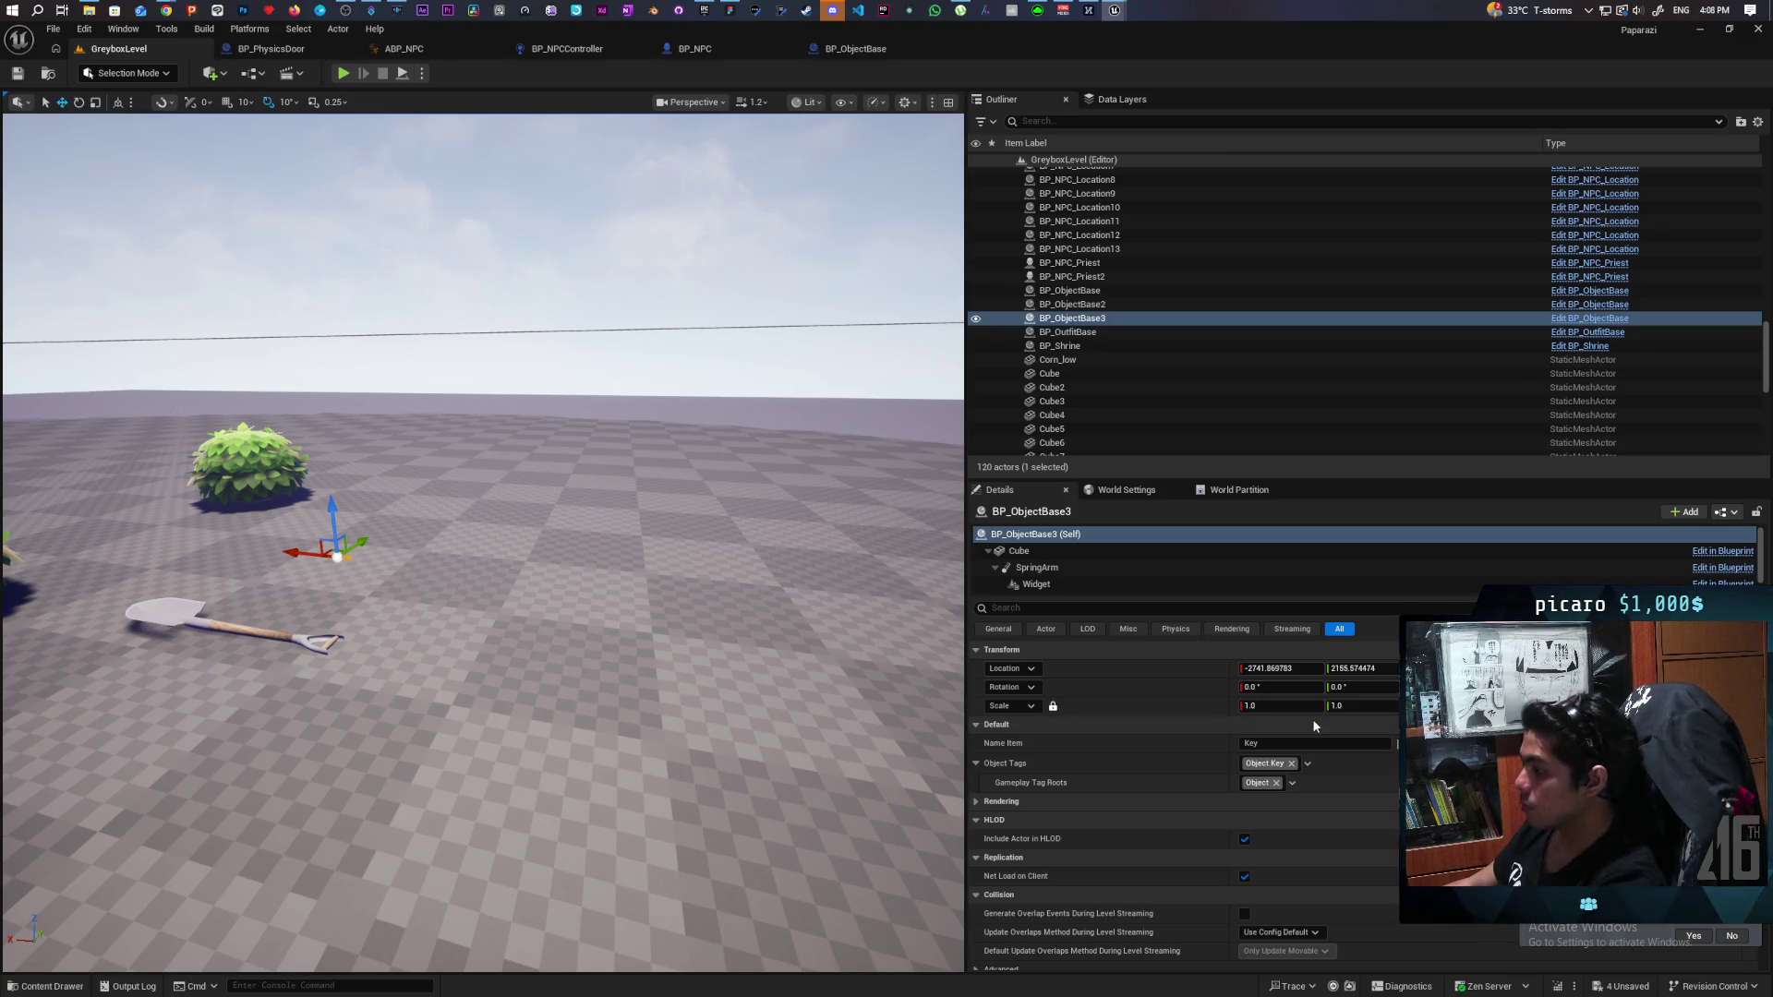
Select the key's Cube component and open its OldKey mesh in the Static Mesh Editor.
{"action": "left_click", "coordinate": [1062, 548]}
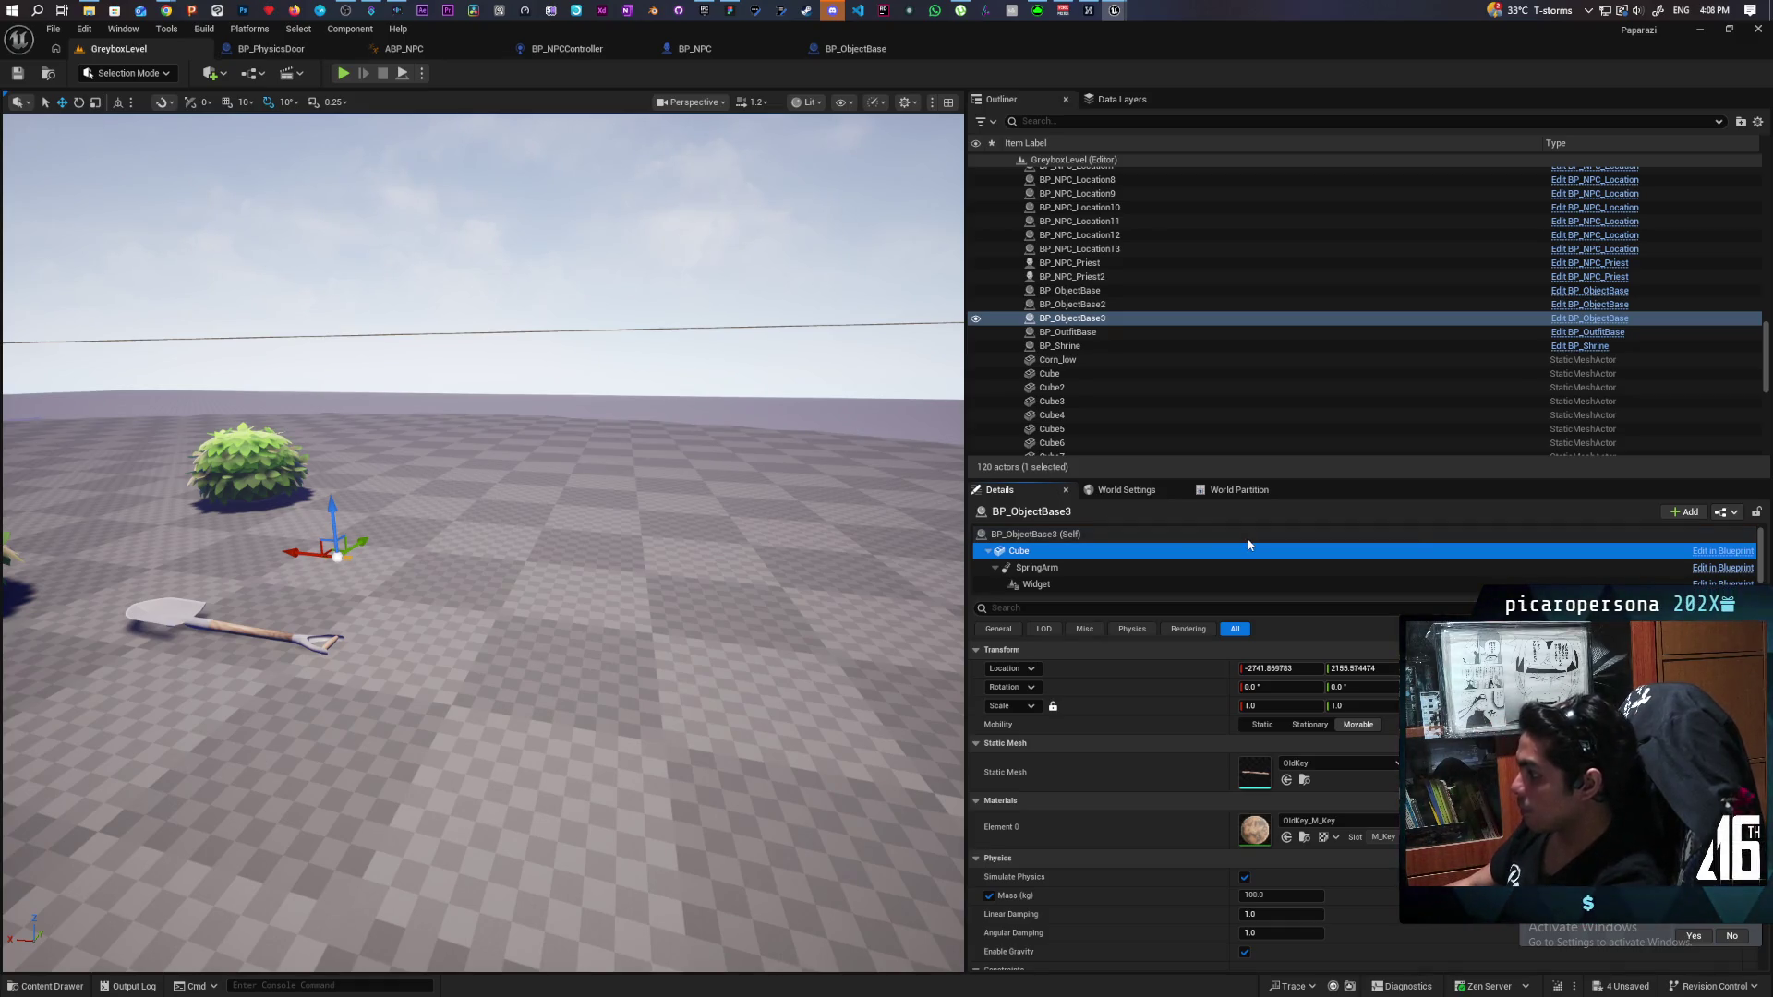
{"action": "double_click", "coordinate": [1249, 774]}
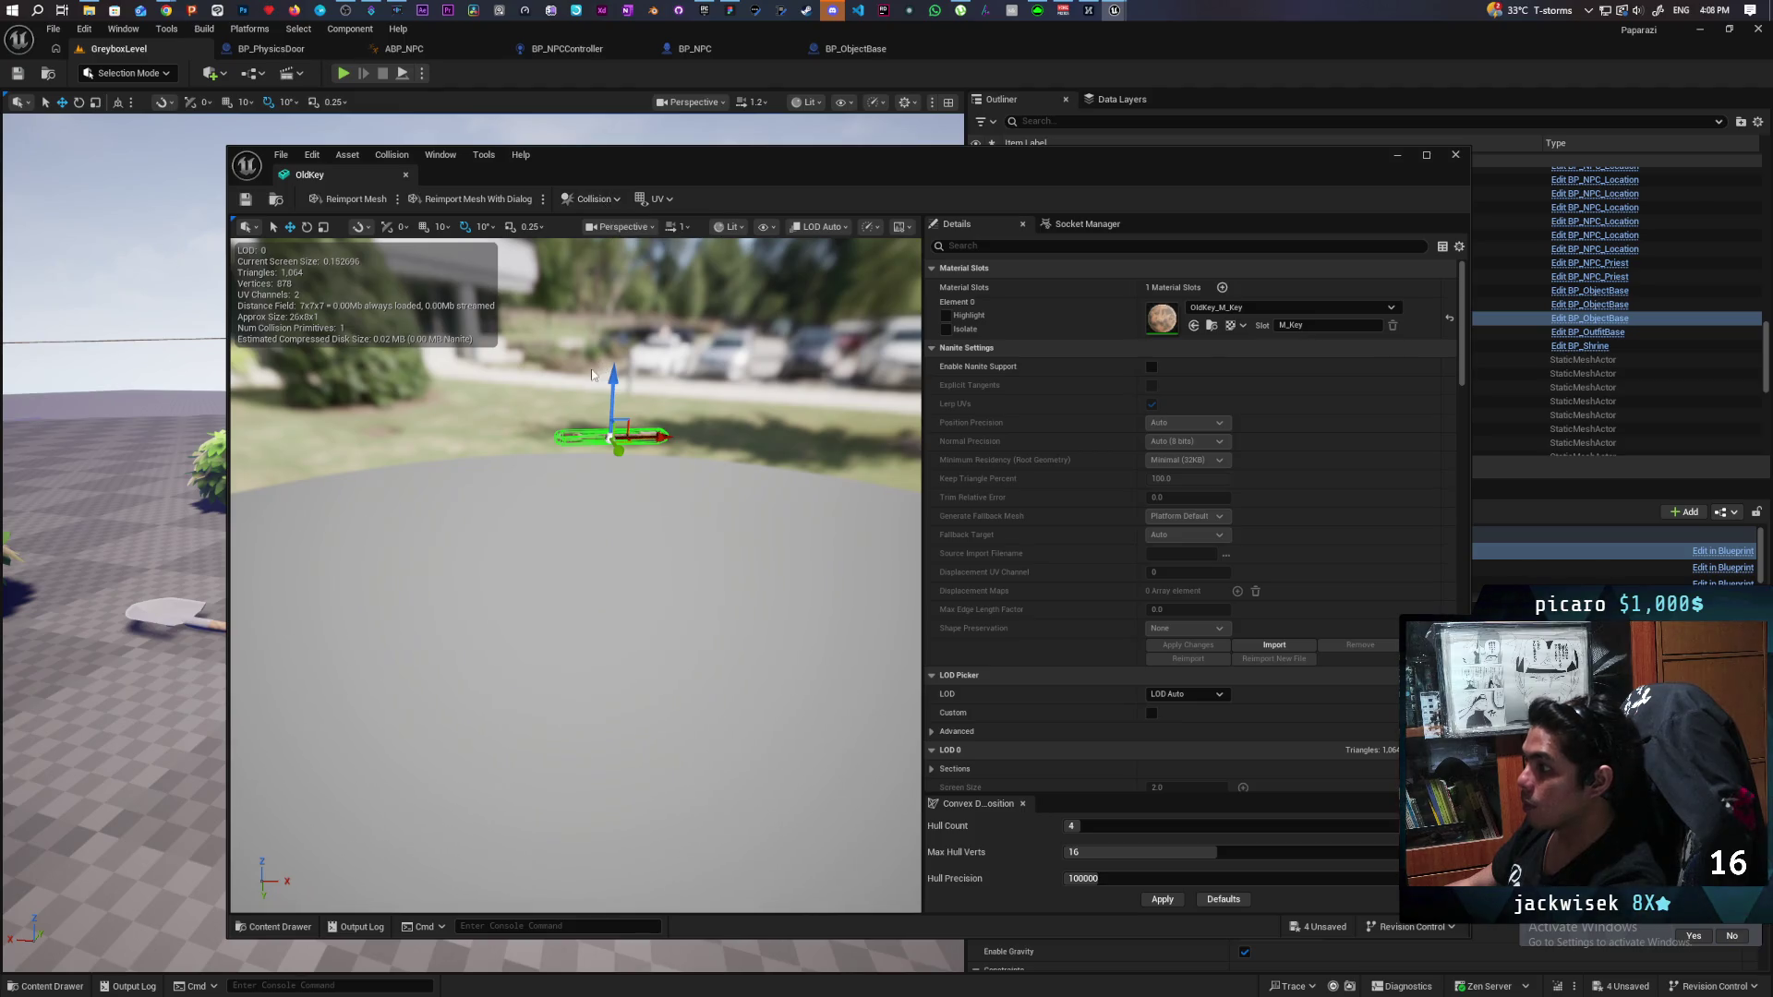
Swap OldKey's existing collision for a box simplified collision, then minimize the mesh editor.
{"action": "key", "text": "Delete"}
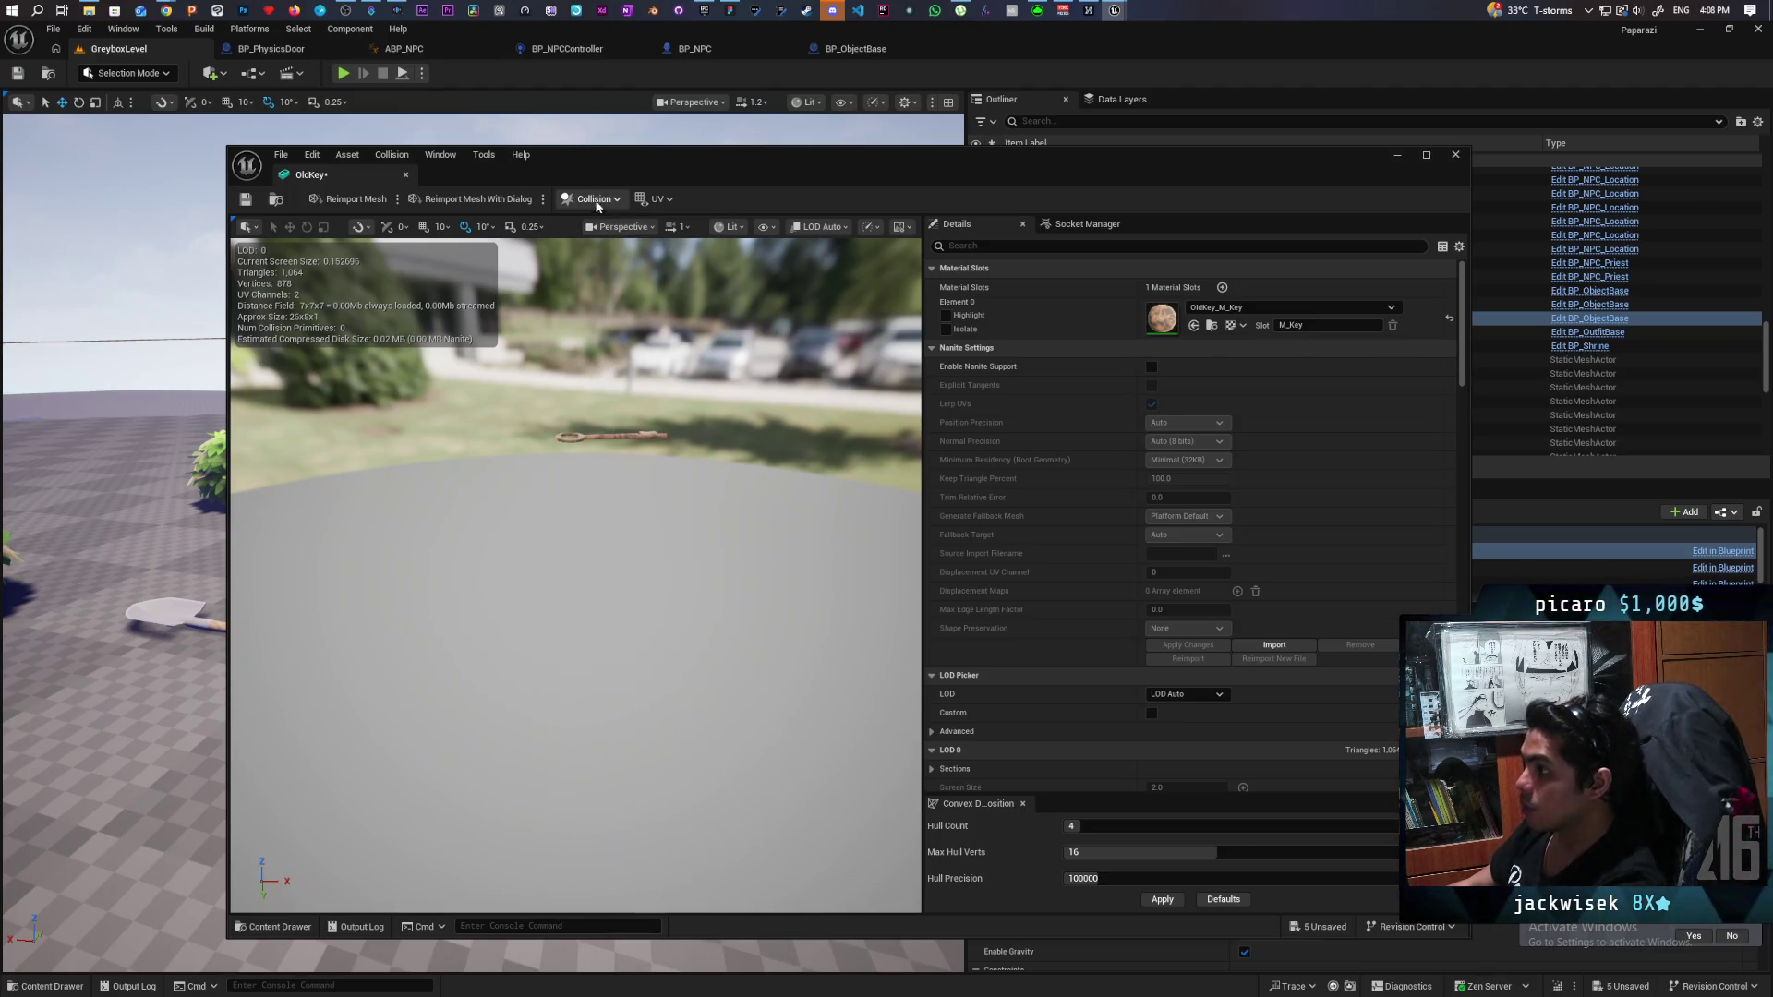
{"action": "left_click", "coordinate": [596, 202]}
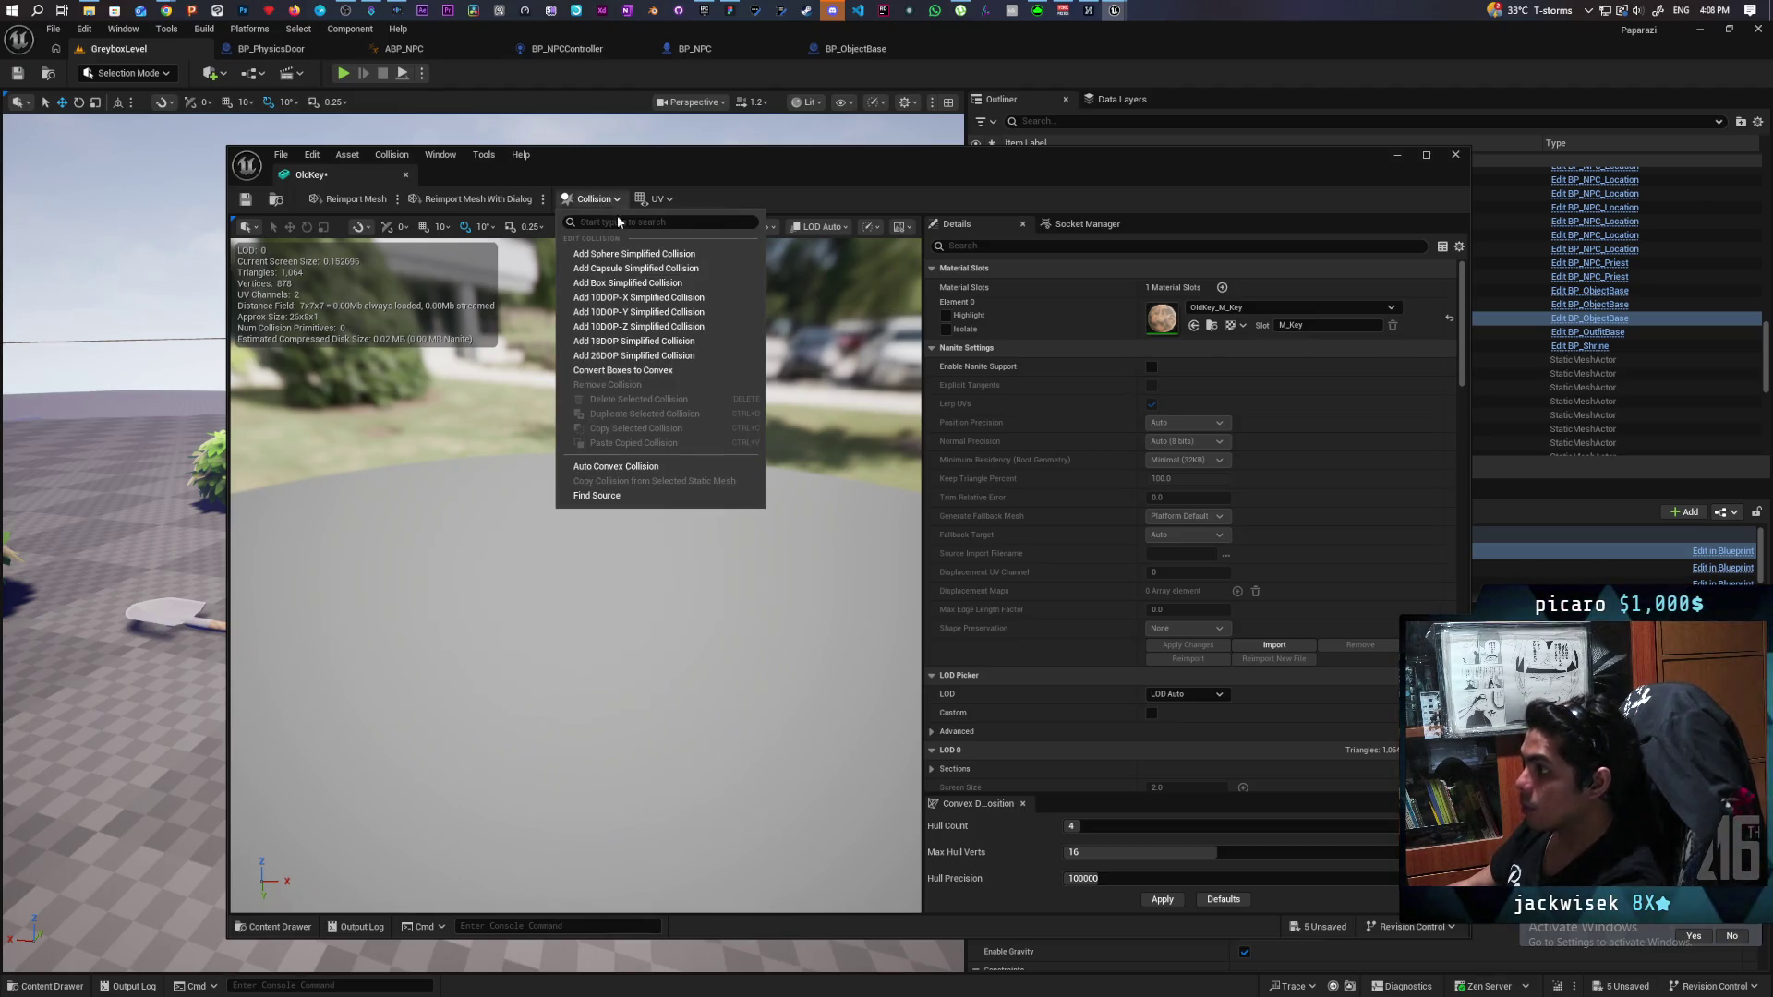
{"action": "left_click", "coordinate": [734, 284]}
{"action": "left_click_drag", "start_coordinate": [741, 337], "coordinate": [732, 379]}
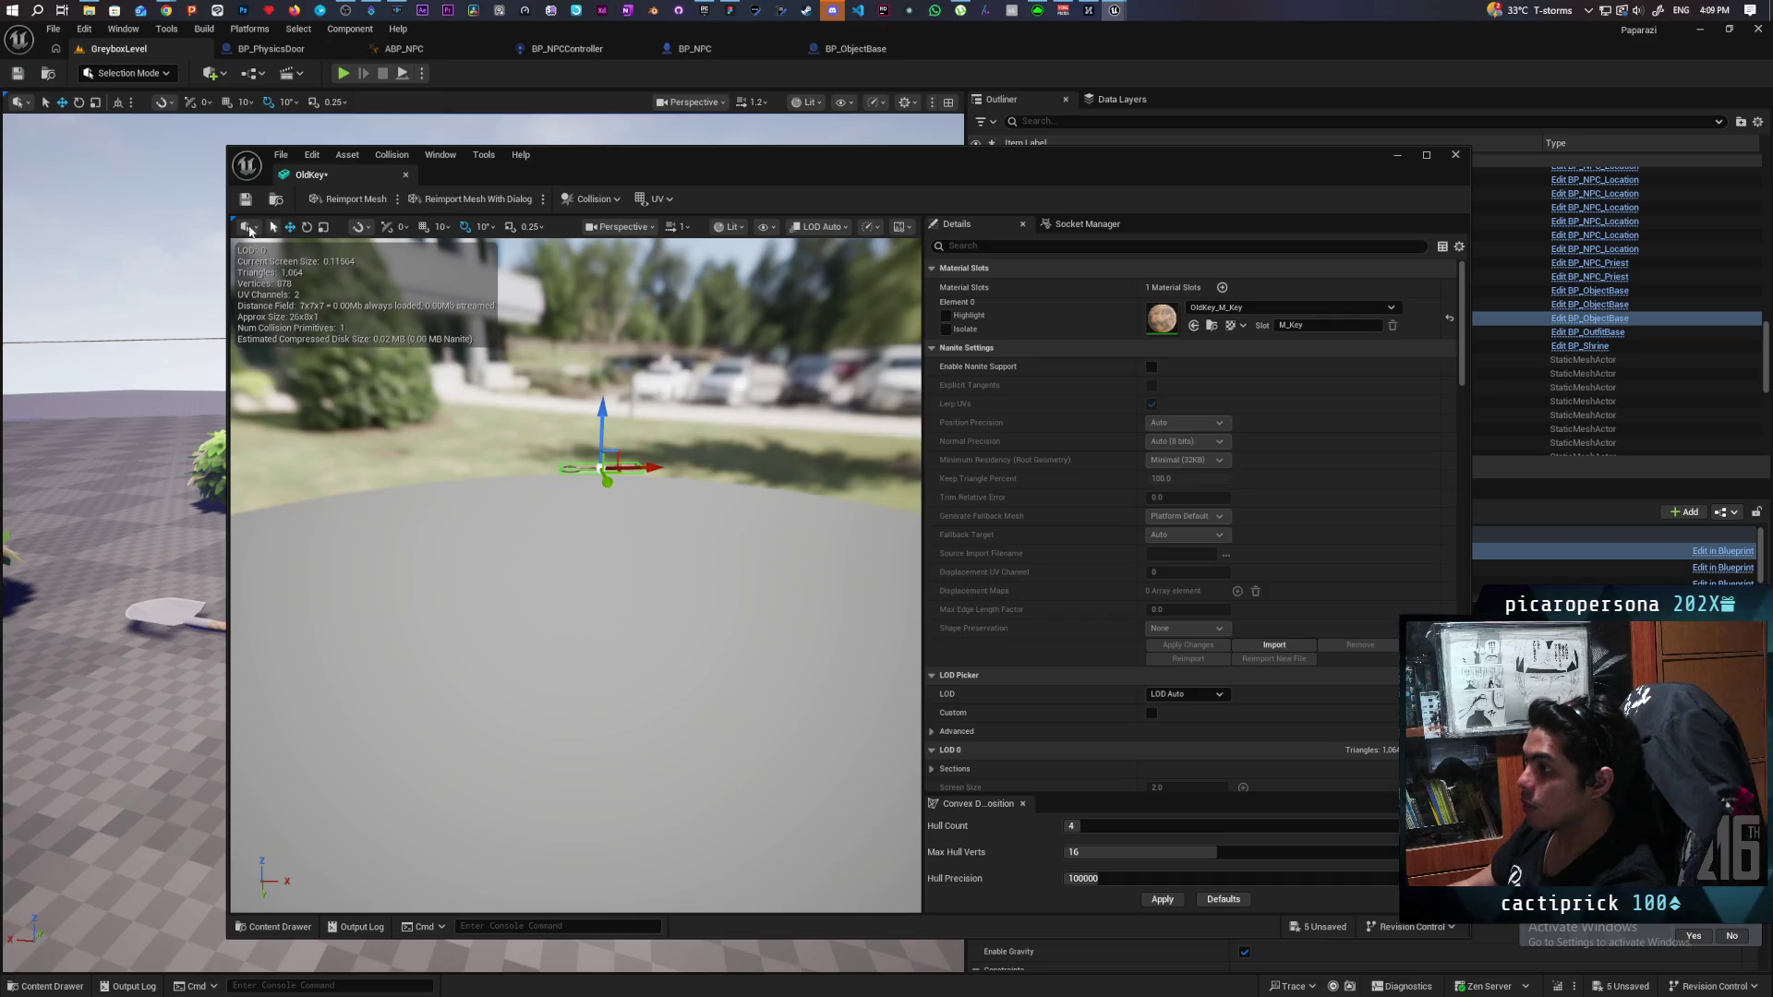
{"action": "left_click", "coordinate": [1399, 157]}
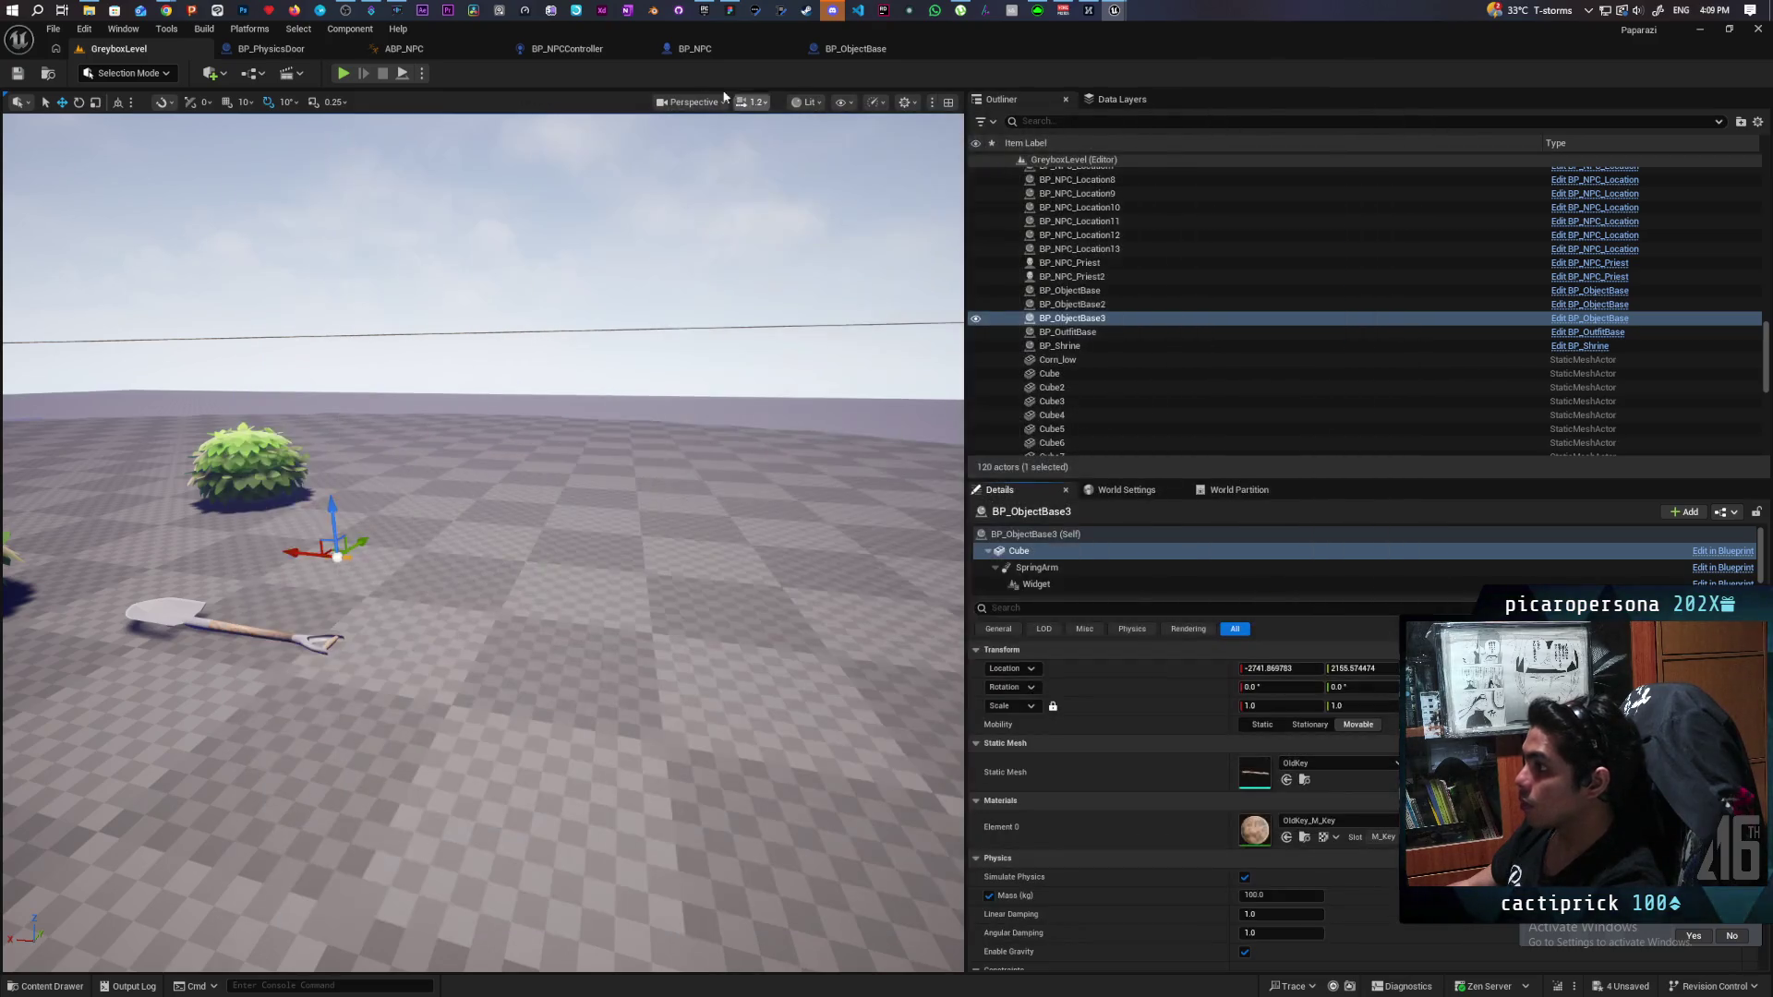
{"action": "left_click", "coordinate": [344, 74]}
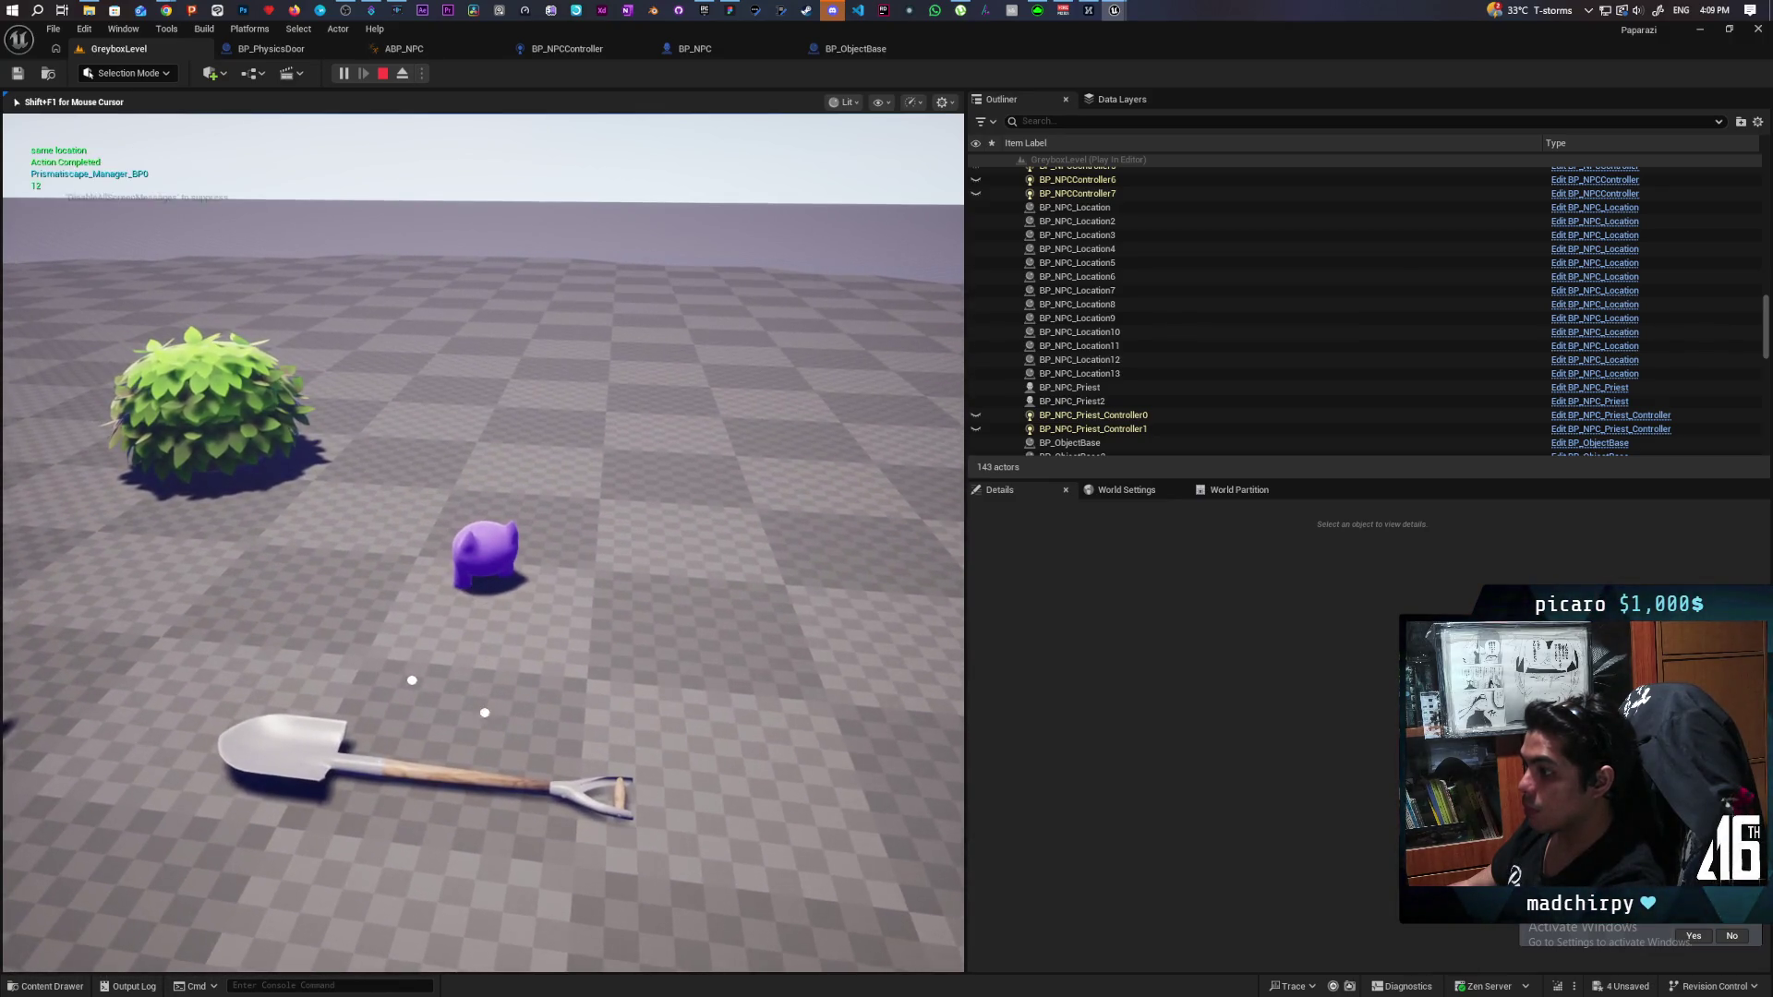
{"action": "key", "text": "Escape"}
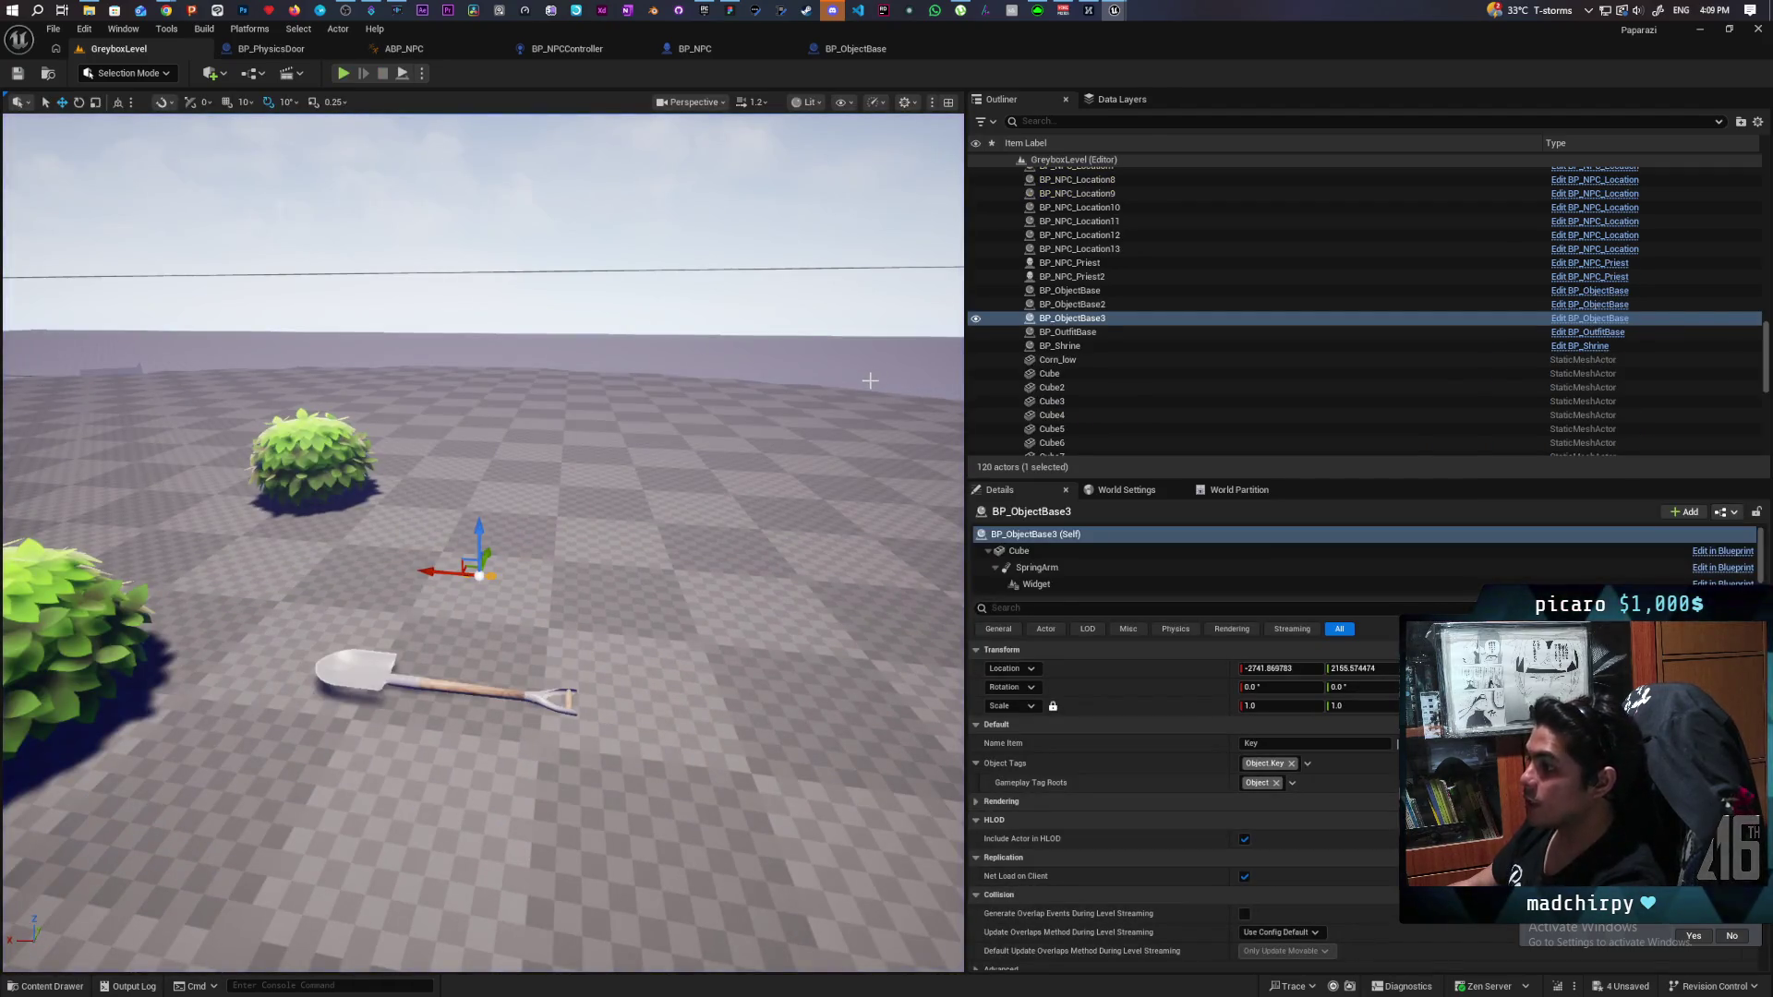
{"action": "scroll", "coordinate": [499, 351], "scroll_direction": "up", "scroll_amount": 5}
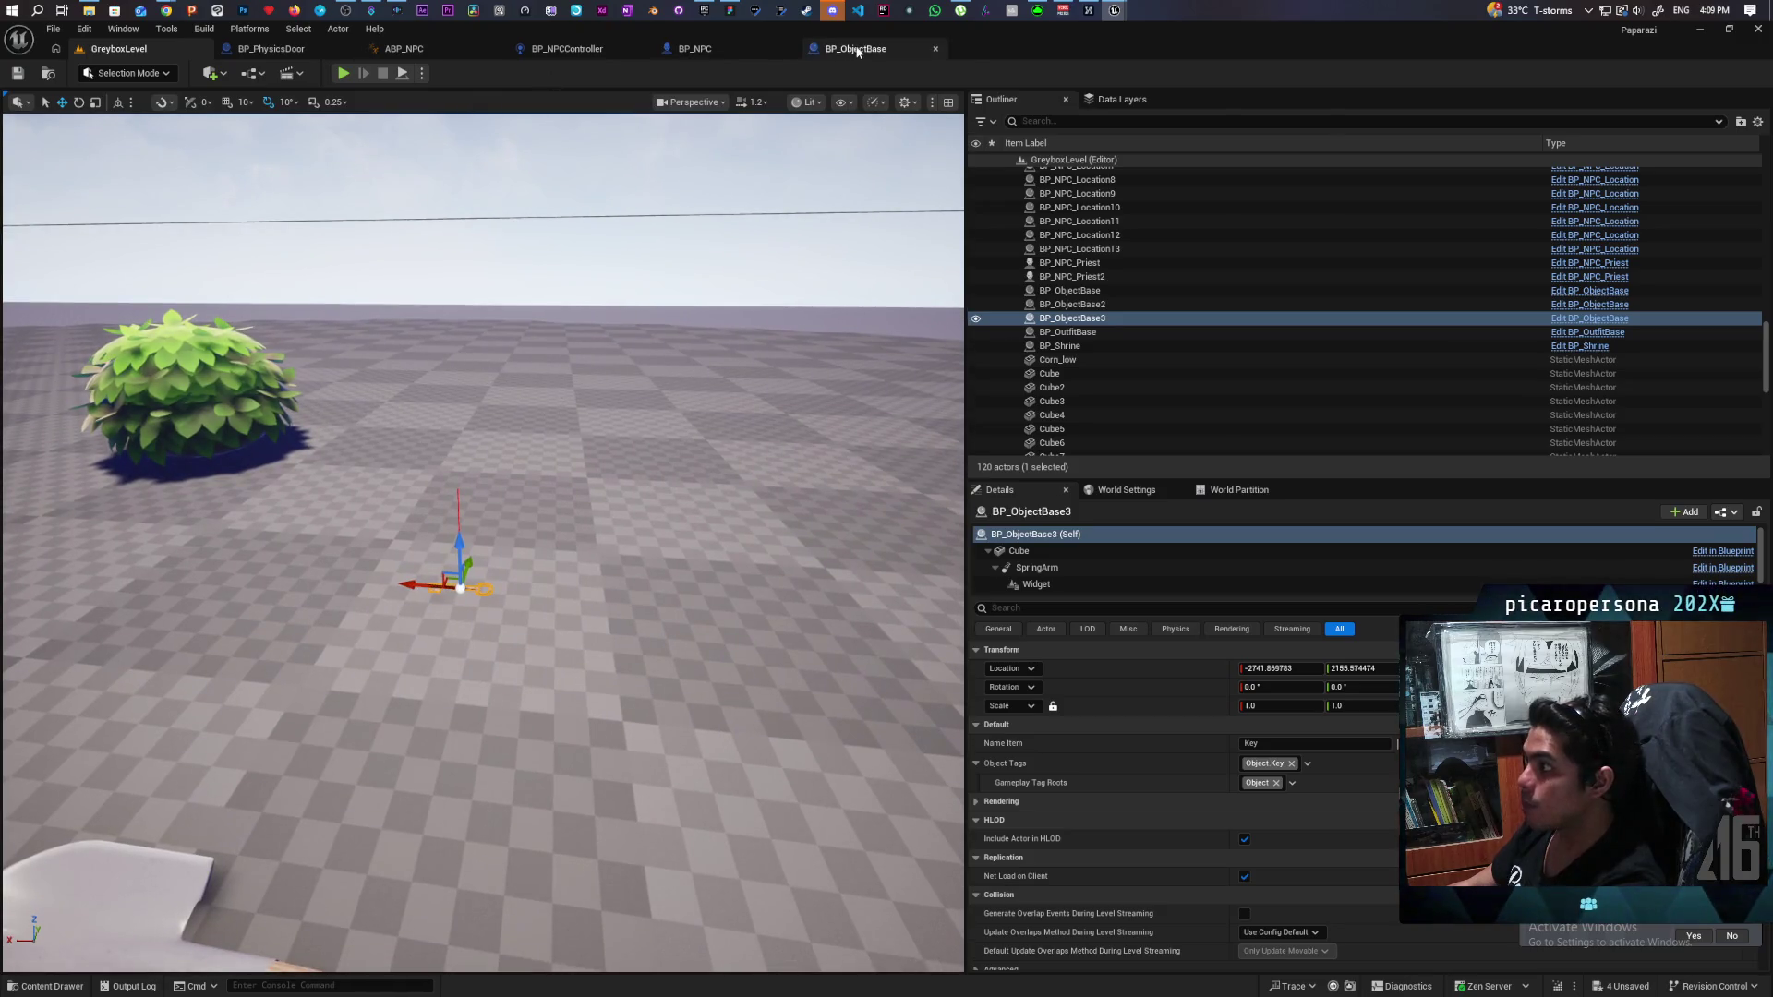
{"action": "left_click", "coordinate": [1019, 550]}
{"action": "double_click", "coordinate": [1255, 779]}
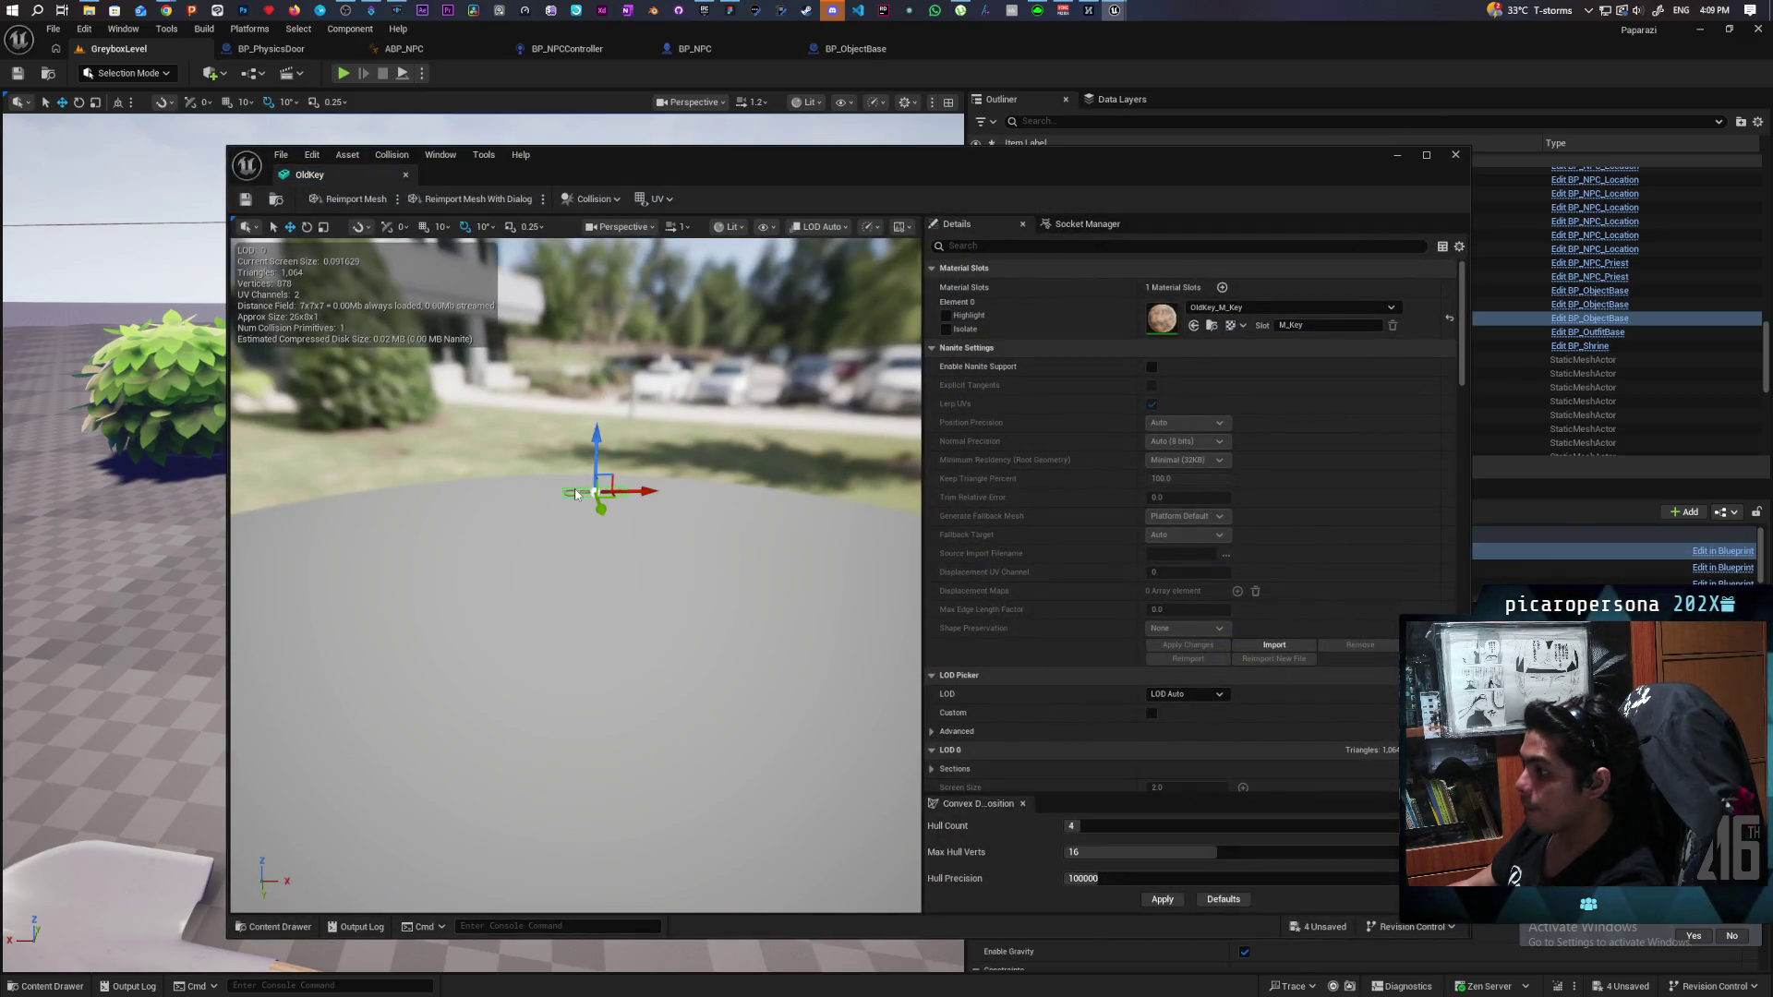
Delete OldKey's collision, add a new simplified collision, and close the Static Mesh Editor.
{"action": "key", "text": "Delete"}
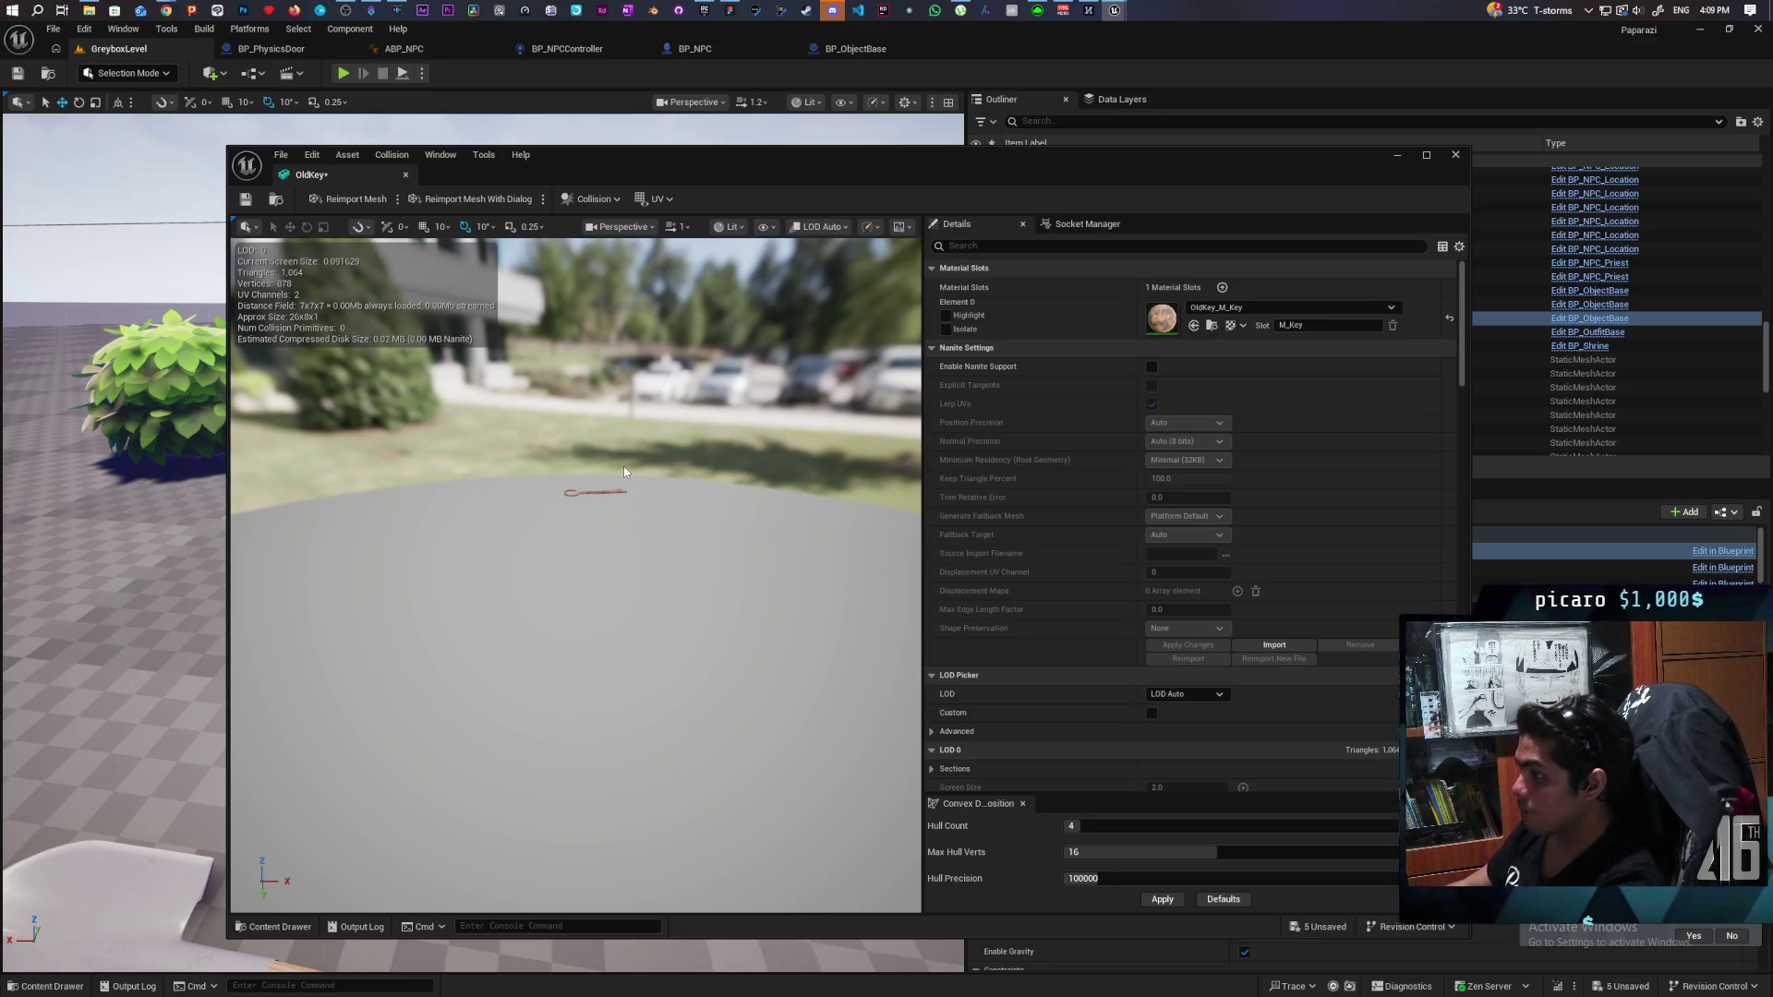
{"action": "left_click", "coordinate": [594, 198]}
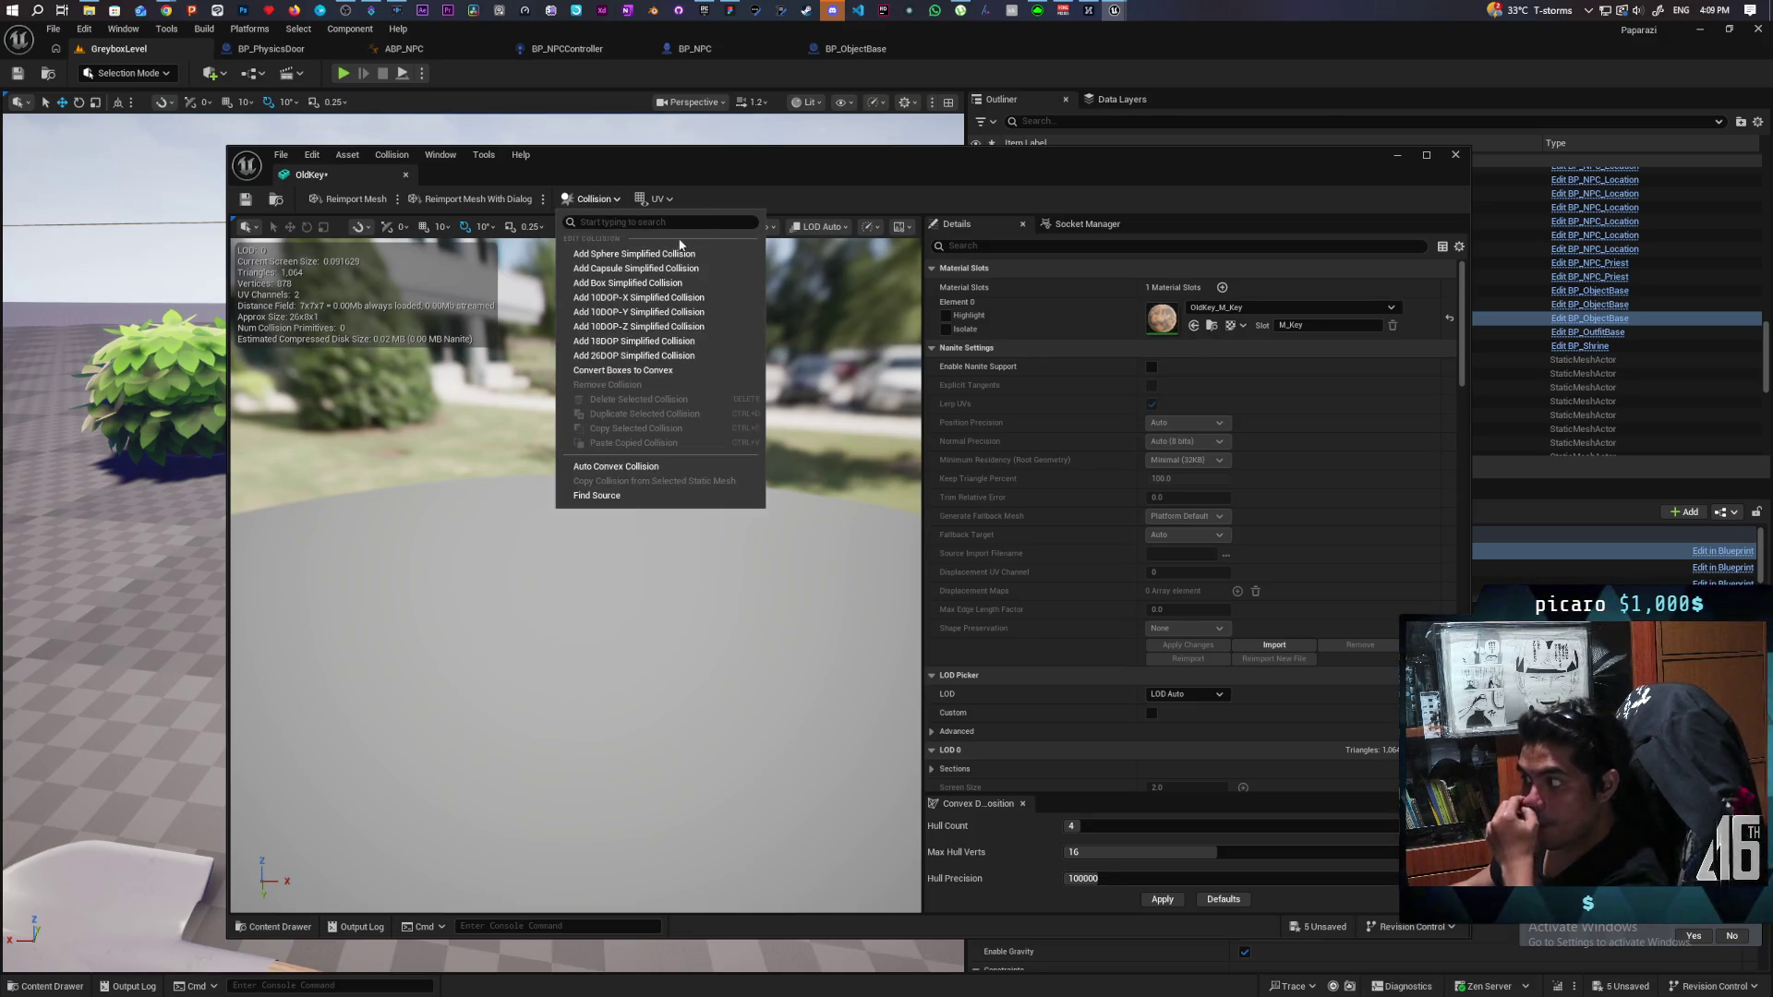
{"action": "left_click", "coordinate": [678, 273]}
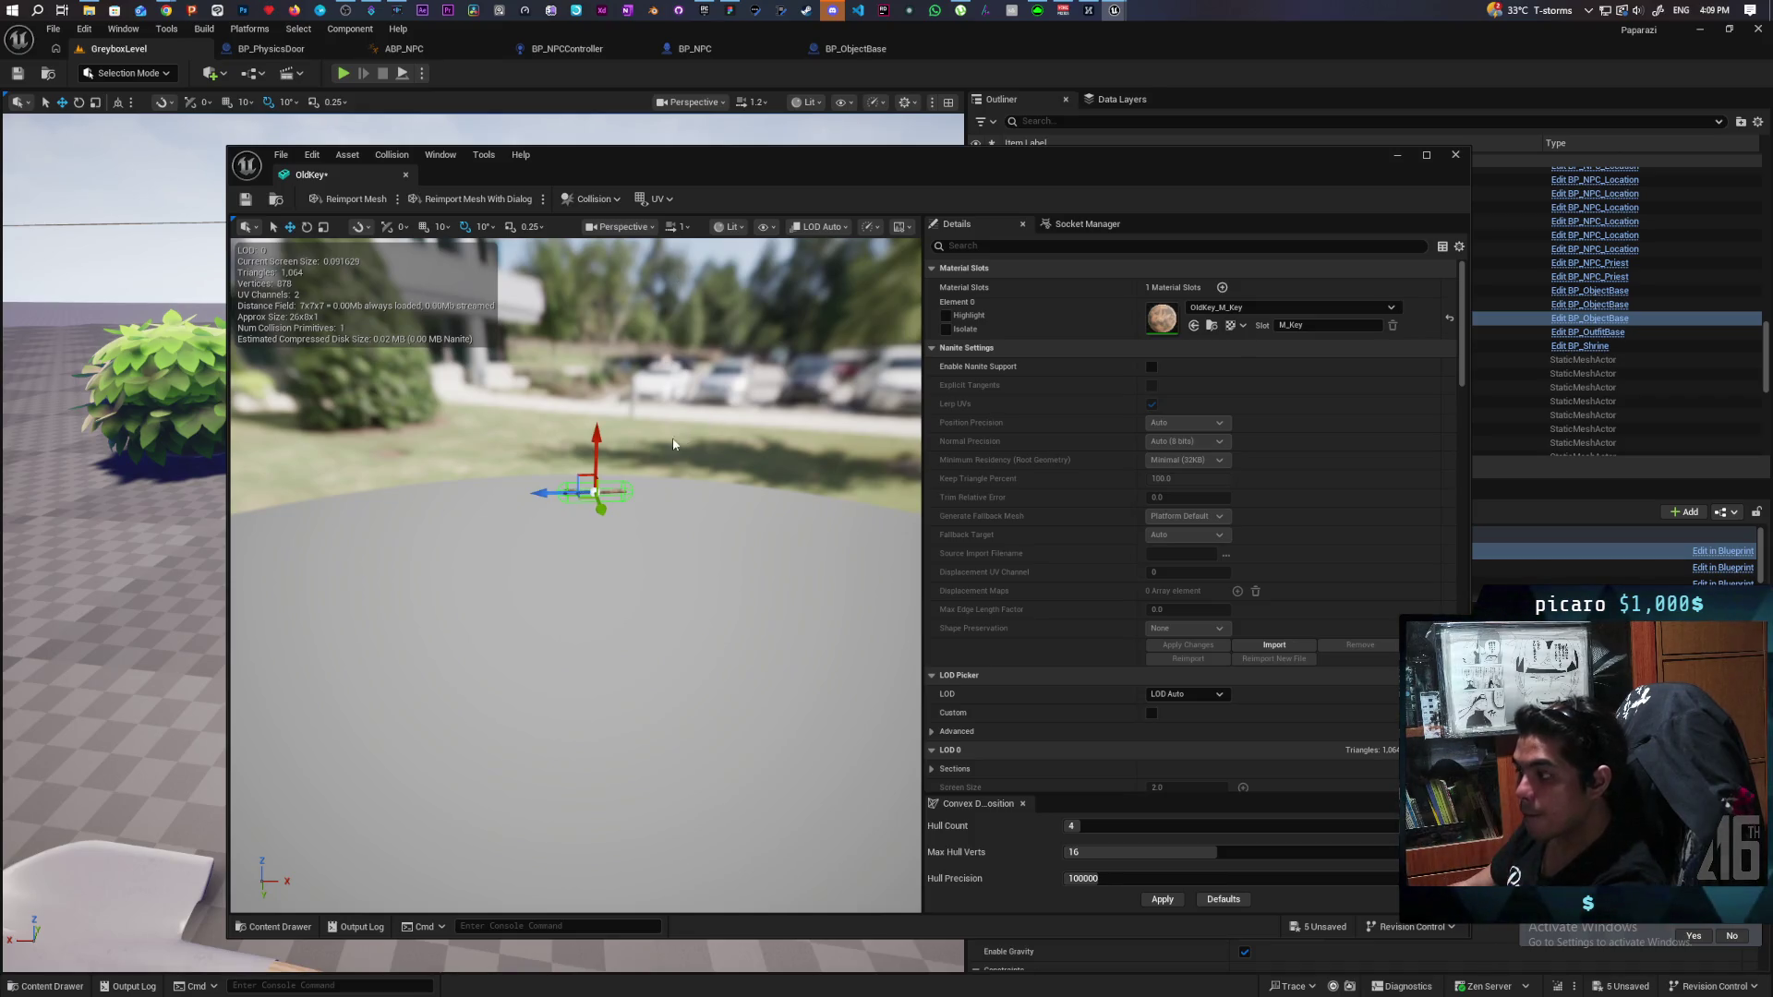
{"action": "left_click", "coordinate": [230, 193]}
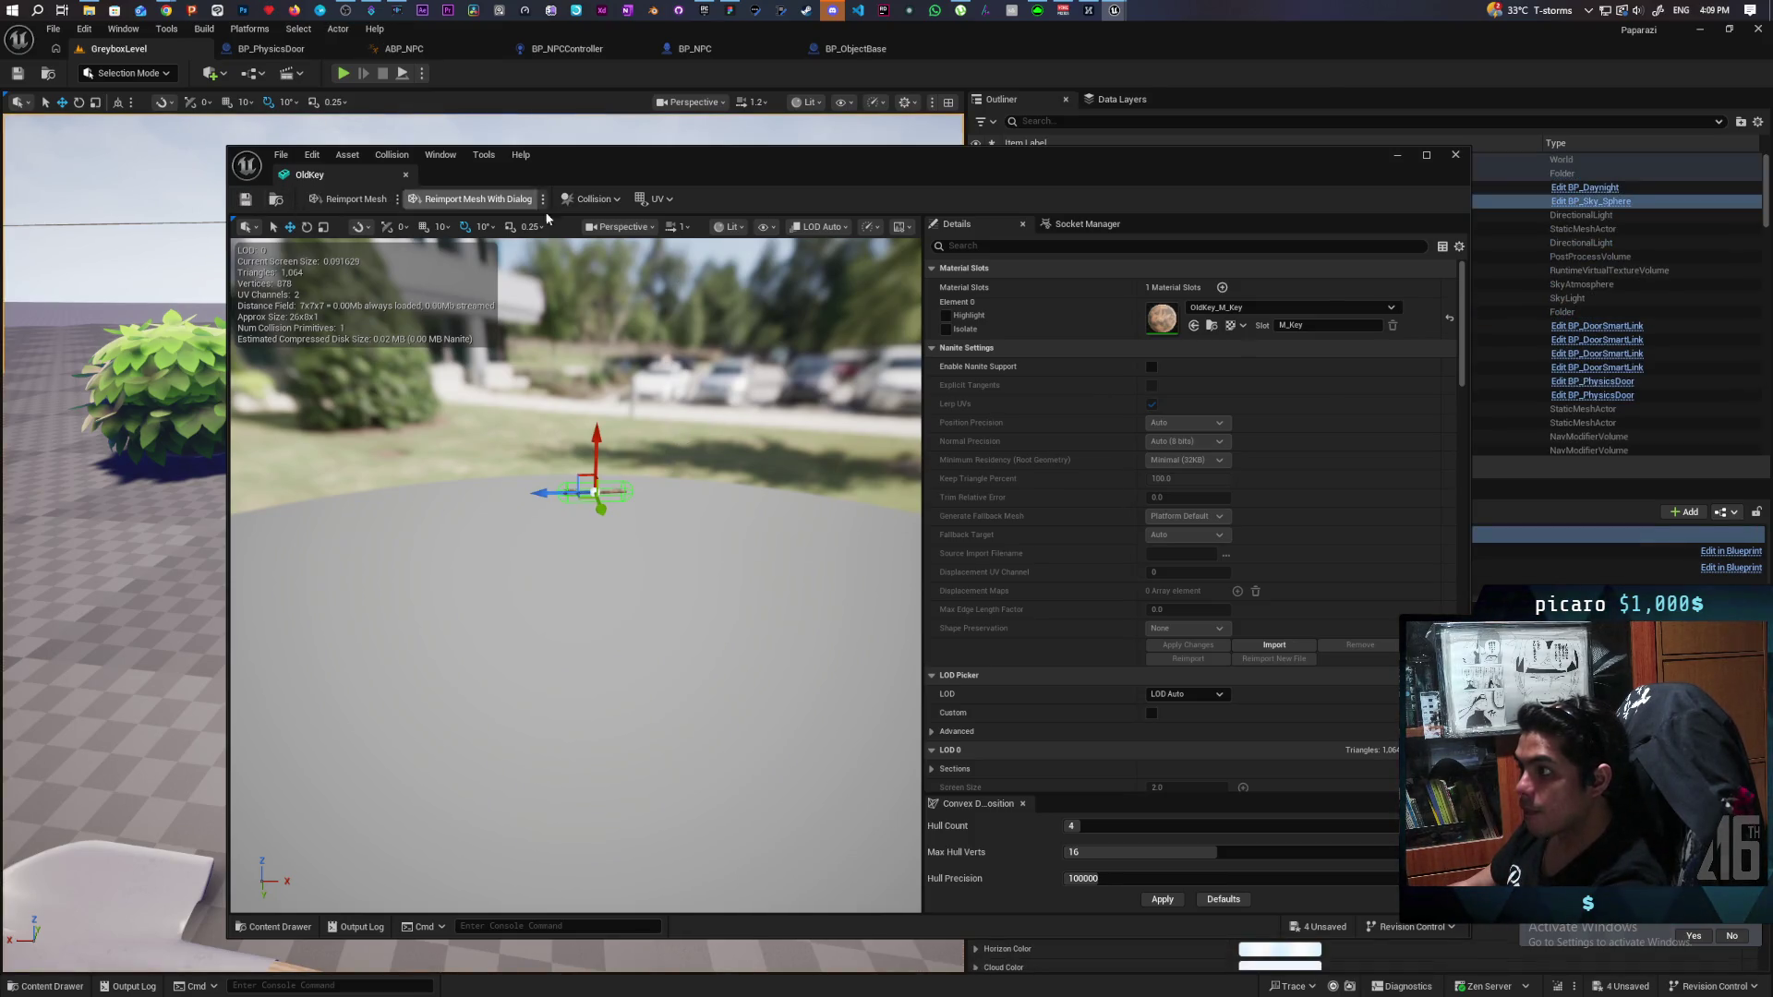
{"action": "left_click", "coordinate": [1455, 154]}
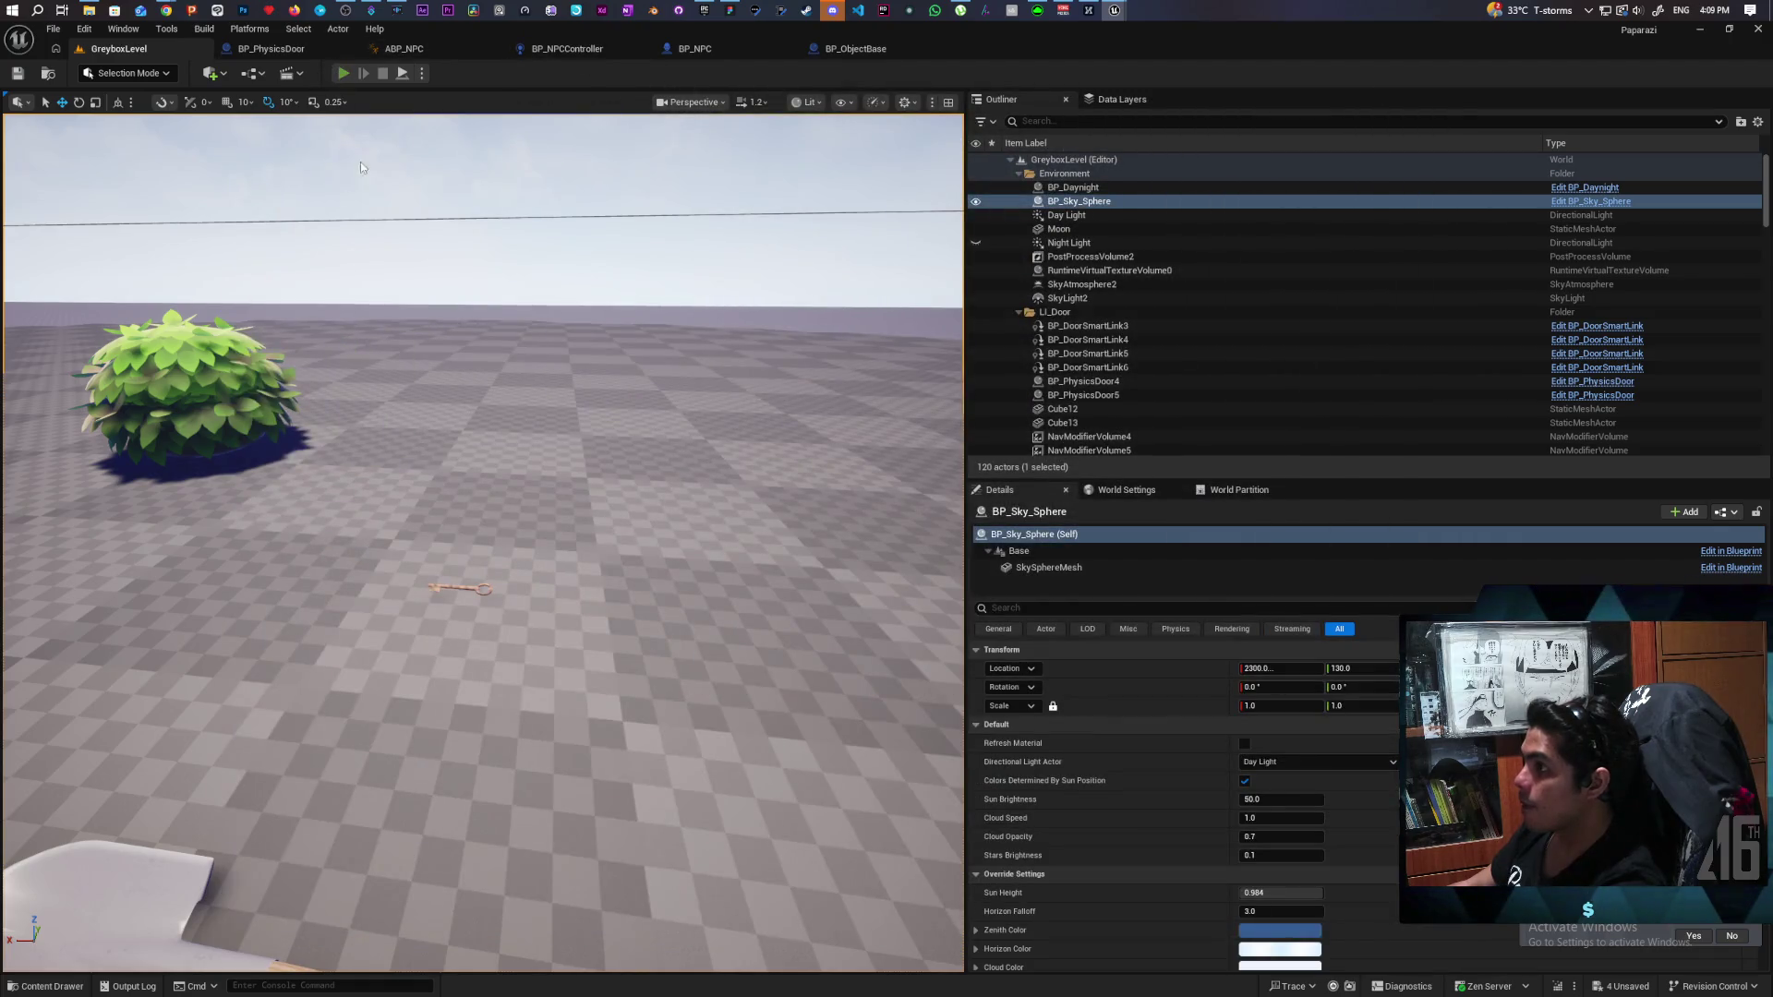
Play the level, walking and jumping past the key and shovel to the blue archway, then stop.
{"action": "left_click", "coordinate": [342, 73]}
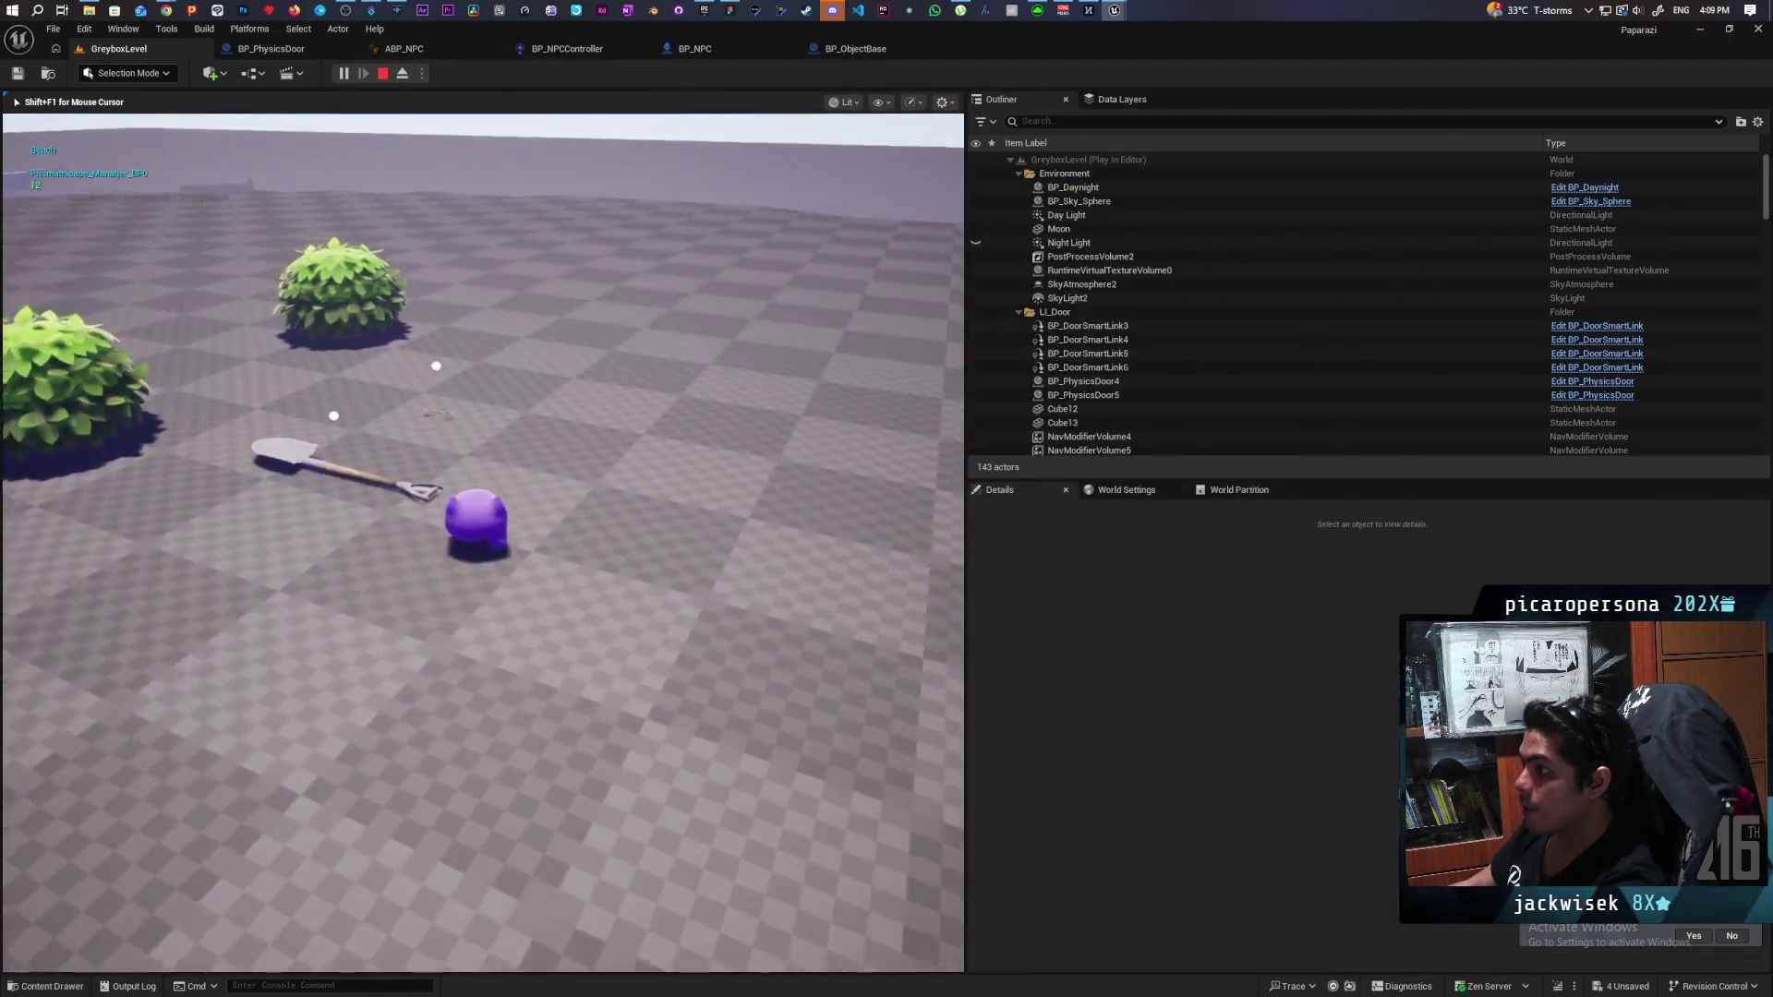
{"action": "key", "text": "w"}
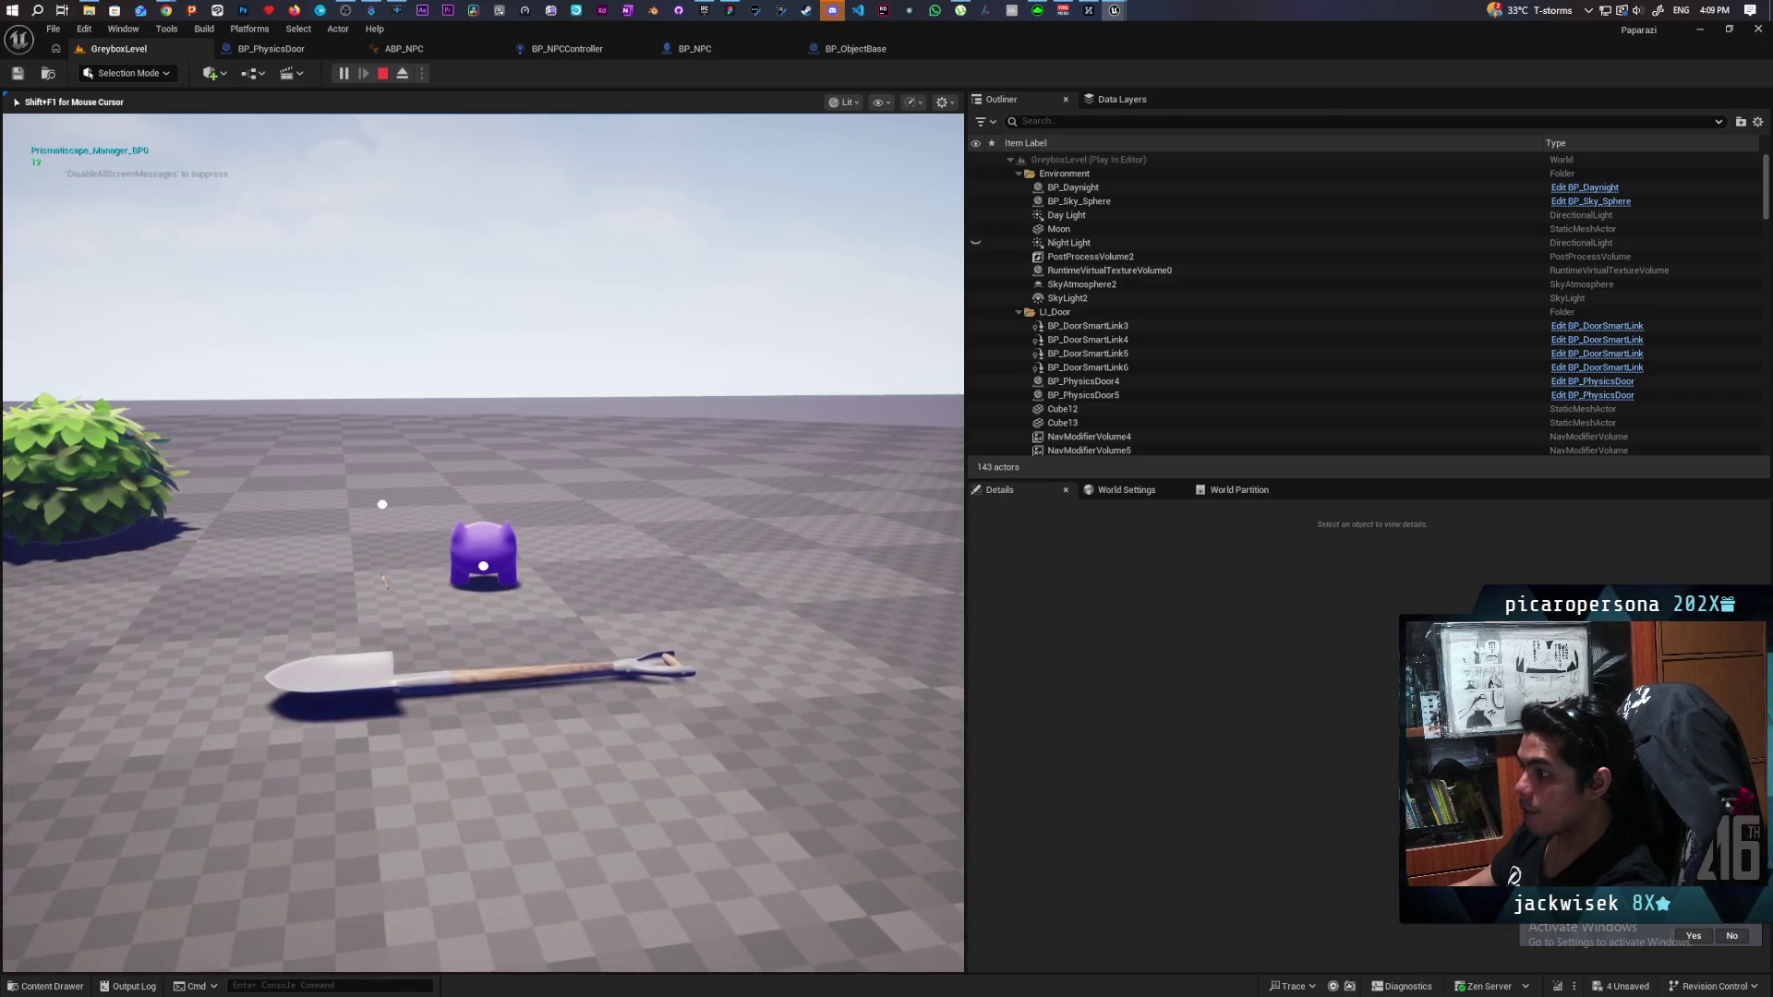
{"action": "key", "text": "a"}
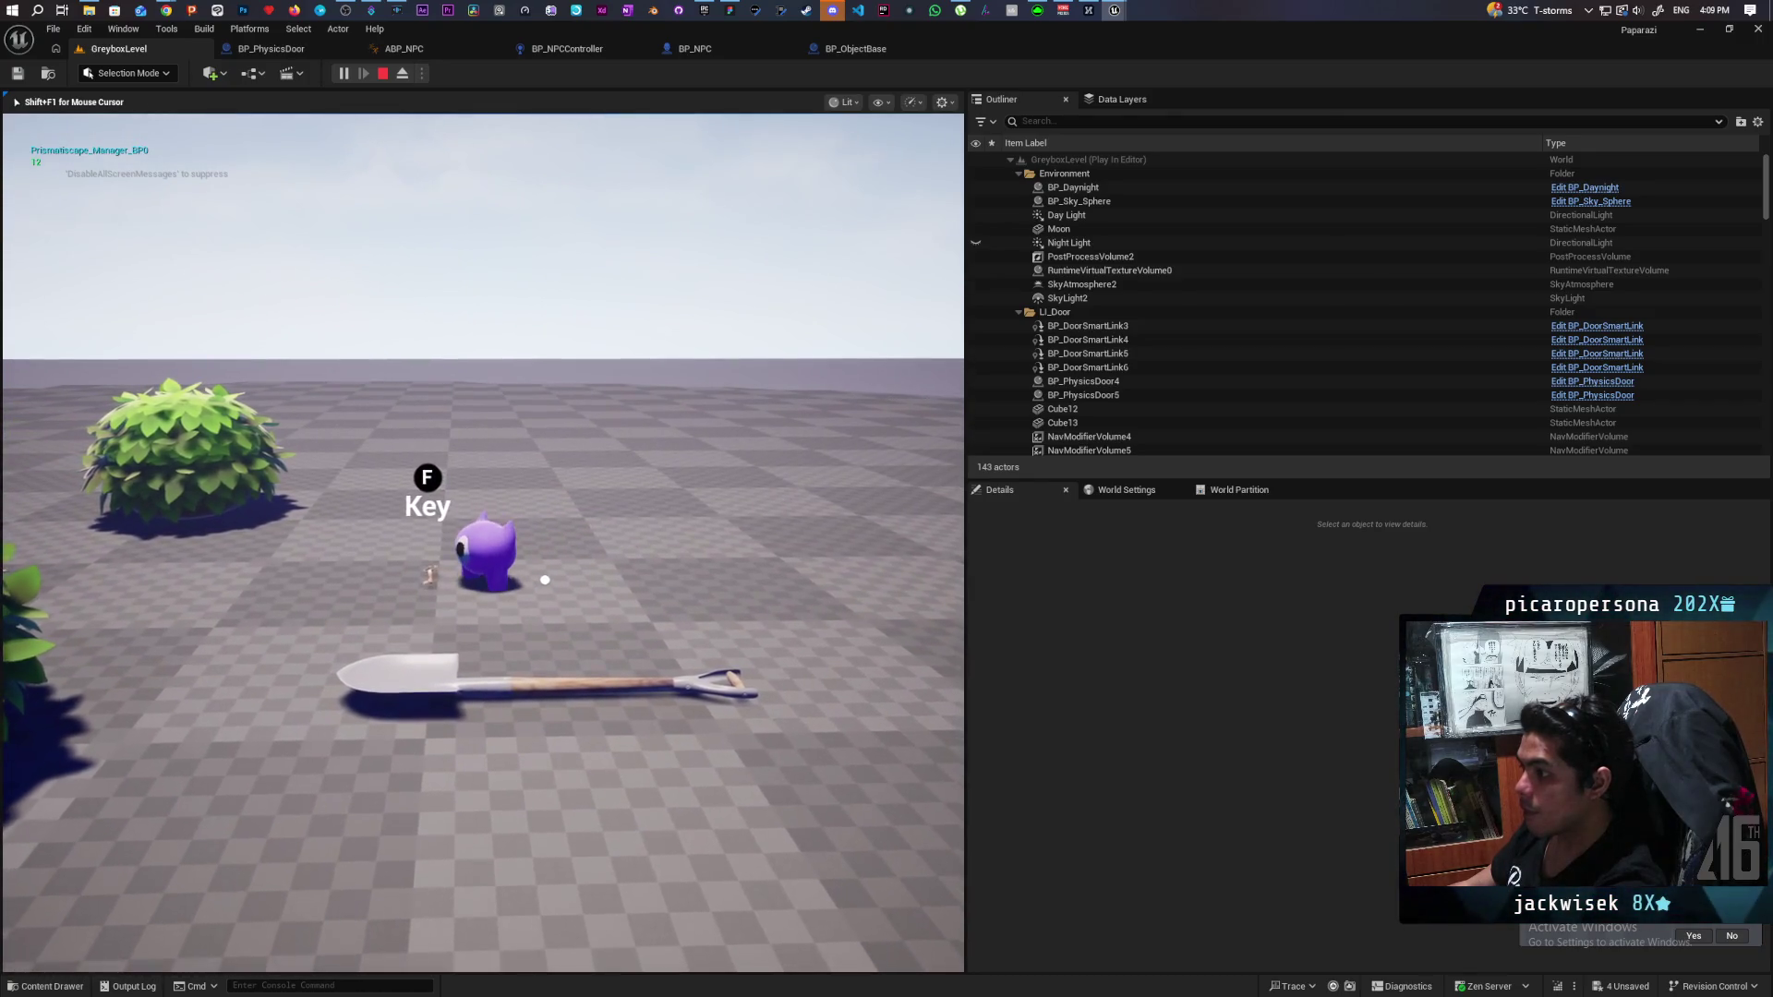
{"action": "key", "text": "a"}
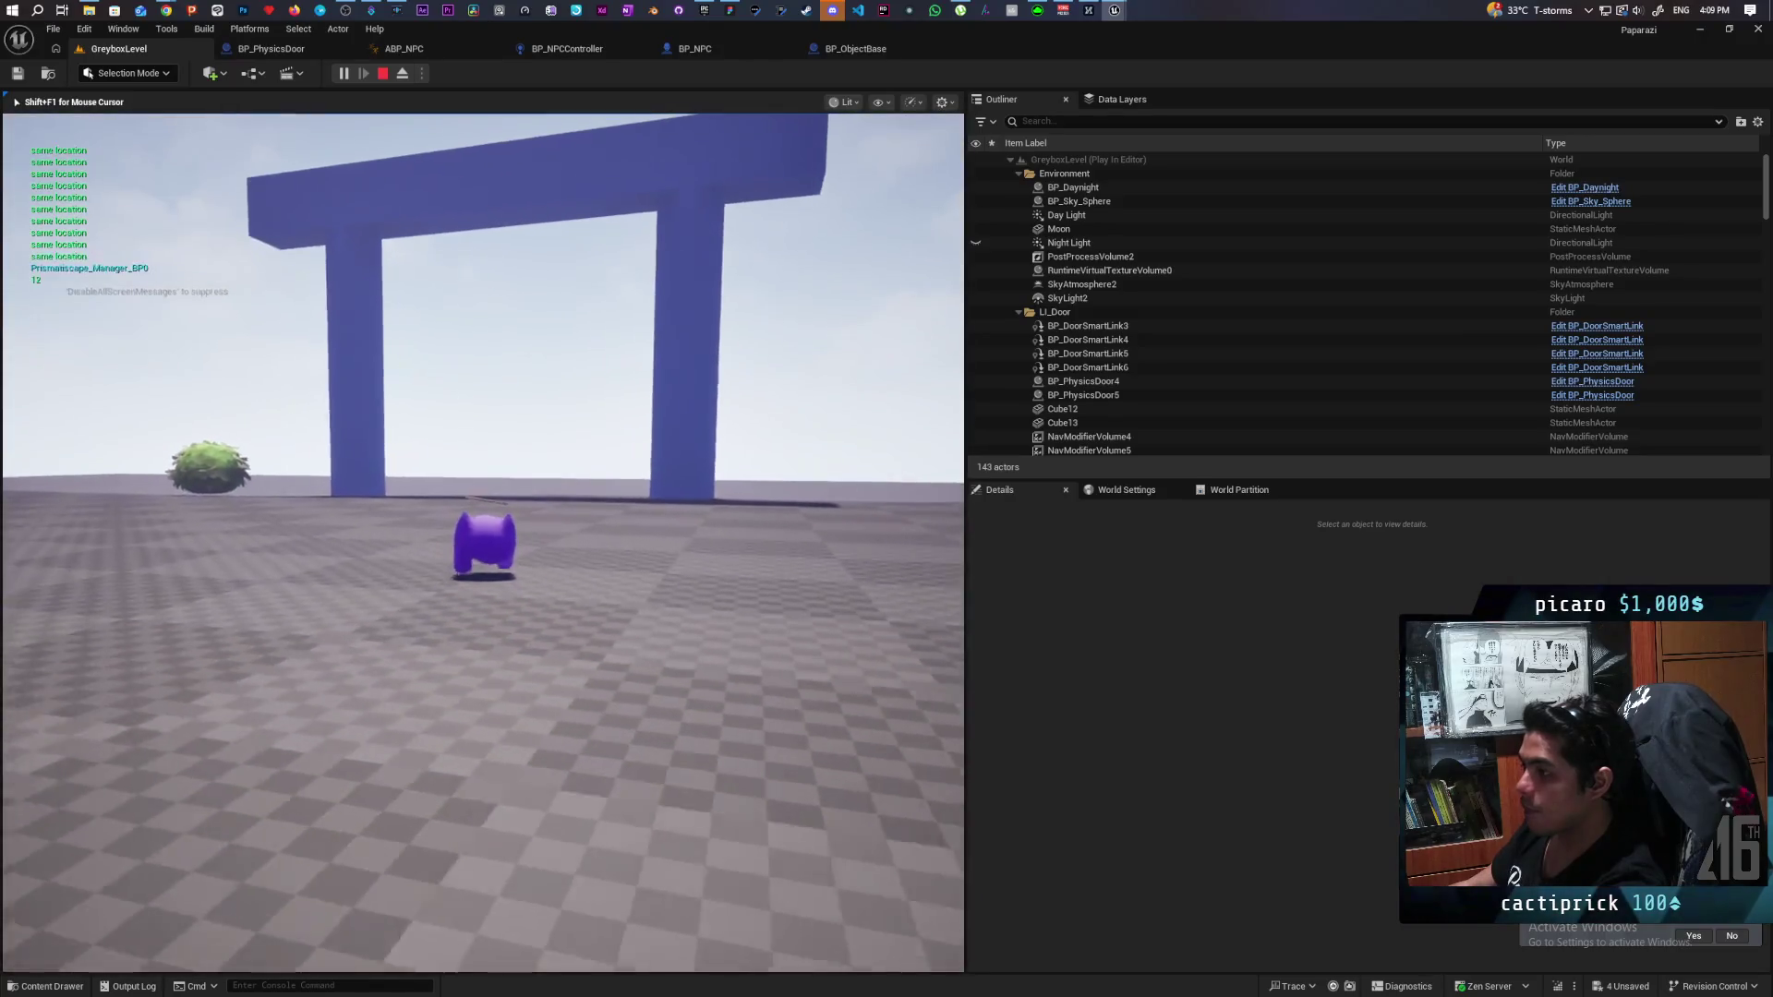
{"action": "key", "text": "space"}
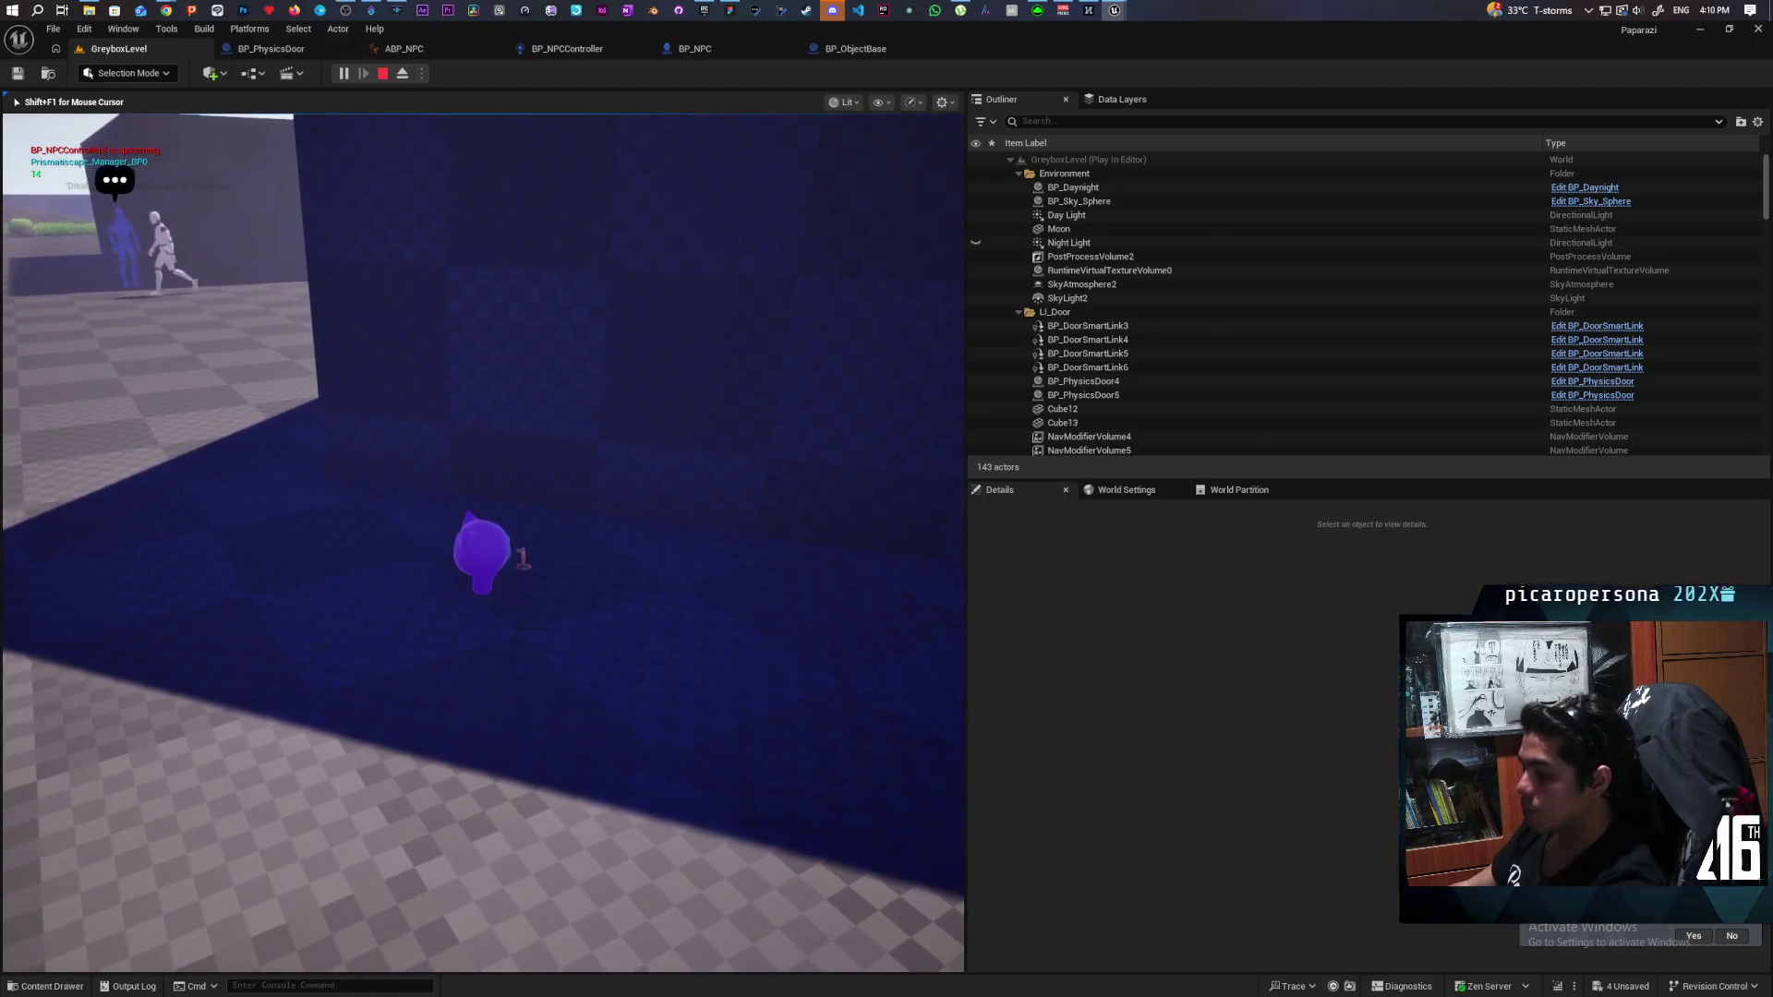
{"action": "key", "text": "Escape"}
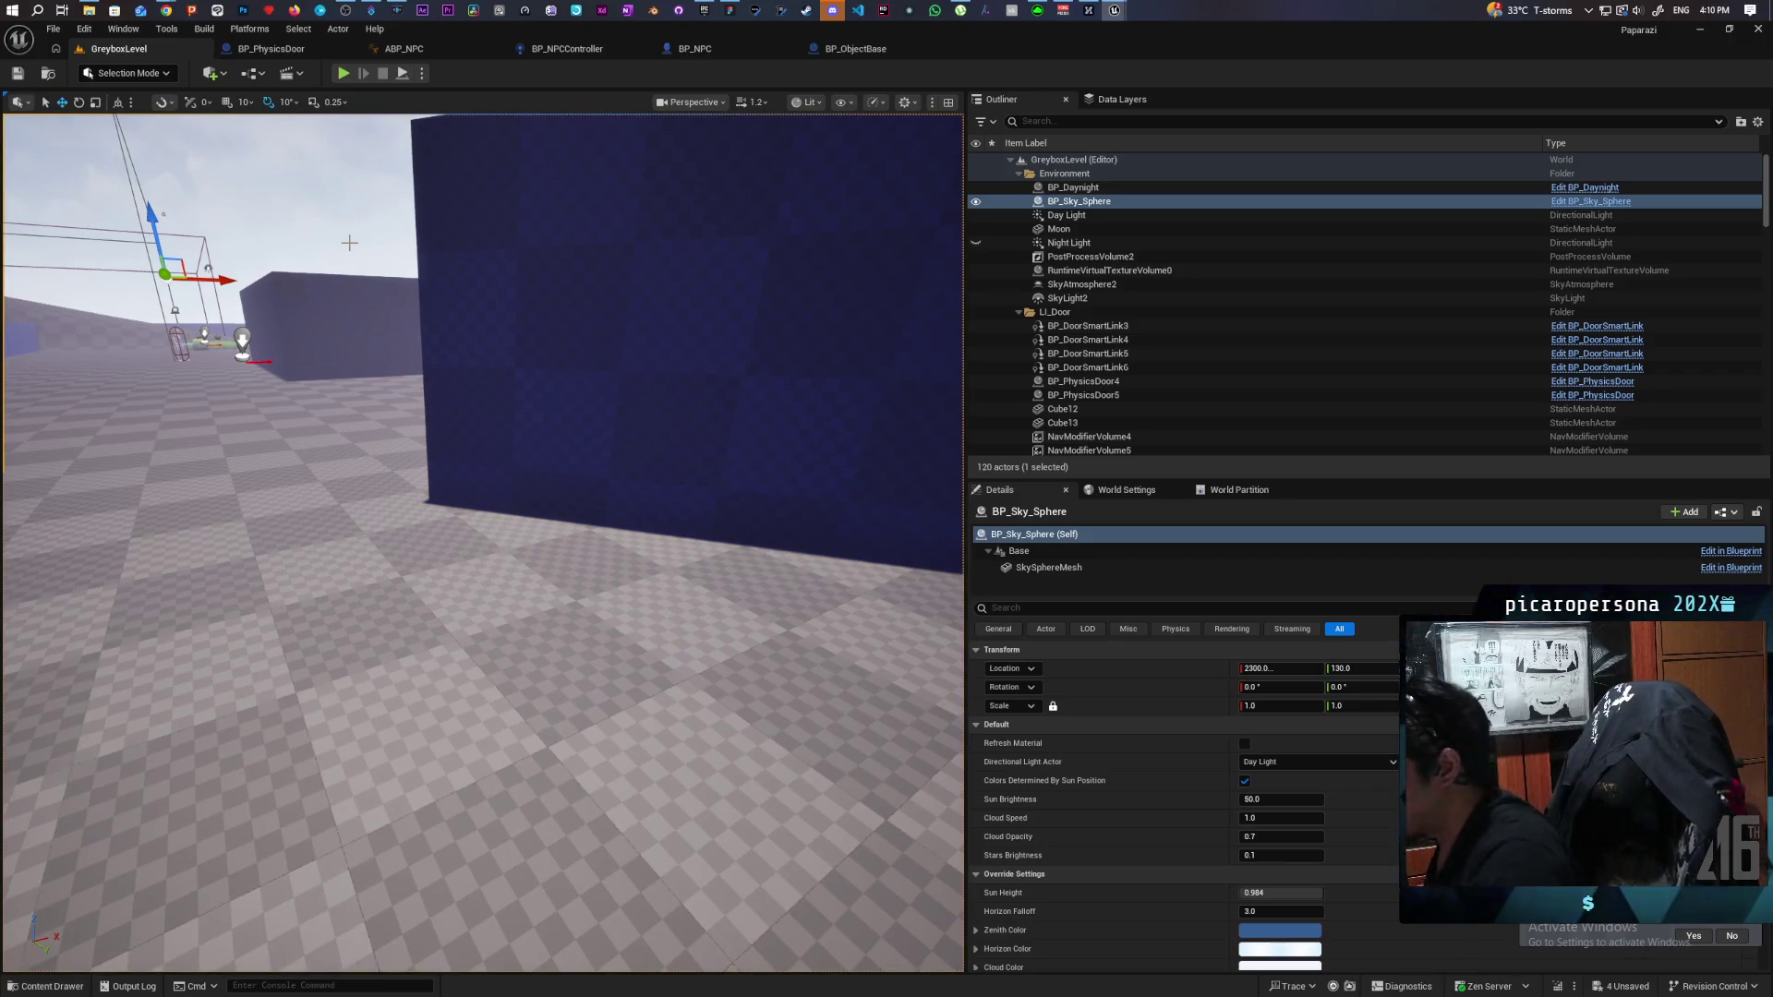
Select BP_NPC4 and Alt-drag it sideways to create BP_NPC5 by the blue wall's doorway.
{"action": "mouse_move", "coordinate": [509, 525]}
{"action": "left_mouse_down"}
{"action": "mouse_move", "coordinate": [214, 516]}
{"action": "mouse_move", "coordinate": [459, 612]}
{"action": "left_mouse_up"}
{"action": "left_click", "coordinate": [450, 620]}
{"action": "mouse_move", "coordinate": [686, 640]}
{"action": "left_mouse_down"}
{"action": "mouse_move", "coordinate": [724, 428]}
{"action": "mouse_move", "coordinate": [733, 534]}
{"action": "mouse_move", "coordinate": [681, 625]}
{"action": "mouse_move", "coordinate": [647, 609]}
{"action": "left_mouse_up"}
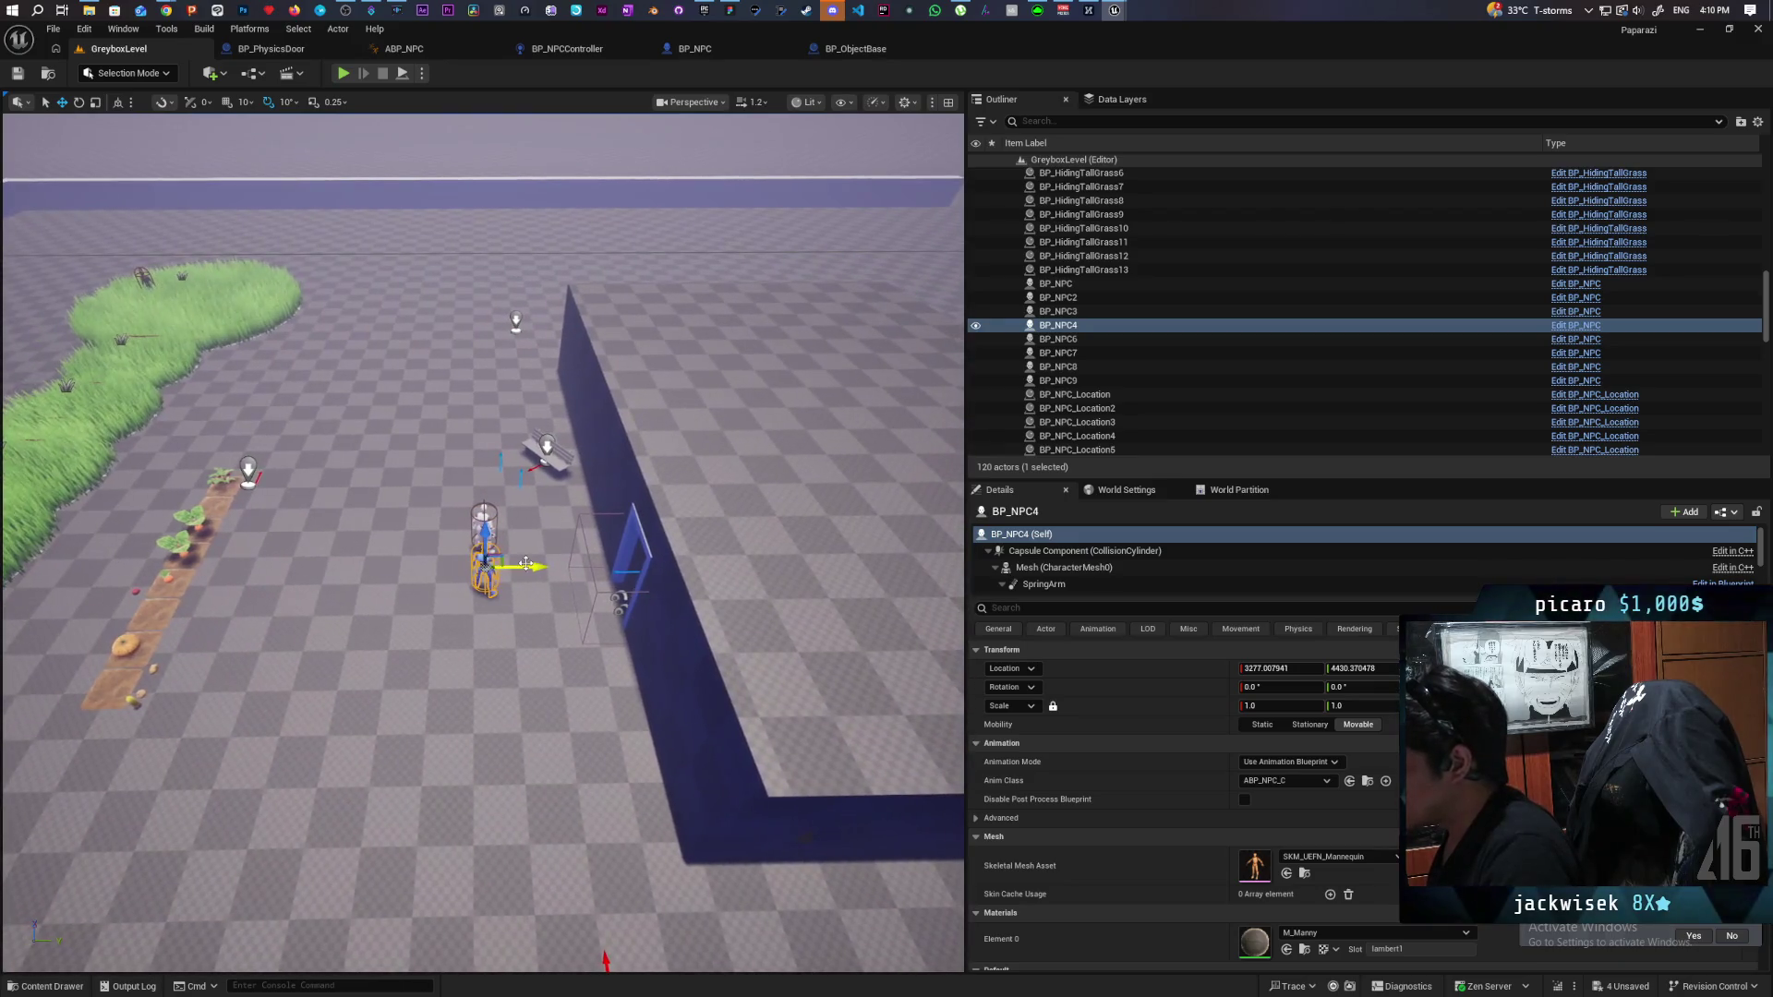
{"action": "left_click_drag", "start_coordinate": [521, 566], "coordinate": [586, 565]}
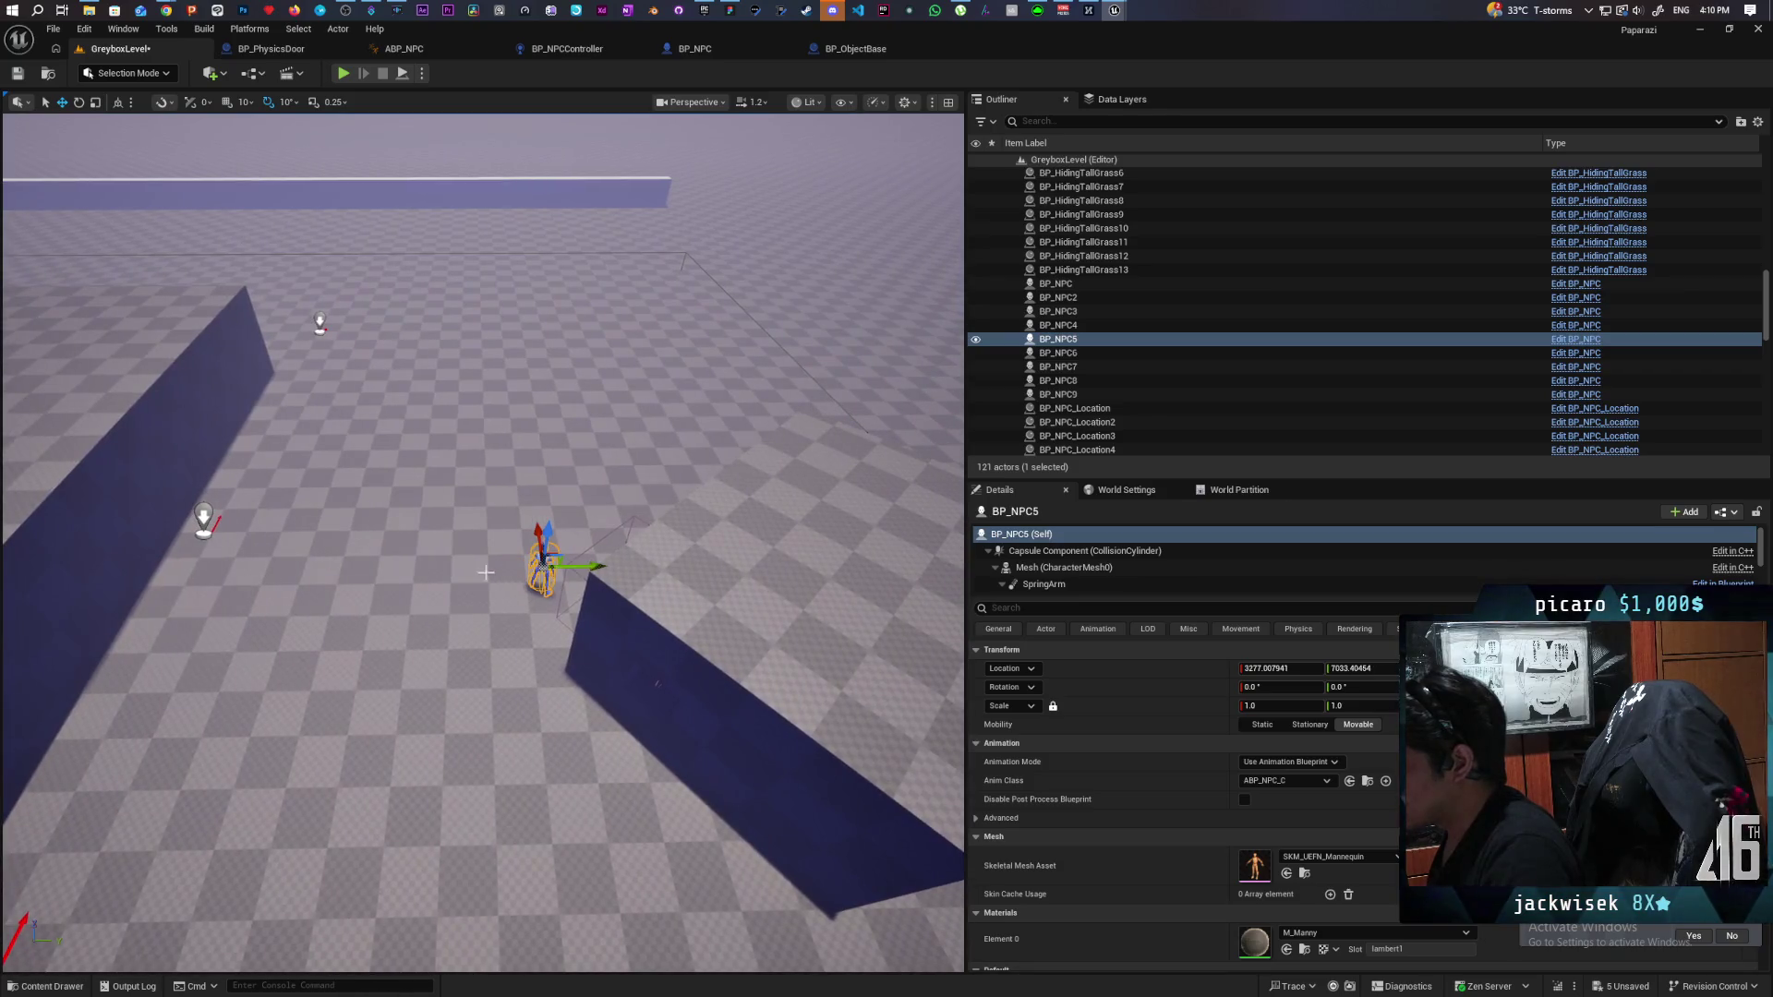
{"action": "mouse_move", "coordinate": [511, 715]}
{"action": "left_mouse_down"}
{"action": "mouse_move", "coordinate": [351, 706]}
{"action": "mouse_move", "coordinate": [492, 714]}
{"action": "left_mouse_up"}
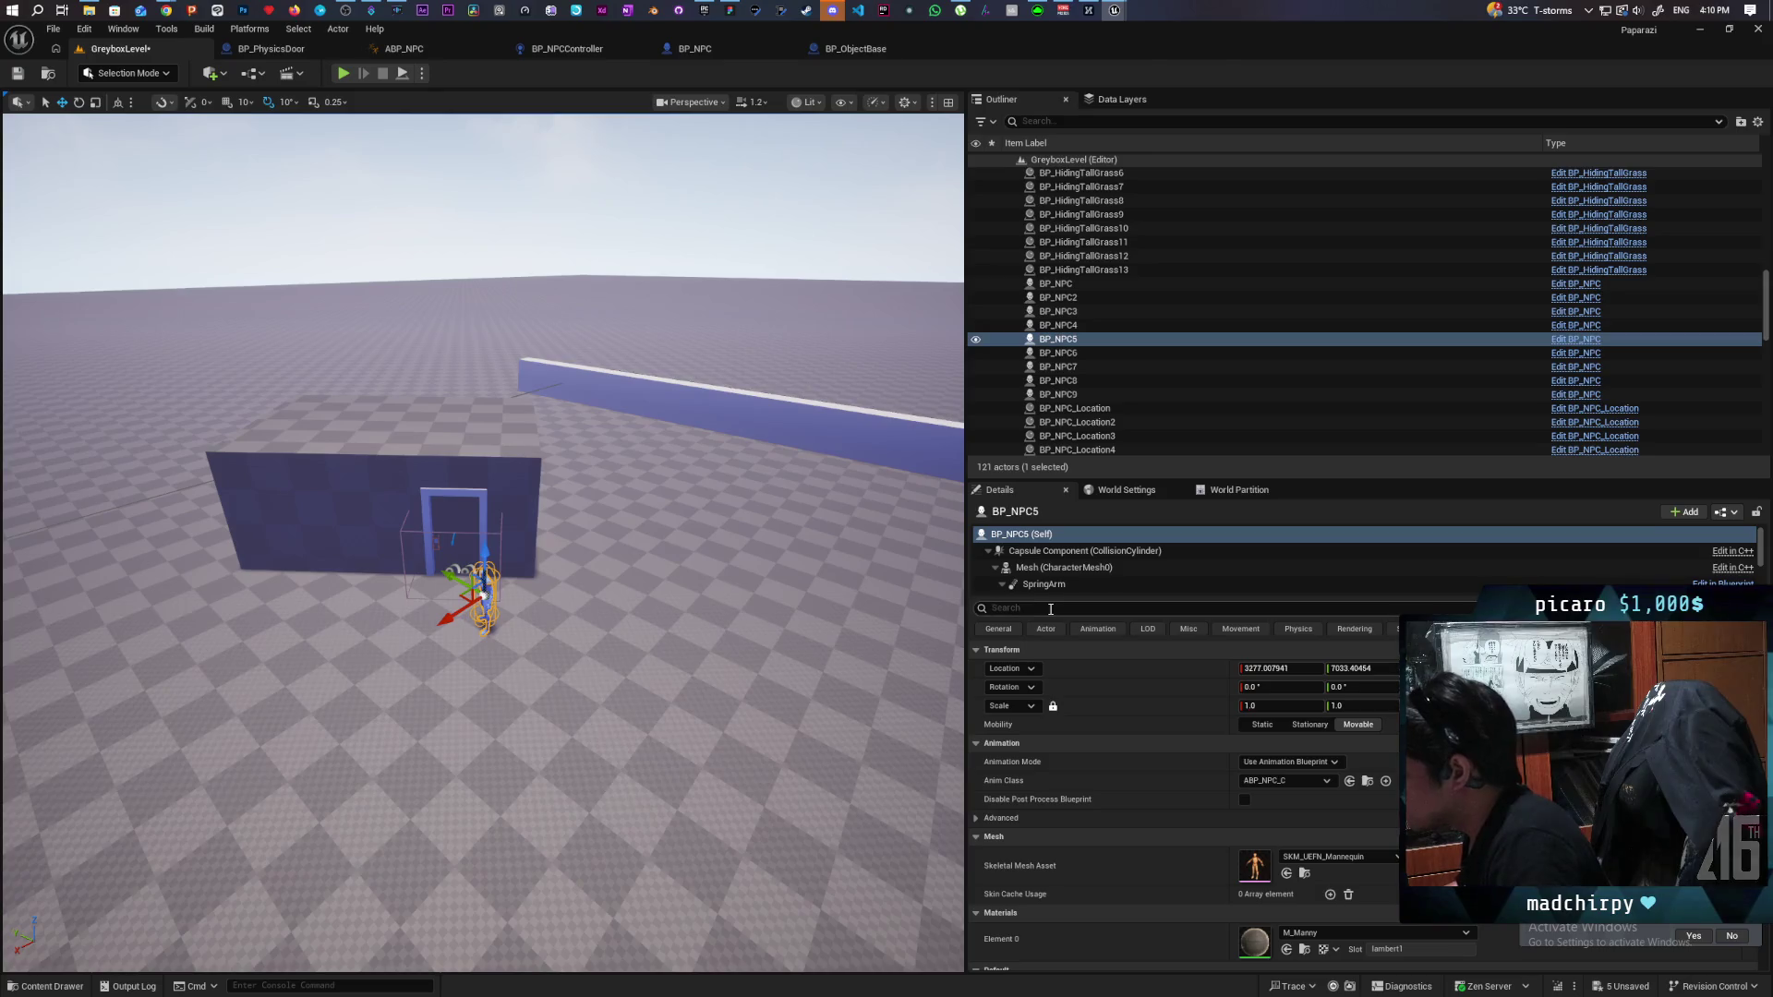
Tag the NPC copy 'Red Farmer' and select its character mesh component.
{"action": "type", "text": "tag"}
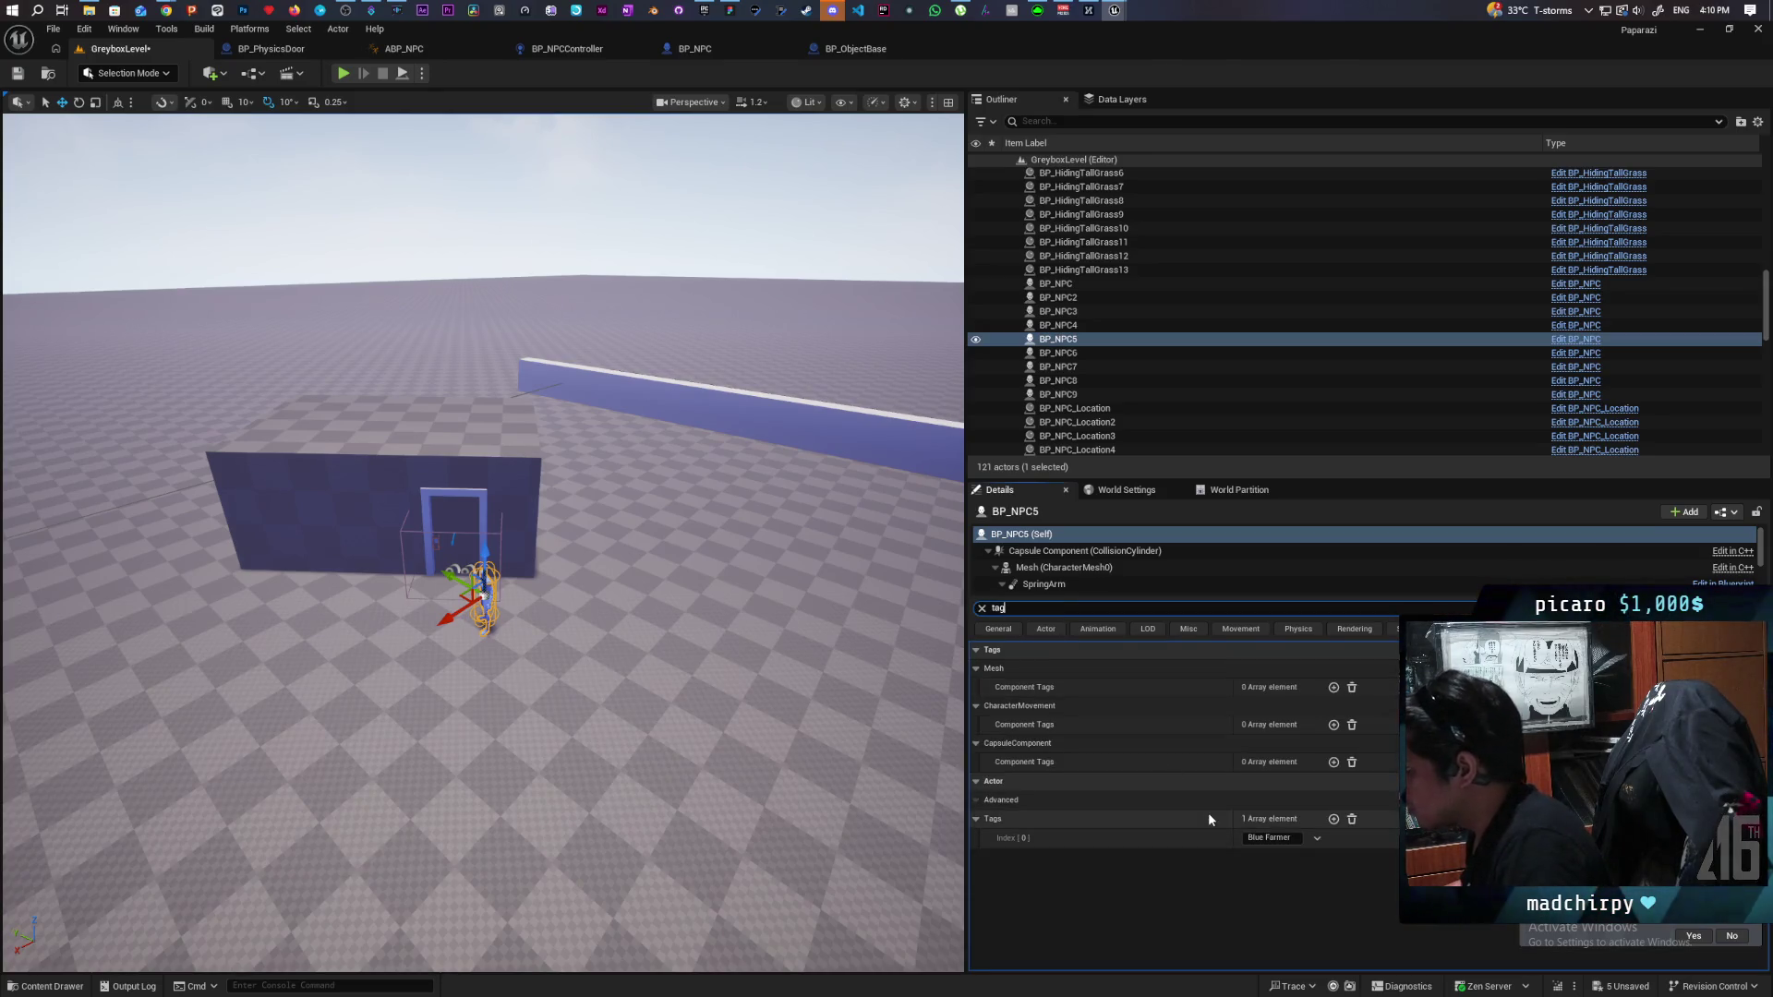
{"action": "type", "text": "Red Farmer"}
{"action": "key", "text": "Return"}
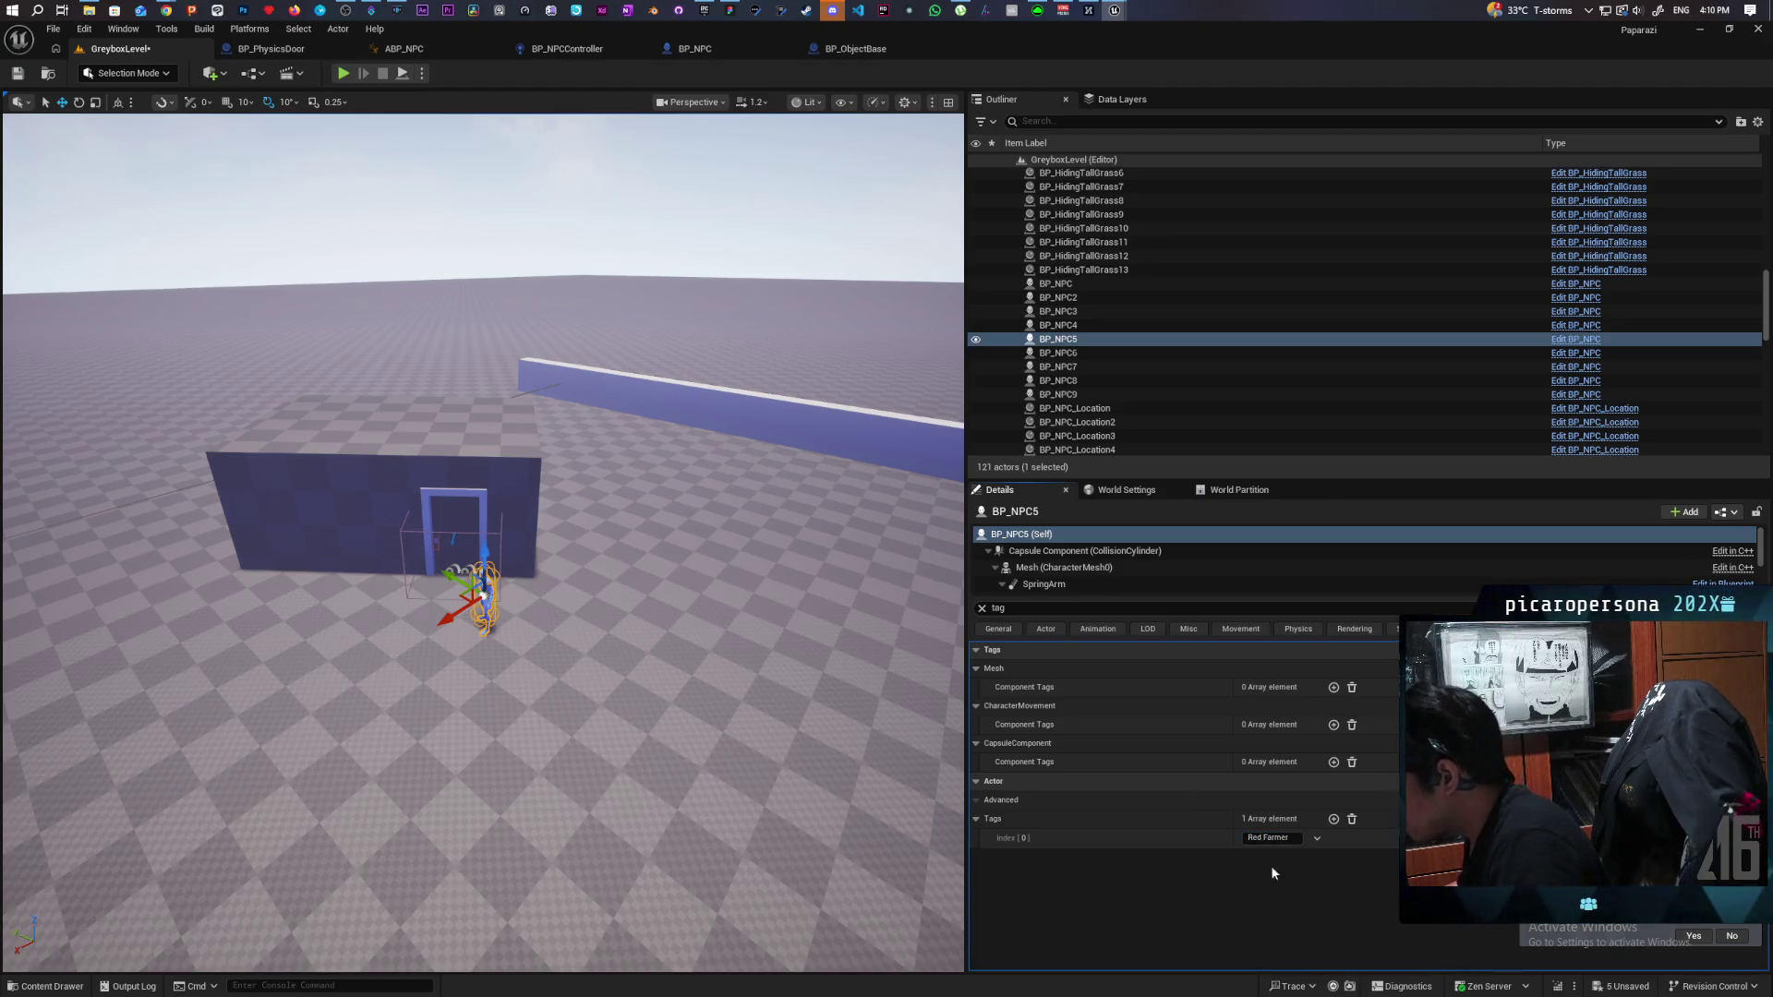
{"action": "left_click", "coordinate": [1030, 567]}
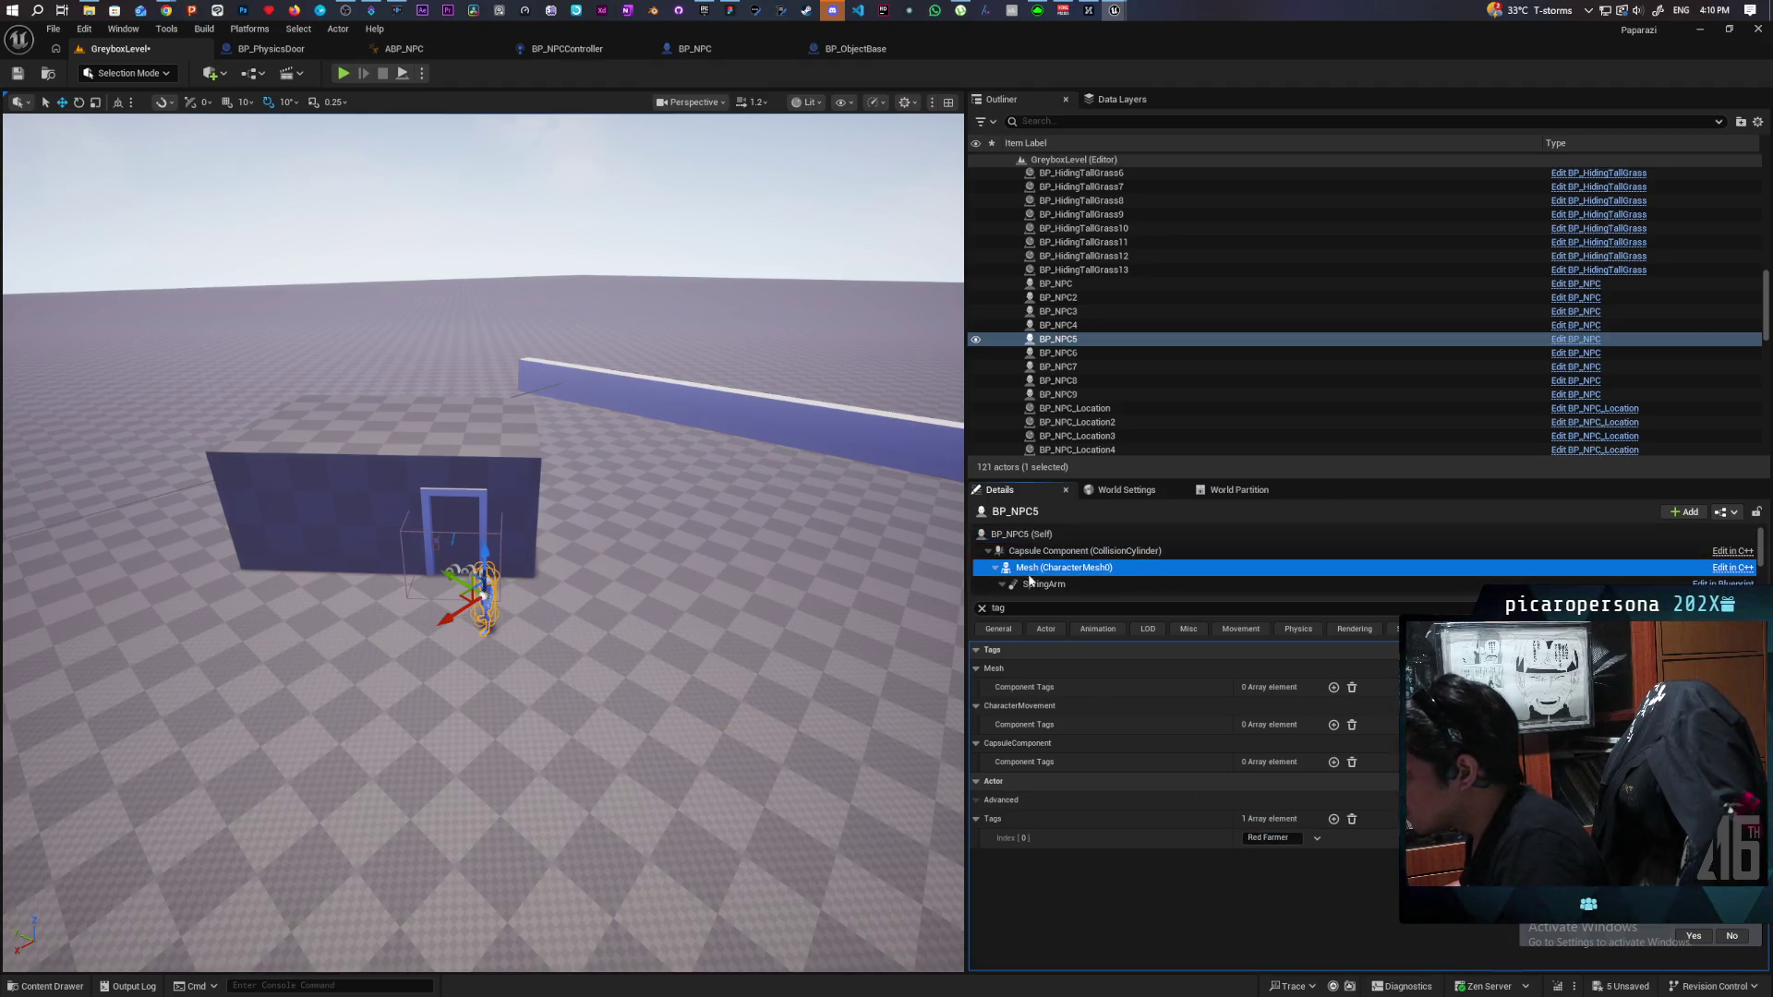
{"action": "left_click", "coordinate": [982, 609]}
{"action": "scroll", "coordinate": [1192, 812], "scroll_direction": "down", "scroll_amount": 10}
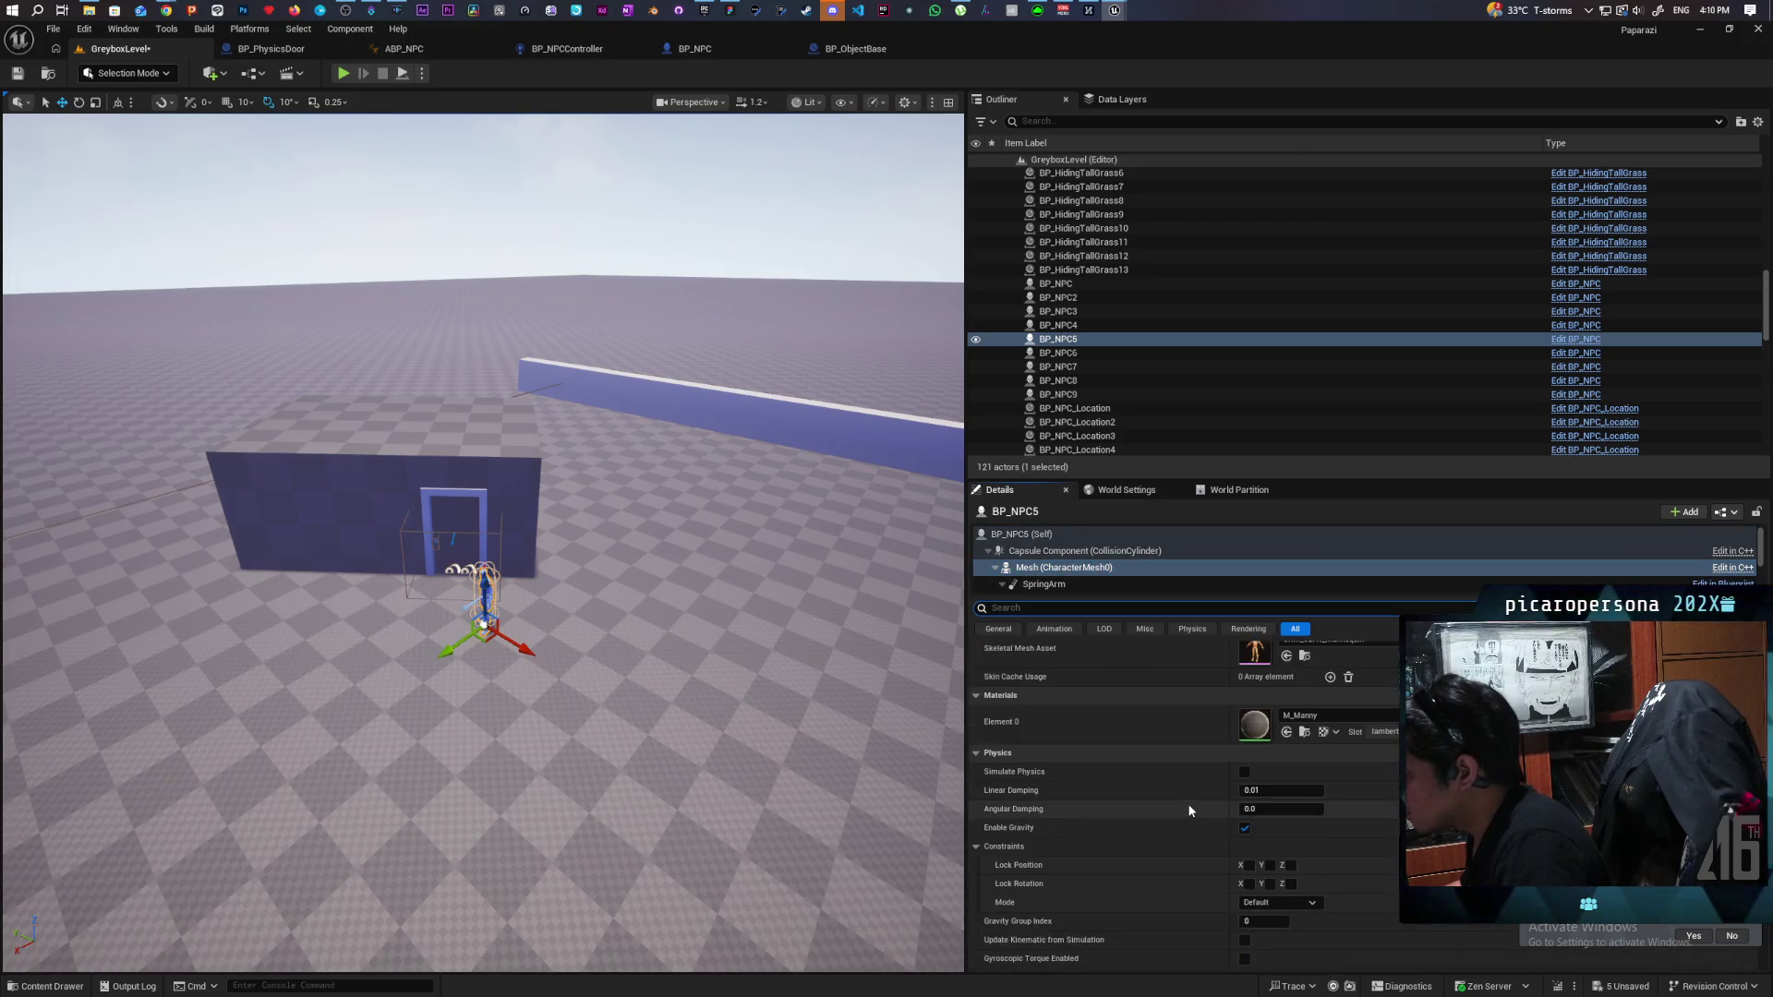
{"action": "scroll", "coordinate": [1188, 806], "scroll_direction": "down", "scroll_amount": 10}
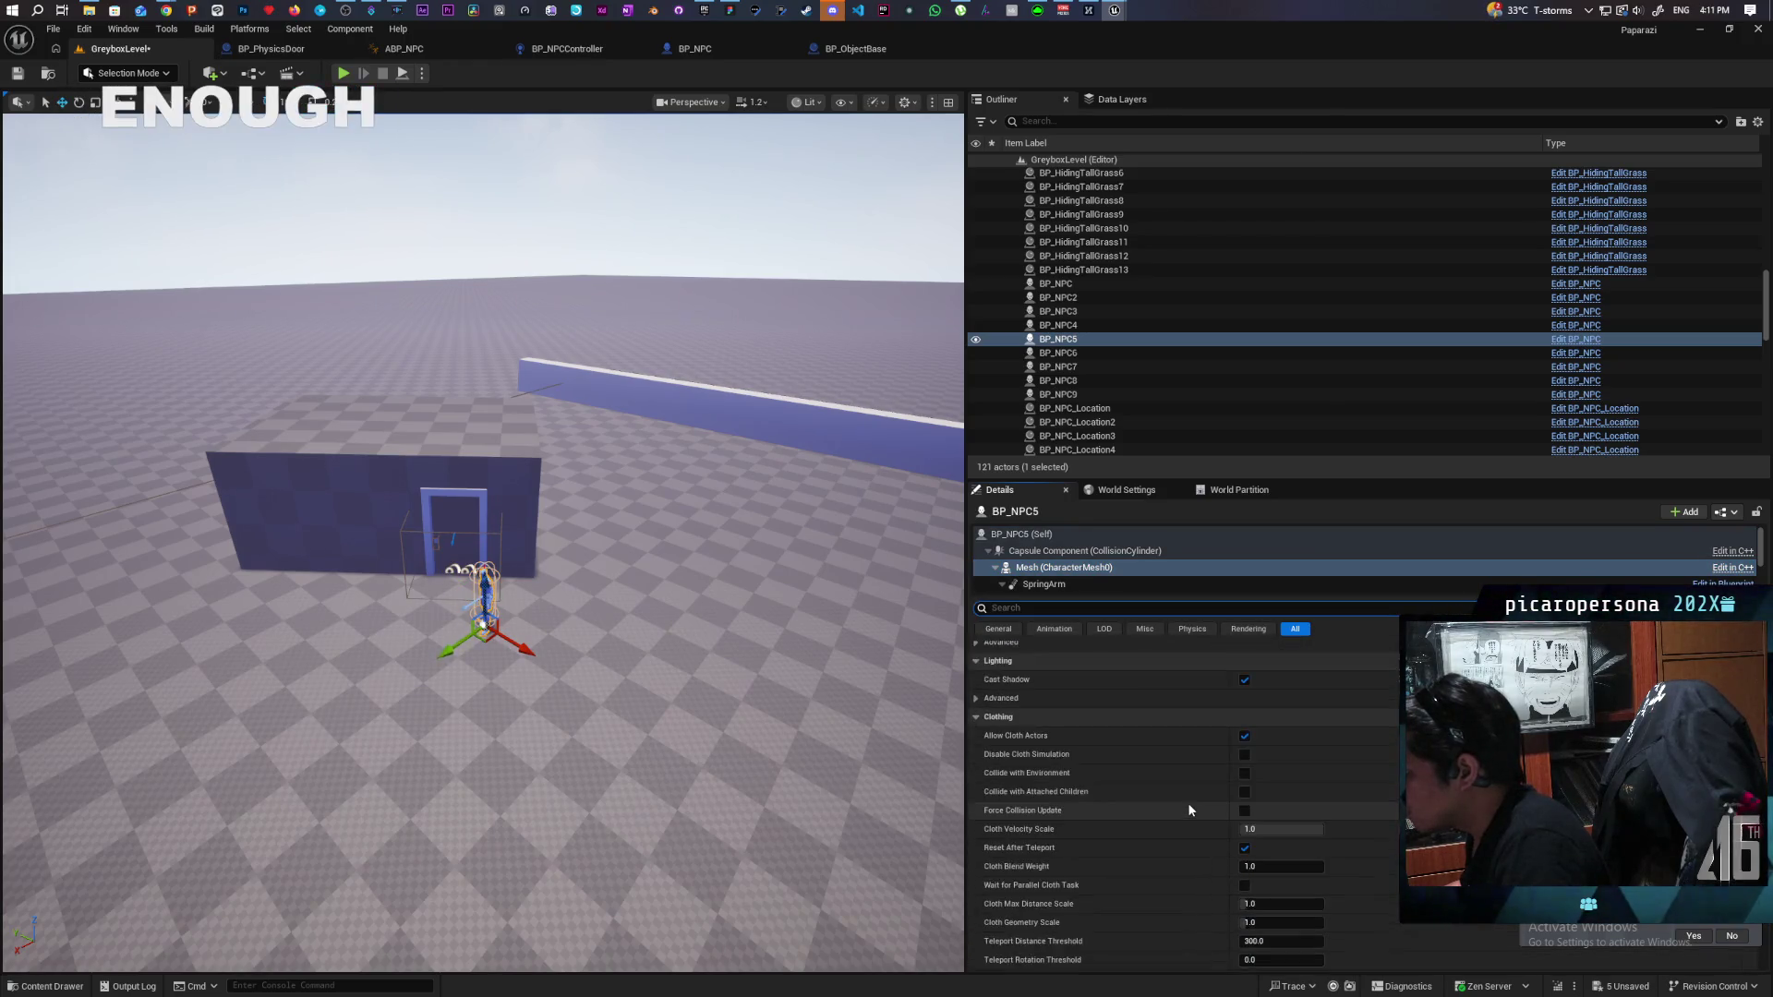
{"action": "scroll", "coordinate": [1189, 805], "scroll_direction": "down", "scroll_amount": 10}
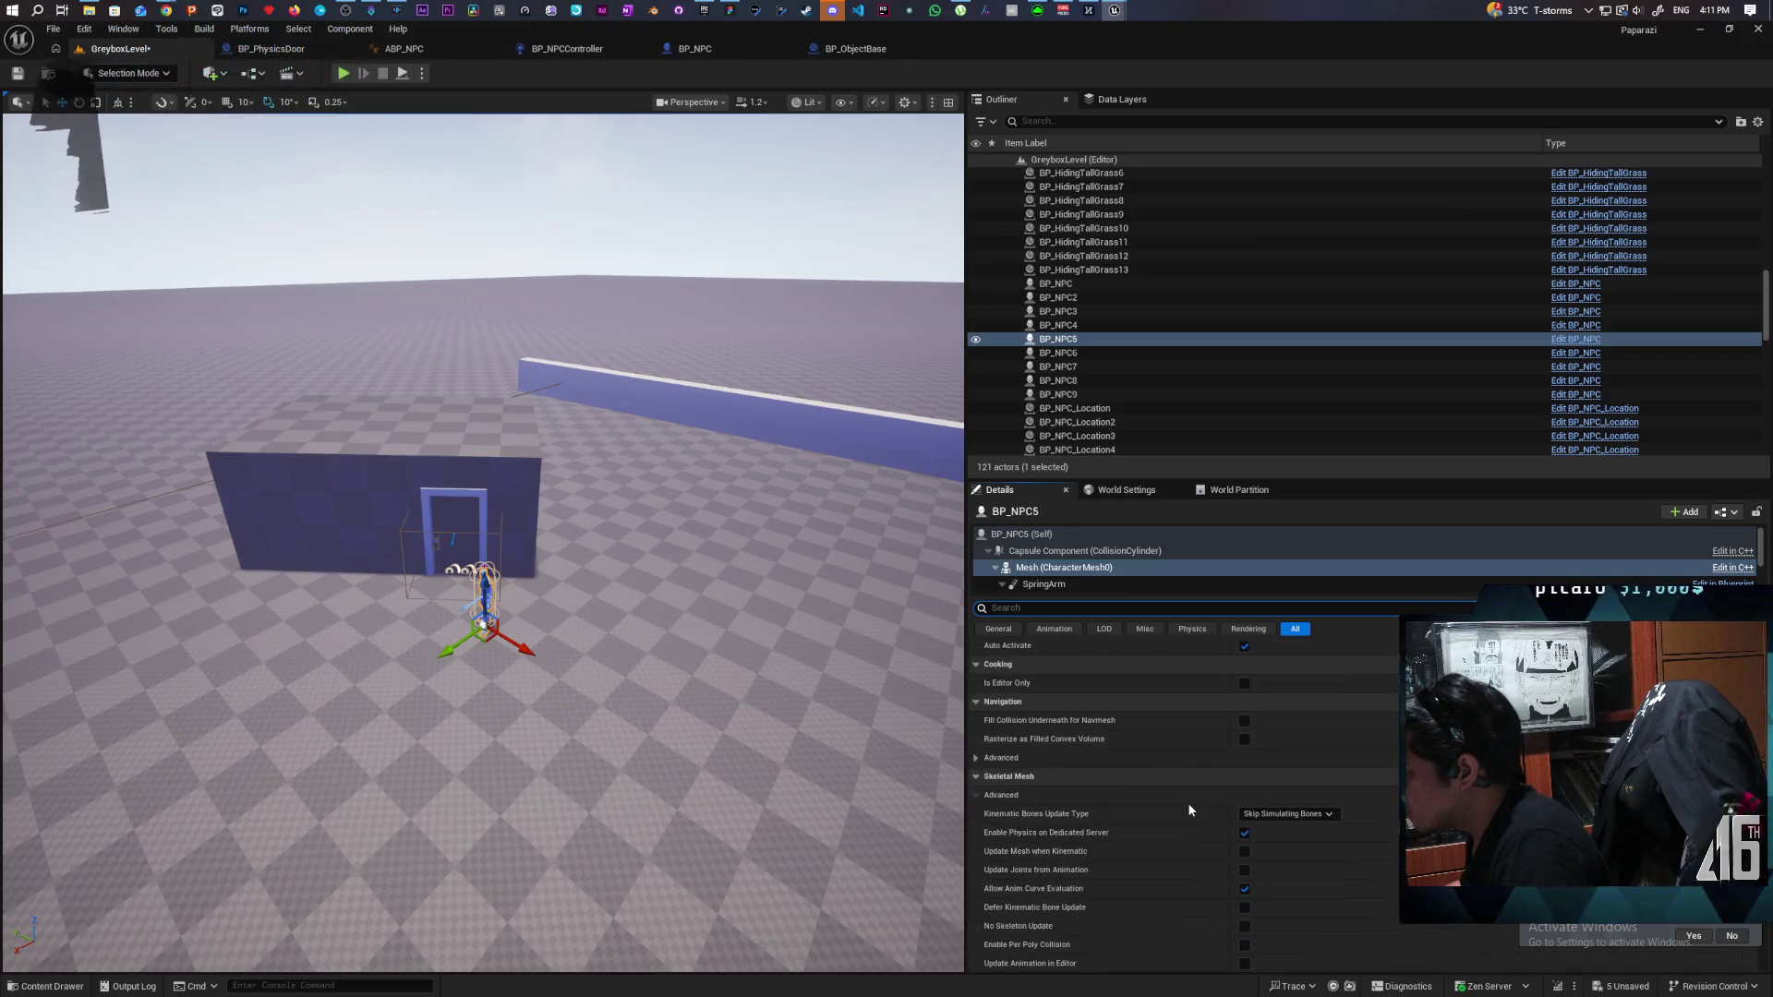
{"action": "scroll", "coordinate": [1188, 802], "scroll_direction": "down", "scroll_amount": 5}
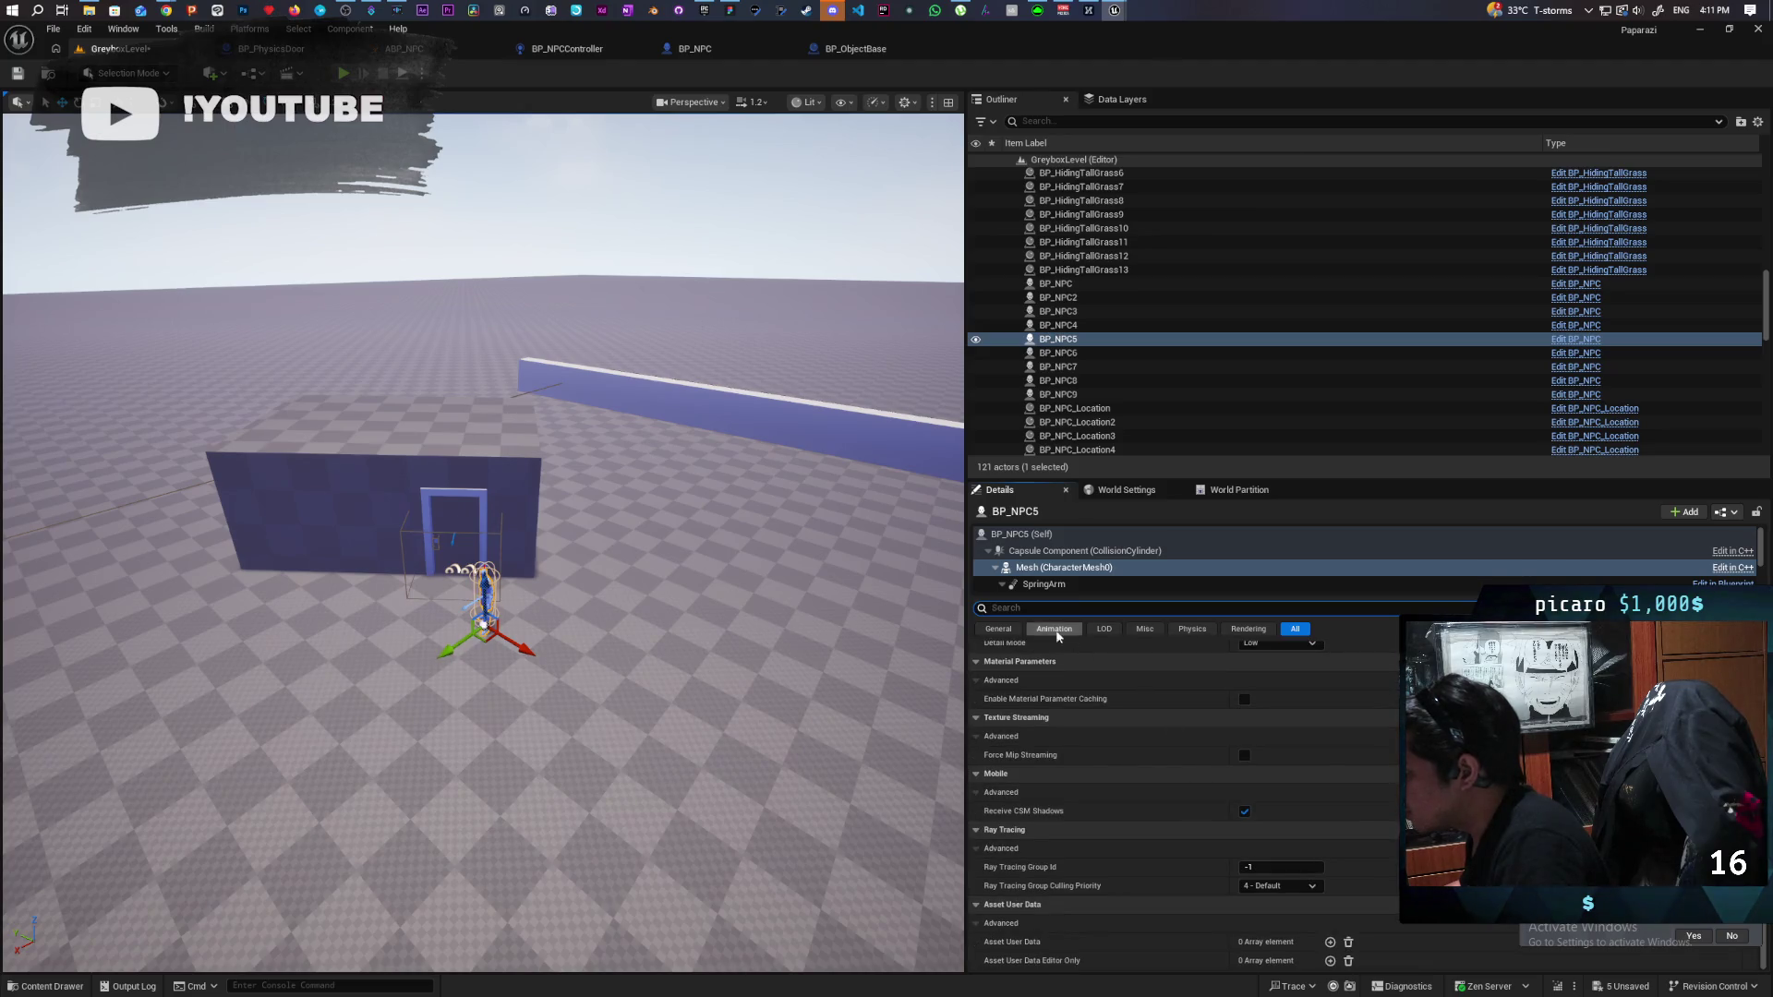
Set the mesh's Custom Primitive Data Primary Color to red and save the level.
{"action": "type", "text": "c"}
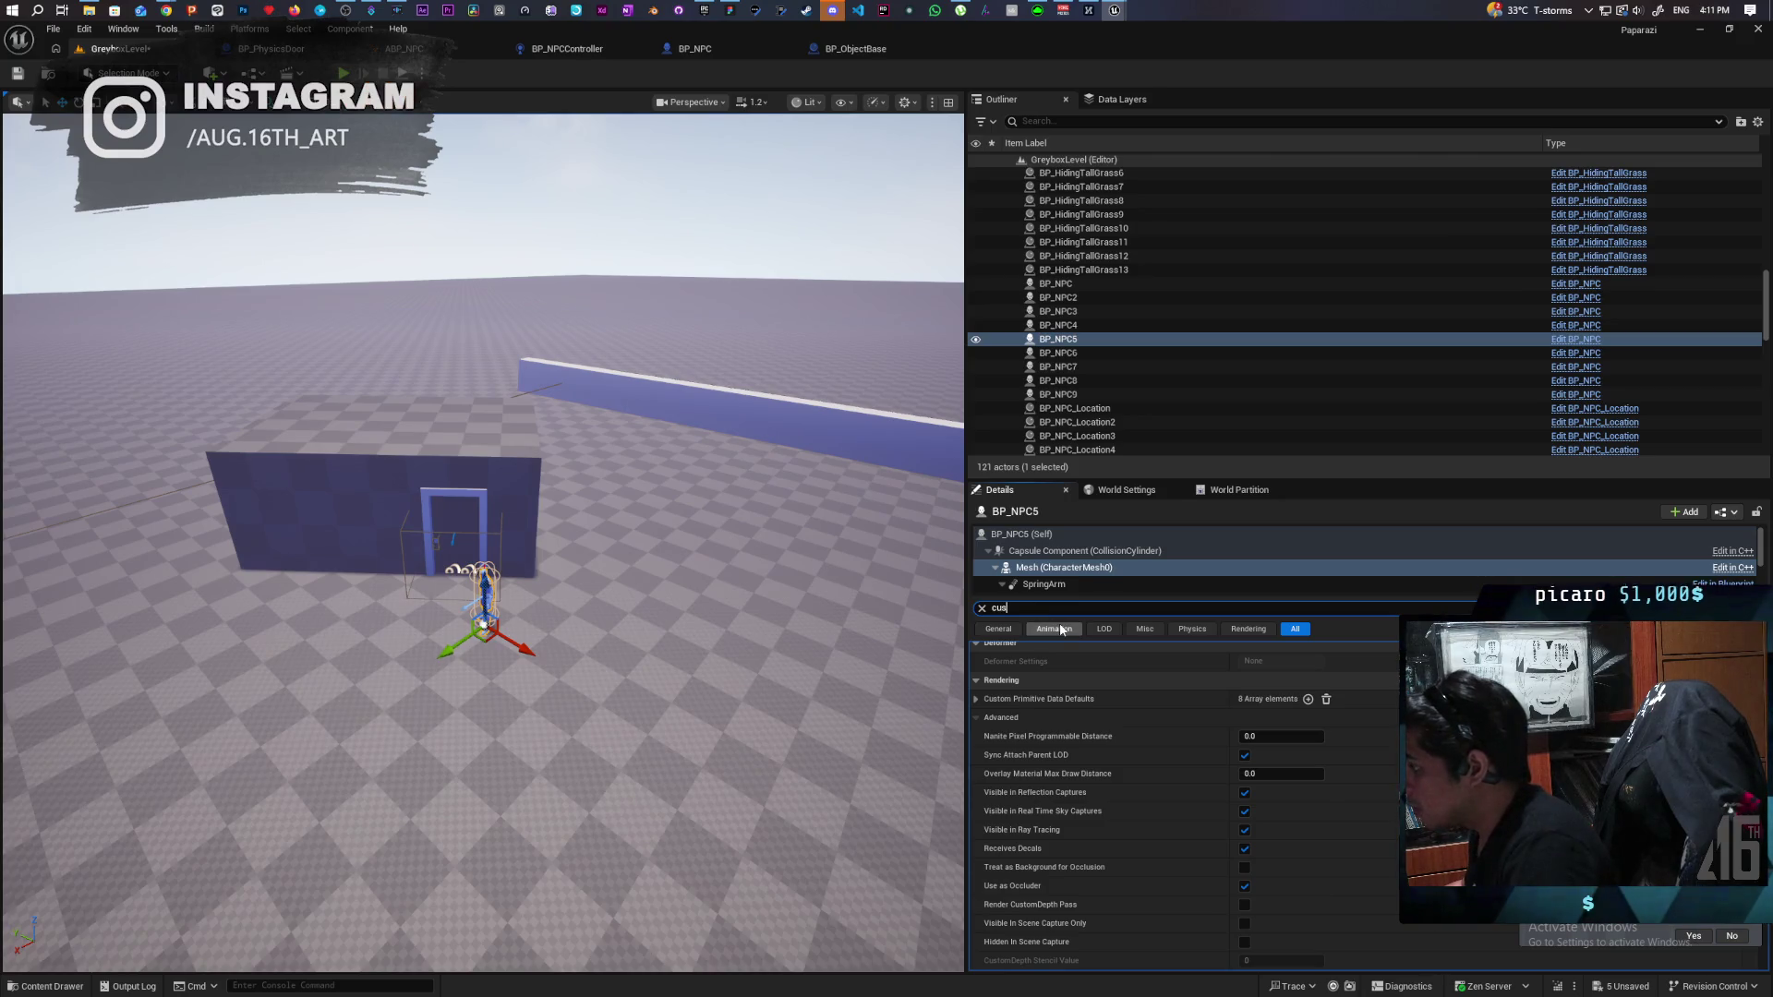
{"action": "type", "text": "us"}
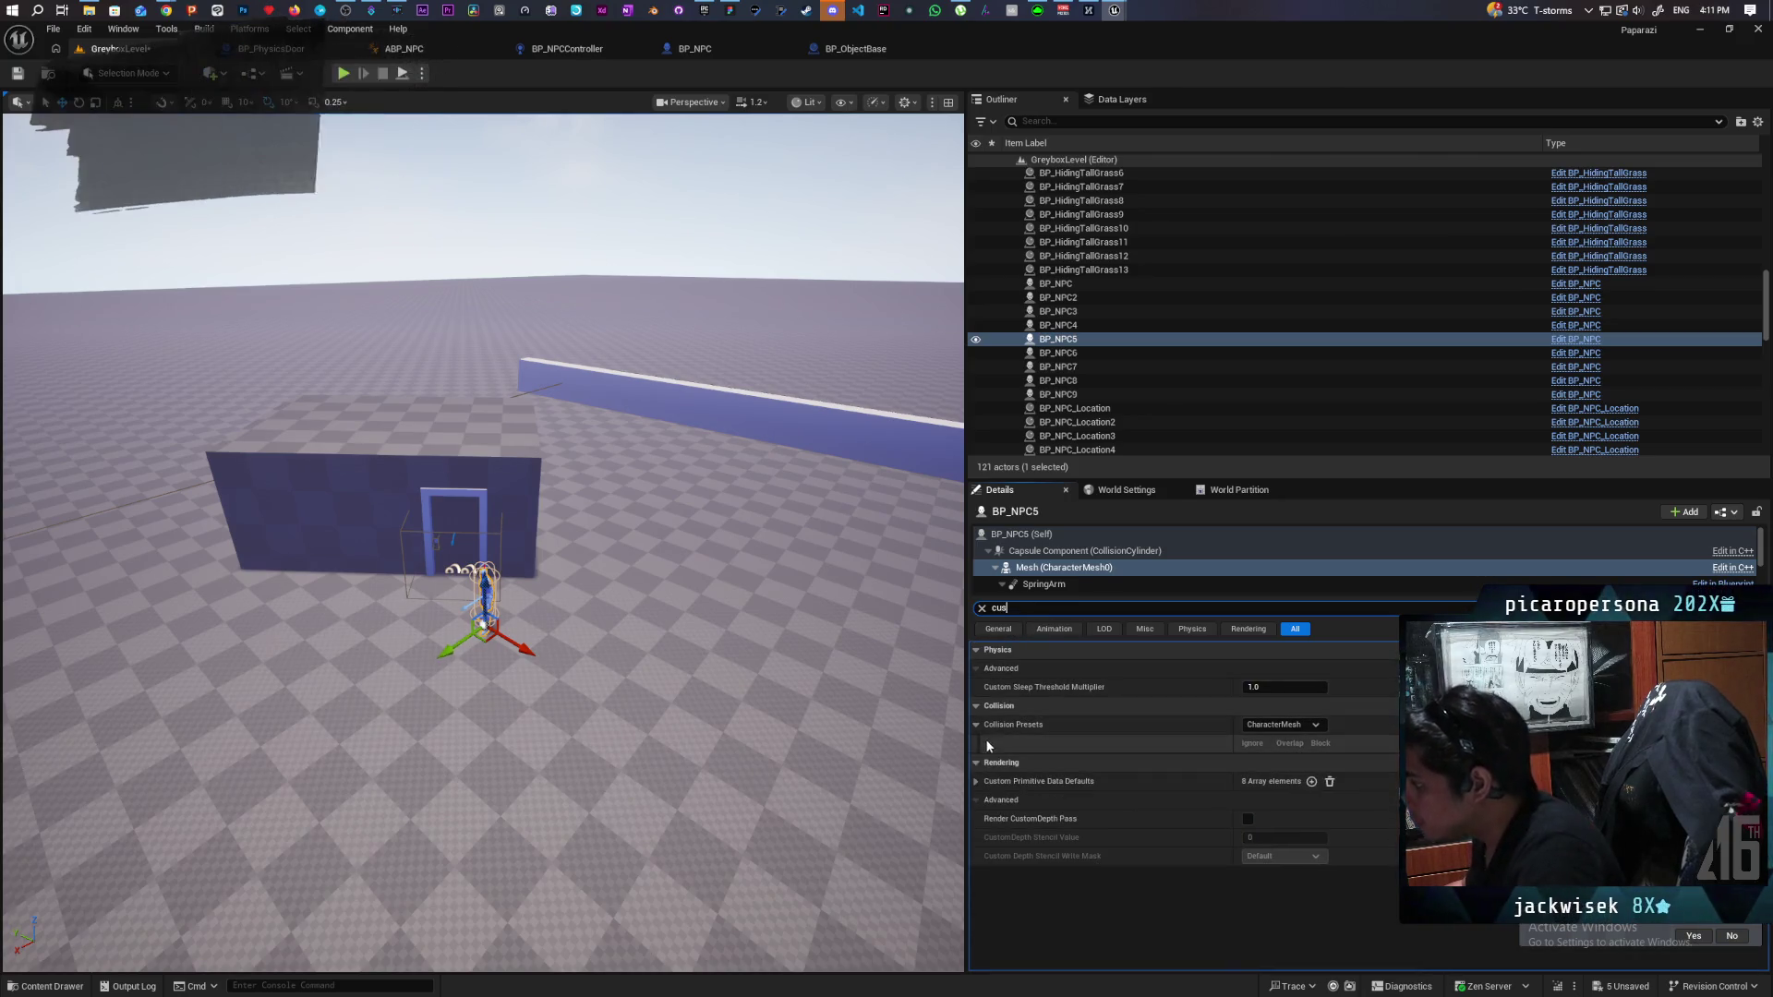
{"action": "left_click", "coordinate": [979, 779]}
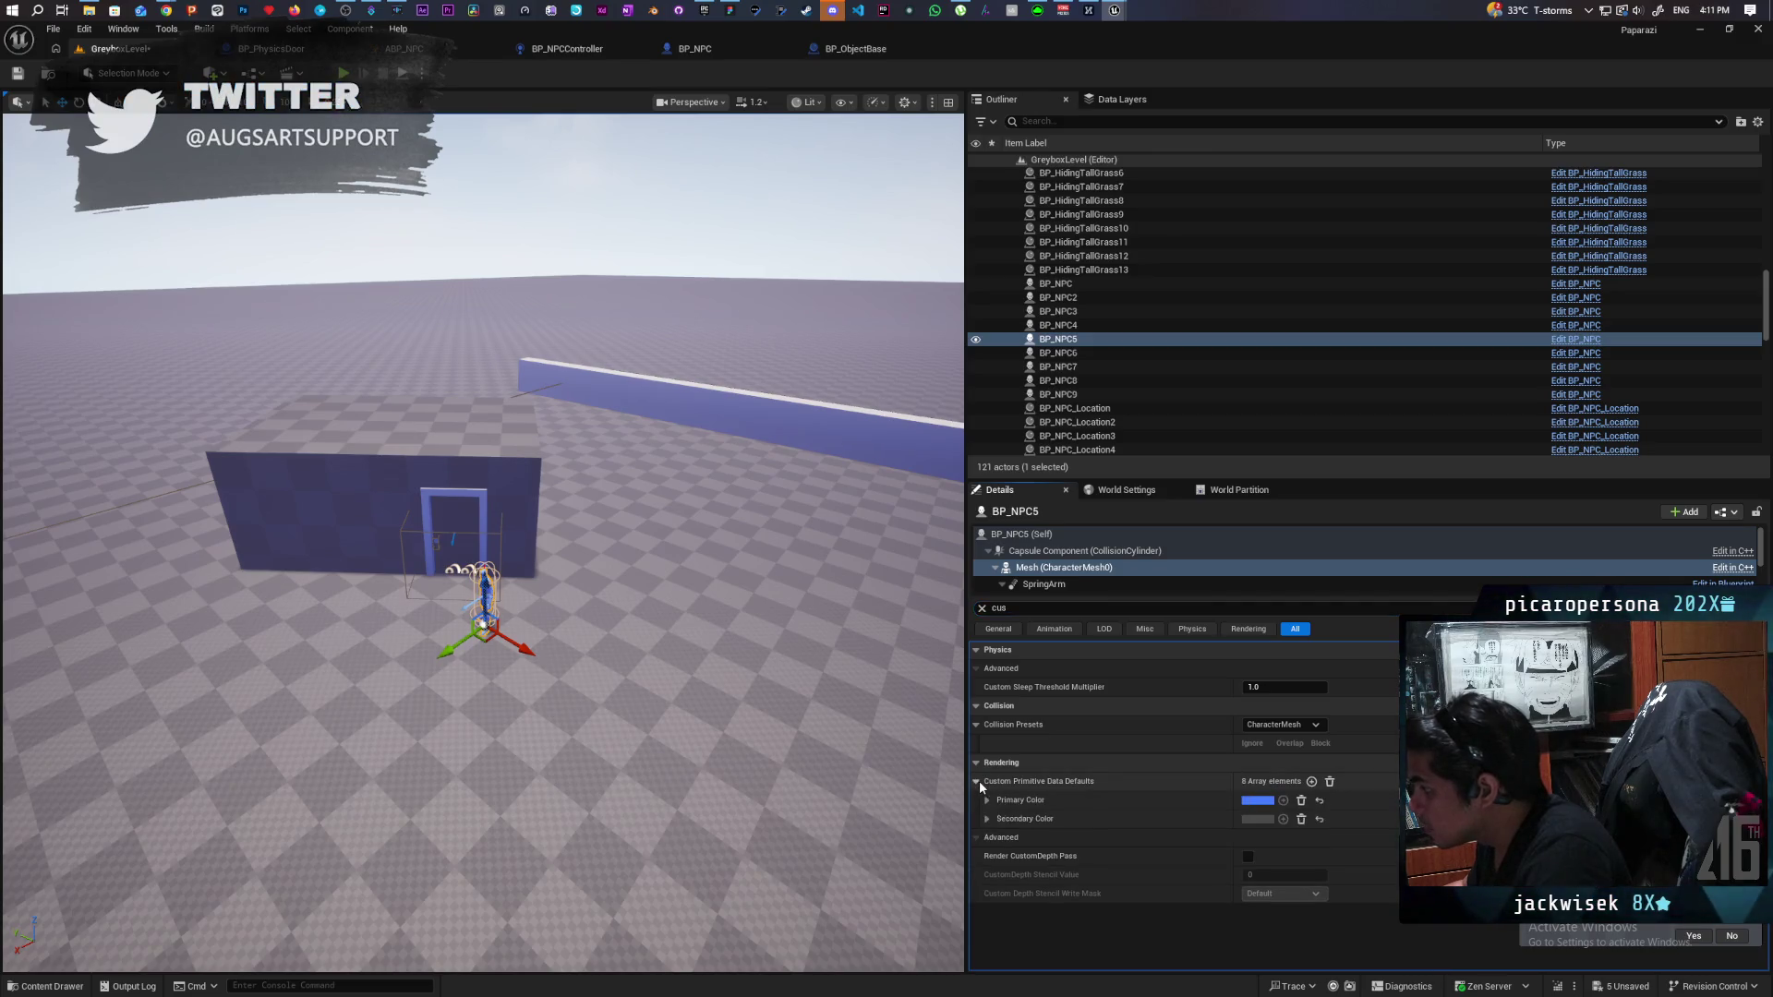
{"action": "left_click", "coordinate": [1256, 802]}
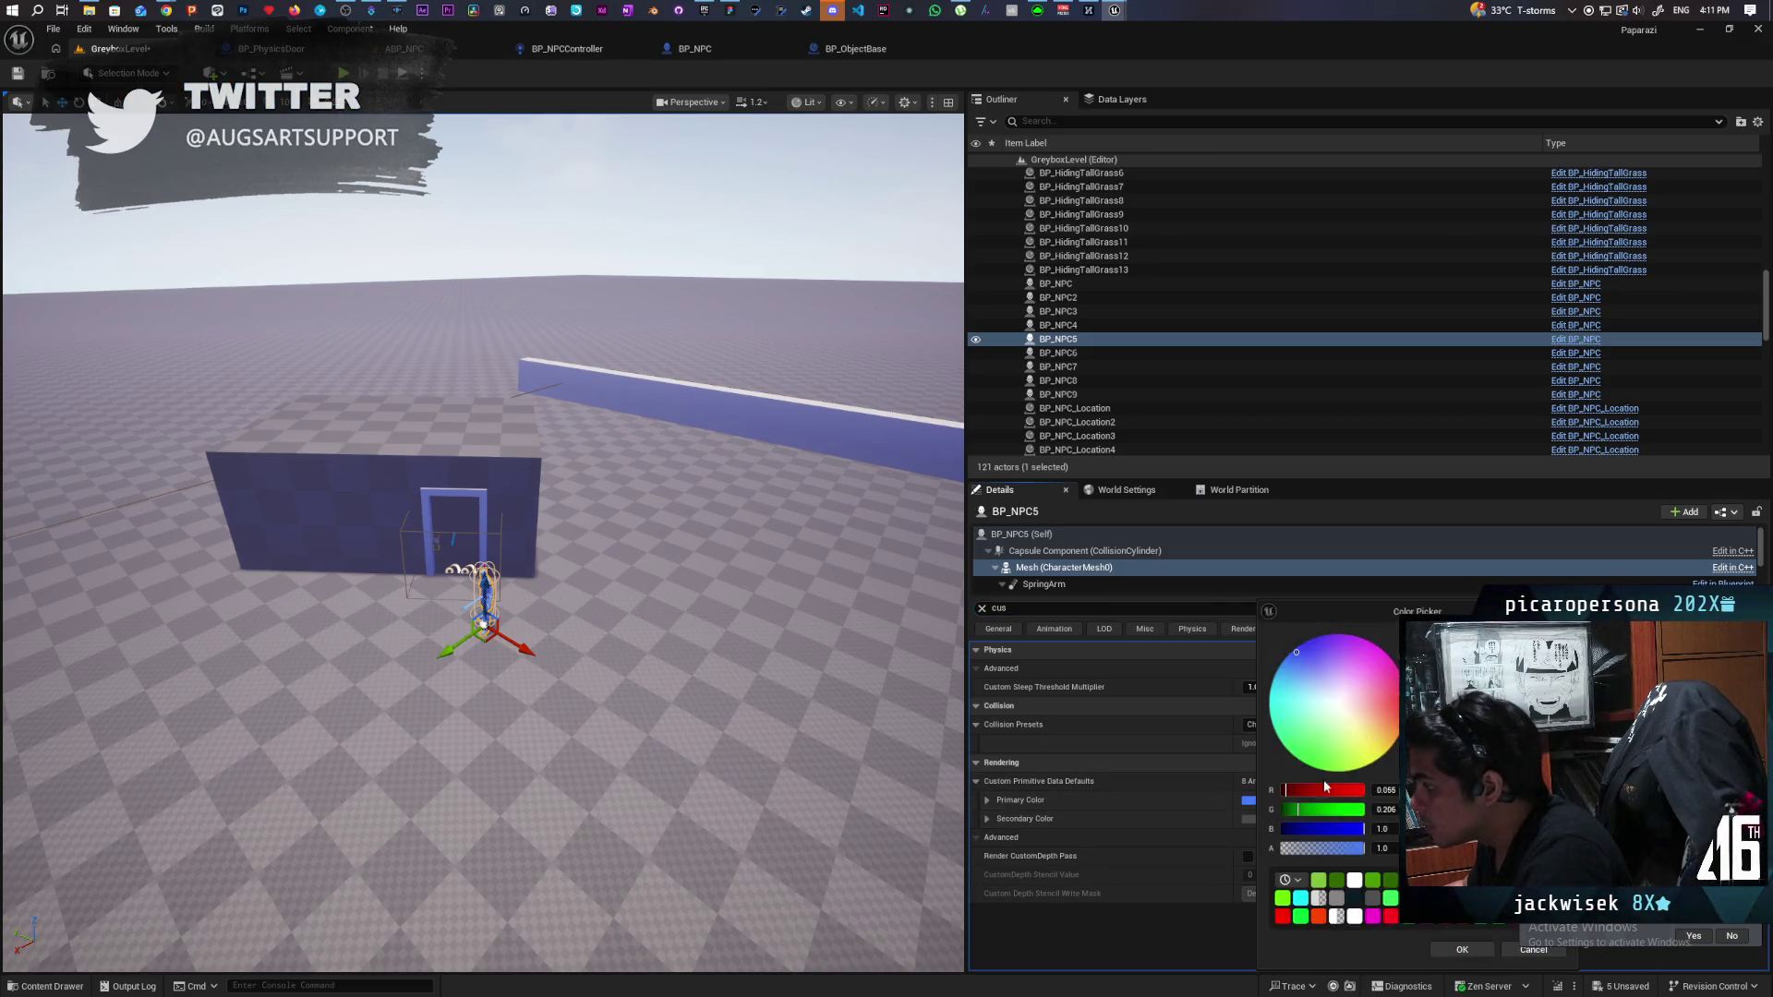
{"action": "mouse_move", "coordinate": [692, 681]}
{"action": "left_mouse_down"}
{"action": "mouse_move", "coordinate": [677, 545]}
{"action": "mouse_move", "coordinate": [646, 554]}
{"action": "mouse_move", "coordinate": [720, 554]}
{"action": "mouse_move", "coordinate": [683, 554]}
{"action": "left_mouse_up"}
{"action": "left_click", "coordinate": [1440, 949]}
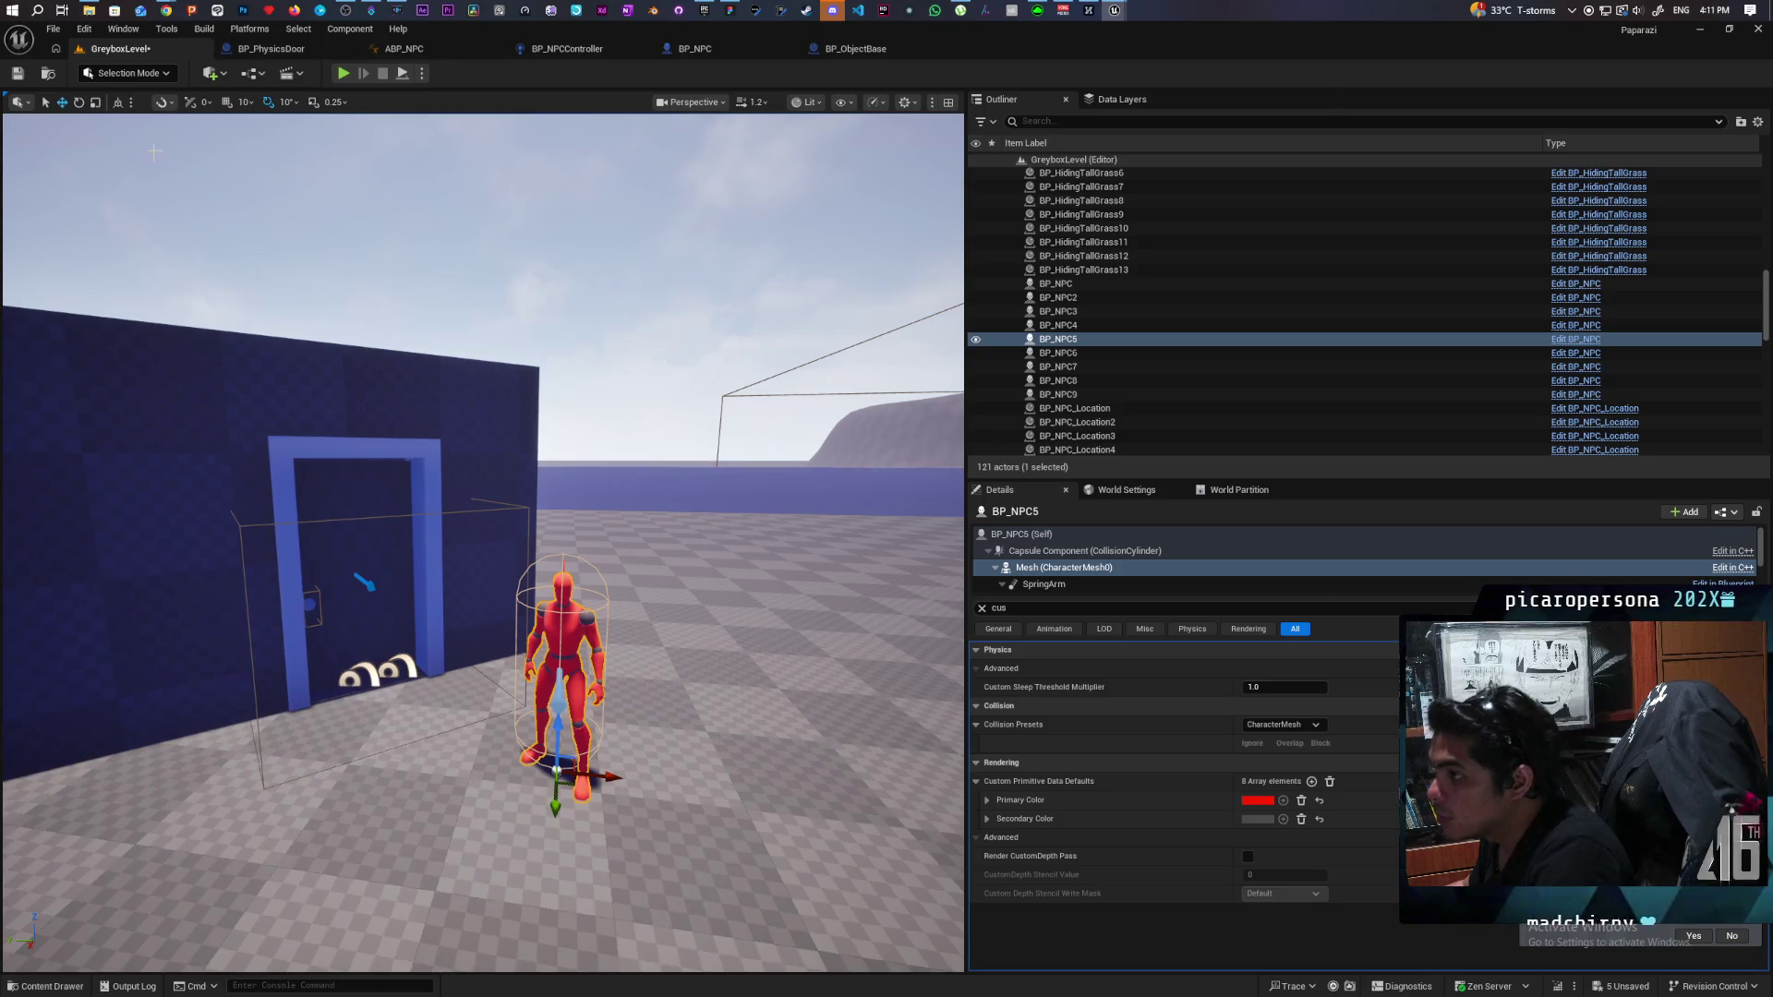
{"action": "key", "text": "ctrl+s"}
{"action": "mouse_move", "coordinate": [684, 579]}
{"action": "left_mouse_down"}
{"action": "mouse_move", "coordinate": [668, 651]}
{"action": "mouse_move", "coordinate": [600, 628]}
{"action": "mouse_move", "coordinate": [591, 646]}
{"action": "mouse_move", "coordinate": [651, 636]}
{"action": "mouse_move", "coordinate": [612, 637]}
{"action": "left_mouse_up"}
Alt-drag BP_NPC_Location3 to place a copy to its left near the doorway wall.
{"action": "left_click", "coordinate": [775, 729]}
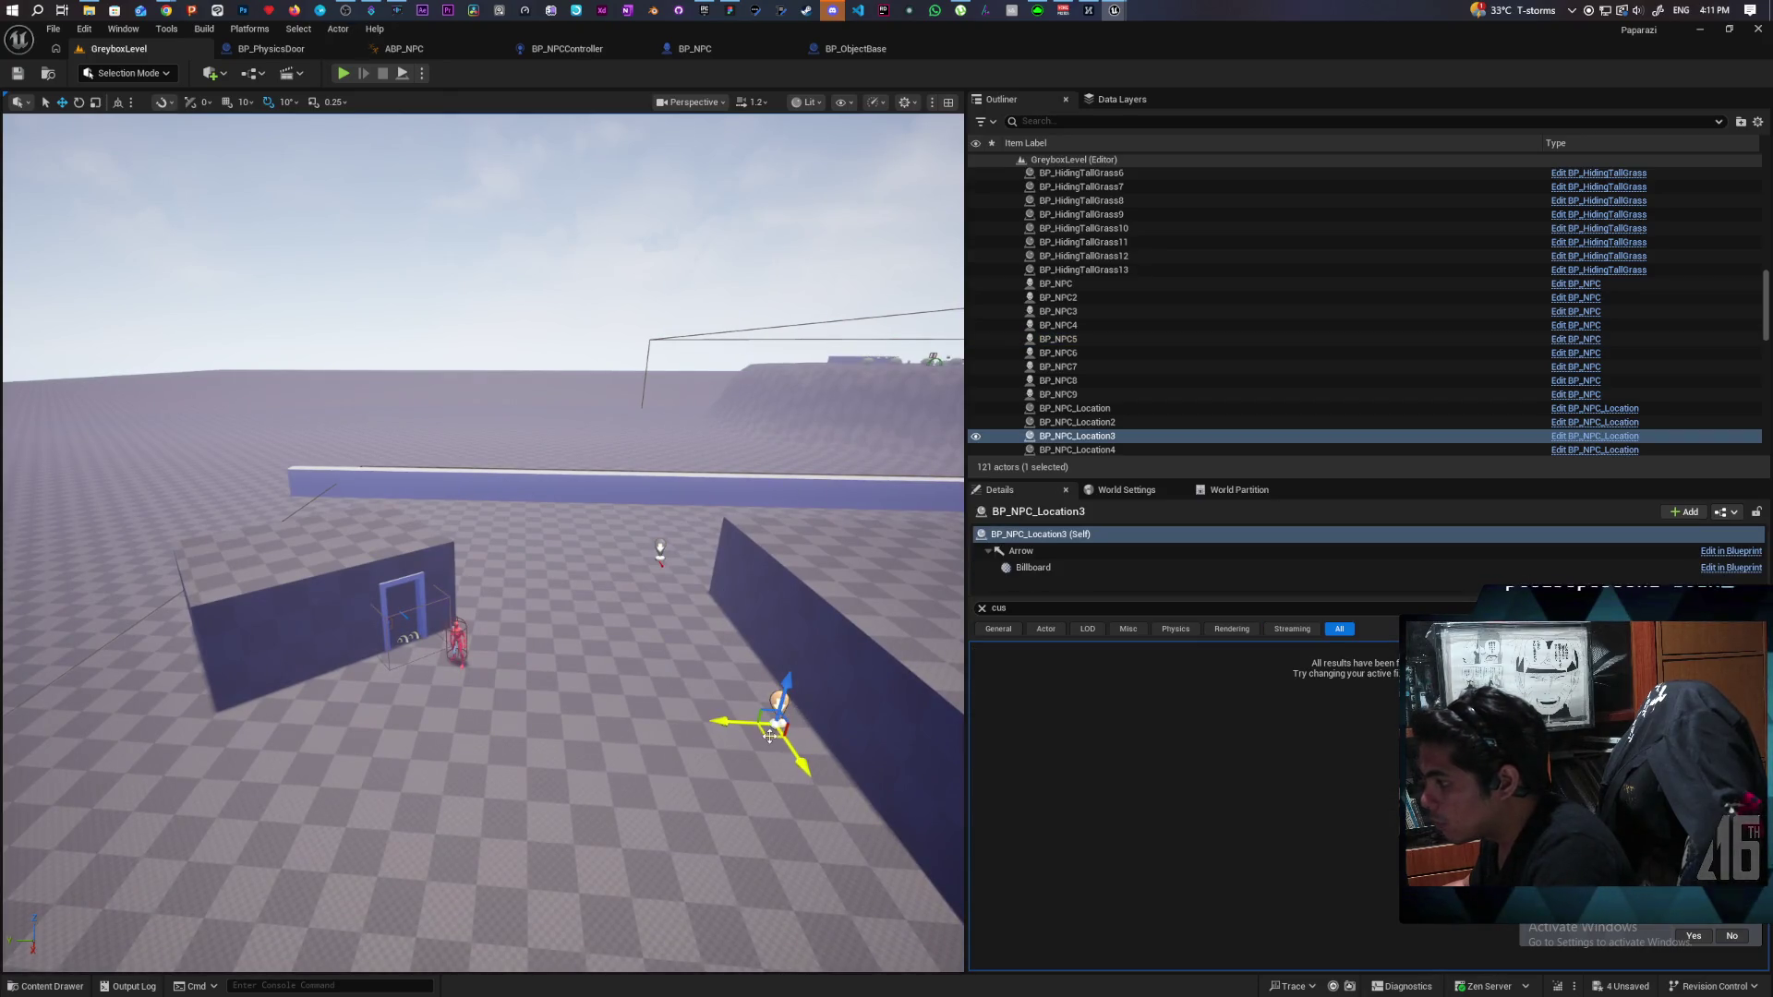
{"action": "left_click_drag", "start_coordinate": [770, 736], "coordinate": [638, 699], "text": "alt"}
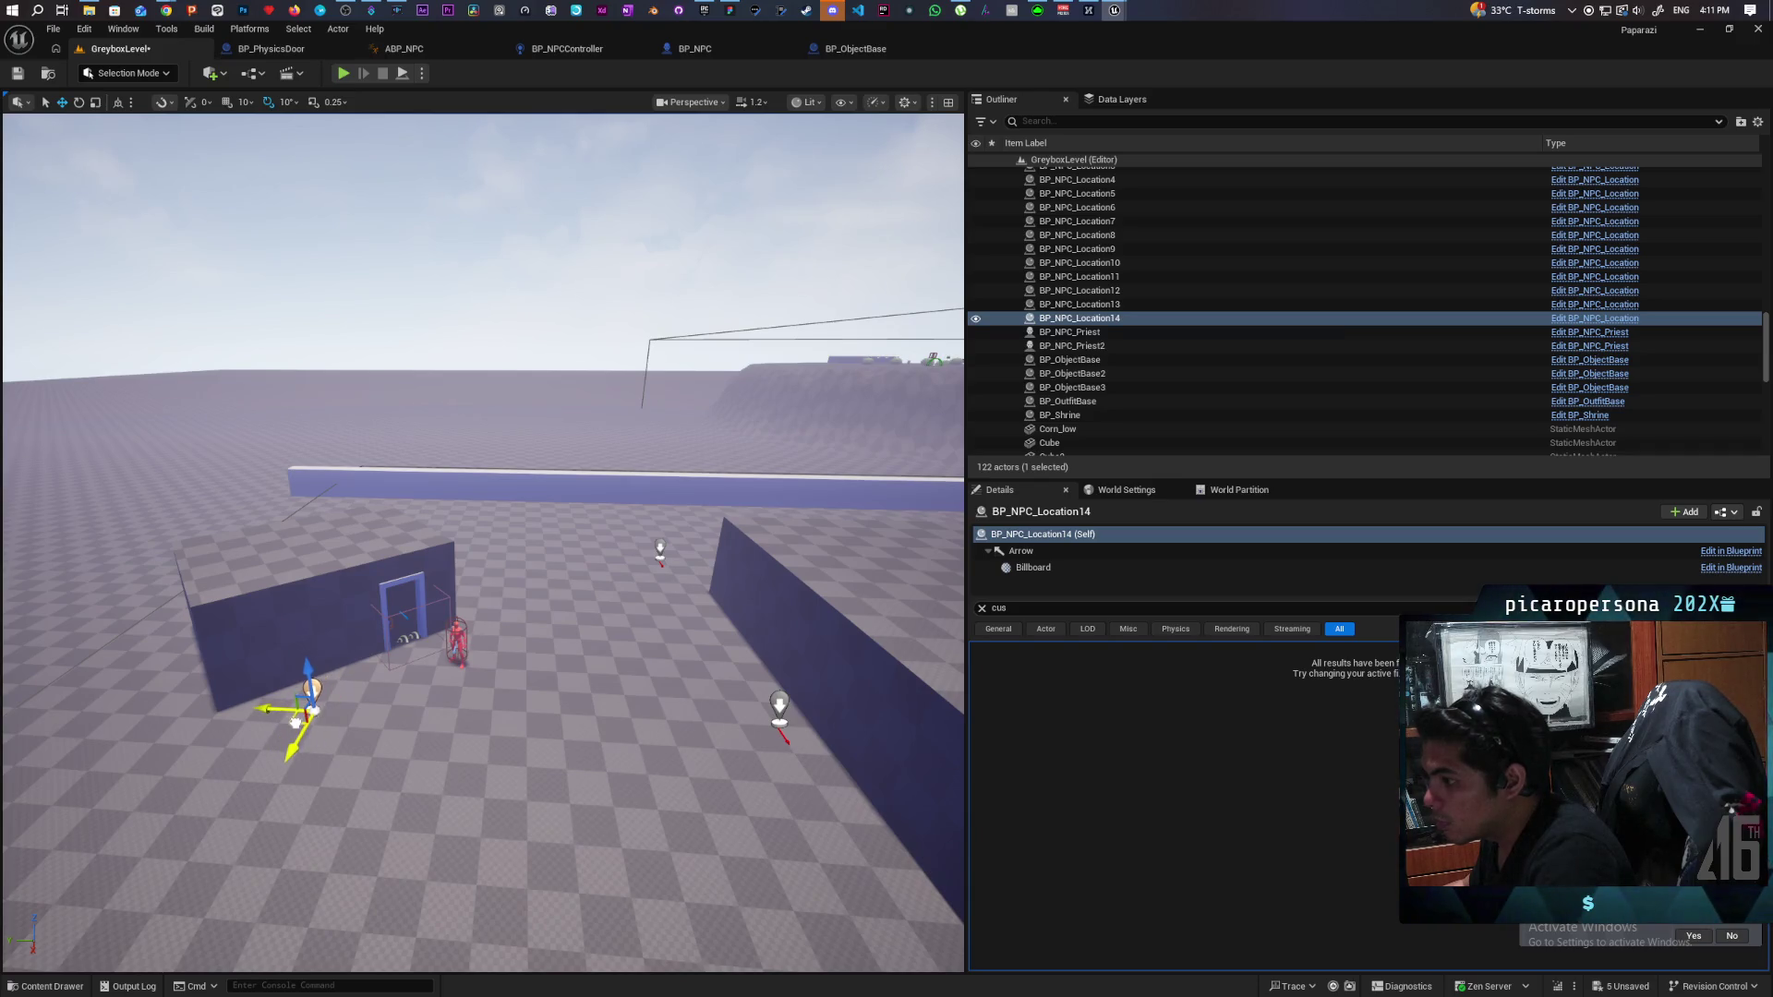
{"action": "left_click_drag", "start_coordinate": [433, 736], "coordinate": [433, 725]}
Set the new marker's Tags index 0 to ToolShed and save the level.
{"action": "left_click", "coordinate": [982, 609]}
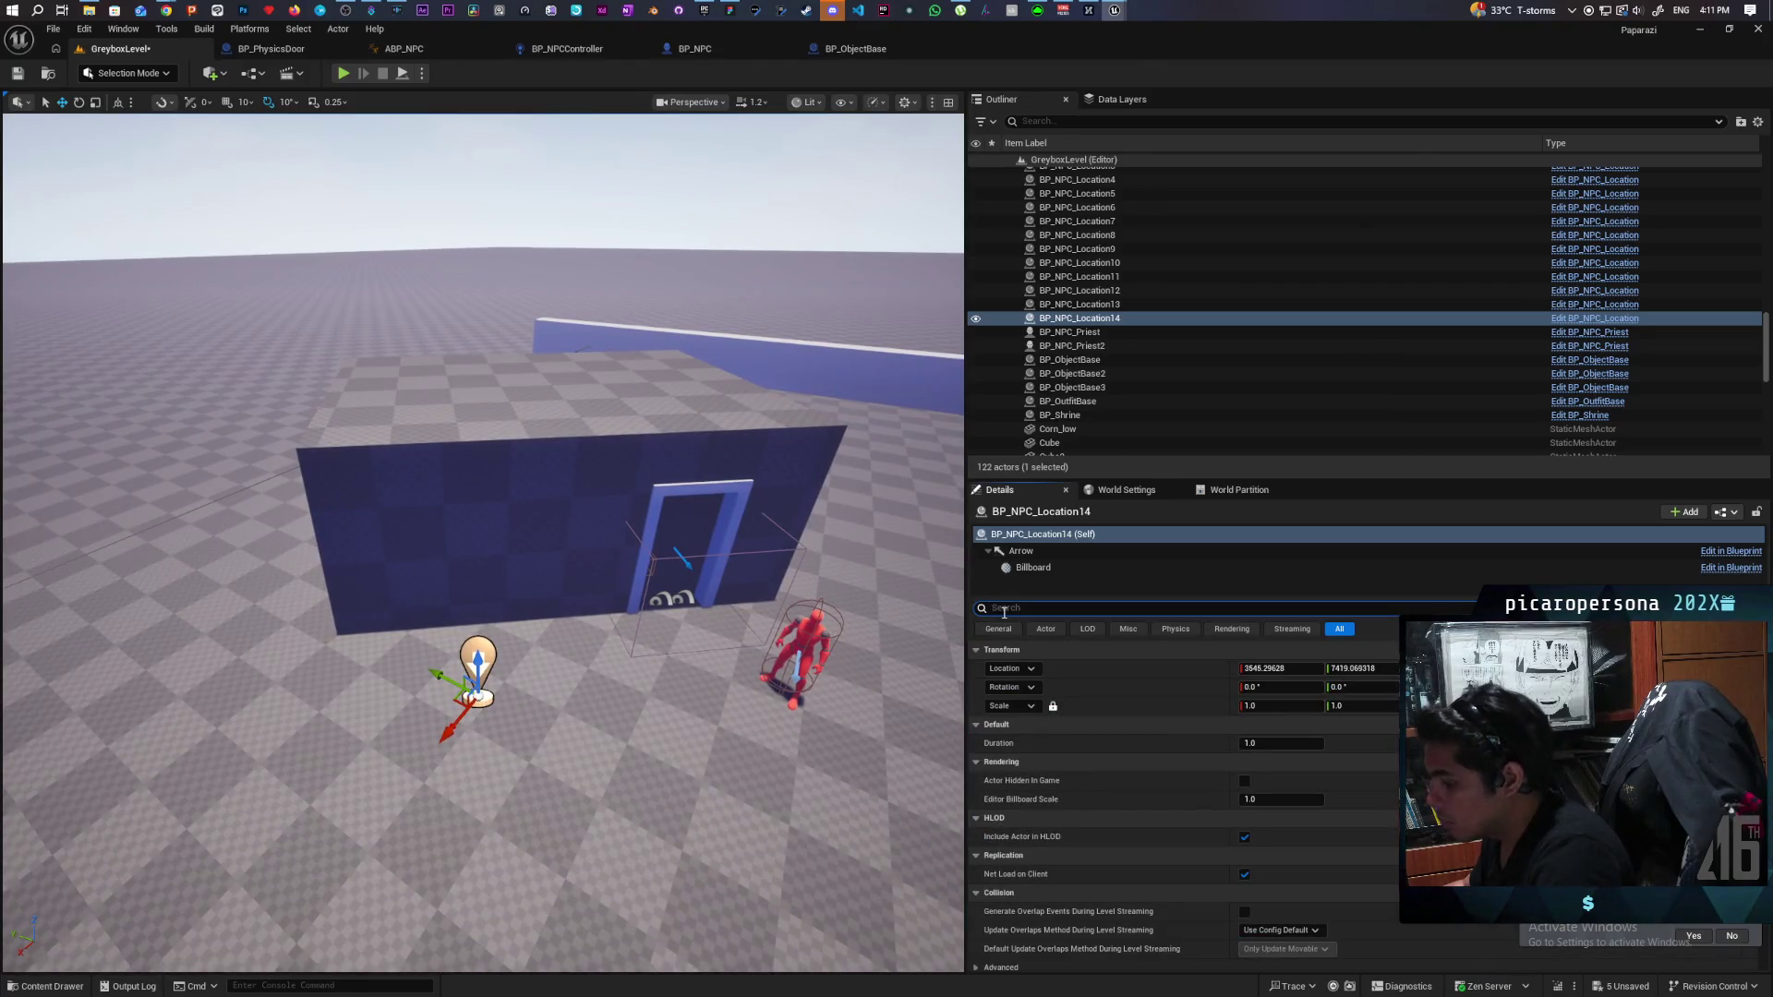
{"action": "type", "text": "teg"}
{"action": "type", "text": "ToolShed"}
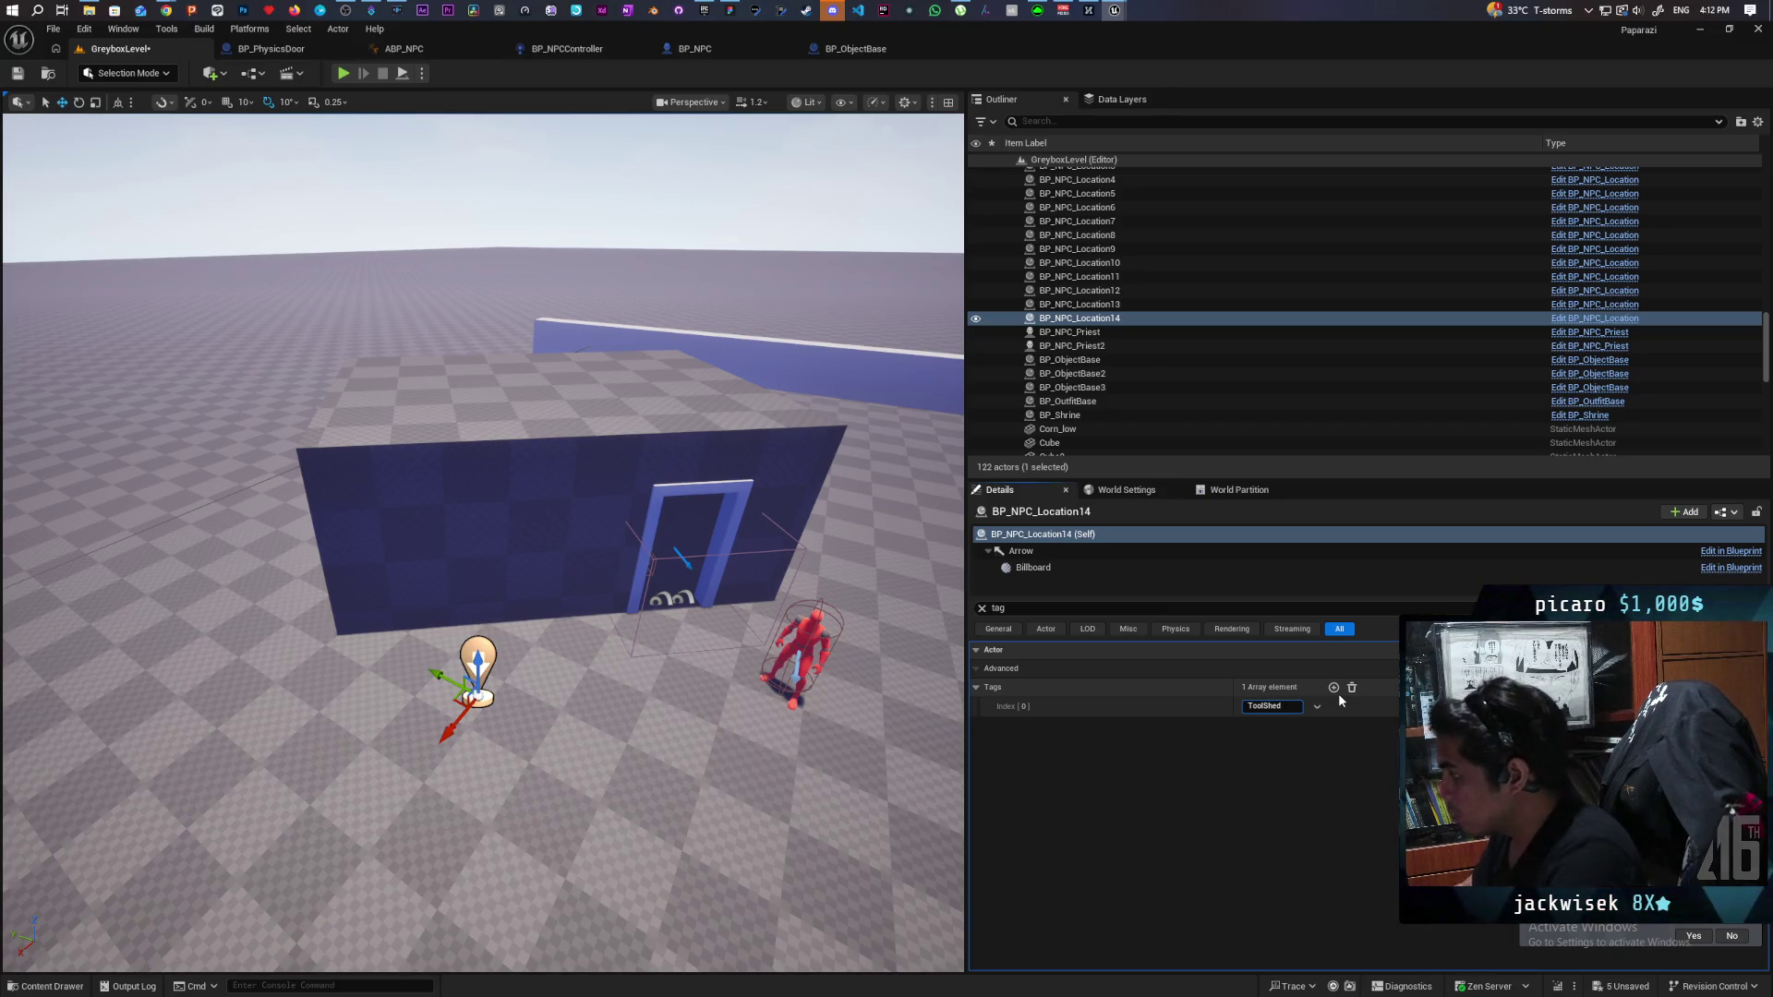
{"action": "key", "text": "Return"}
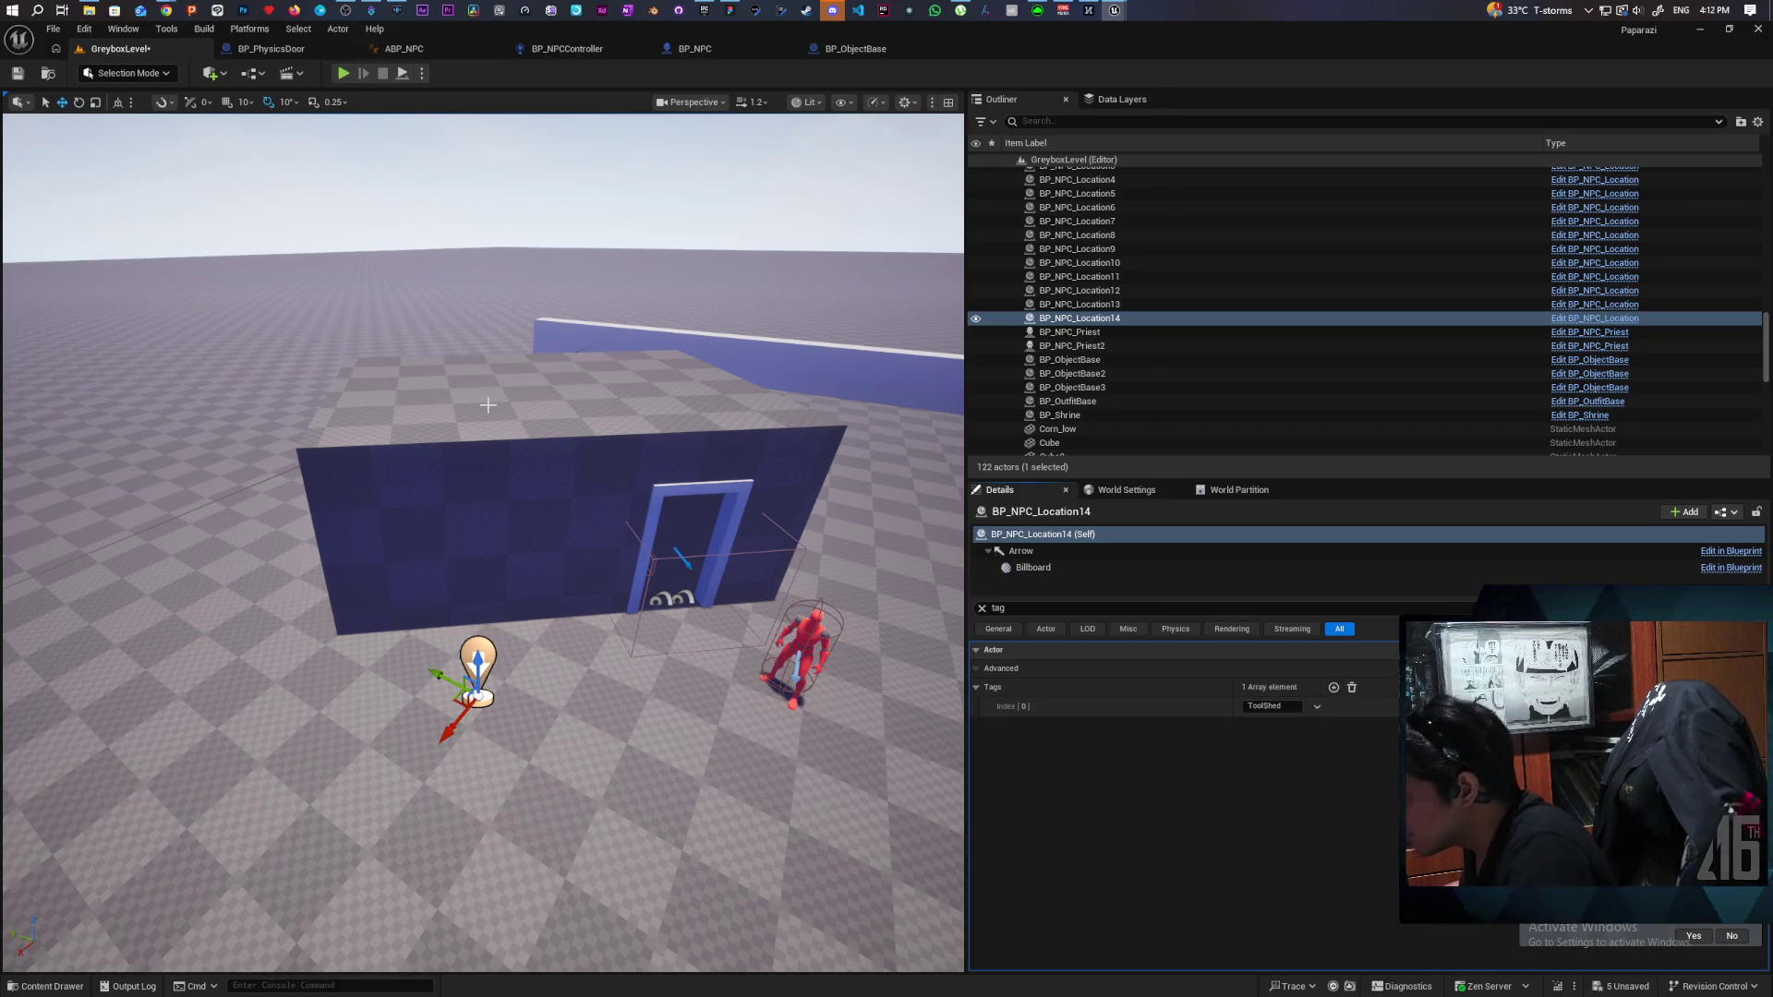
{"action": "left_click", "coordinate": [18, 73]}
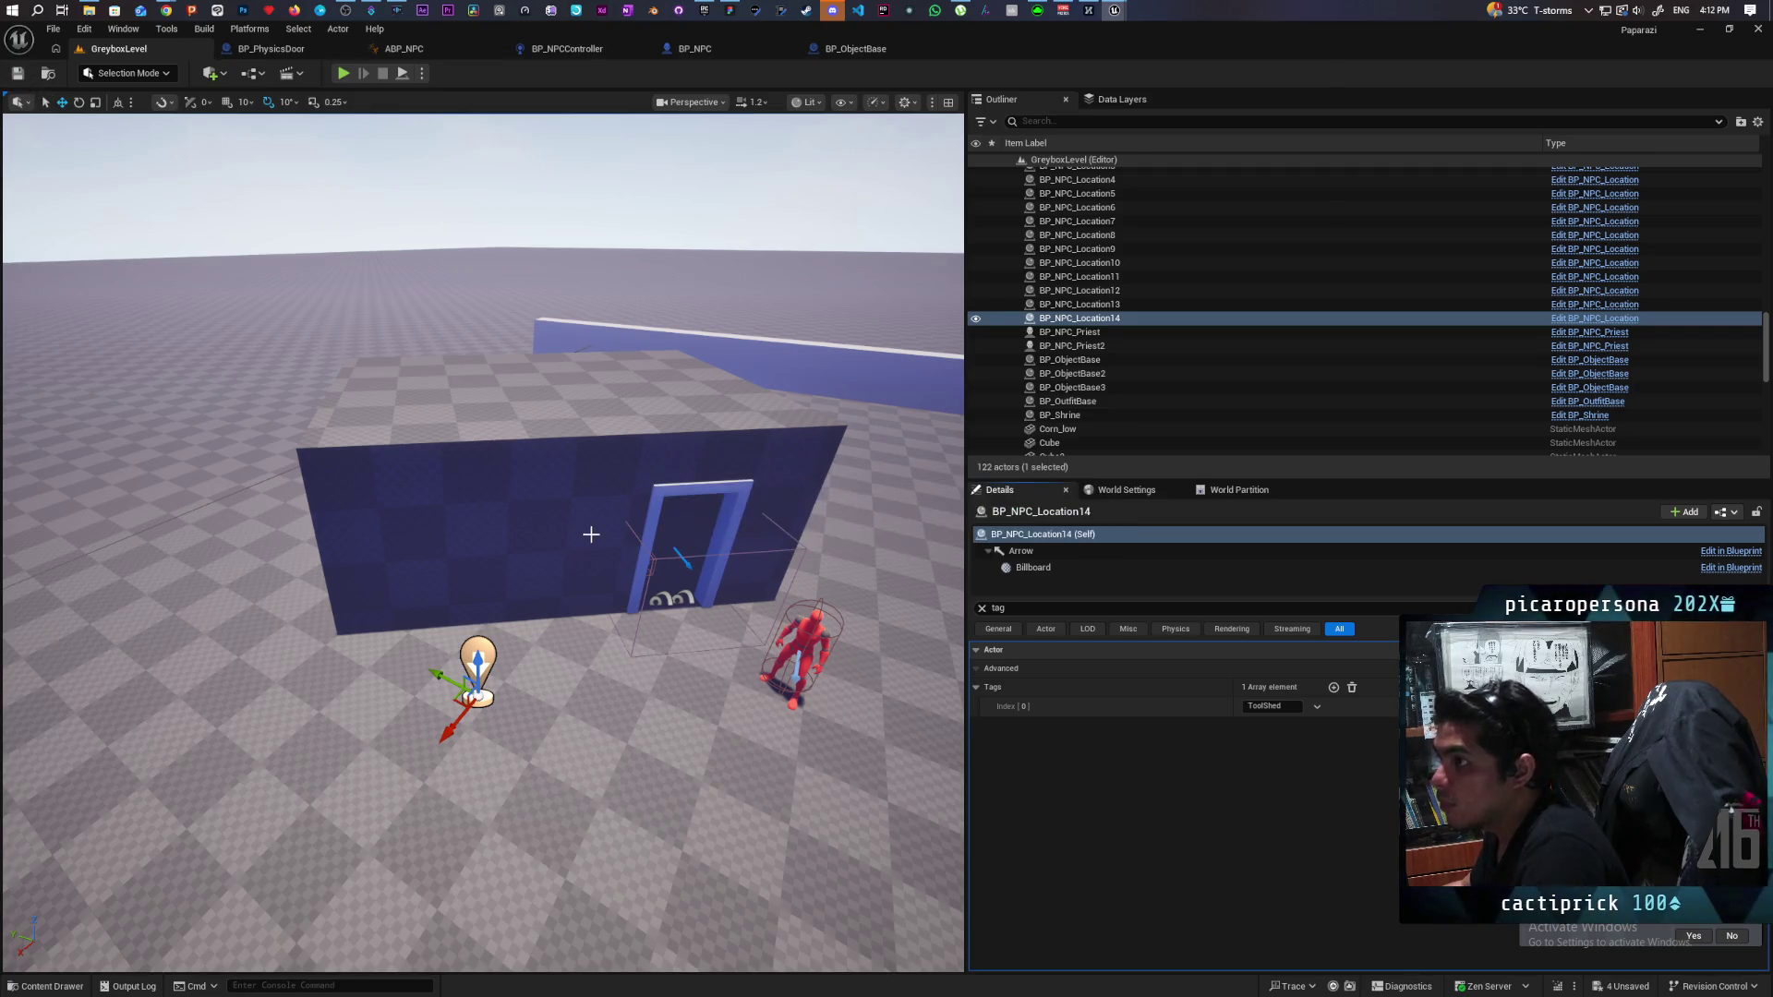
{"action": "left_click_drag", "start_coordinate": [673, 704], "coordinate": [673, 706]}
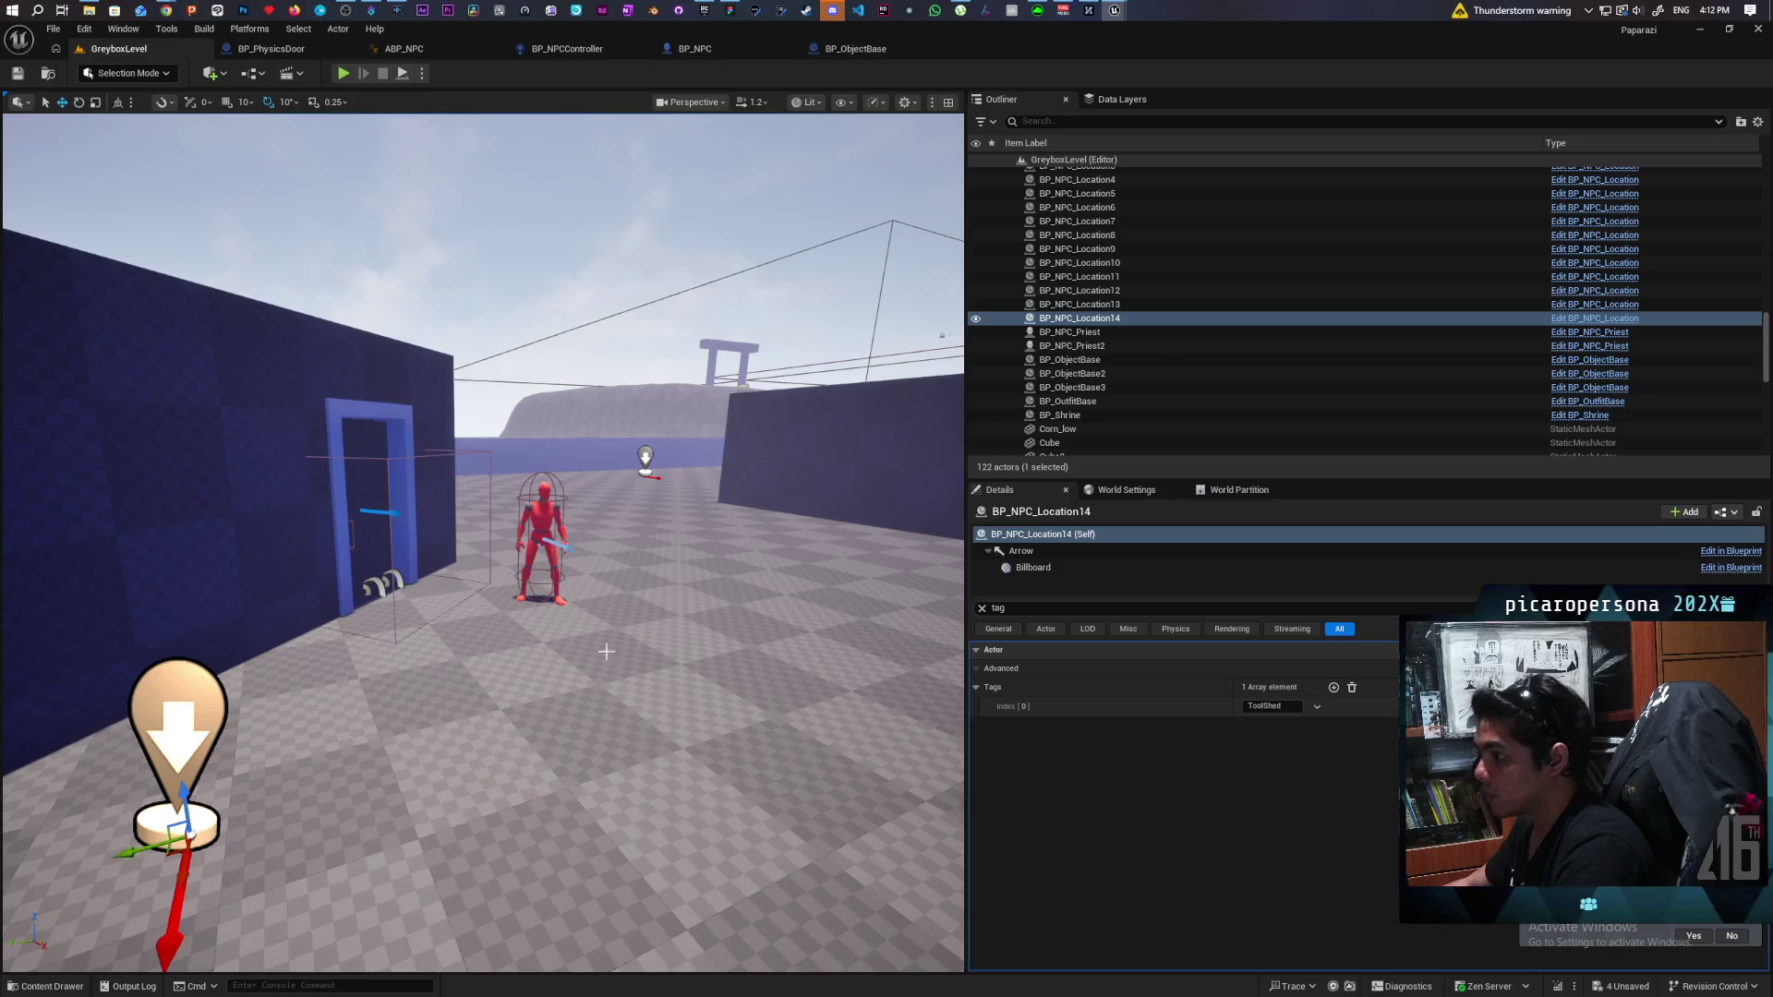
{"action": "scroll", "coordinate": [601, 647], "scroll_direction": "down", "scroll_amount": 10}
{"action": "left_click_drag", "start_coordinate": [480, 545], "coordinate": [332, 544]}
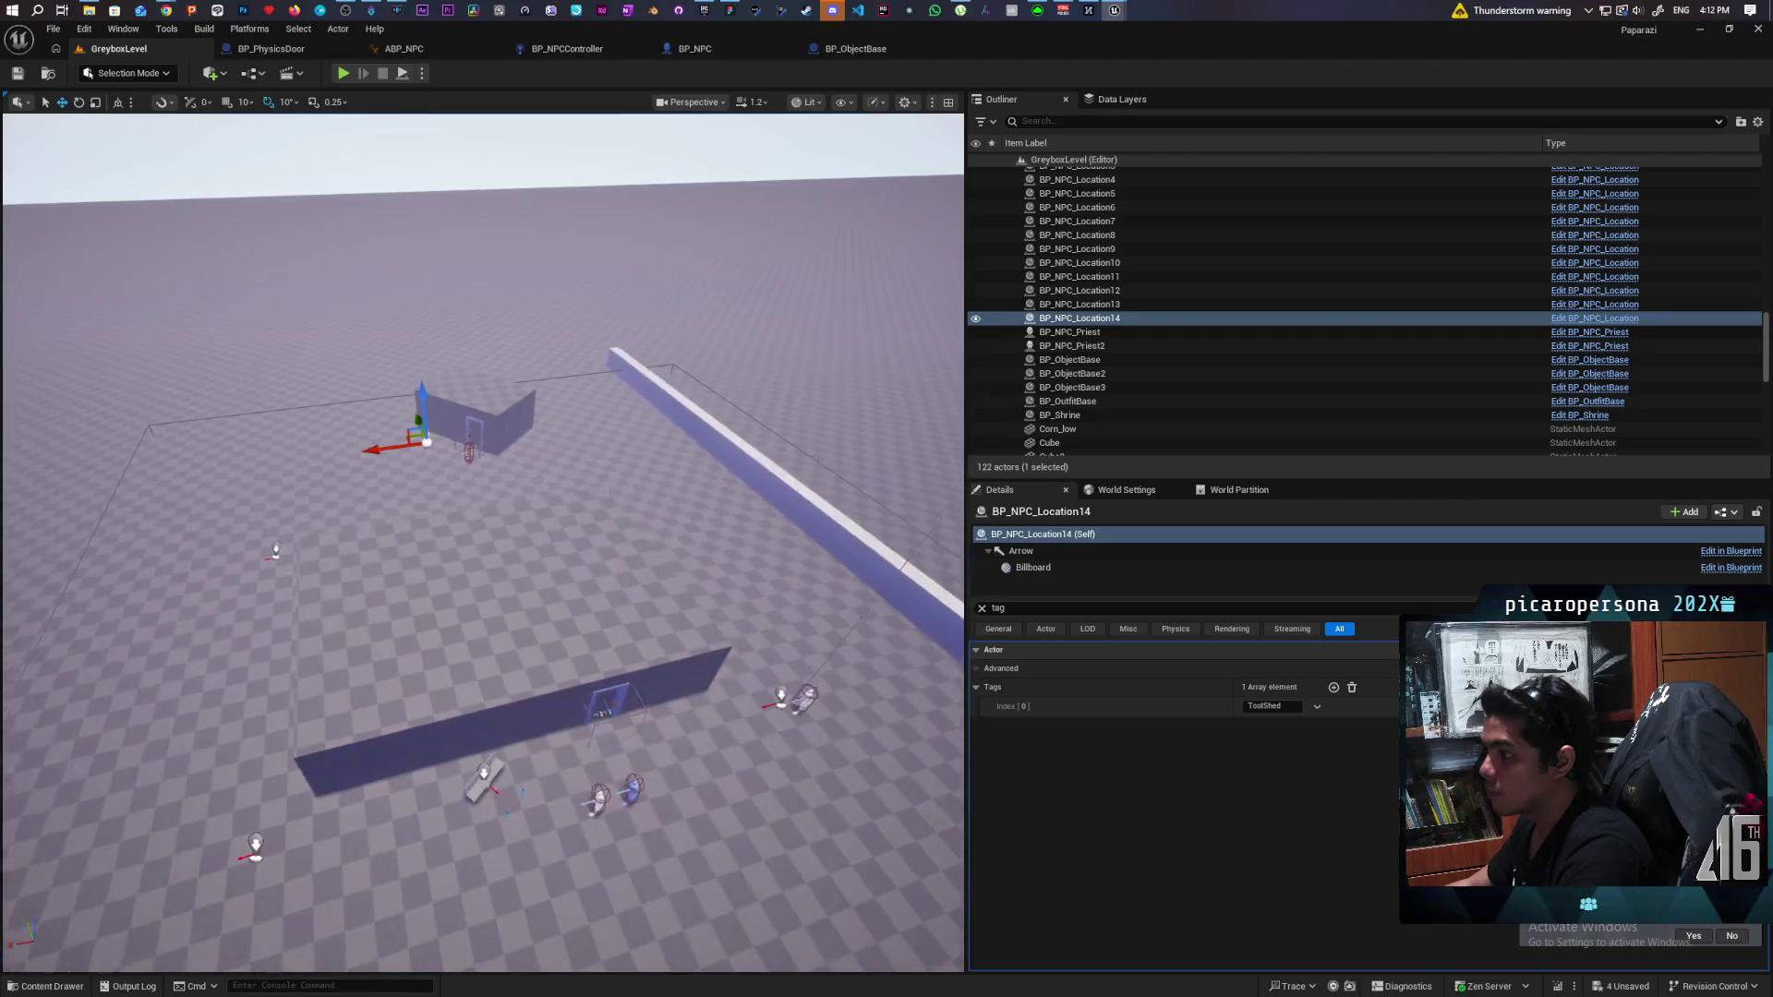
{"action": "scroll", "coordinate": [619, 523], "scroll_direction": "up", "scroll_amount": 8}
{"action": "mouse_move", "coordinate": [619, 524]}
{"action": "left_mouse_down"}
{"action": "mouse_move", "coordinate": [646, 554]}
{"action": "mouse_move", "coordinate": [695, 727]}
{"action": "mouse_move", "coordinate": [695, 794]}
{"action": "mouse_move", "coordinate": [688, 610]}
{"action": "left_mouse_up"}
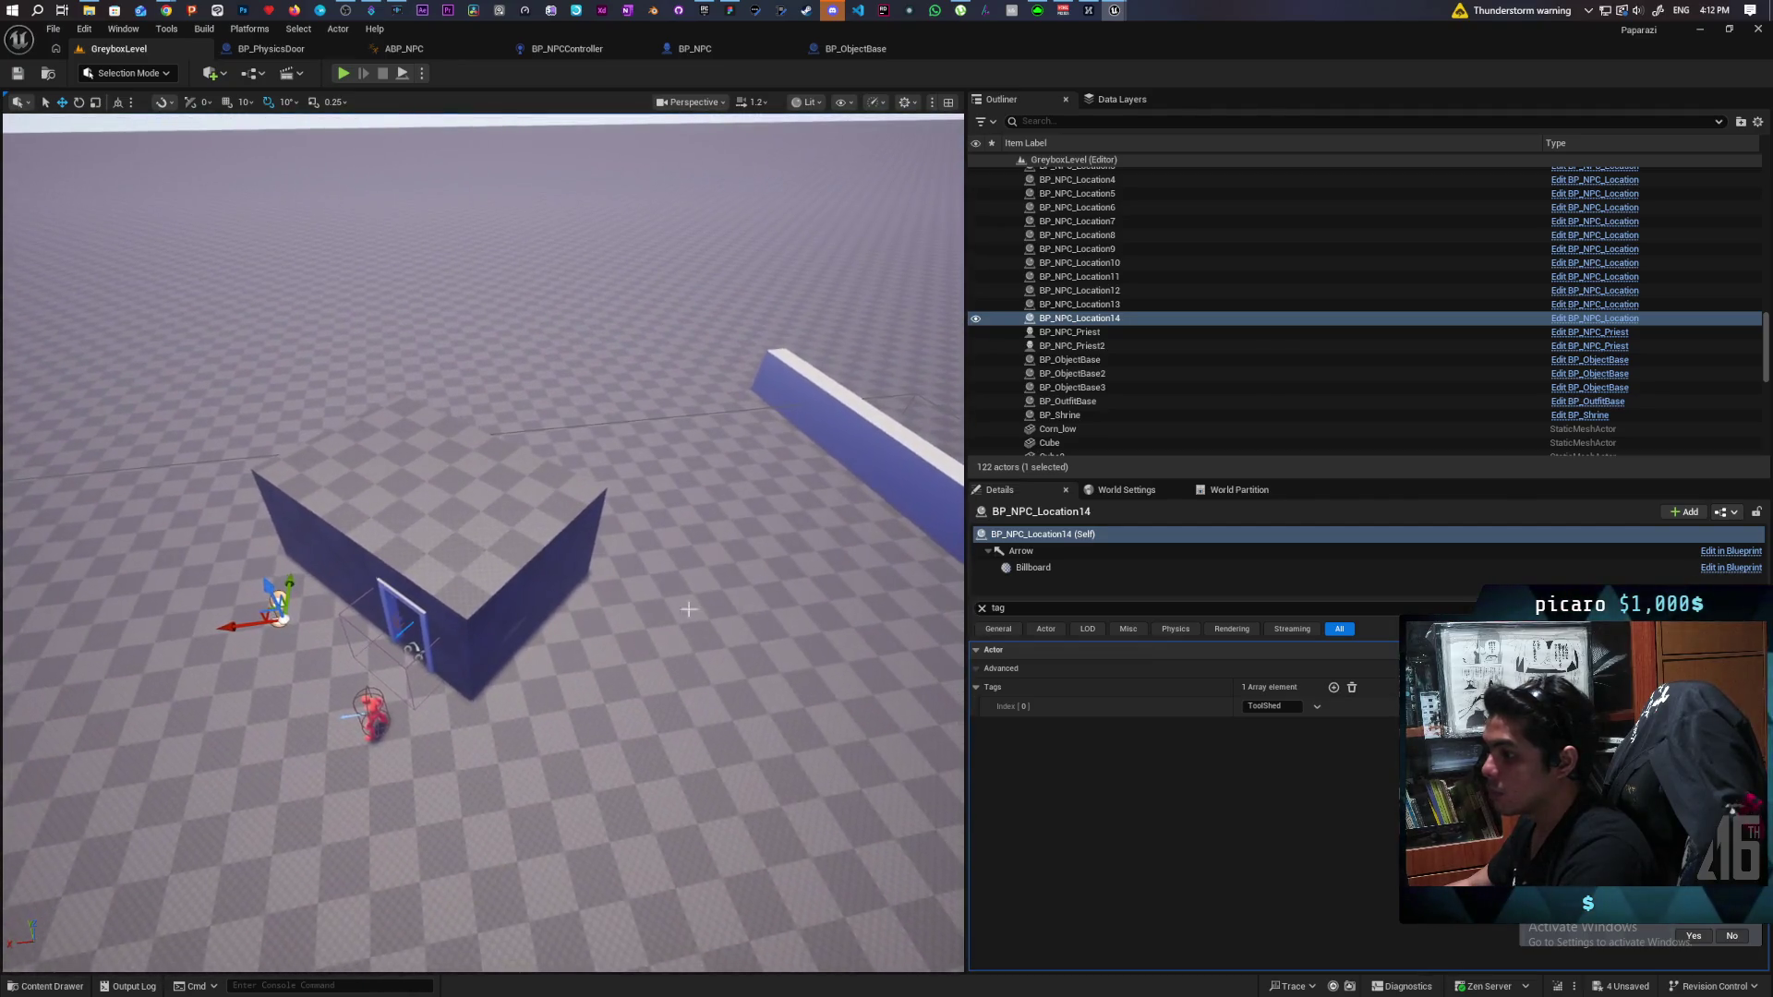
{"action": "left_click", "coordinate": [455, 515]}
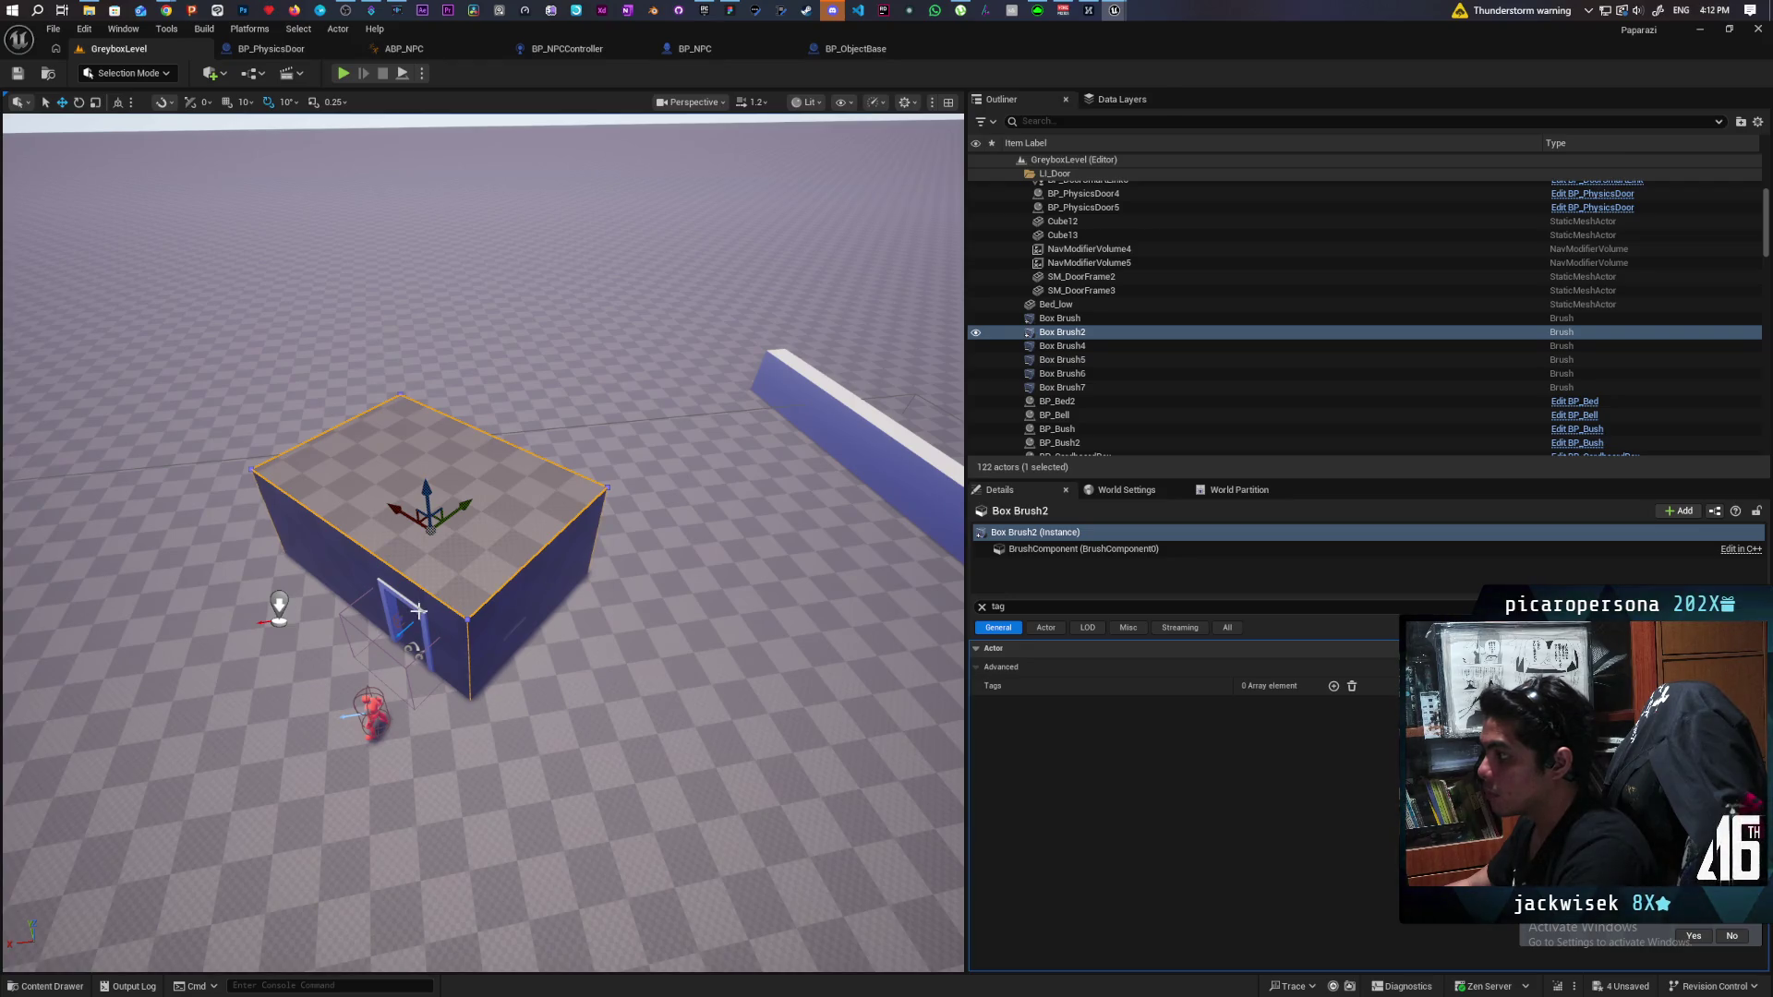
{"action": "left_click_drag", "start_coordinate": [449, 612], "coordinate": [581, 715]}
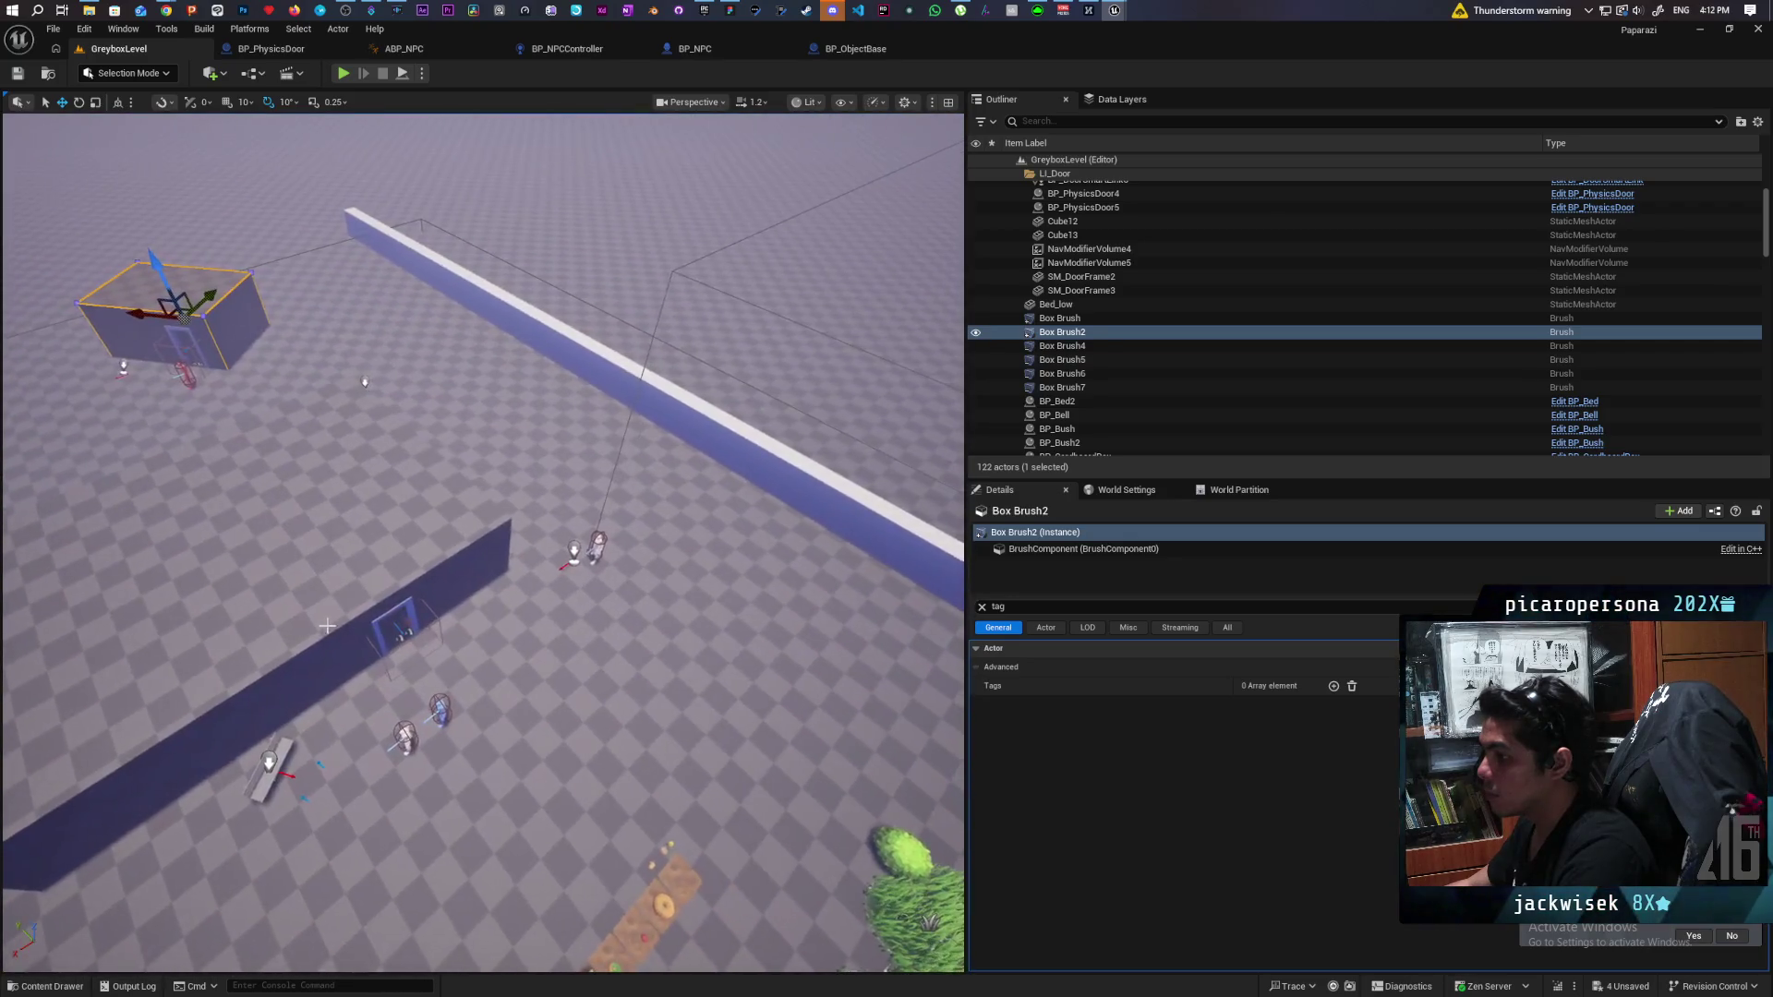
{"action": "left_click", "coordinate": [361, 592]}
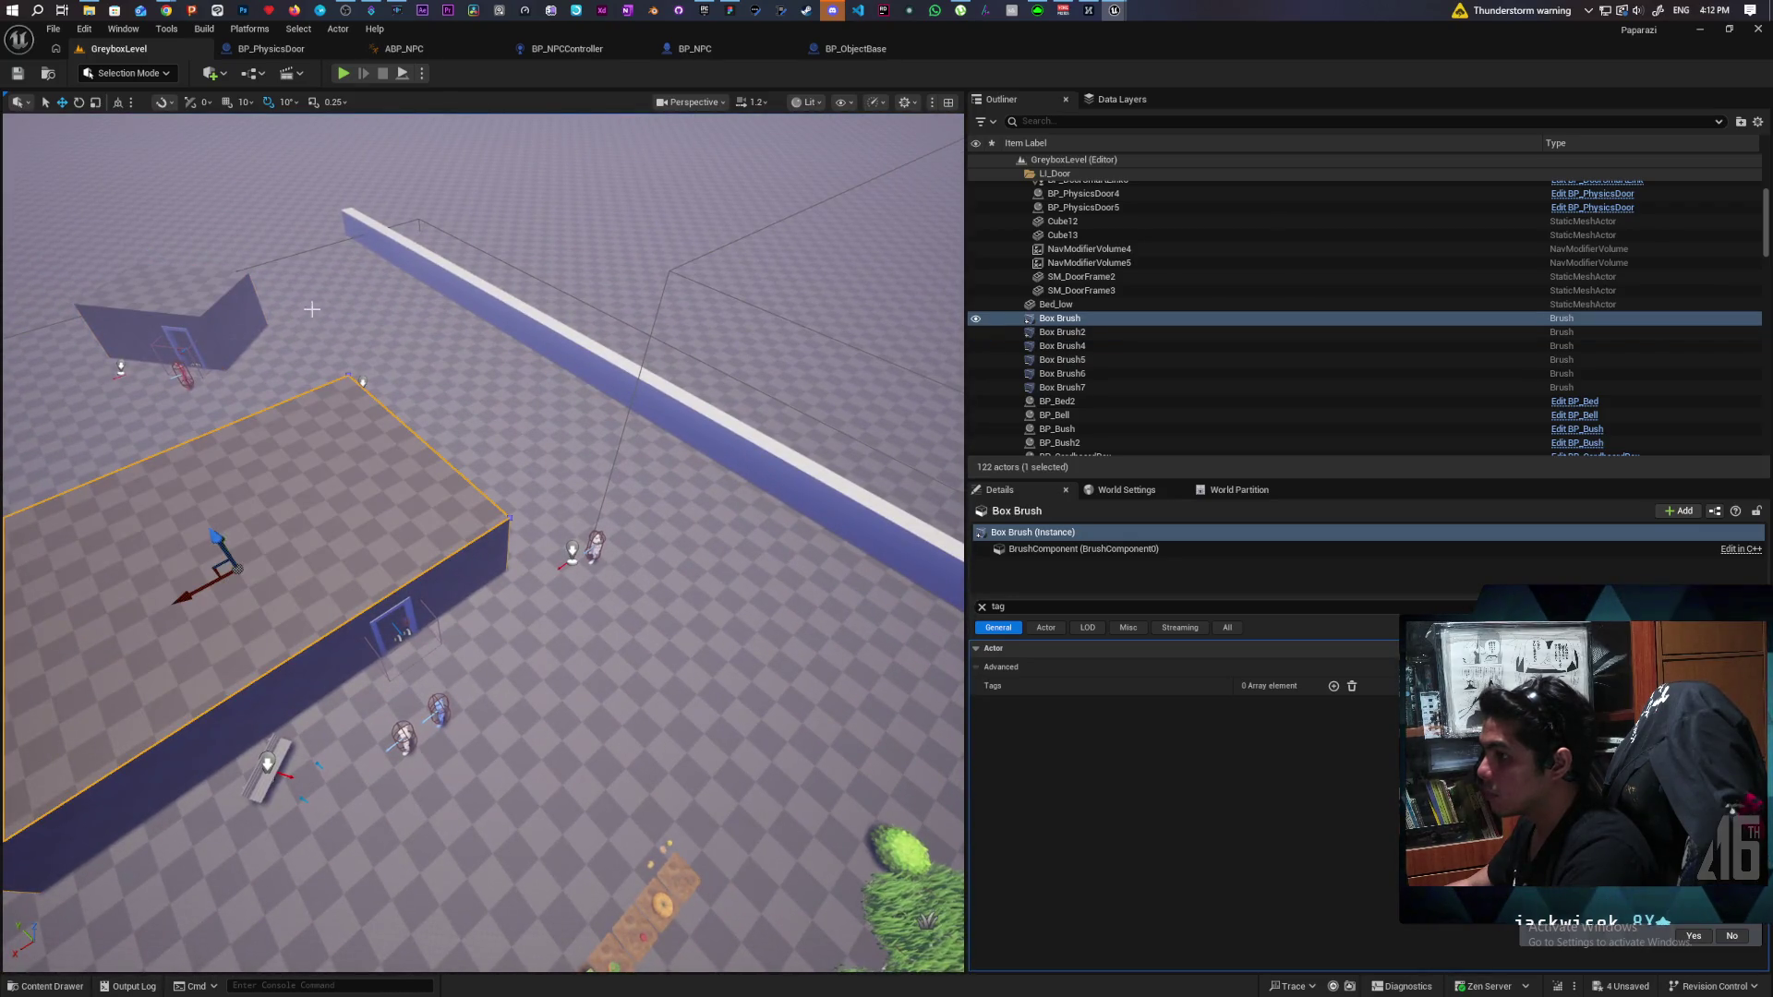
{"action": "left_click", "coordinate": [208, 302]}
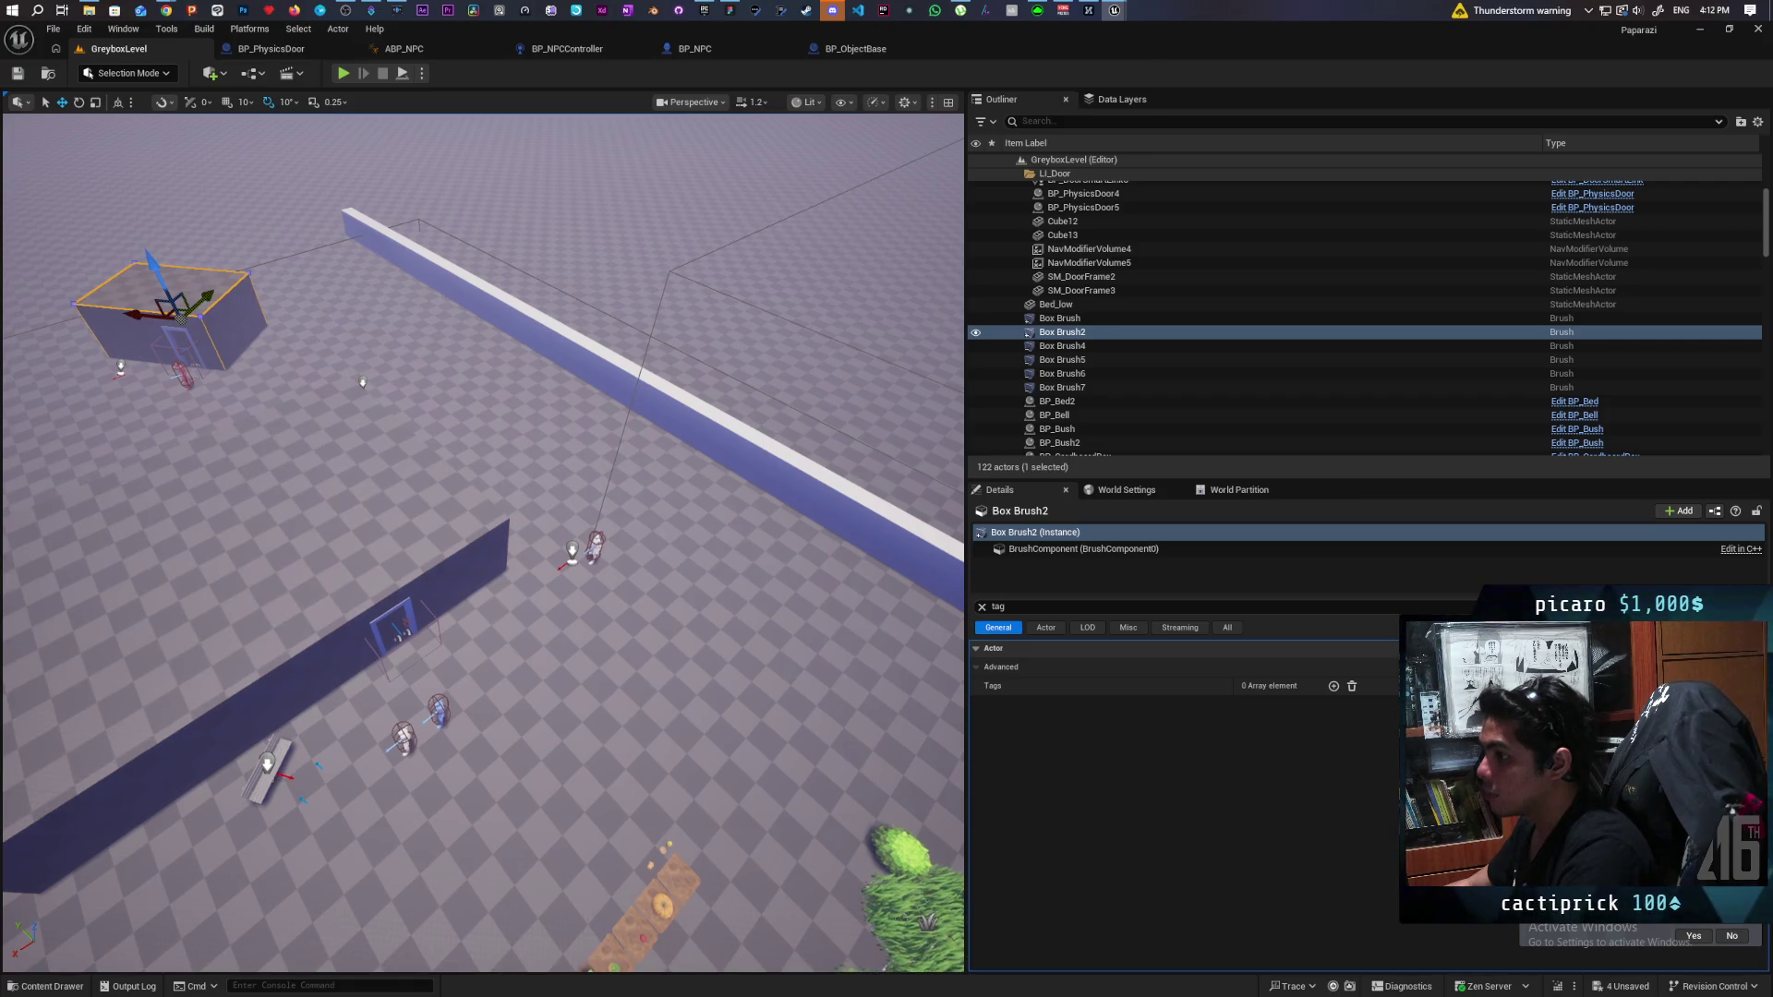
{"action": "left_click", "coordinate": [397, 604]}
{"action": "left_click", "coordinate": [398, 616]}
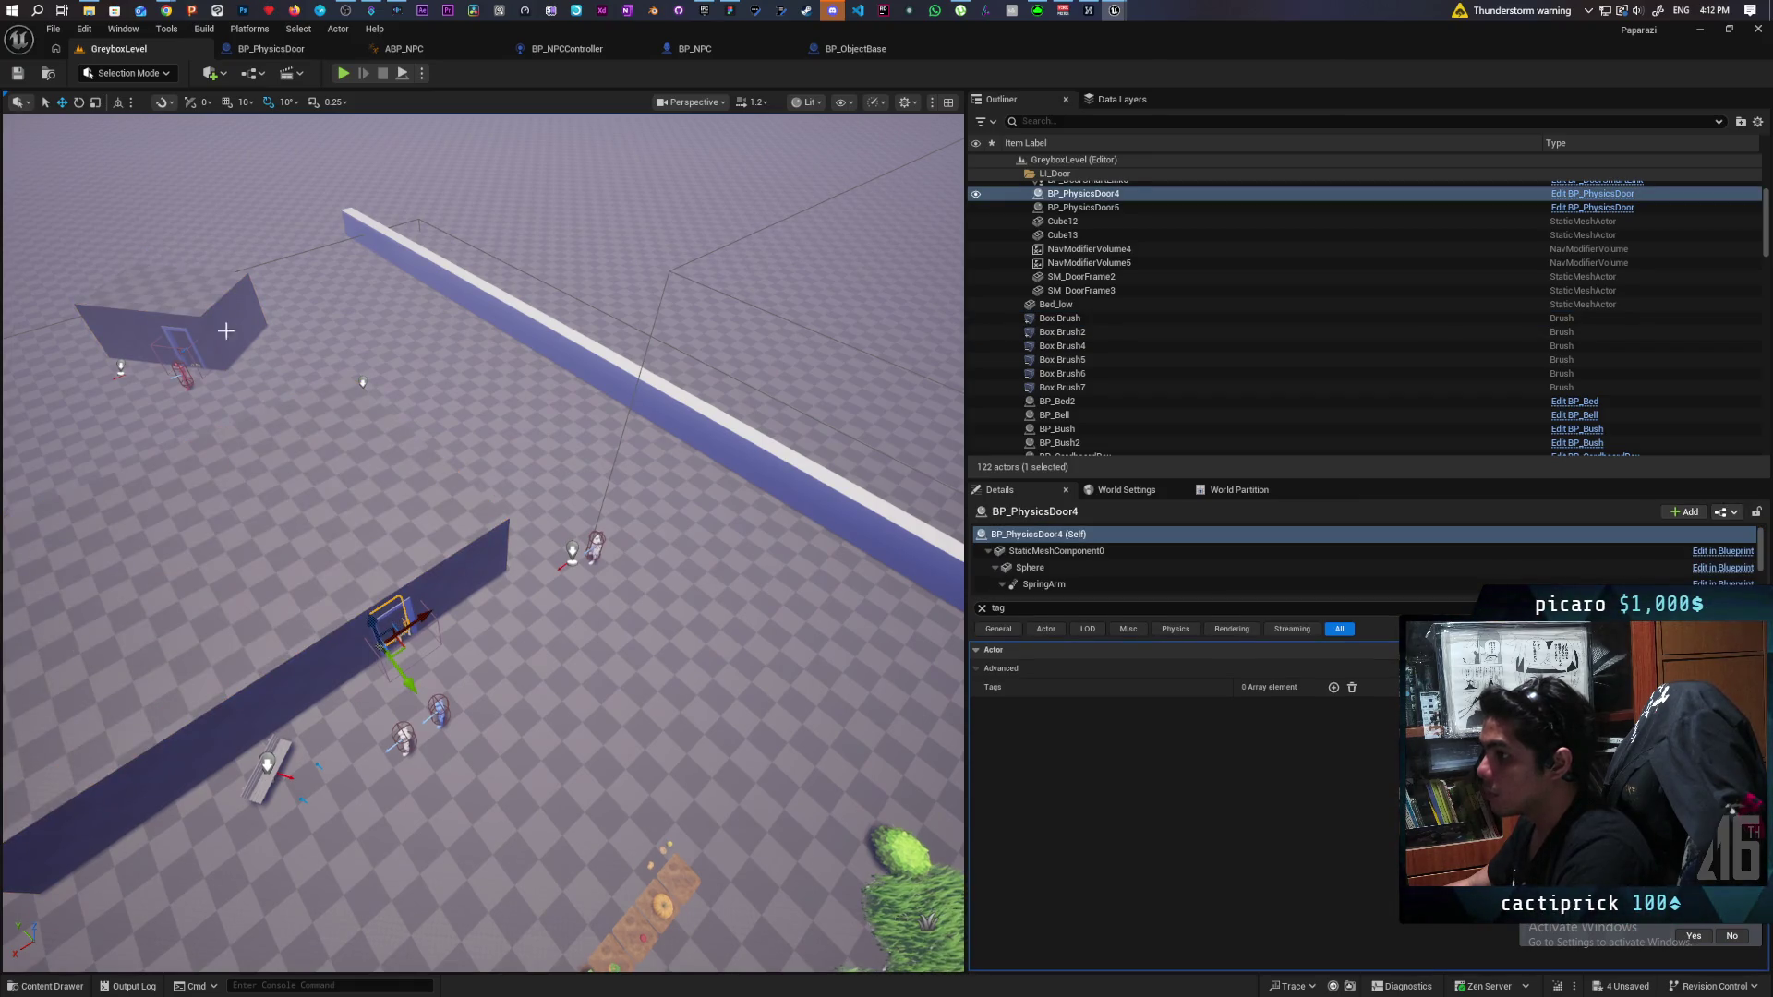
{"action": "left_click", "coordinate": [203, 307]}
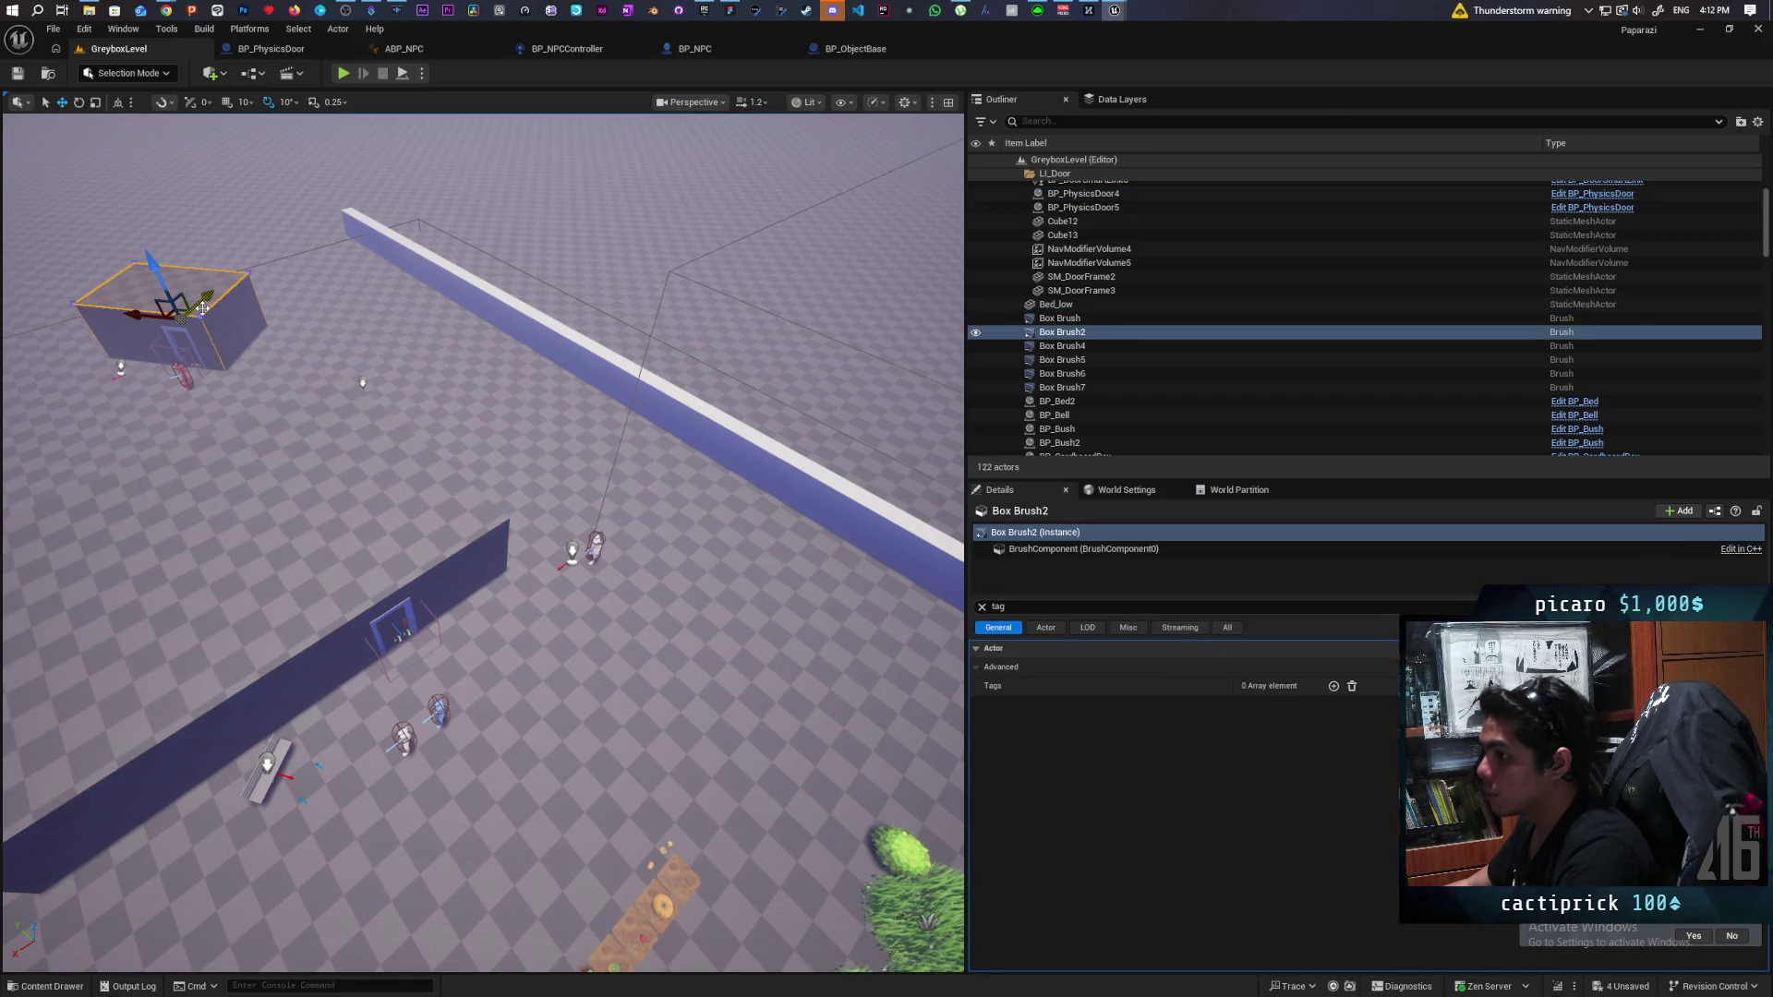
{"action": "left_click", "coordinate": [1074, 346]}
{"action": "left_click", "coordinate": [1075, 361]}
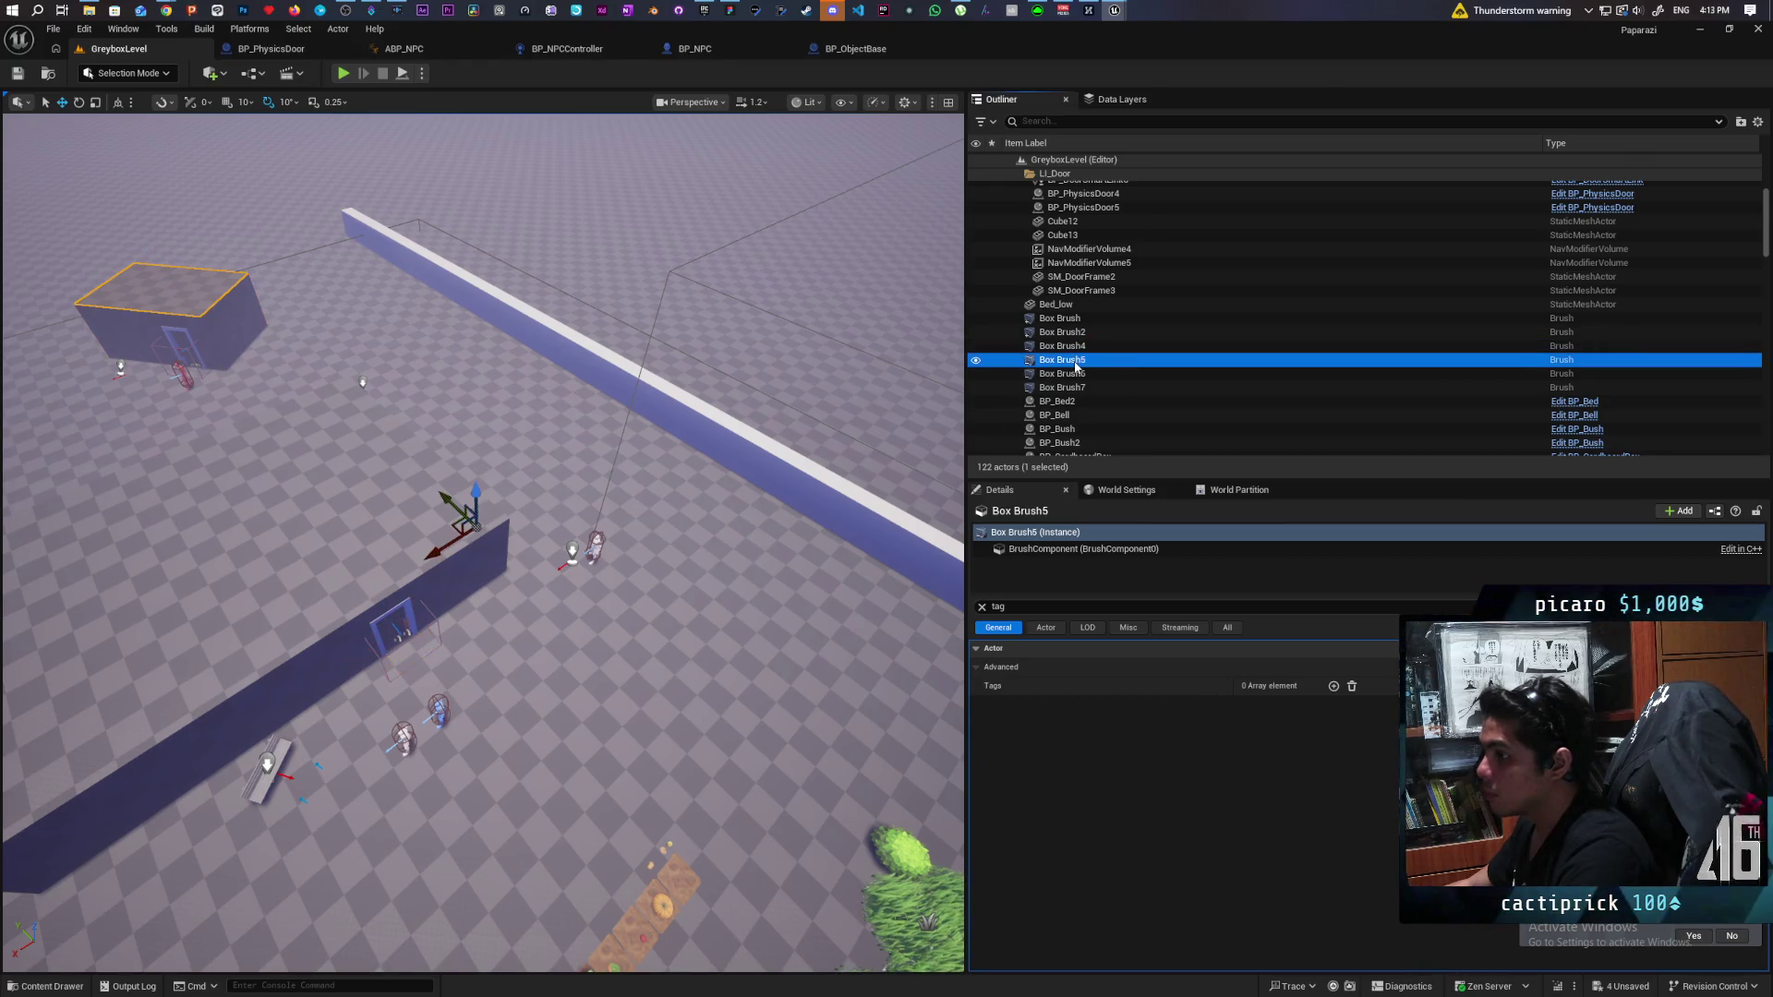
{"action": "left_click", "coordinate": [1076, 374]}
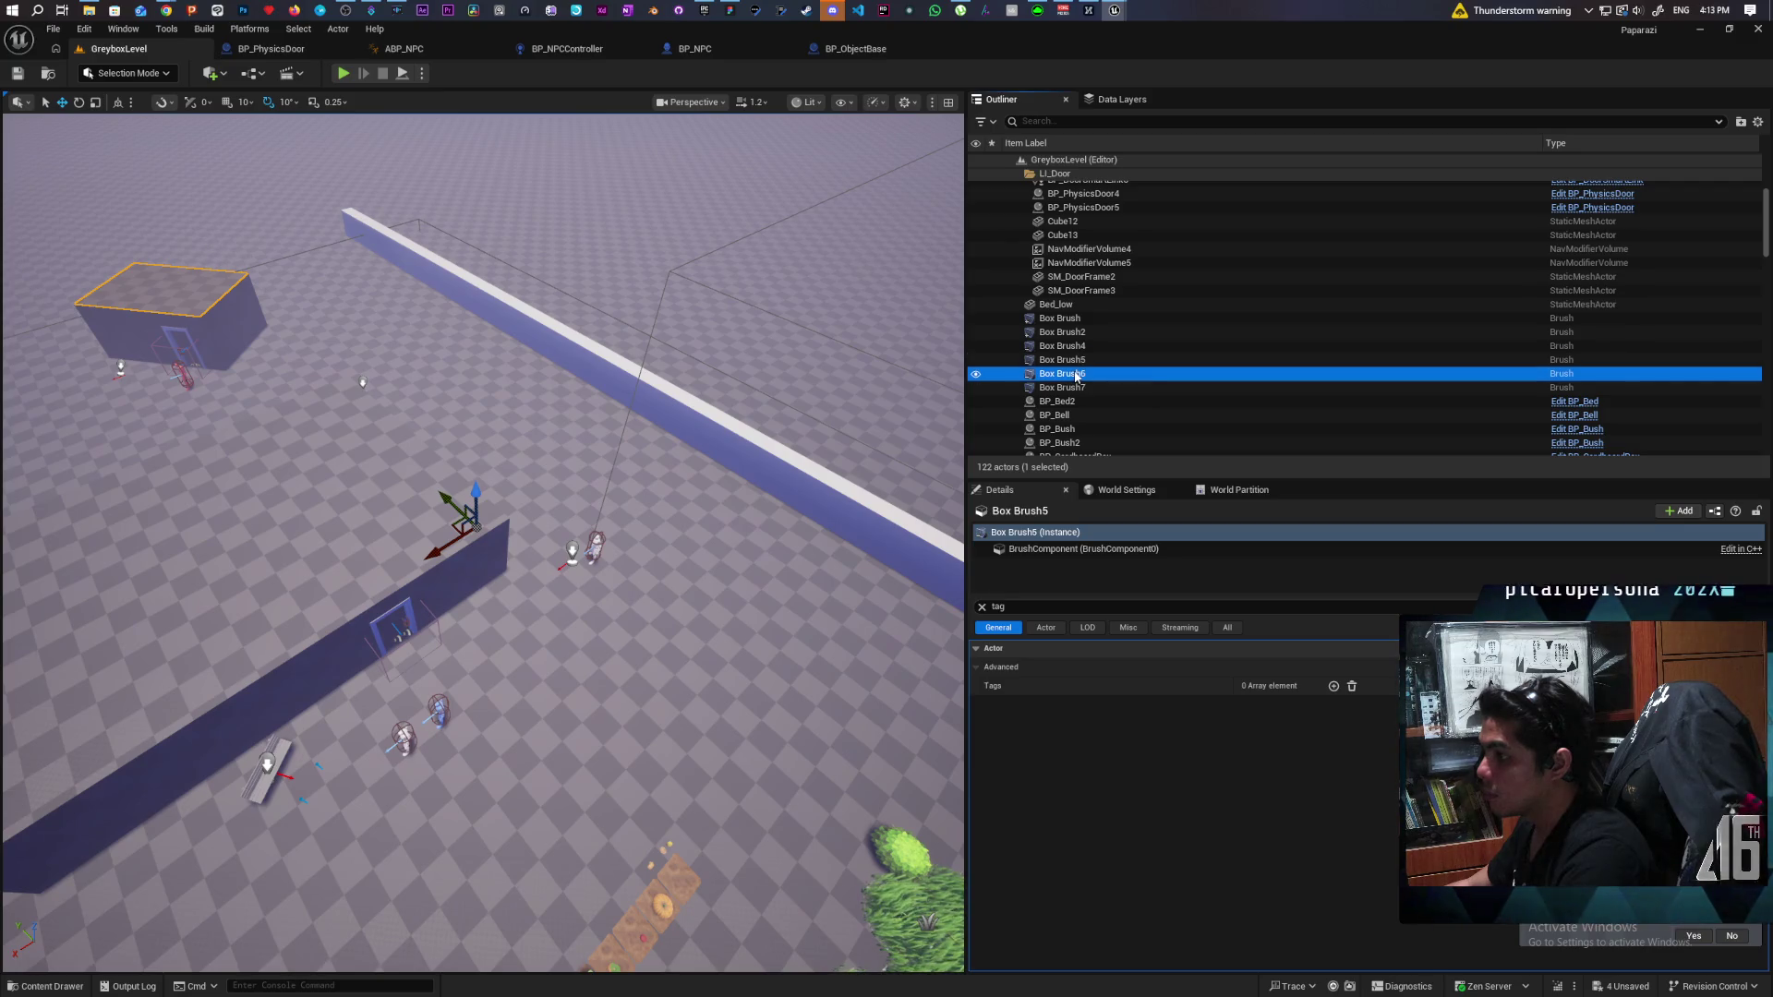
{"action": "left_click", "coordinate": [1075, 389]}
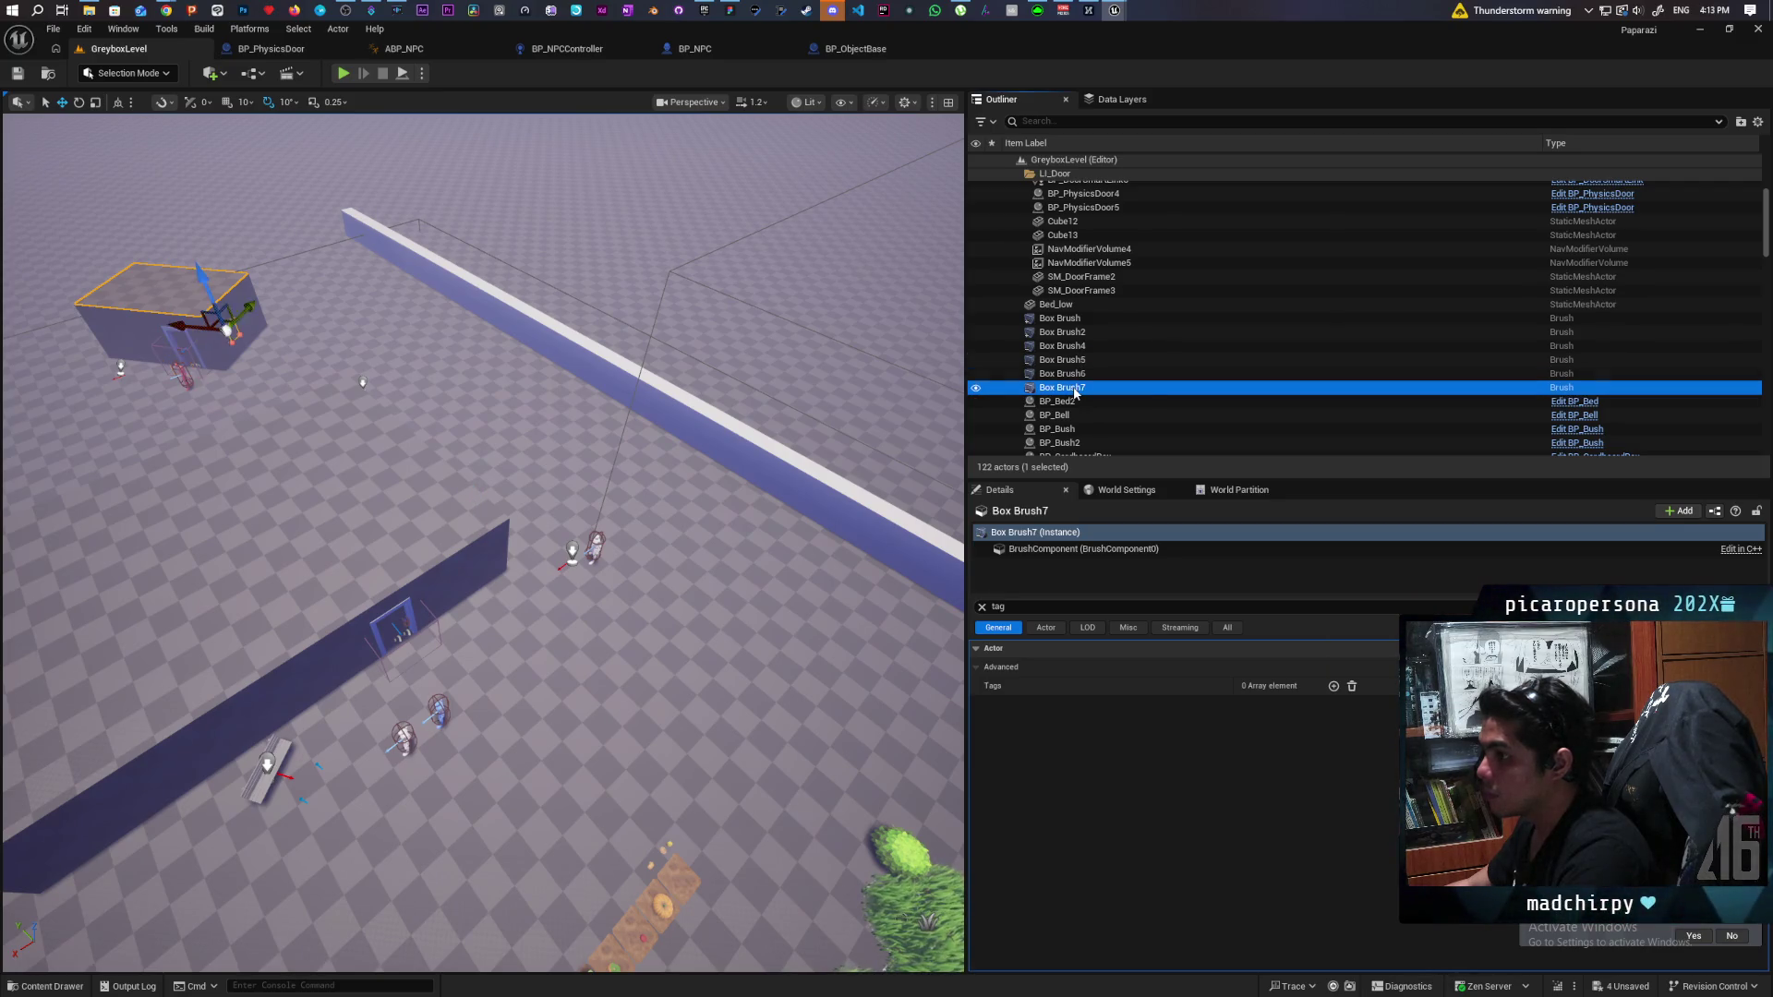
{"action": "key", "text": "Up"}
{"action": "left_click", "coordinate": [1074, 388]}
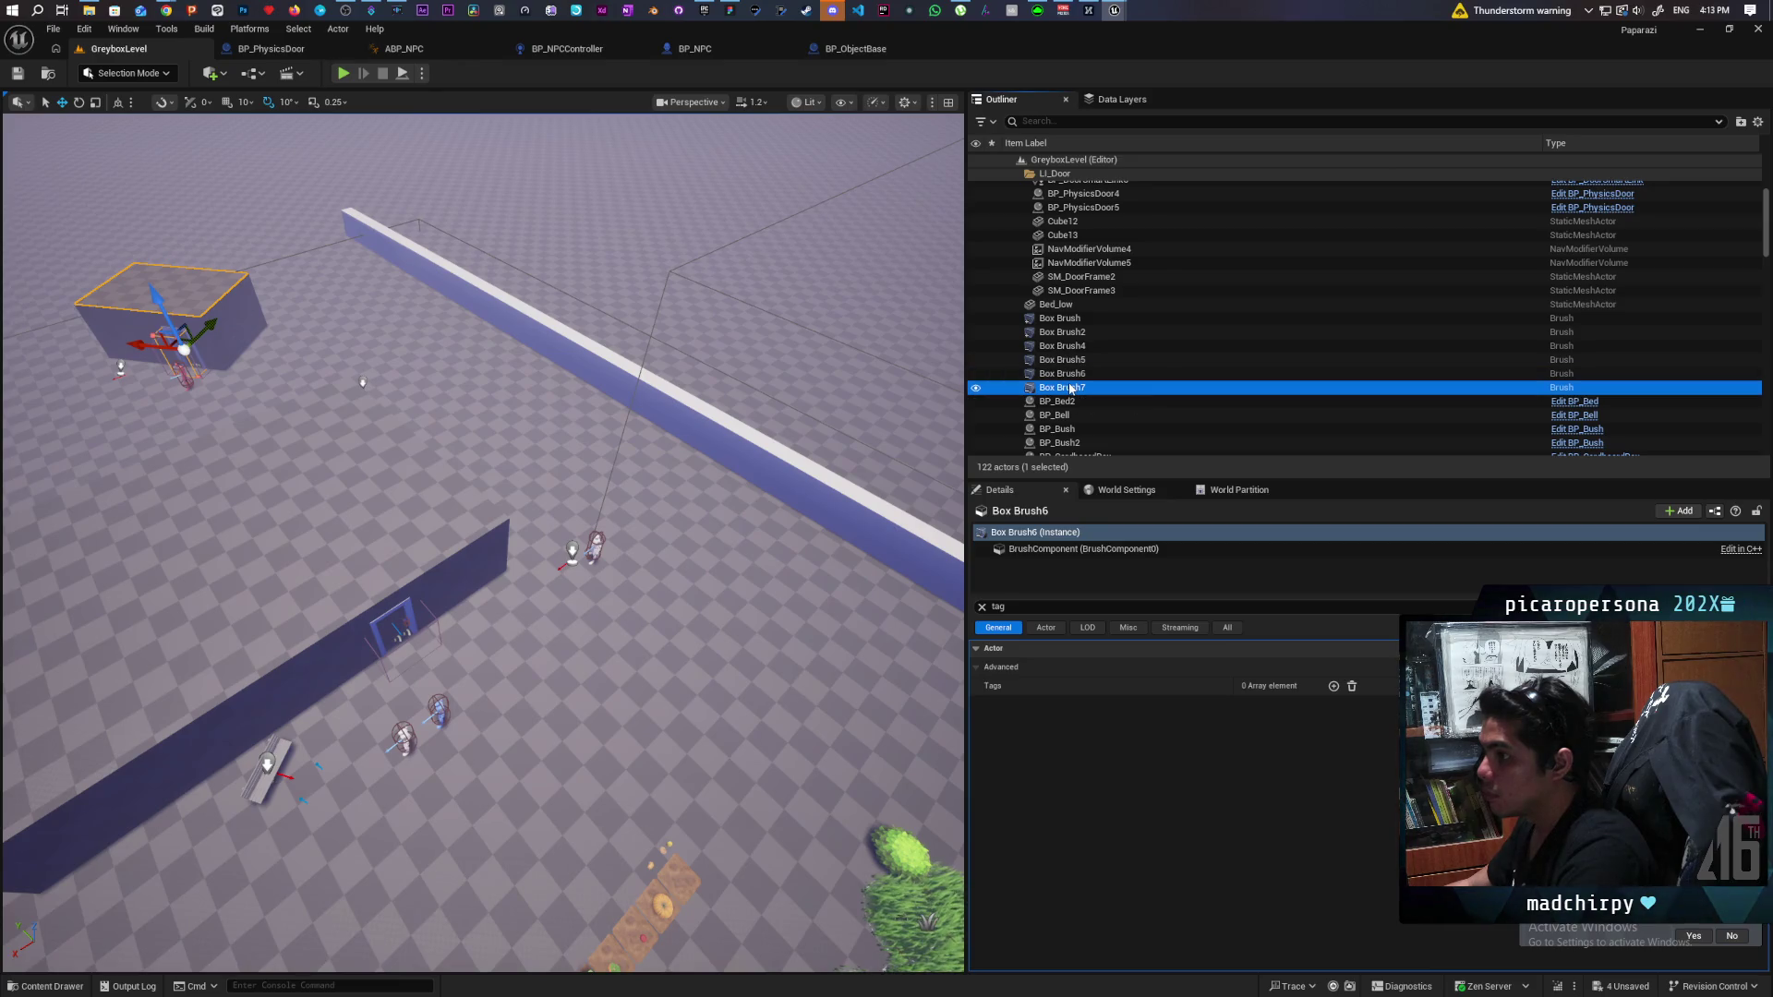
{"action": "left_click", "coordinate": [1069, 333]}
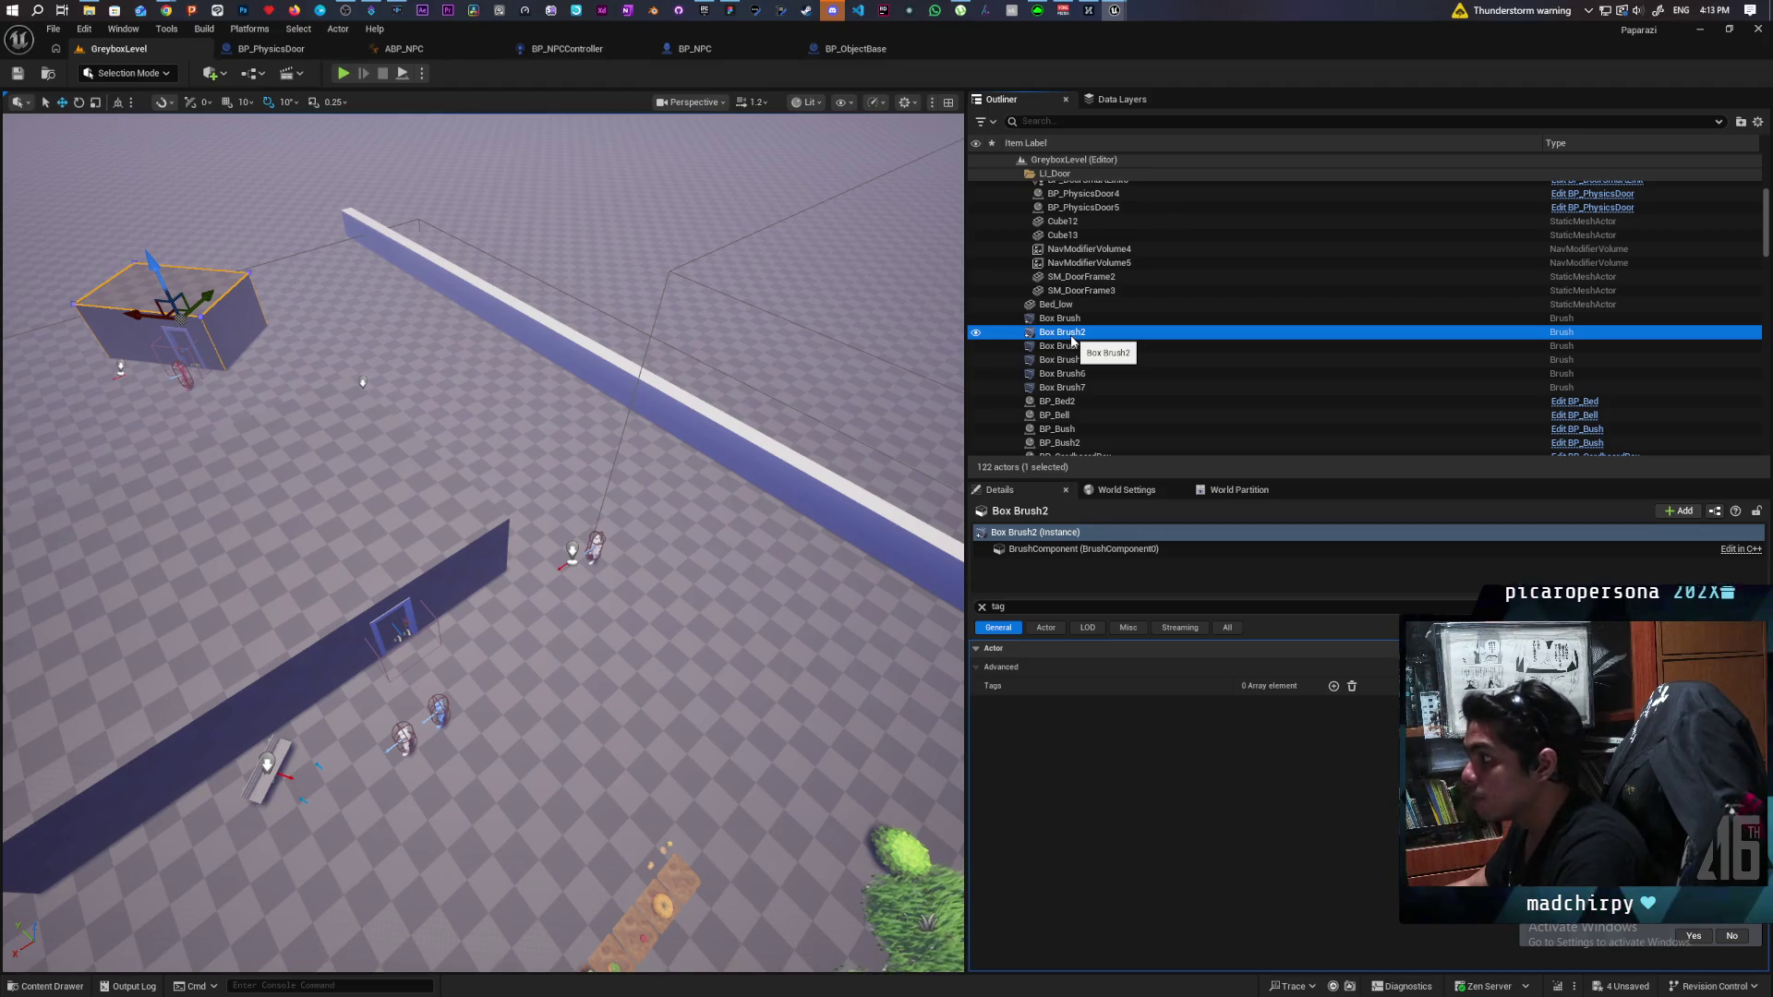
{"action": "left_click", "coordinate": [1071, 374], "text": "ctrl"}
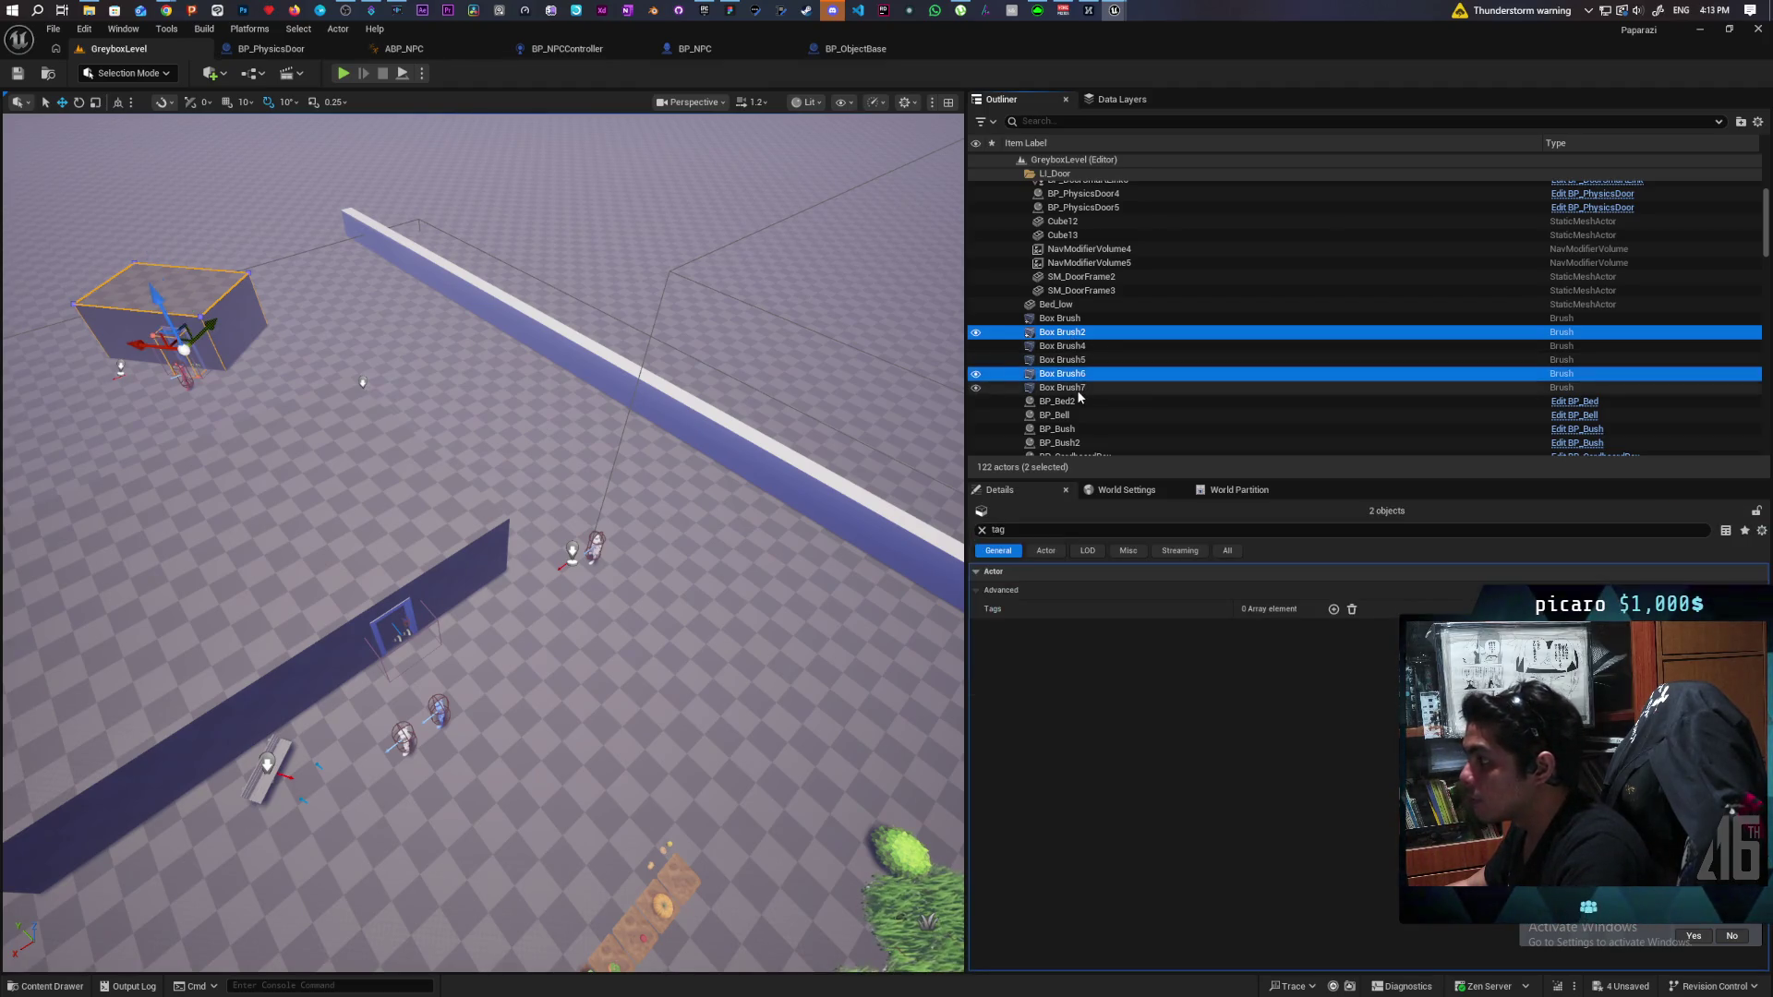
{"action": "left_click", "coordinate": [1077, 388], "text": "ctrl"}
{"action": "scroll", "coordinate": [1145, 351], "scroll_direction": "up", "scroll_amount": 2}
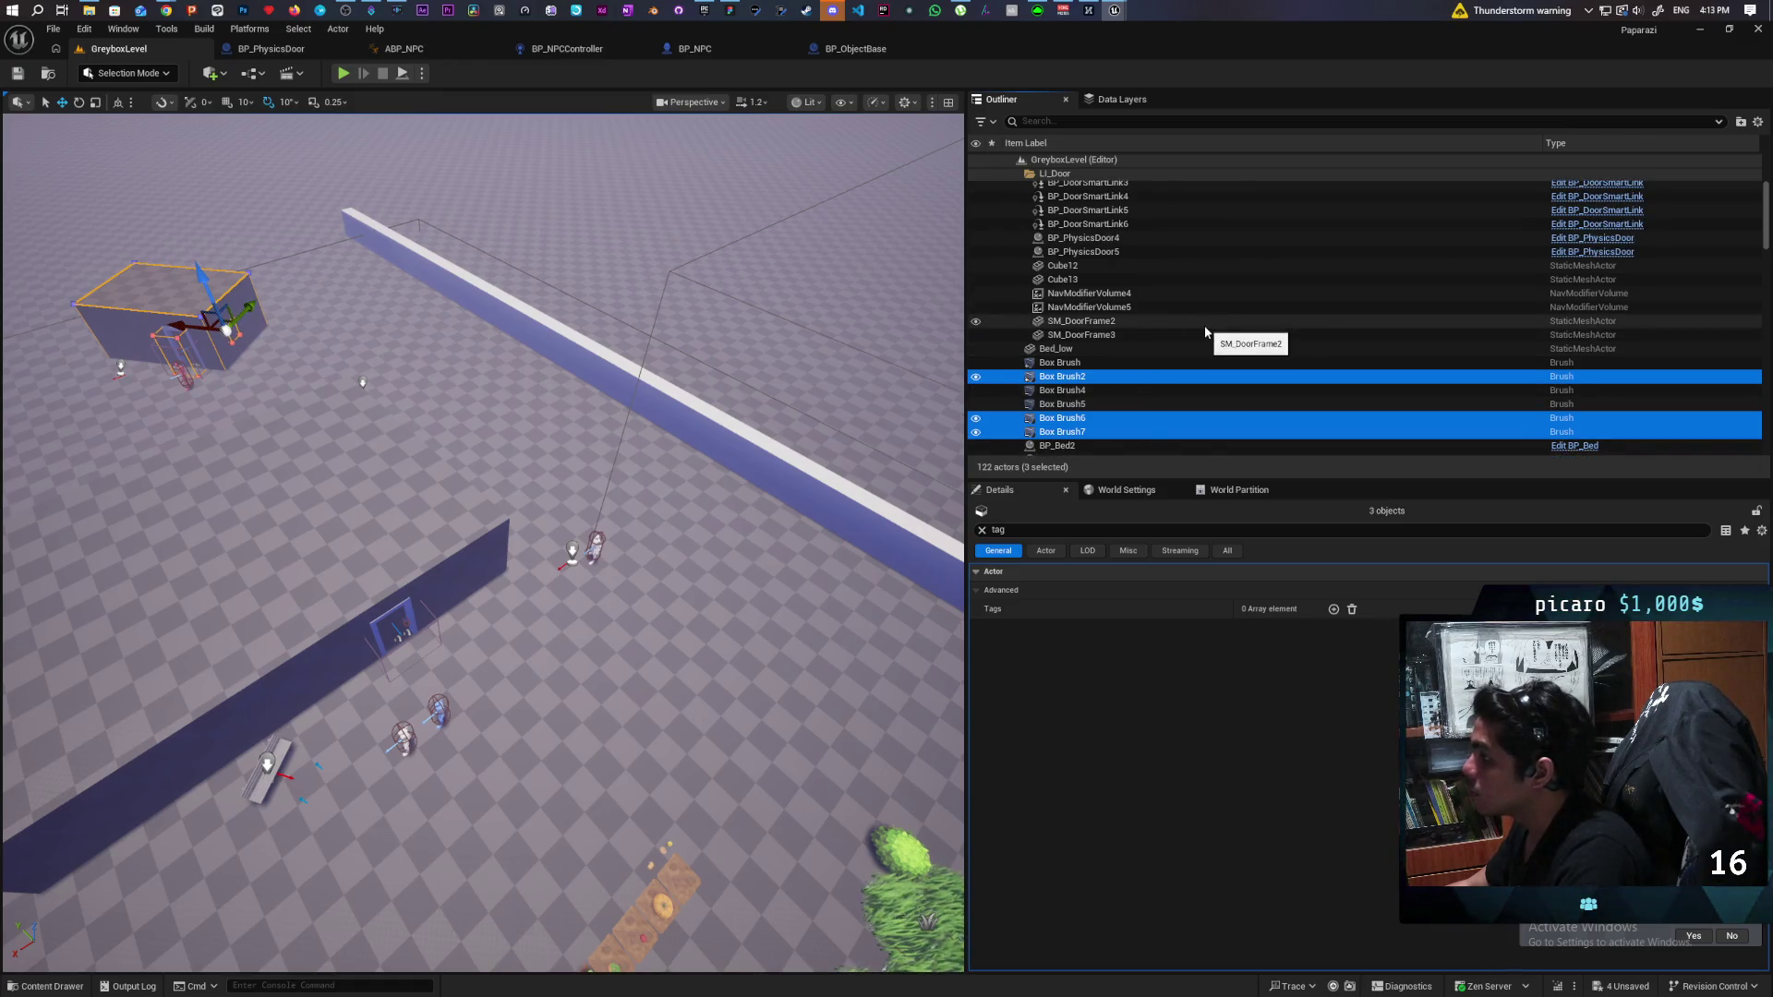
{"action": "scroll", "coordinate": [1204, 325], "scroll_direction": "up", "scroll_amount": 3}
{"action": "scroll", "coordinate": [1204, 325], "scroll_direction": "down", "scroll_amount": 4}
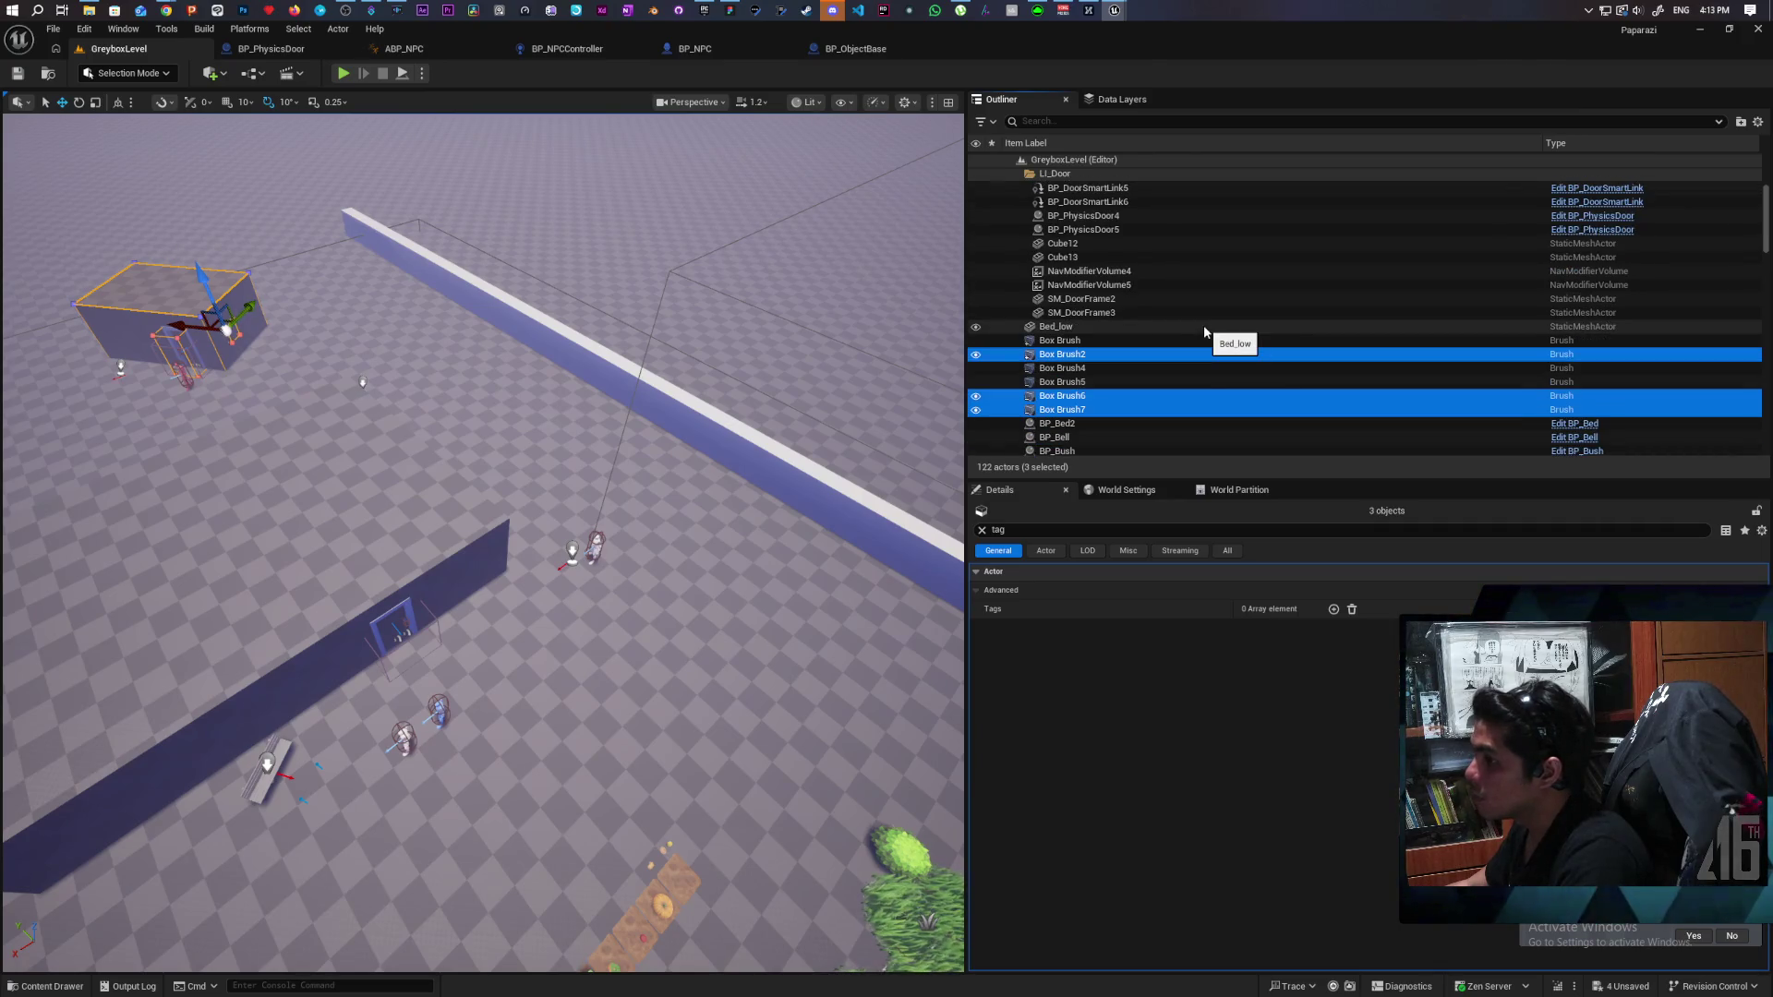
{"action": "scroll", "coordinate": [1204, 325], "scroll_direction": "up", "scroll_amount": 3}
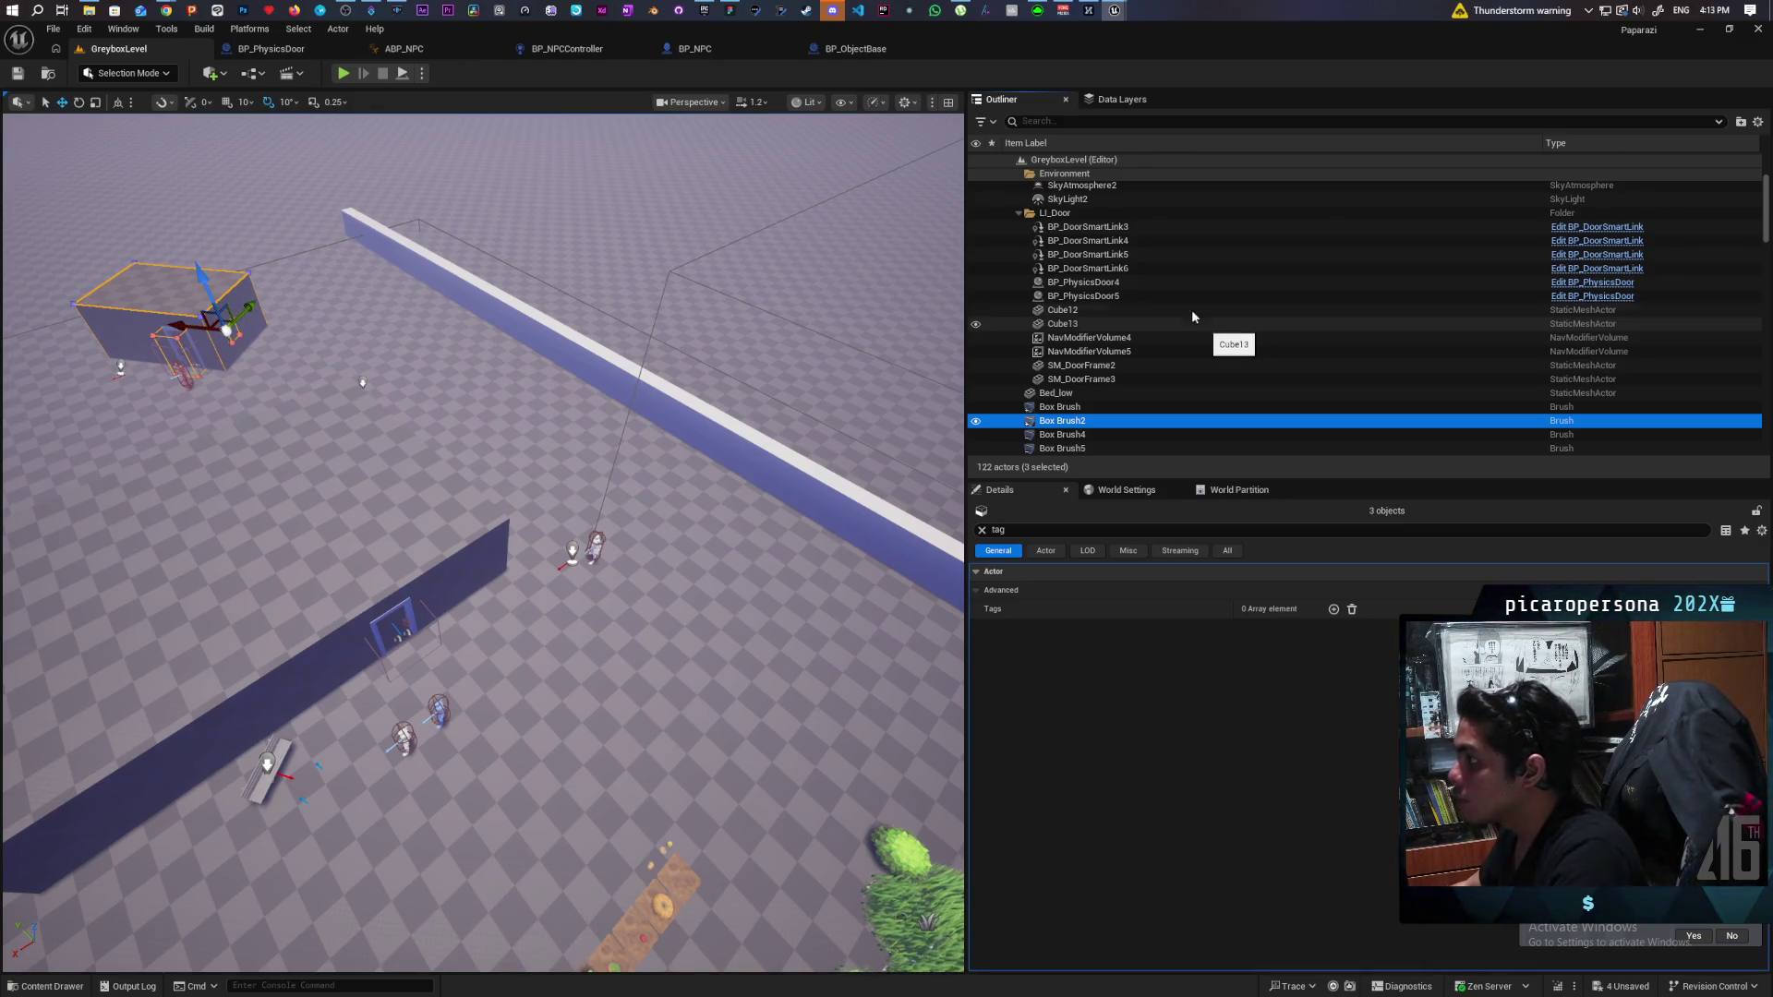
{"action": "left_click", "coordinate": [1087, 228]}
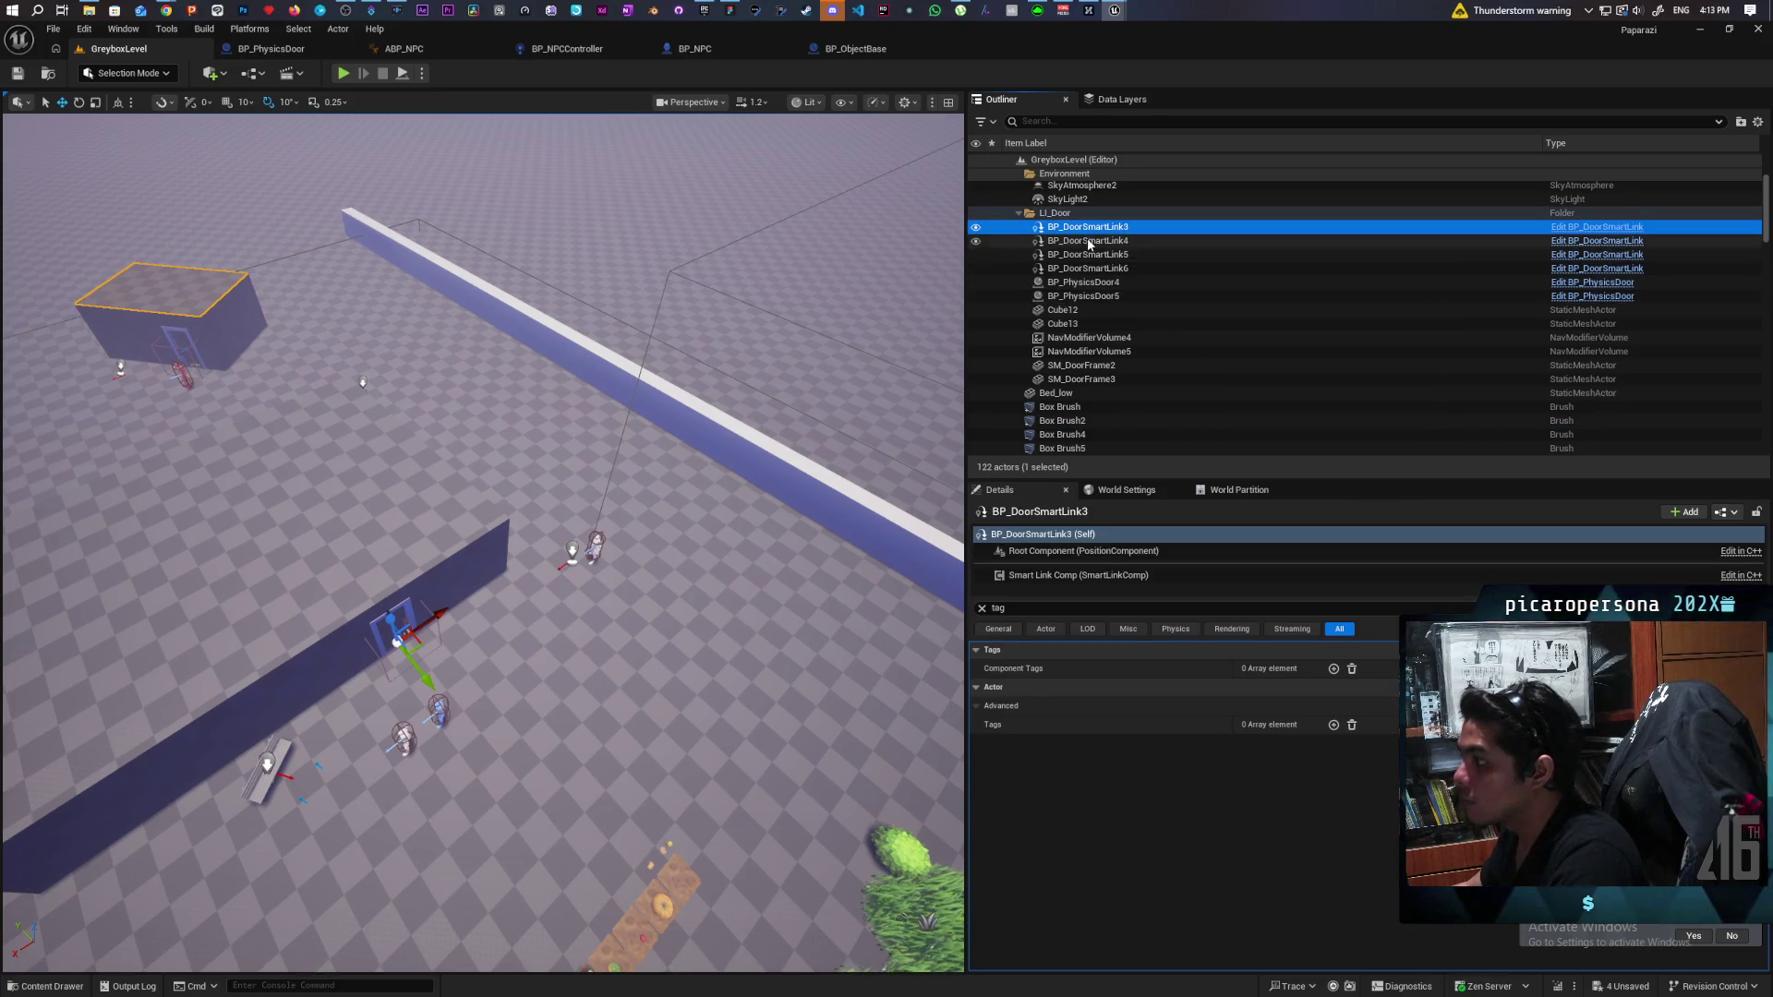
Locate the shed's door links and select BP_DoorSmartLink5 and BP_DoorSmartLink6.
{"action": "left_click", "coordinate": [1090, 241]}
{"action": "left_click", "coordinate": [1089, 255]}
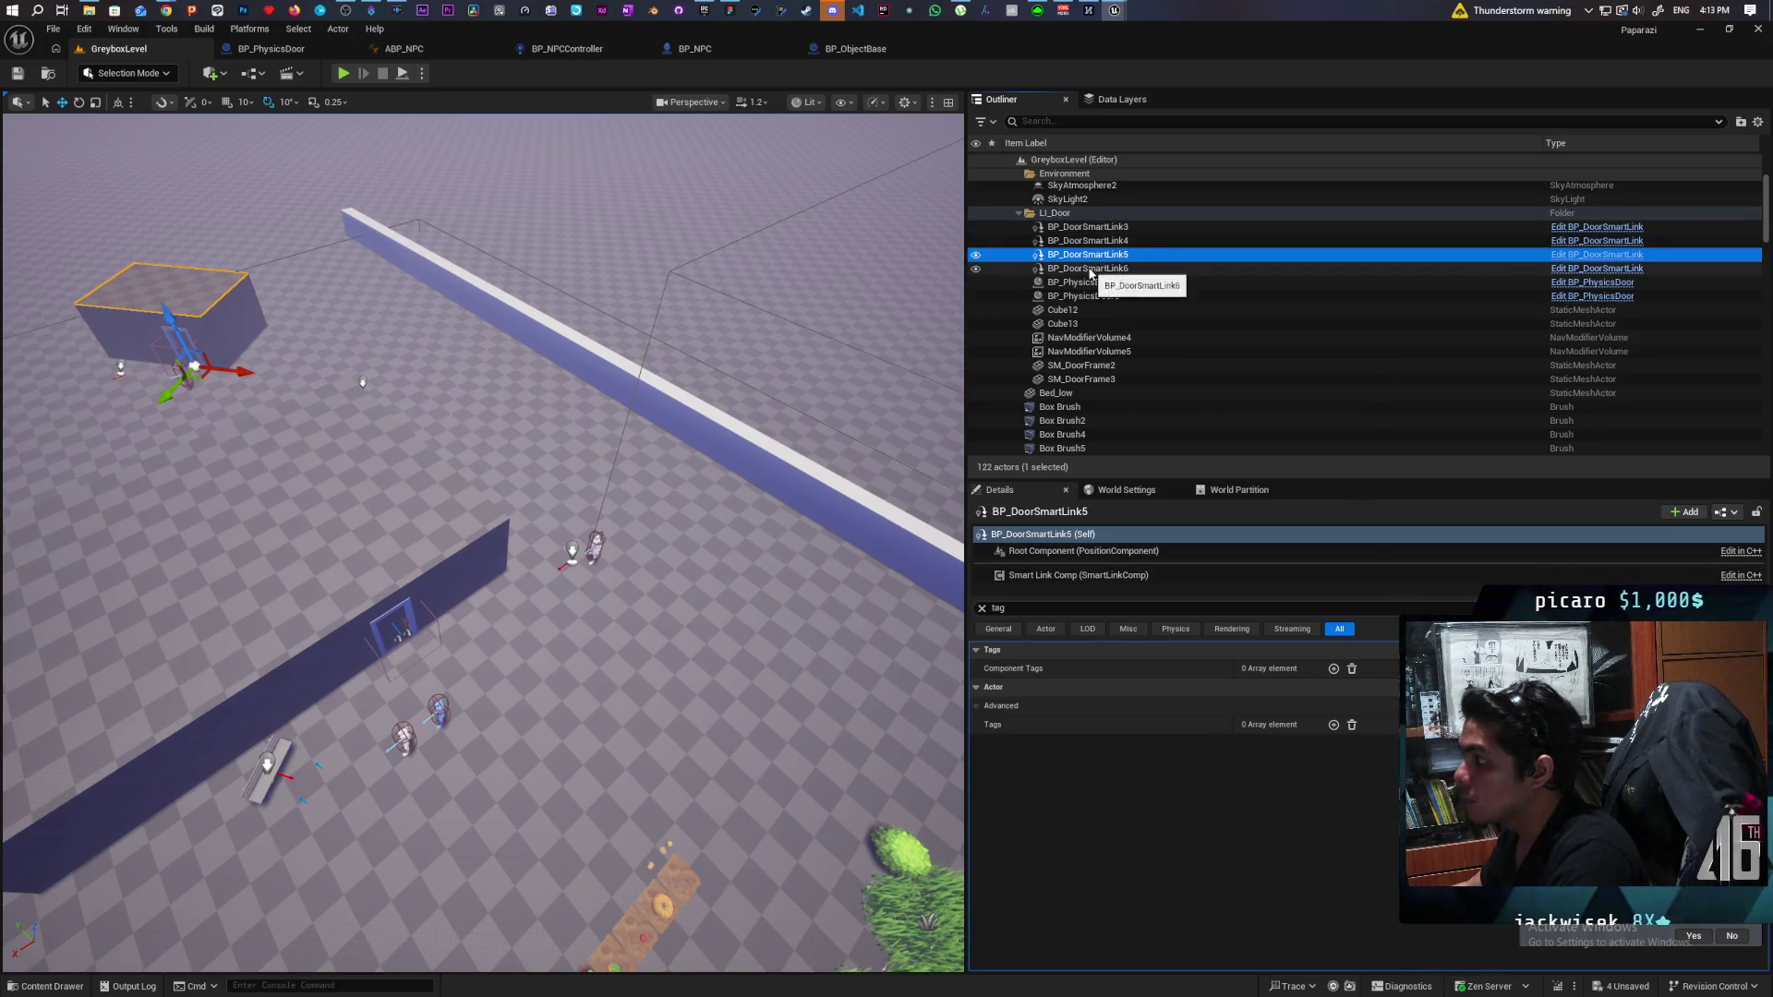
{"action": "left_click", "coordinate": [1091, 270]}
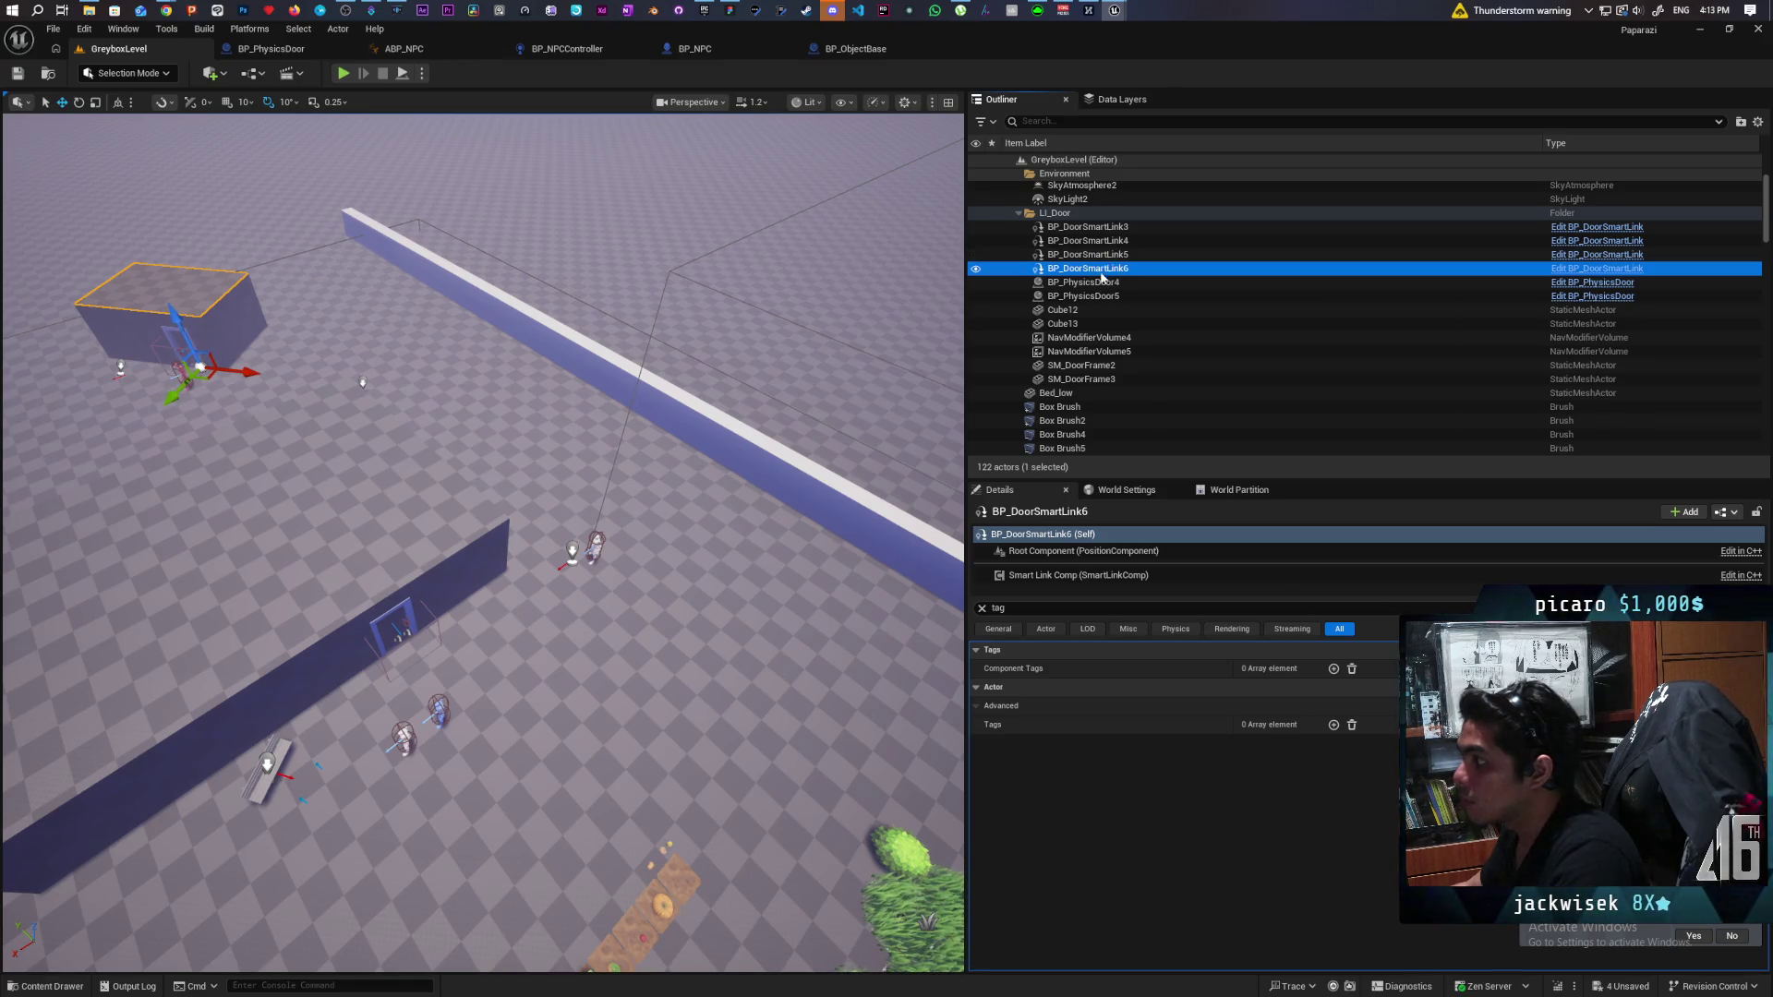
{"action": "left_click", "coordinate": [1094, 283]}
{"action": "key", "text": "Up"}
{"action": "key", "text": "Up"}
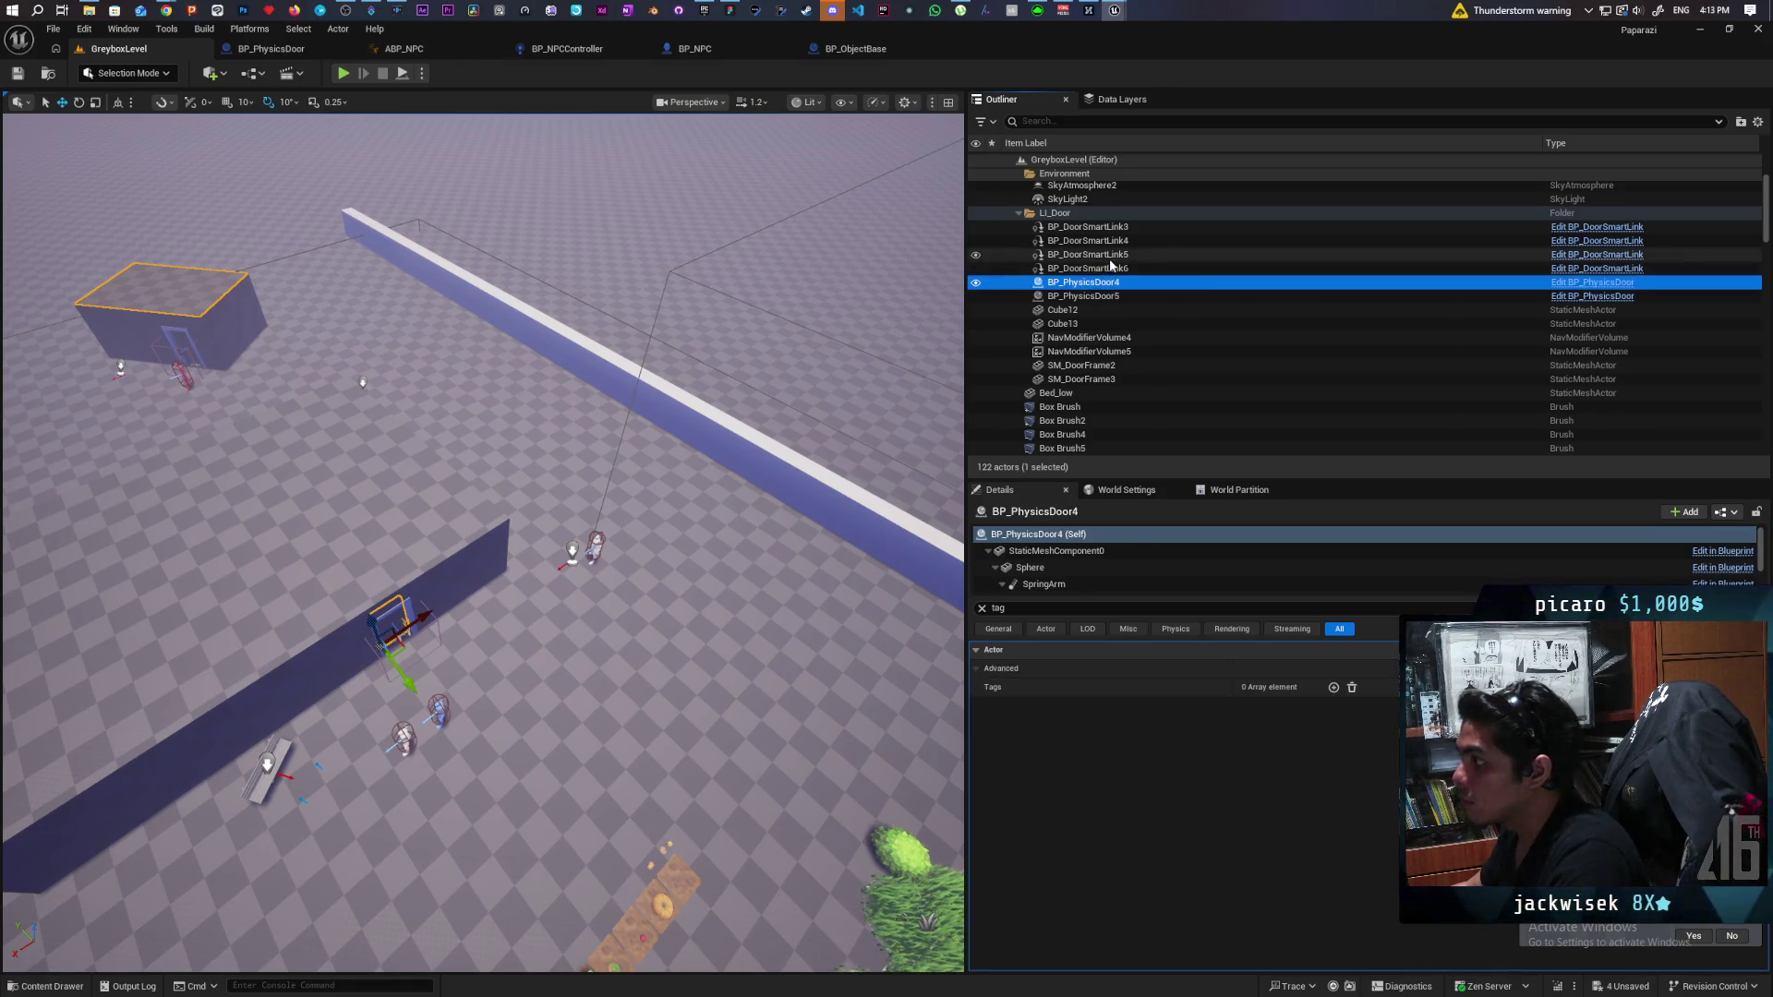
{"action": "key", "text": "shift+Down"}
Add BP_PhysicsDoor5, Cube13, NavModifierVolume5, SM_DoorFrame3 and Box Brush2, 6, 7 to the selection.
{"action": "left_click", "coordinate": [1093, 295], "text": "ctrl"}
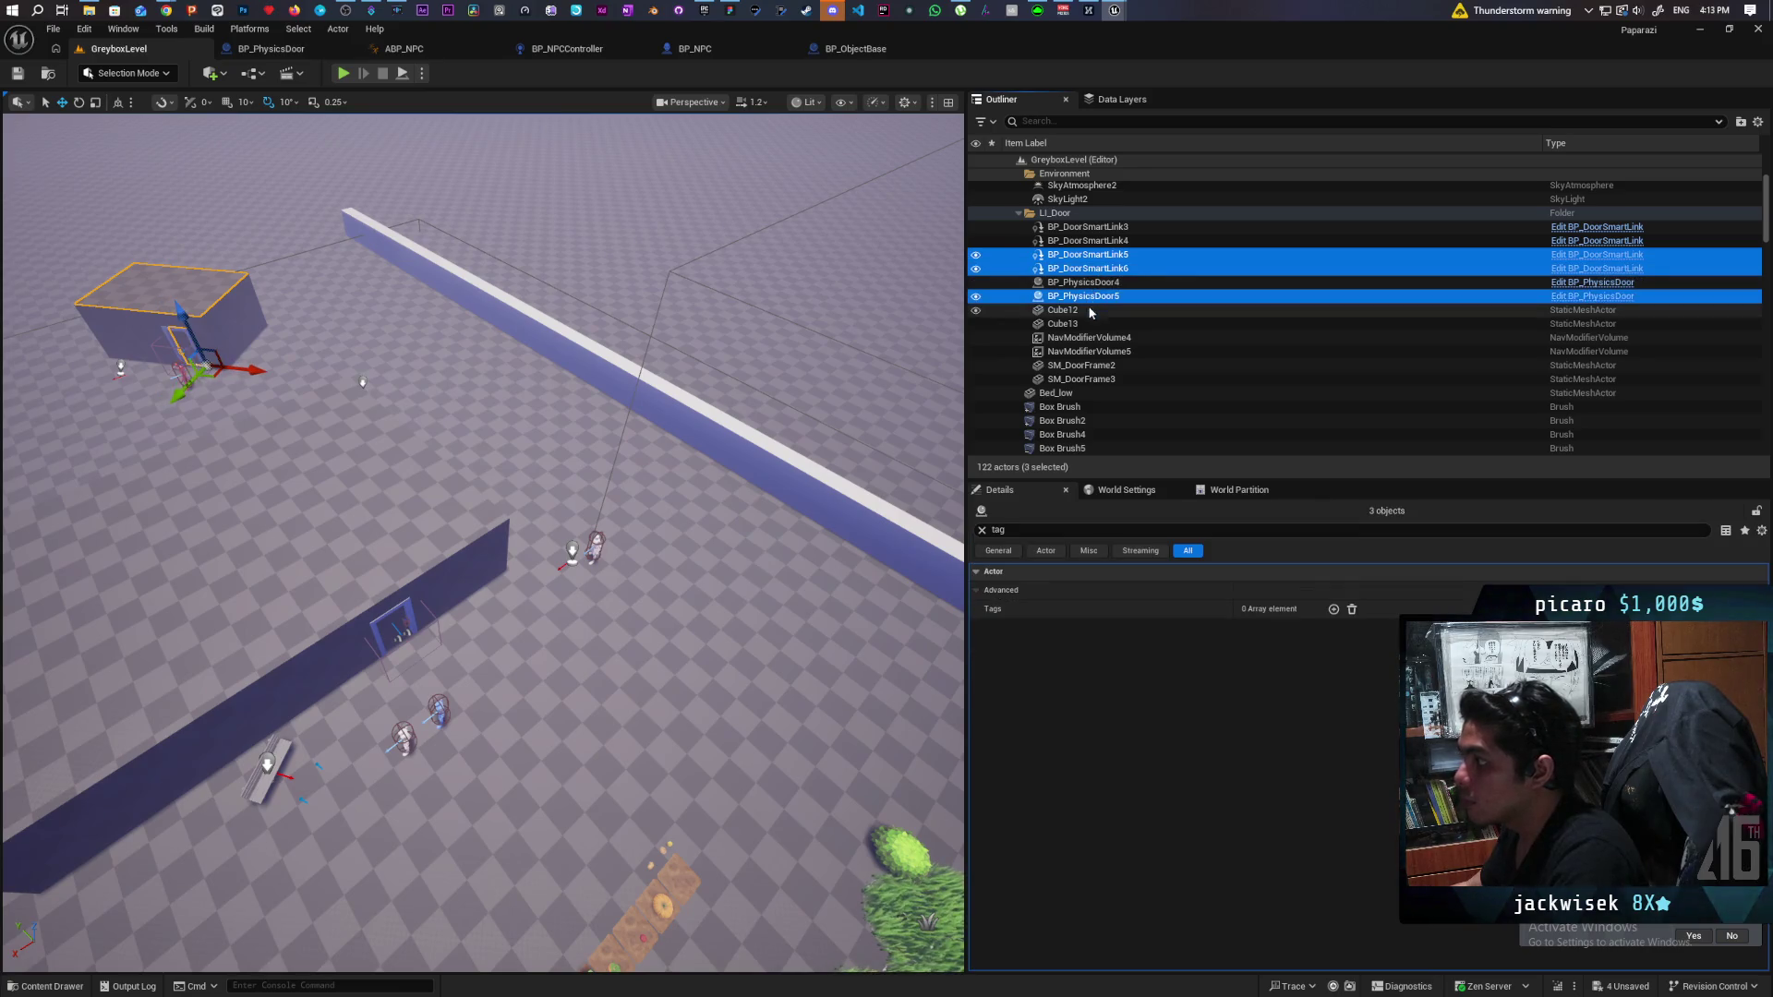
{"action": "left_click", "coordinate": [1075, 324], "text": "ctrl"}
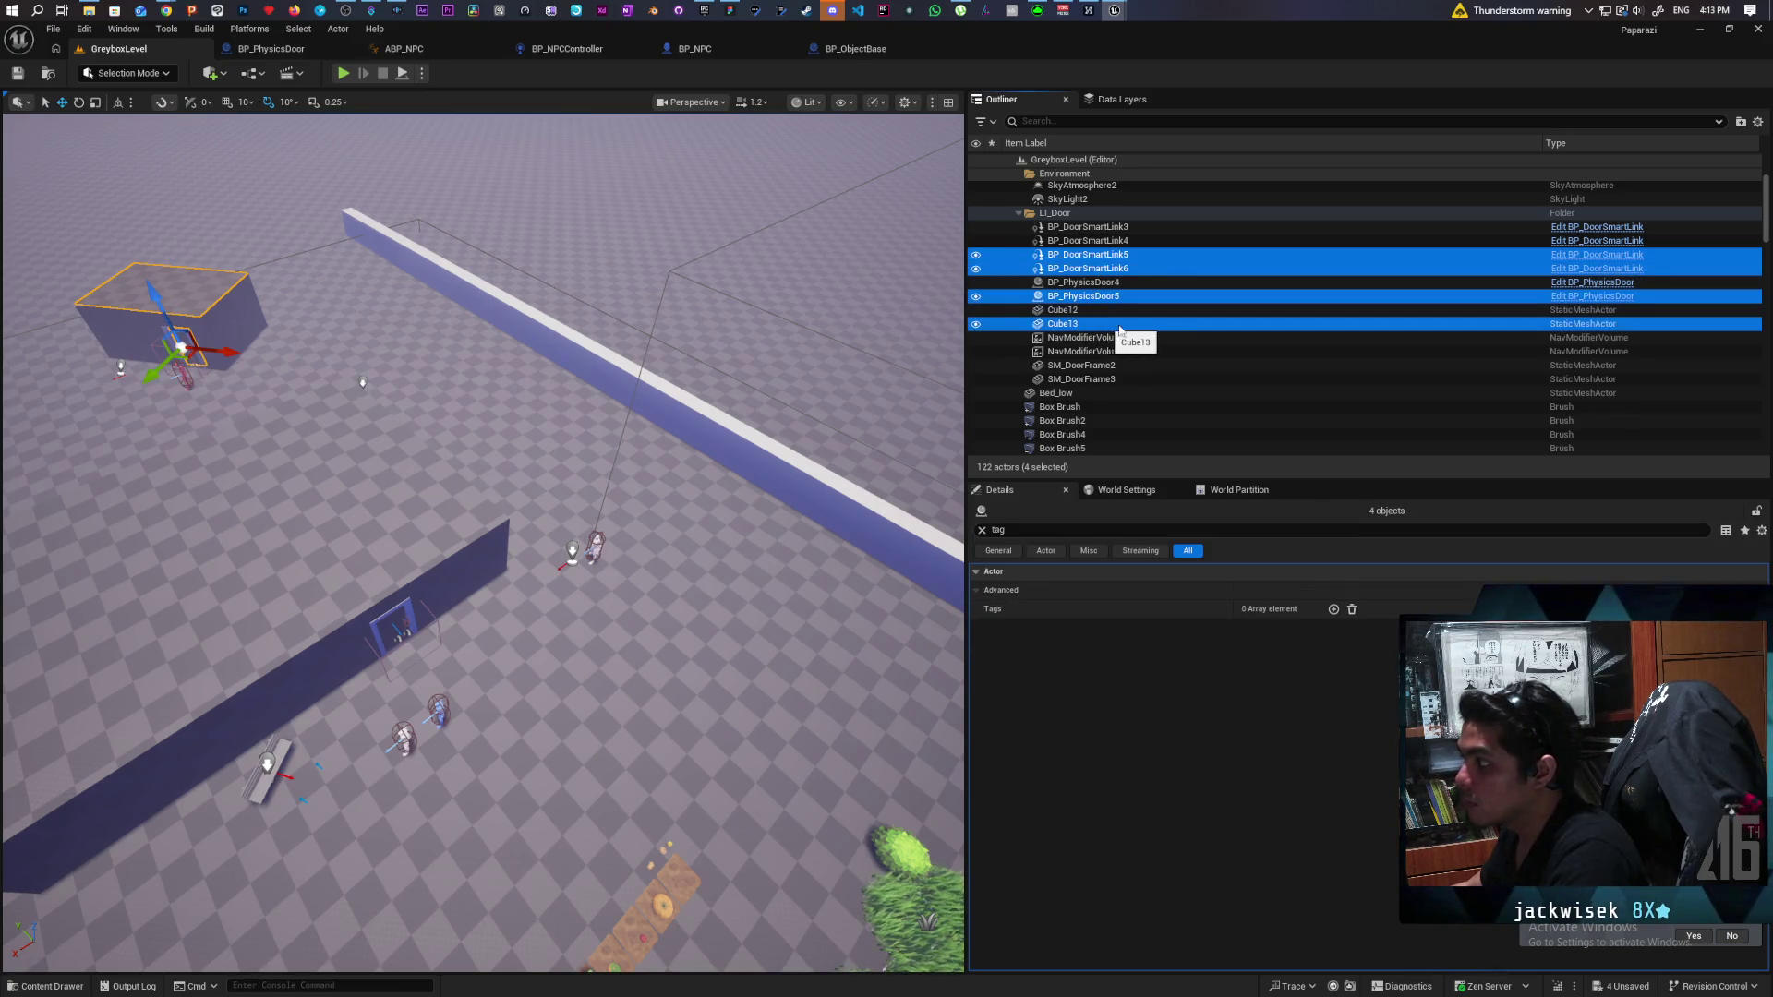
{"action": "left_click", "coordinate": [1118, 354], "text": "ctrl"}
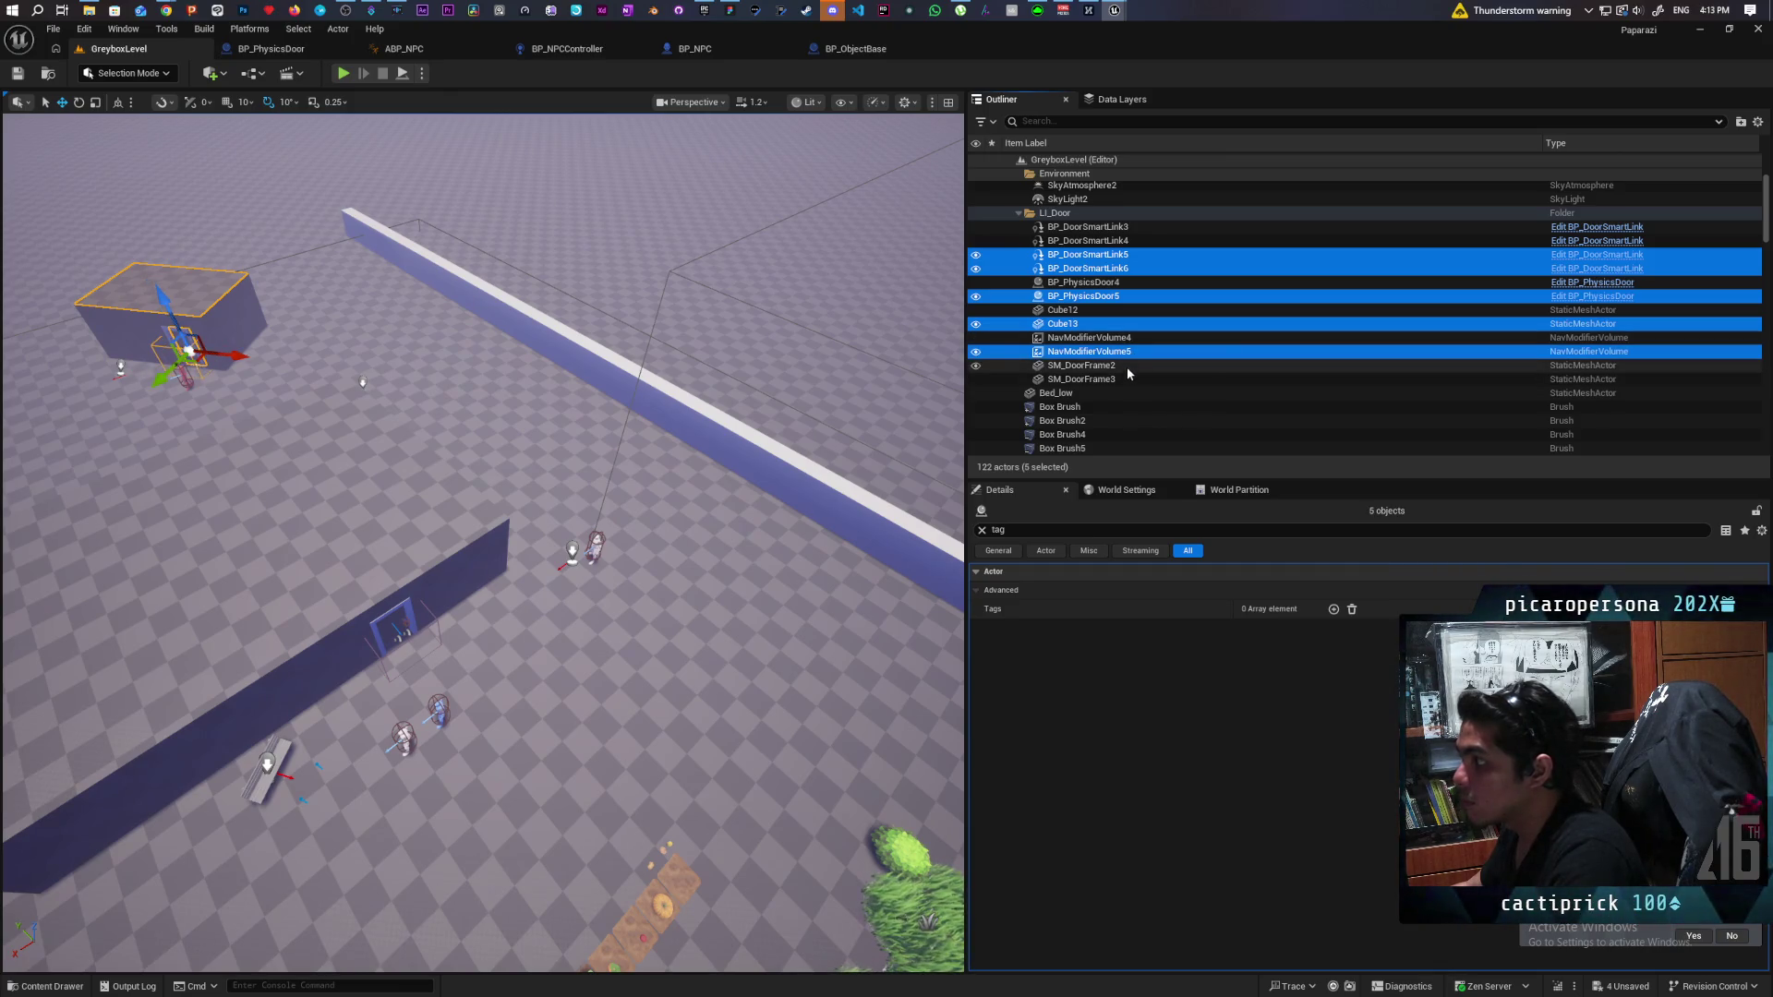
{"action": "left_click", "coordinate": [1106, 380], "text": "ctrl"}
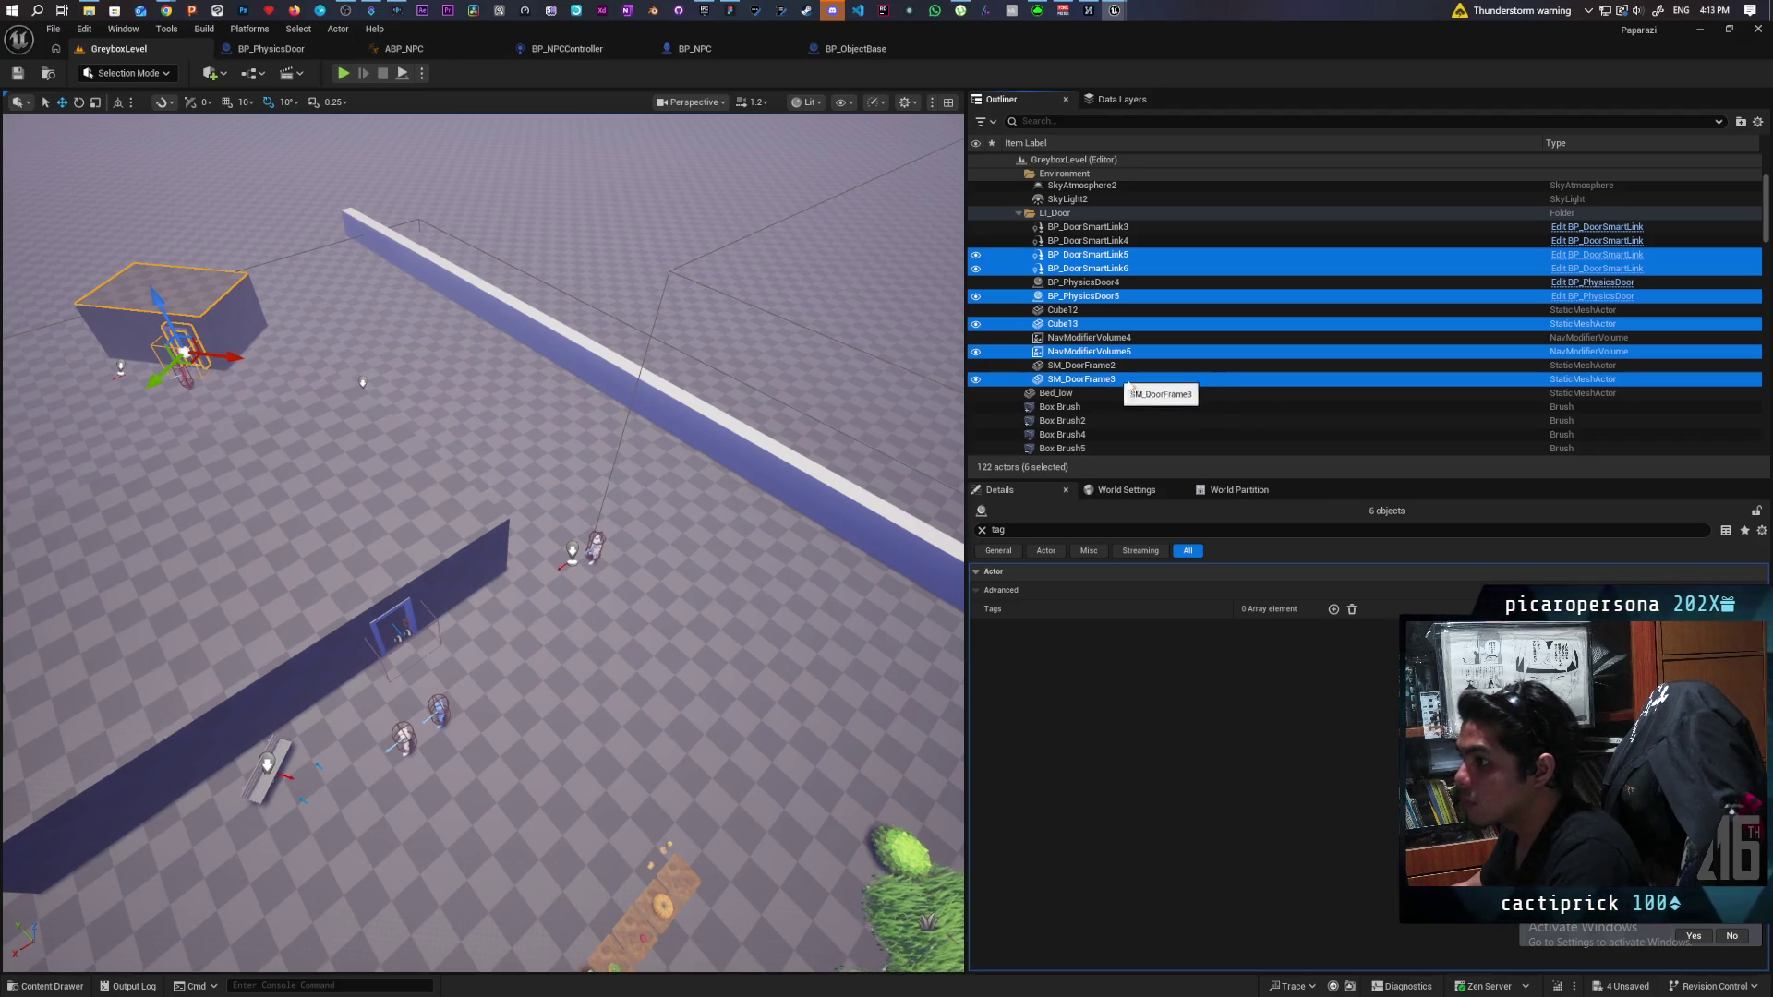
{"action": "scroll", "coordinate": [1126, 384], "scroll_direction": "down", "scroll_amount": 3}
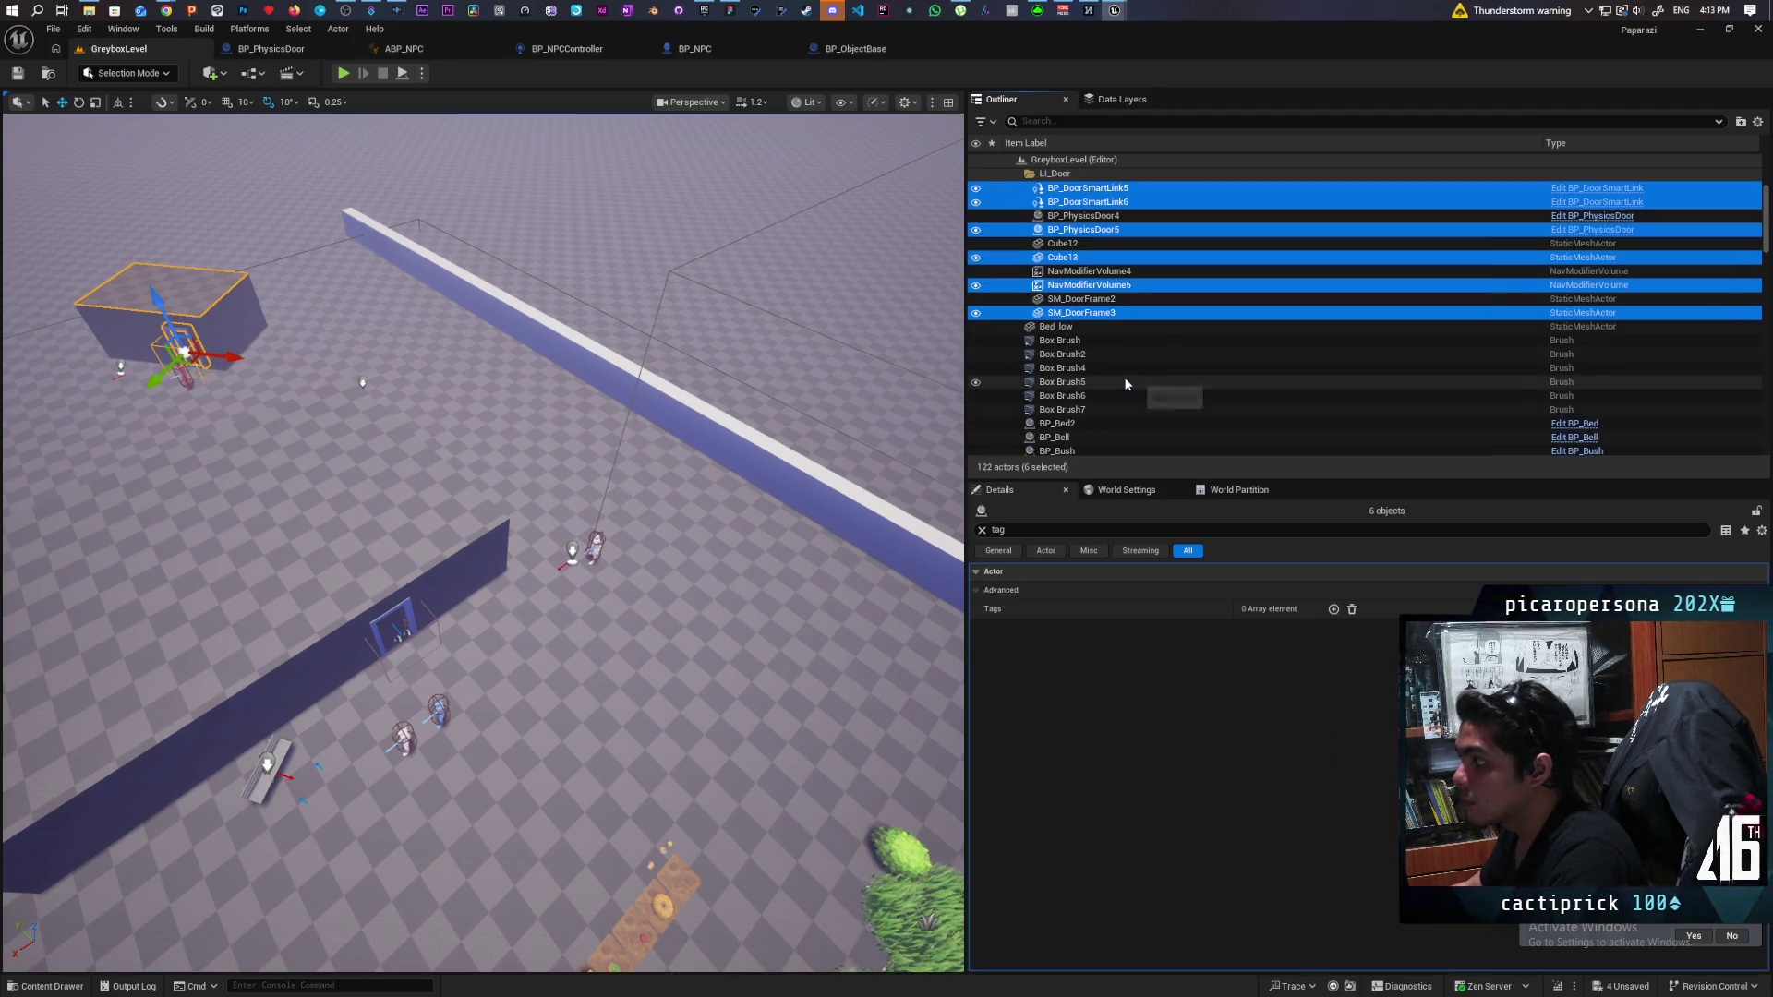
{"action": "left_click", "coordinate": [1082, 354], "text": "ctrl"}
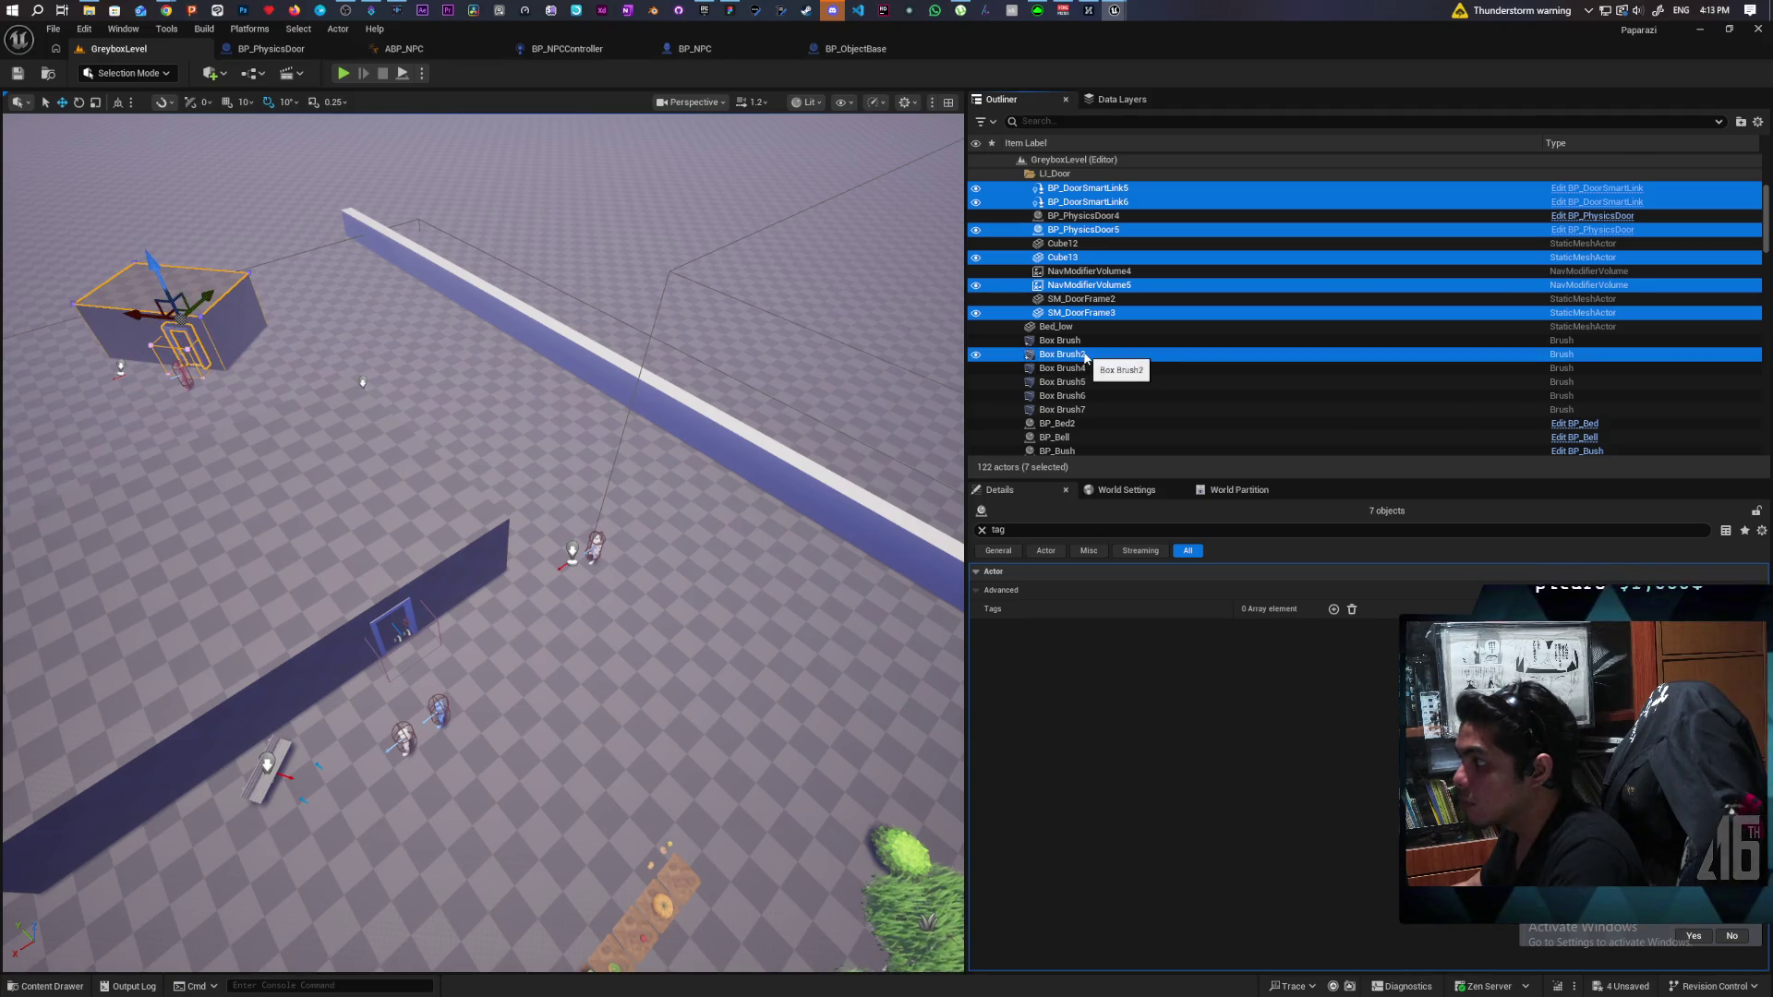
{"action": "left_click", "coordinate": [1078, 409], "text": "ctrl"}
{"action": "left_click", "coordinate": [1076, 395], "text": "ctrl"}
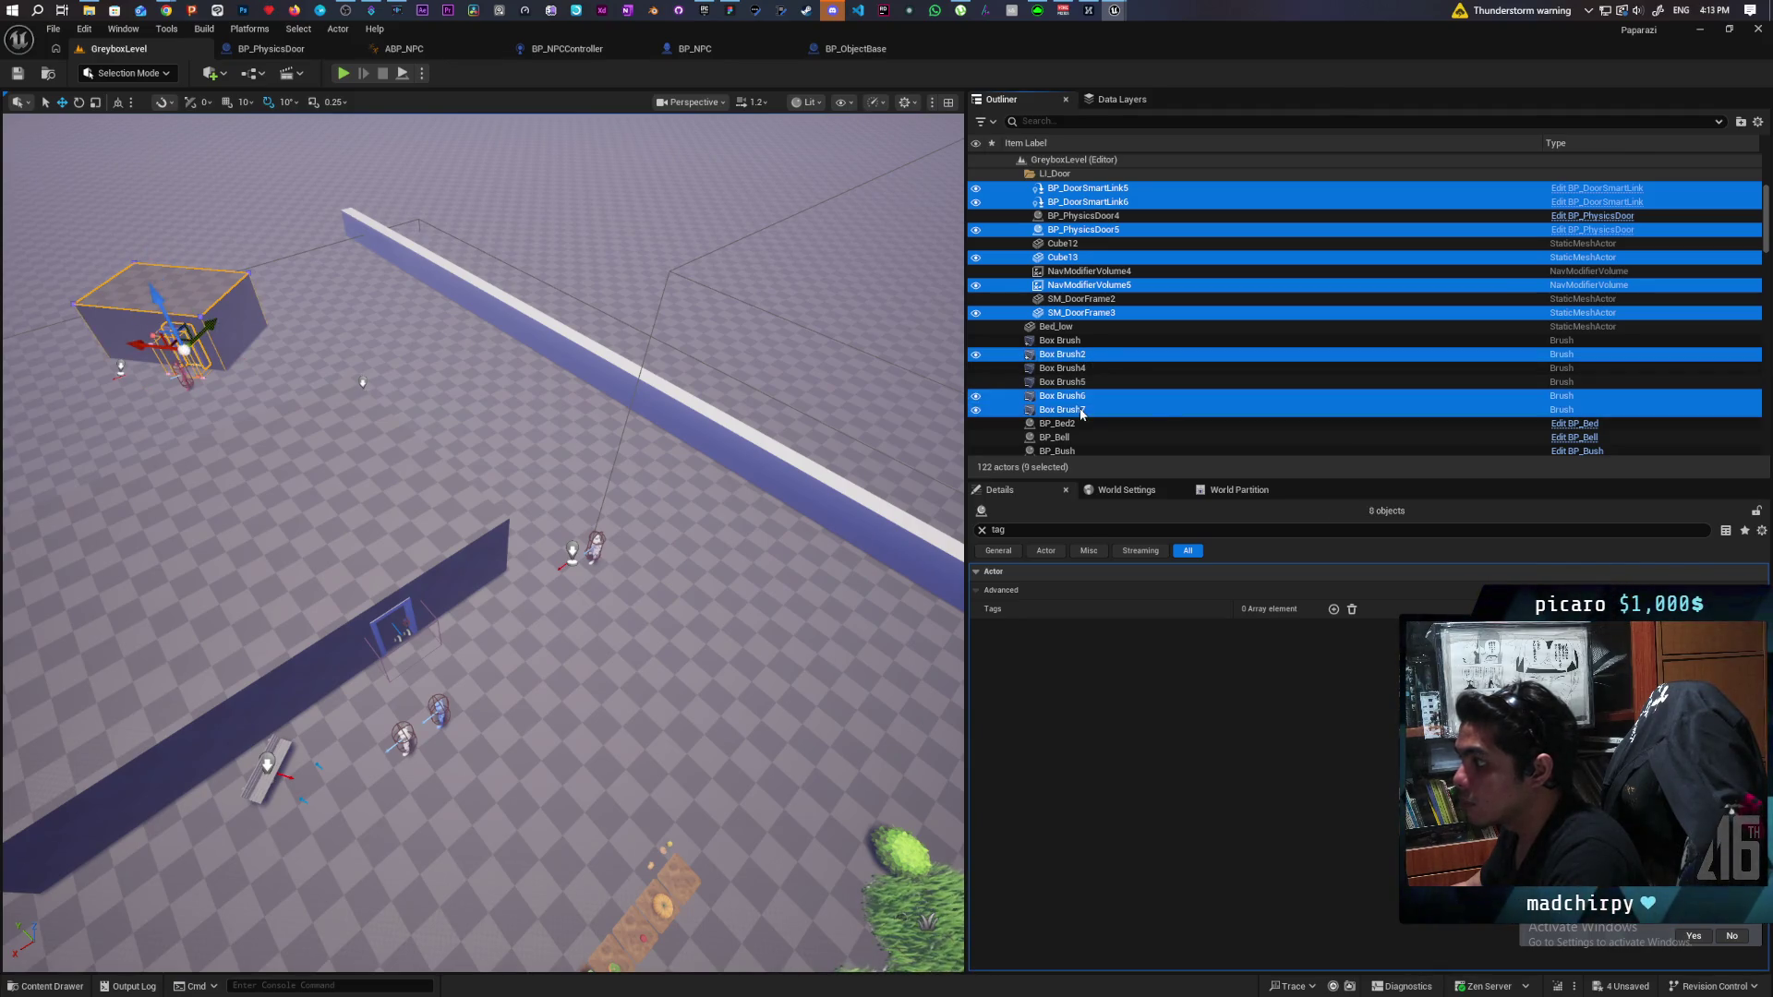
{"action": "right_click", "coordinate": [1081, 402]}
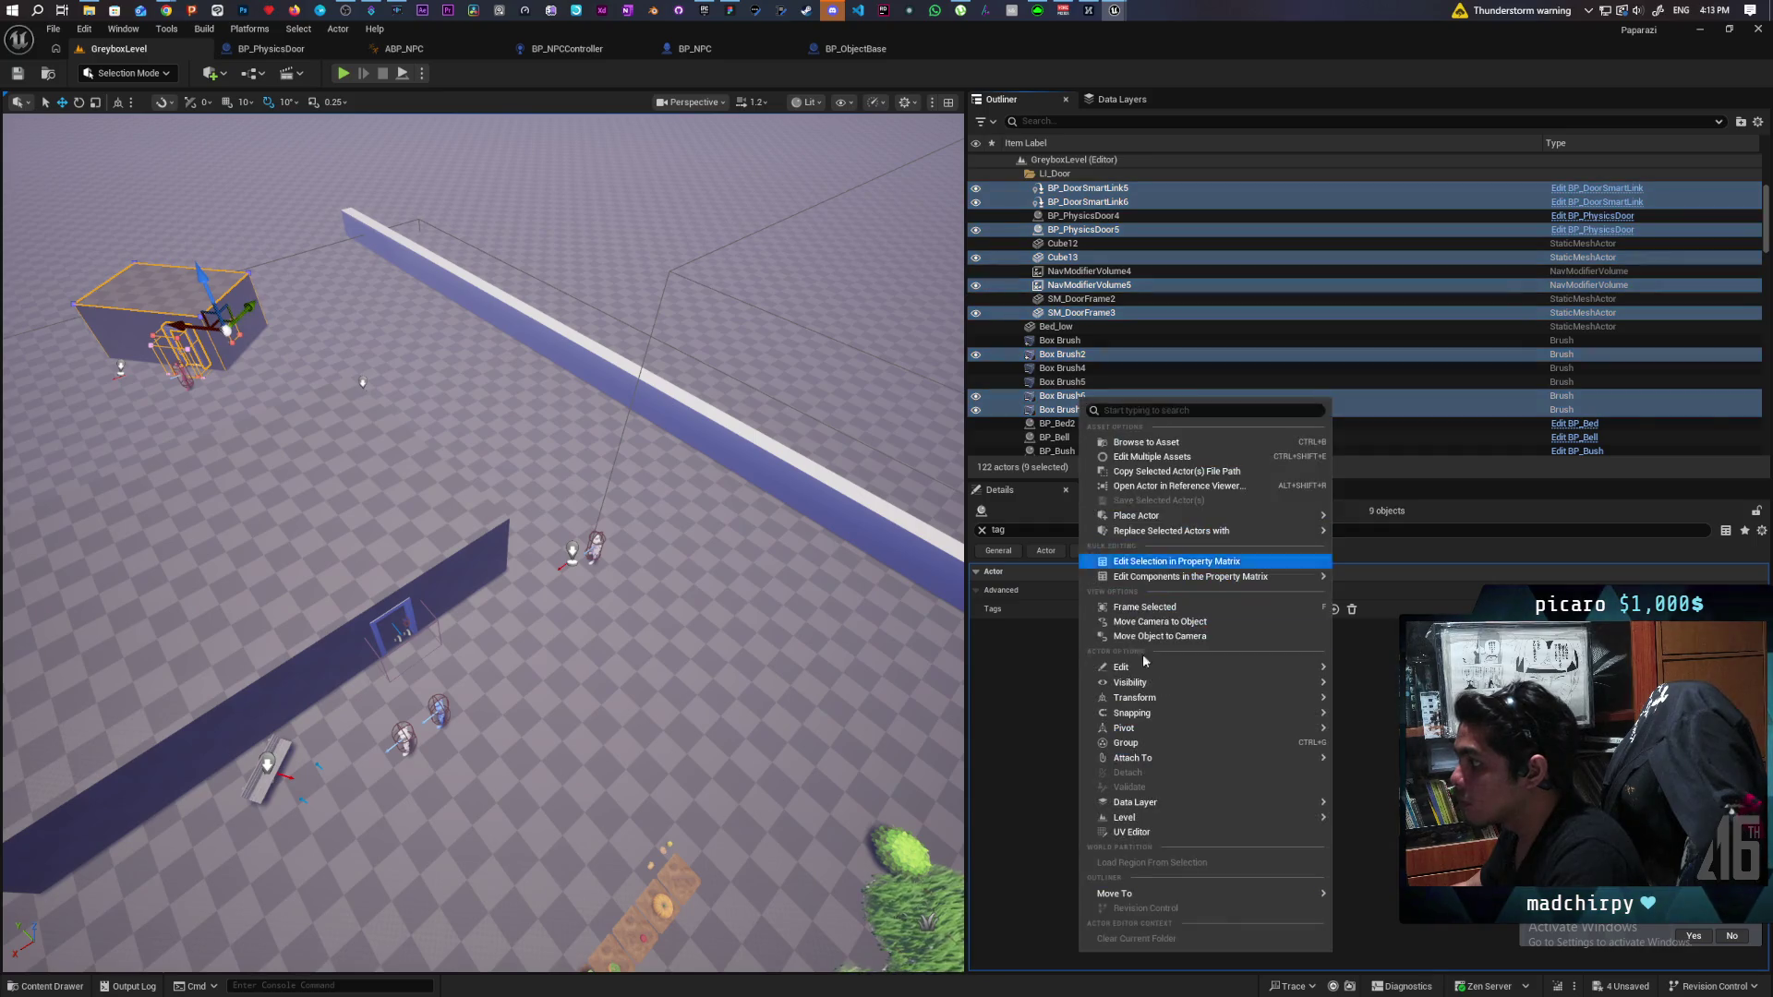
Move the selected actors into a new folder named 'Tool Shed' and frame them.
{"action": "mouse_move", "coordinate": [1286, 900]}
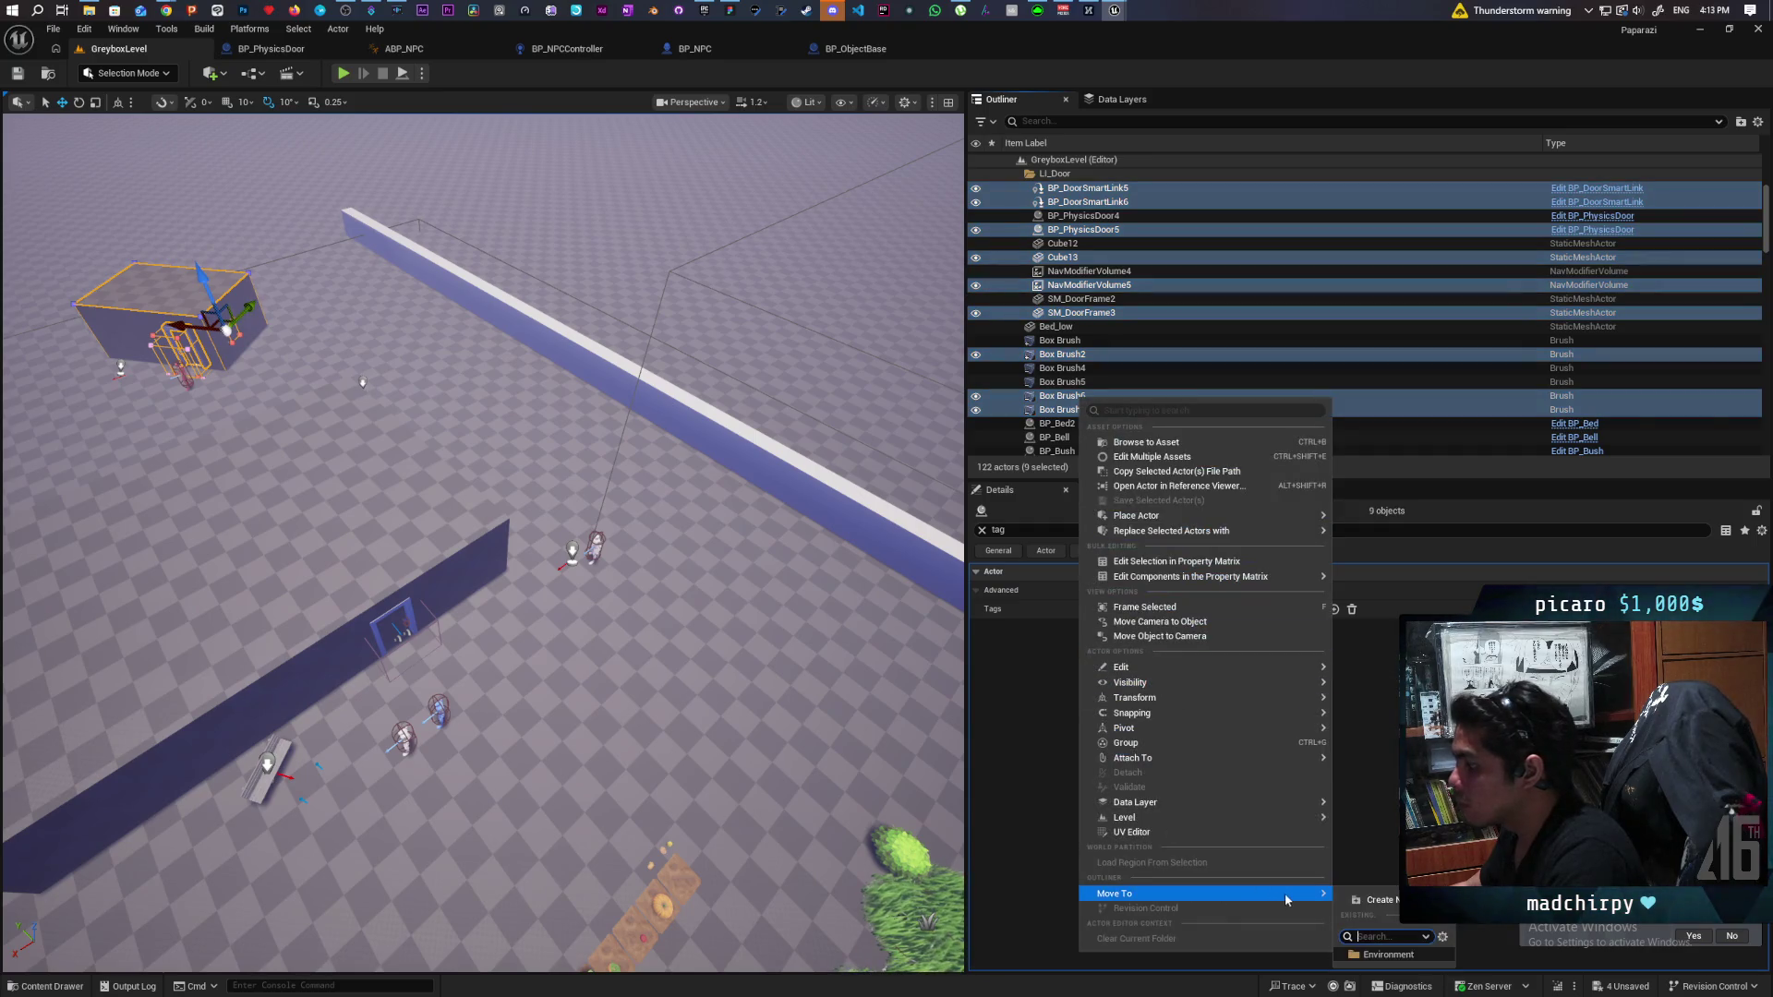
{"action": "left_click", "coordinate": [1381, 901]}
{"action": "type", "text": "Tool She"}
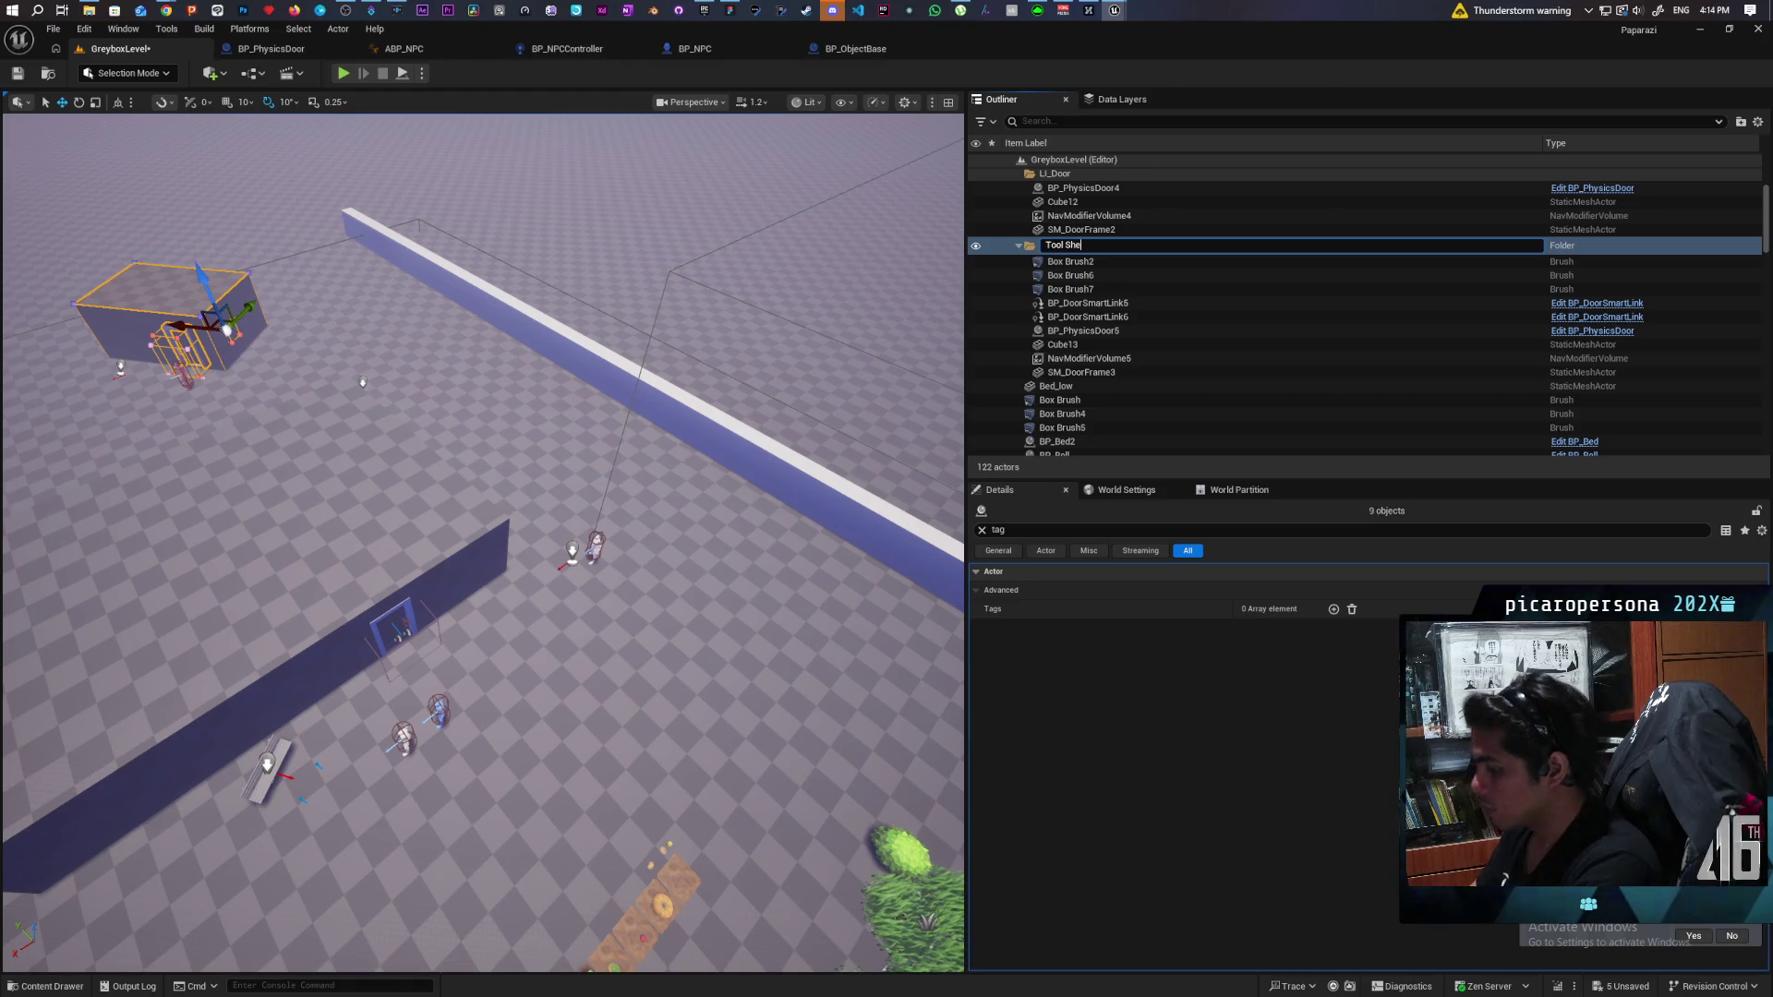
{"action": "type", "text": "d"}
{"action": "key", "text": "Return"}
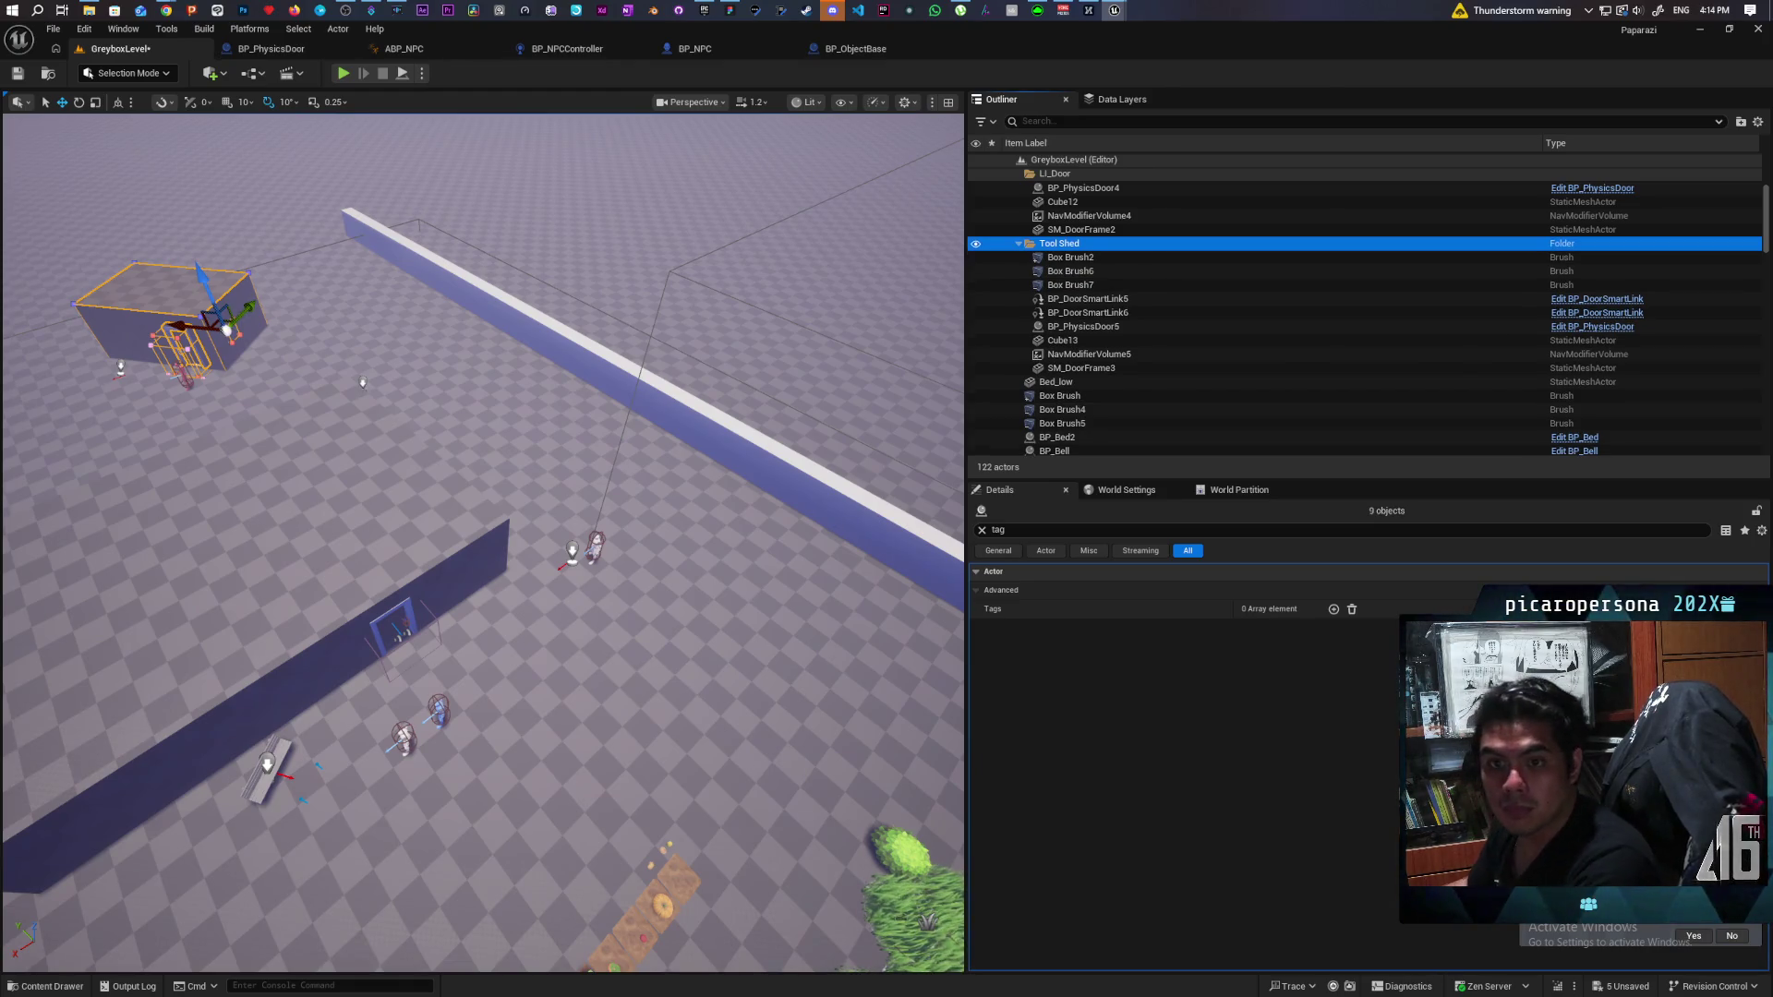
{"action": "key", "text": "f"}
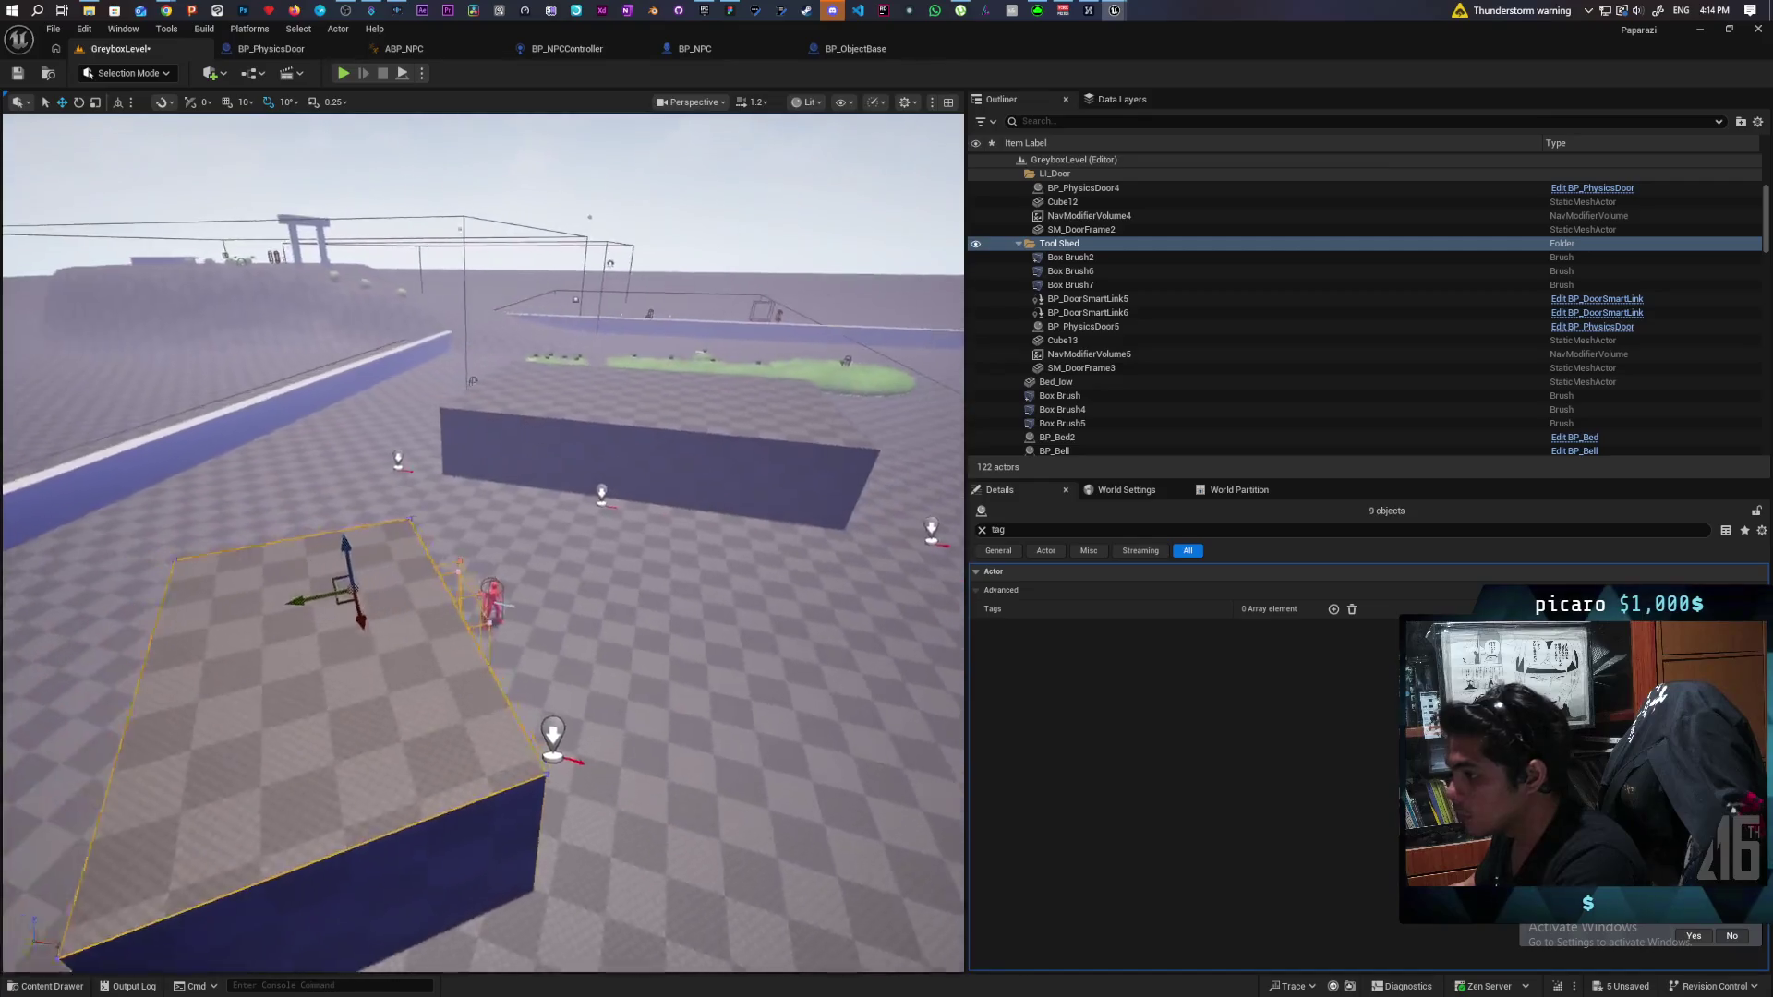
Shift the NavMeshBoundsVolume2 navigation bounds to the left across the level.
{"action": "left_click_drag", "start_coordinate": [687, 649], "coordinate": [687, 649]}
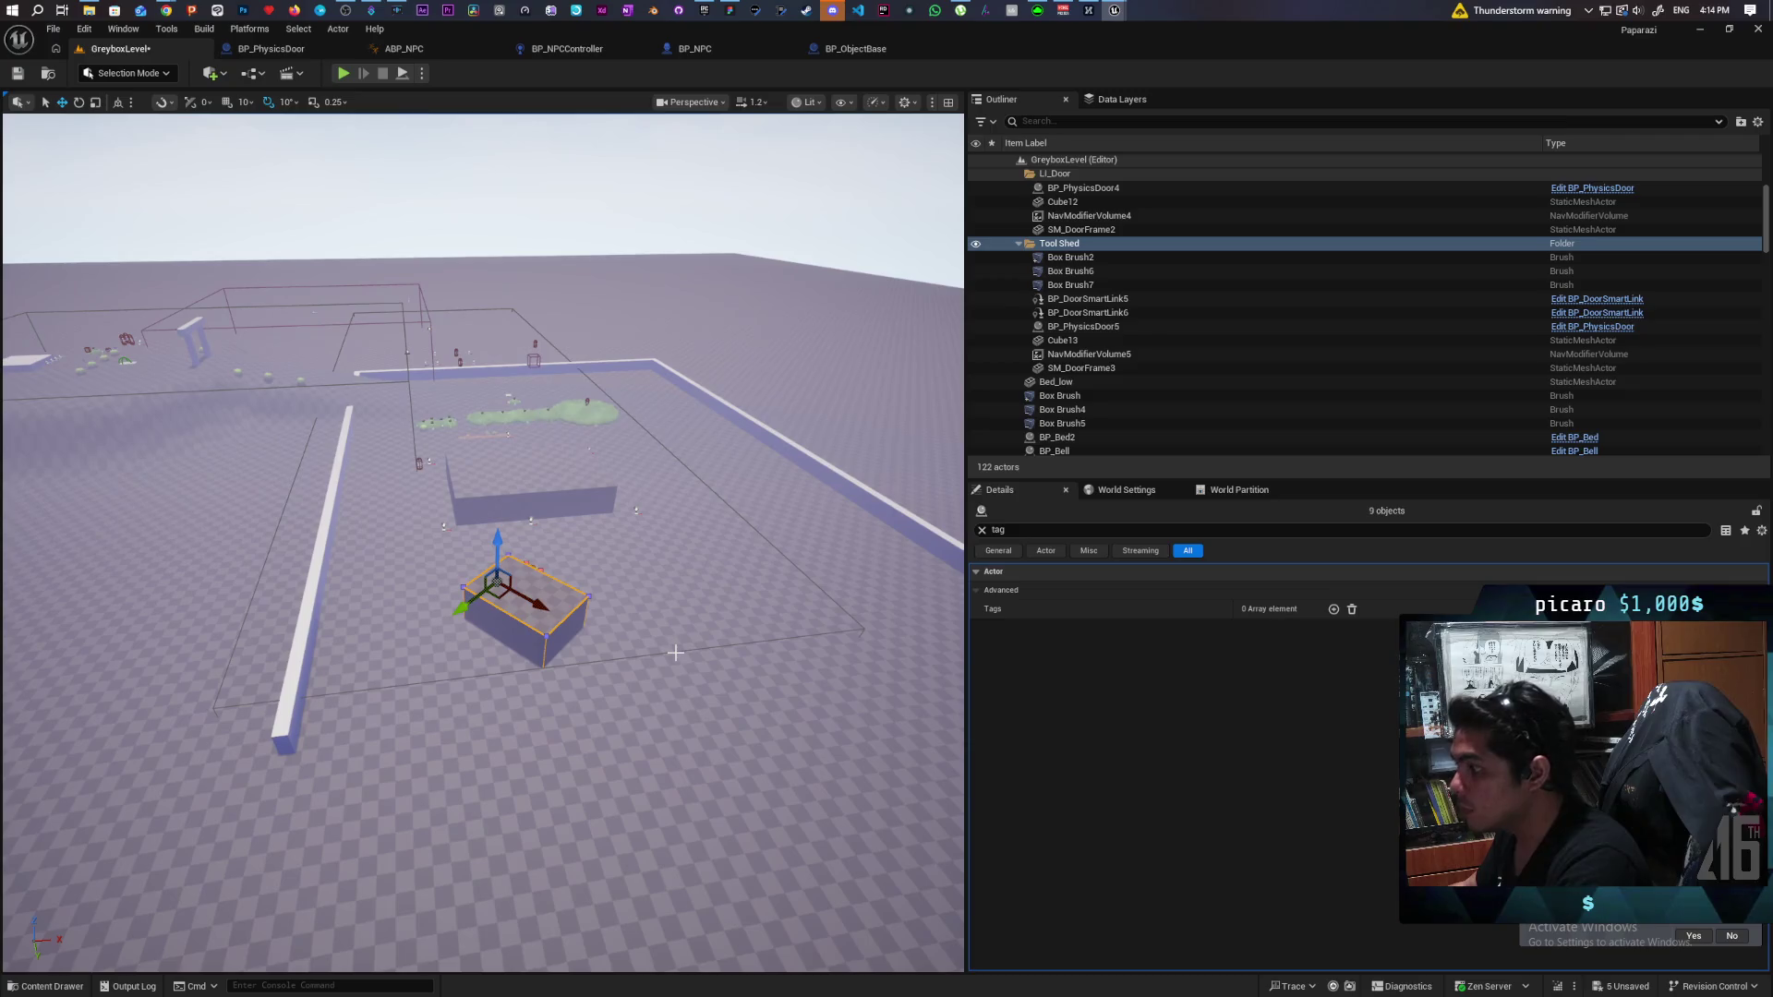
{"action": "left_click", "coordinate": [675, 653]}
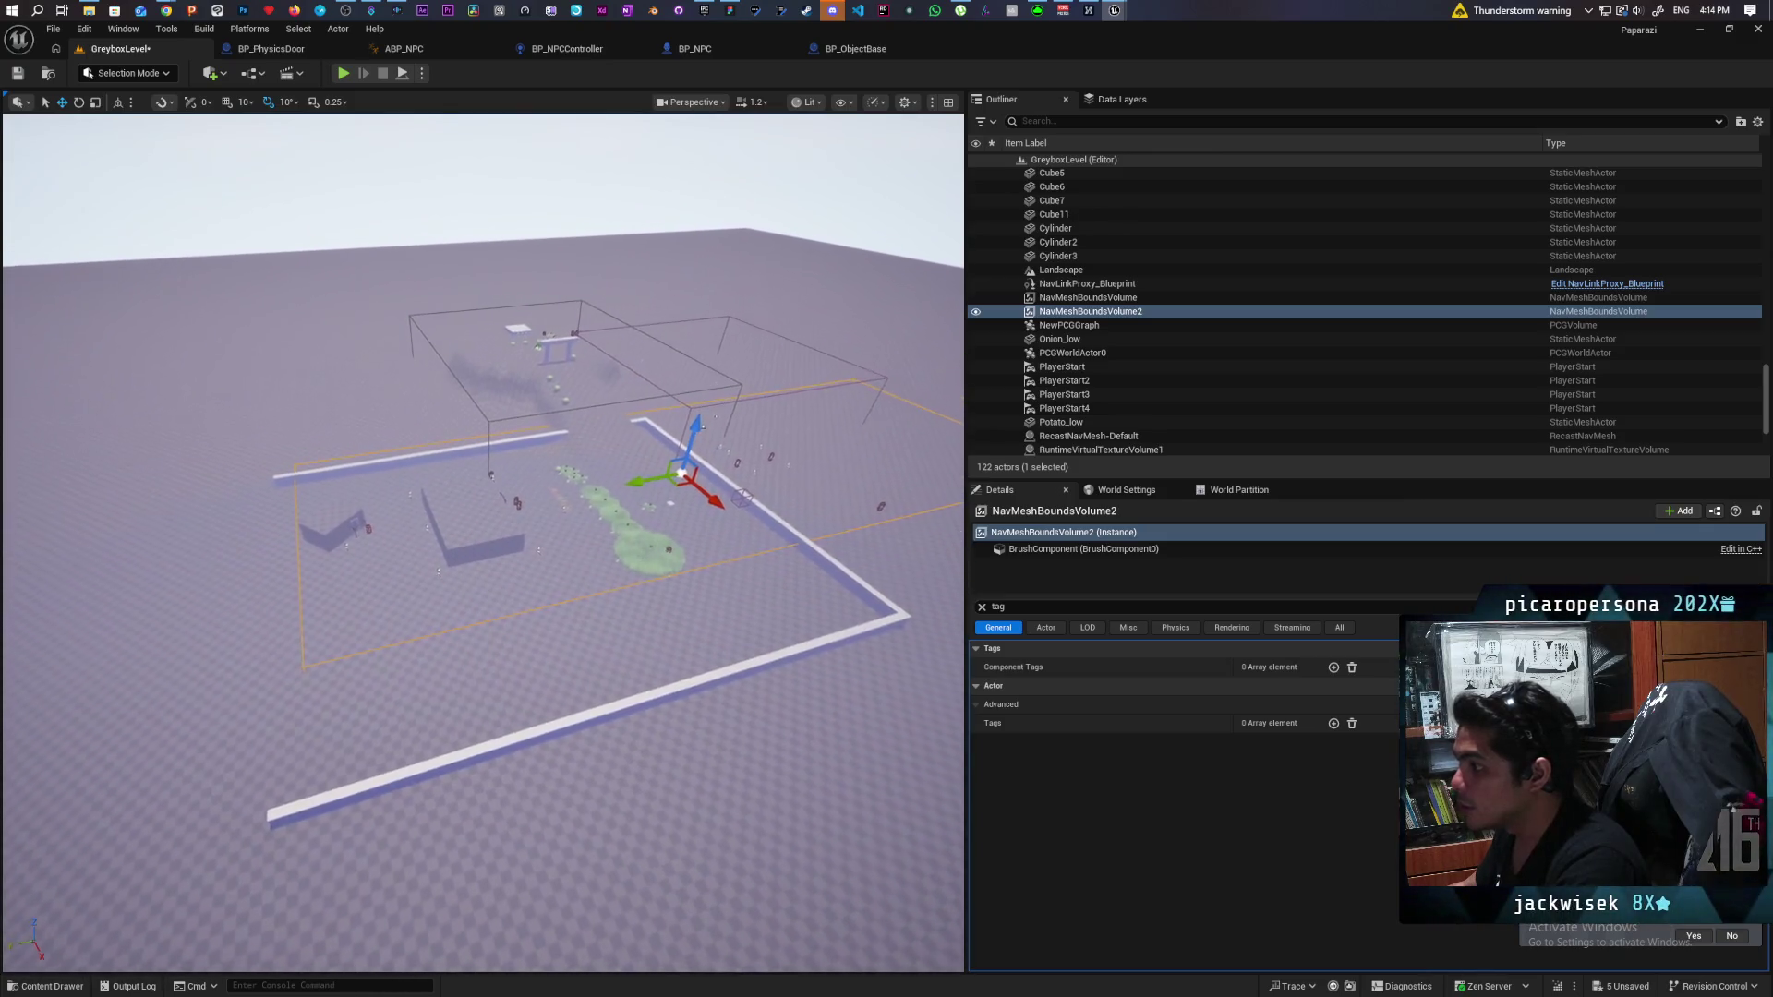
{"action": "left_click_drag", "start_coordinate": [608, 499], "coordinate": [523, 524]}
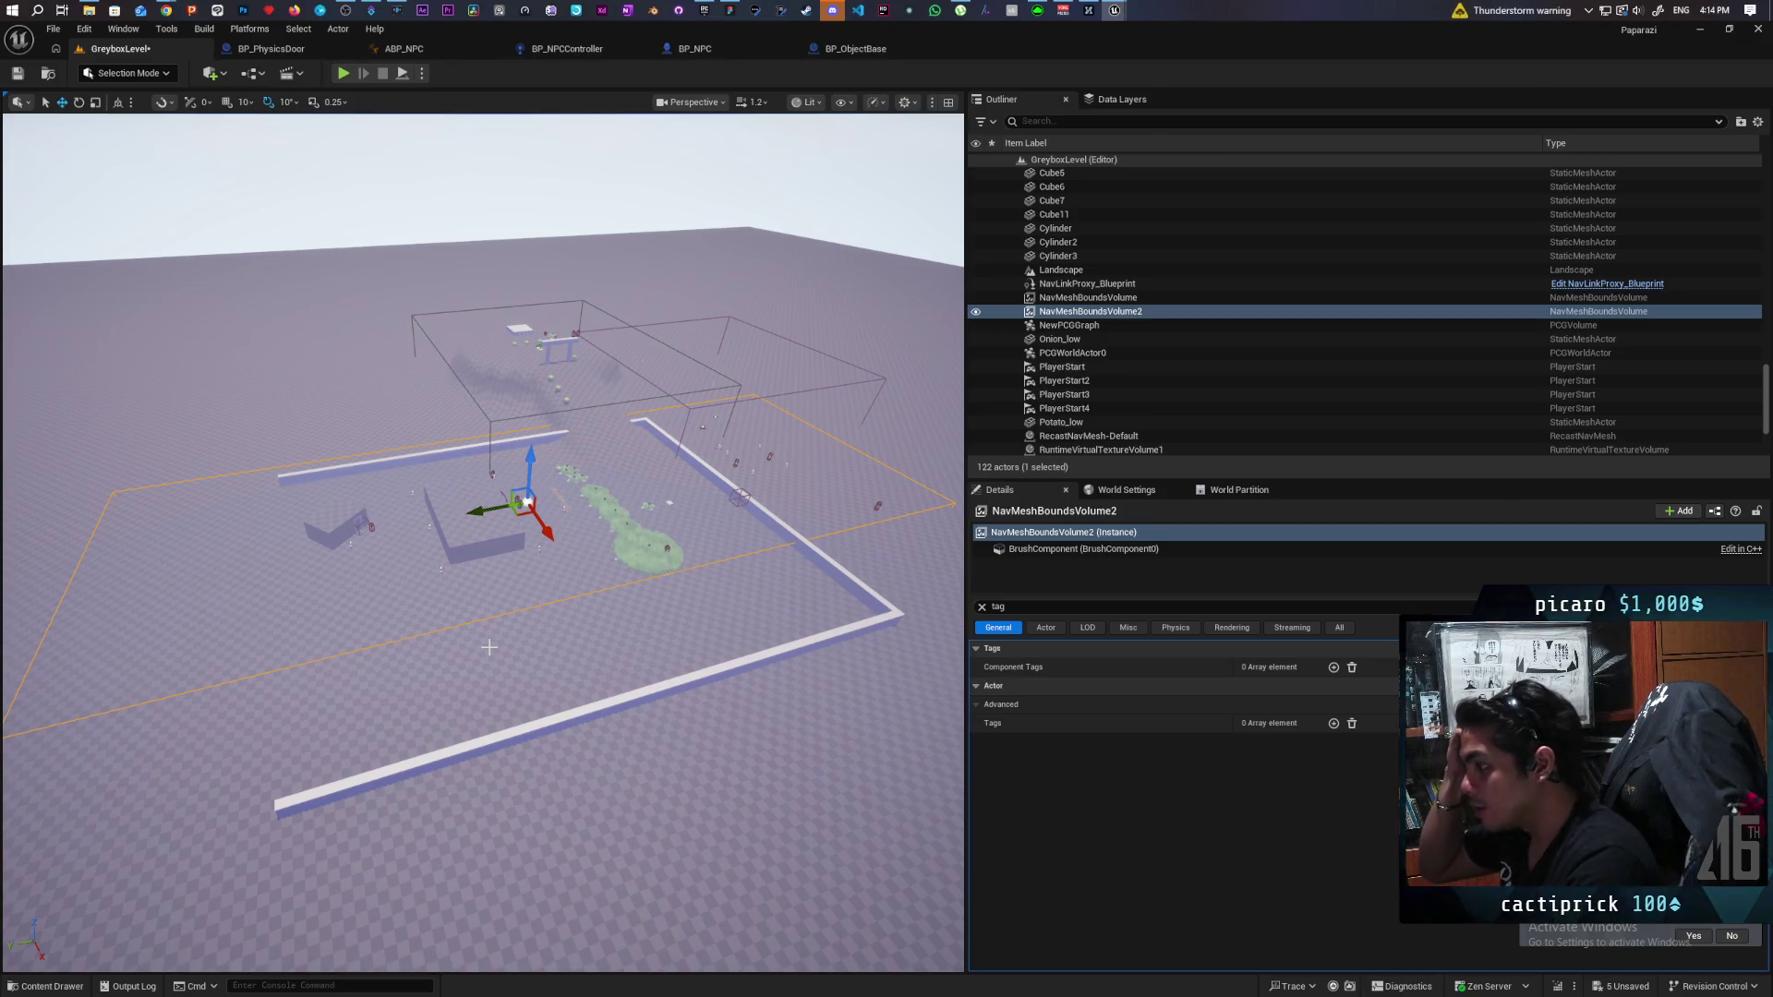
Zoom in and select the shed's Box Brush2.
{"action": "scroll", "coordinate": [483, 543], "scroll_direction": "up", "scroll_amount": 10}
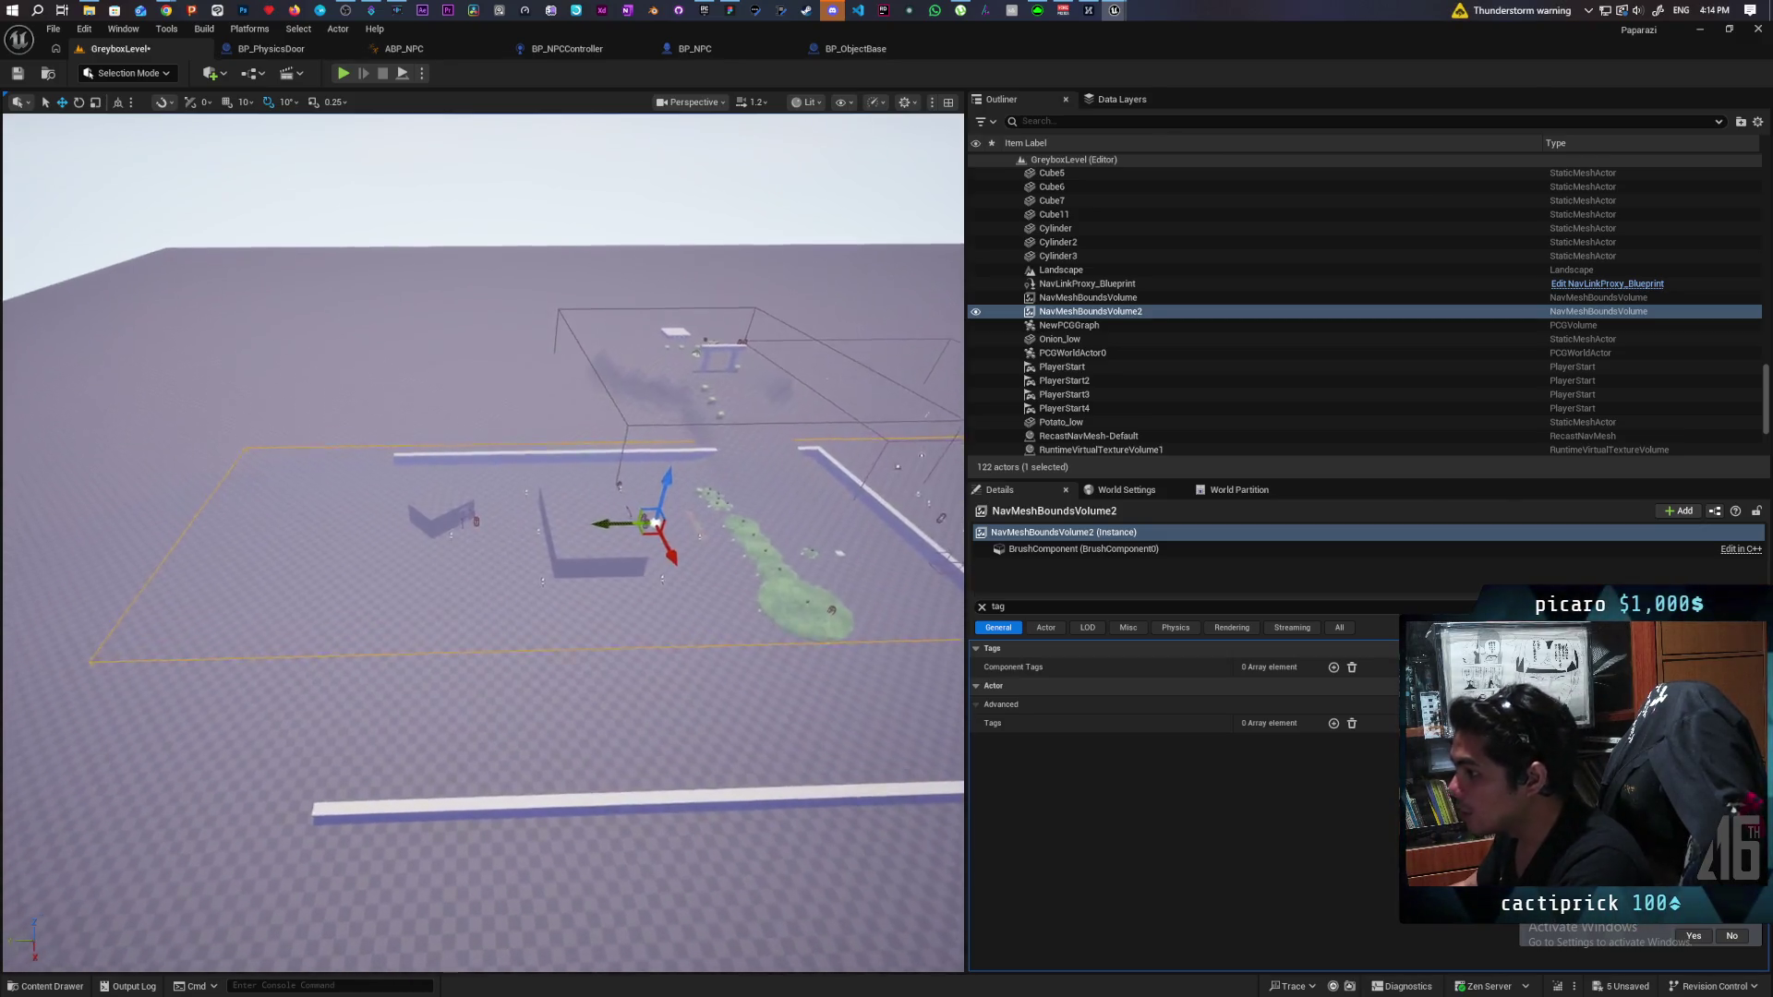
{"action": "scroll", "coordinate": [483, 543], "scroll_direction": "up", "scroll_amount": 5}
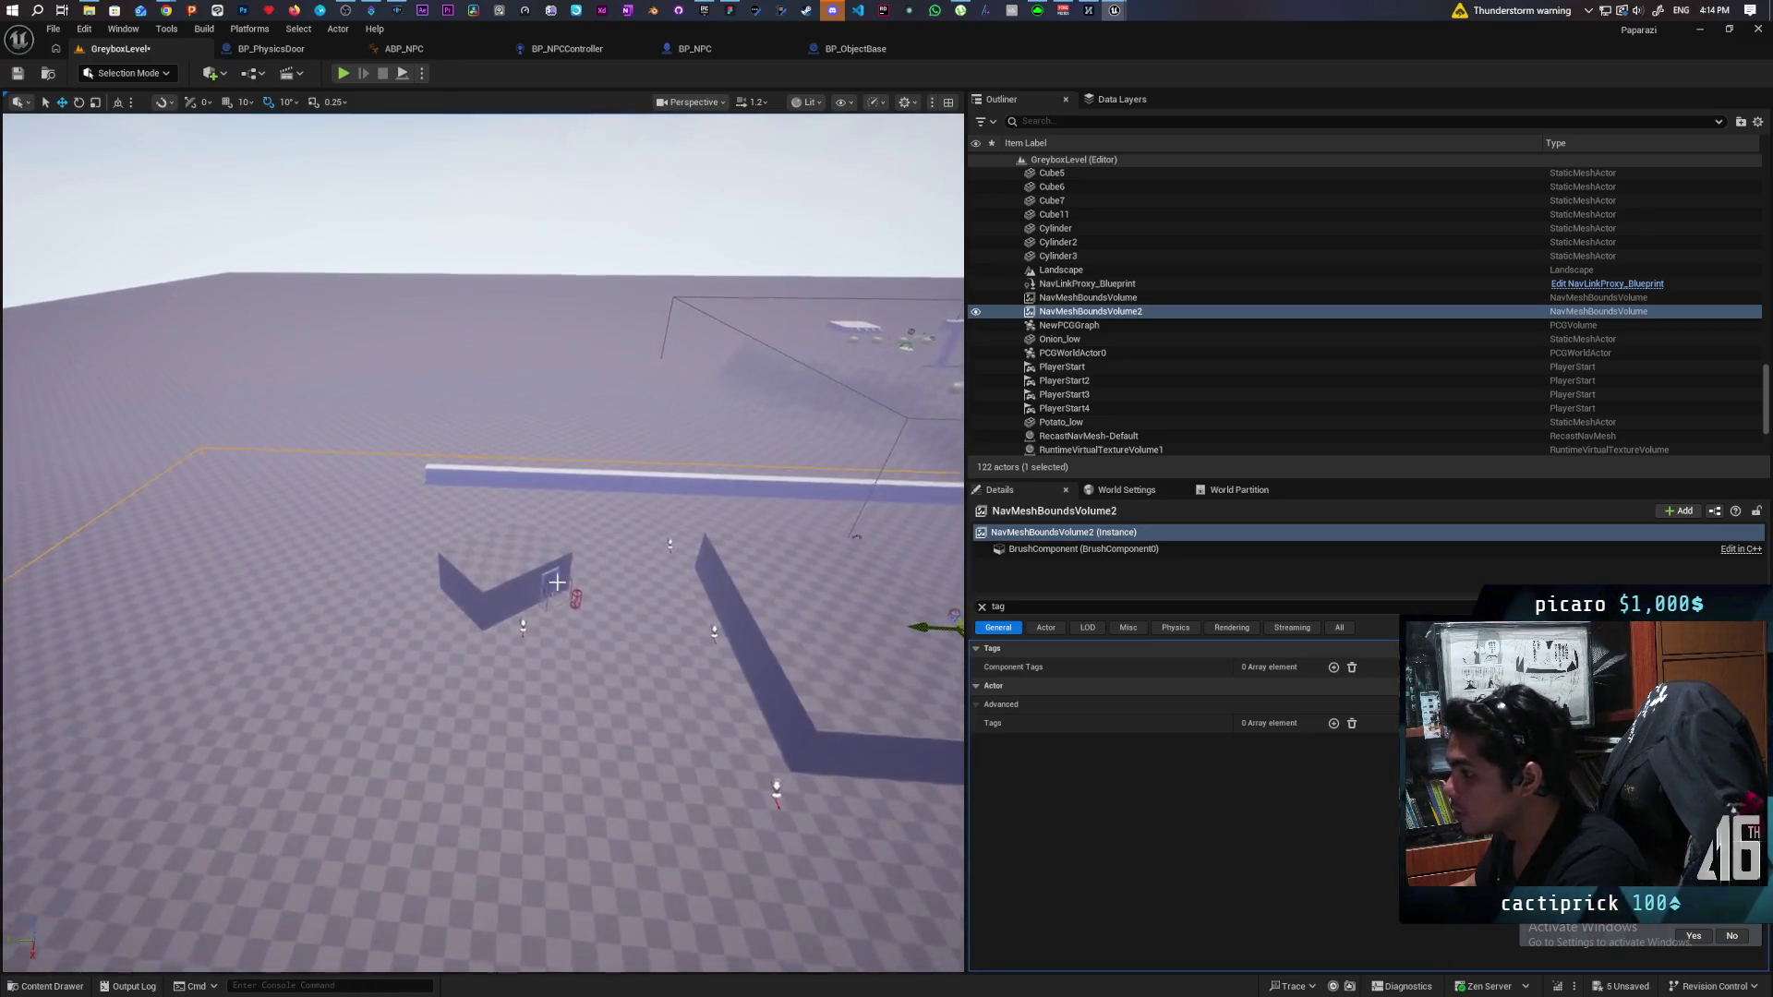
{"action": "left_click", "coordinate": [504, 577]}
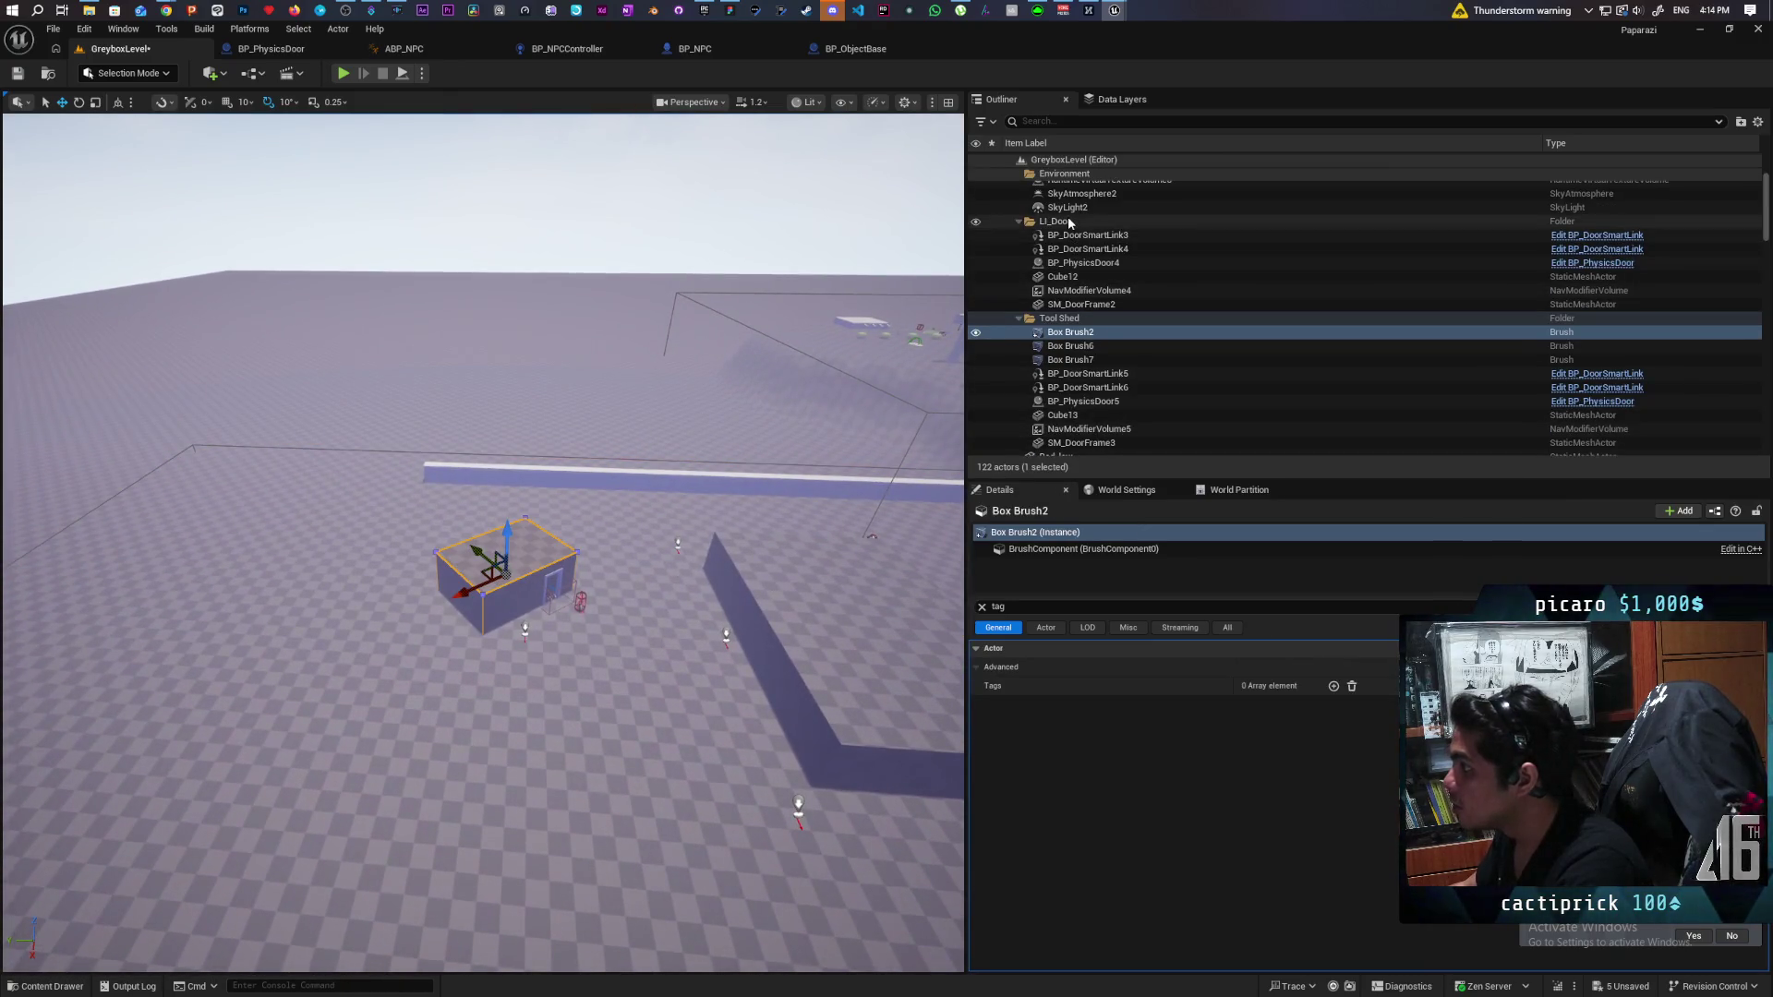
Select everything in the Tool Shed folder and move the whole shed left across the floor.
{"action": "left_click", "coordinate": [1059, 317]}
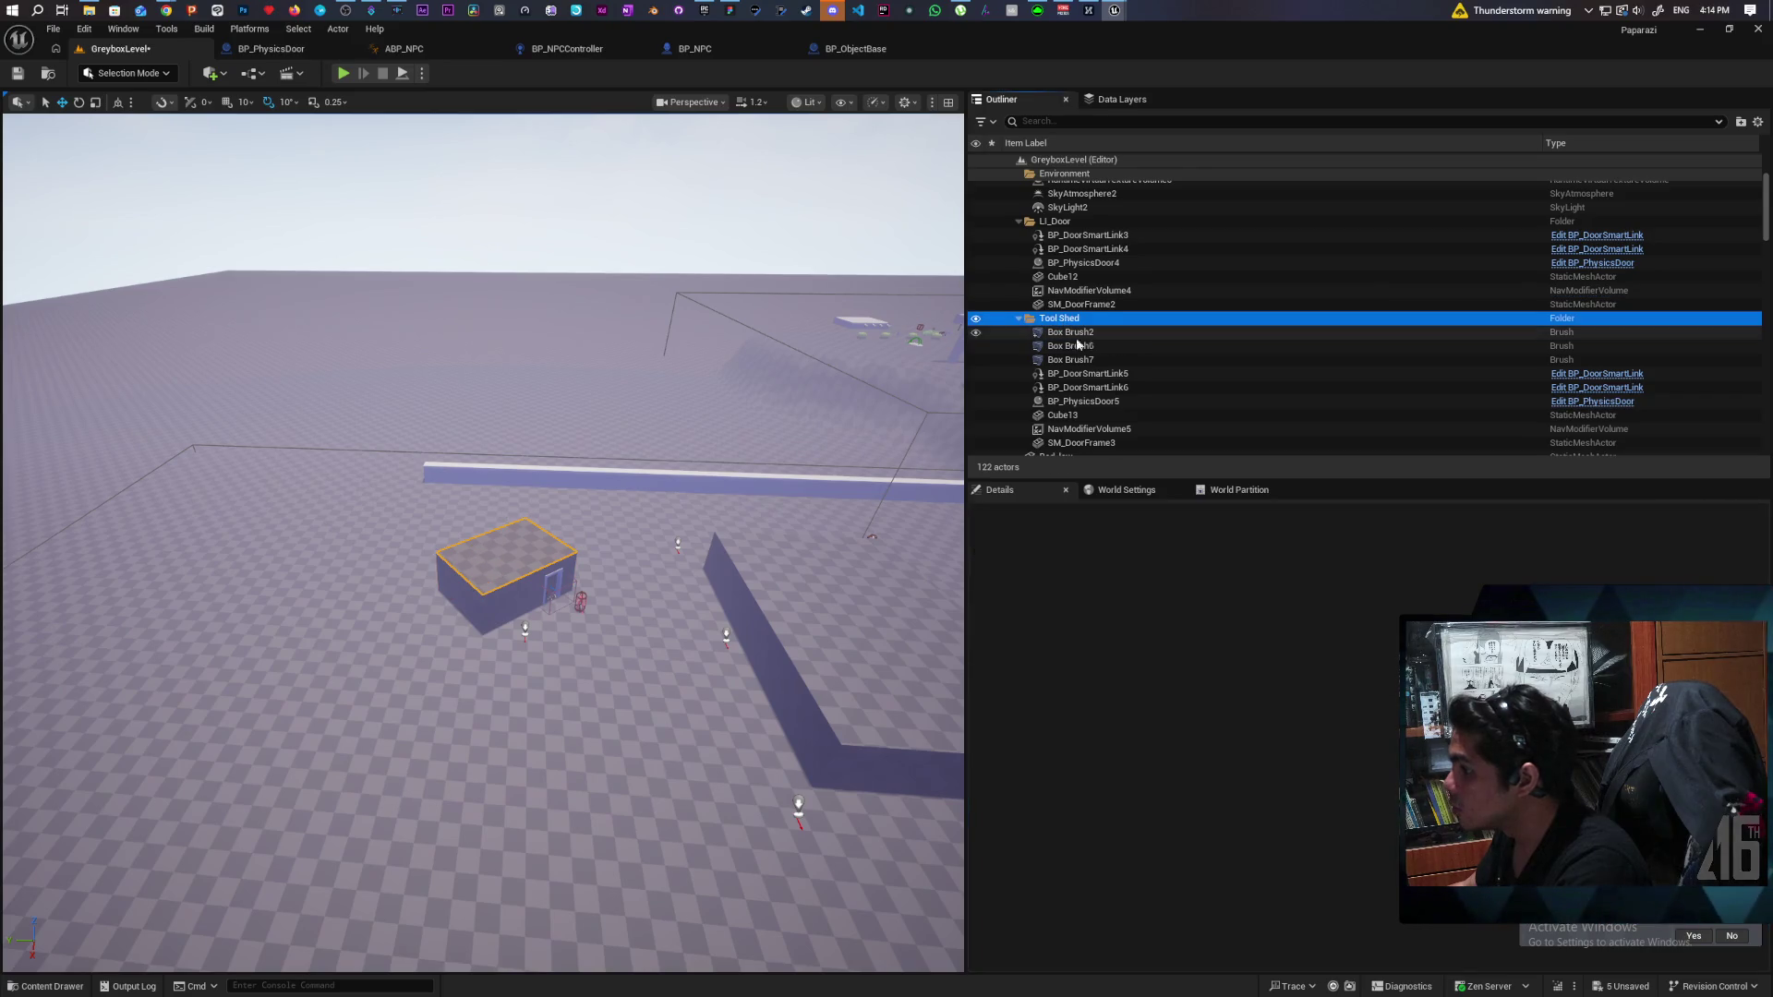
{"action": "scroll", "coordinate": [1133, 368], "scroll_direction": "down", "scroll_amount": 2}
{"action": "left_click", "coordinate": [1083, 378], "text": "shift"}
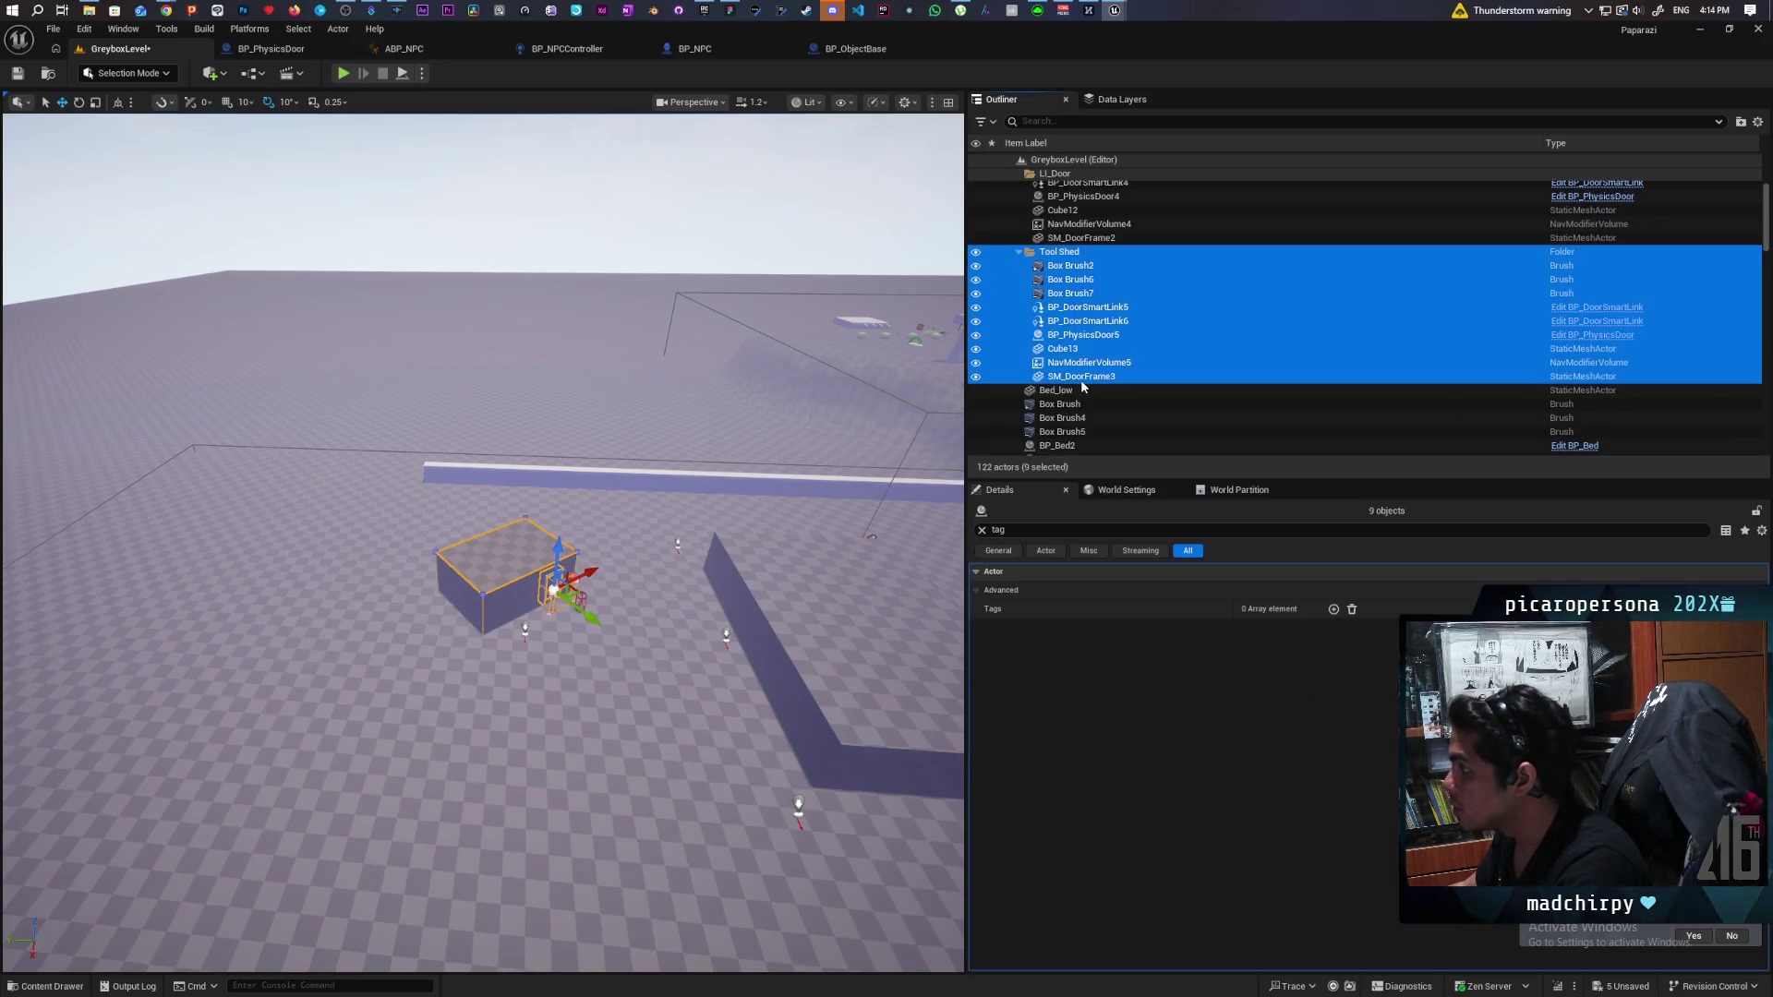
{"action": "left_click_drag", "start_coordinate": [576, 591], "coordinate": [279, 528]}
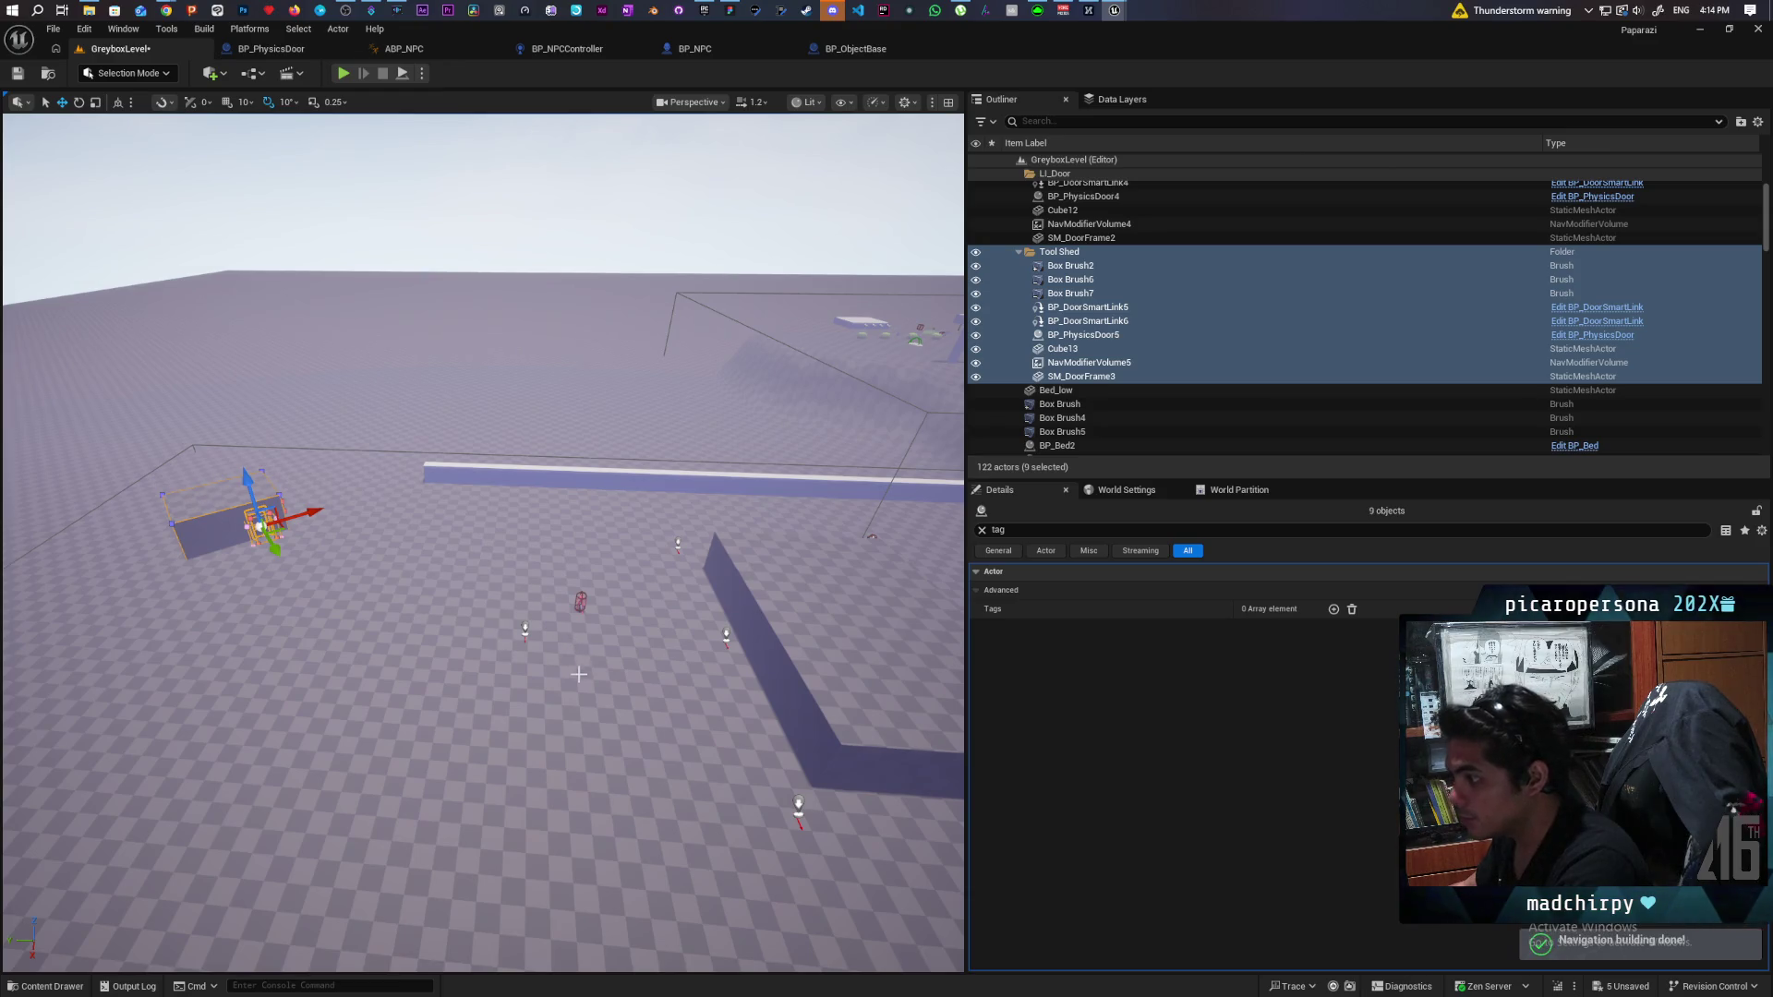
{"action": "scroll", "coordinate": [566, 645], "scroll_direction": "up", "scroll_amount": 5}
Move the ToolShed-tagged BP_NPC_Location14 marker beside the shed's door wall.
{"action": "left_click", "coordinate": [596, 611]}
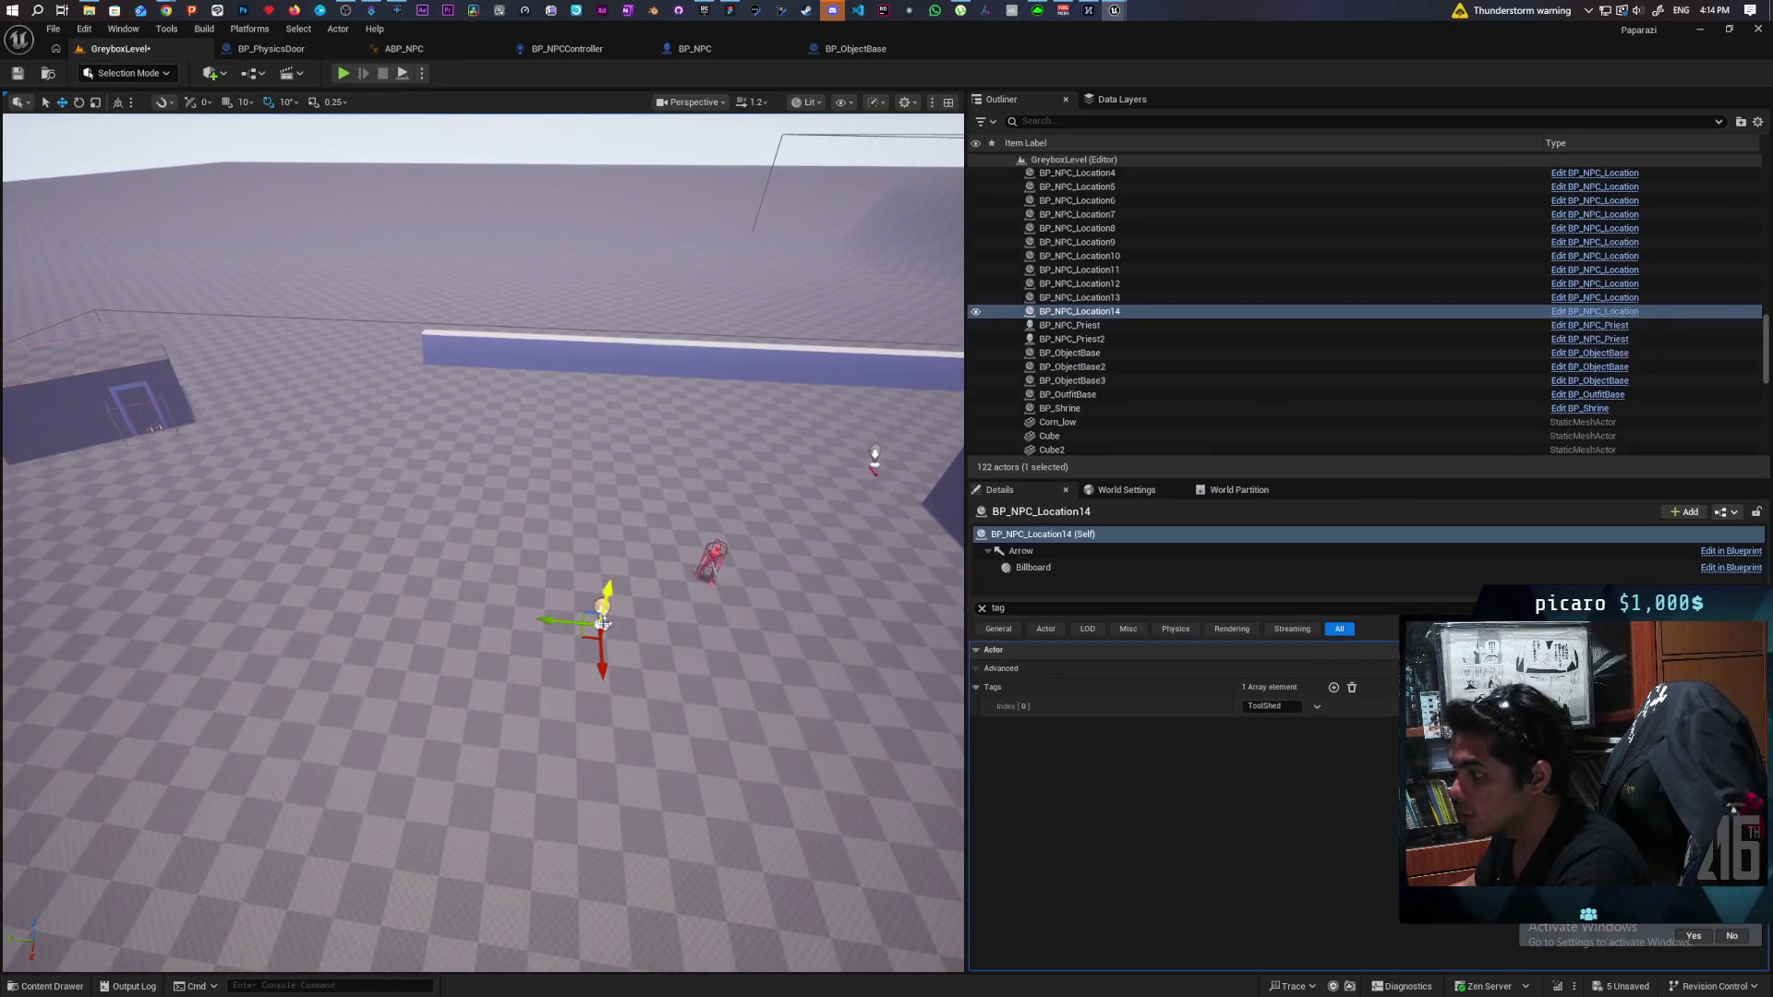
{"action": "left_click", "coordinate": [581, 635]}
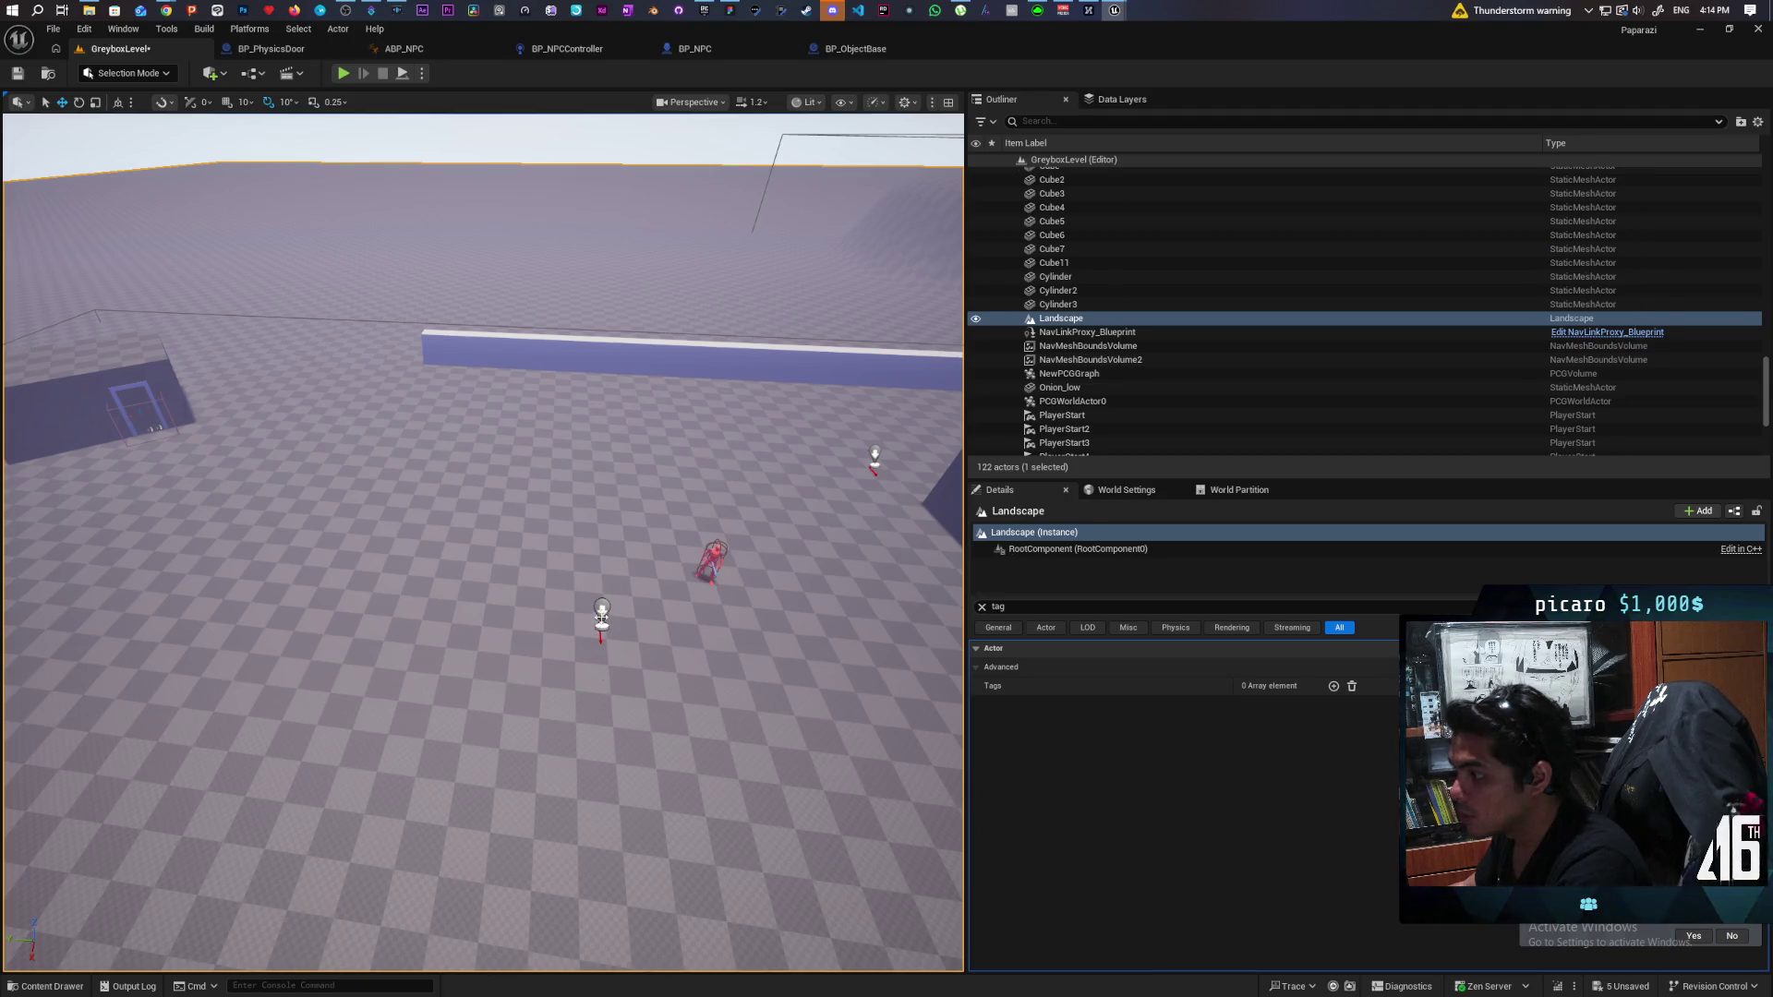
{"action": "left_click", "coordinate": [588, 637]}
{"action": "mouse_move", "coordinate": [513, 611]}
{"action": "left_mouse_down"}
{"action": "mouse_move", "coordinate": [23, 434]}
{"action": "mouse_move", "coordinate": [121, 476]}
{"action": "left_mouse_up"}
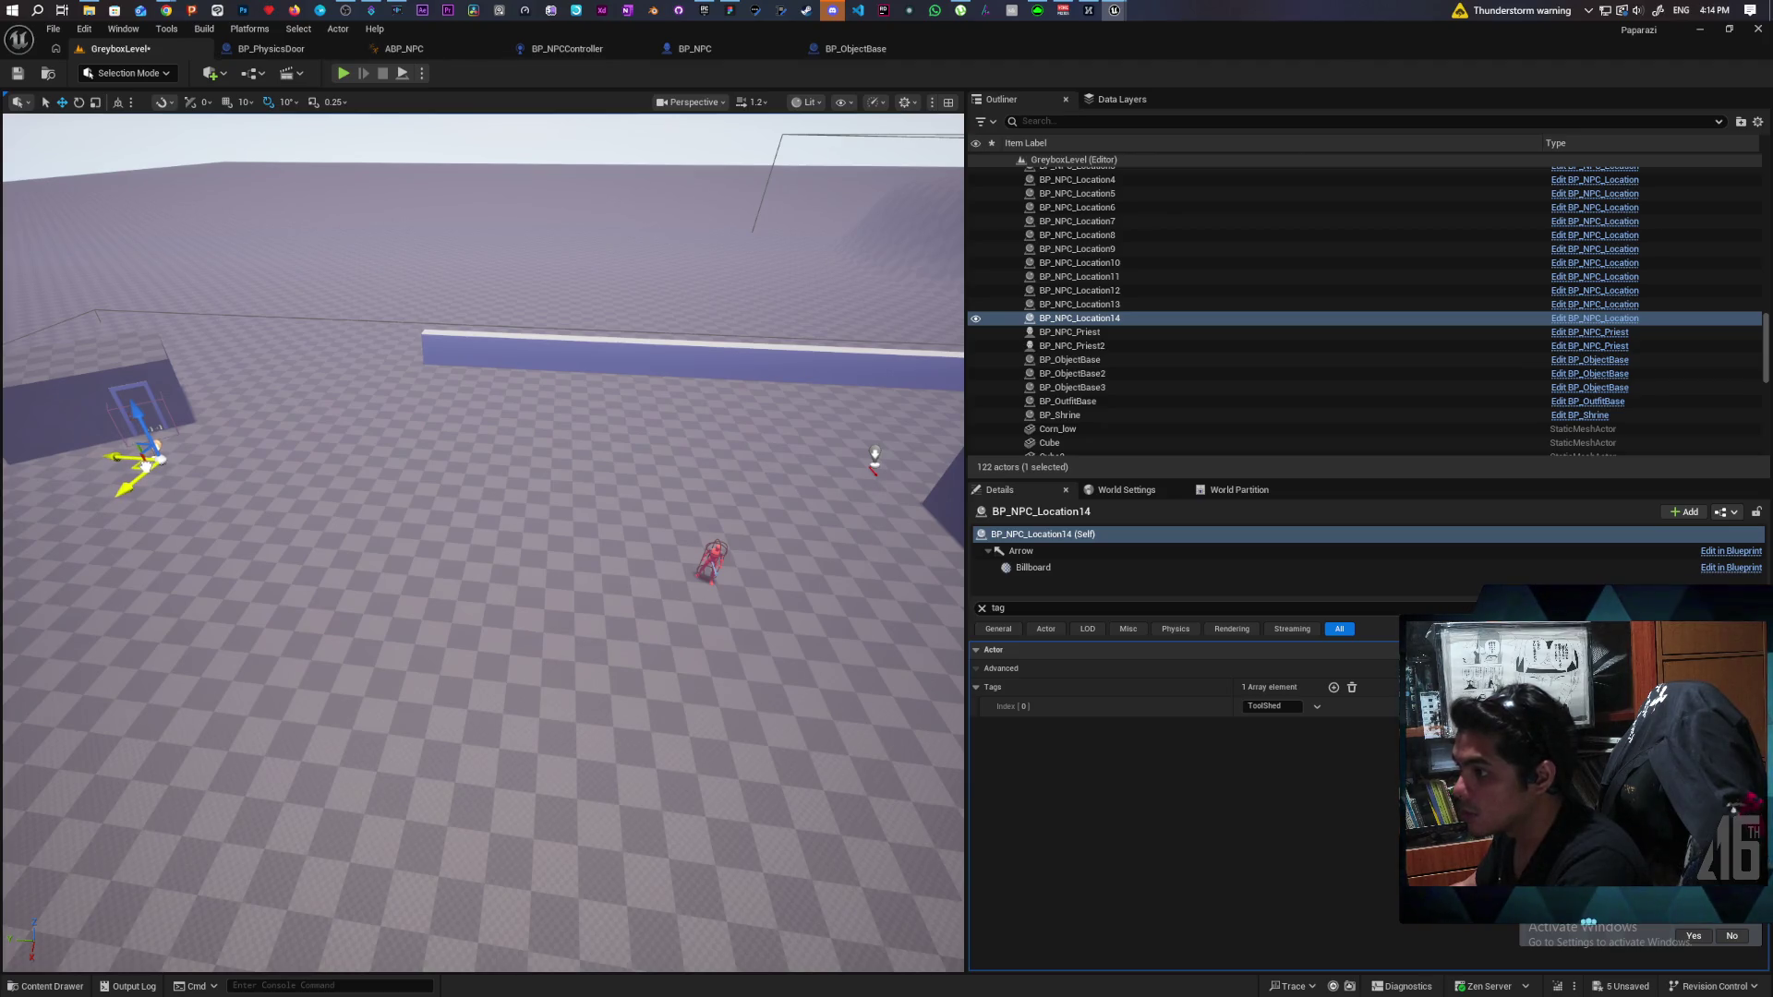
{"action": "left_click_drag", "start_coordinate": [528, 569], "coordinate": [502, 584]}
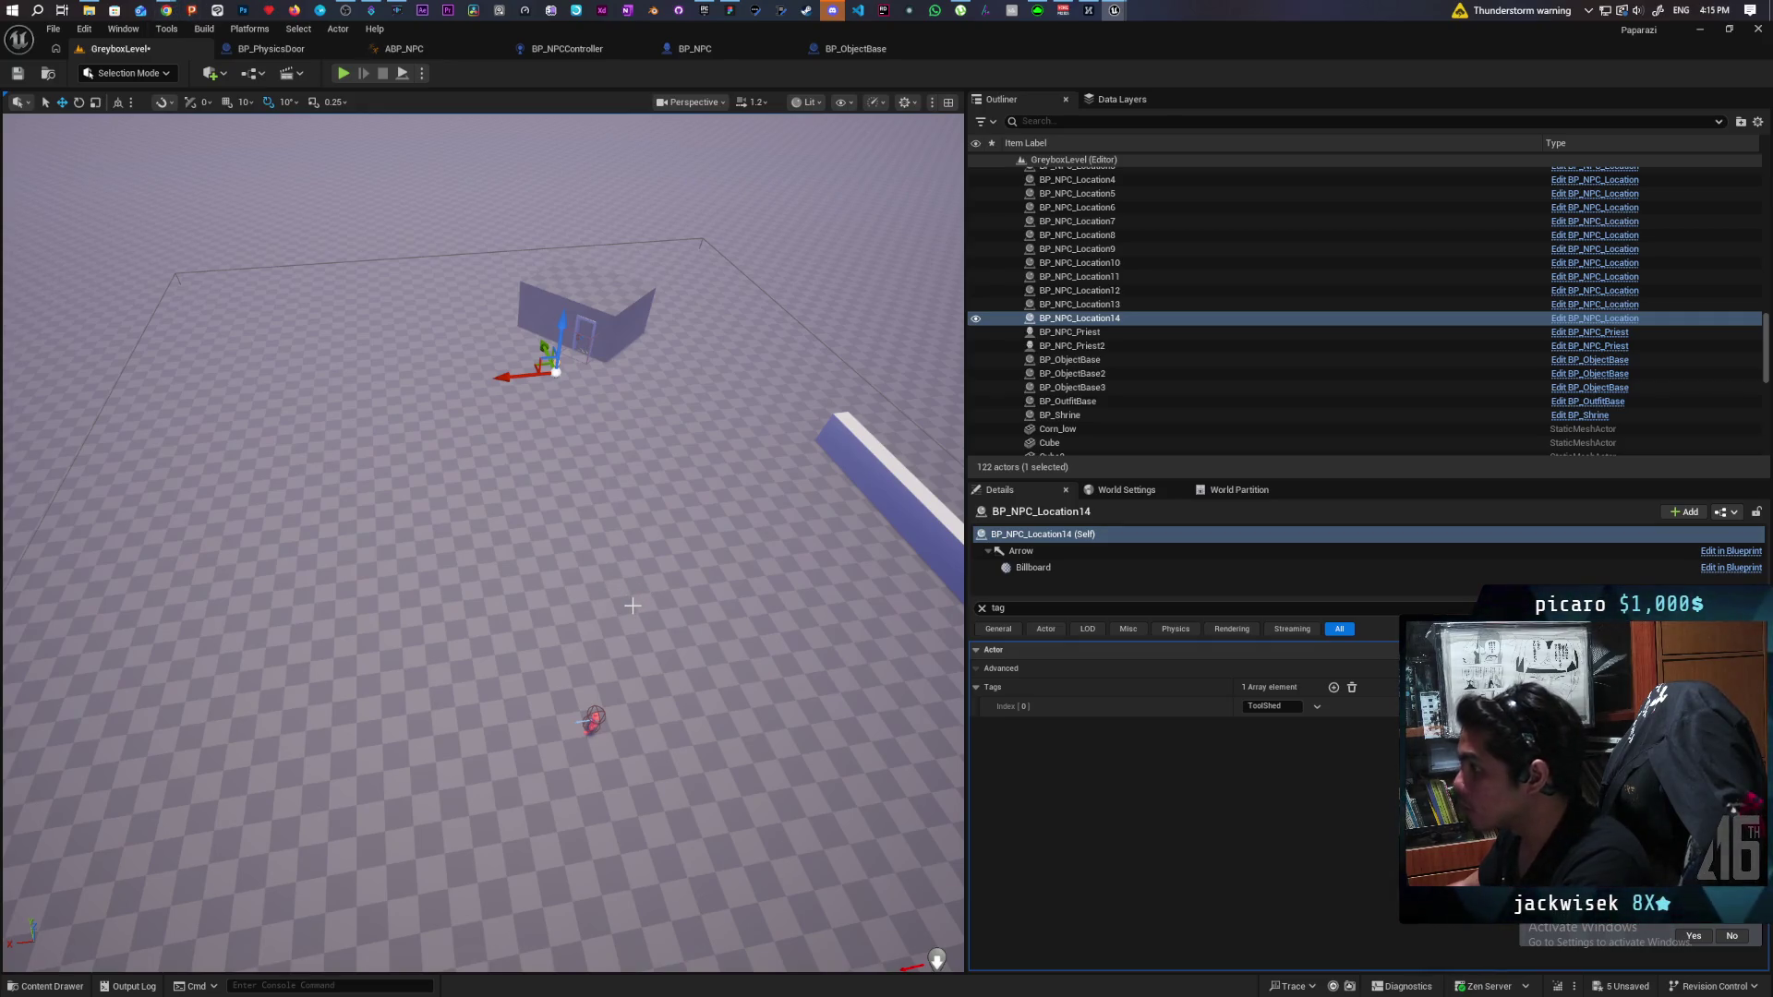
{"action": "left_click", "coordinate": [595, 716]}
Select the house's Box Brush in the viewport.
{"action": "left_click", "coordinate": [592, 720]}
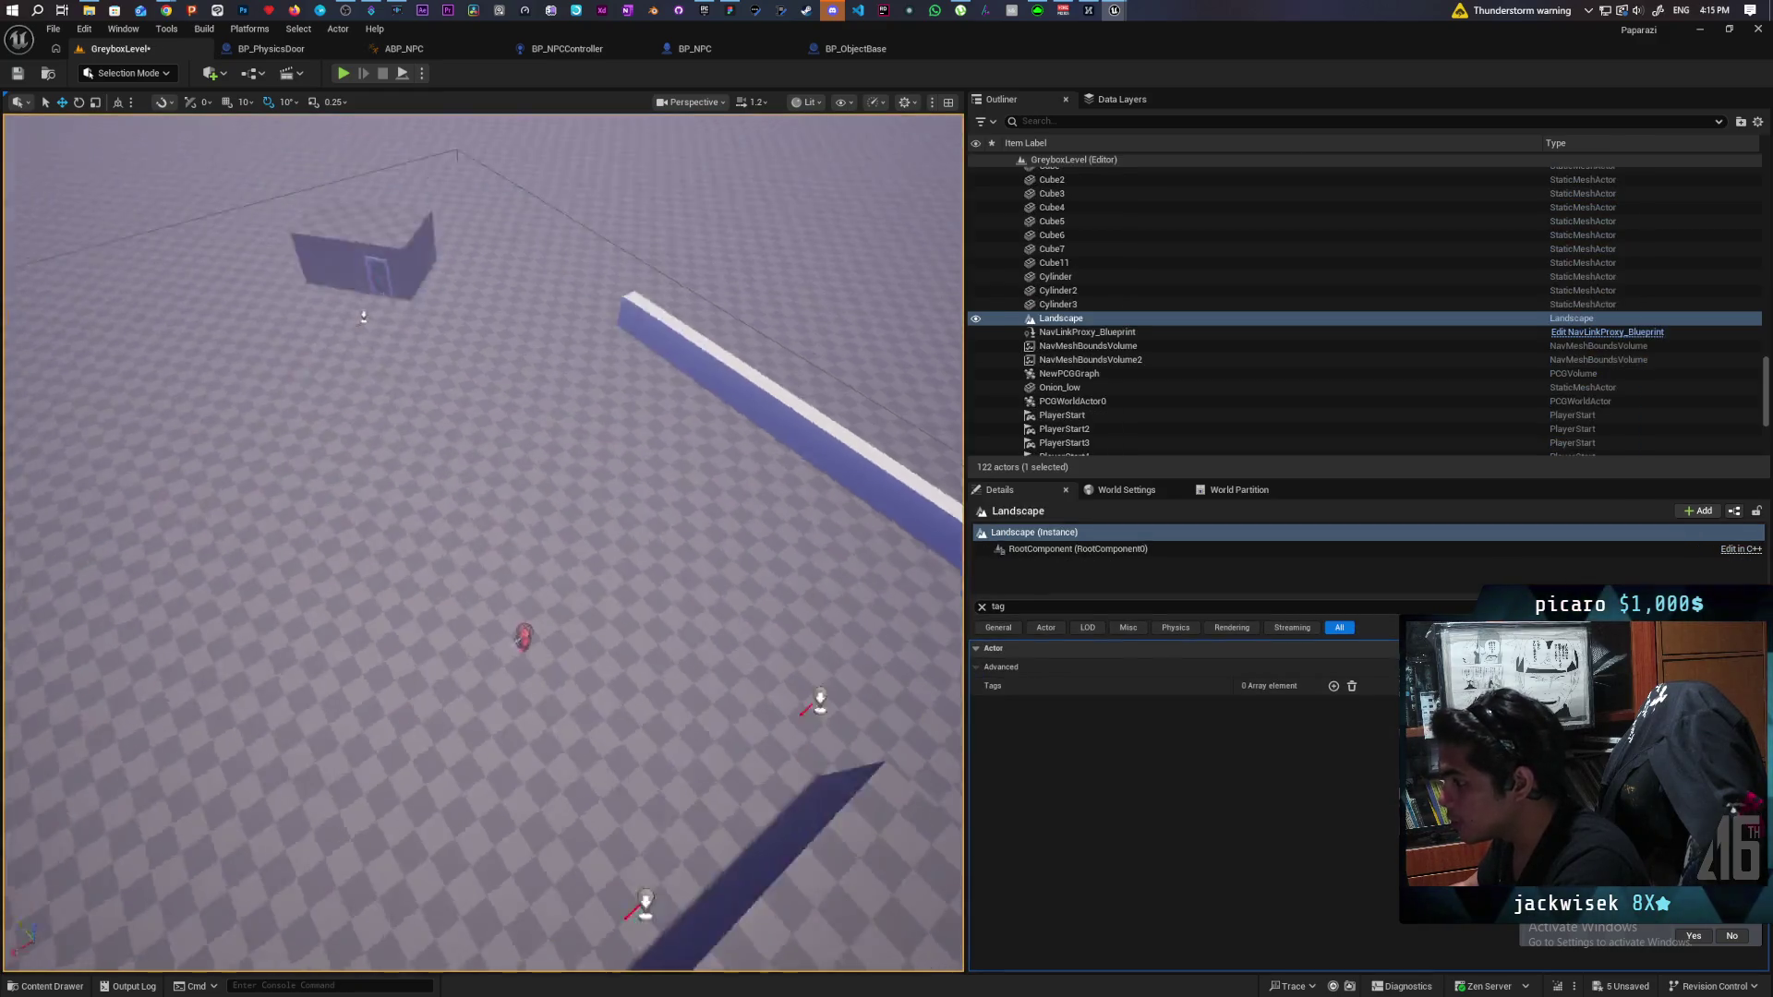
{"action": "left_click", "coordinate": [592, 720]}
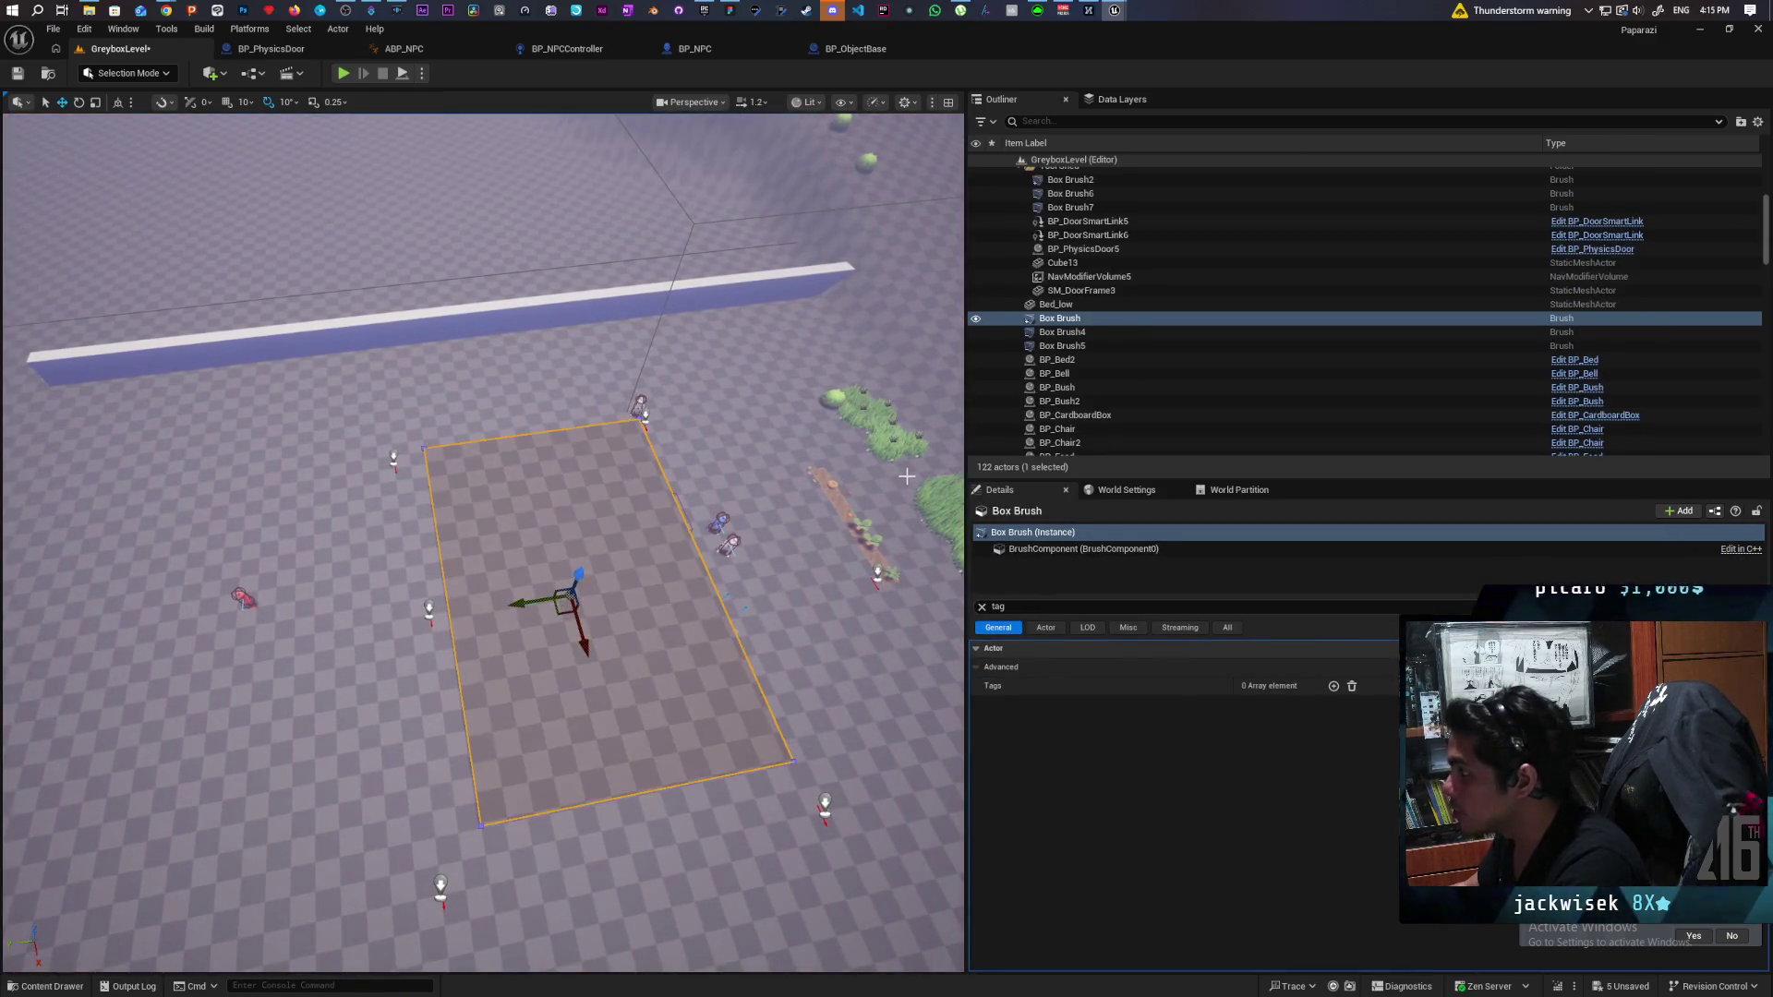
{"action": "scroll", "coordinate": [1207, 257], "scroll_direction": "up", "scroll_amount": 2}
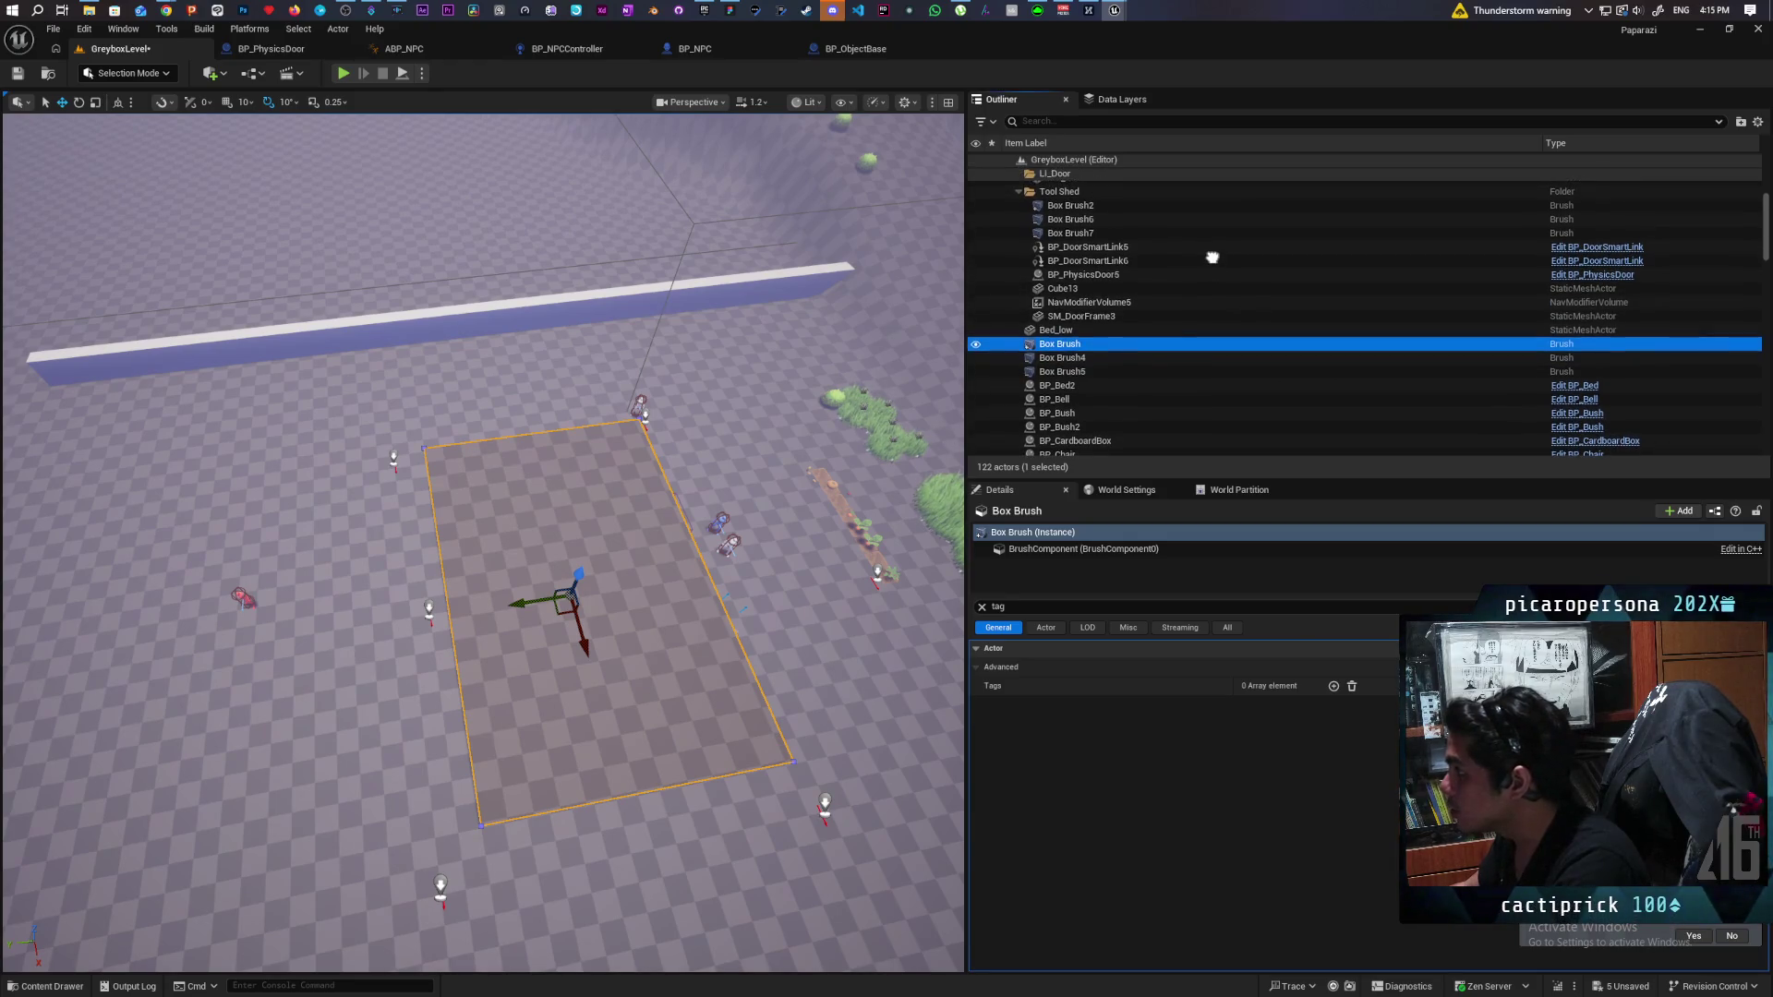
{"action": "scroll", "coordinate": [1212, 245], "scroll_direction": "down", "scroll_amount": 2}
{"action": "scroll", "coordinate": [1191, 312], "scroll_direction": "up", "scroll_amount": 2}
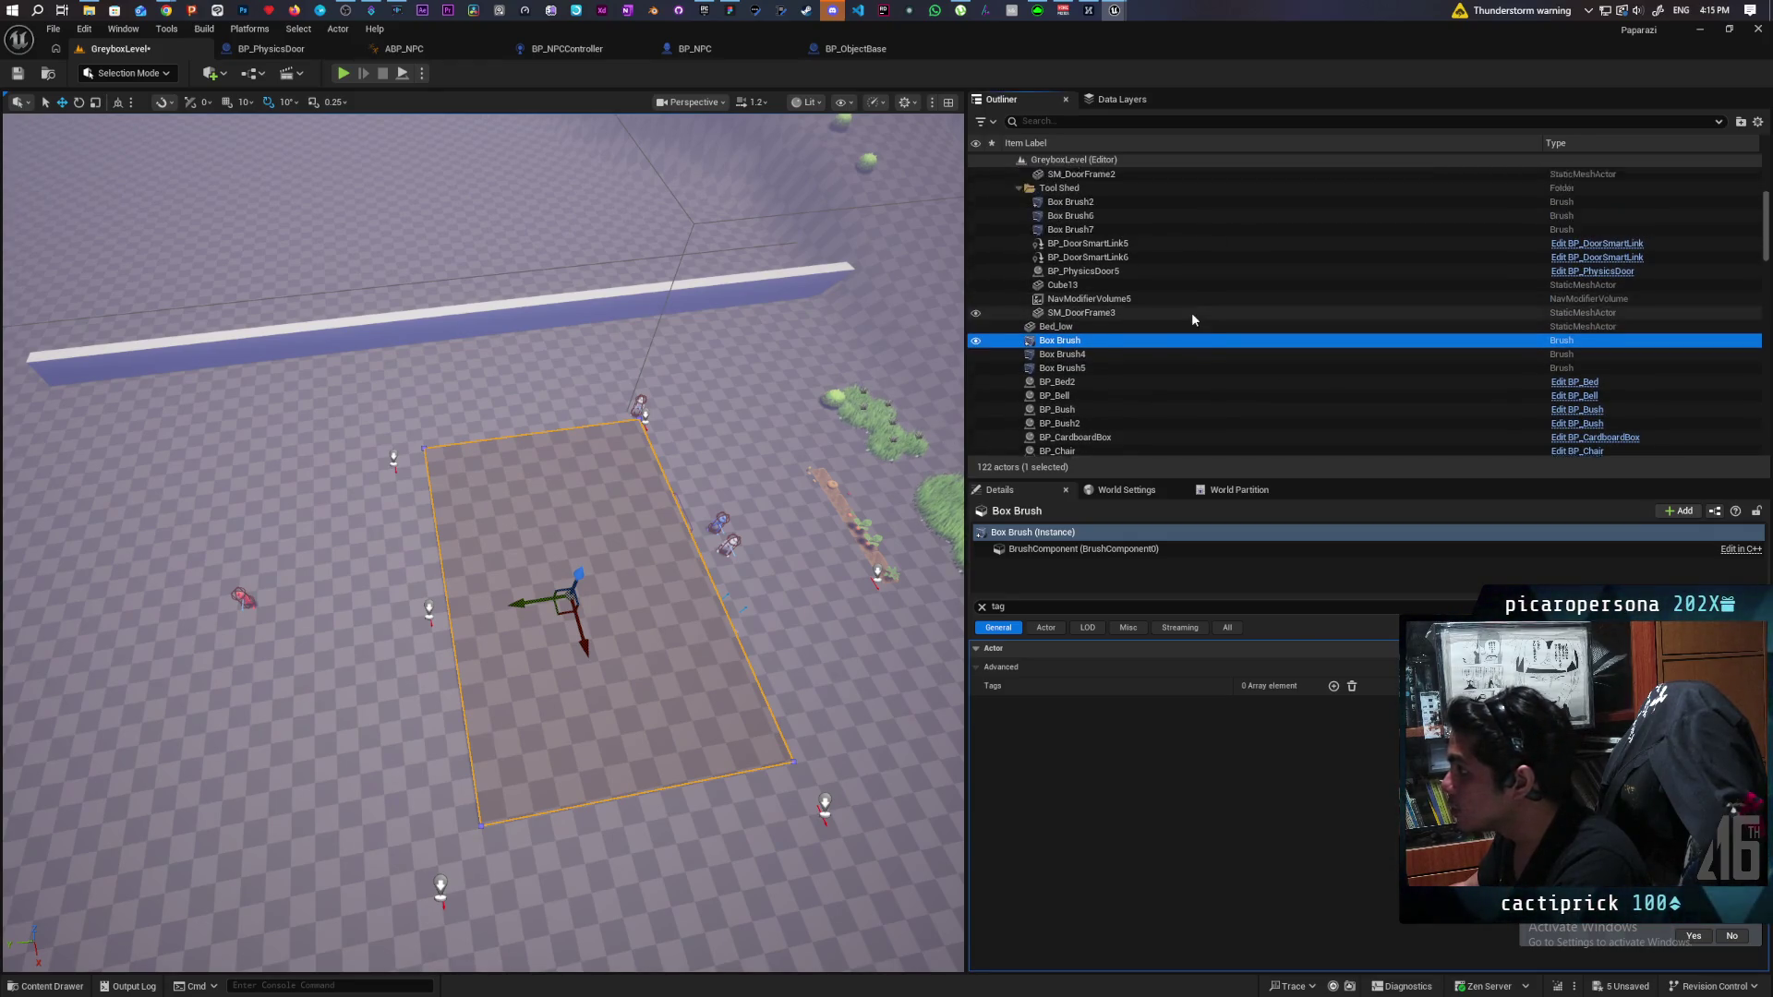
Add Box Brush4 and Box Brush5, extend the selection to BP_DoorSmartLink3, and deselect Bed_low.
{"action": "left_click", "coordinate": [1019, 224]}
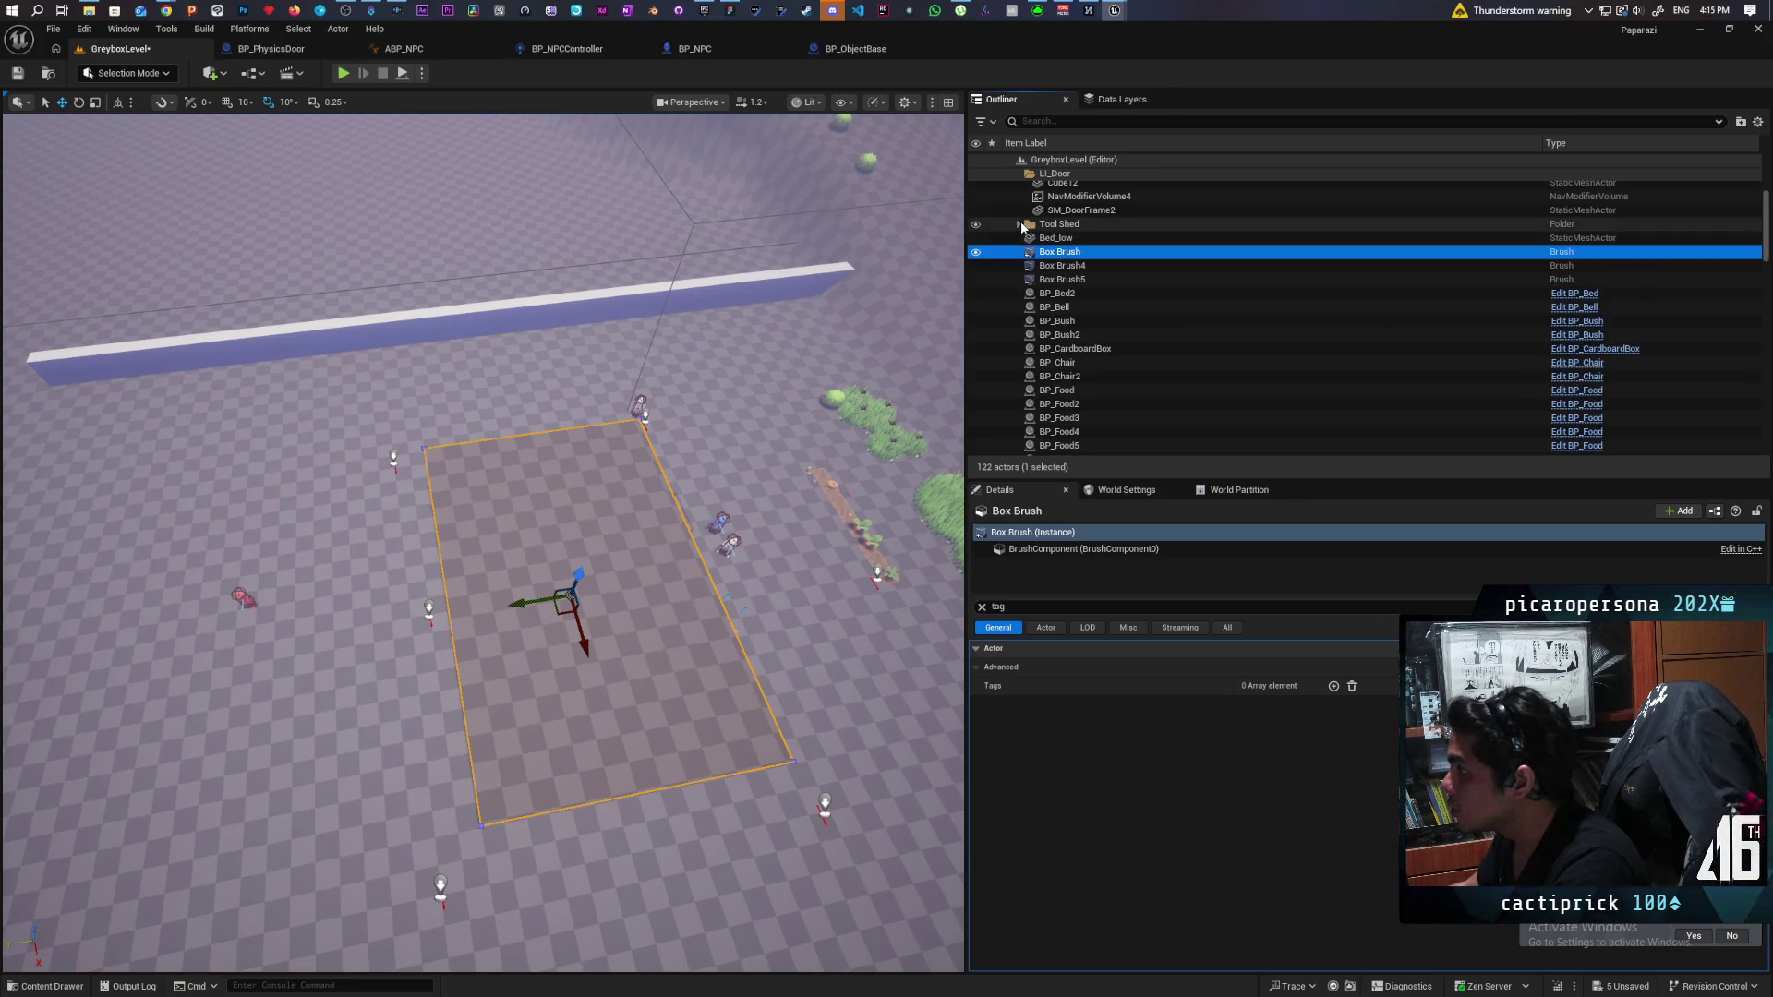
{"action": "scroll", "coordinate": [1023, 221], "scroll_direction": "up", "scroll_amount": 2}
{"action": "left_click", "coordinate": [1108, 311], "text": "ctrl"}
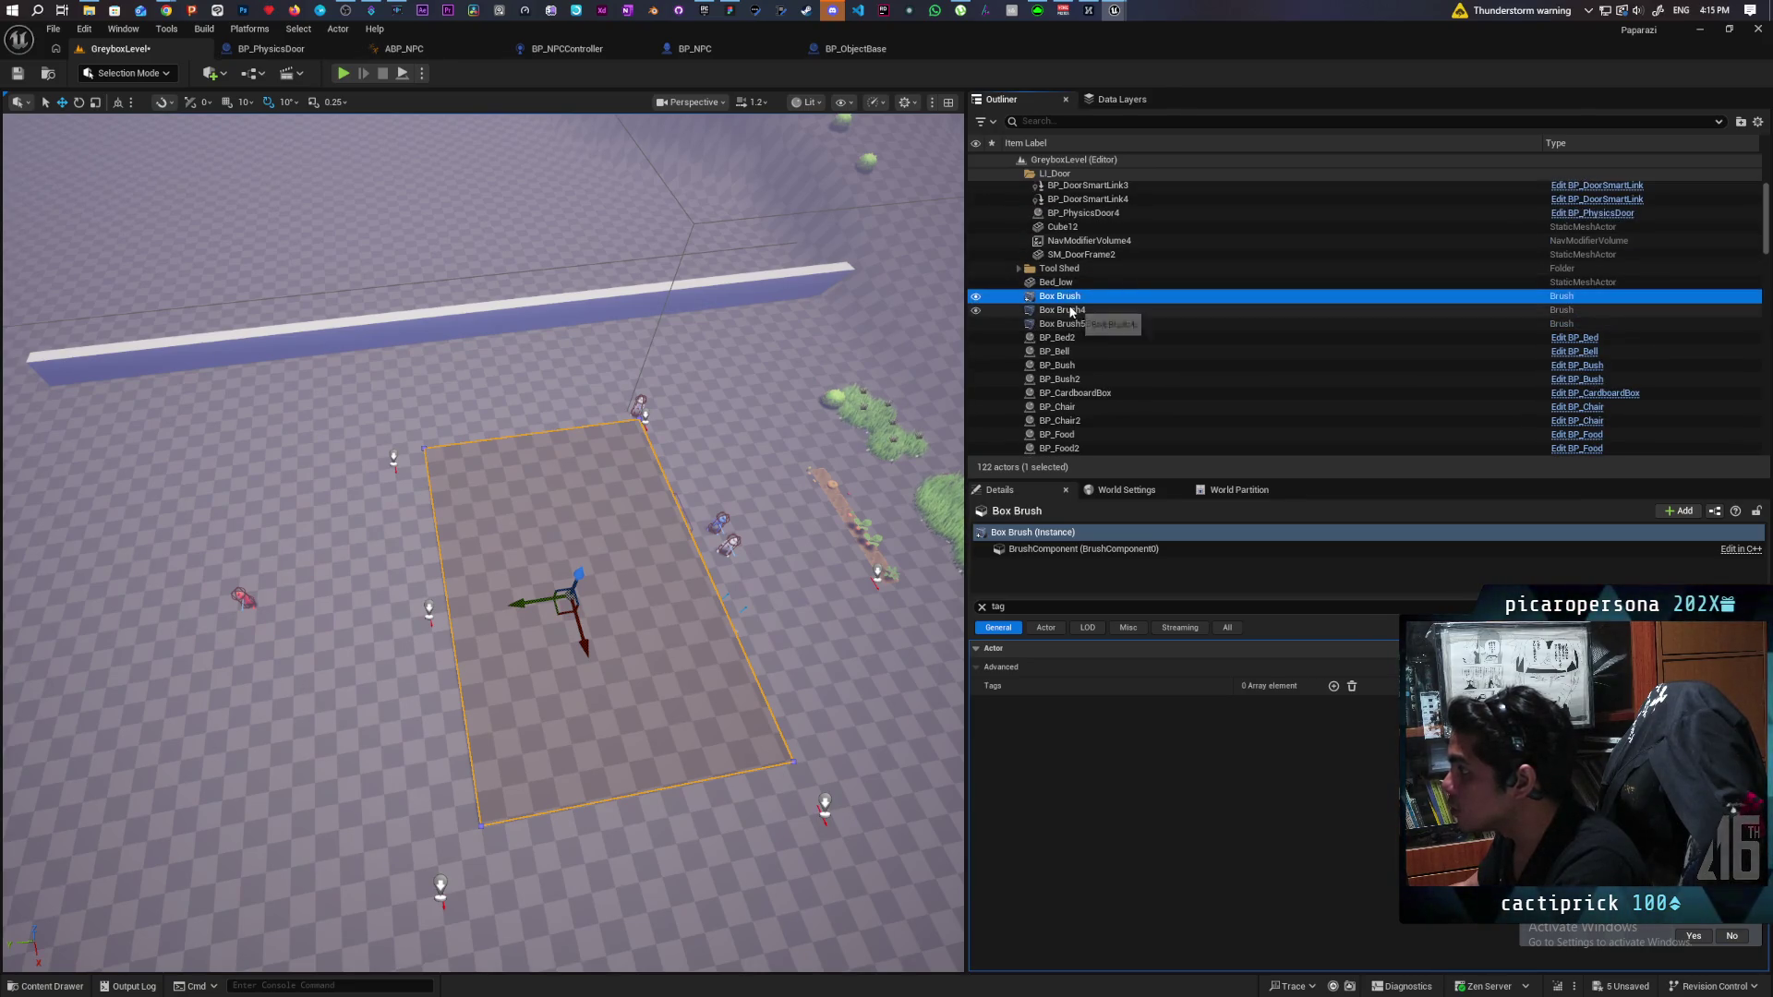
{"action": "left_click", "coordinate": [1115, 324], "text": "ctrl"}
{"action": "scroll", "coordinate": [1107, 263], "scroll_direction": "up", "scroll_amount": 3}
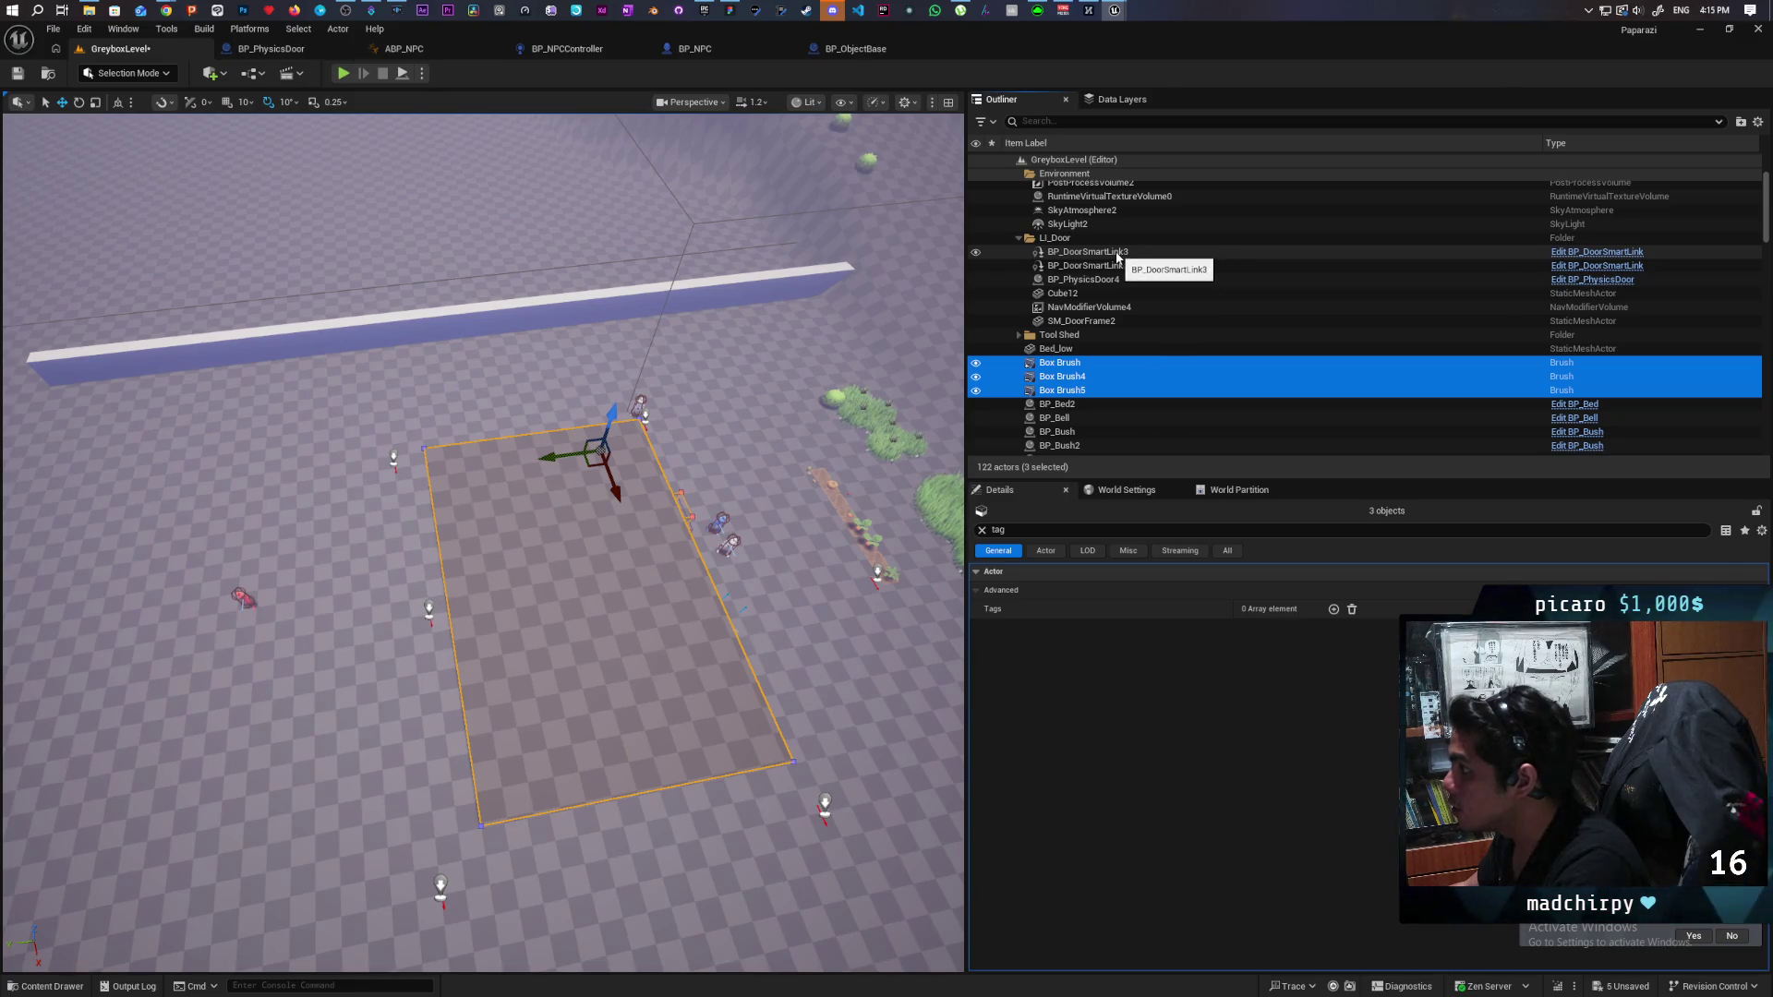
{"action": "left_click", "coordinate": [1059, 252], "text": "shift"}
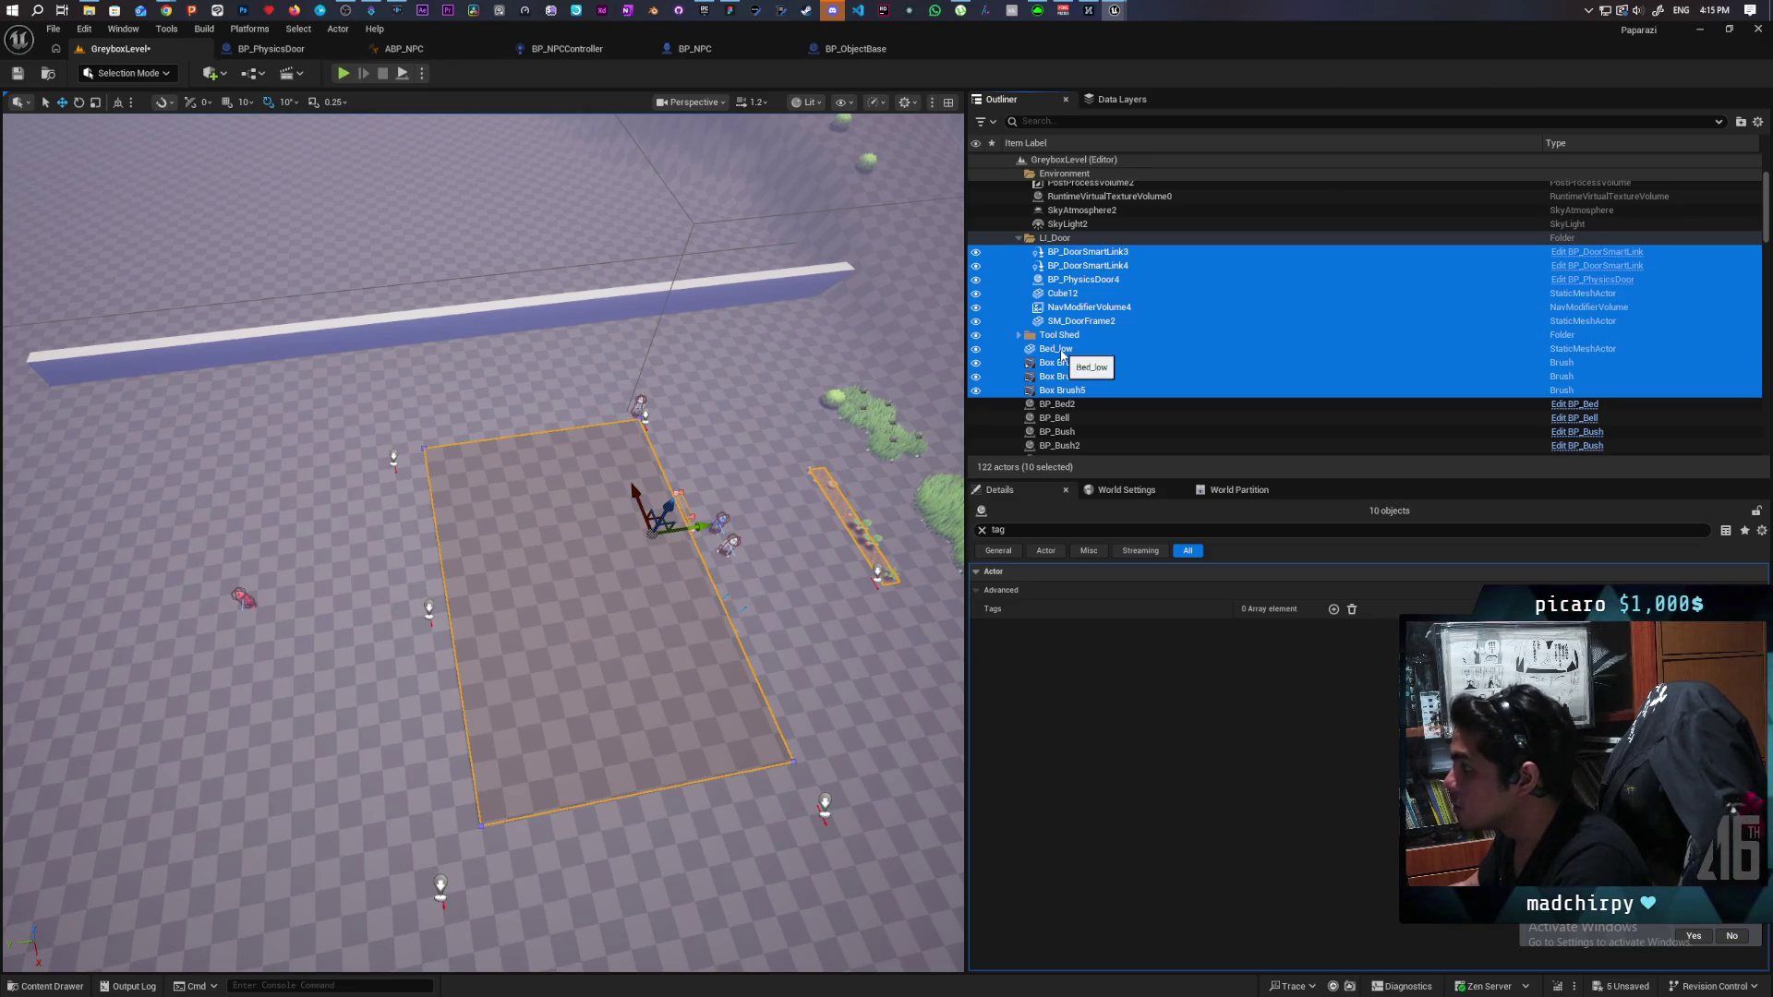
{"action": "left_click", "coordinate": [1062, 351], "text": "ctrl"}
{"action": "mouse_move", "coordinate": [802, 616]}
{"action": "left_mouse_down"}
{"action": "mouse_move", "coordinate": [720, 612]}
{"action": "mouse_move", "coordinate": [801, 616]}
{"action": "left_mouse_up"}
Alt-drag the nine selected house actors into a separate copy and frame it.
{"action": "mouse_move", "coordinate": [673, 706]}
{"action": "left_mouse_down", "text": "alt"}
{"action": "mouse_move", "coordinate": [660, 730]}
{"action": "mouse_move", "coordinate": [443, 526]}
{"action": "mouse_move", "coordinate": [411, 520]}
{"action": "left_mouse_up", "text": "alt"}
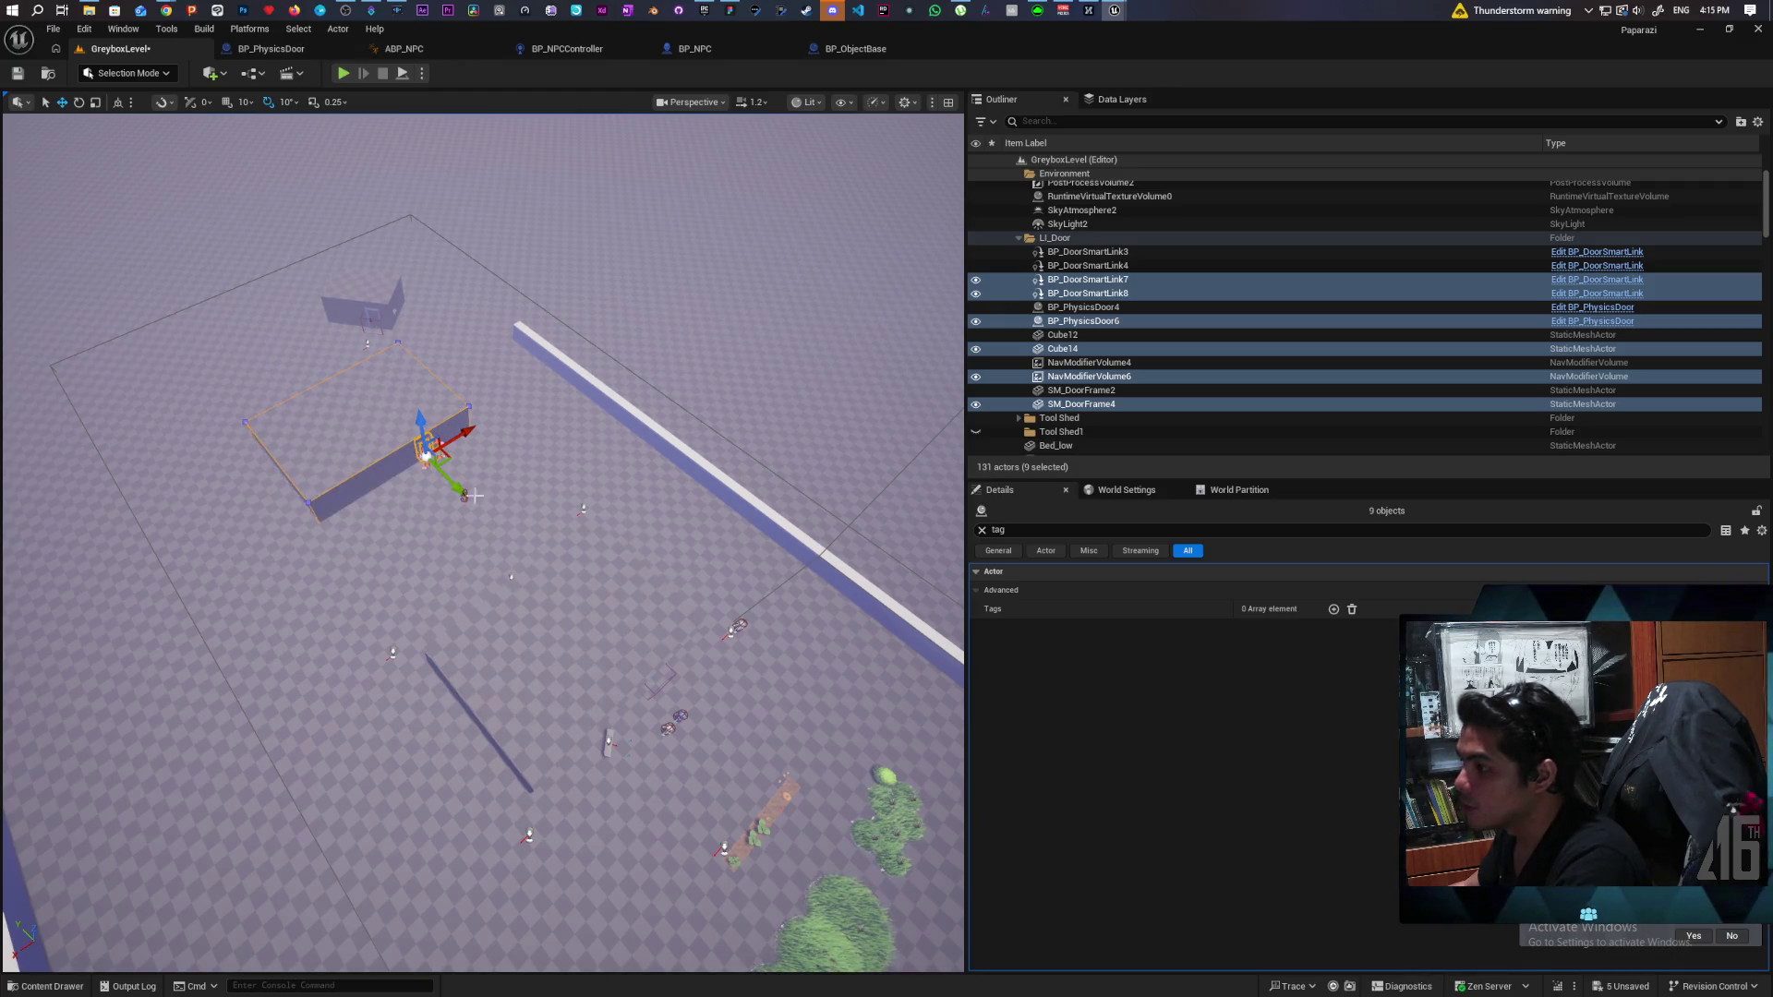
{"action": "left_click_drag", "start_coordinate": [573, 533], "coordinate": [616, 495]}
{"action": "key", "text": "f"}
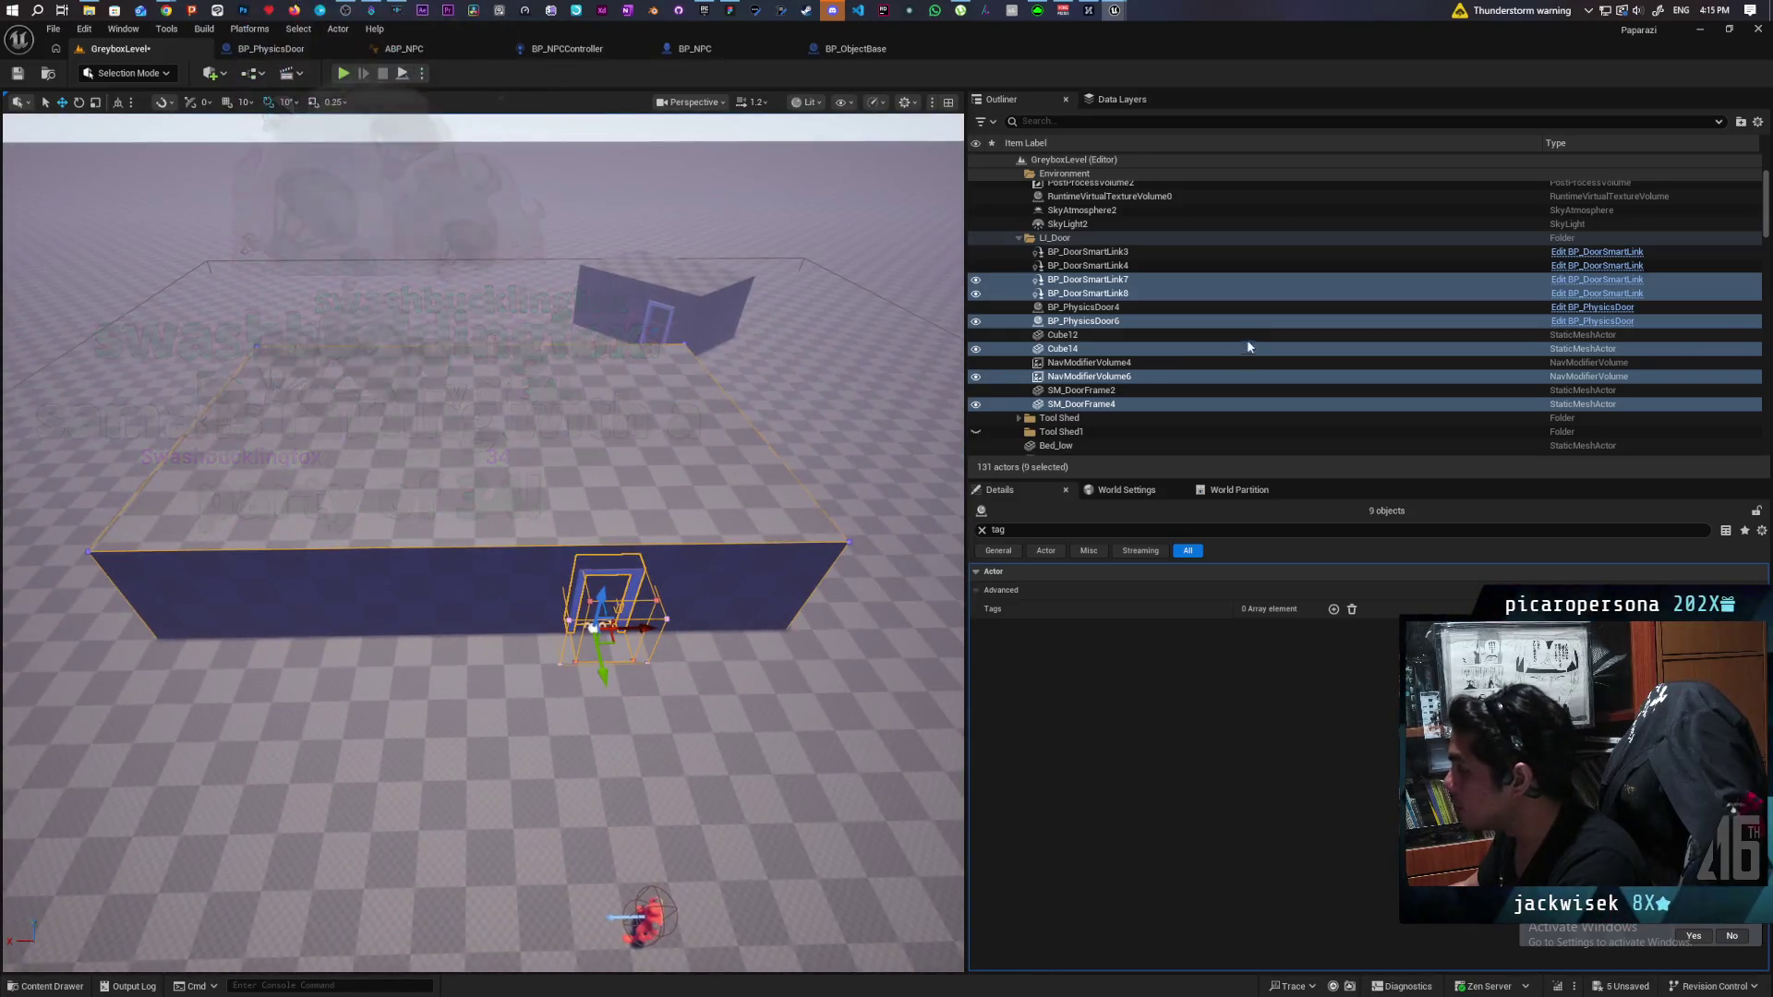
Put the selected copied actors into a new outliner folder named 'Red Farmers House'.
{"action": "right_click", "coordinate": [1090, 283]}
{"action": "mouse_move", "coordinate": [1306, 776]}
{"action": "left_click", "coordinate": [1385, 780]}
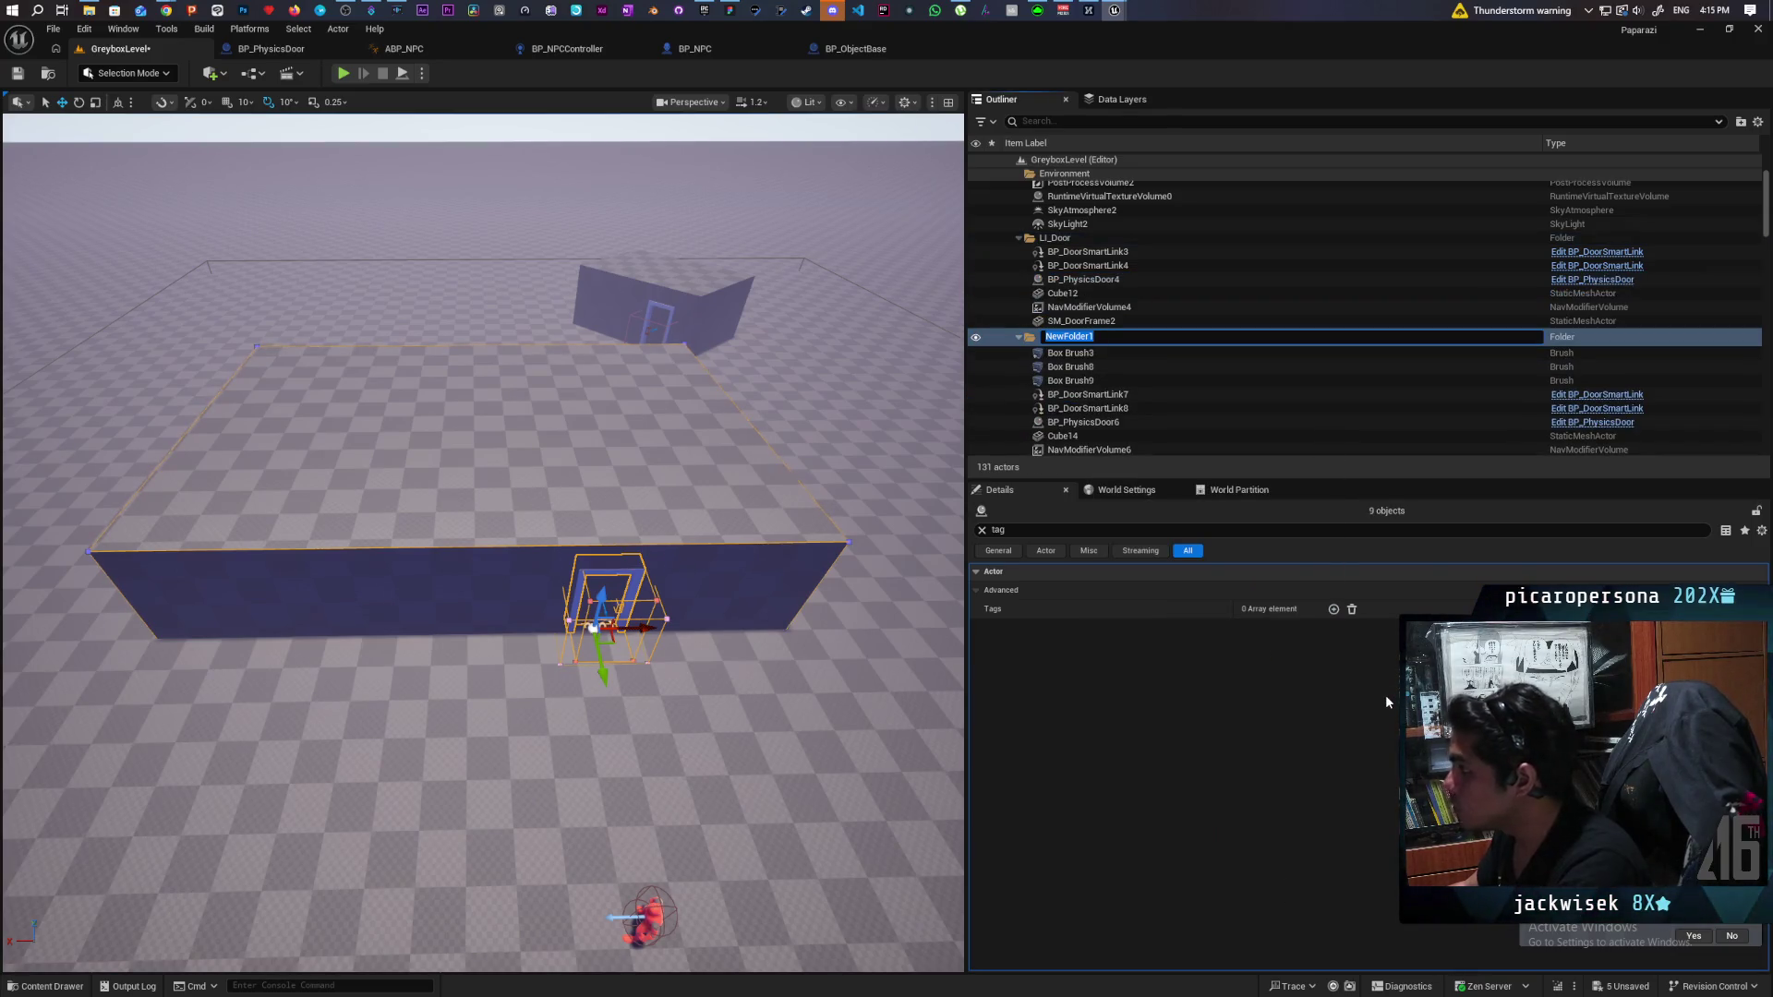
{"action": "type", "text": "Red Farmers"}
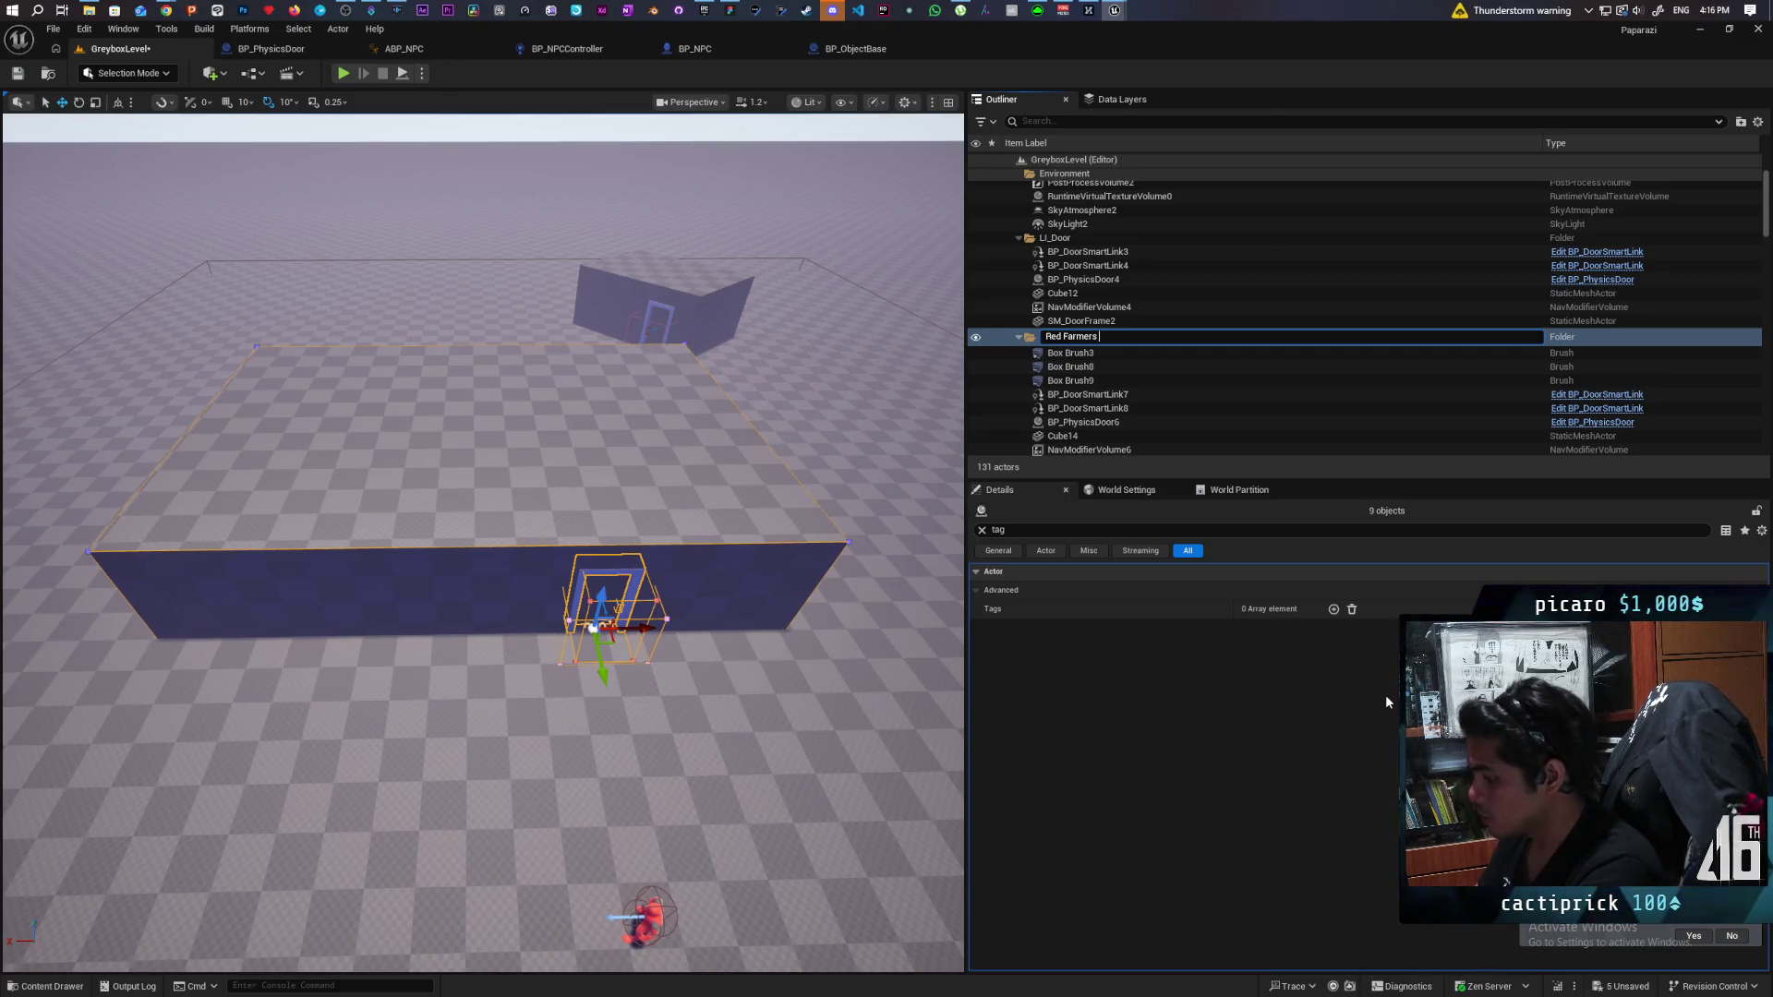
{"action": "type", "text": " House"}
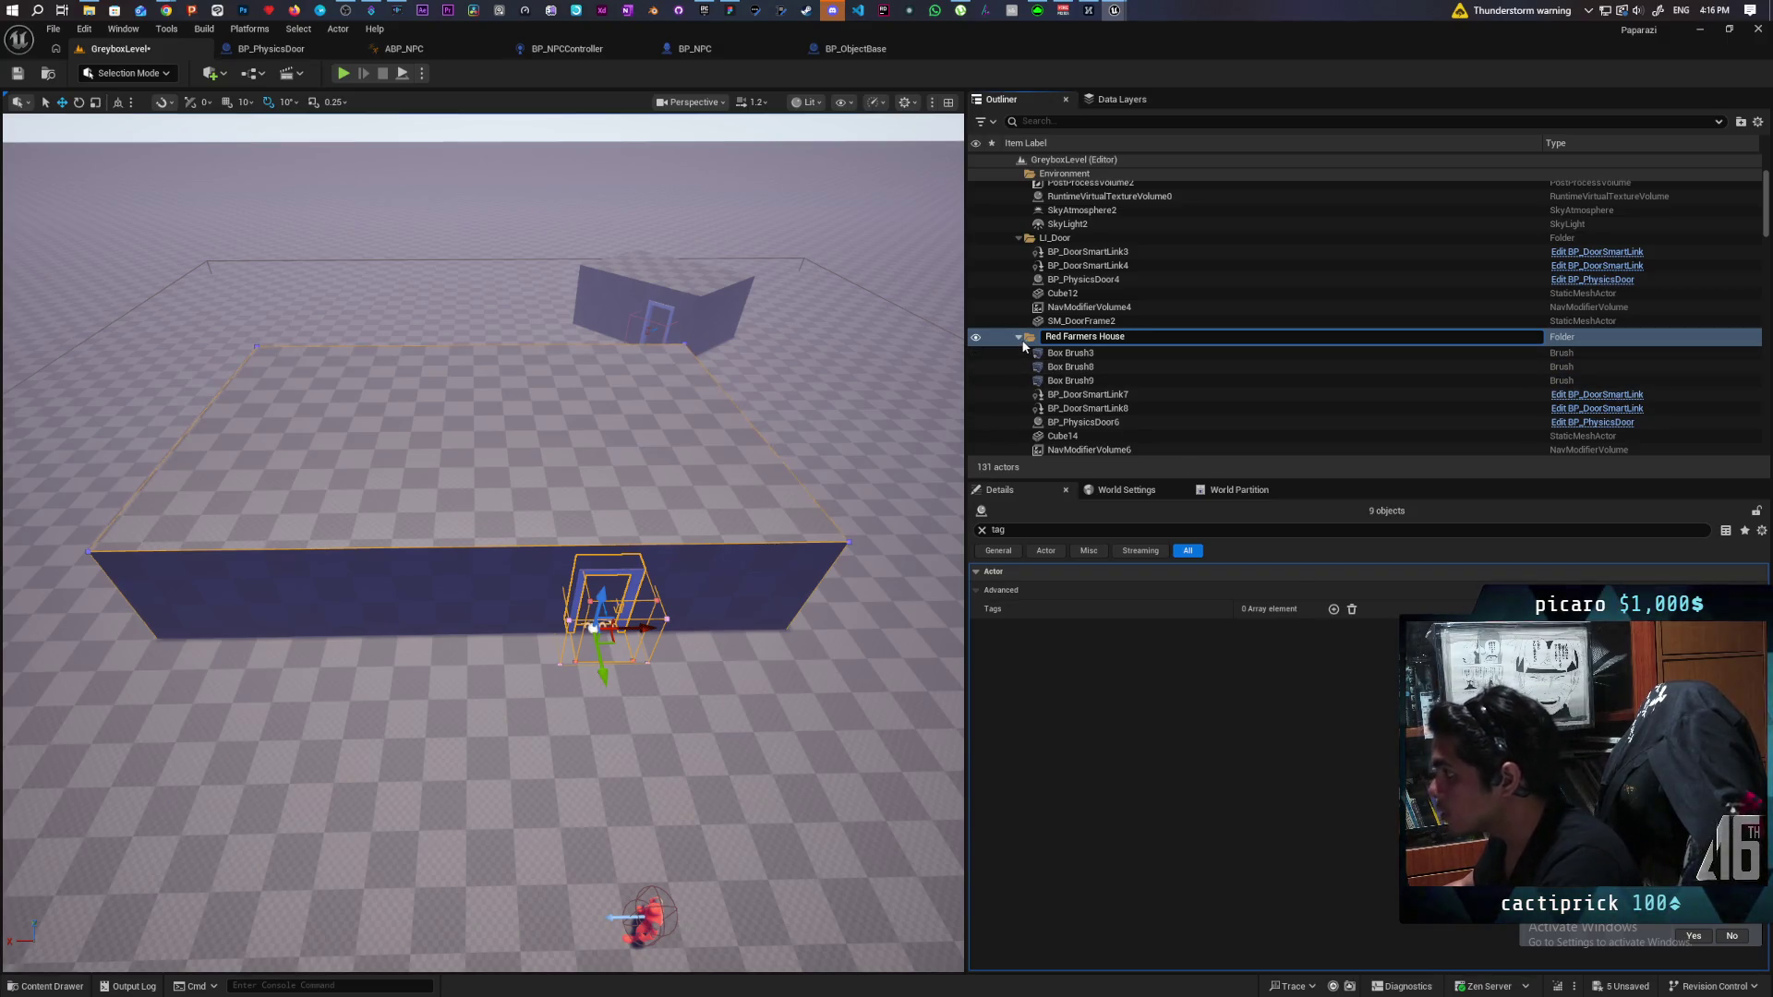
{"action": "left_click", "coordinate": [1028, 340]}
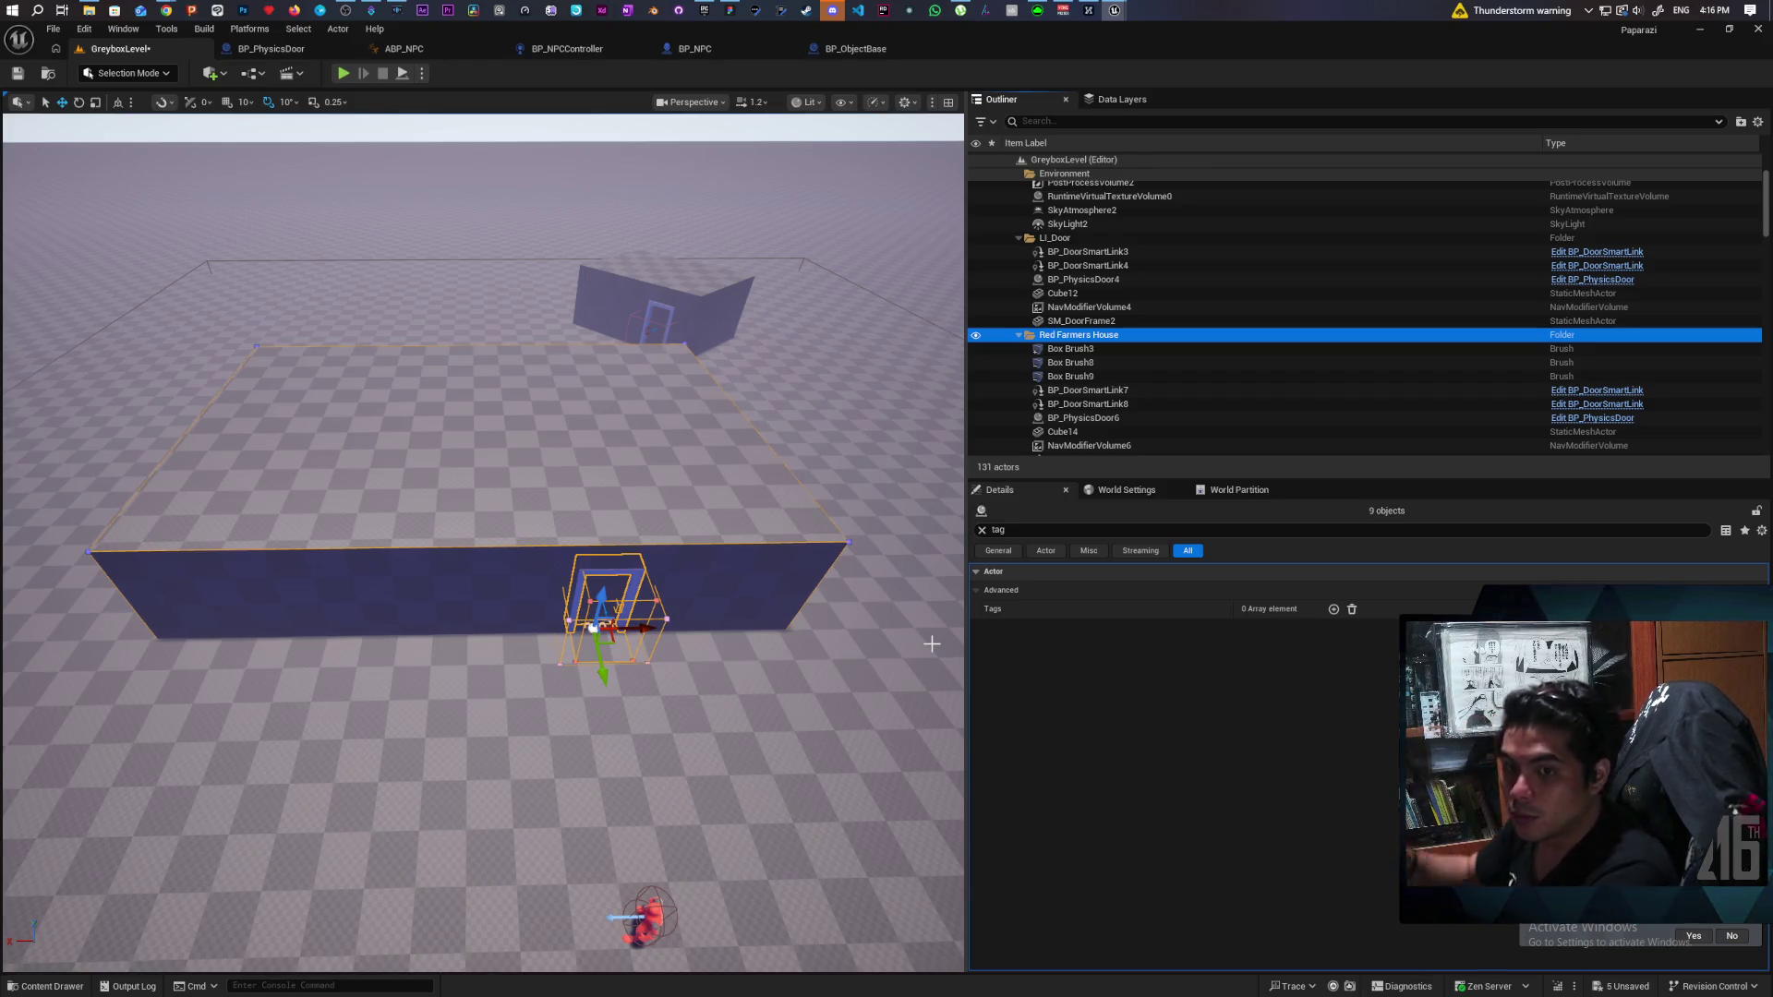
Inside the blue-walled room, undo BP_Bed2's stray moves and Alt-drag it into a second bed.
{"action": "mouse_move", "coordinate": [722, 584]}
{"action": "left_mouse_down"}
{"action": "mouse_move", "coordinate": [692, 415]}
{"action": "mouse_move", "coordinate": [683, 581]}
{"action": "left_mouse_up"}
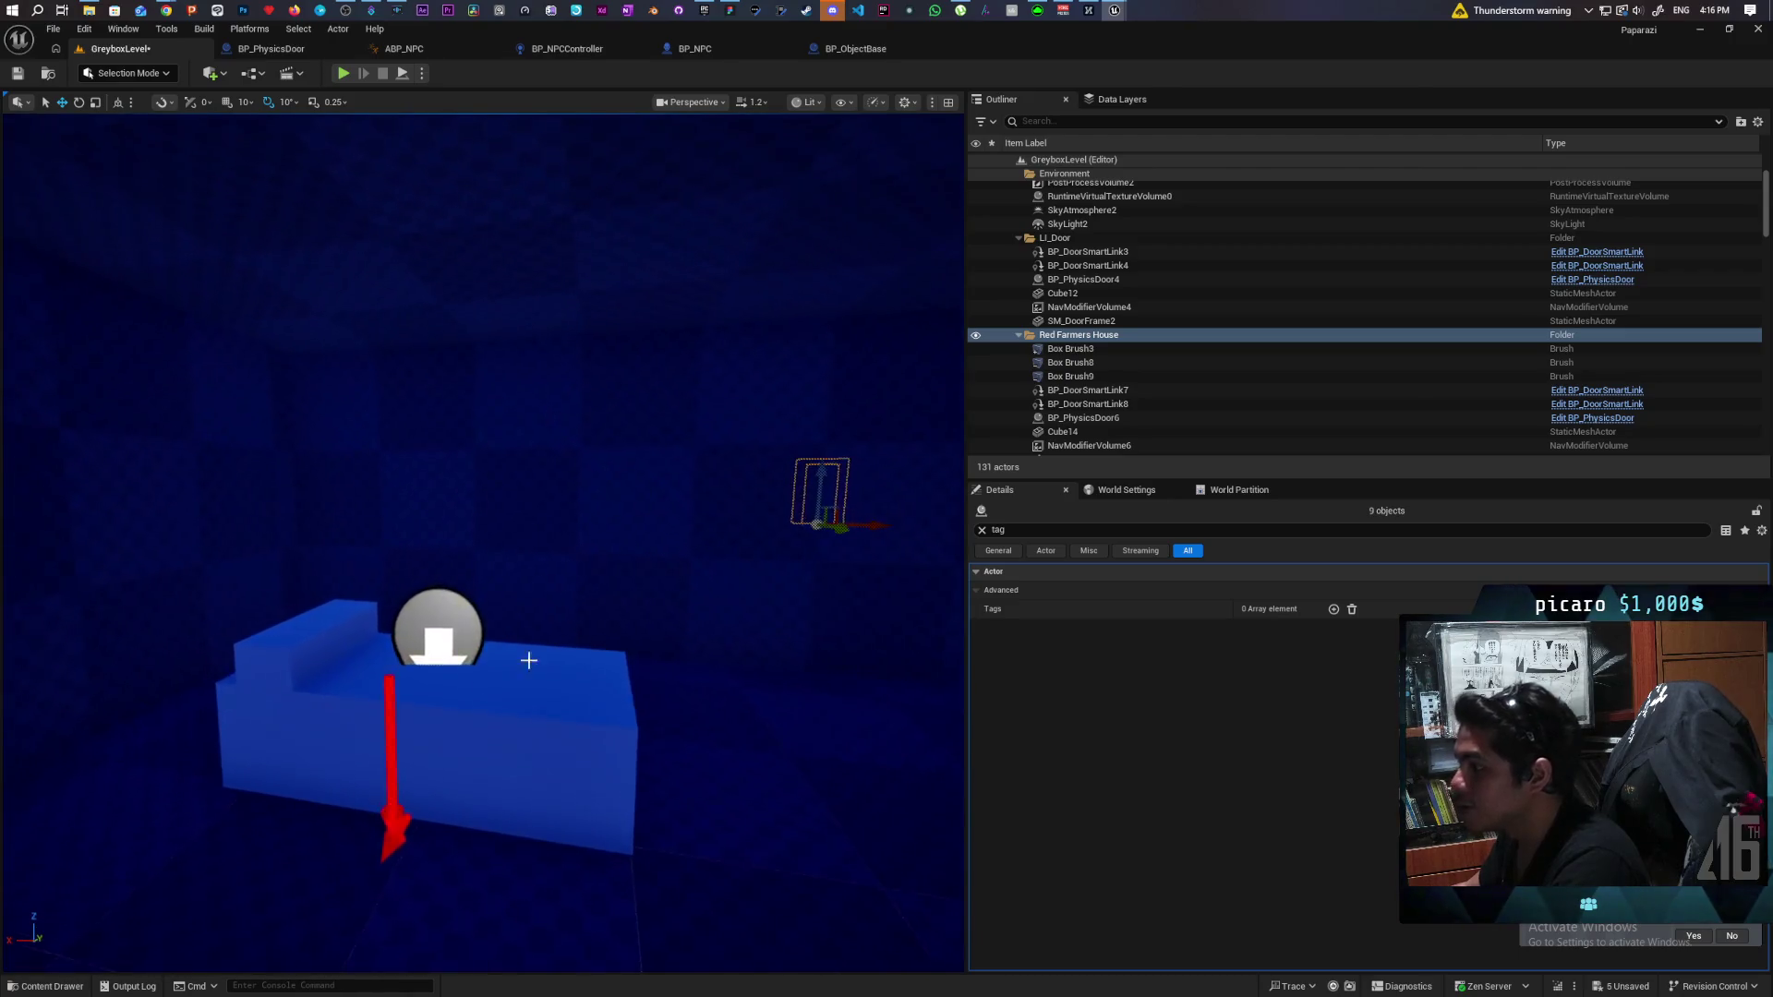
{"action": "left_click", "coordinate": [515, 729]}
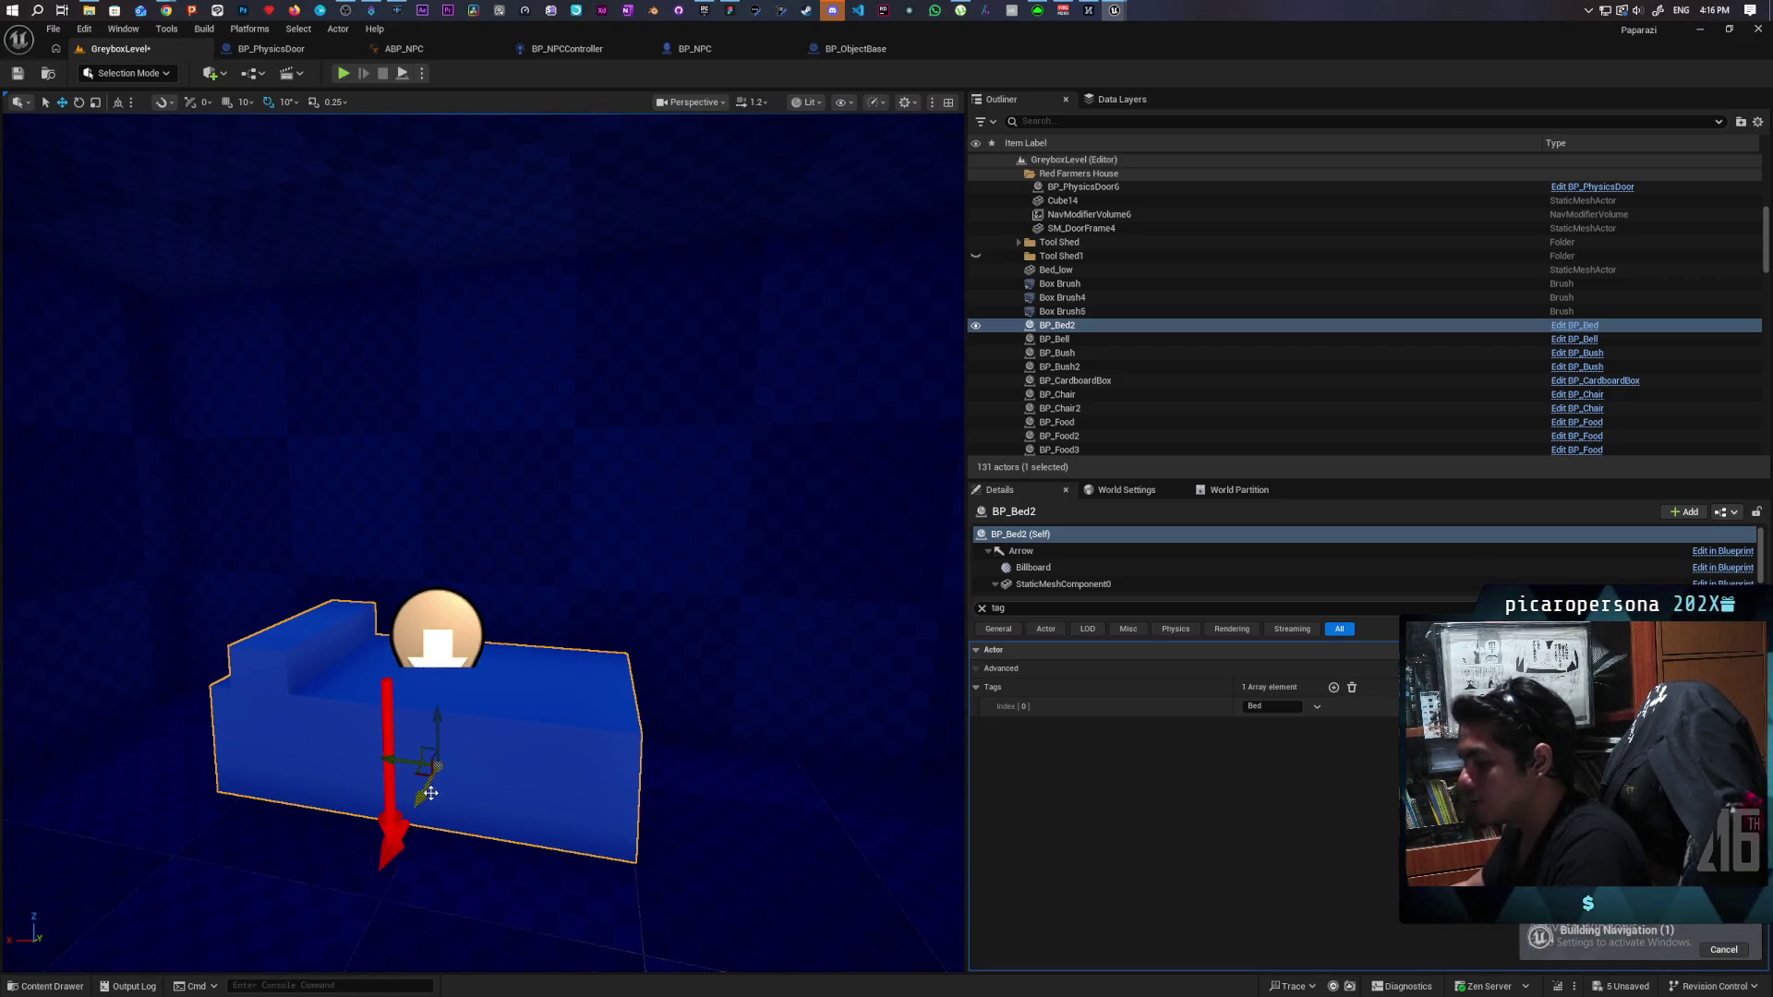
{"action": "key", "text": "ctrl+z"}
{"action": "key", "text": "ctrl+z"}
{"action": "key", "text": "ctrl+z"}
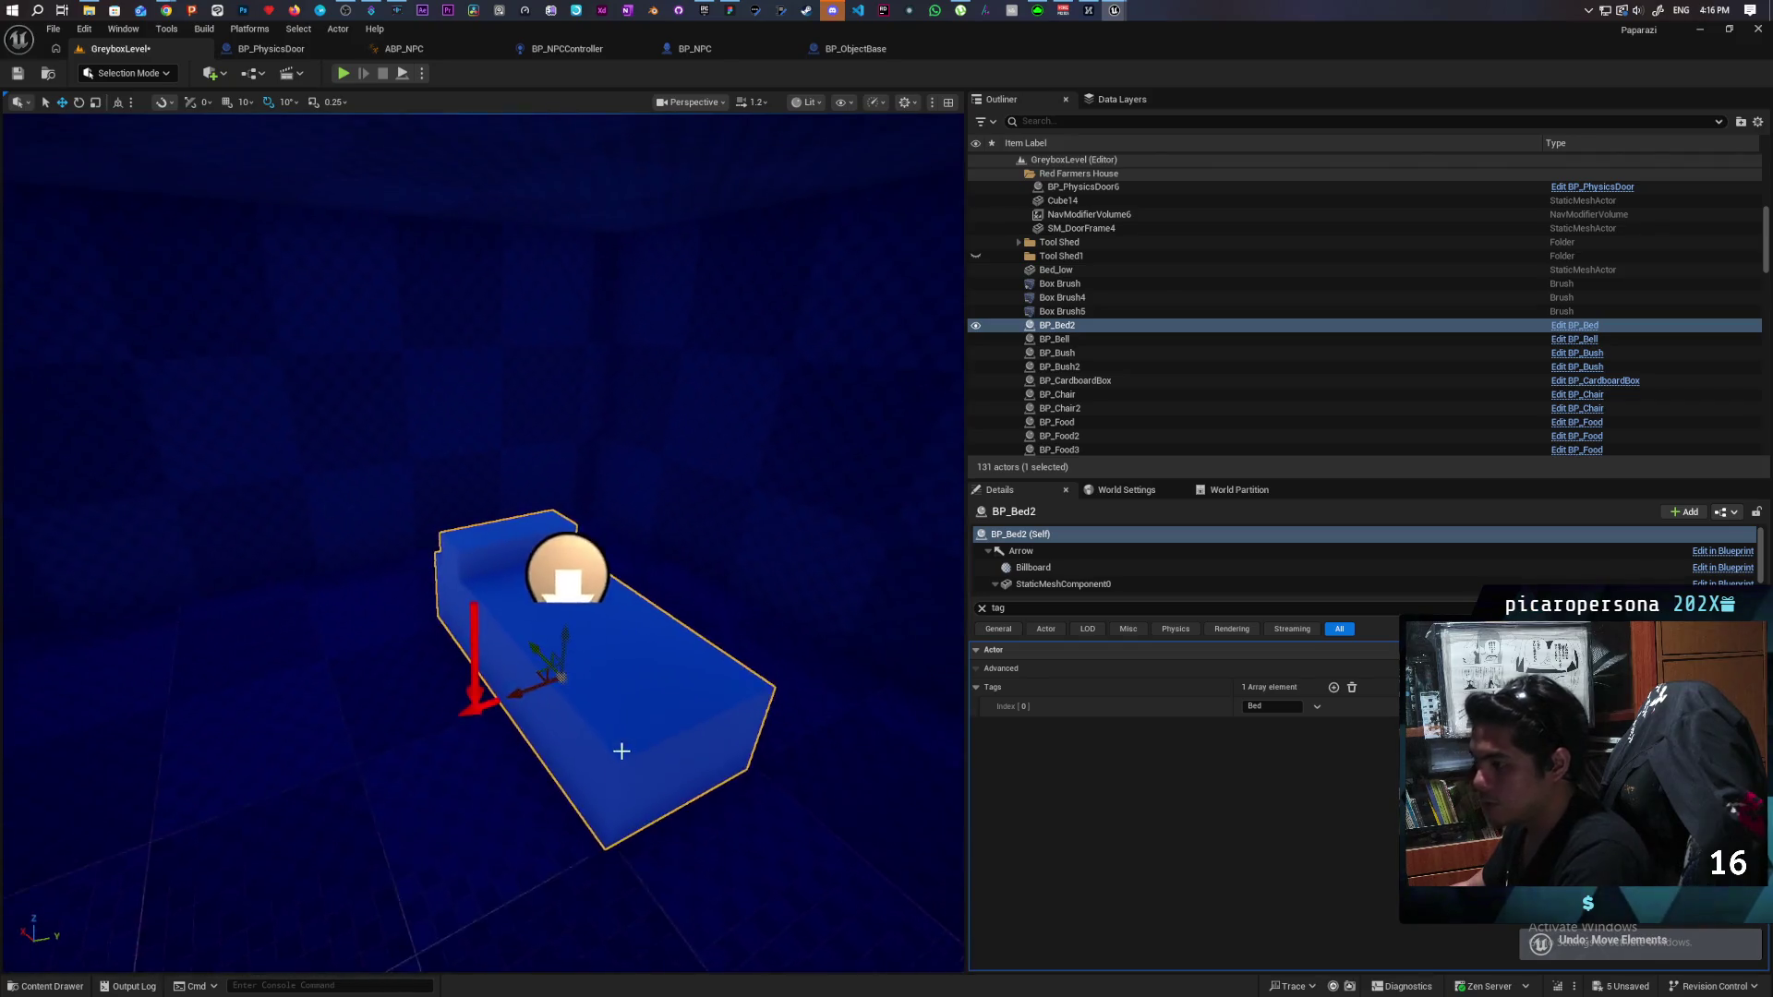
{"action": "left_click_drag", "start_coordinate": [558, 693], "coordinate": [575, 677]}
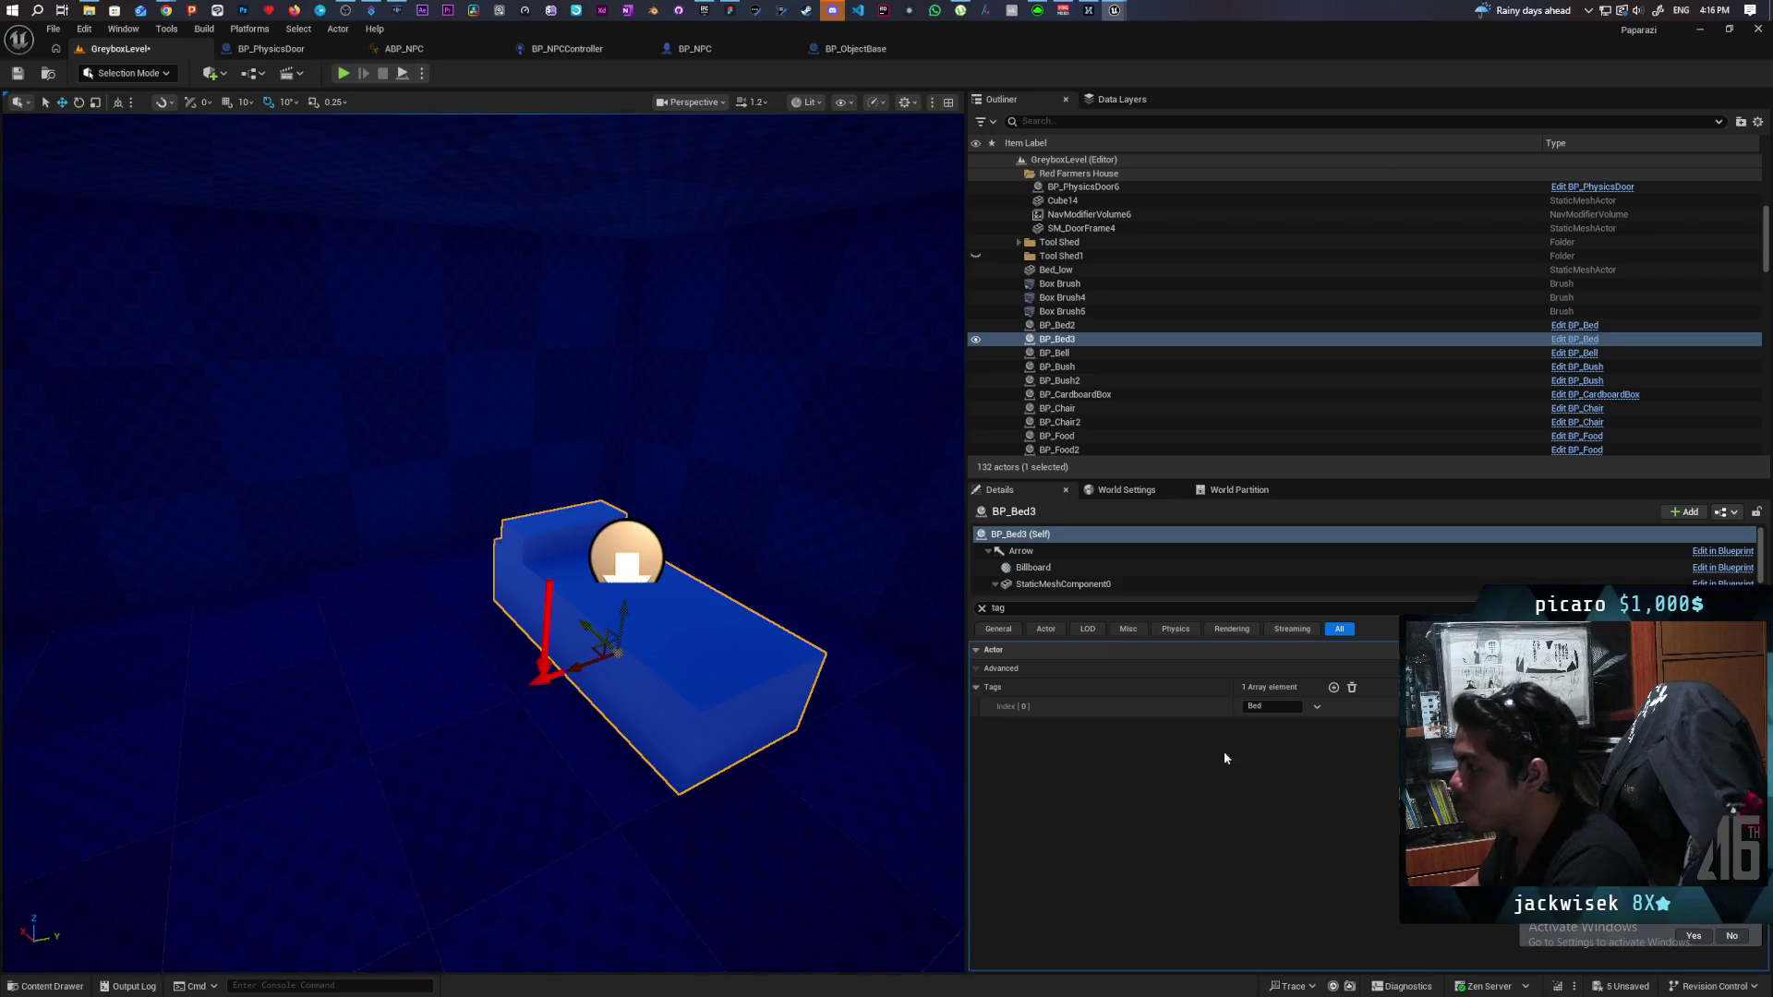
Confirm BP_Bed3 carries the Bed tag, then switch to the Miro Ghost Whiteboard.
{"action": "left_click", "coordinate": [1256, 707]}
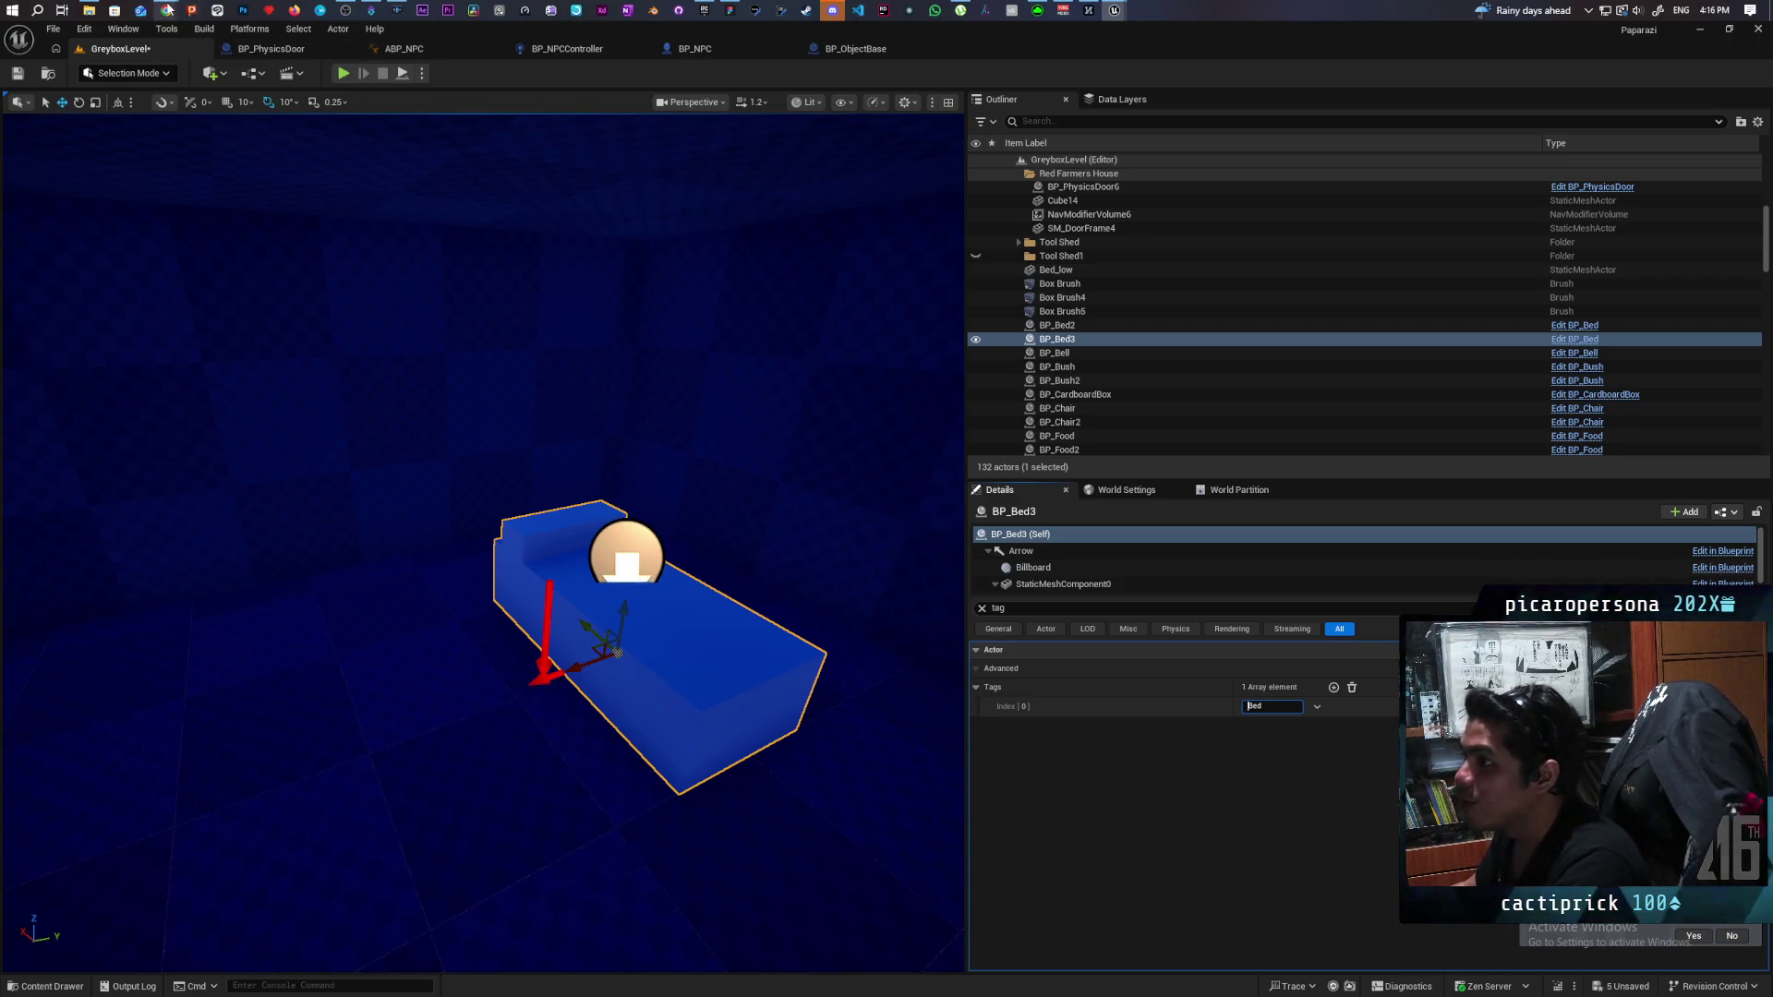
{"action": "mouse_move", "coordinate": [166, 10]}
{"action": "left_click", "coordinate": [766, 78]}
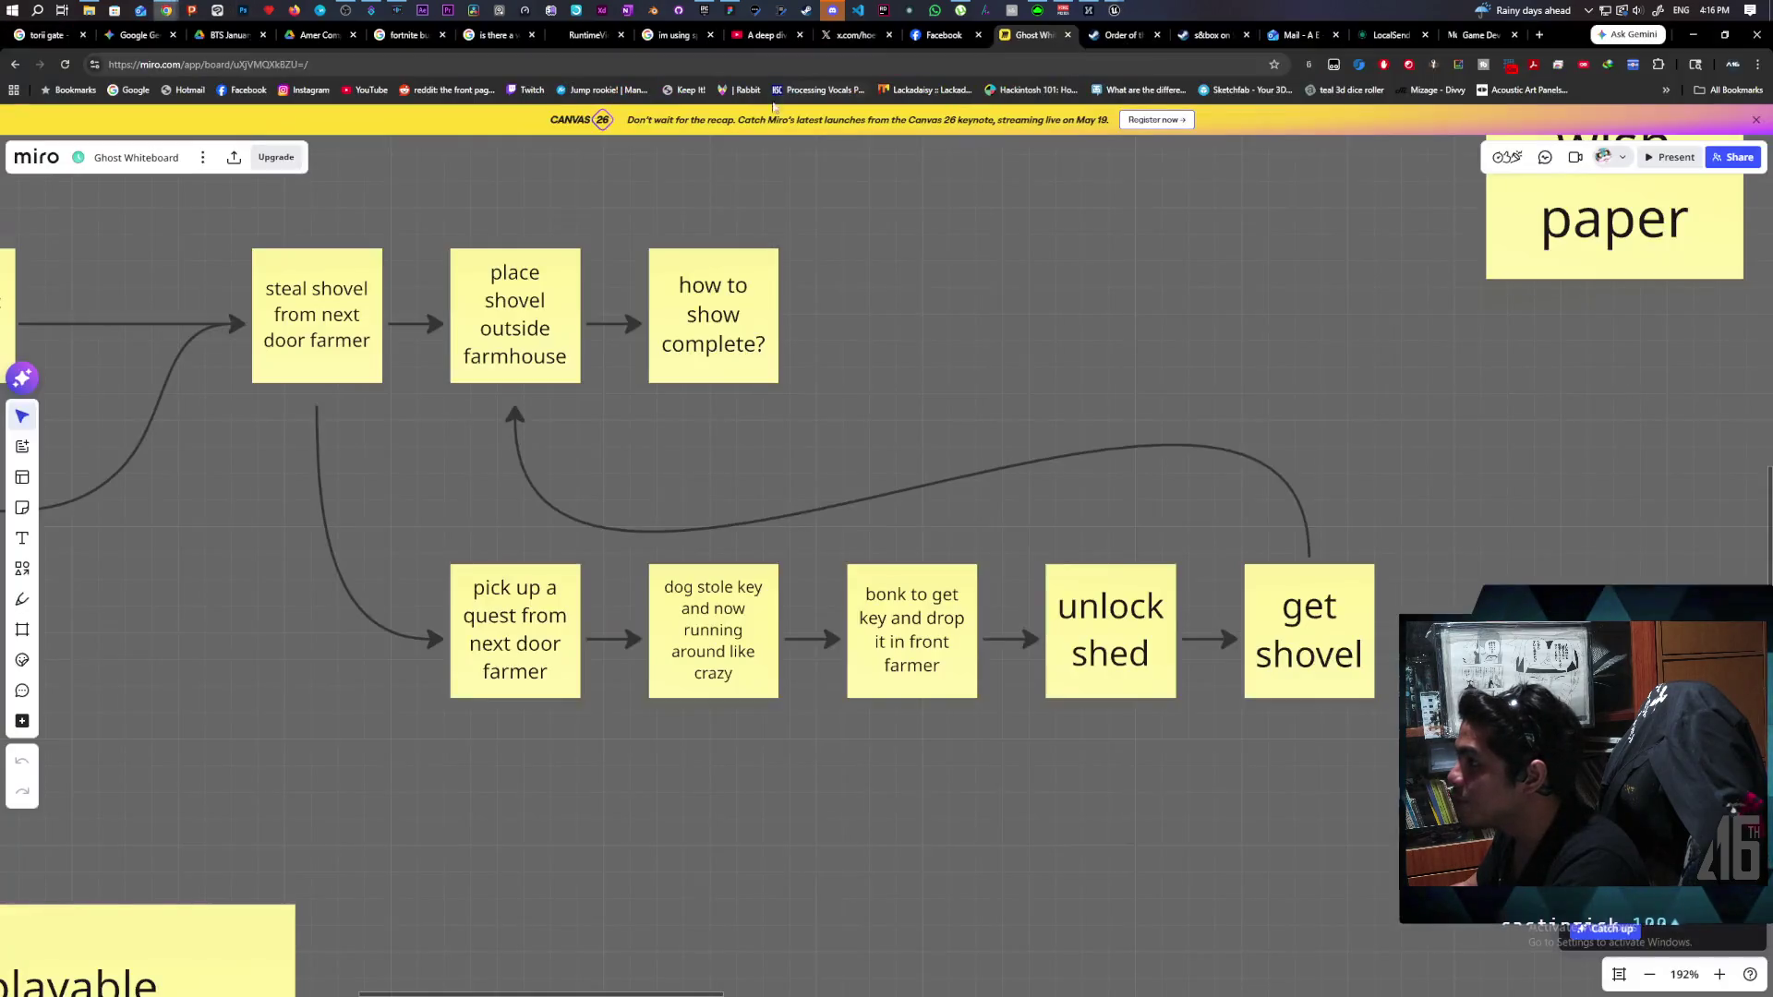
Zoom and pan the Ghost Whiteboard to the stage 1–3 notes and select the playtest demo note.
{"action": "scroll", "coordinate": [922, 327], "scroll_direction": "down", "scroll_amount": 5}
{"action": "scroll", "coordinate": [921, 332], "scroll_direction": "down", "scroll_amount": 10}
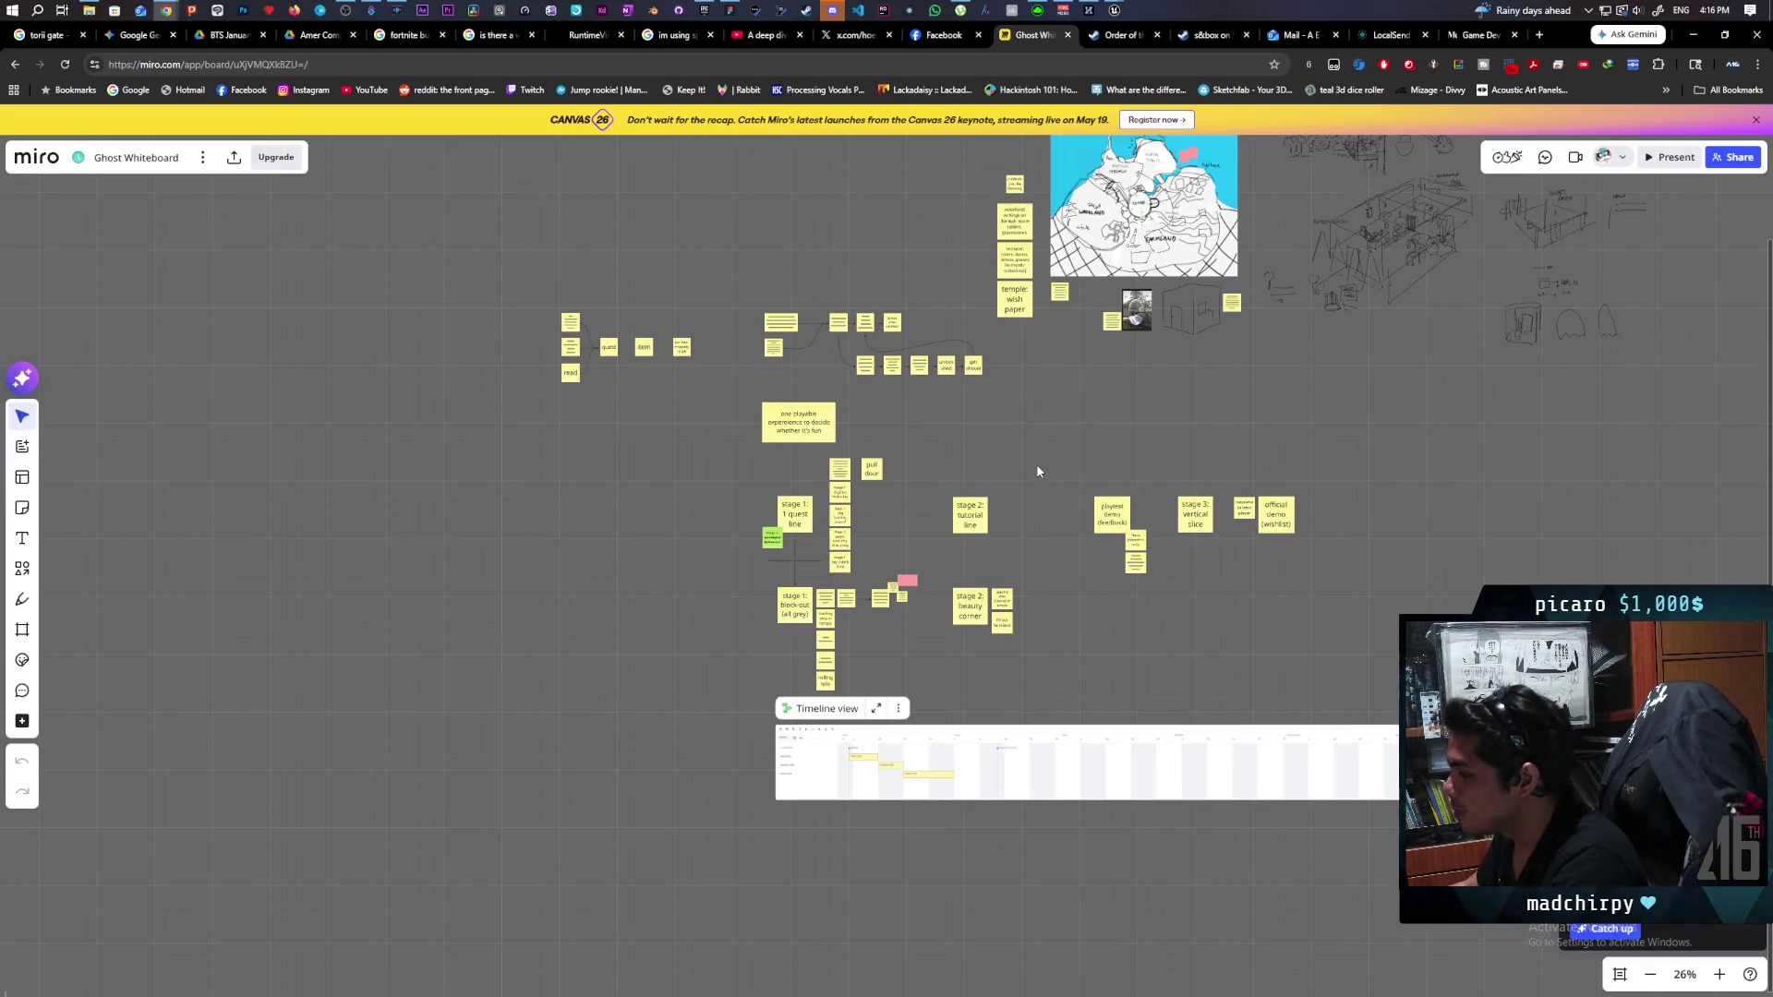
{"action": "scroll", "coordinate": [828, 400], "scroll_direction": "up", "scroll_amount": 8}
{"action": "mouse_move", "coordinate": [612, 443]}
{"action": "left_mouse_down"}
{"action": "mouse_move", "coordinate": [727, 419]}
{"action": "mouse_move", "coordinate": [688, 305]}
{"action": "left_mouse_up"}
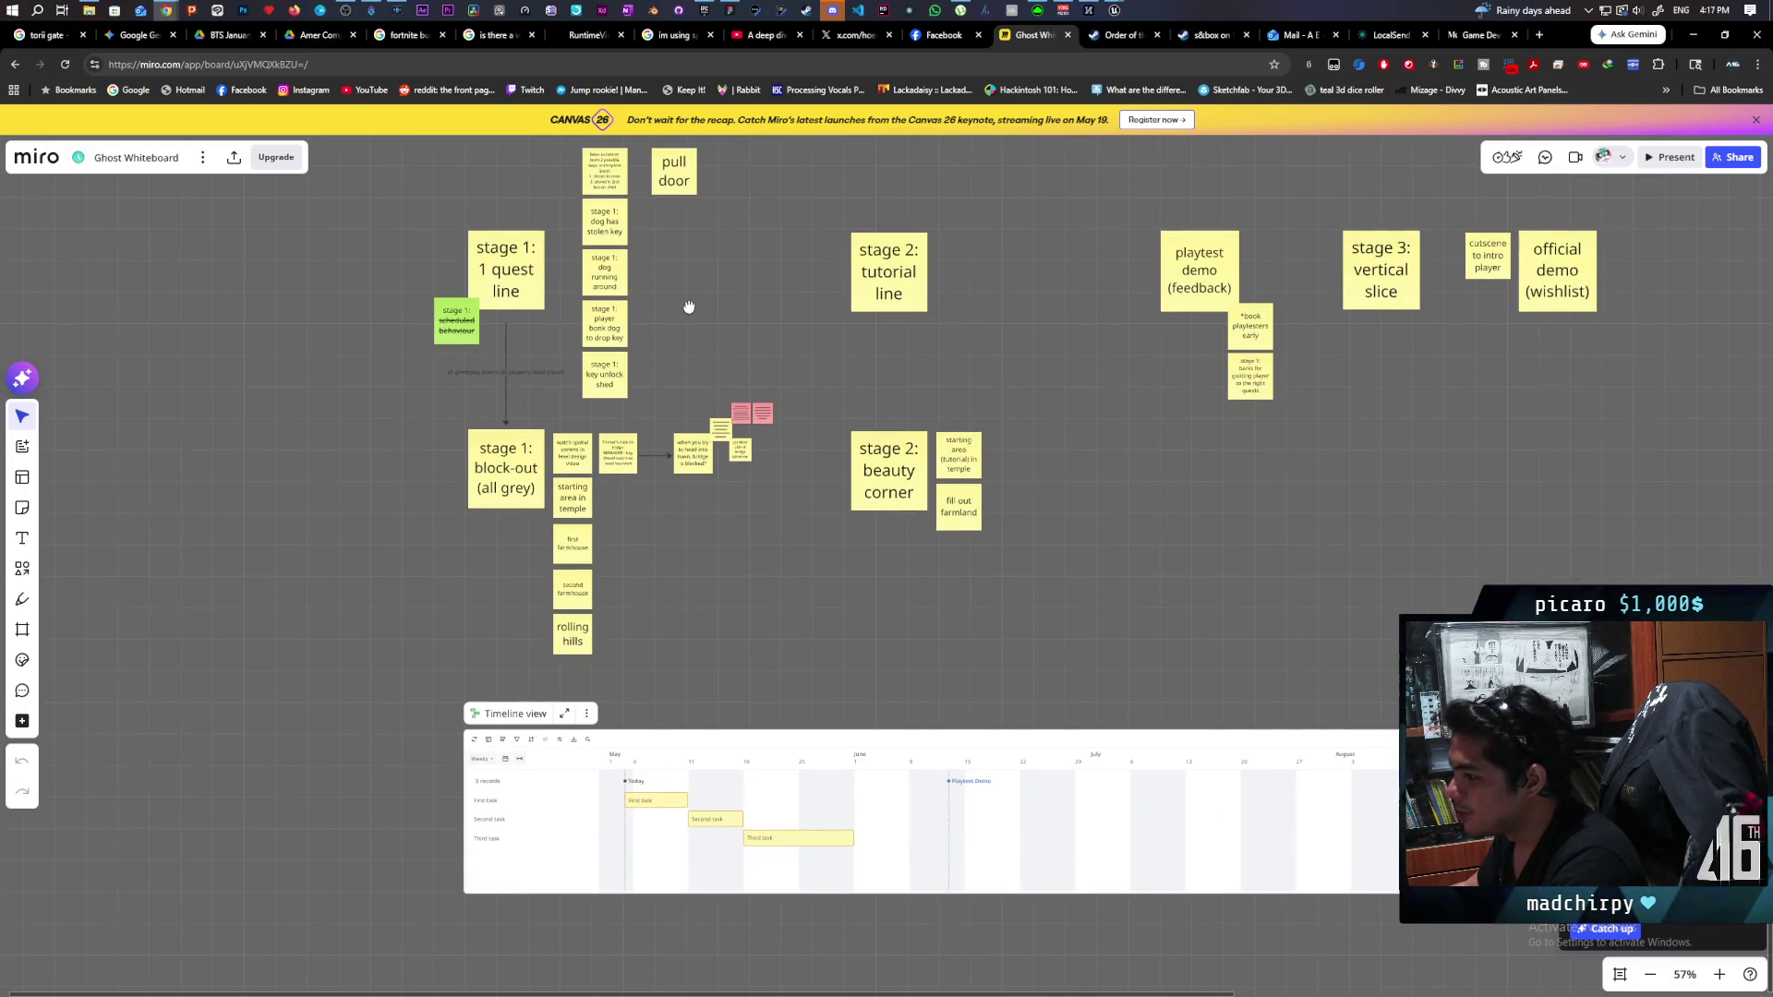
{"action": "mouse_move", "coordinate": [689, 306]}
{"action": "left_mouse_down"}
{"action": "mouse_move", "coordinate": [780, 433]}
{"action": "mouse_move", "coordinate": [785, 484]}
{"action": "left_mouse_up"}
{"action": "scroll", "coordinate": [778, 420], "scroll_direction": "up", "scroll_amount": 2}
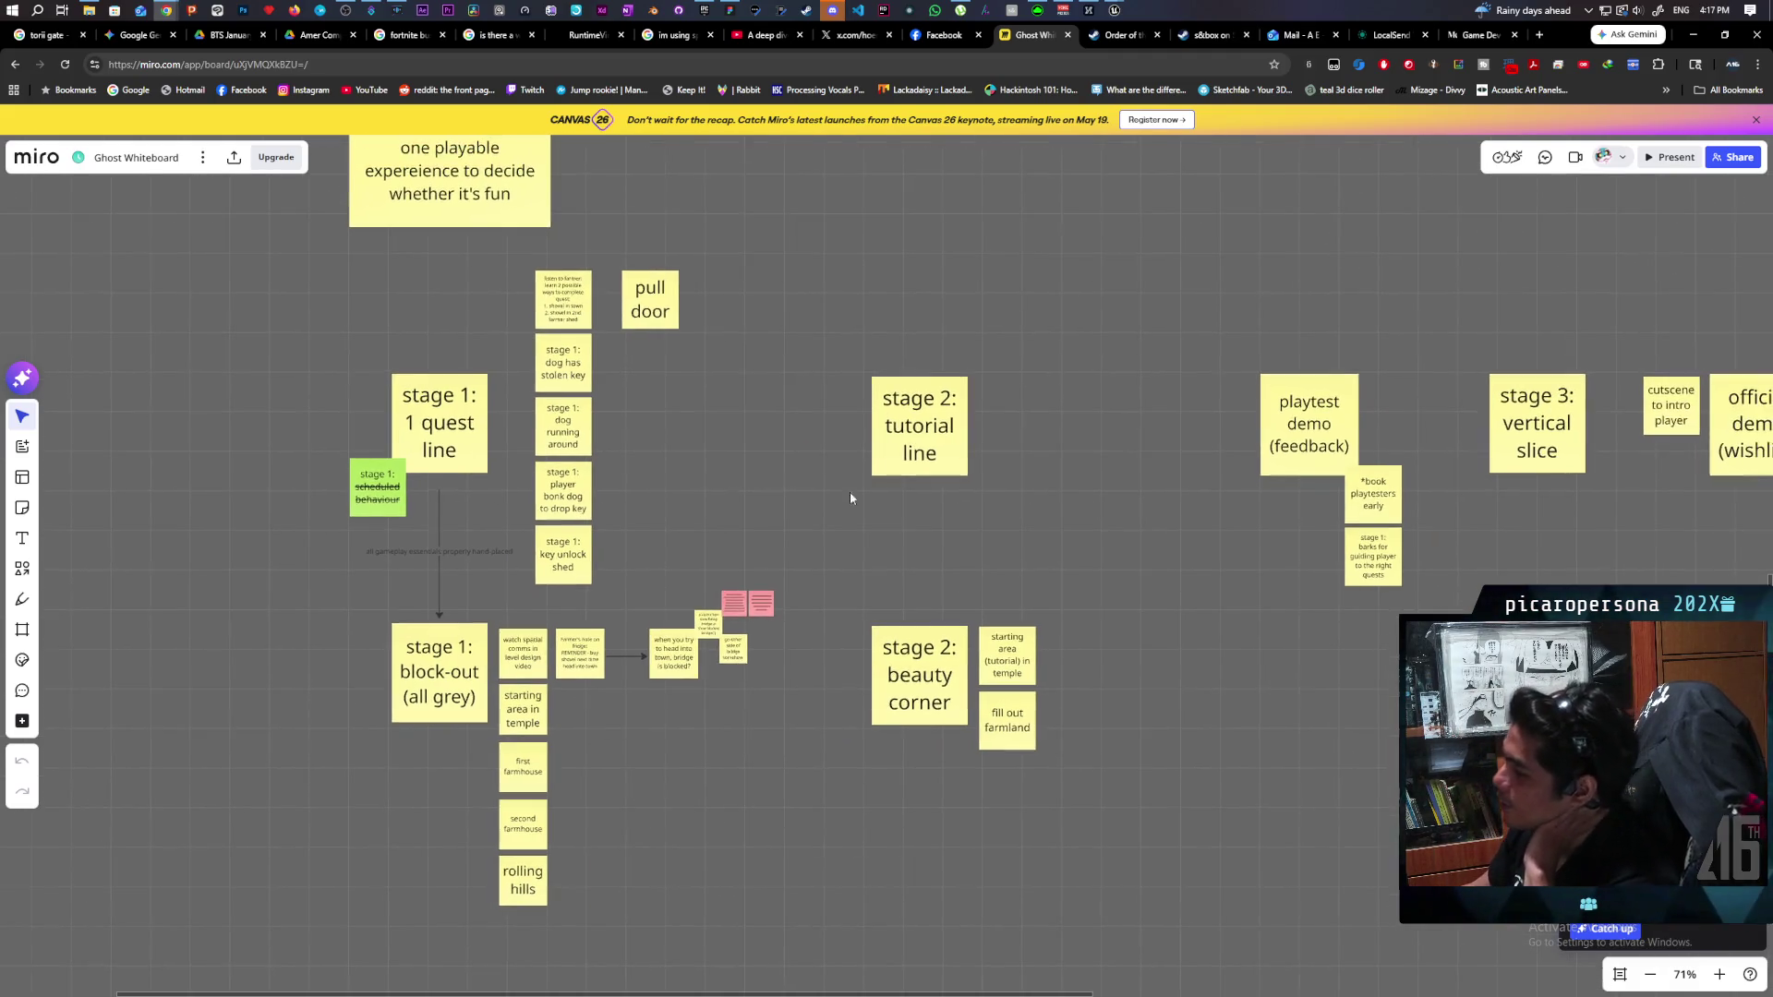
{"action": "left_click_drag", "start_coordinate": [1256, 319], "coordinate": [1263, 542]}
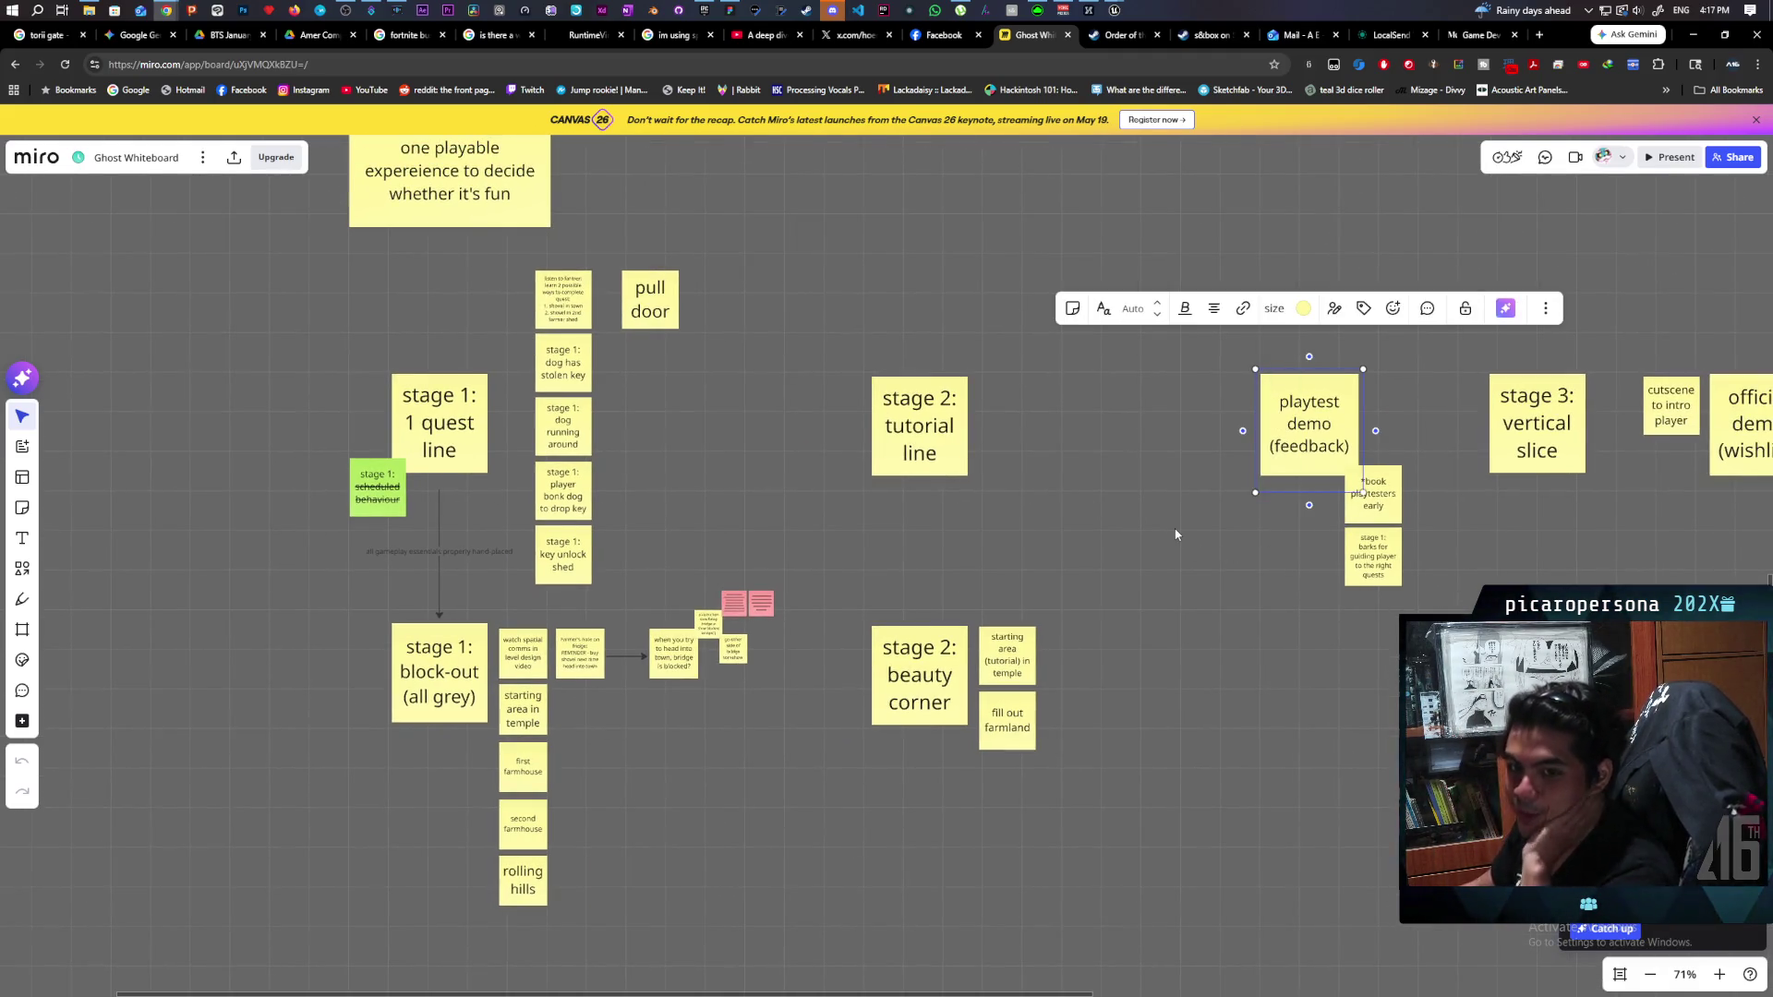
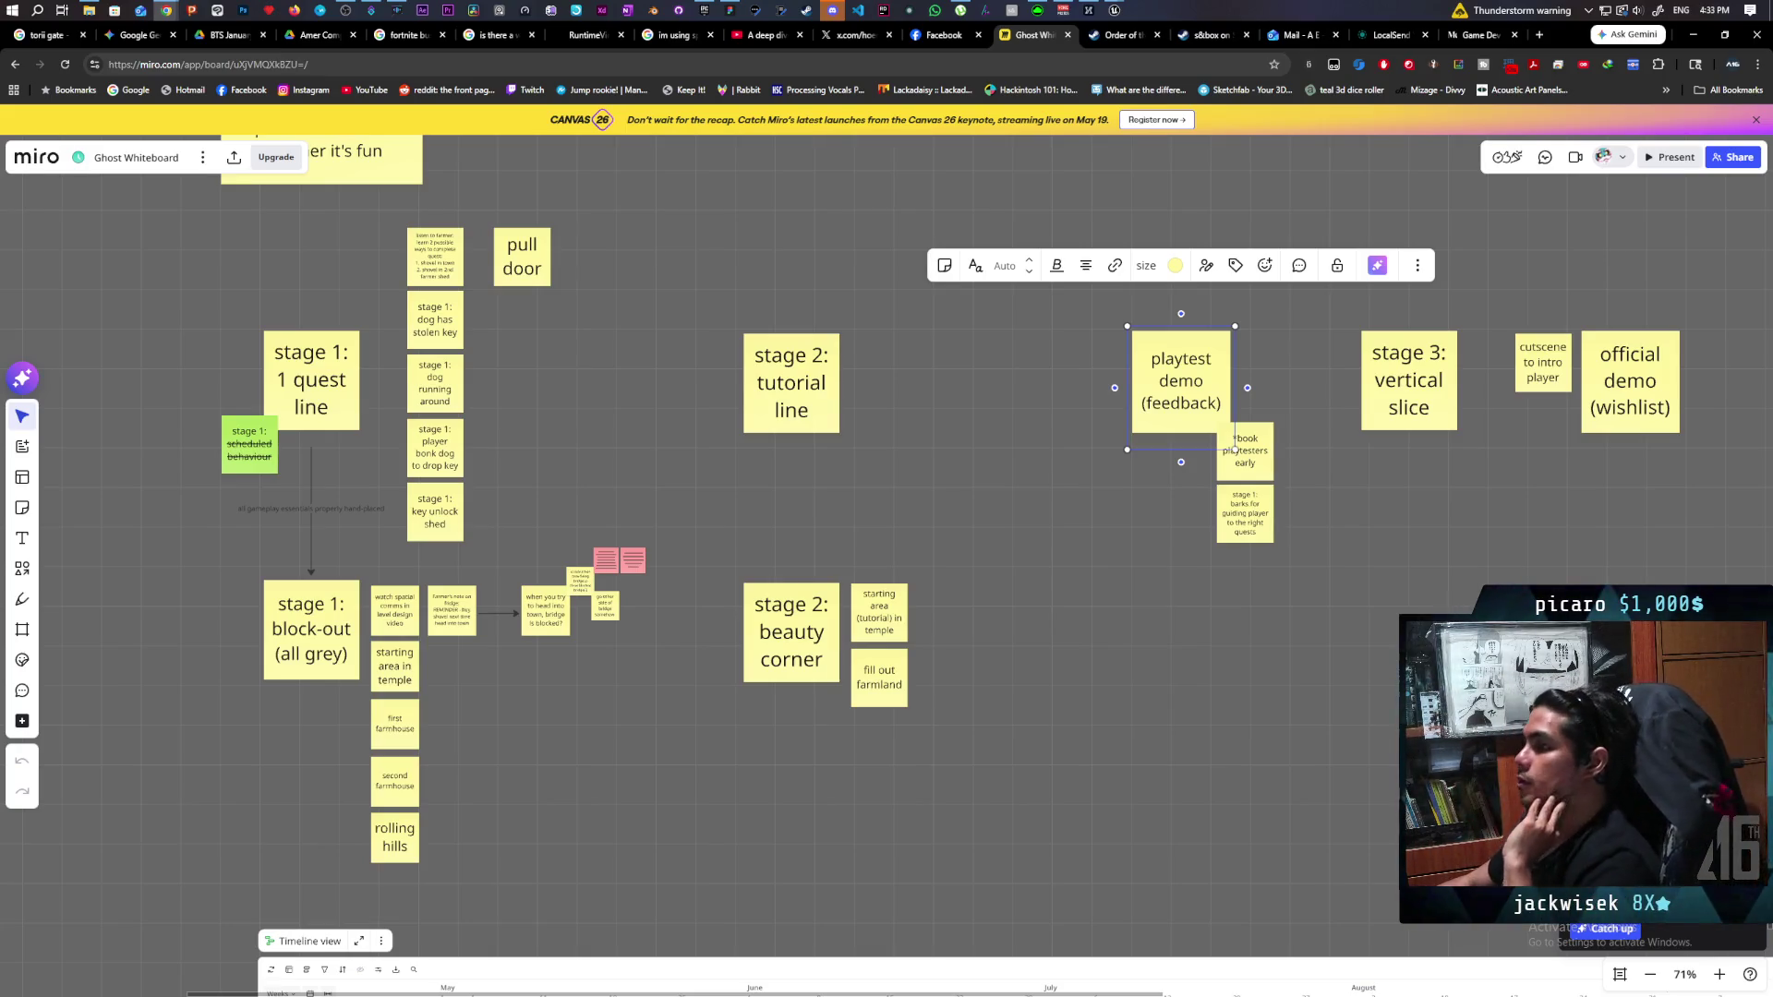
Deselect the playtest demo note and reposition the board view.
{"action": "left_click", "coordinate": [633, 779]}
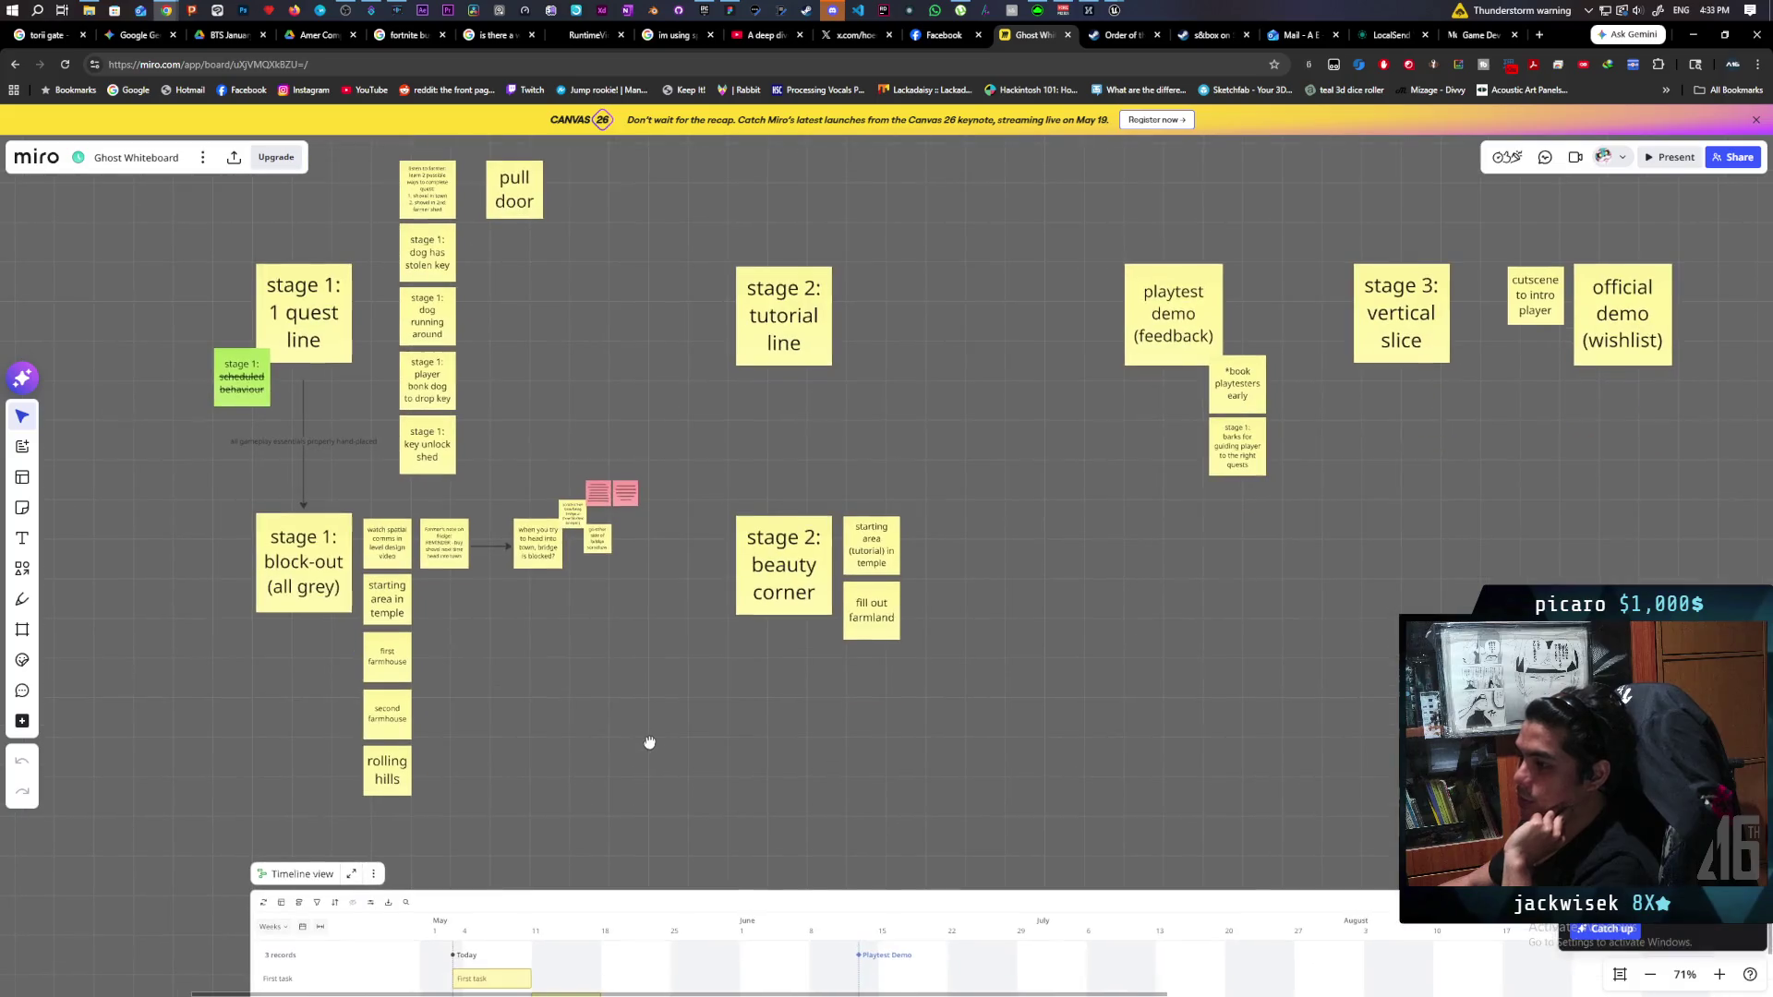
{"action": "left_click_drag", "start_coordinate": [647, 757], "coordinate": [640, 791]}
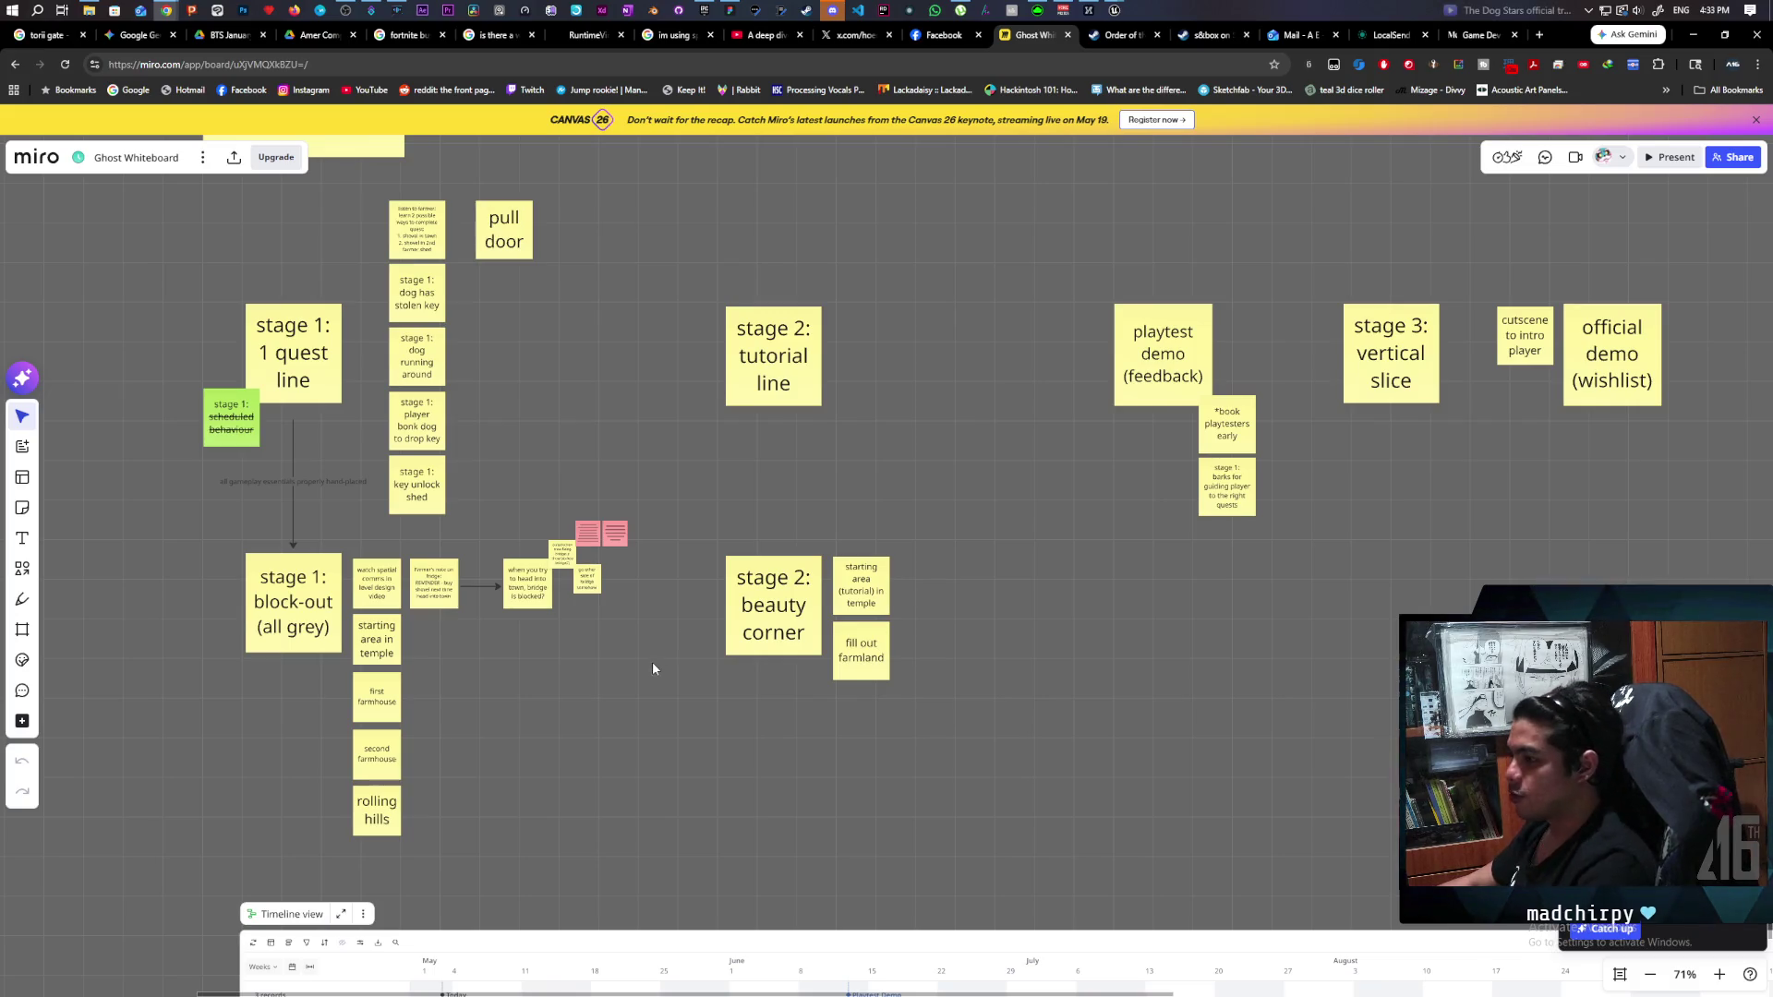
{"action": "scroll", "coordinate": [683, 614], "scroll_direction": "up", "scroll_amount": 2}
{"action": "left_click_drag", "start_coordinate": [690, 622], "coordinate": [547, 636]}
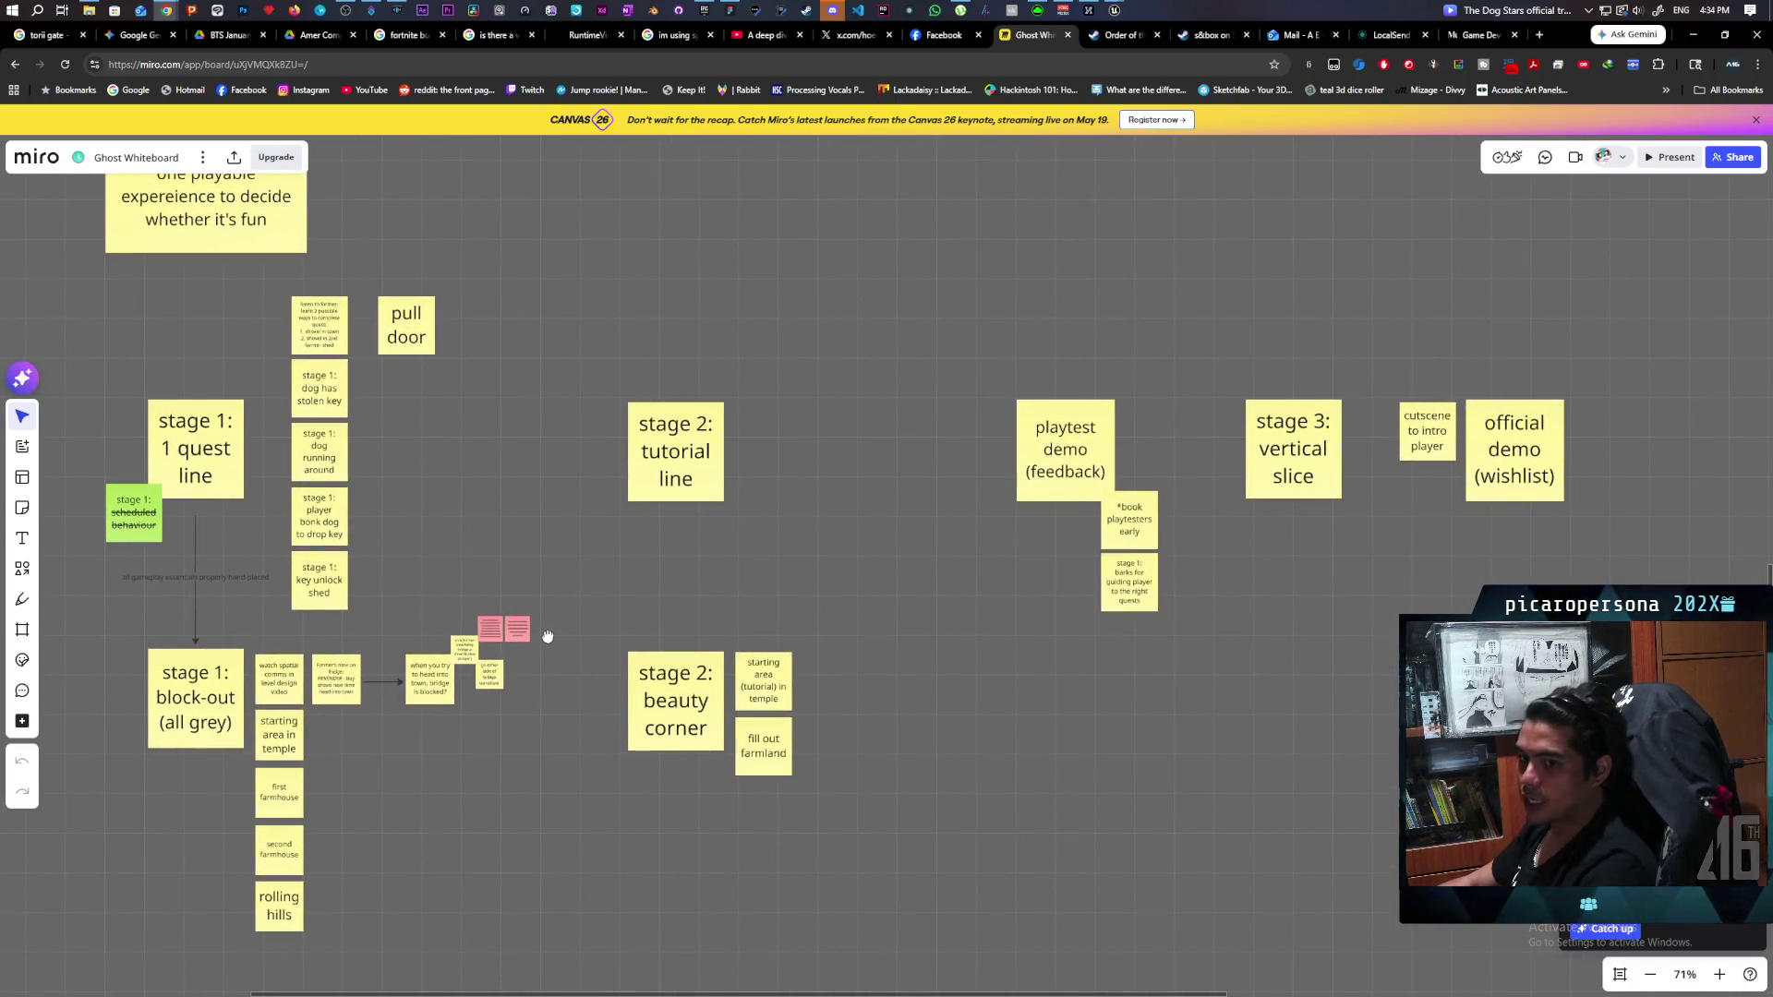
{"action": "left_click_drag", "start_coordinate": [547, 636], "coordinate": [557, 613]}
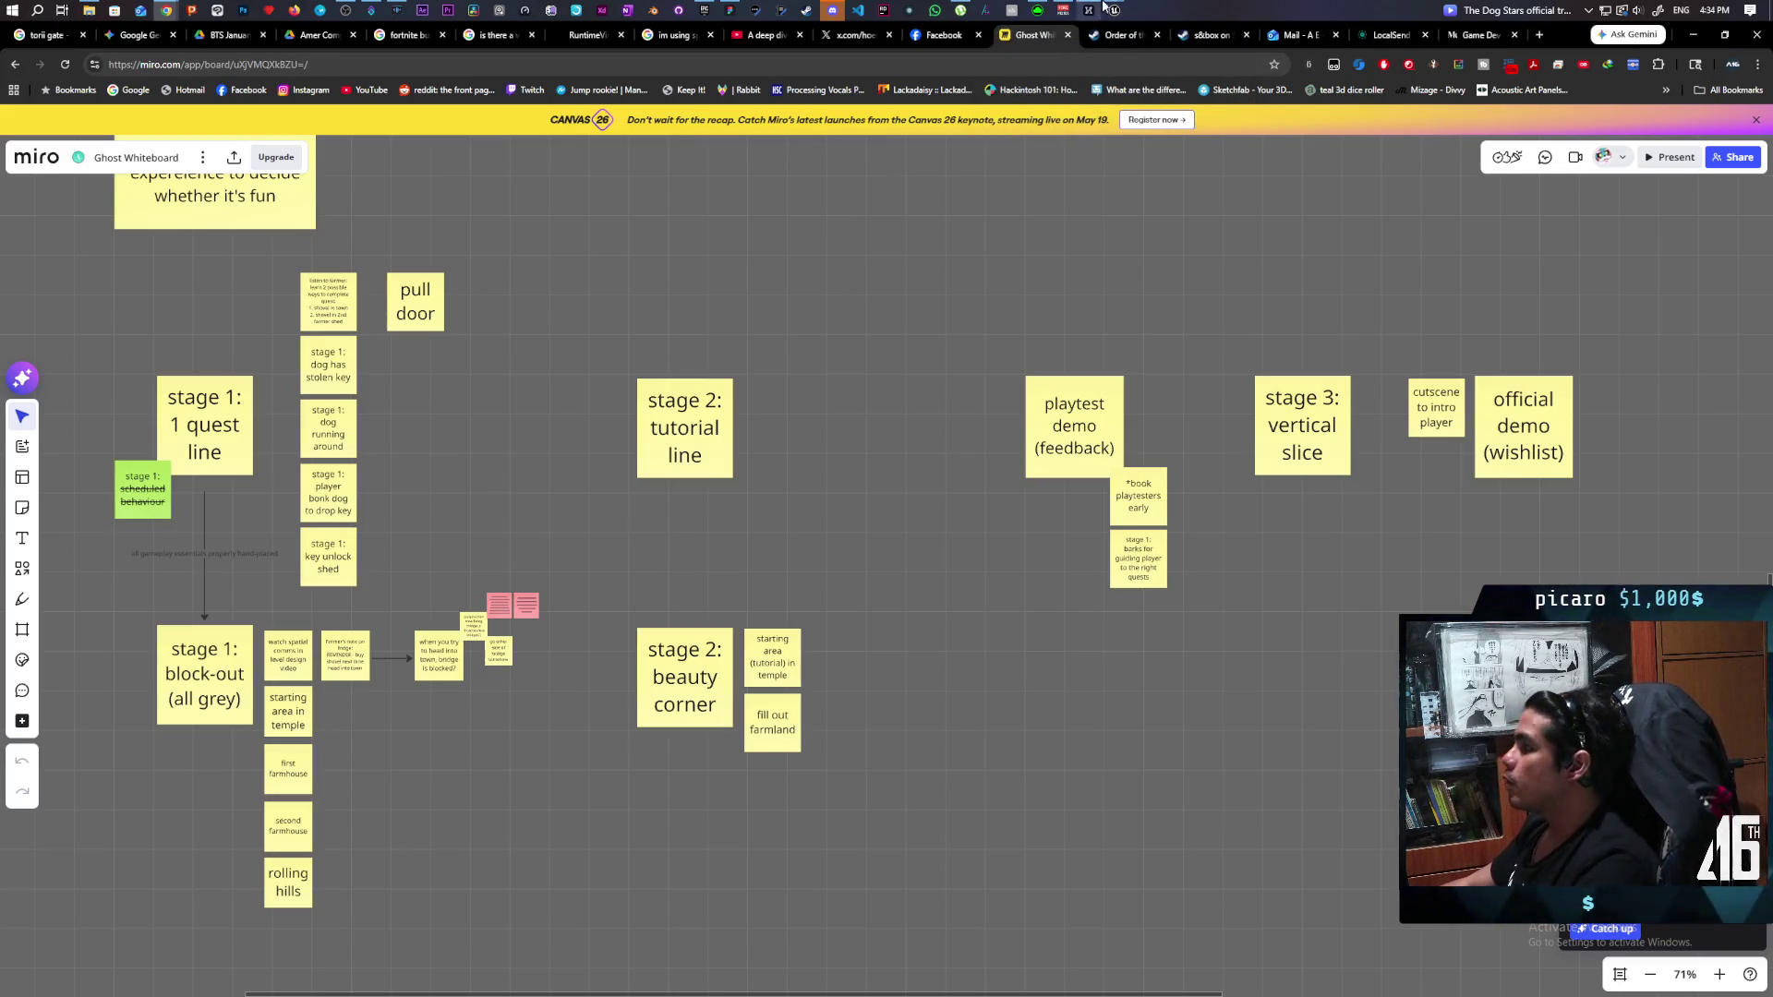
Back in the Paparazi Unreal project, close the OldKey mesh editor and start the play-test.
{"action": "mouse_move", "coordinate": [1116, 6]}
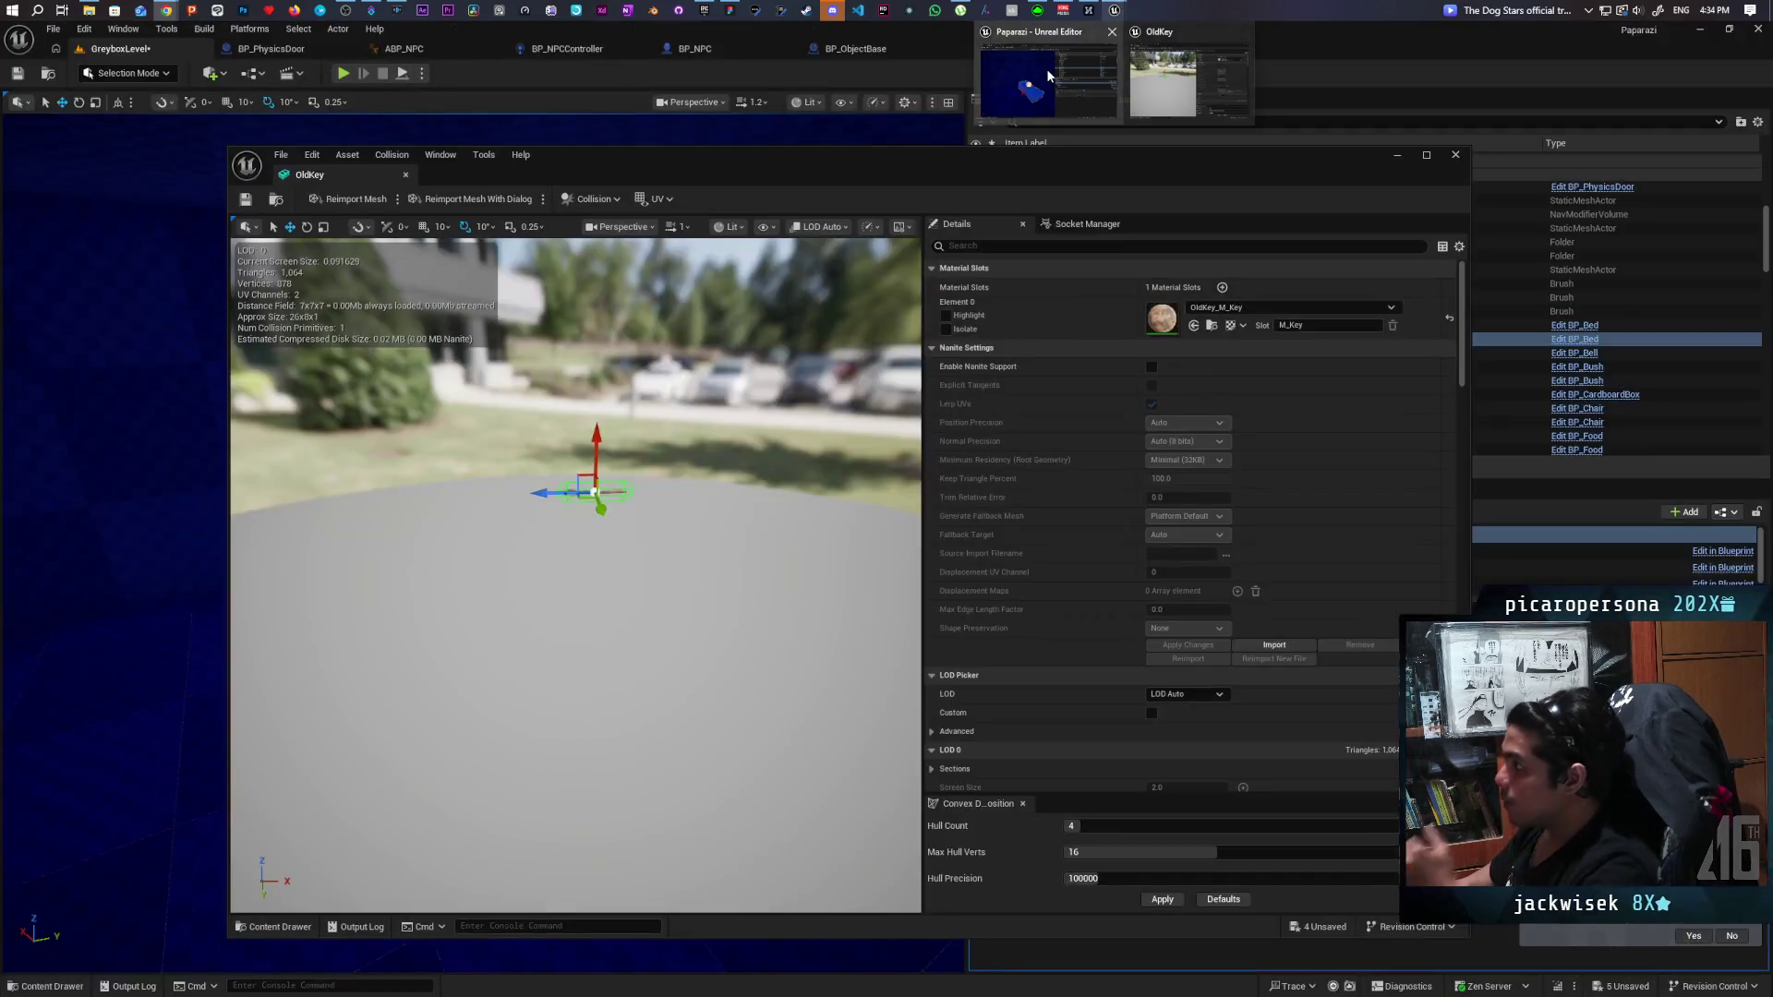
{"action": "left_click", "coordinate": [1048, 83]}
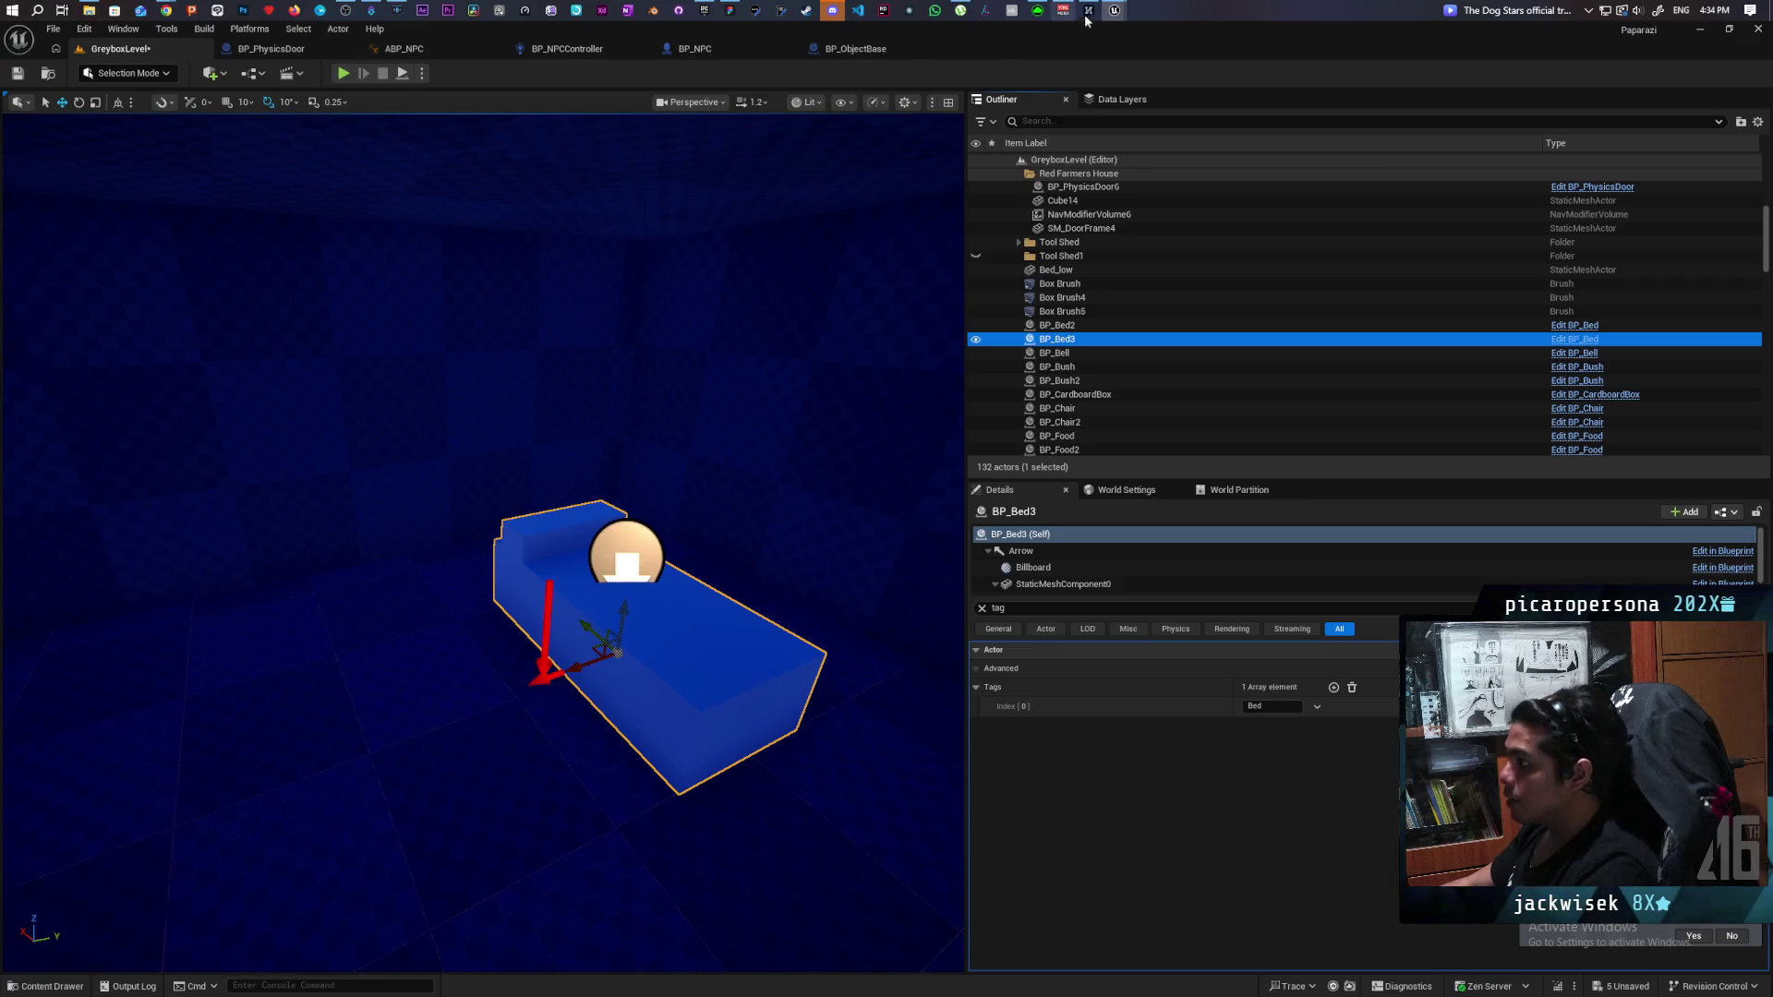
{"action": "mouse_move", "coordinate": [1117, 9]}
{"action": "left_click", "coordinate": [1211, 96]}
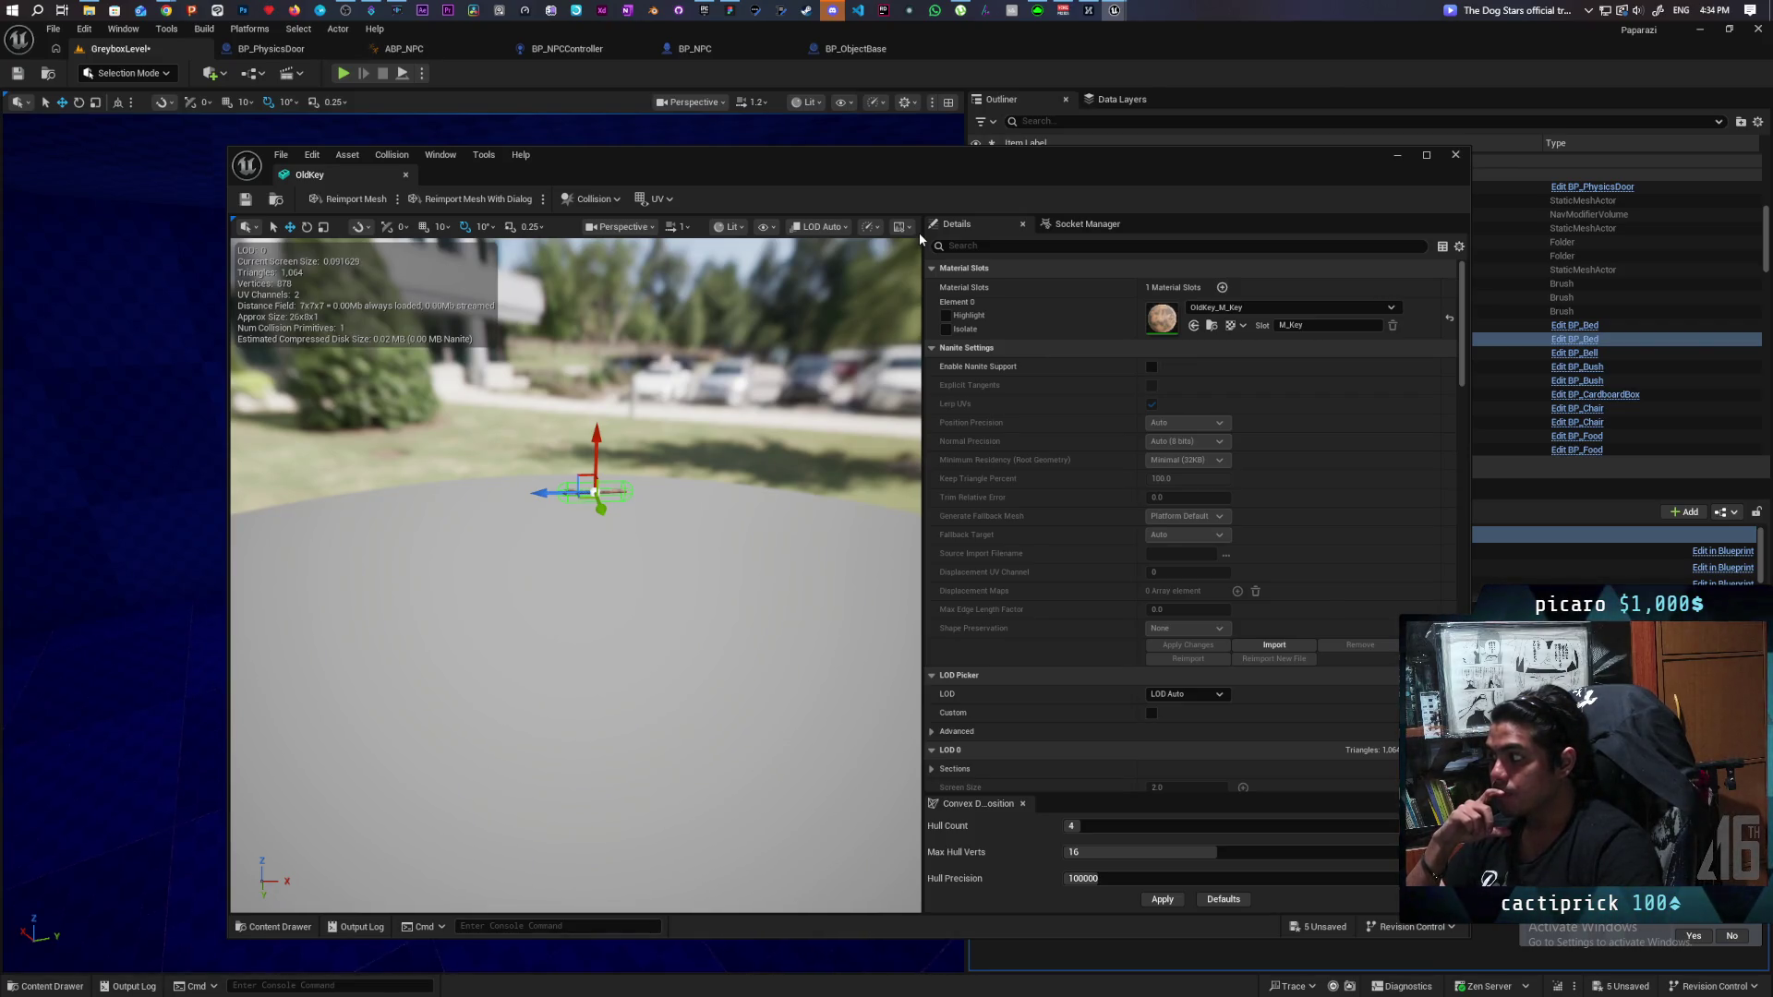
{"action": "left_click", "coordinate": [1455, 155]}
{"action": "left_click", "coordinate": [342, 74]}
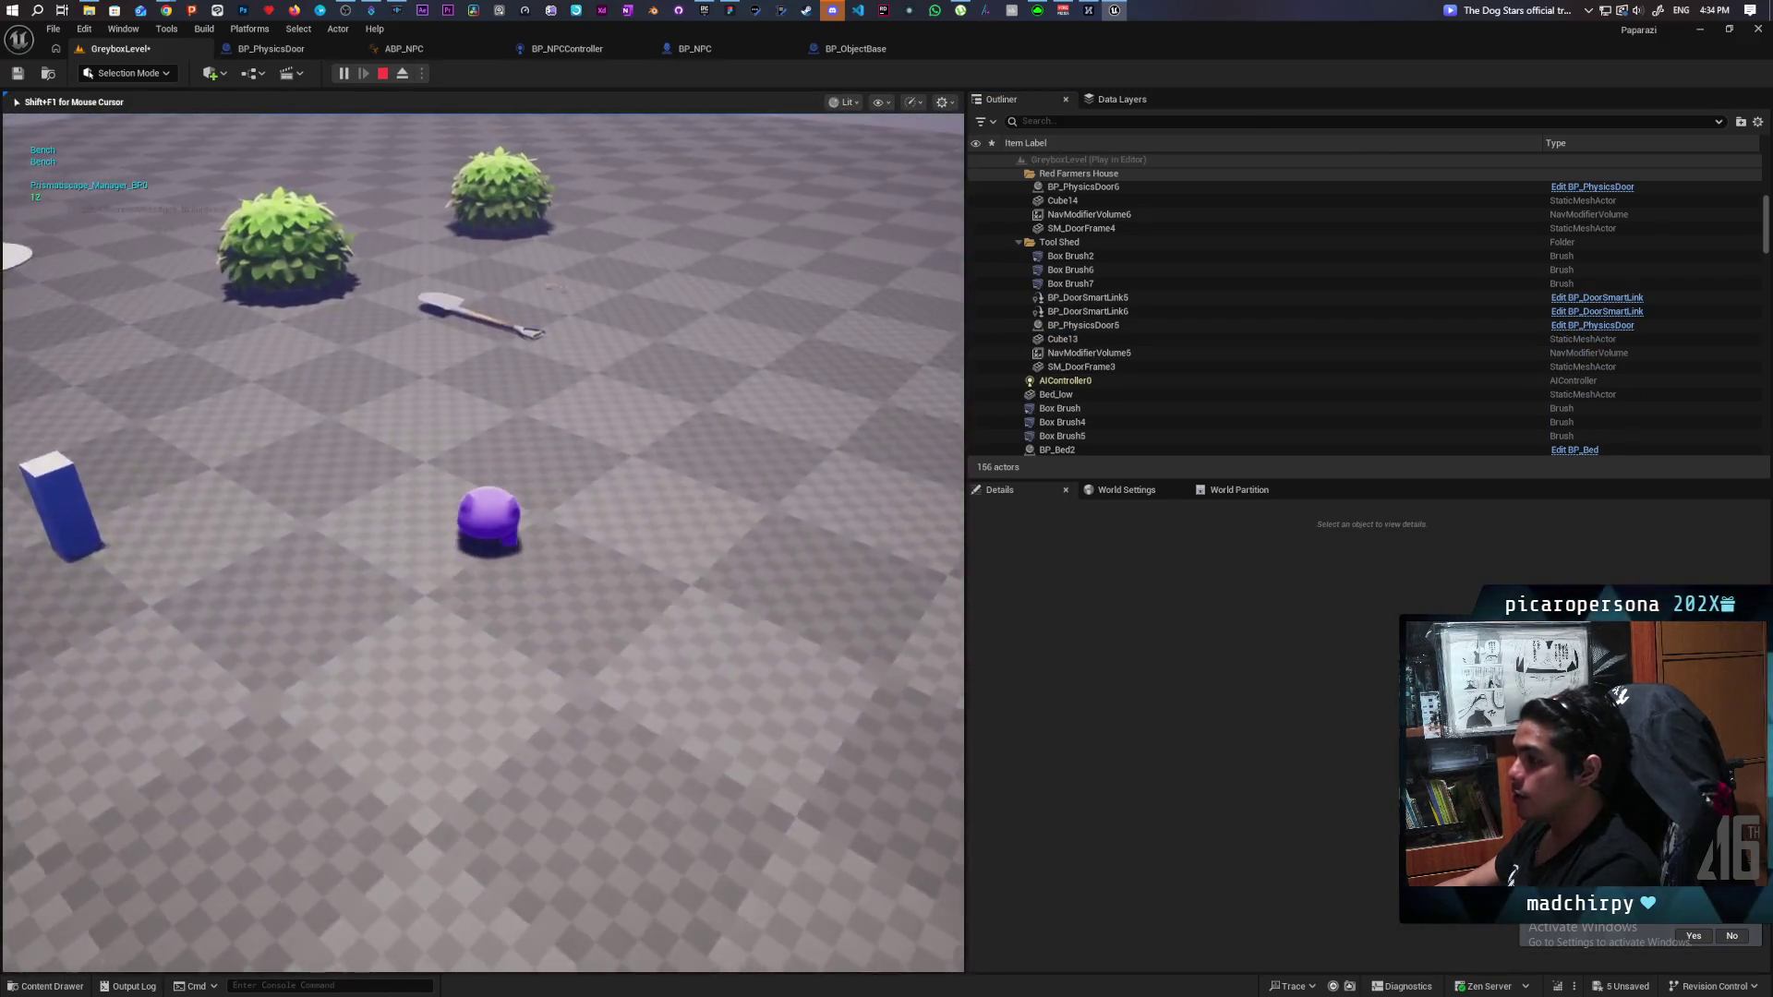
Walk the character around the field with WASD to reach the shovel.
{"action": "key", "text": "w"}
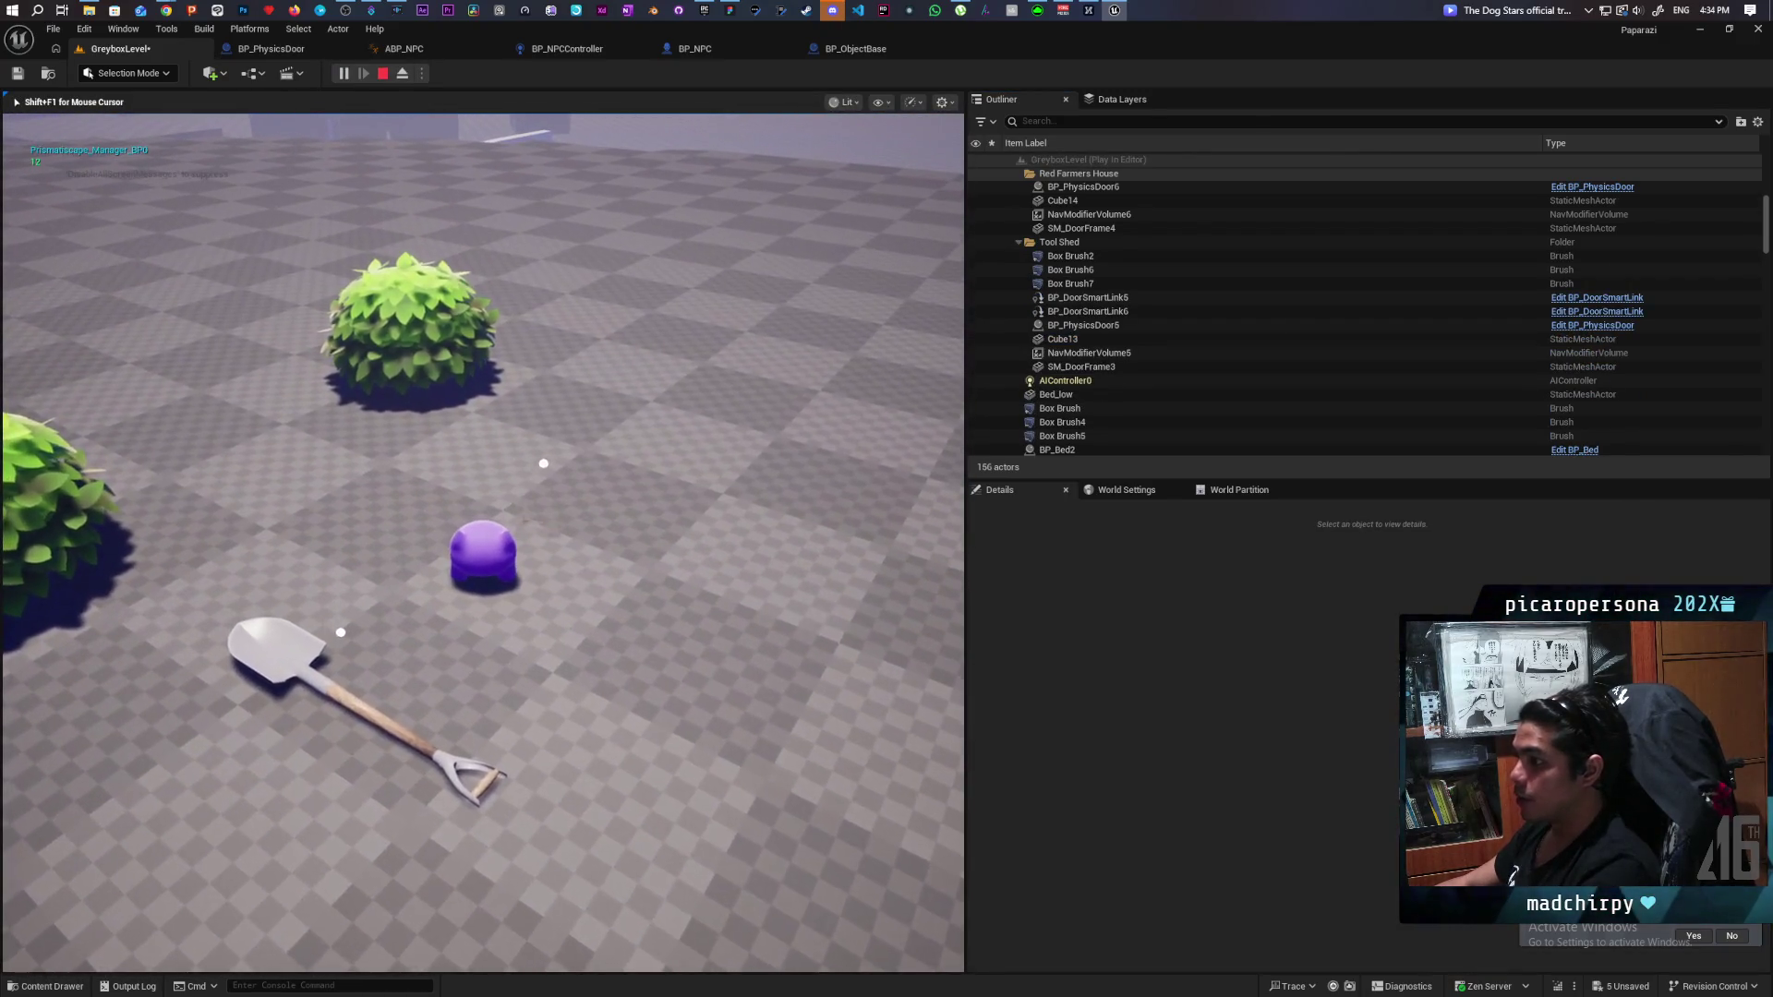
{"action": "key", "text": "w"}
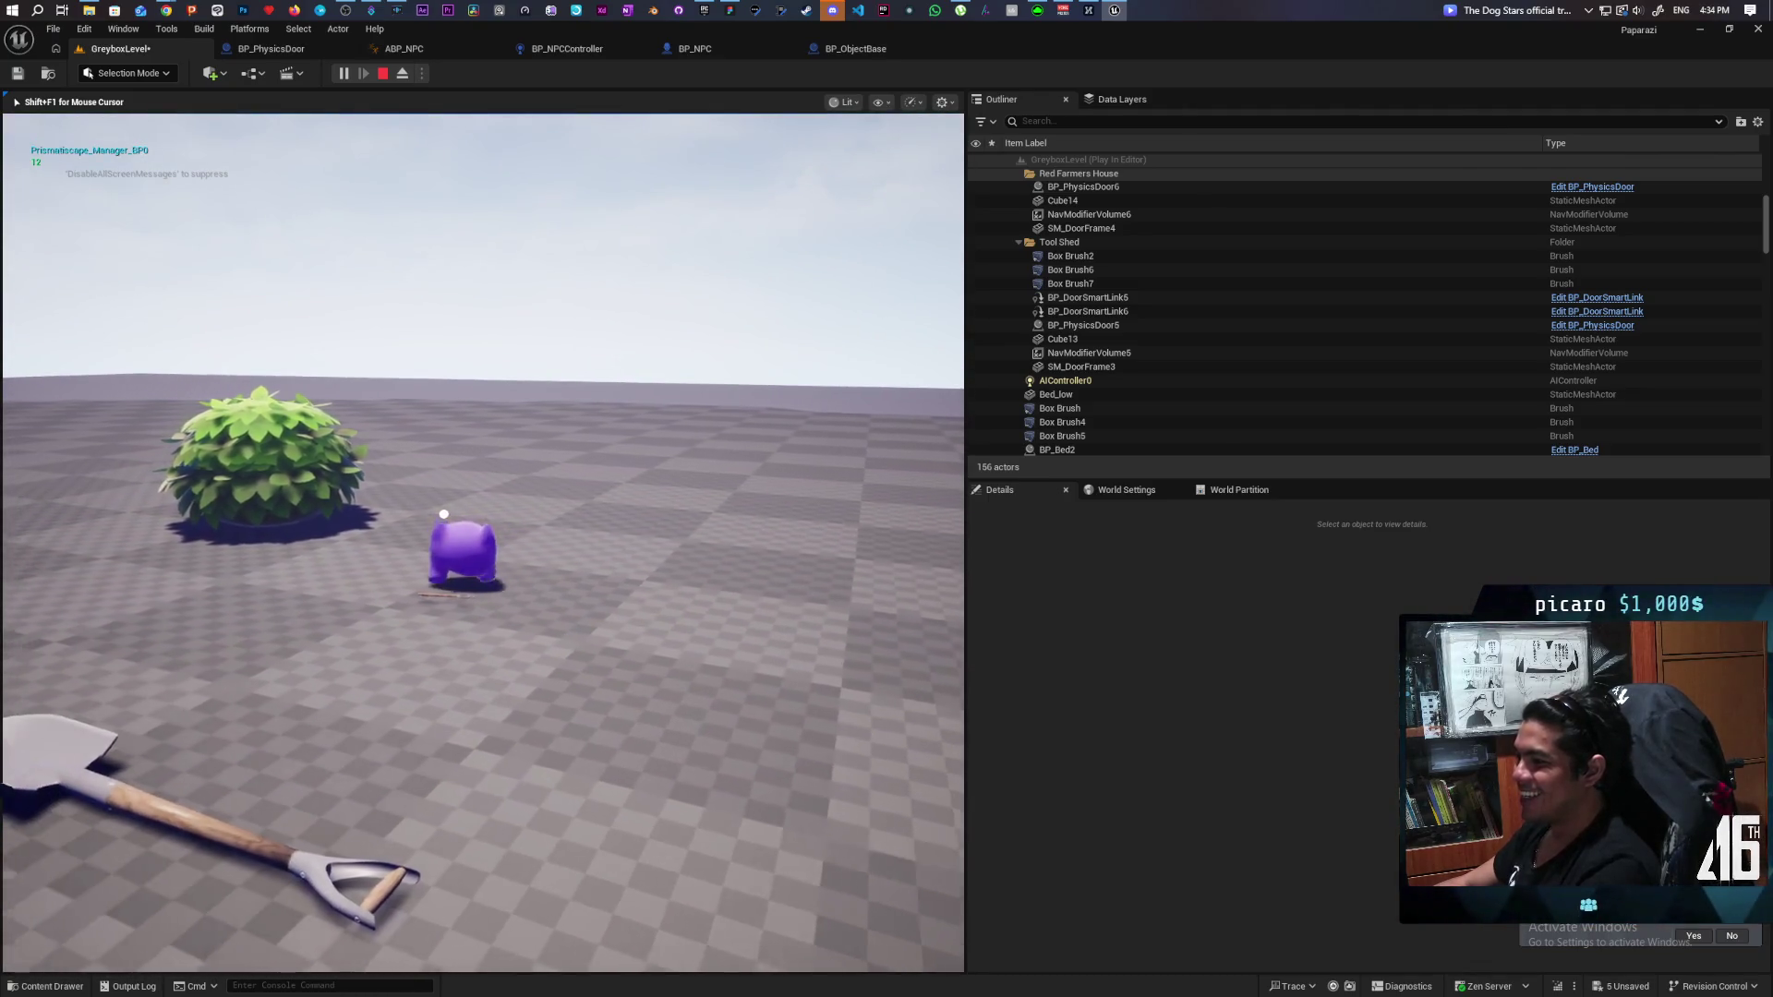
{"action": "key", "text": "s"}
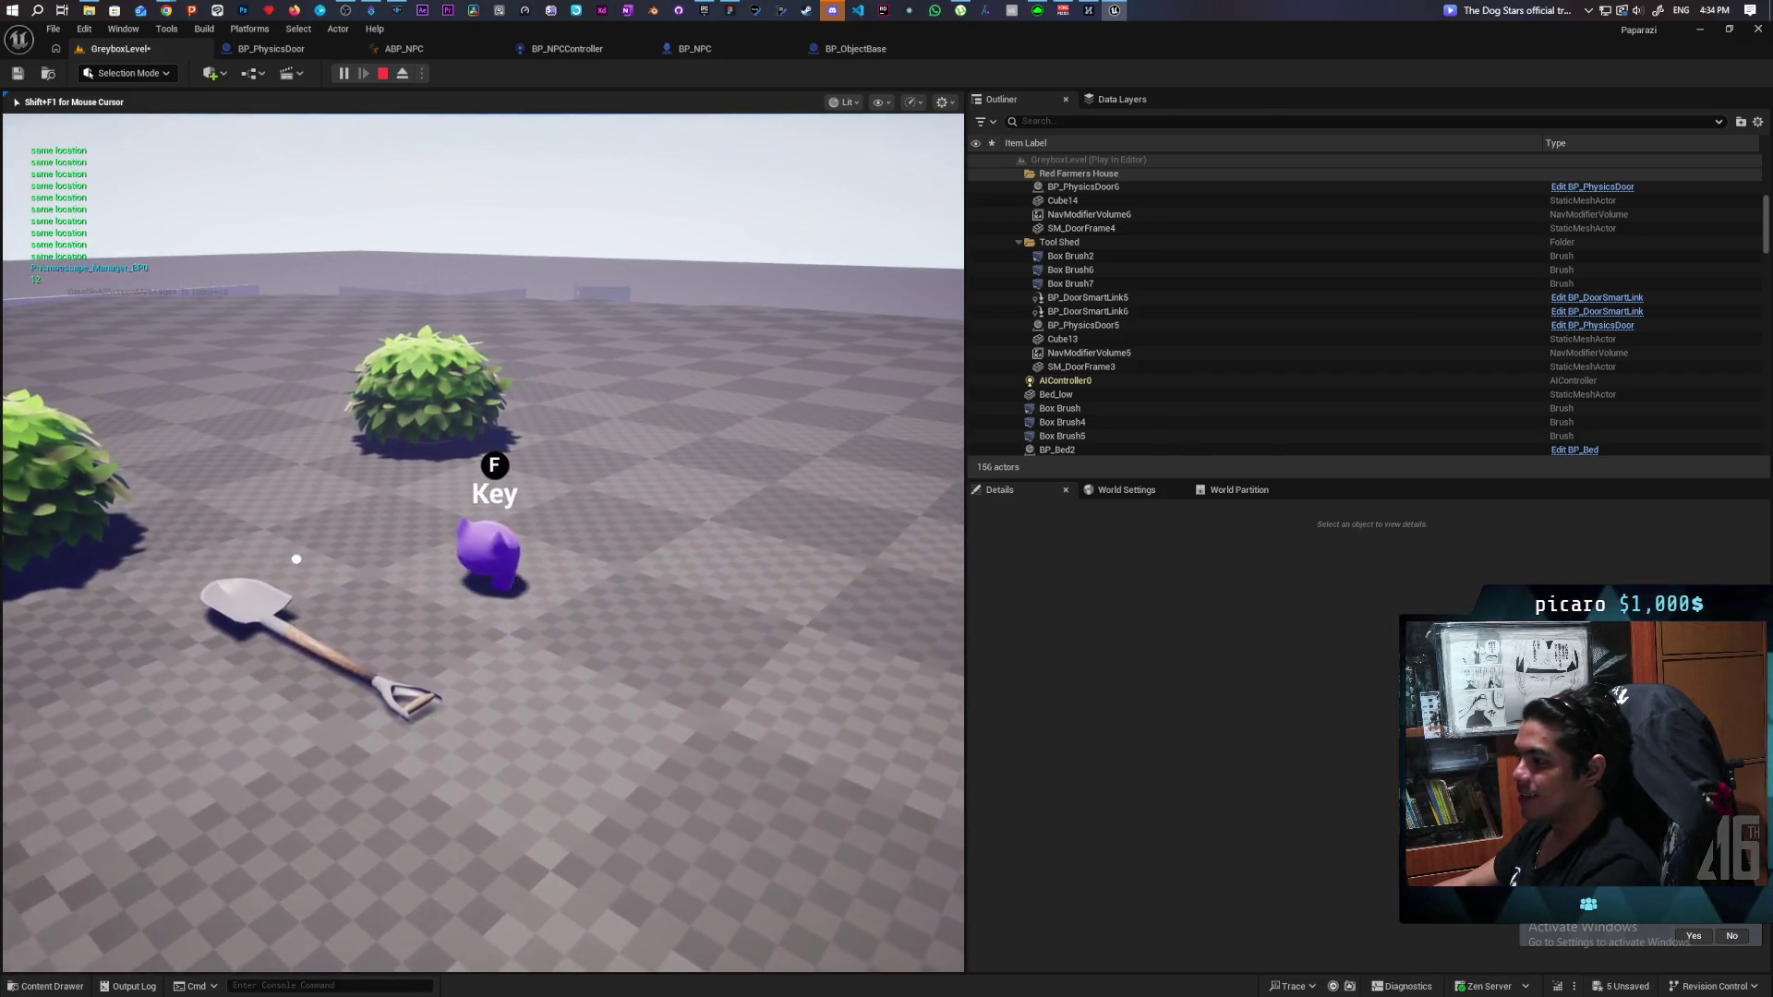
{"action": "key", "text": "a"}
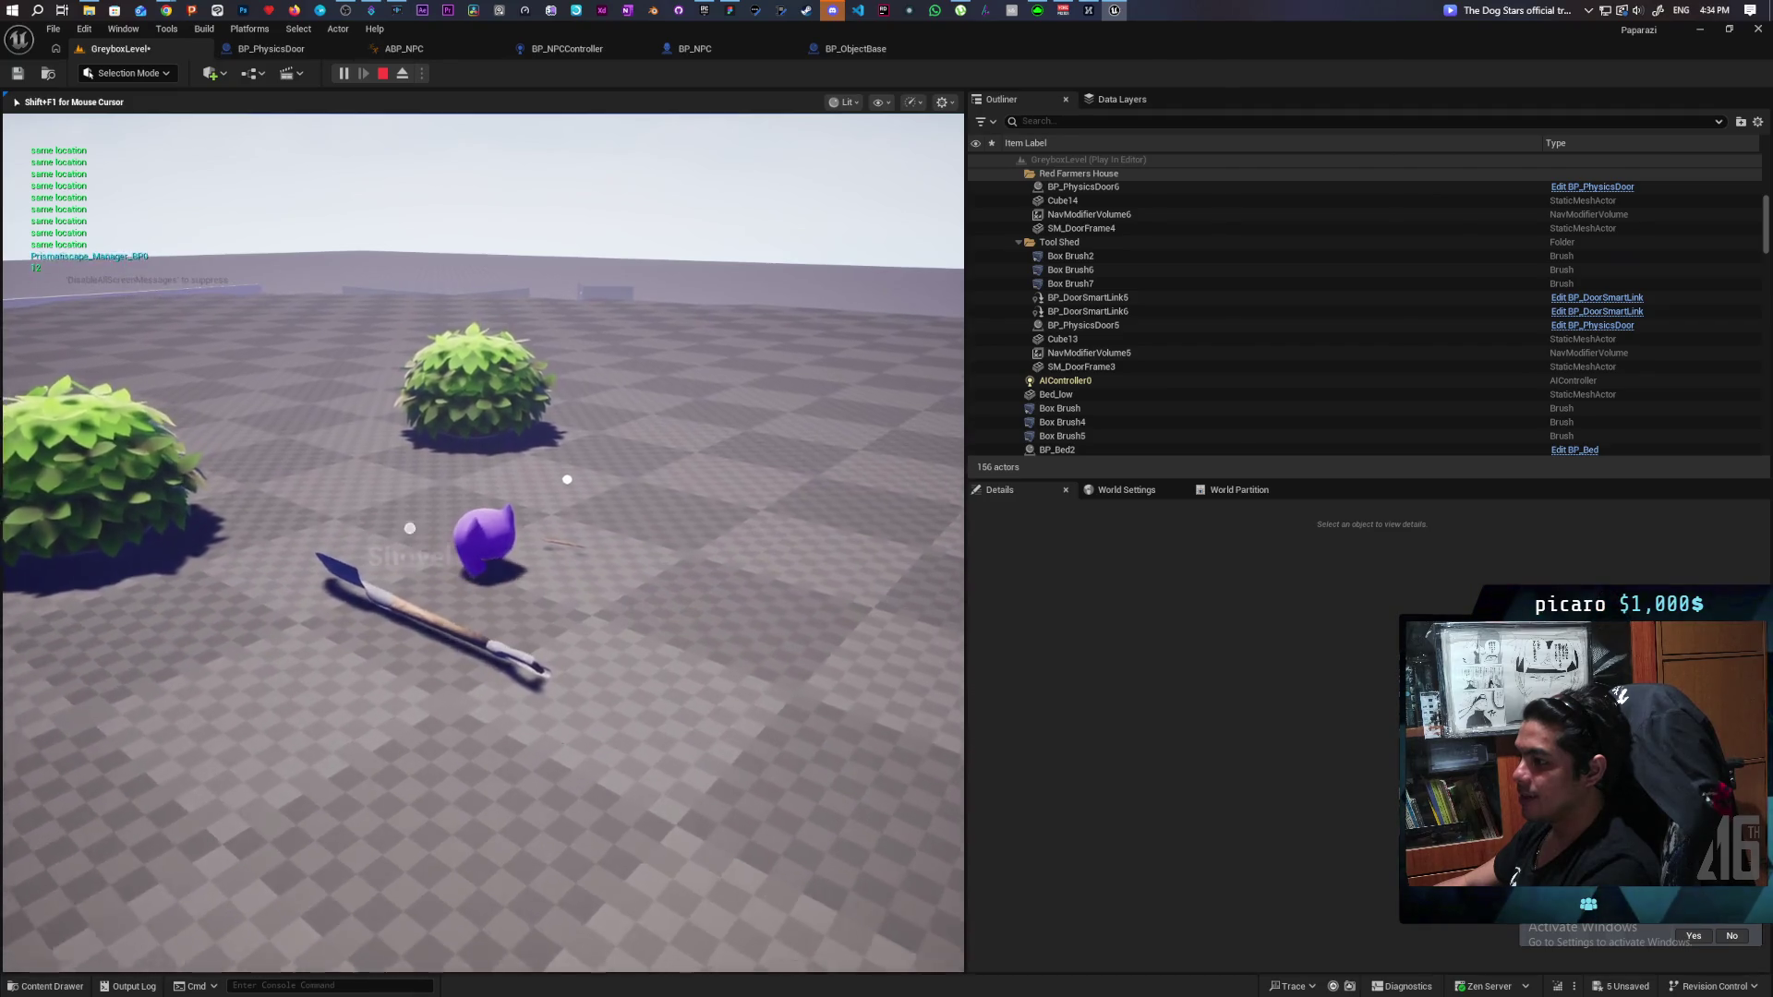
{"action": "key", "text": "w"}
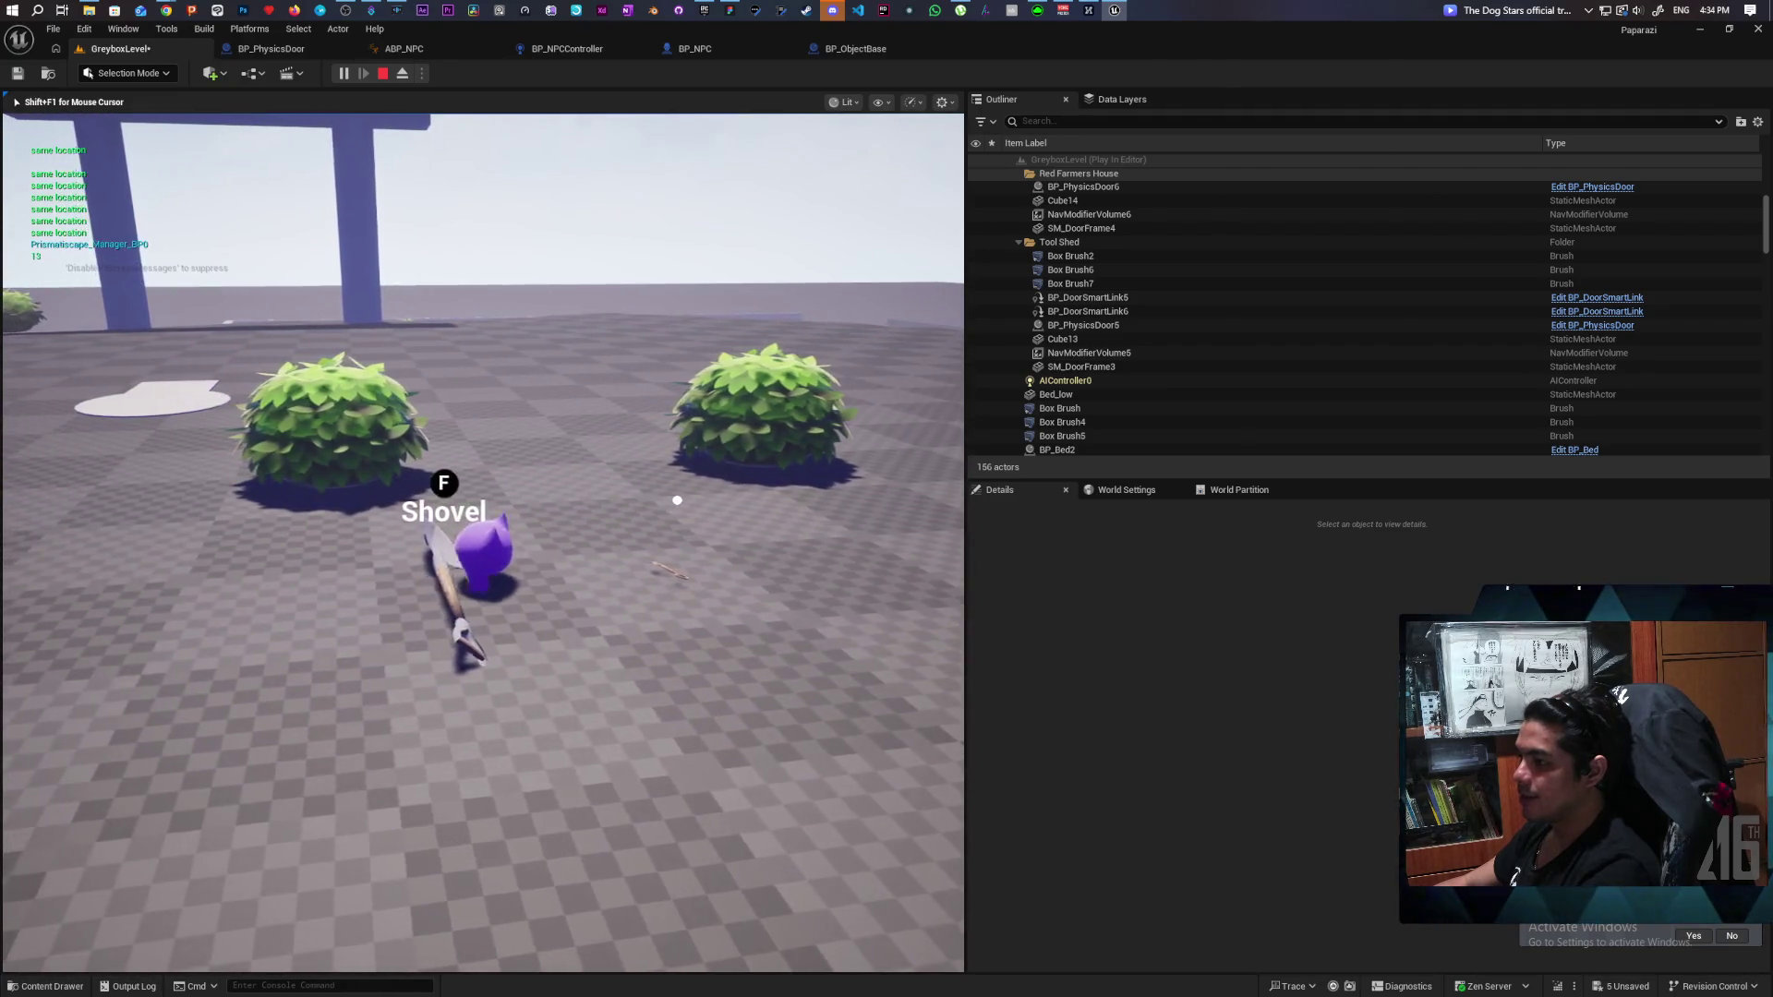
{"action": "key", "text": "a"}
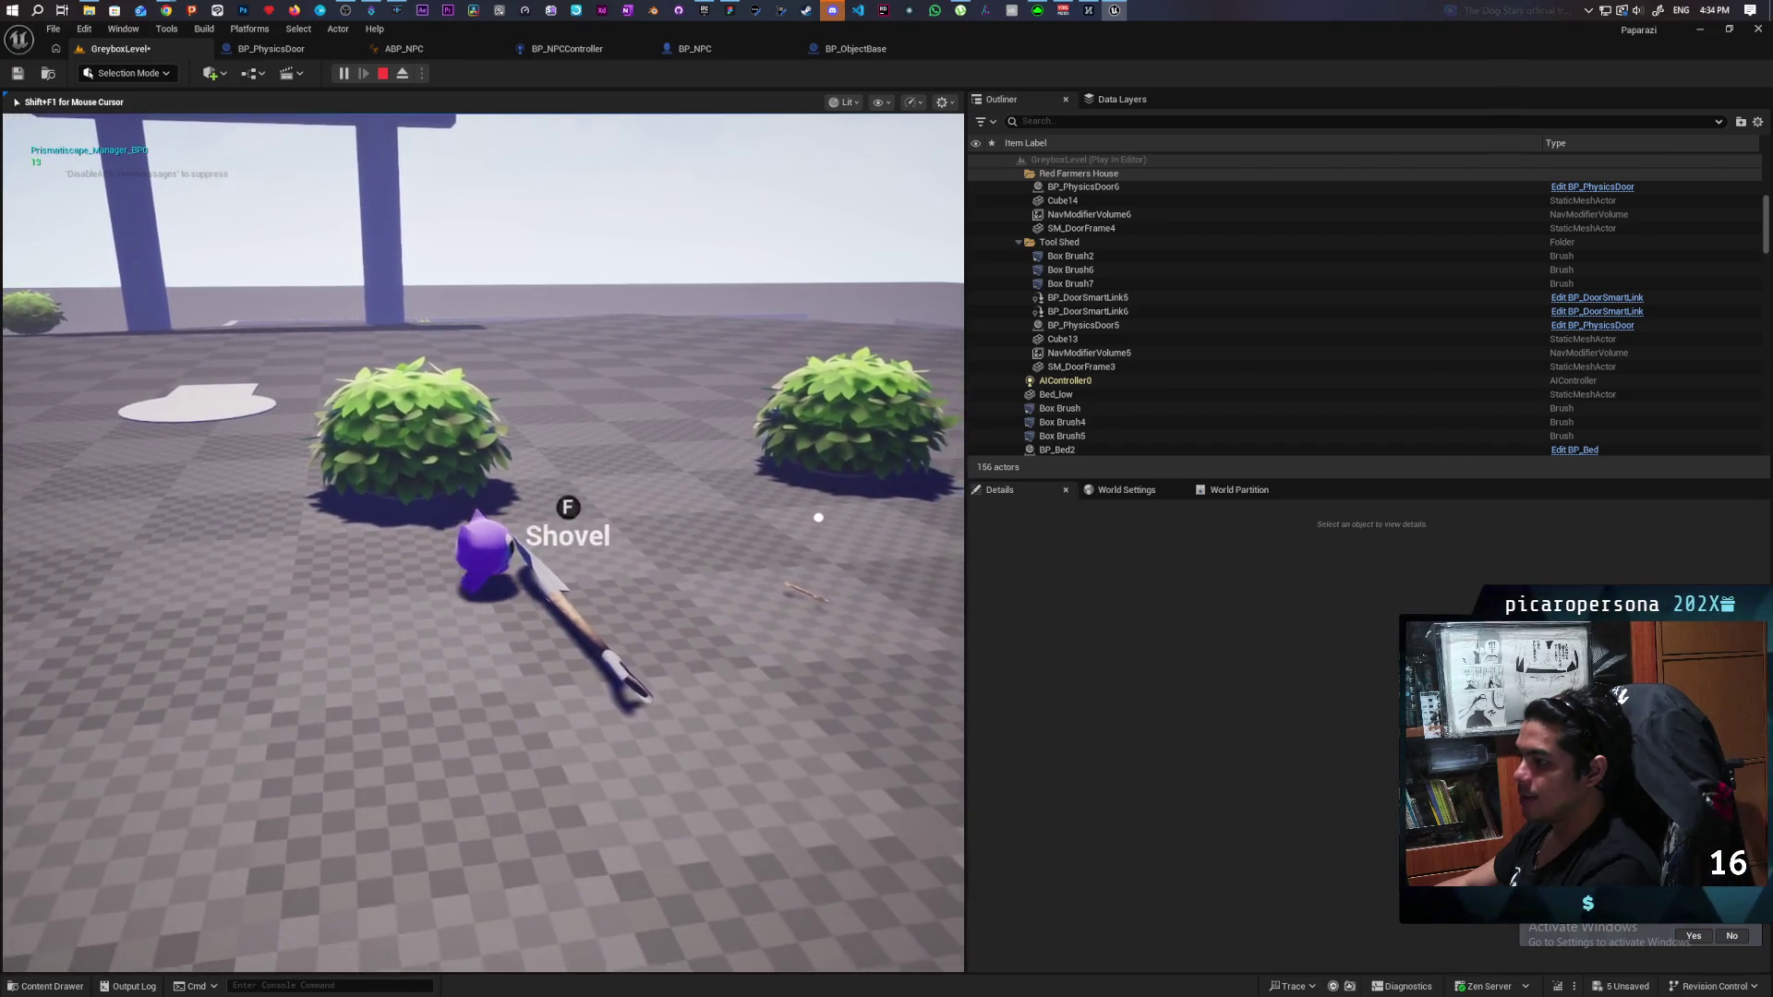
{"action": "key", "text": "w"}
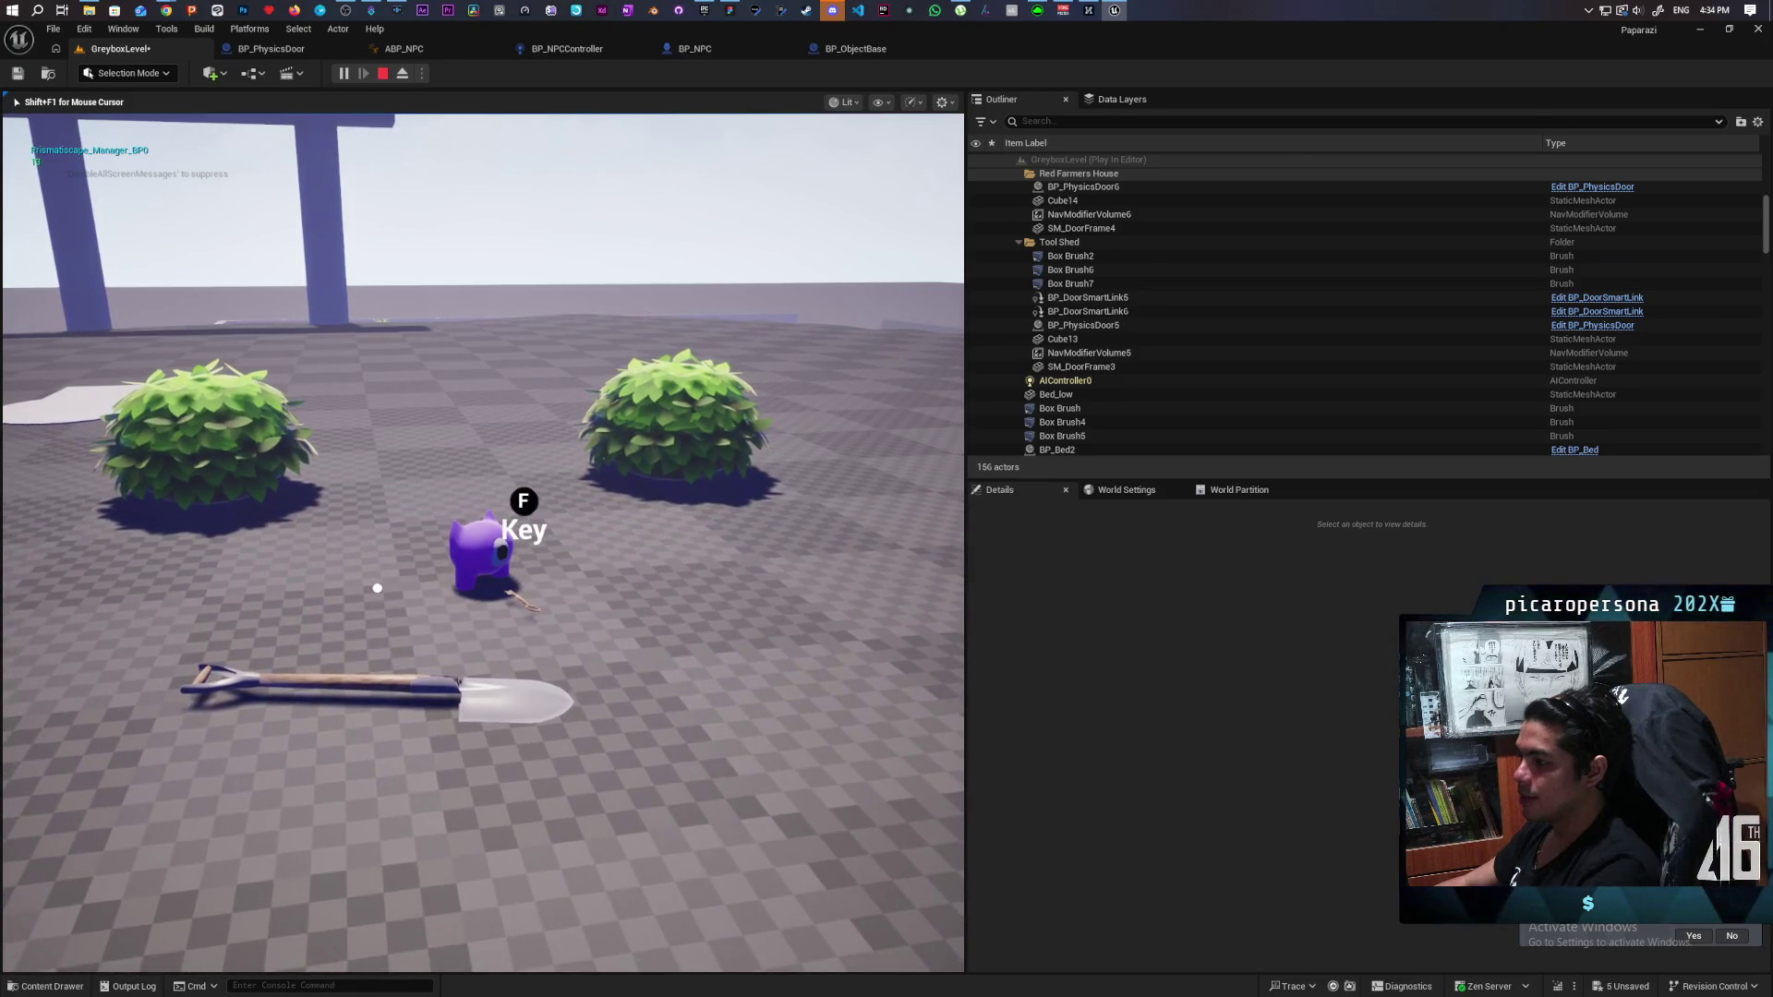
{"action": "key", "text": "a"}
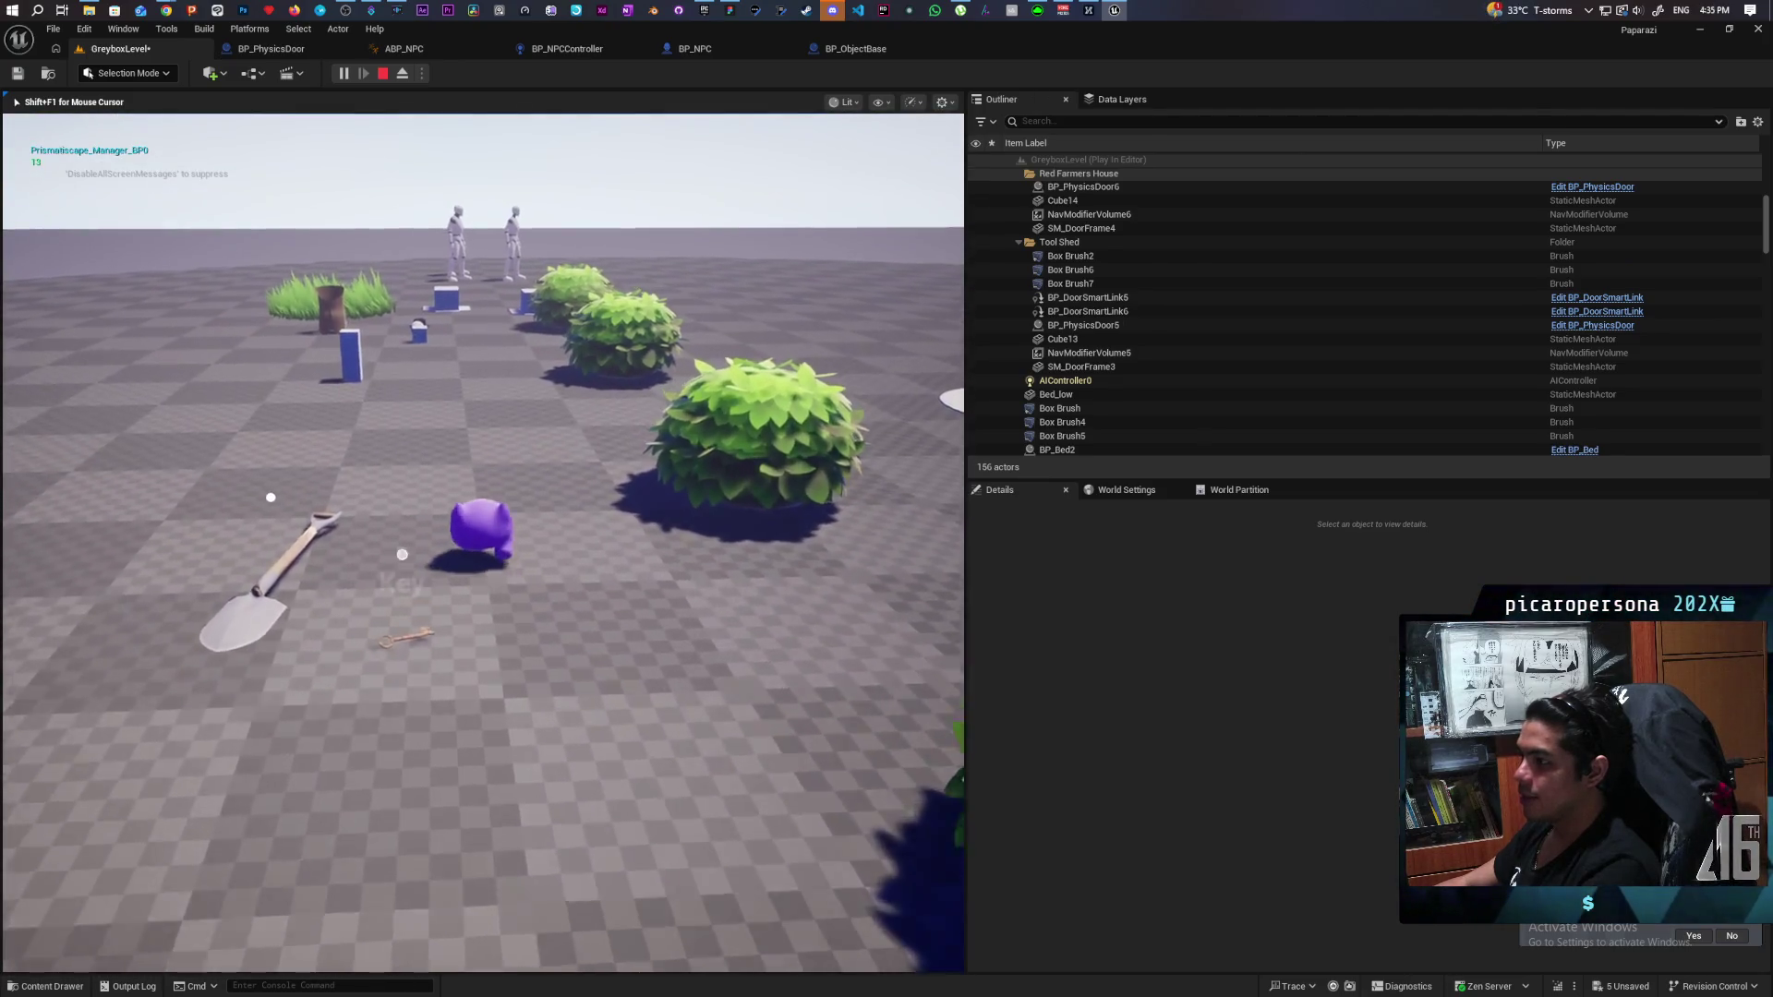
Pick up the shovel with F and carry it over beside the key.
{"action": "key", "text": "f"}
{"action": "key", "text": "s"}
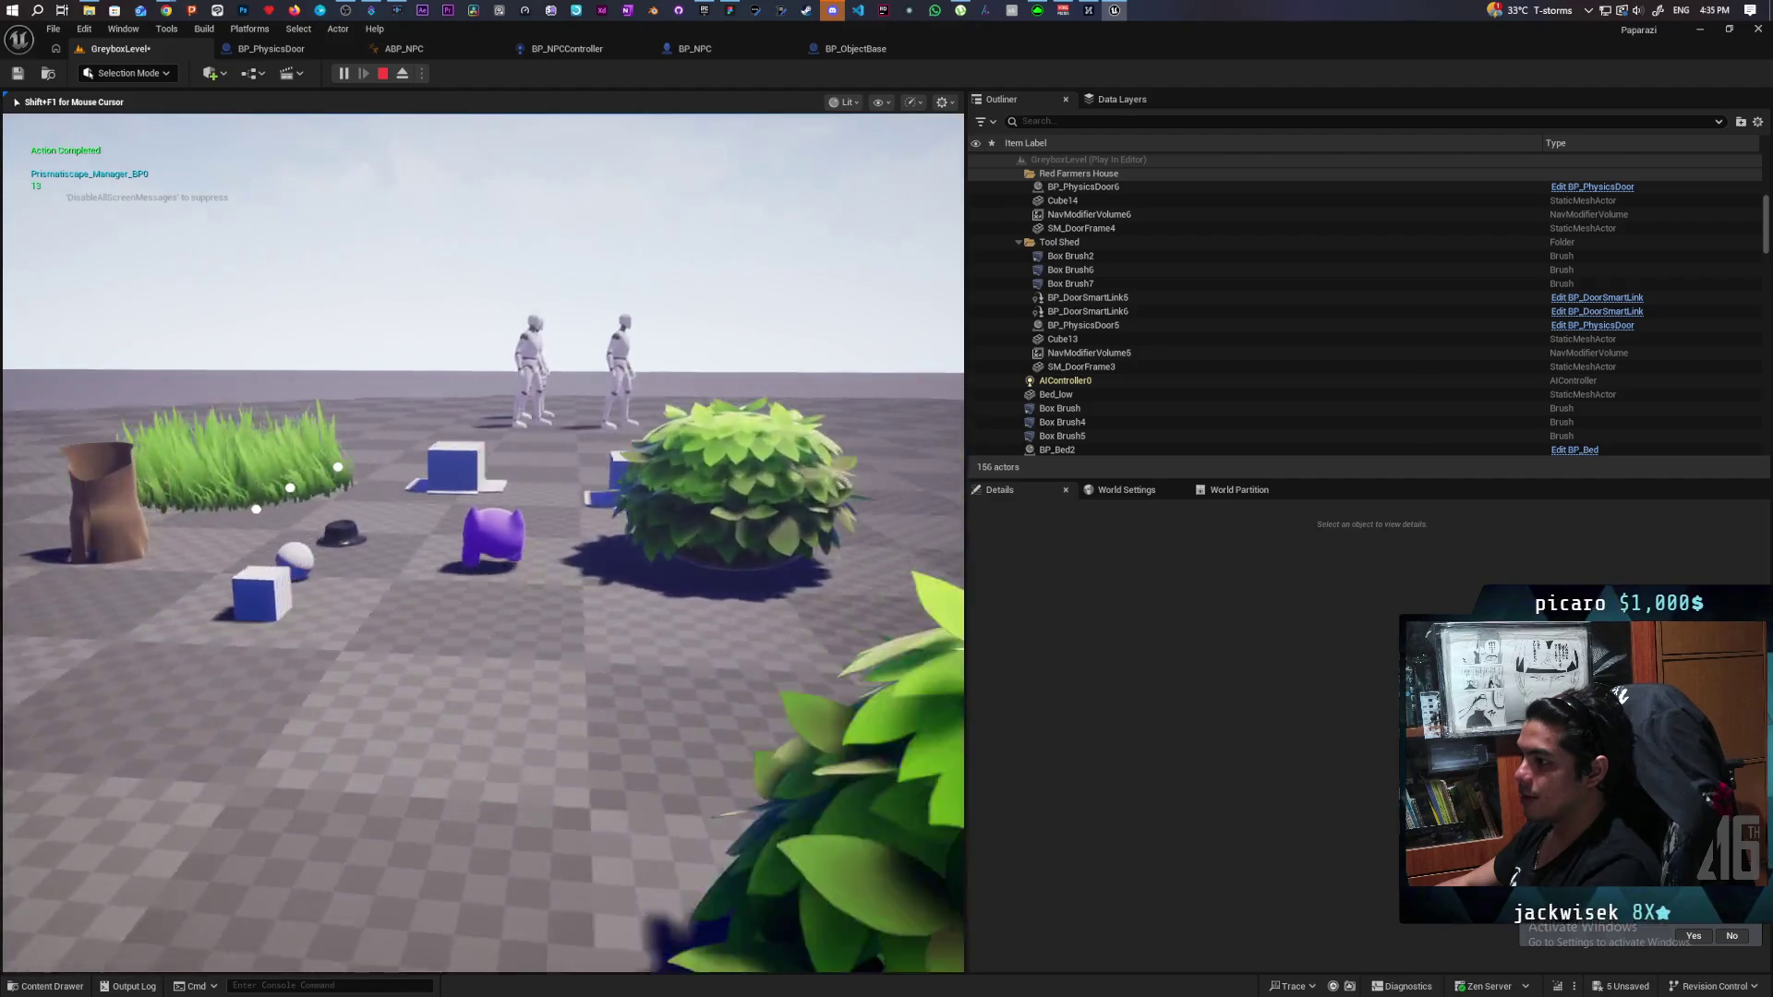
{"action": "key", "text": "d"}
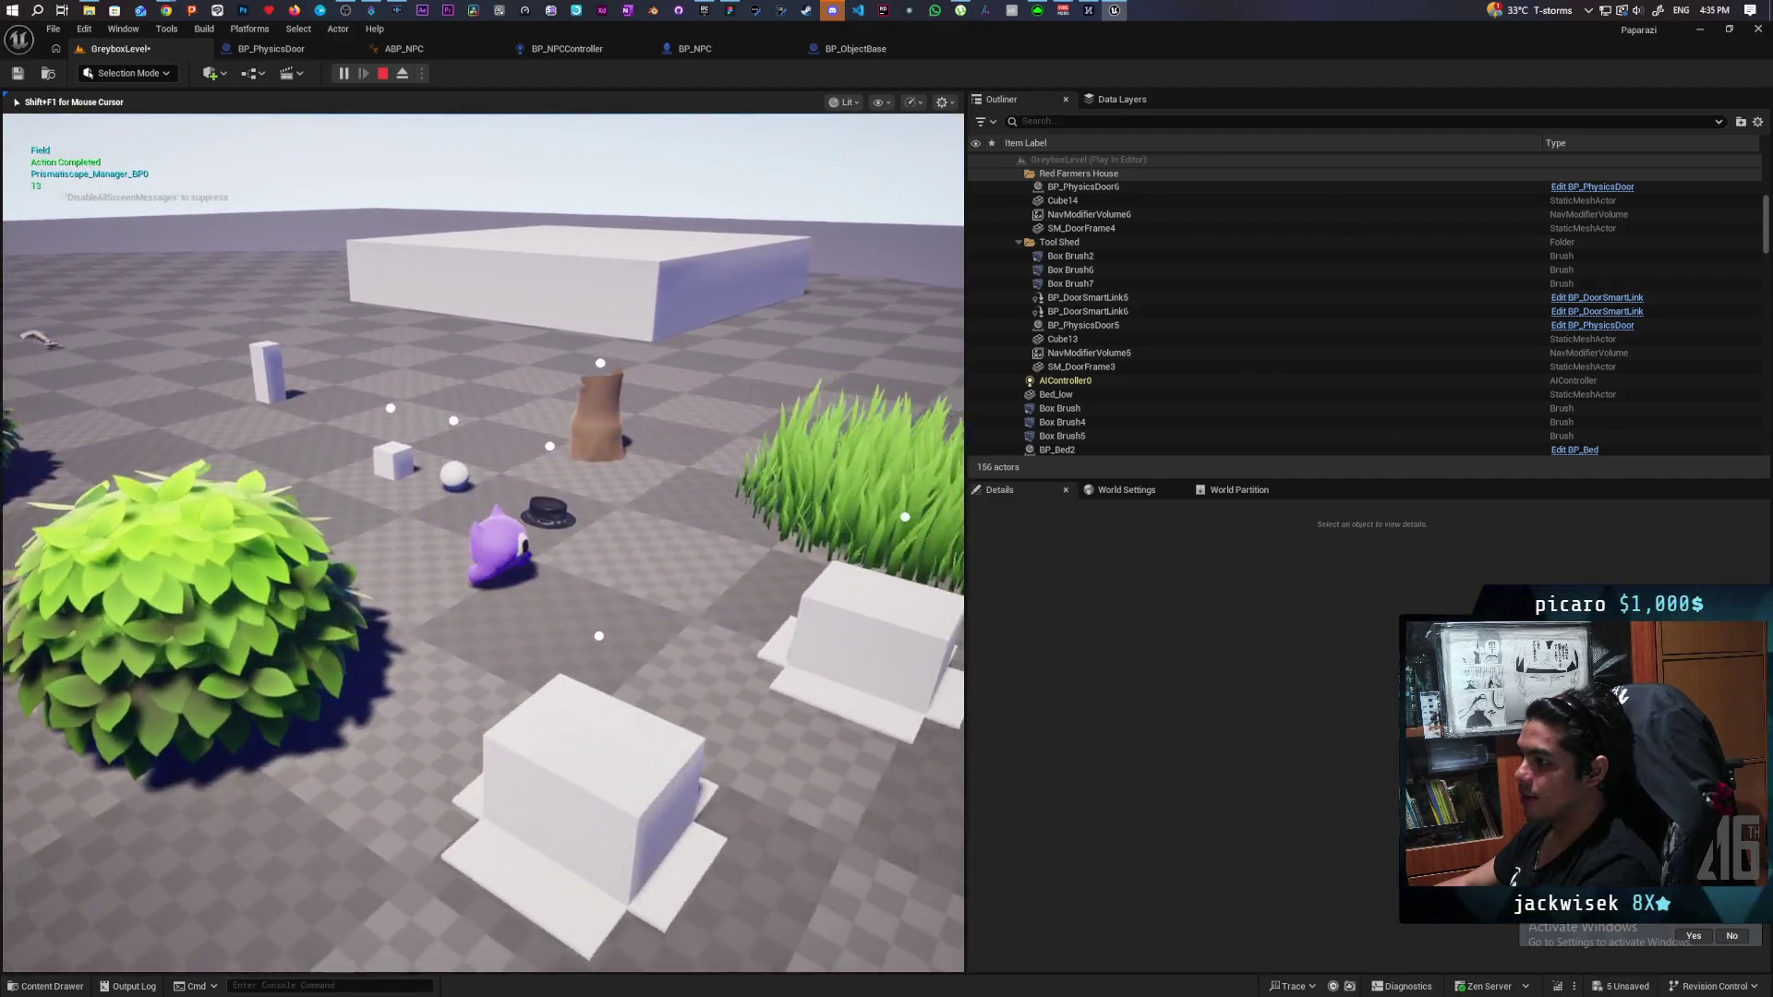
{"action": "key", "text": "w"}
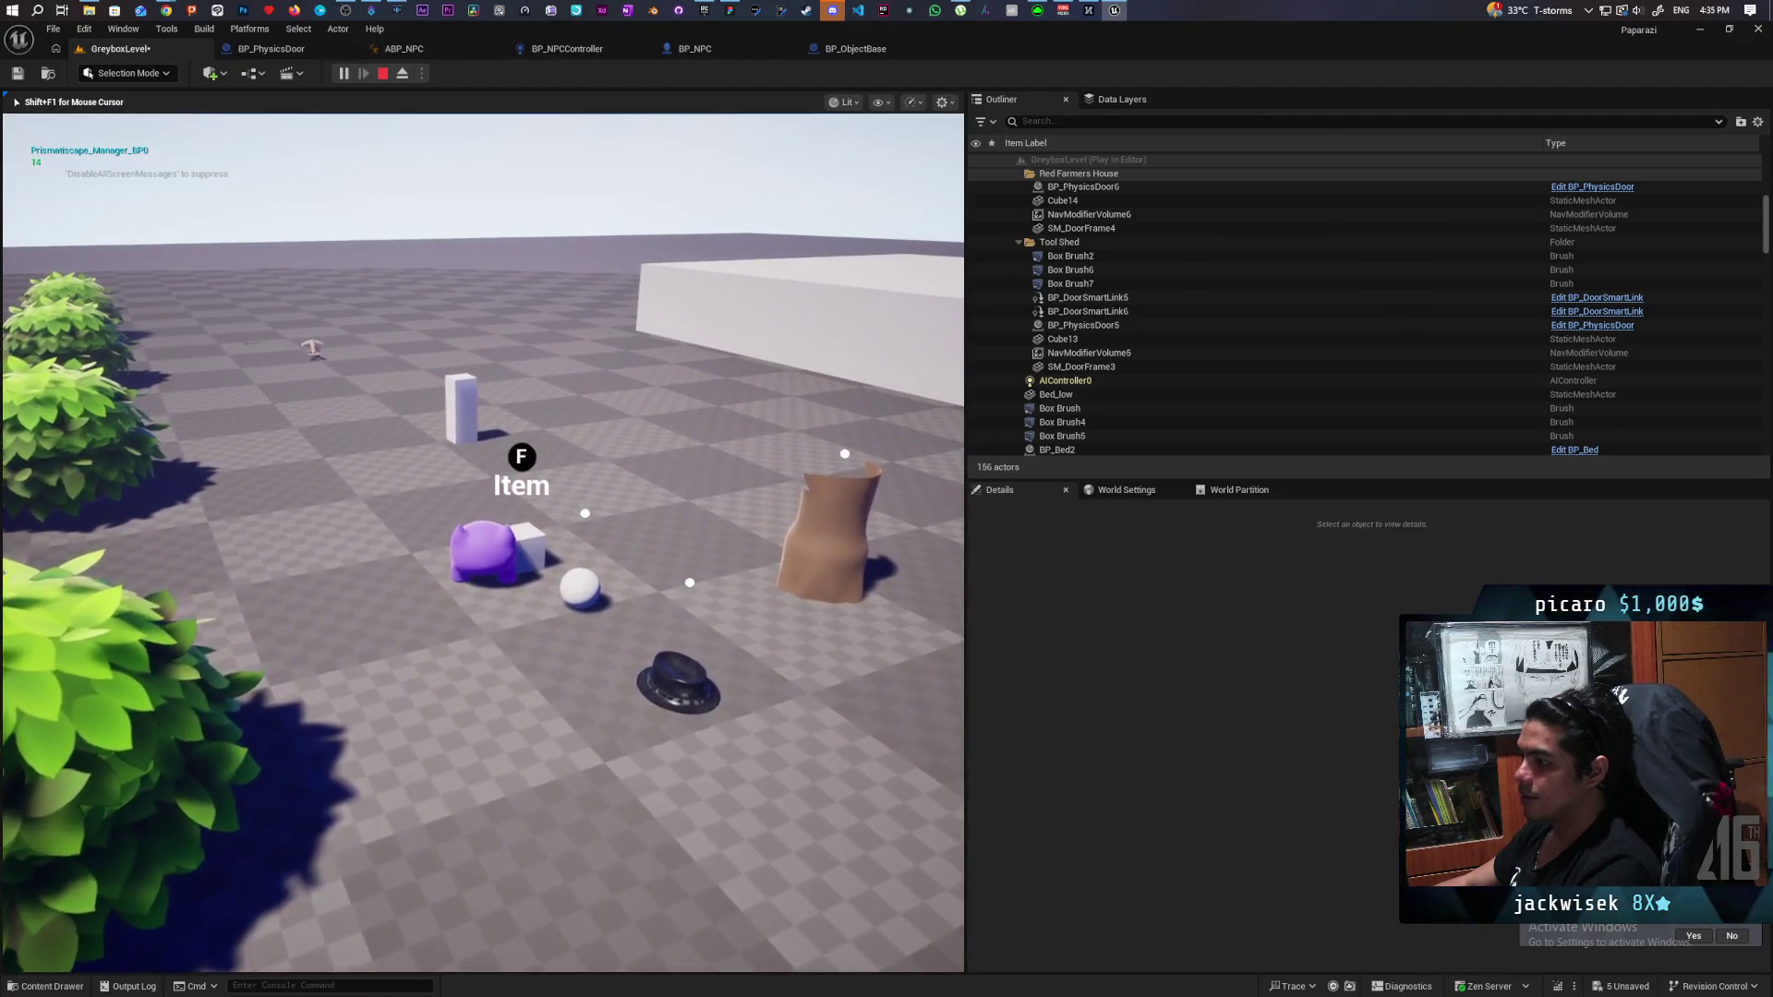
{"action": "key", "text": "w"}
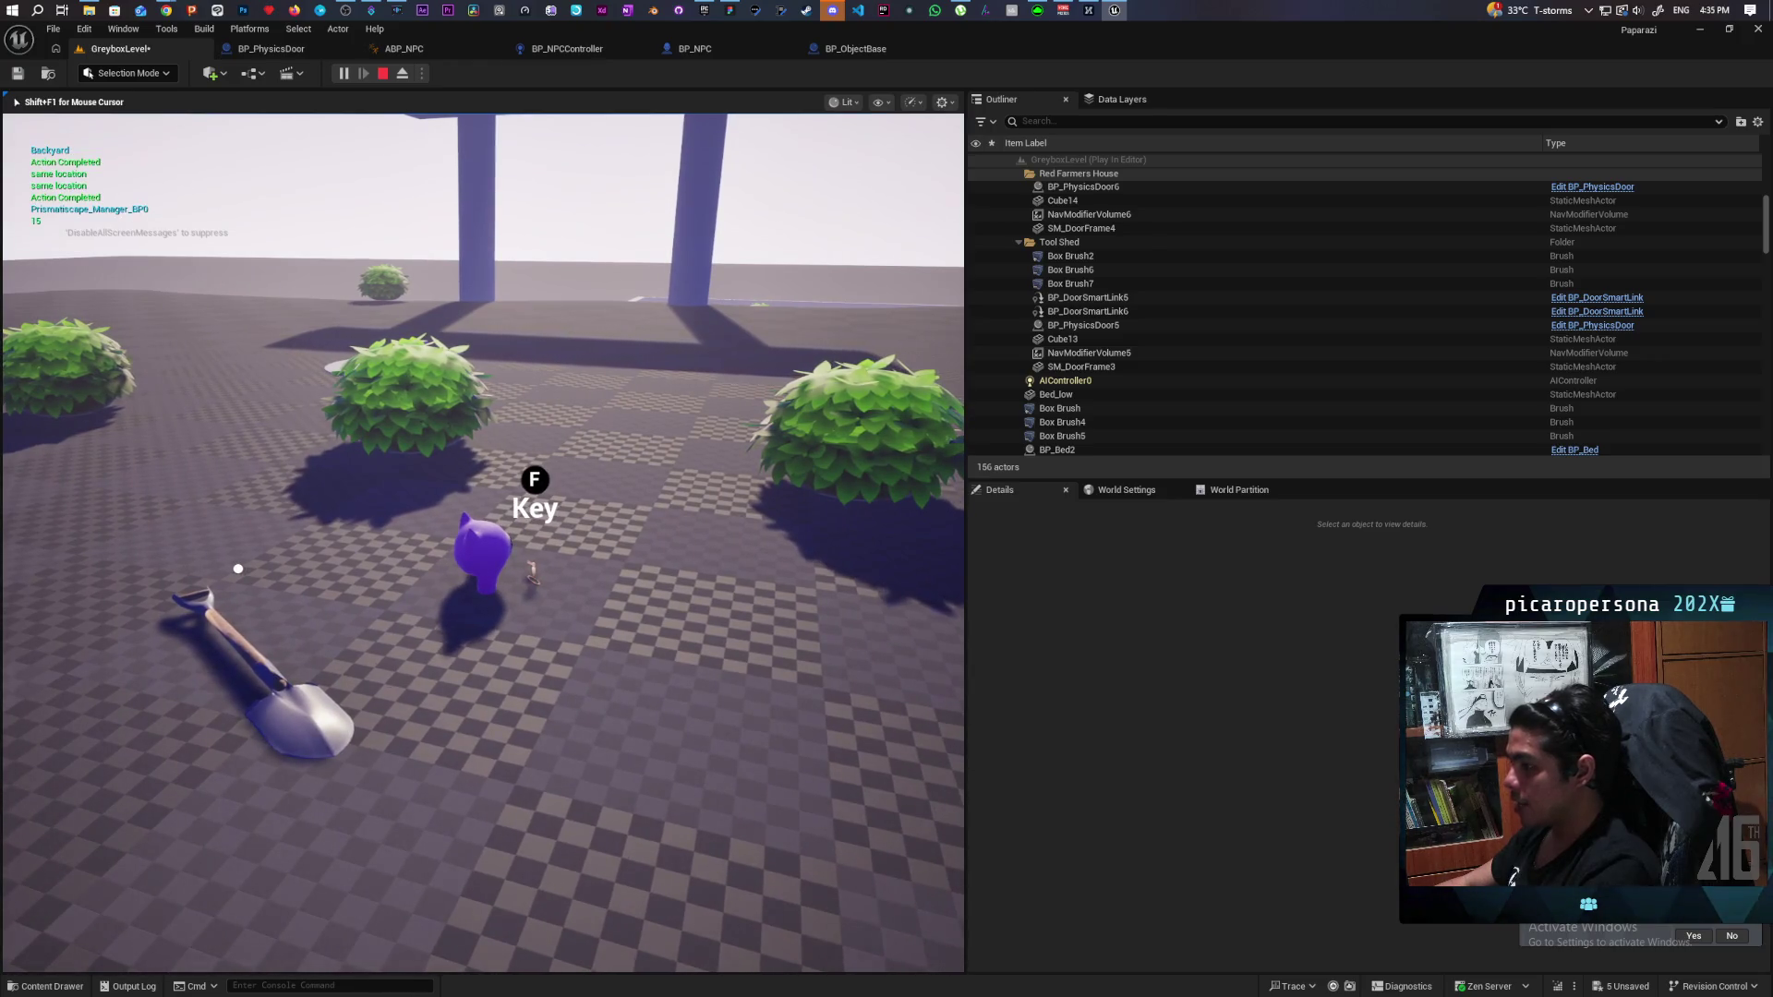
Pick up the key with F and walk forward to the blue platform.
{"action": "key", "text": "f"}
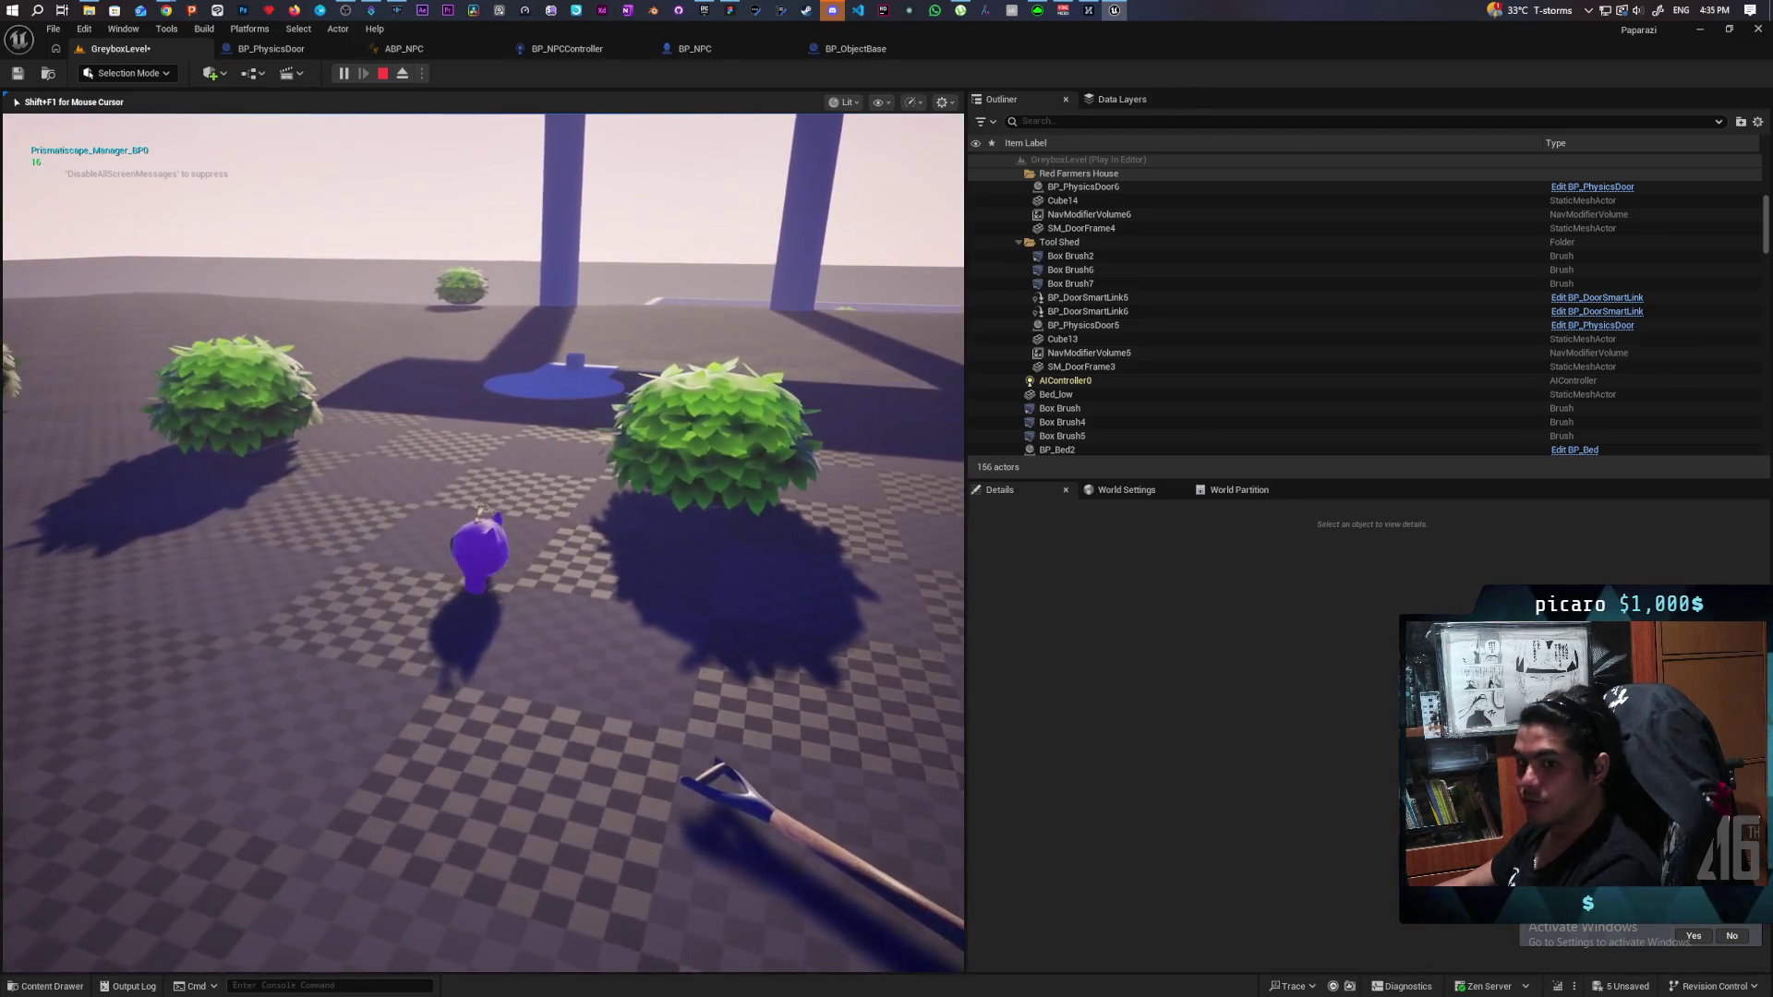
{"action": "key", "text": "w"}
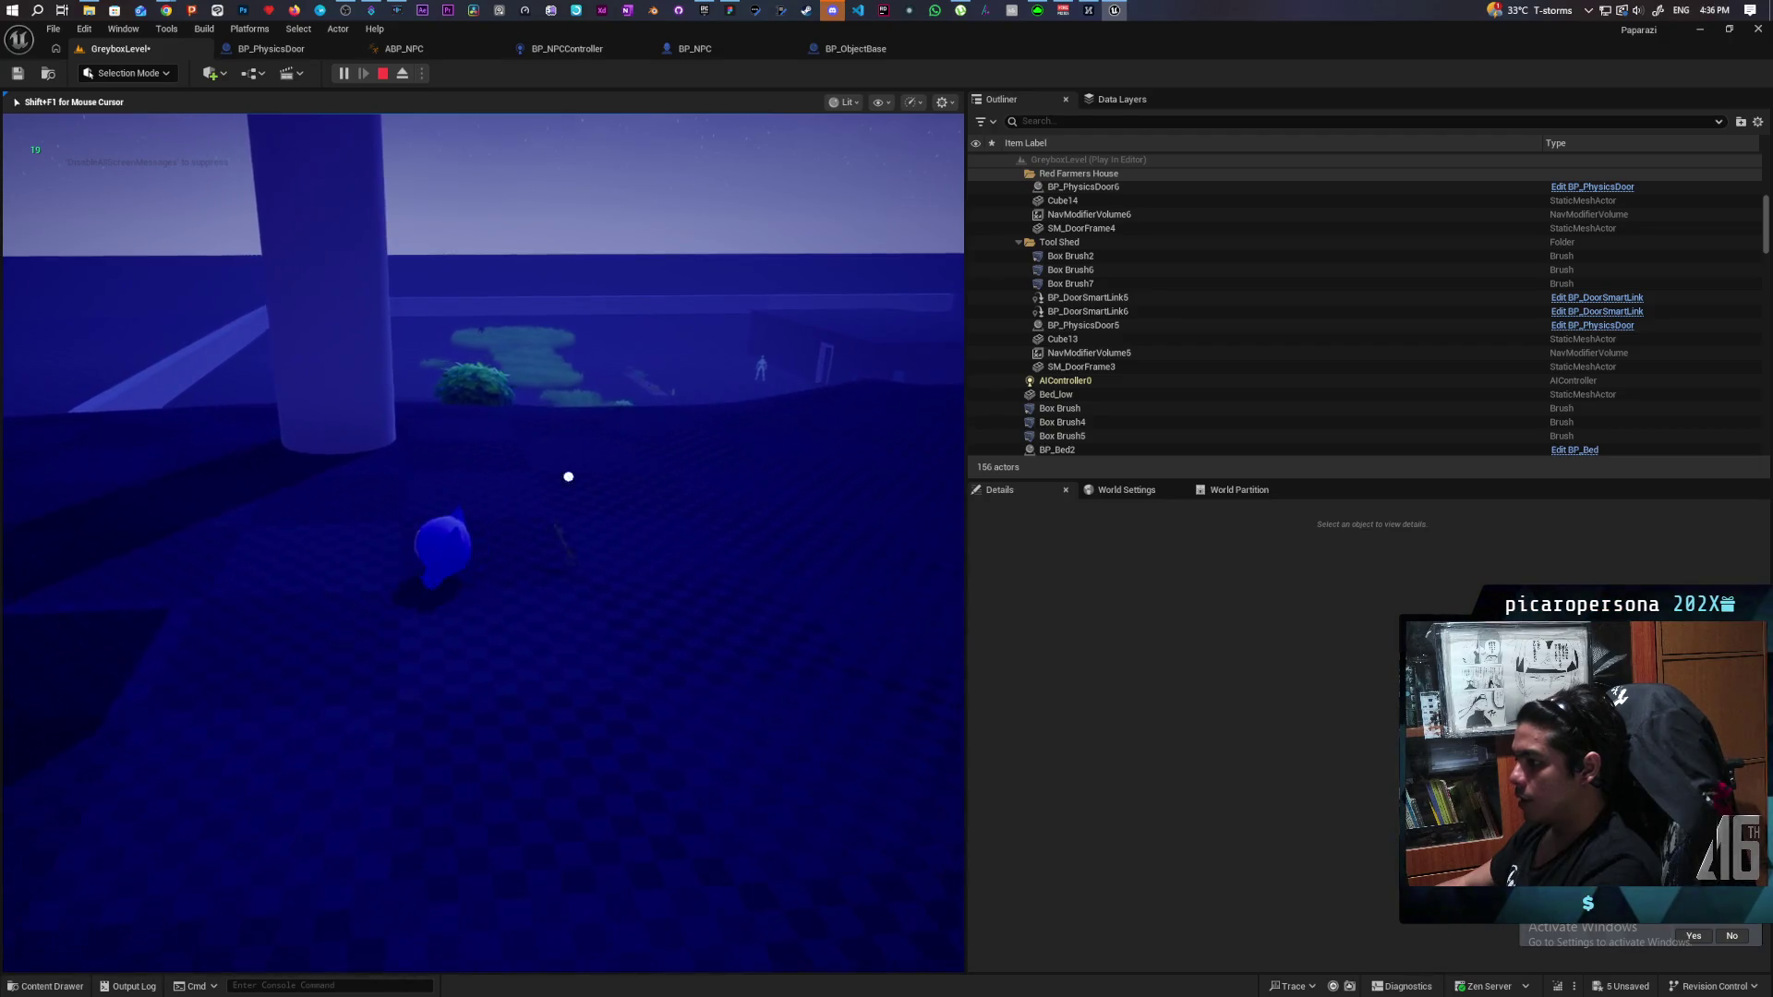
Walk to the glowing key pickup and collect it with F.
{"action": "key", "text": "a"}
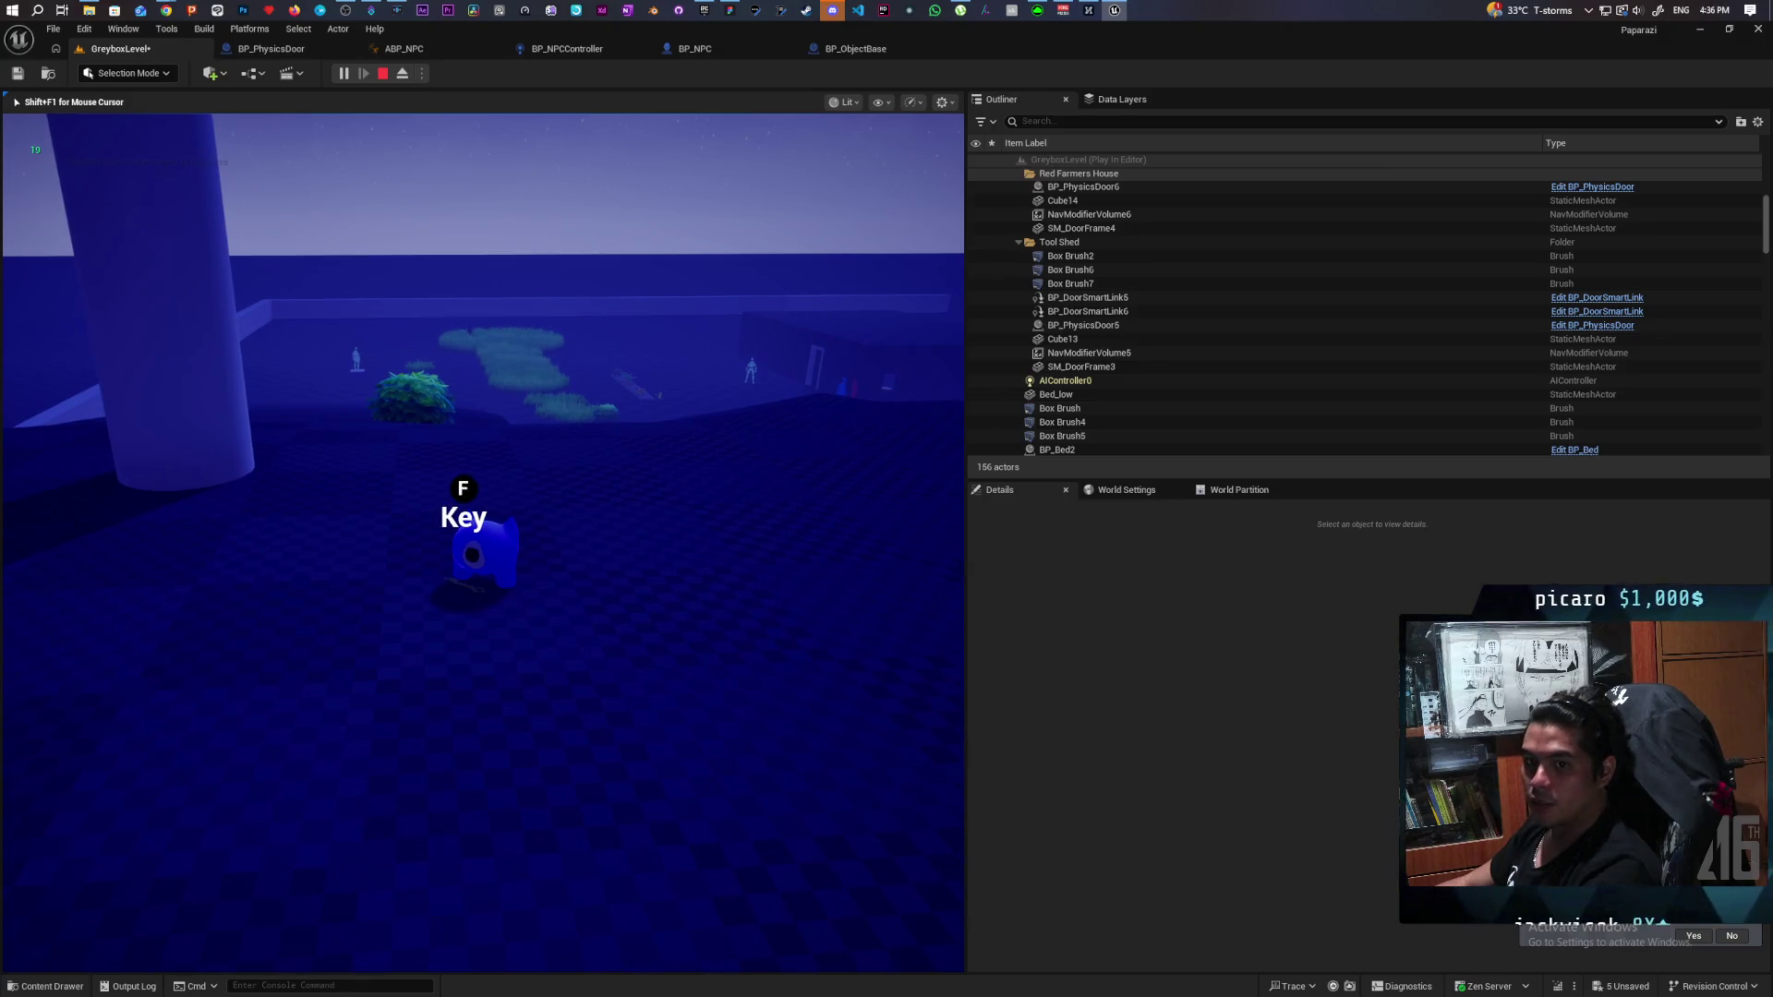
{"action": "key", "text": "f"}
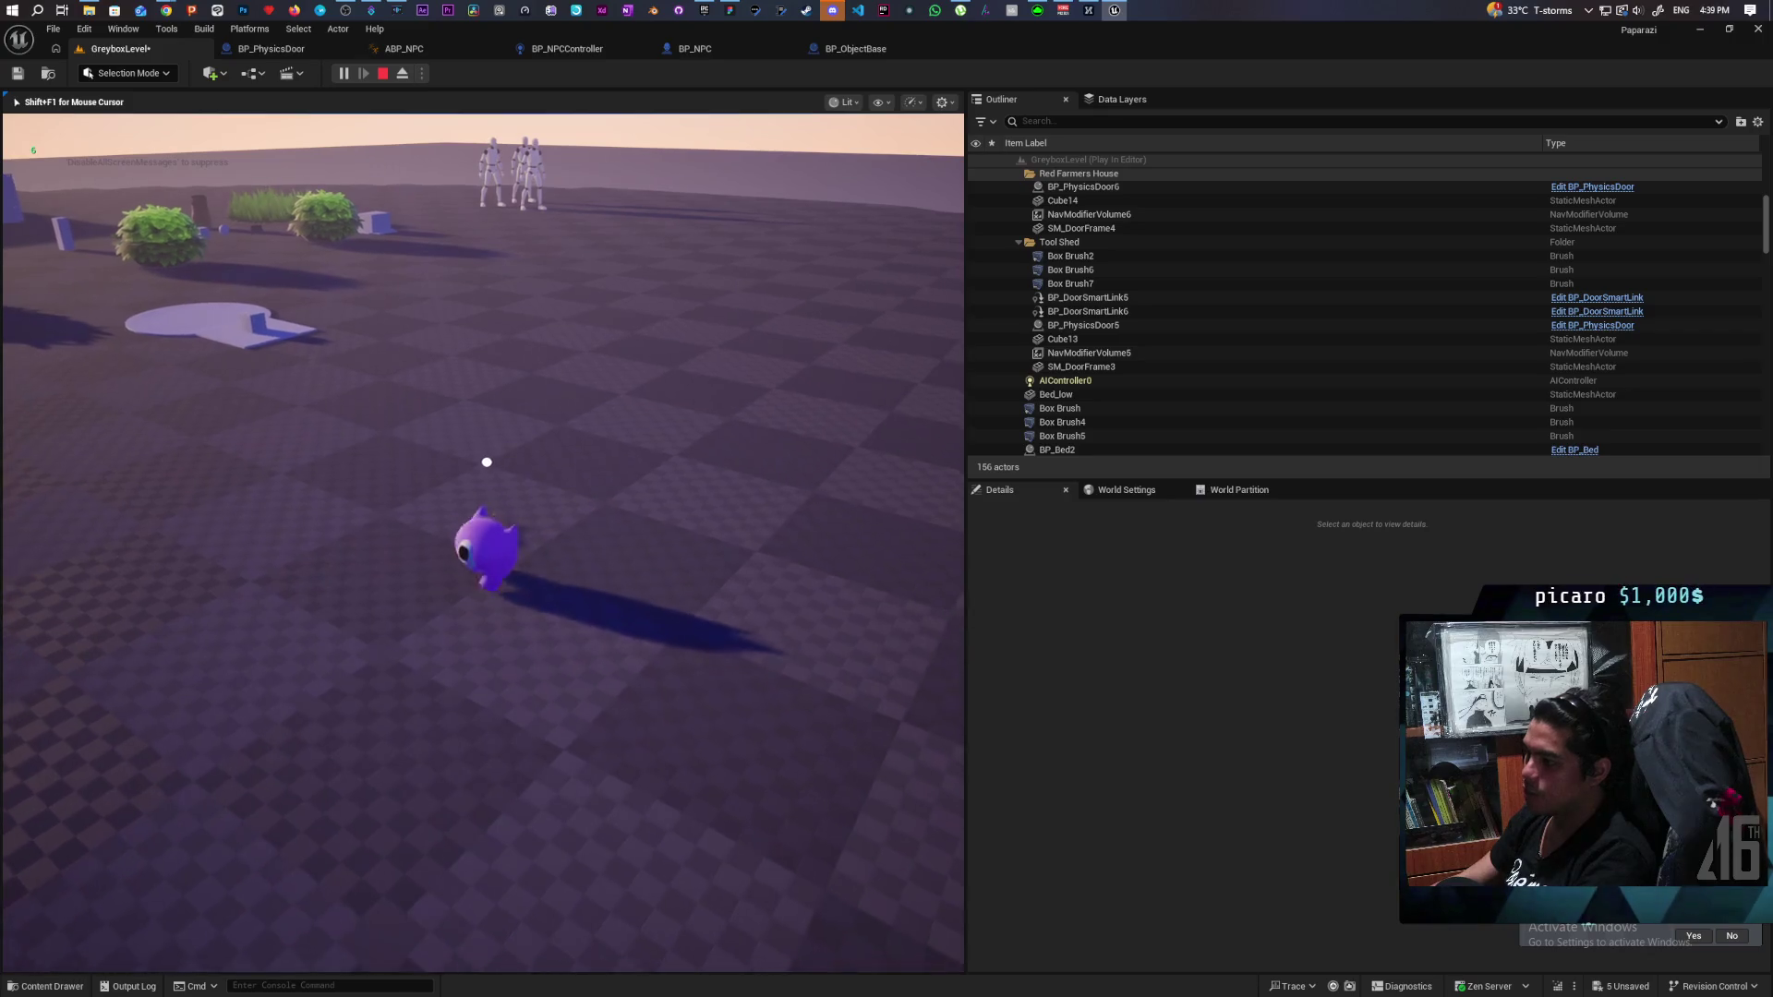
{"action": "key", "text": "f"}
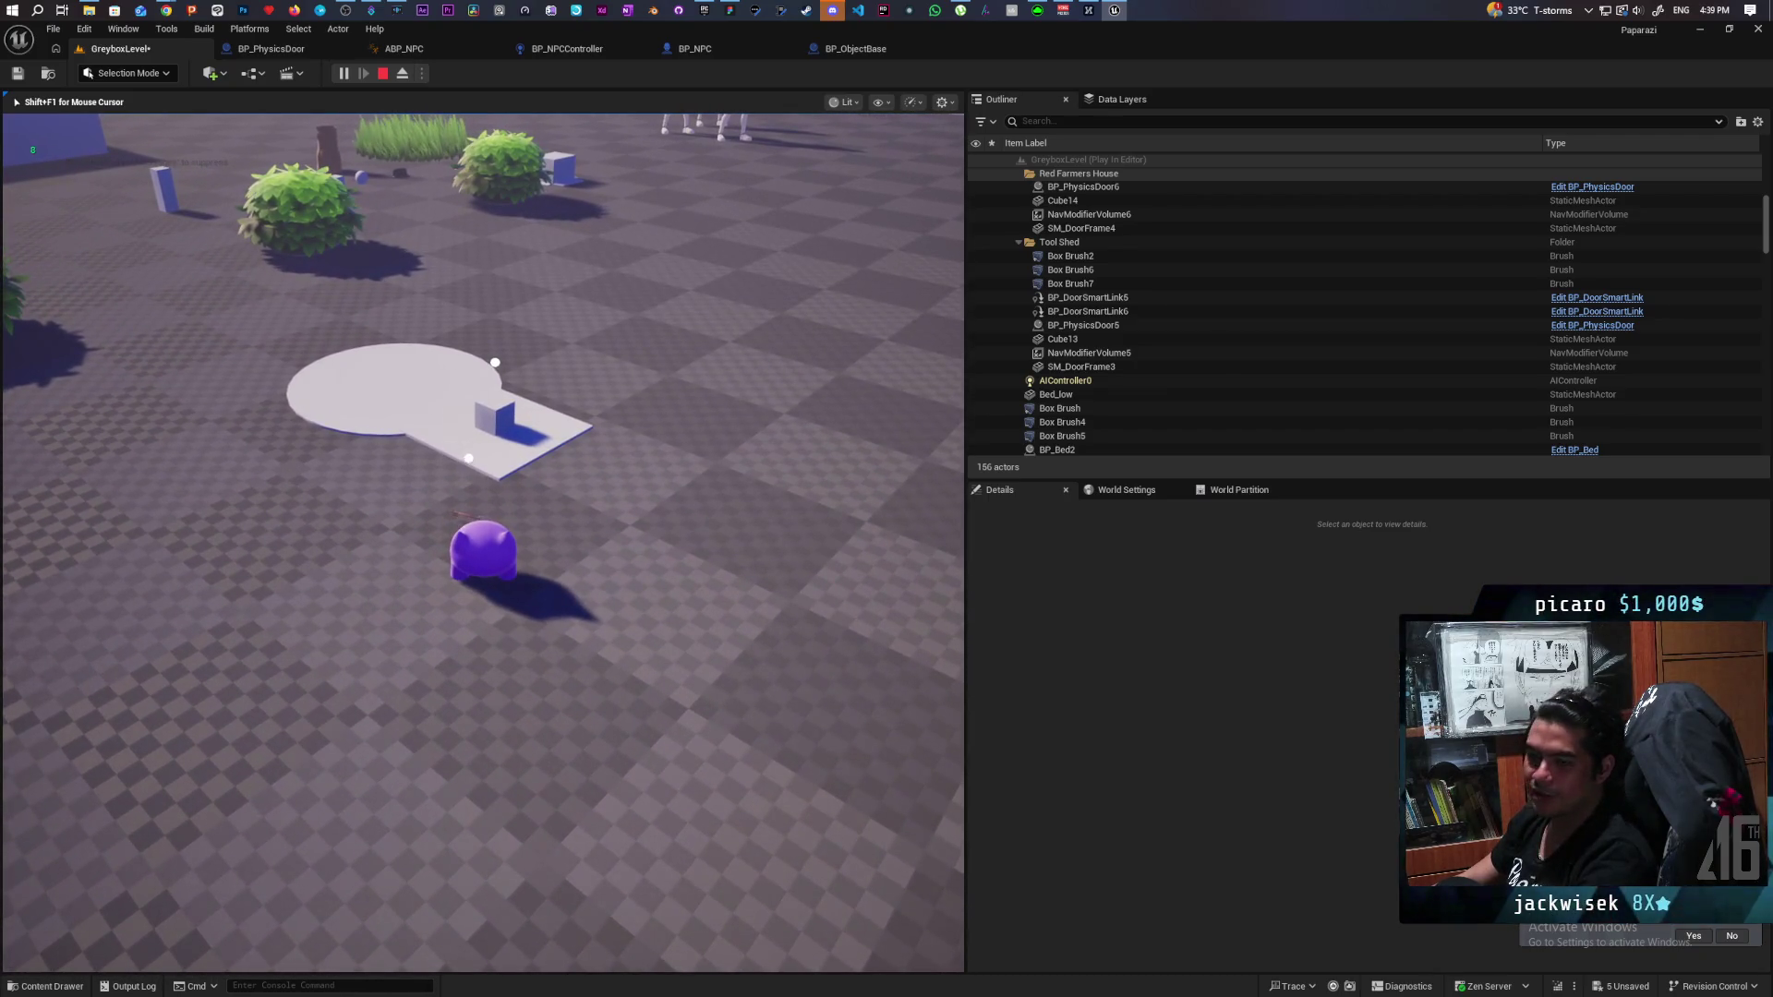
Walk the character around the white platform and back beside the key's pickup prompt.
{"action": "key", "text": "w"}
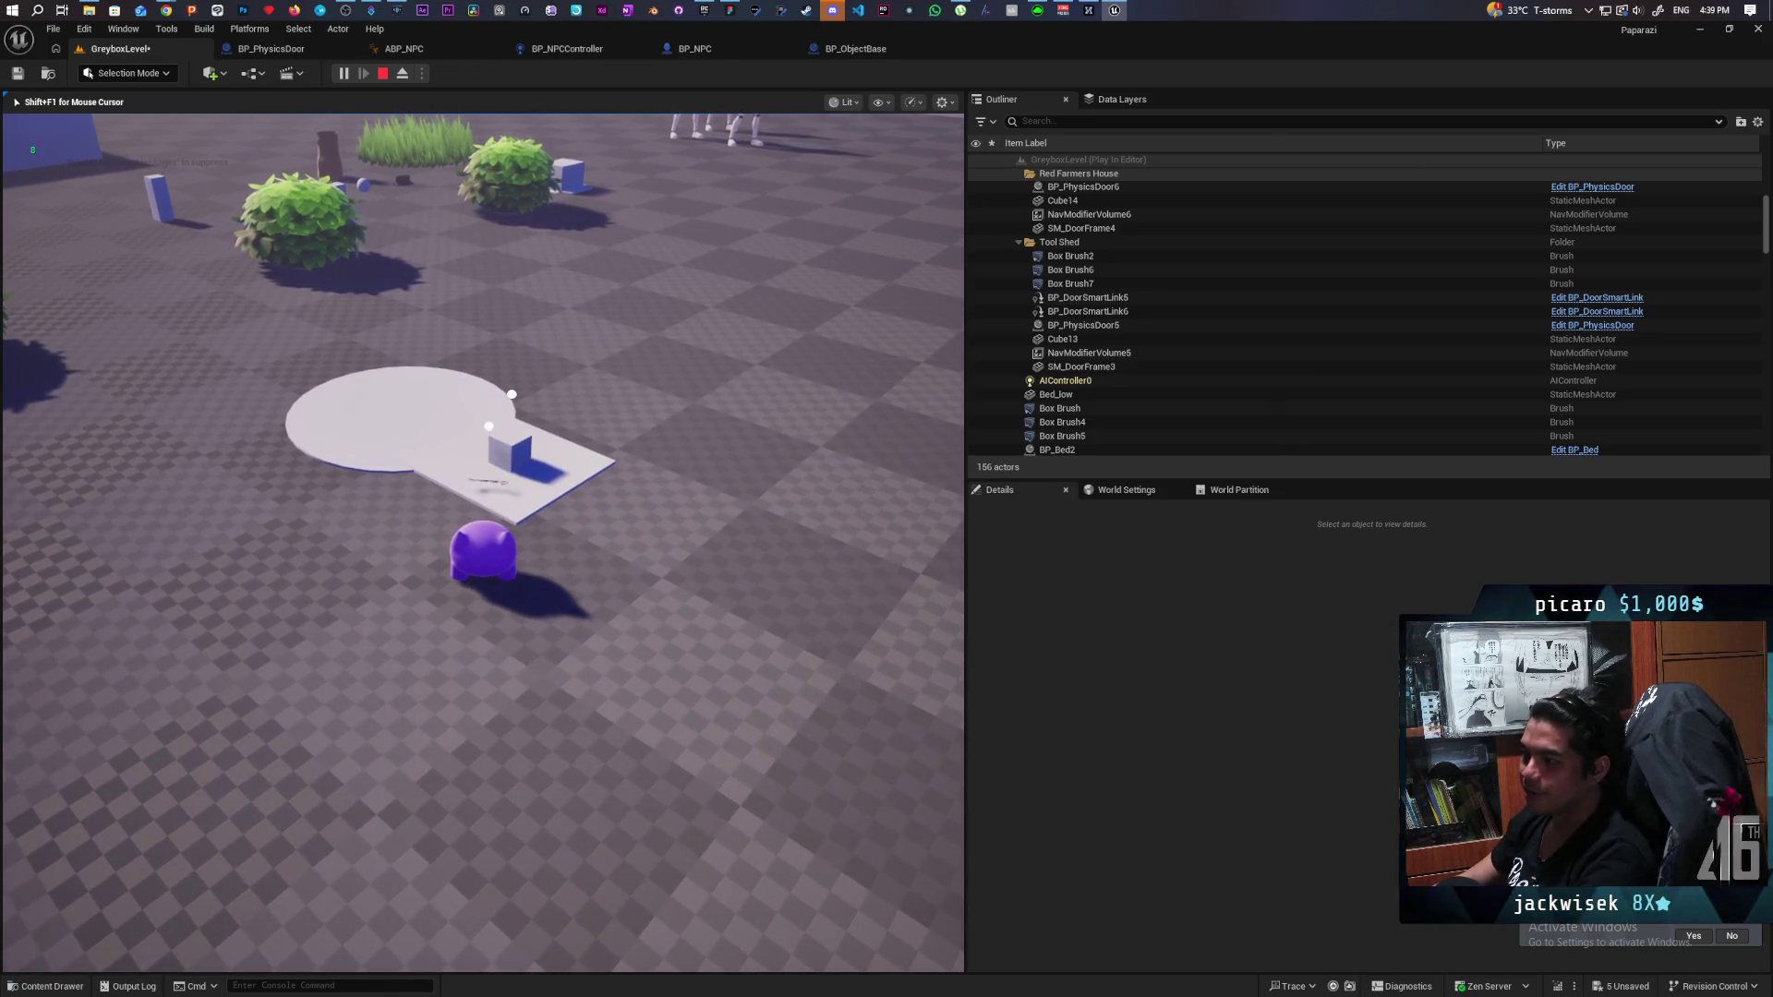
{"action": "key", "text": "w"}
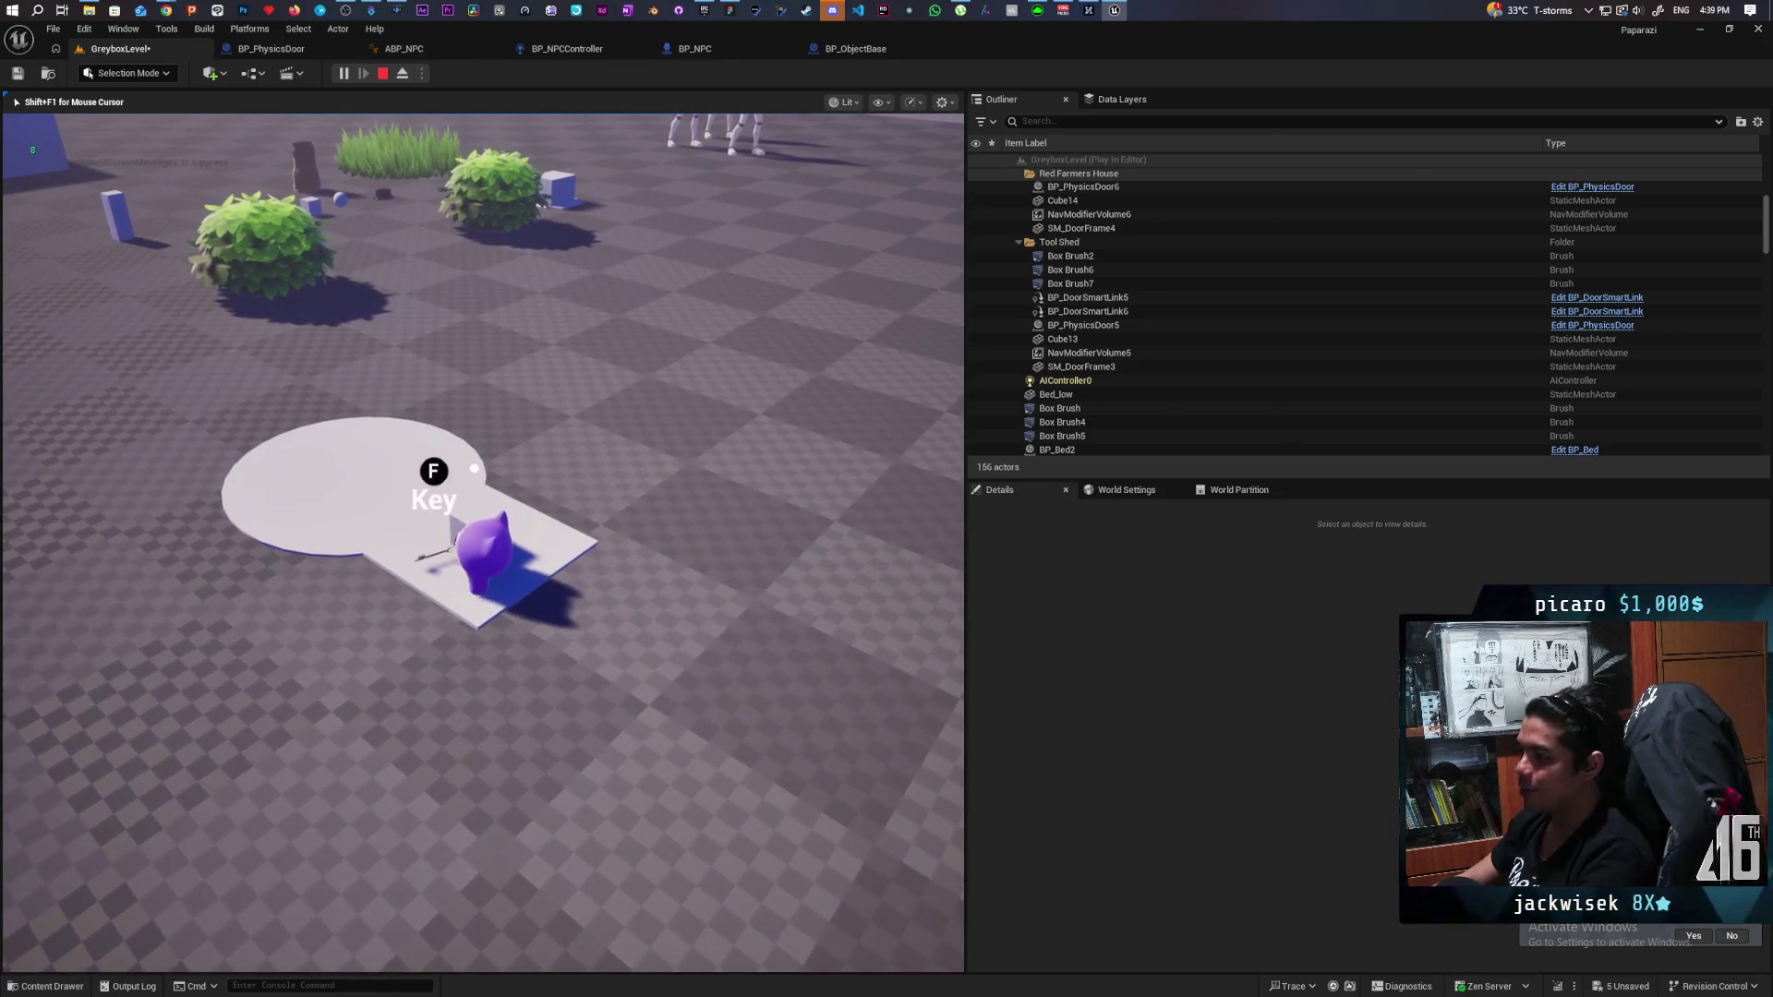
{"action": "key", "text": "w"}
{"action": "key", "text": "w"}
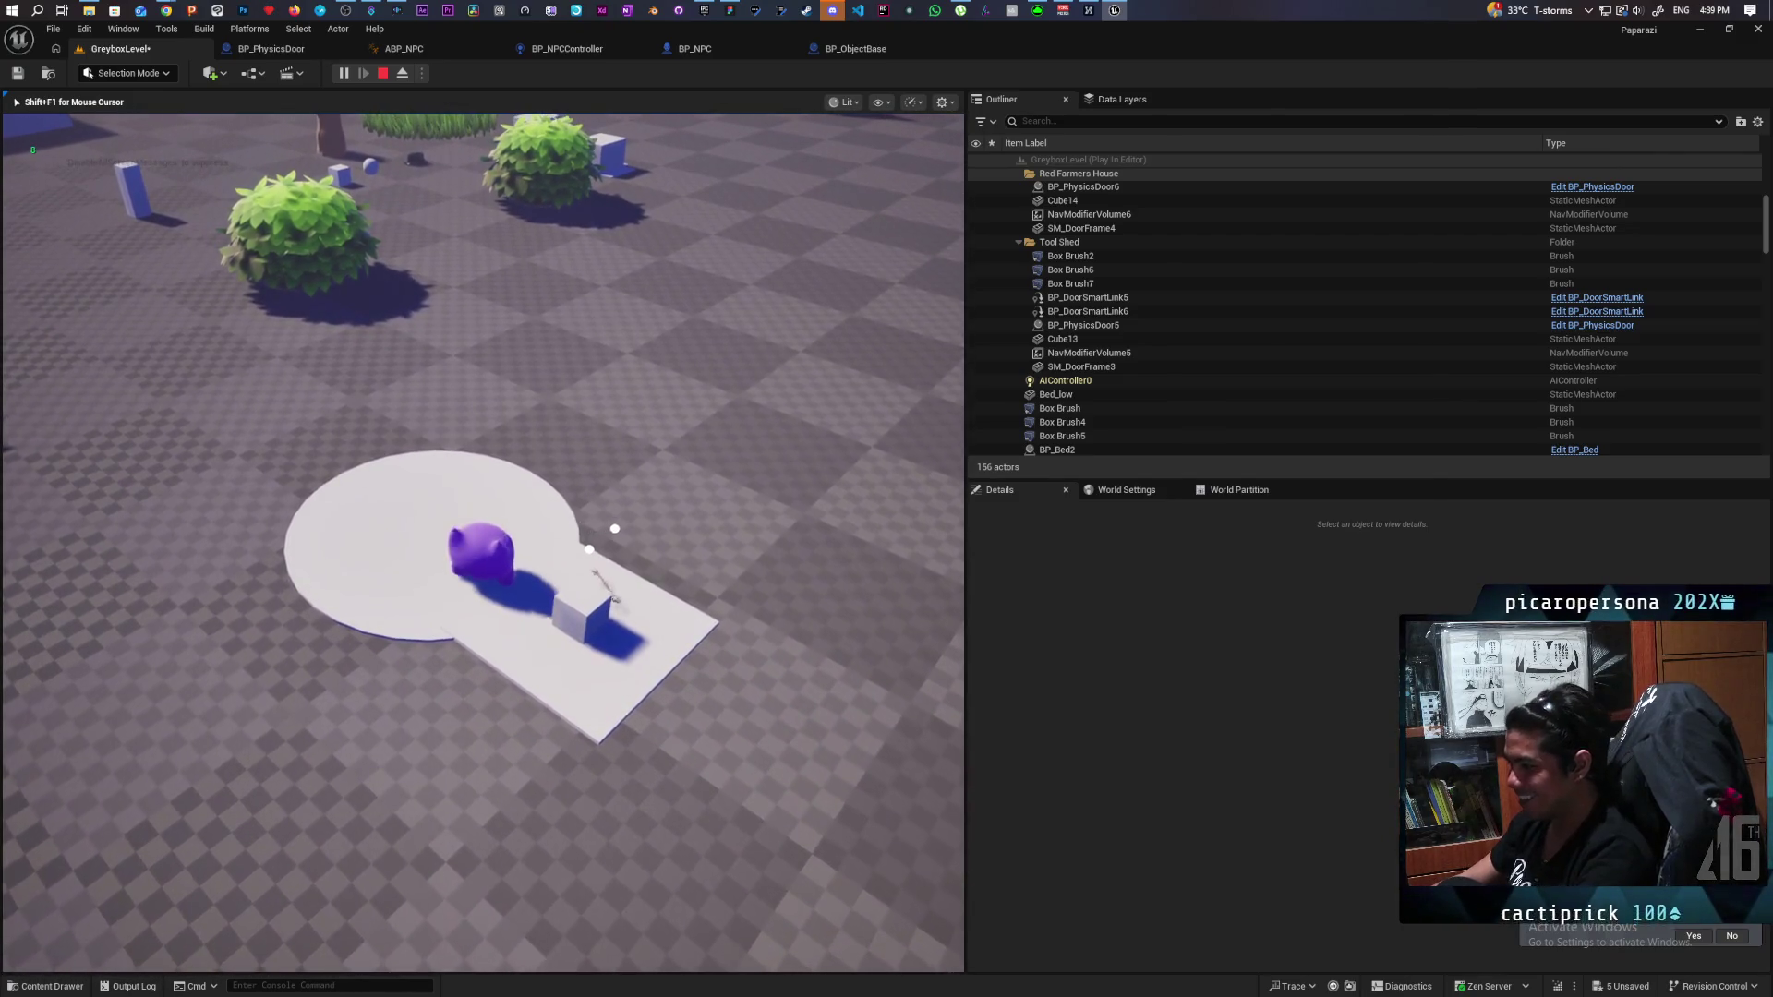
{"action": "key", "text": "s"}
{"action": "key", "text": "s"}
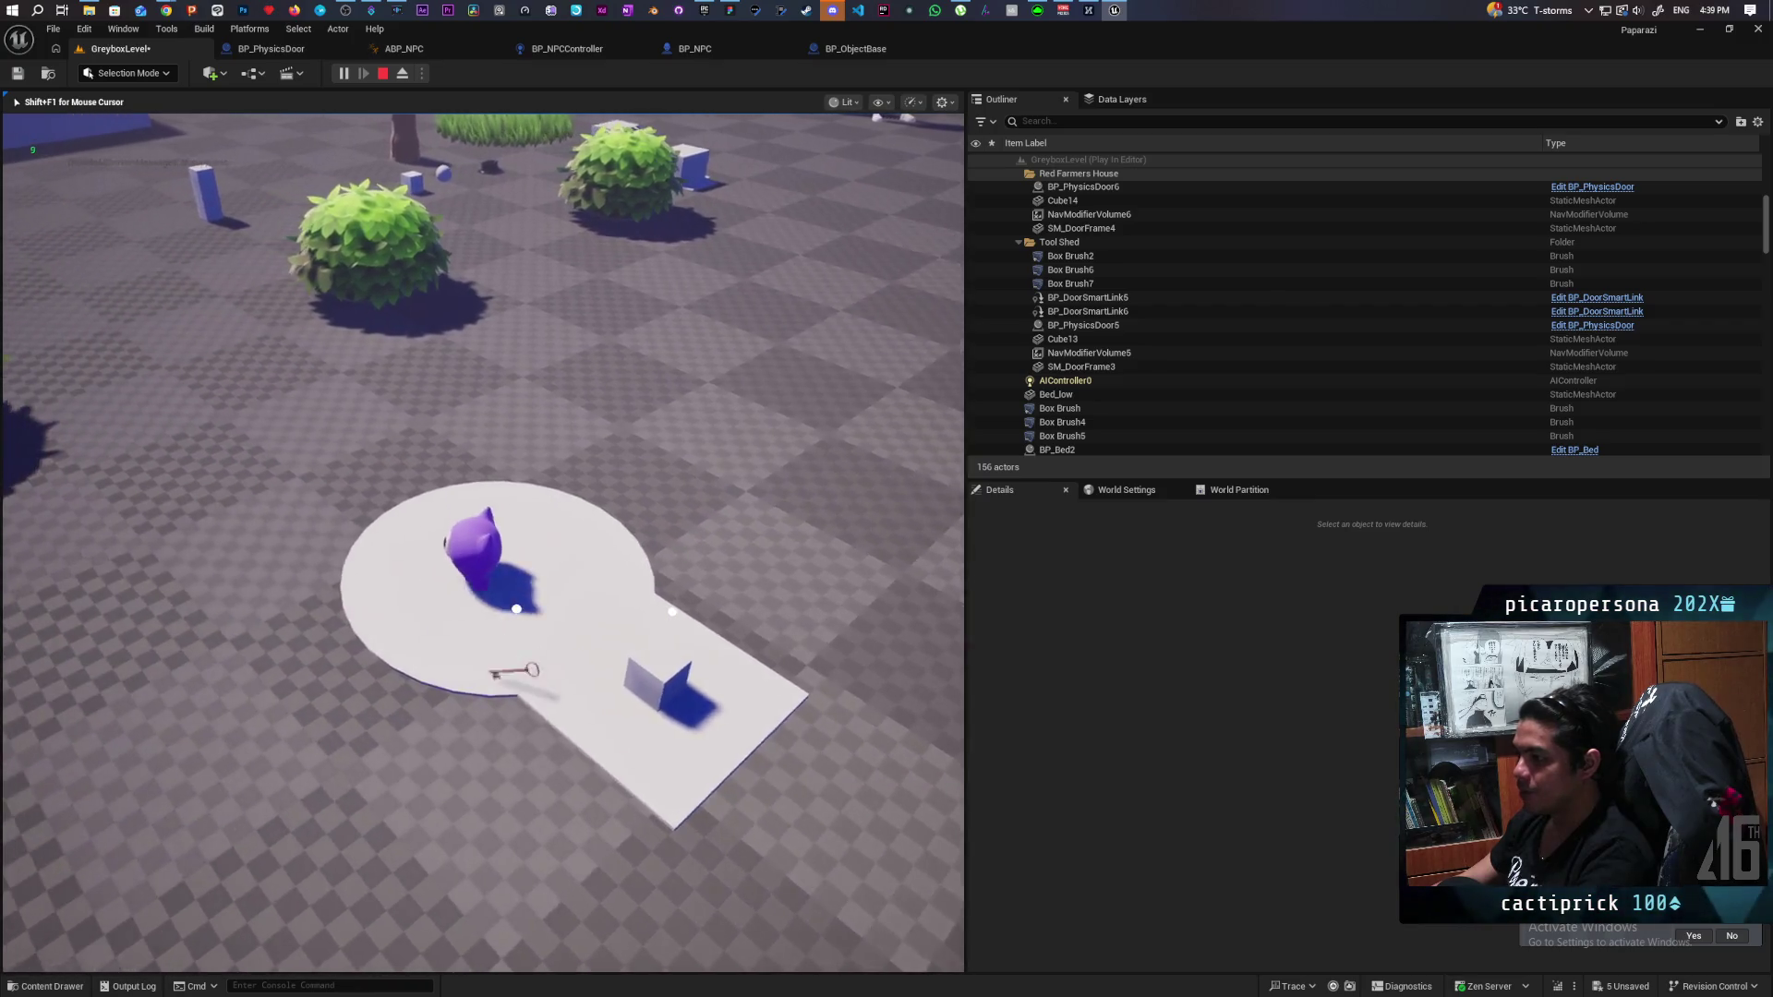
{"action": "key", "text": "s"}
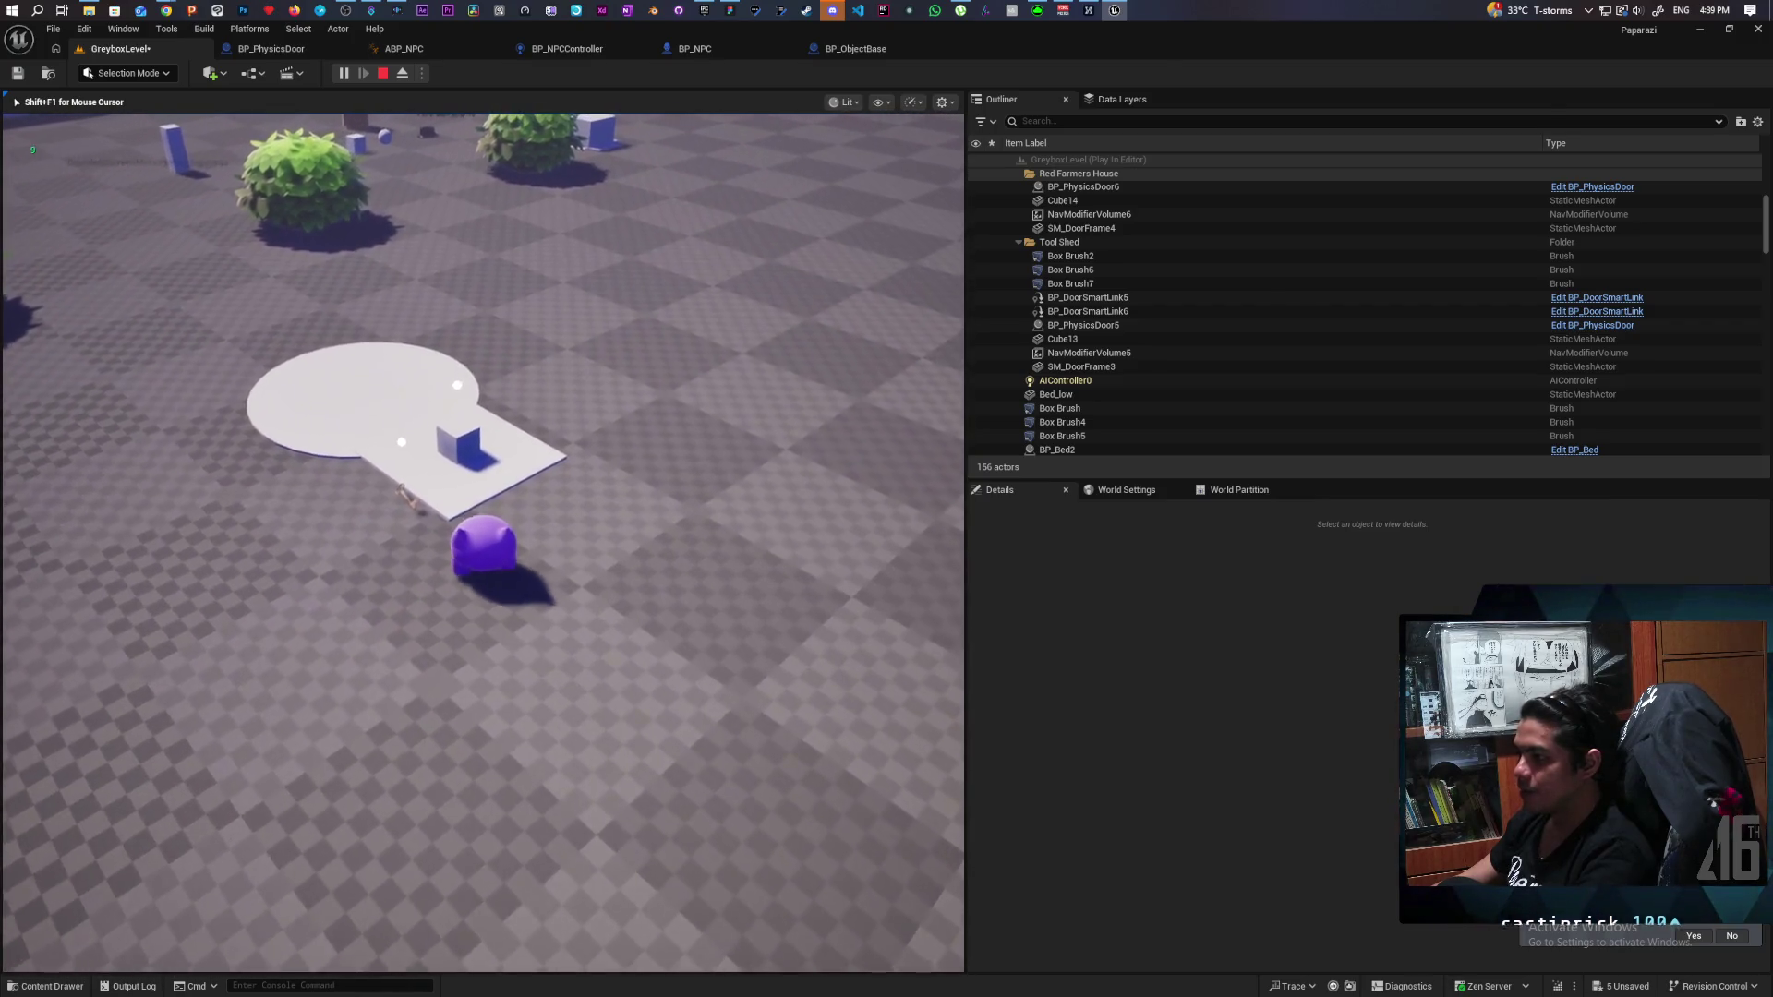
{"action": "key", "text": "s"}
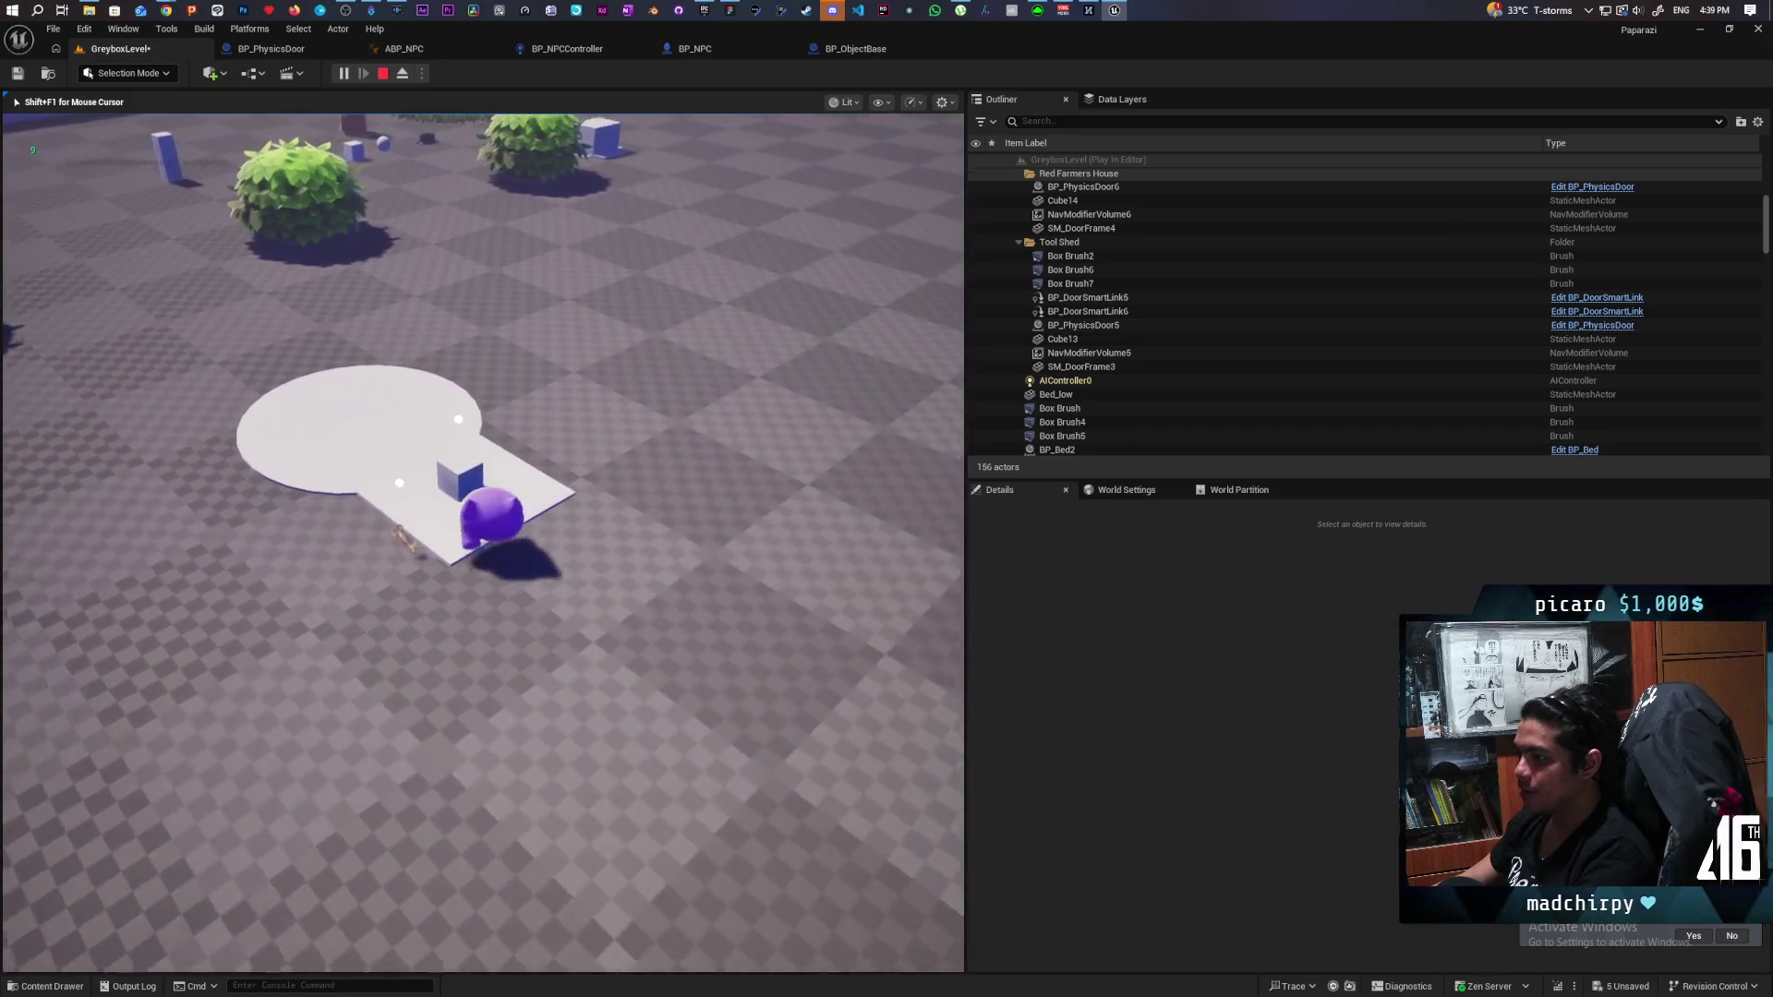
{"action": "key", "text": "d"}
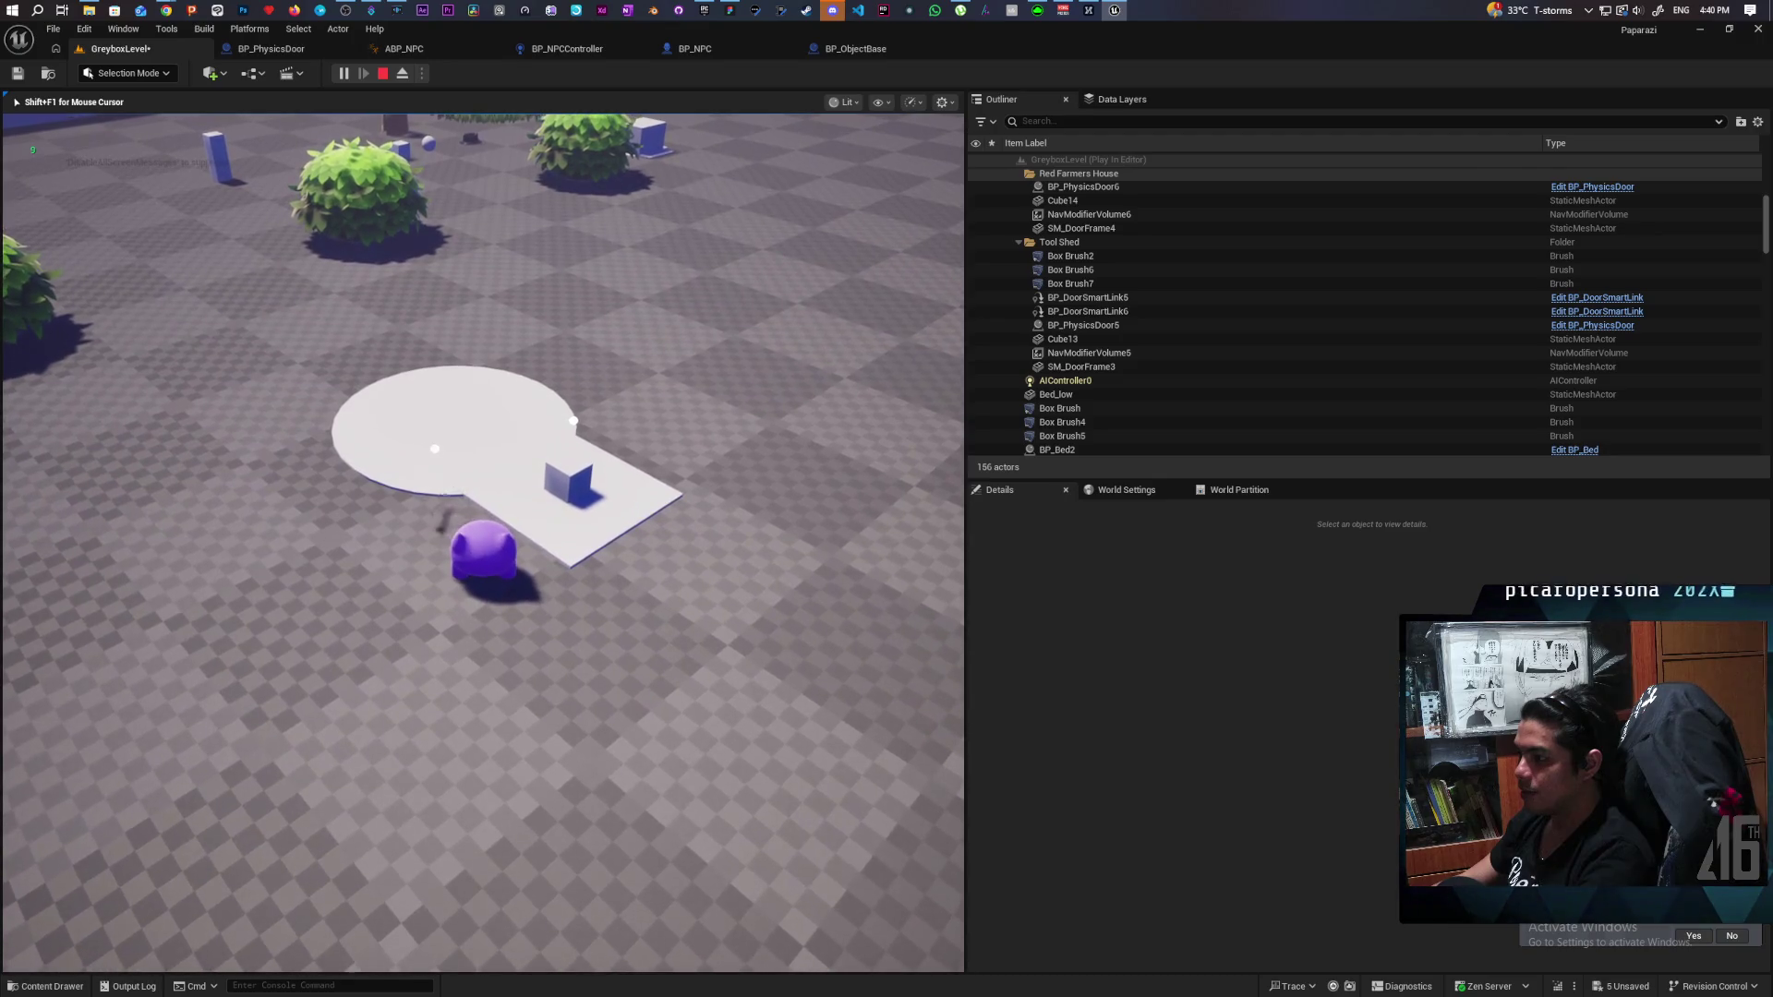
{"action": "key", "text": "a"}
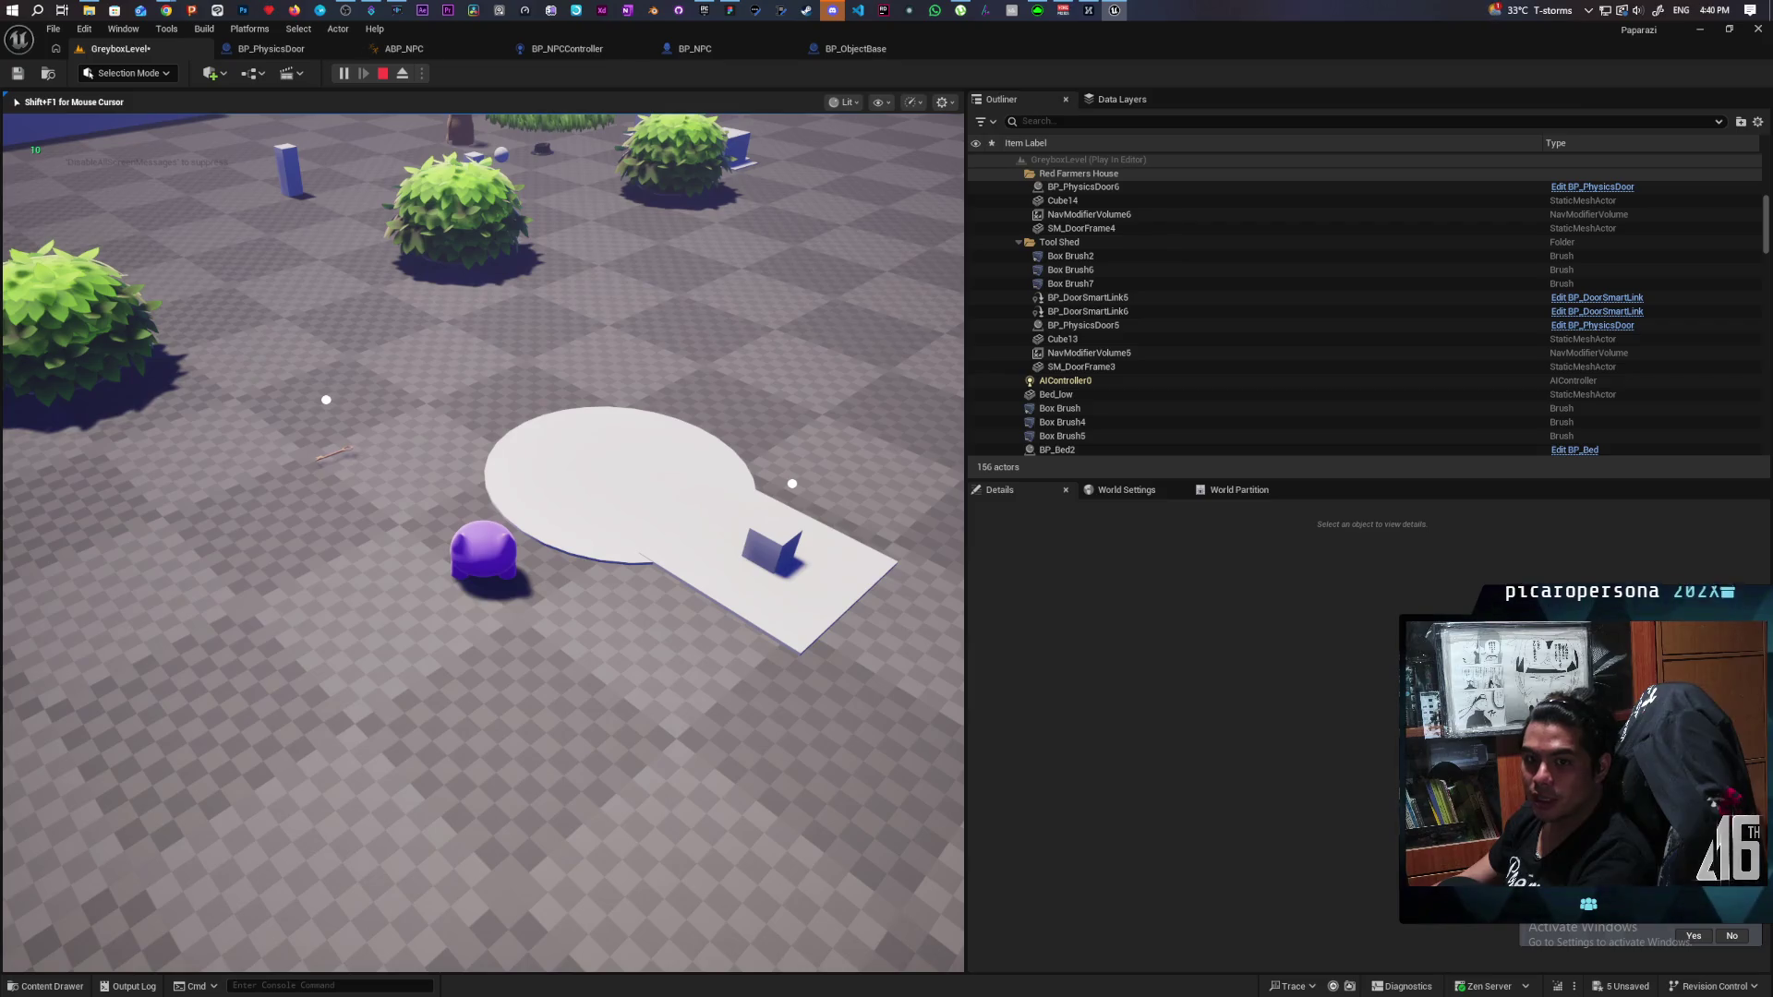
Walk up to the key, pick it up with F, and drop it again.
{"action": "key", "text": "w"}
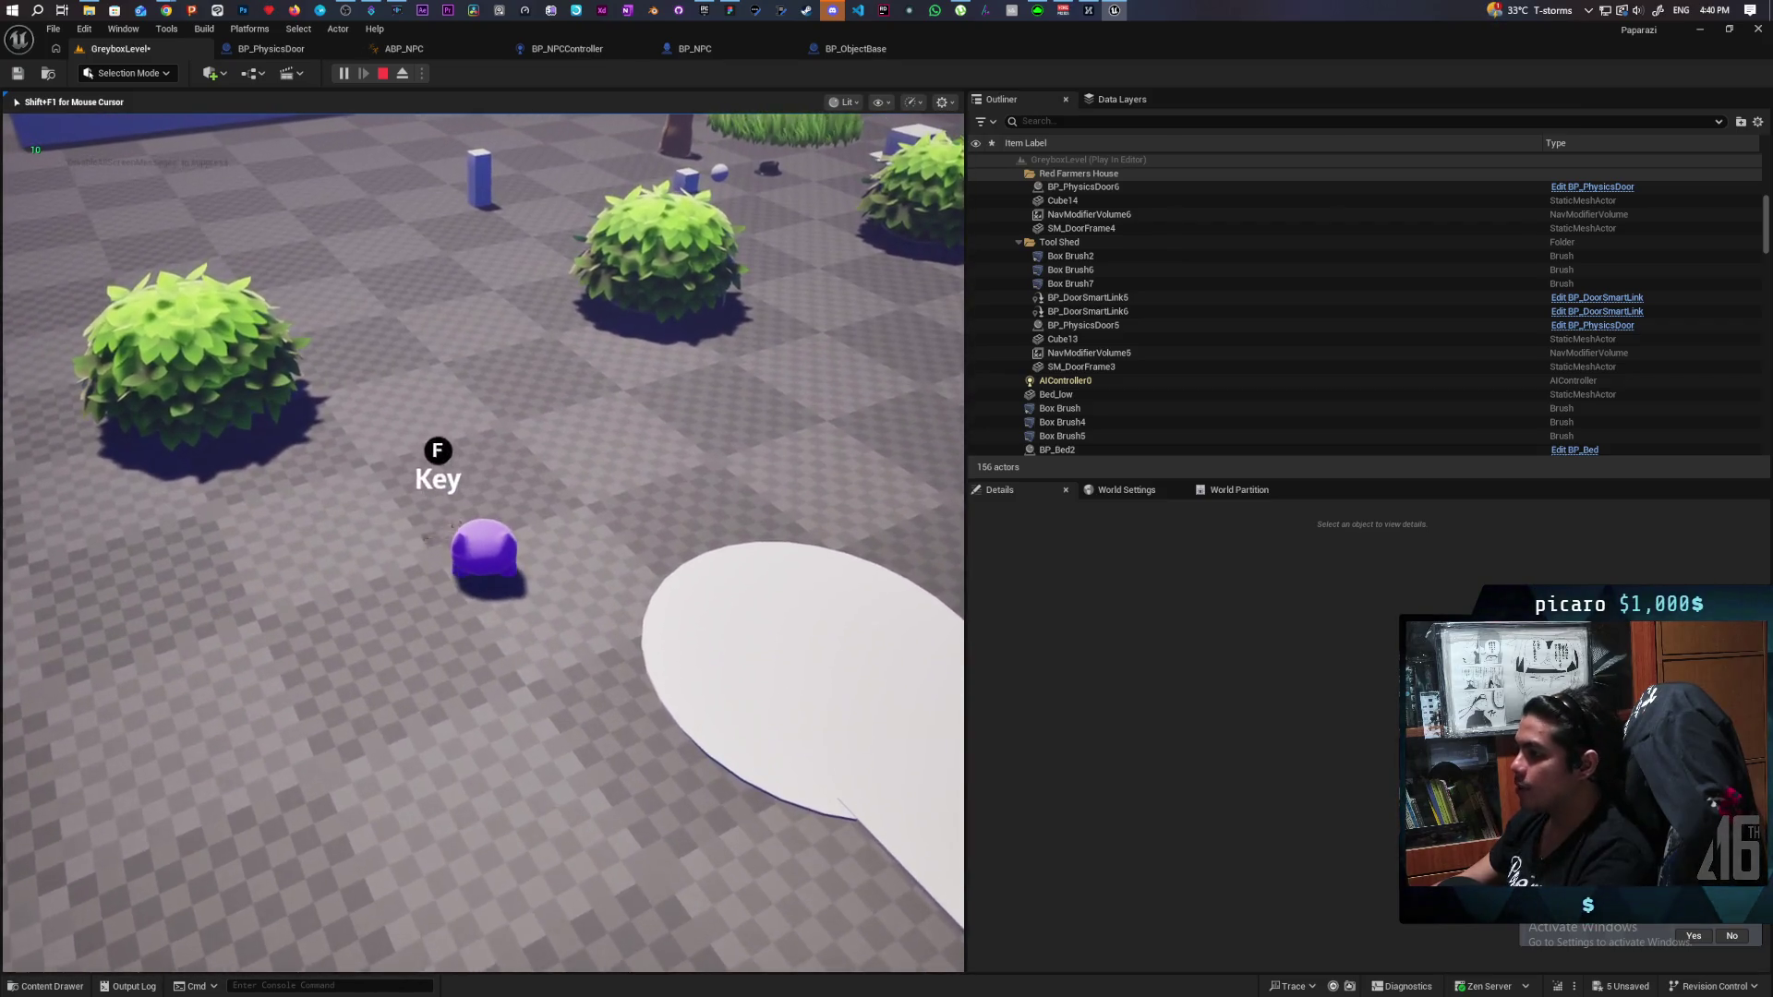
{"action": "key", "text": "w"}
{"action": "key", "text": "w"}
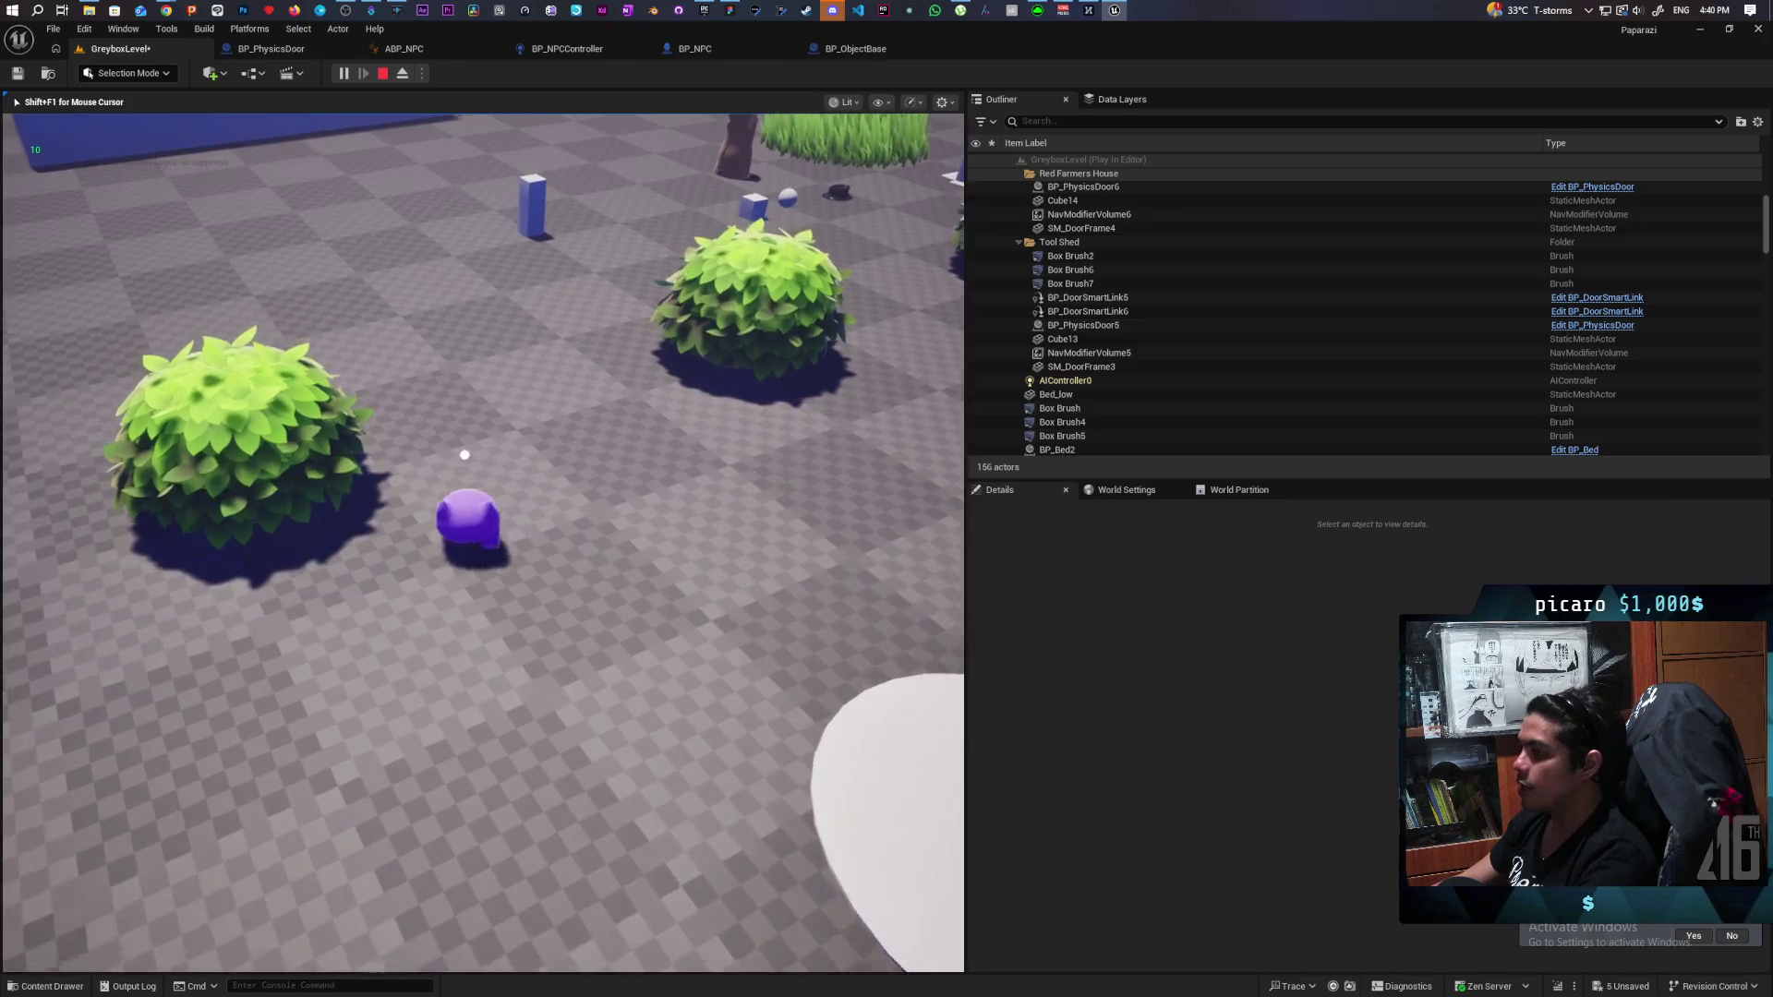
{"action": "key", "text": "w"}
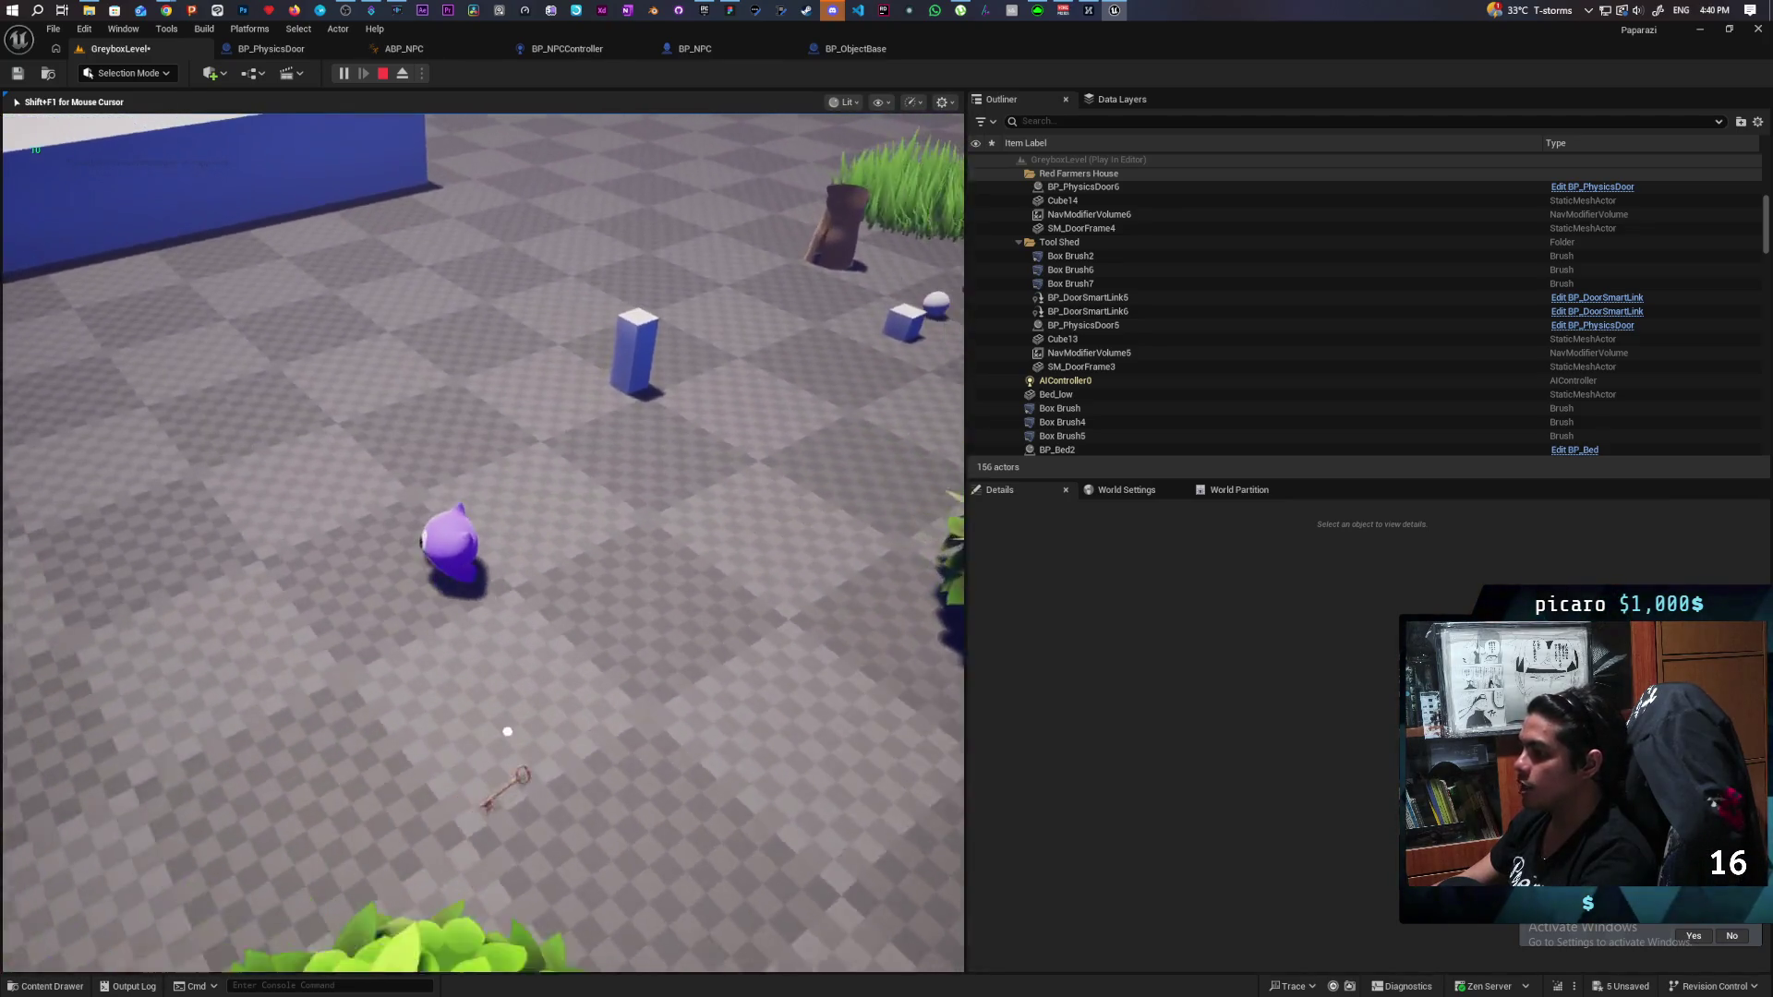
{"action": "key", "text": "s"}
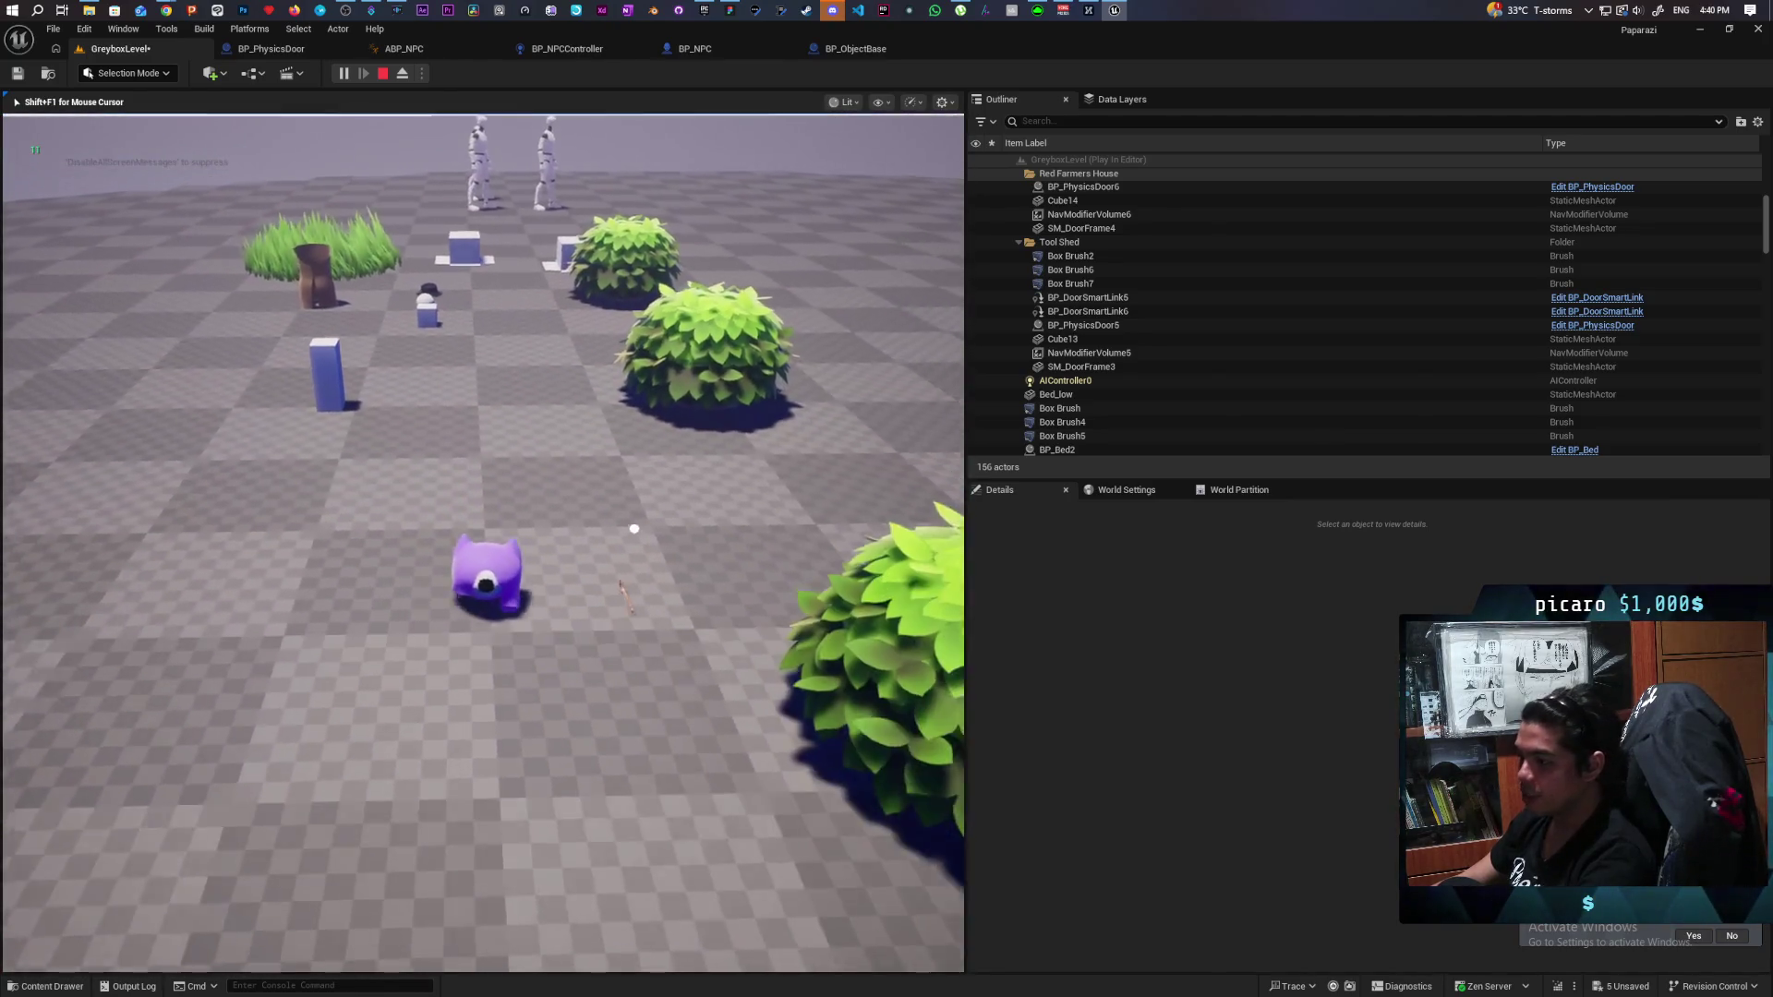
{"action": "key", "text": "d"}
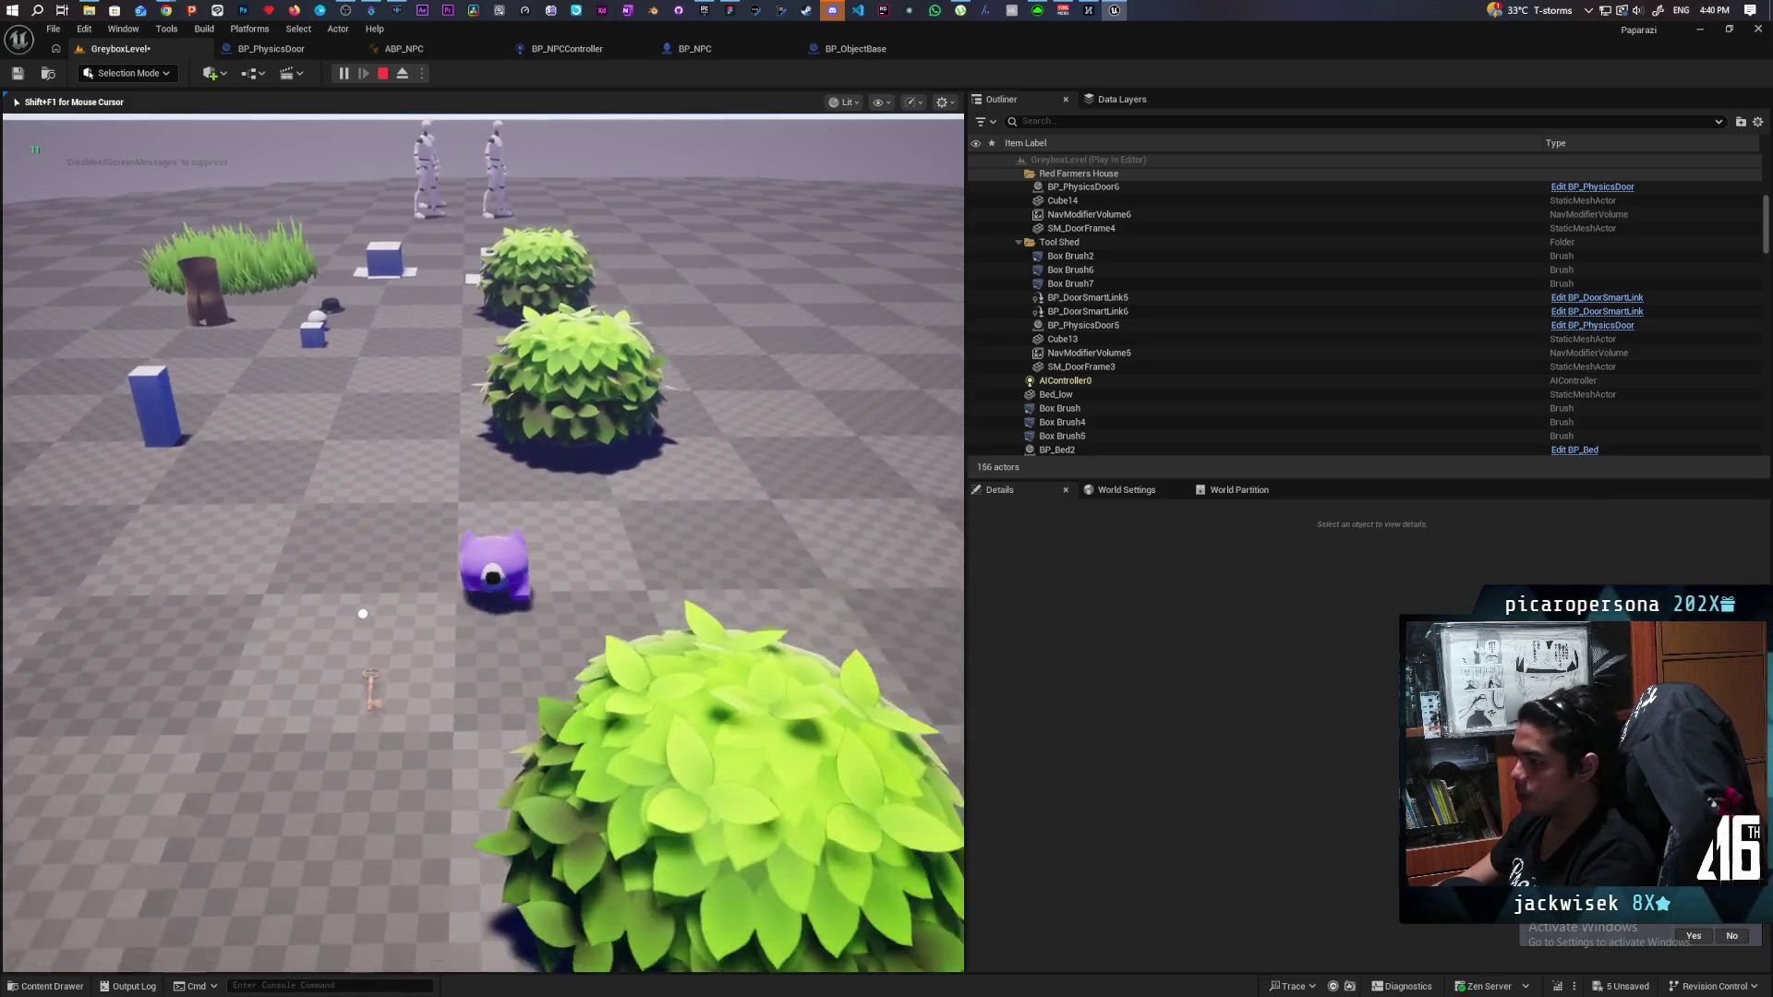
{"action": "key", "text": "f"}
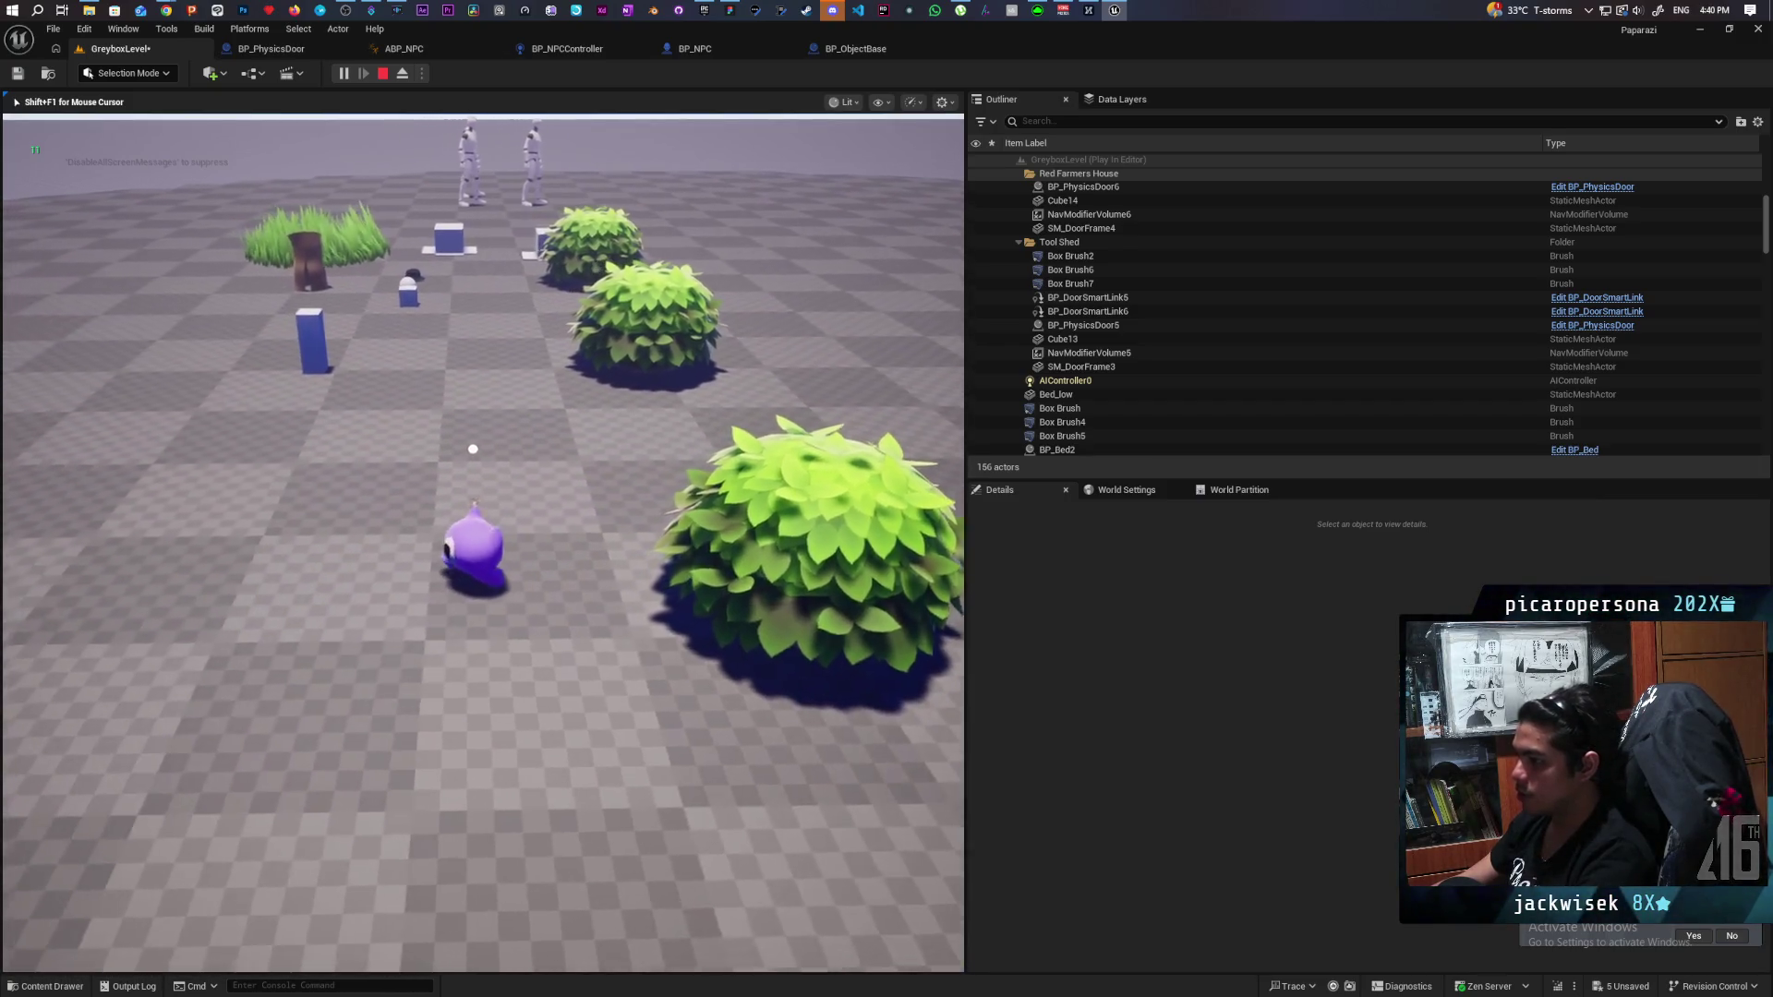
{"action": "key", "text": "s"}
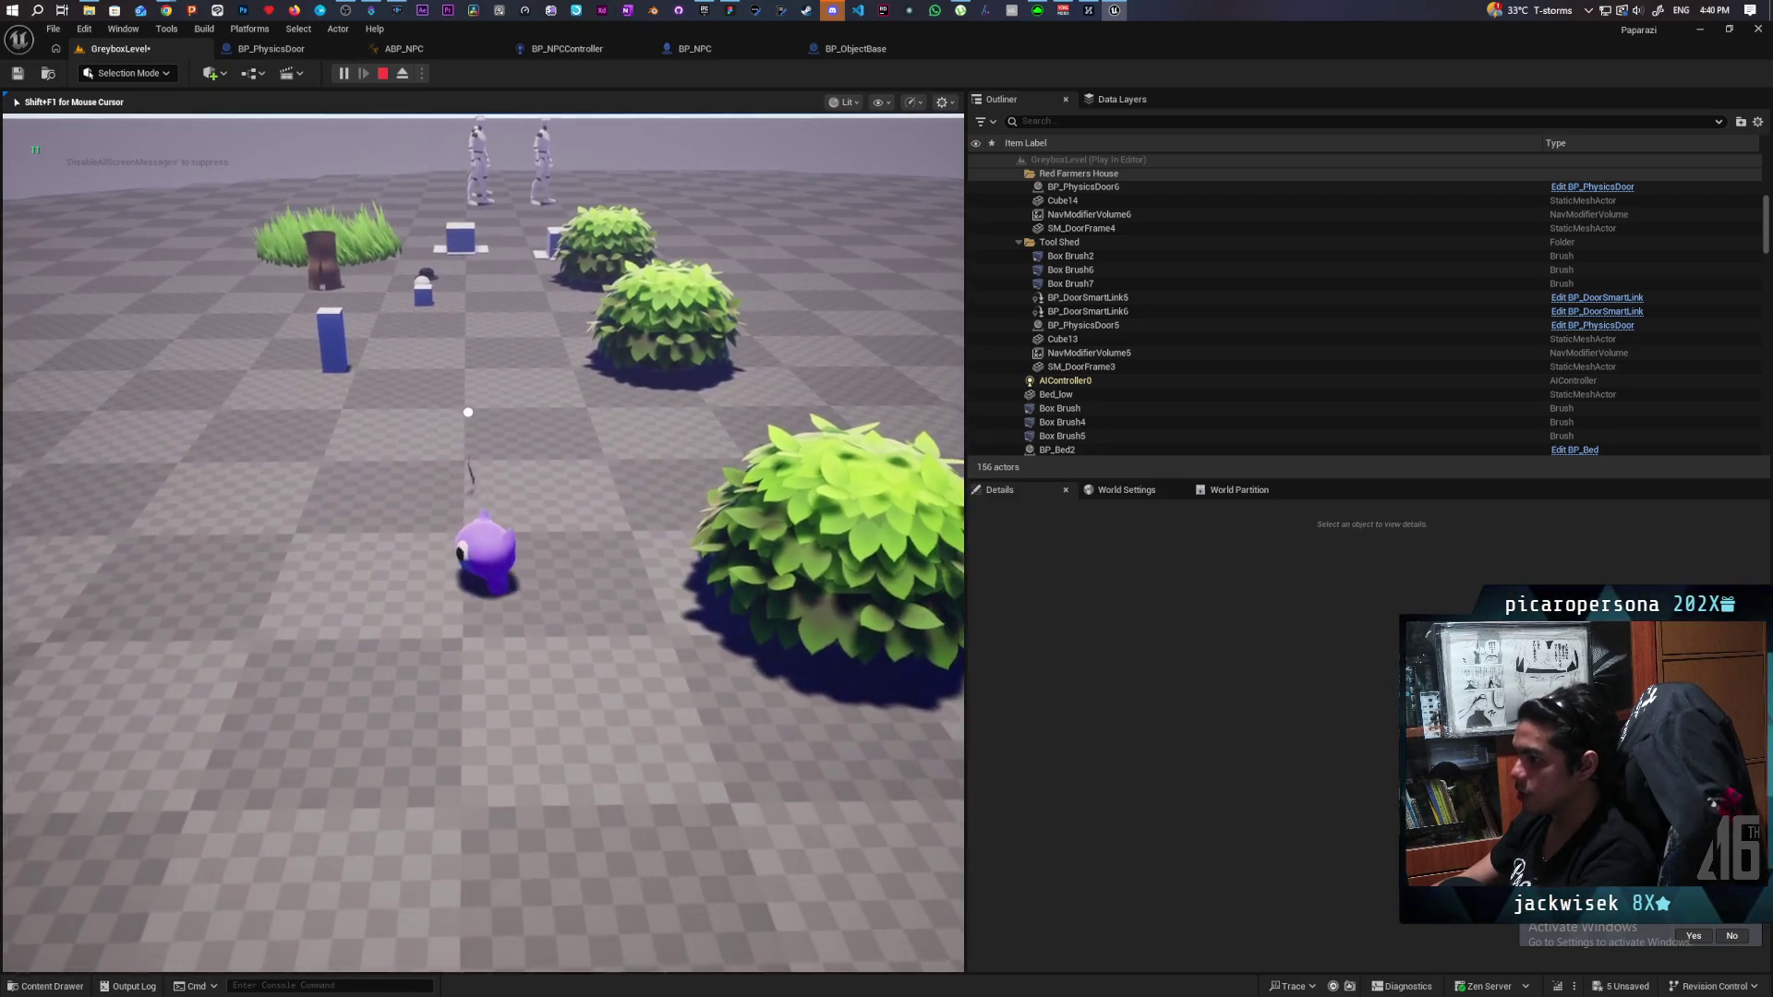
{"action": "key", "text": "s"}
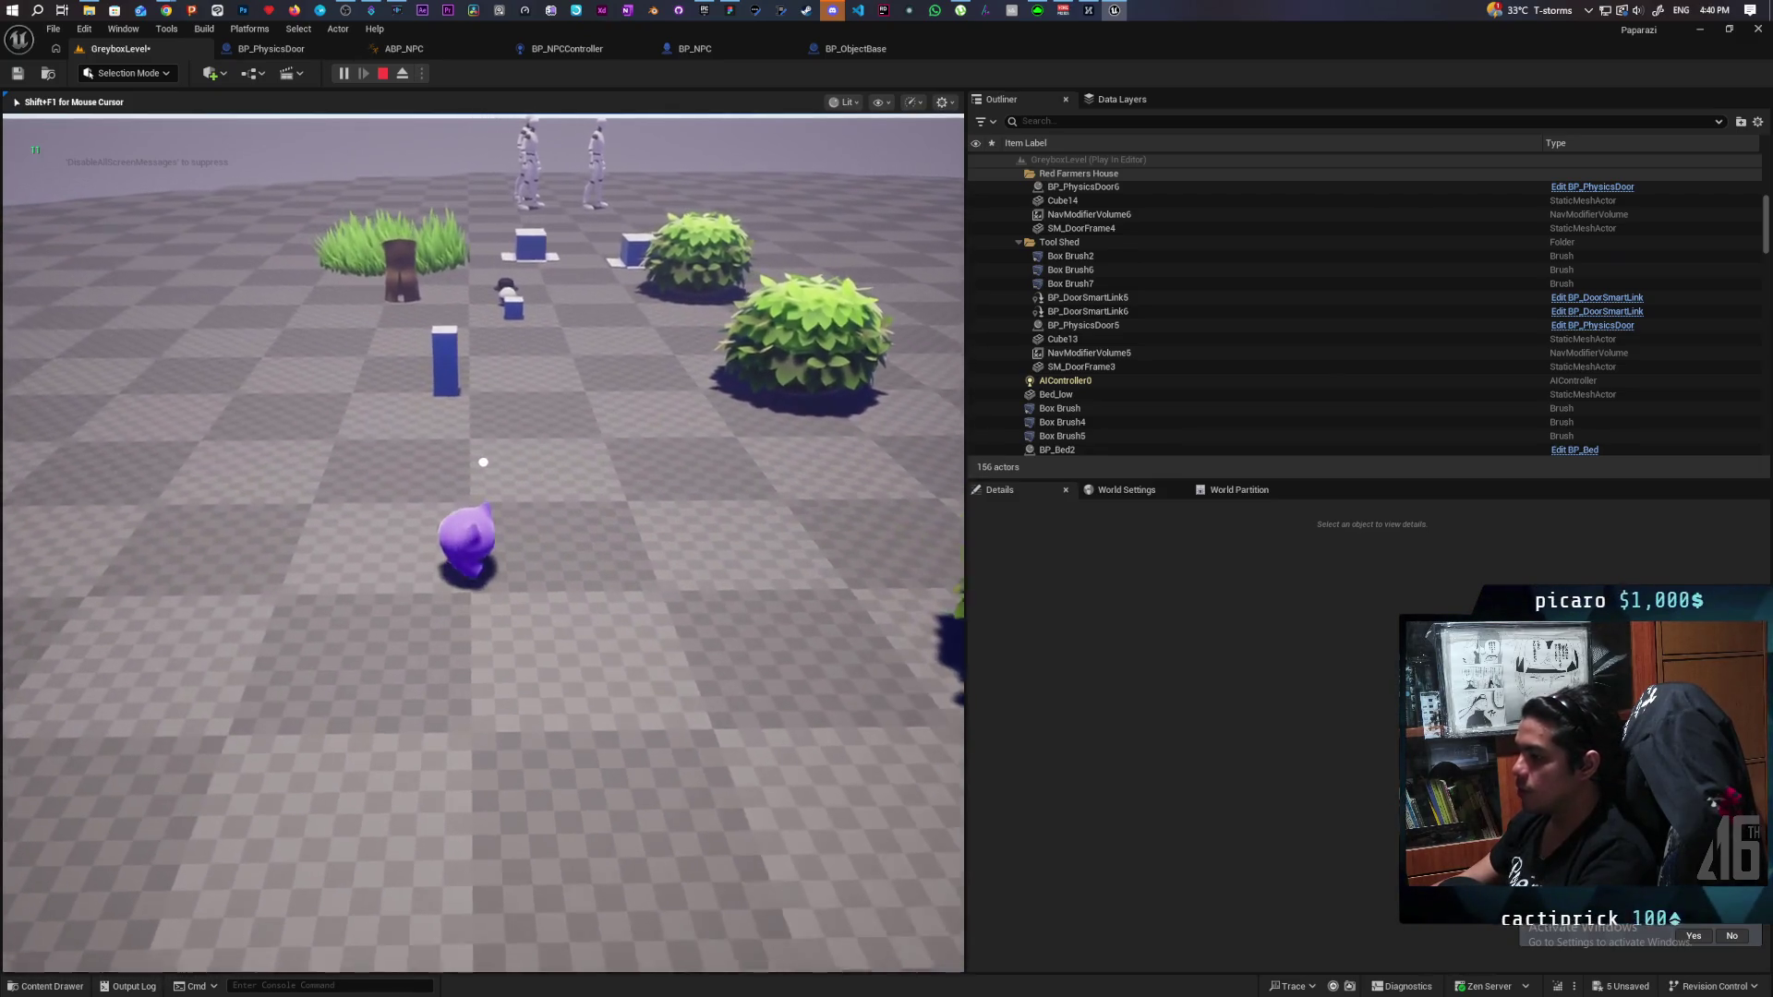
{"action": "key", "text": "s"}
{"action": "key", "text": "s"}
Walk past the platform toward the NPC building, then stop the play-test with Esc.
{"action": "key", "text": "w"}
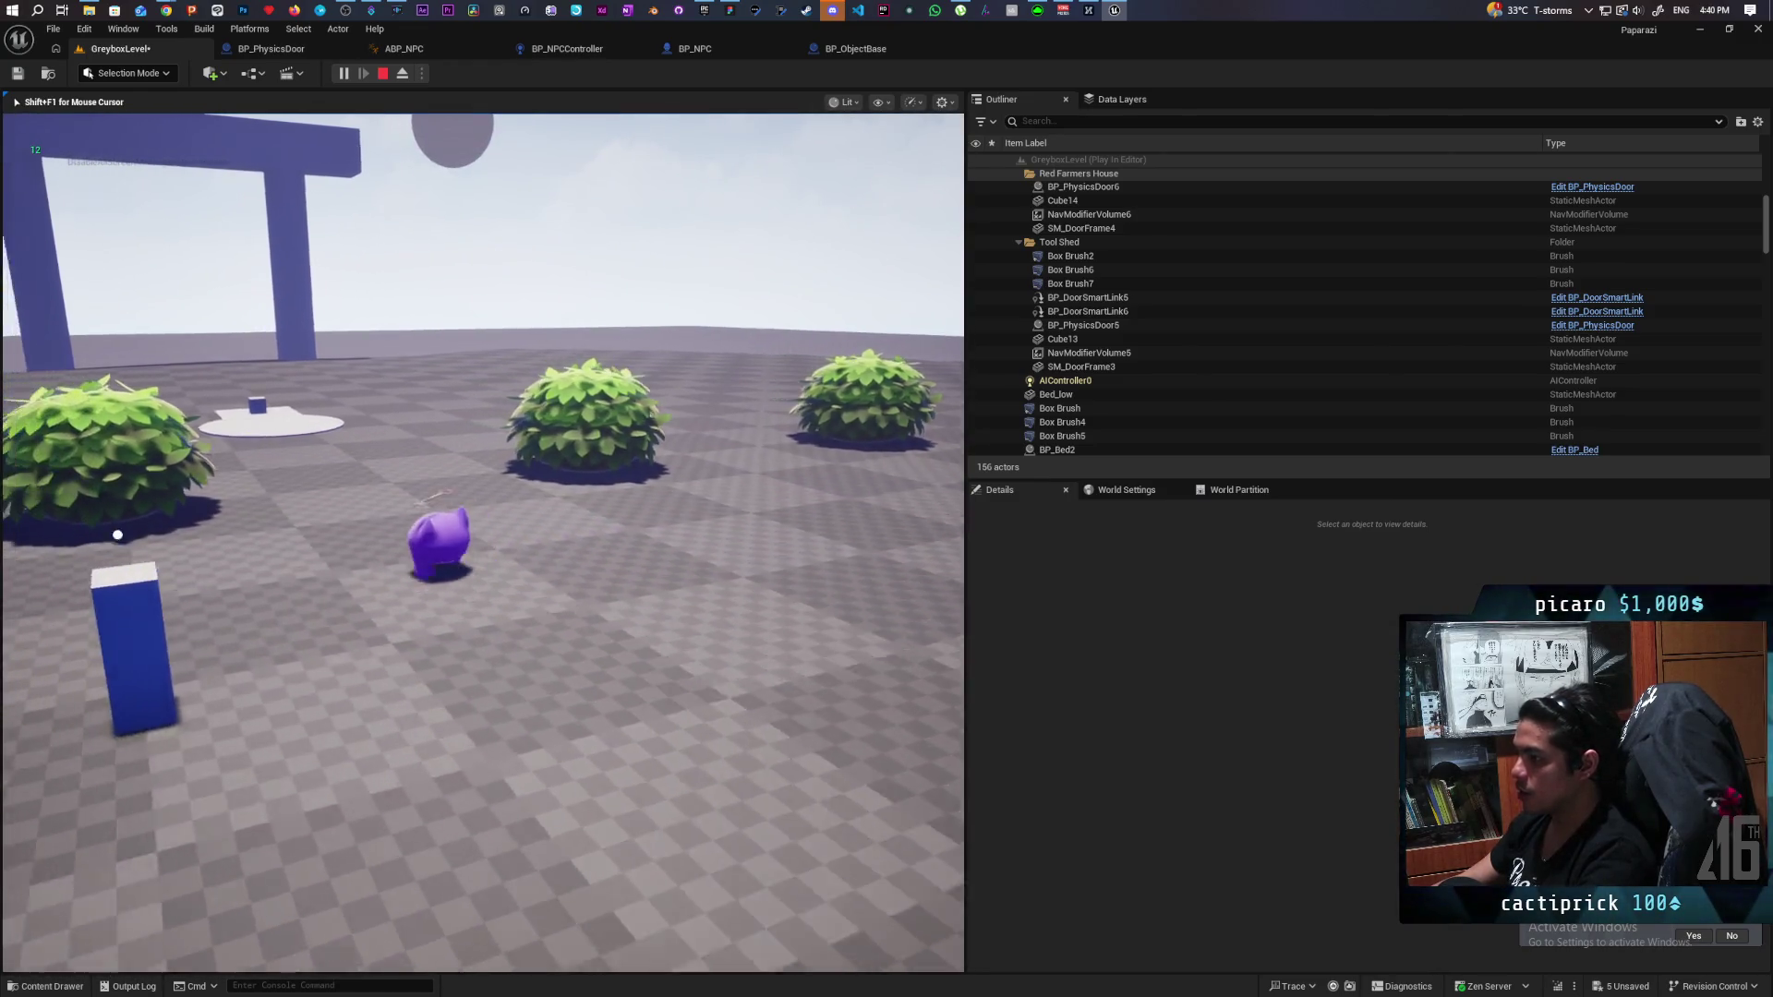
{"action": "key", "text": "w"}
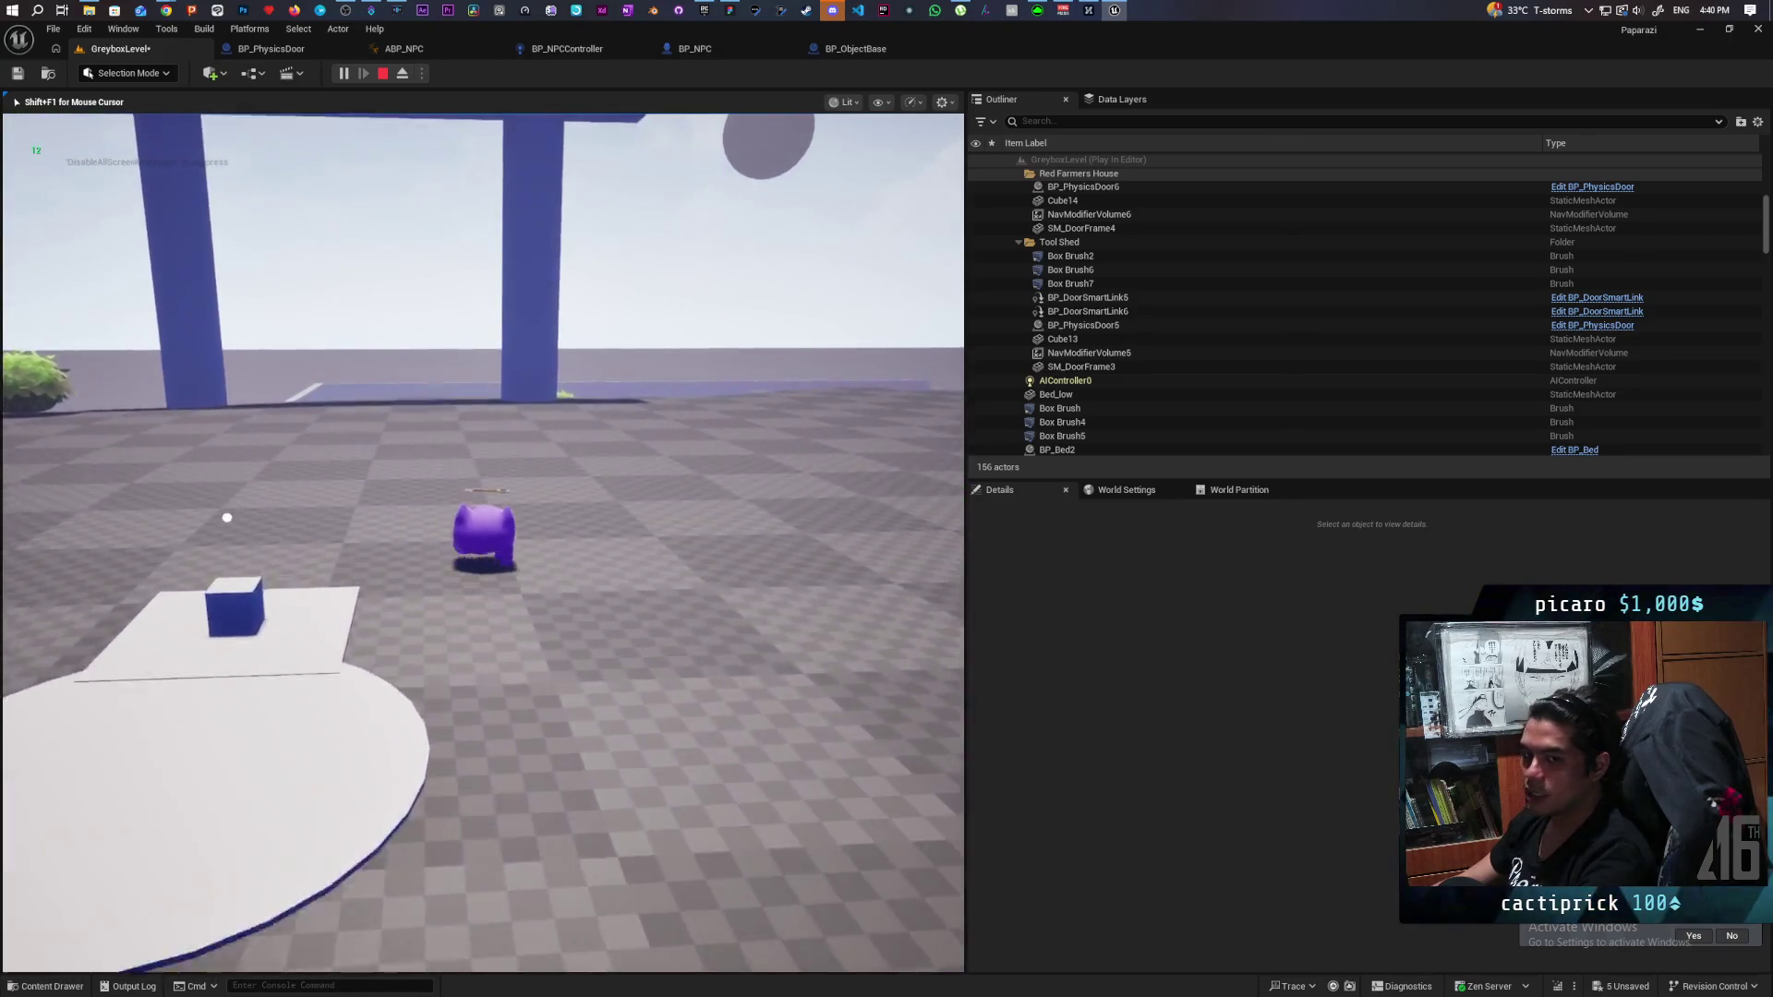
{"action": "key", "text": "w"}
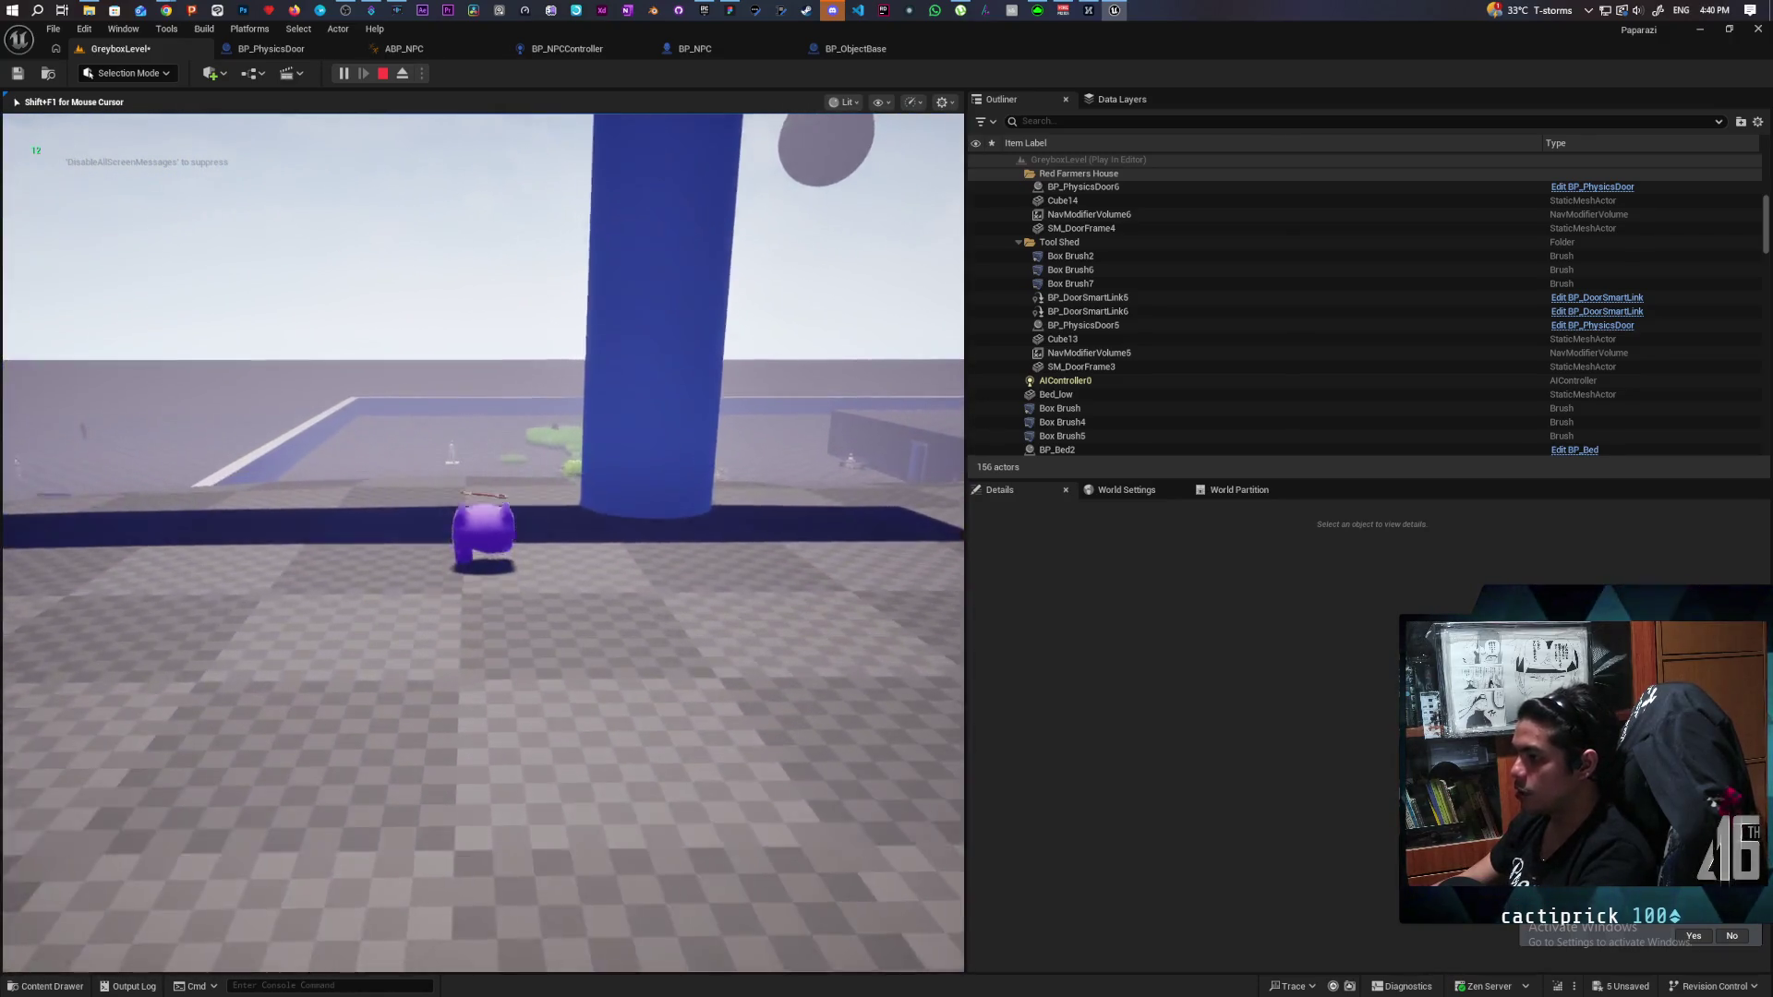
{"action": "key", "text": "w"}
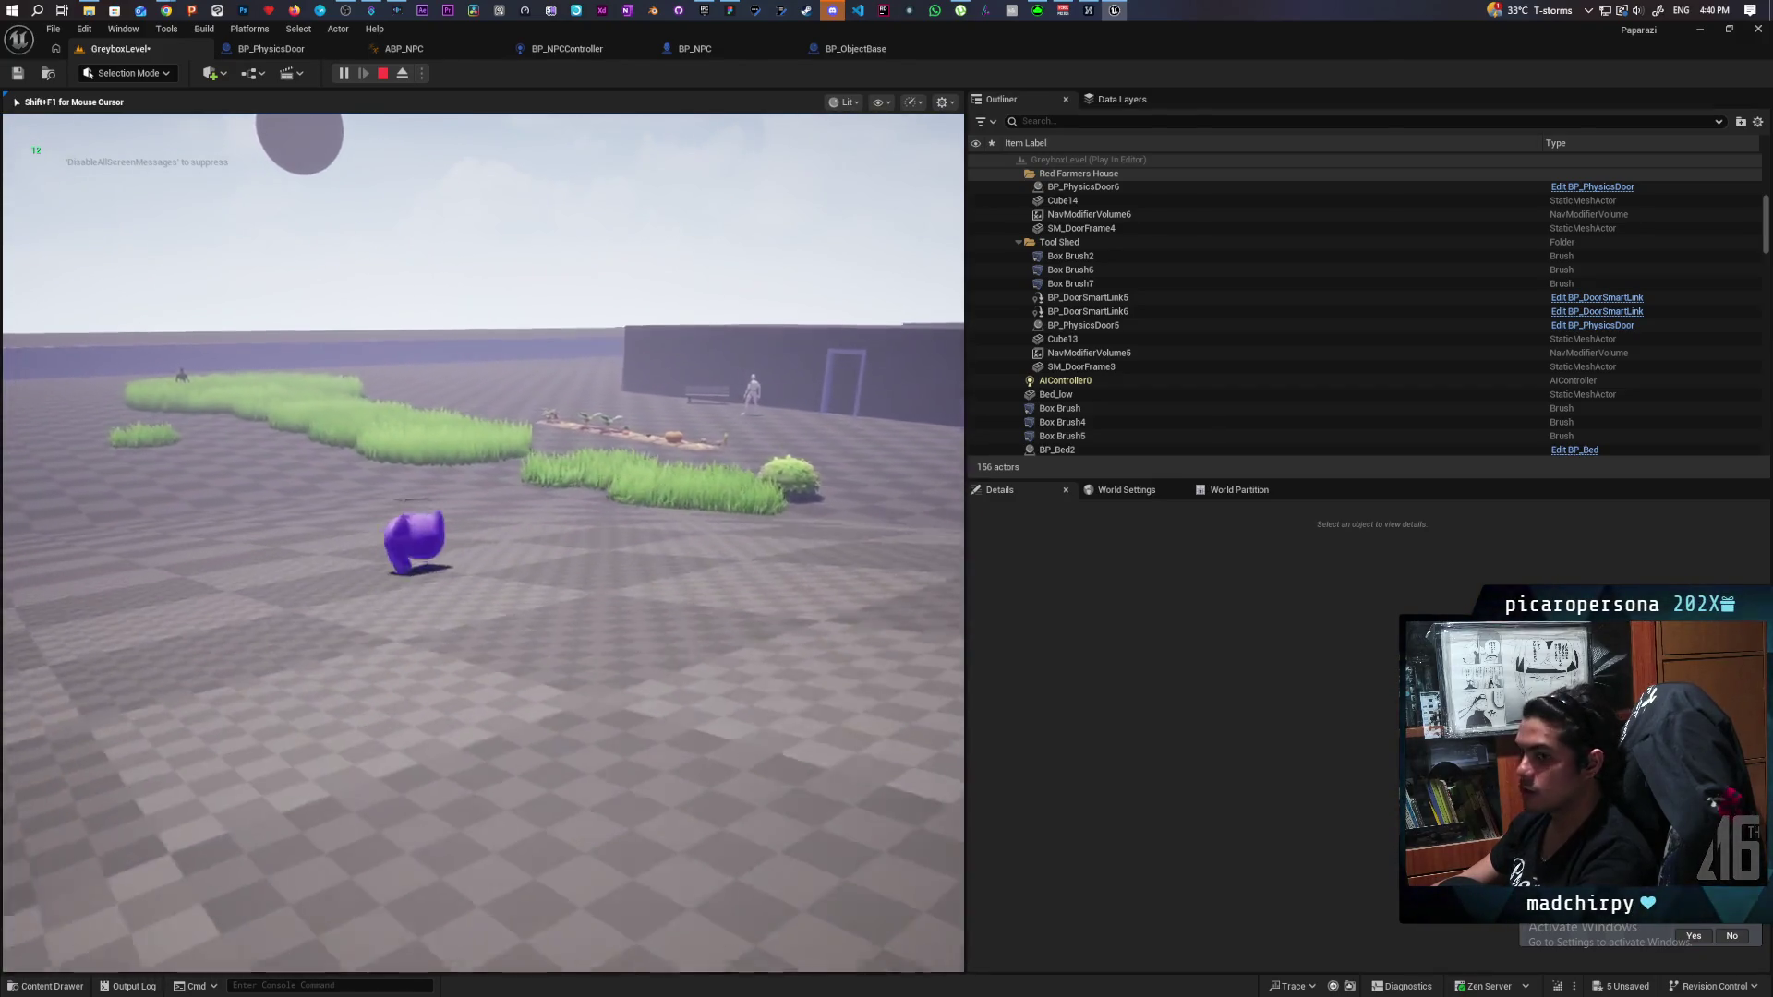
{"action": "key", "text": "w"}
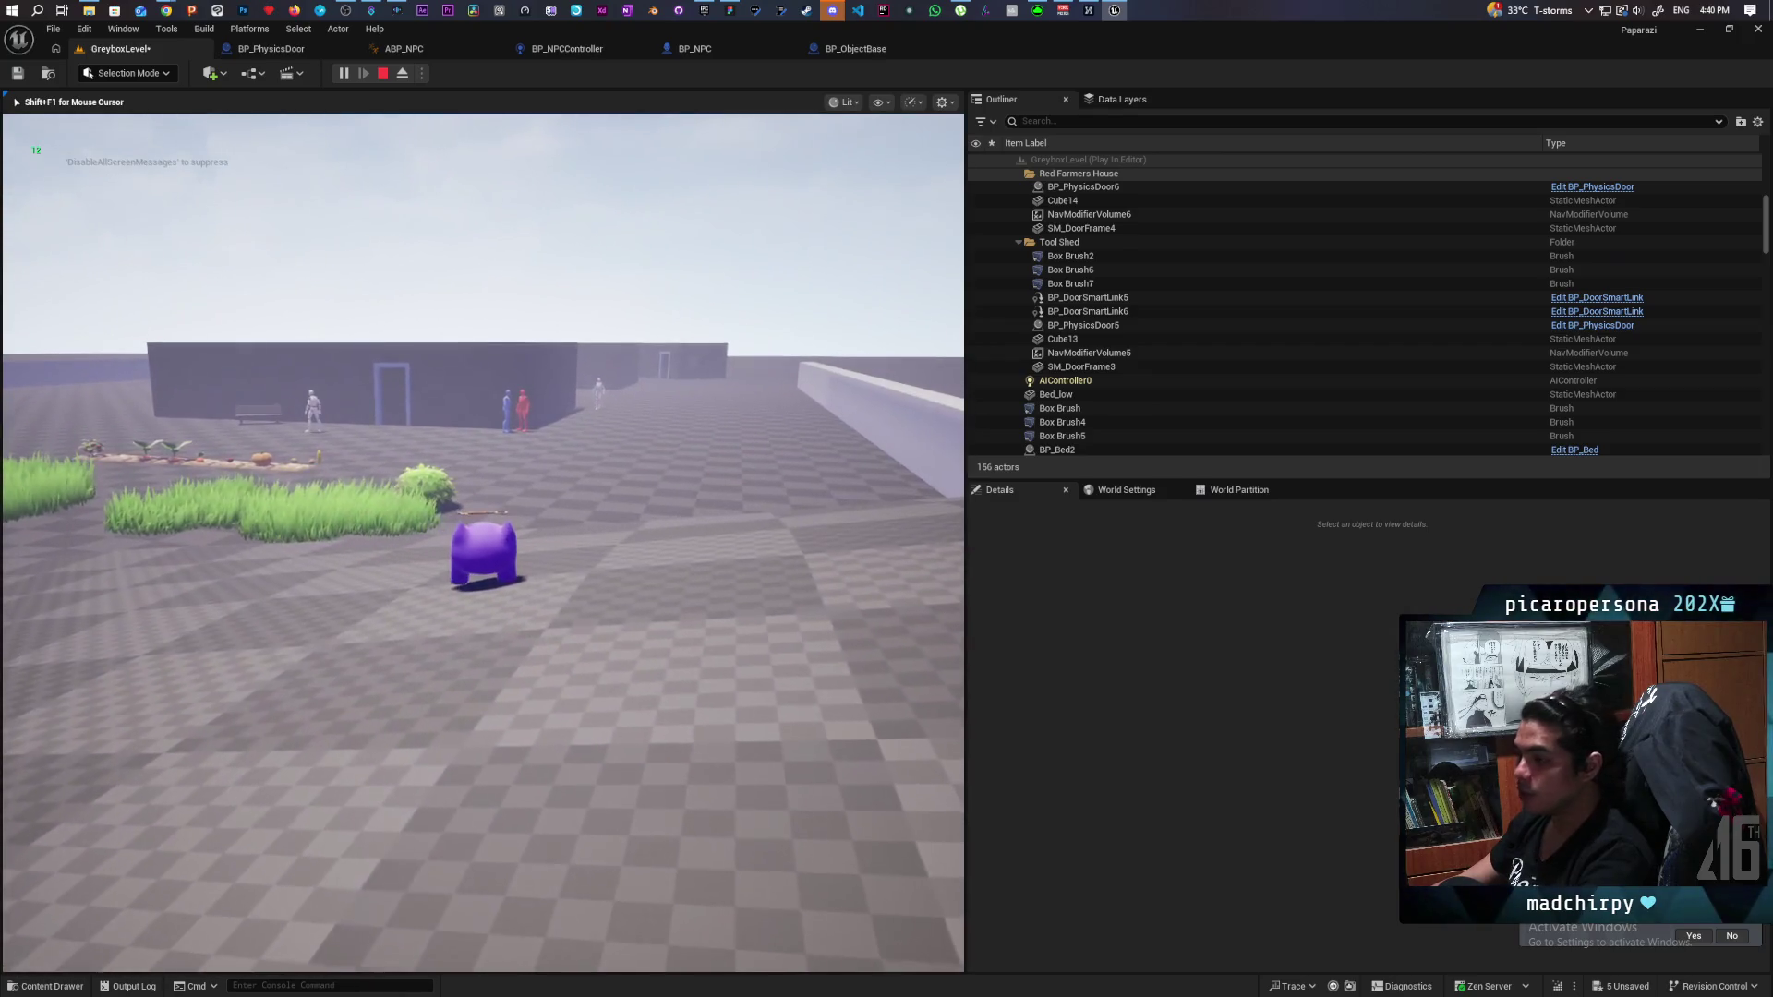
{"action": "key", "text": "w"}
{"action": "key", "text": "w"}
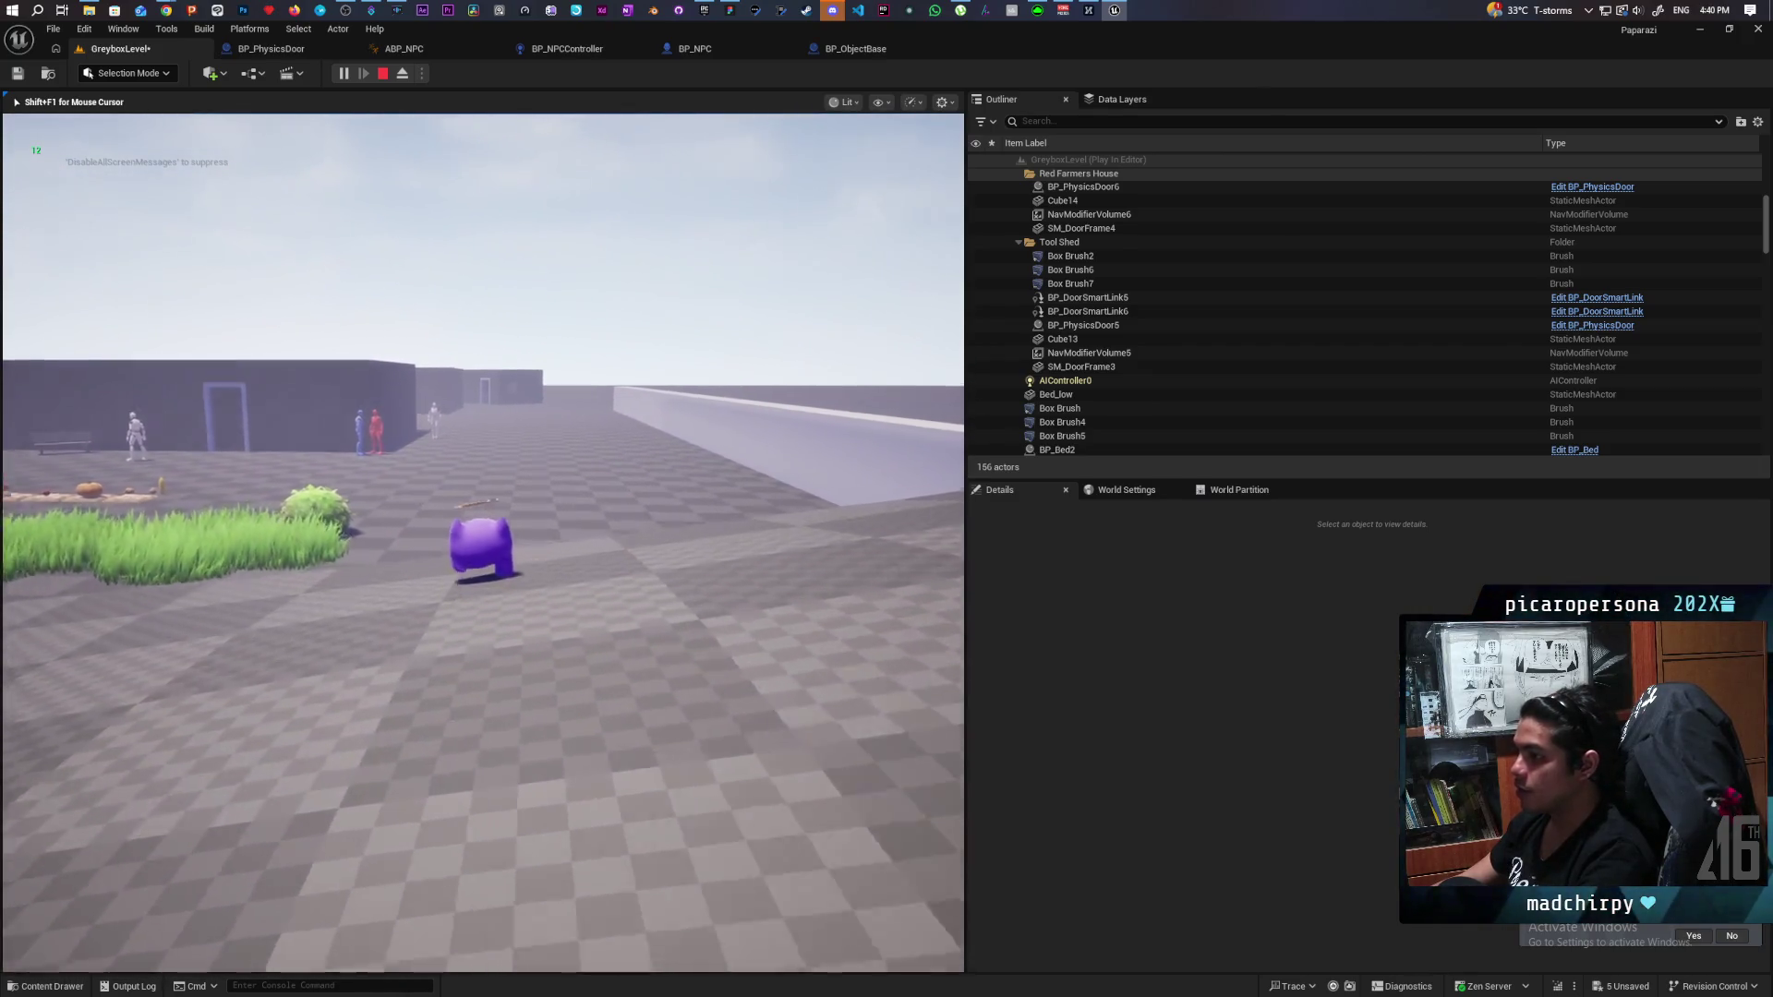
{"action": "key", "text": "w"}
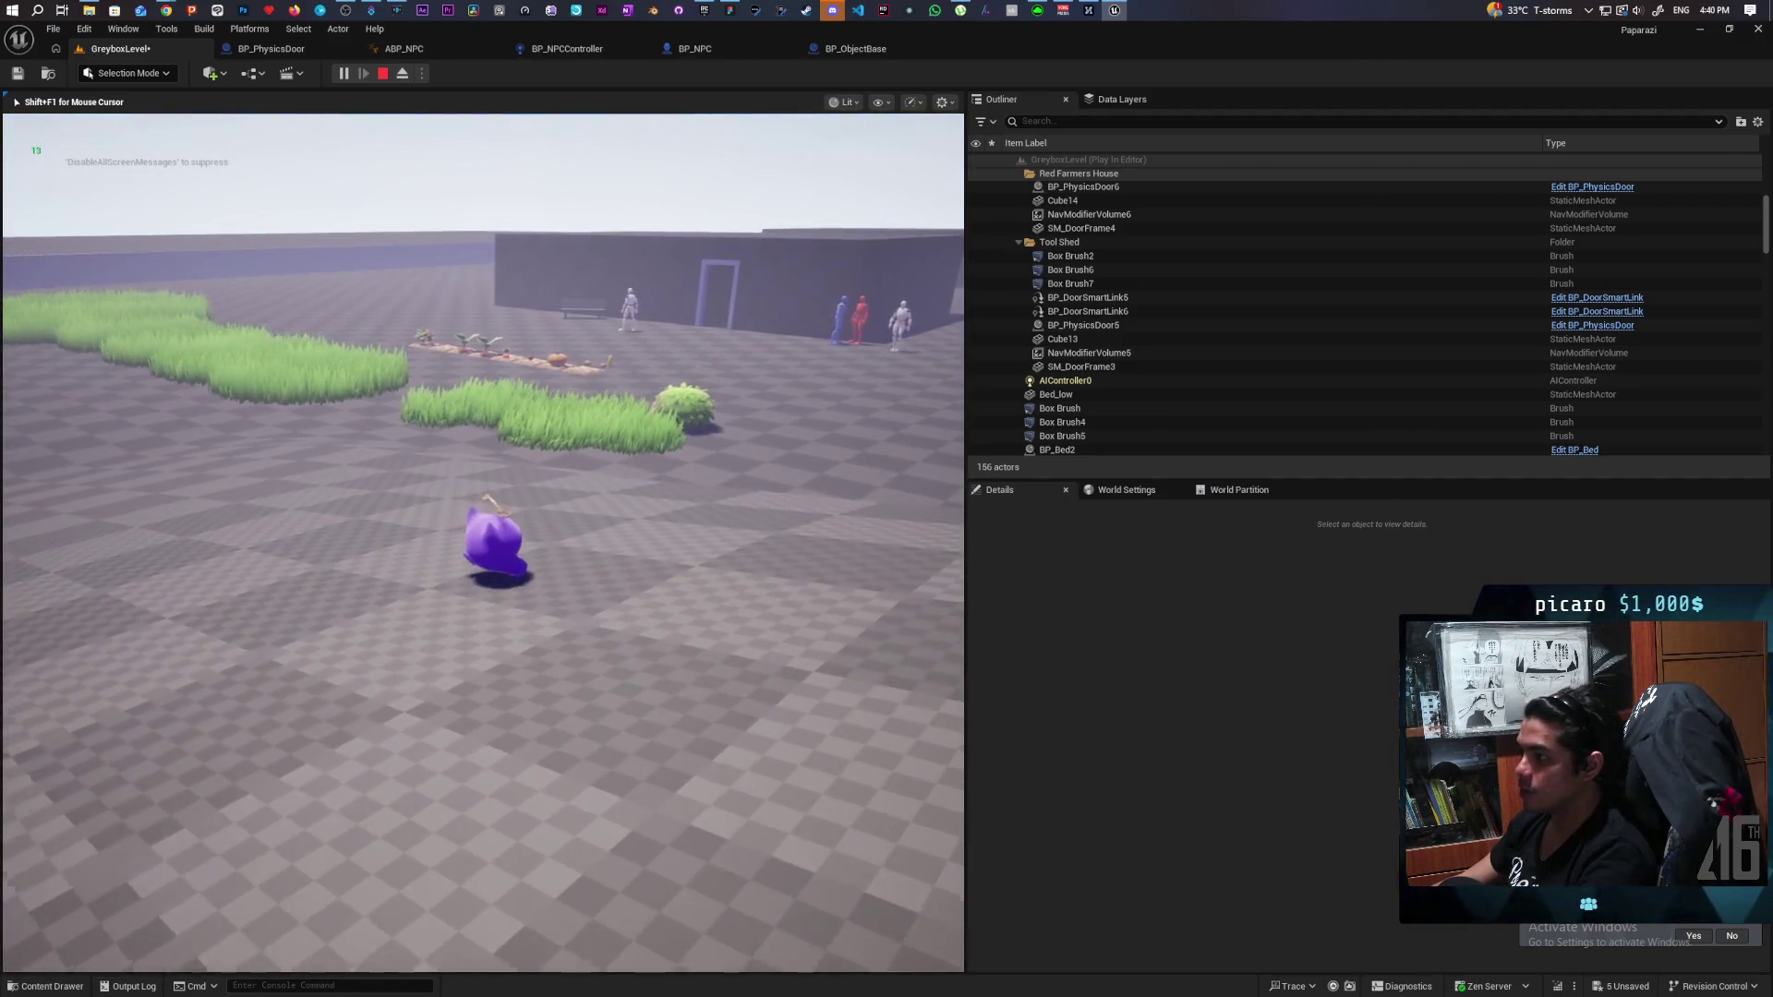
{"action": "key", "text": "Escape"}
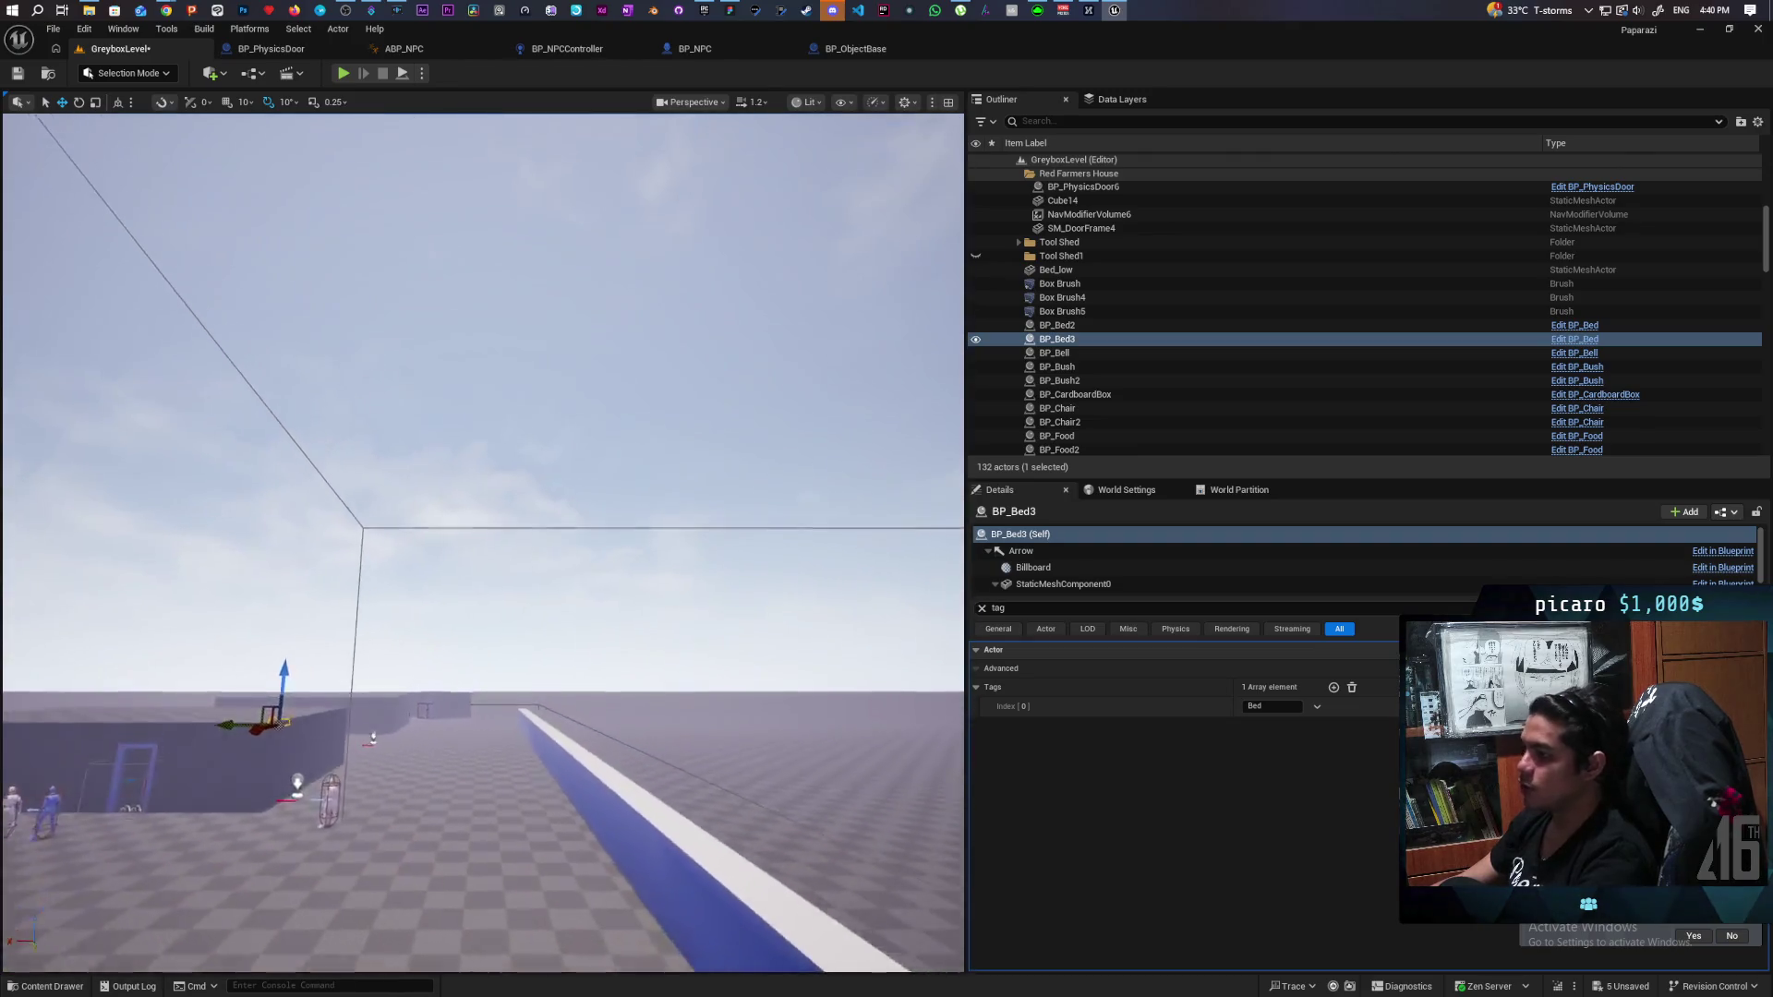
{"action": "key", "text": "w"}
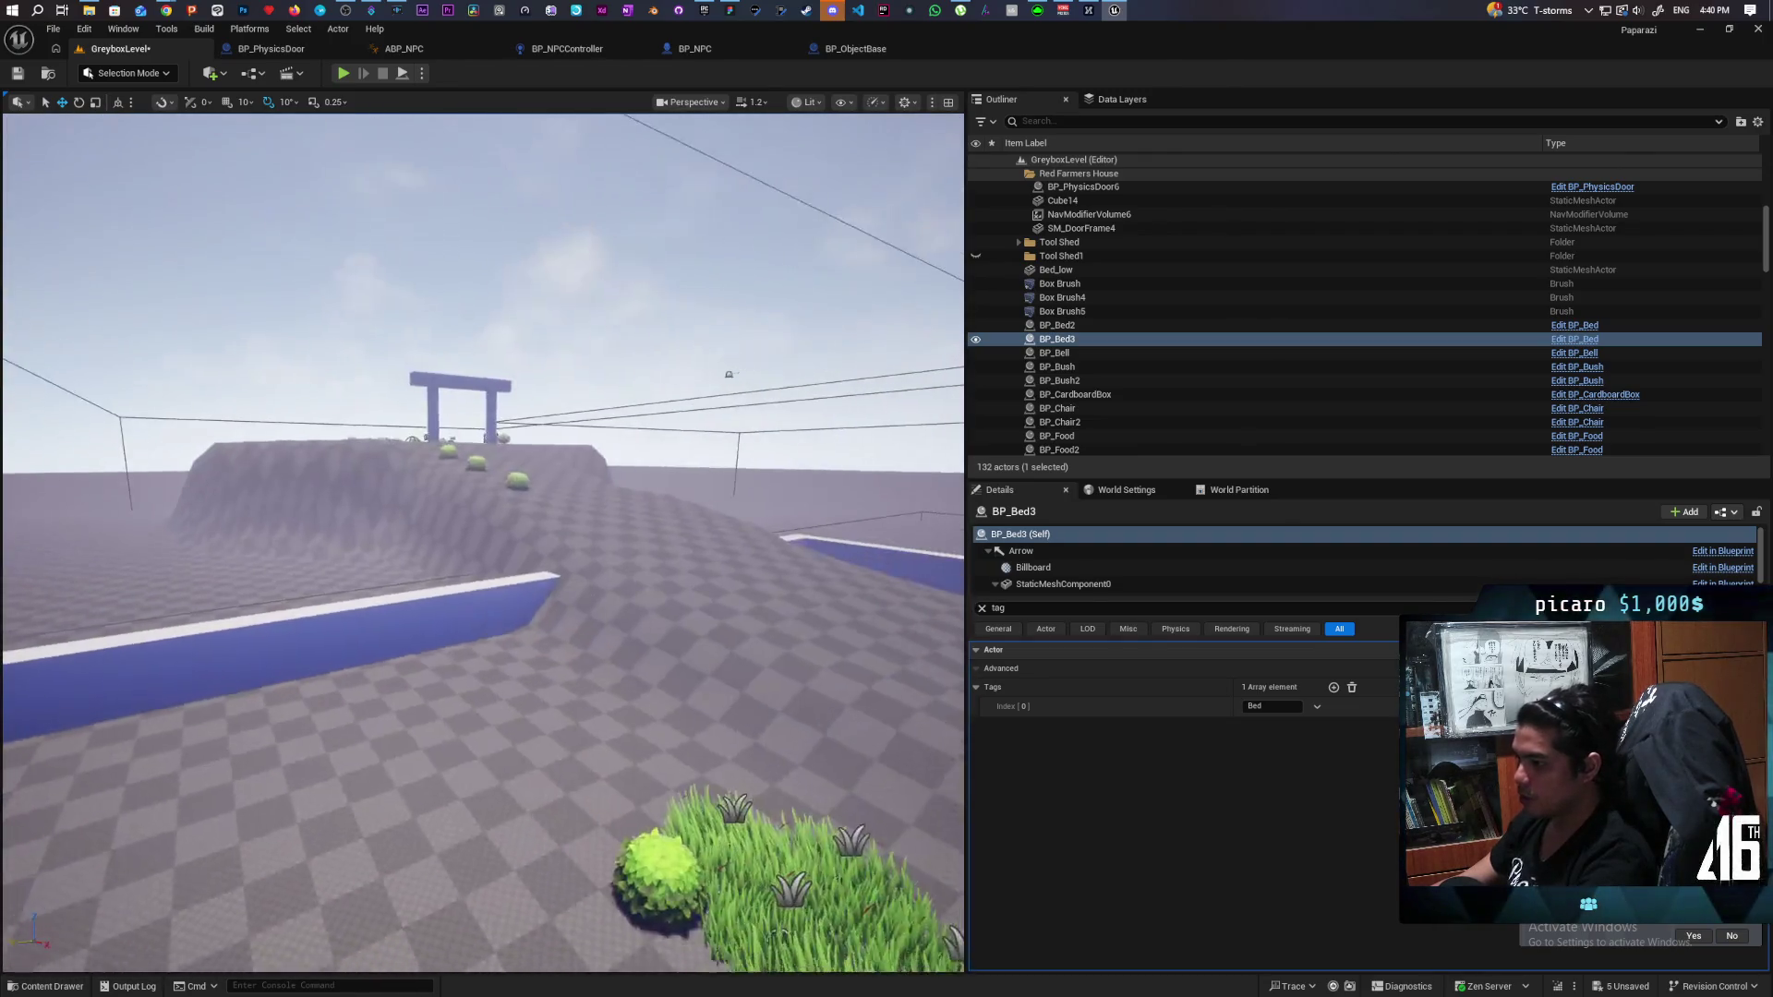
{"action": "key", "text": "w"}
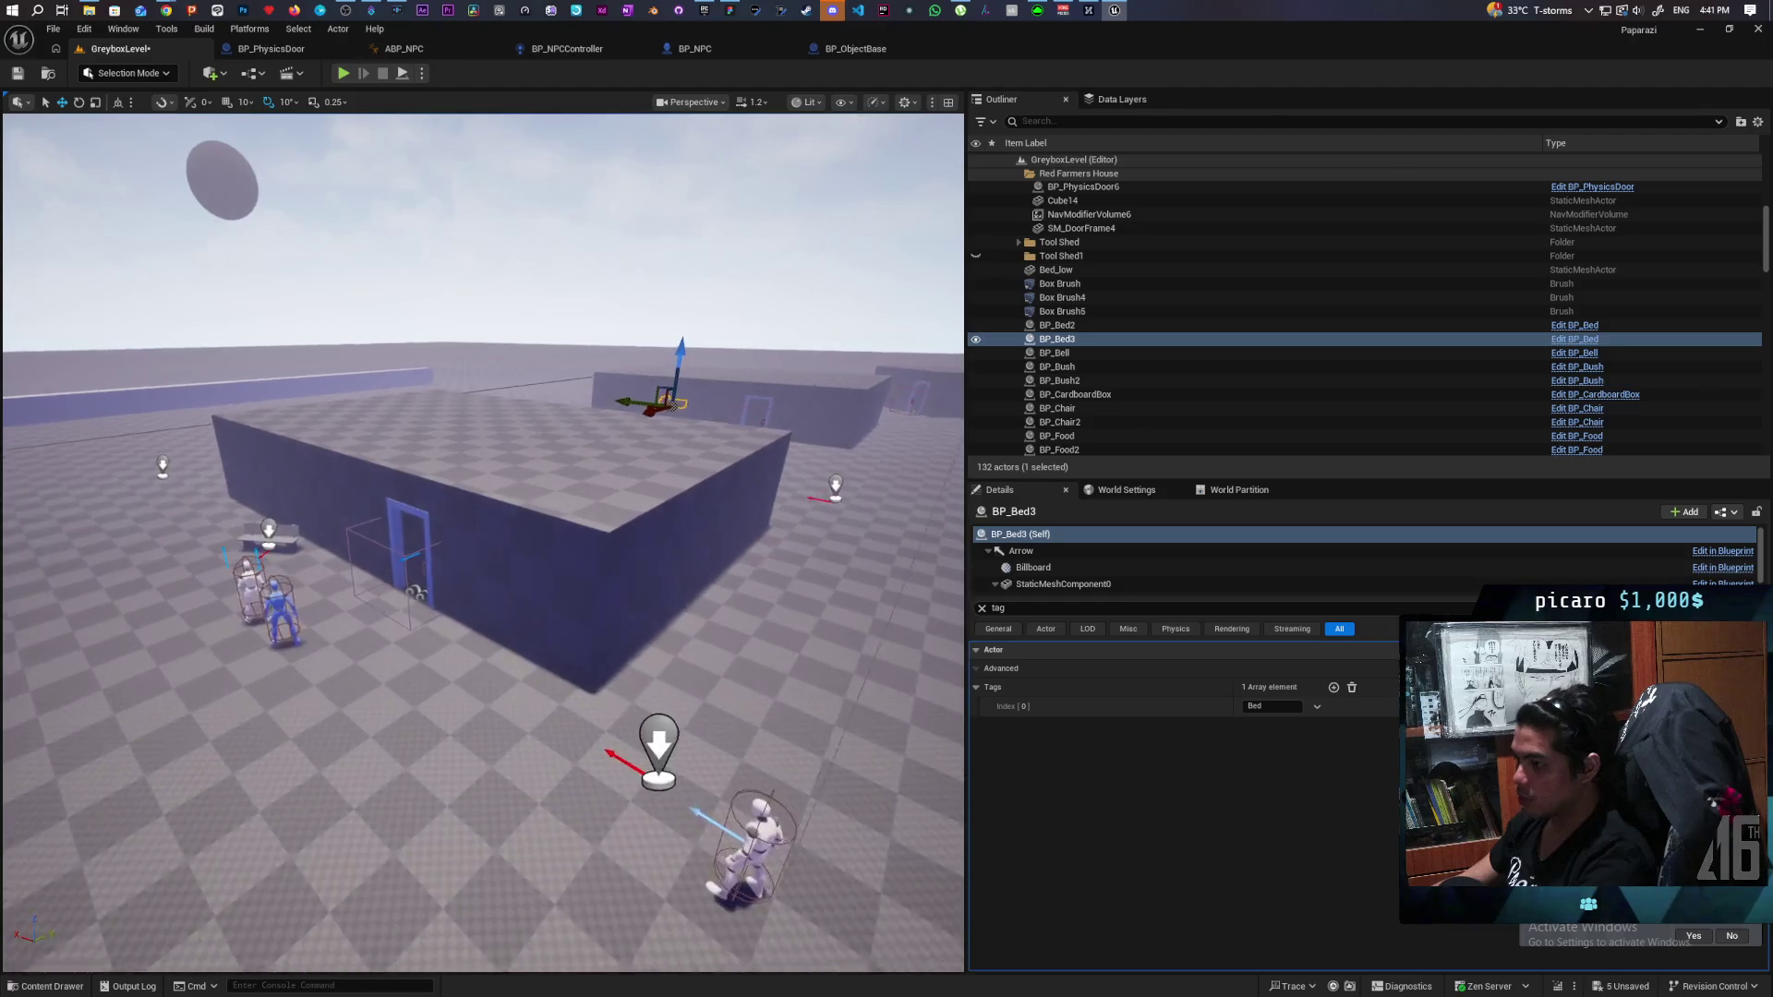
{"action": "key", "text": "w"}
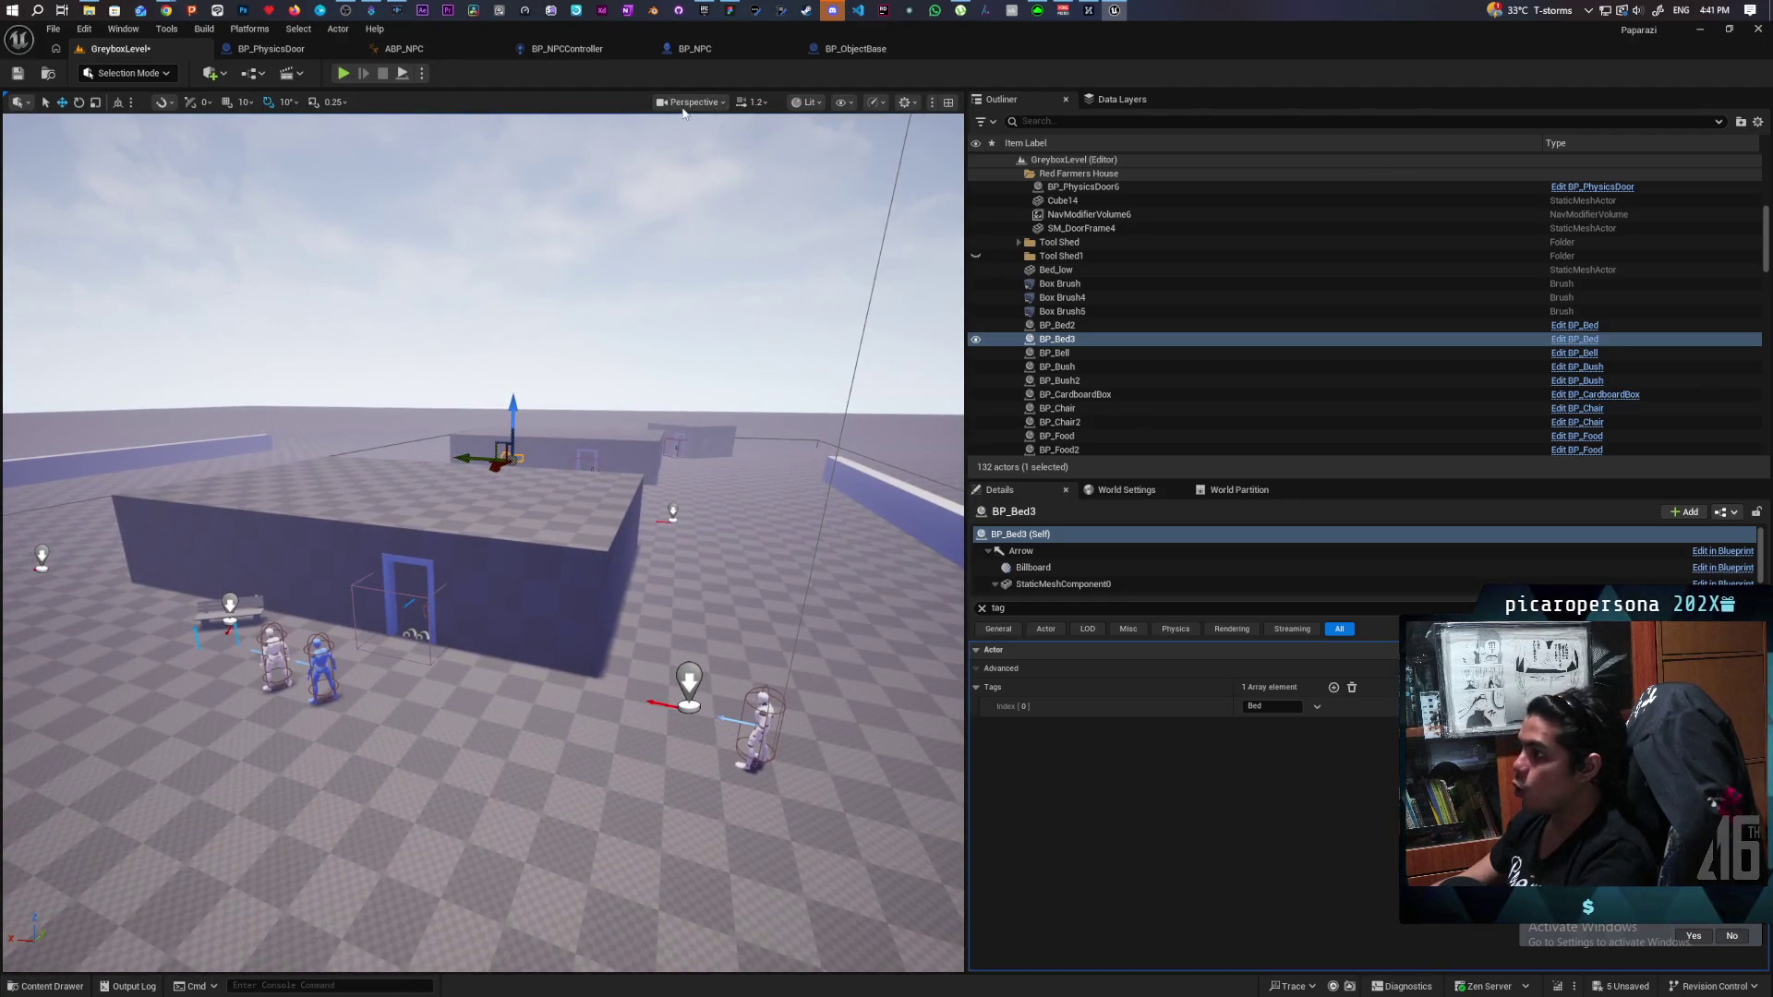
{"action": "key", "text": "w"}
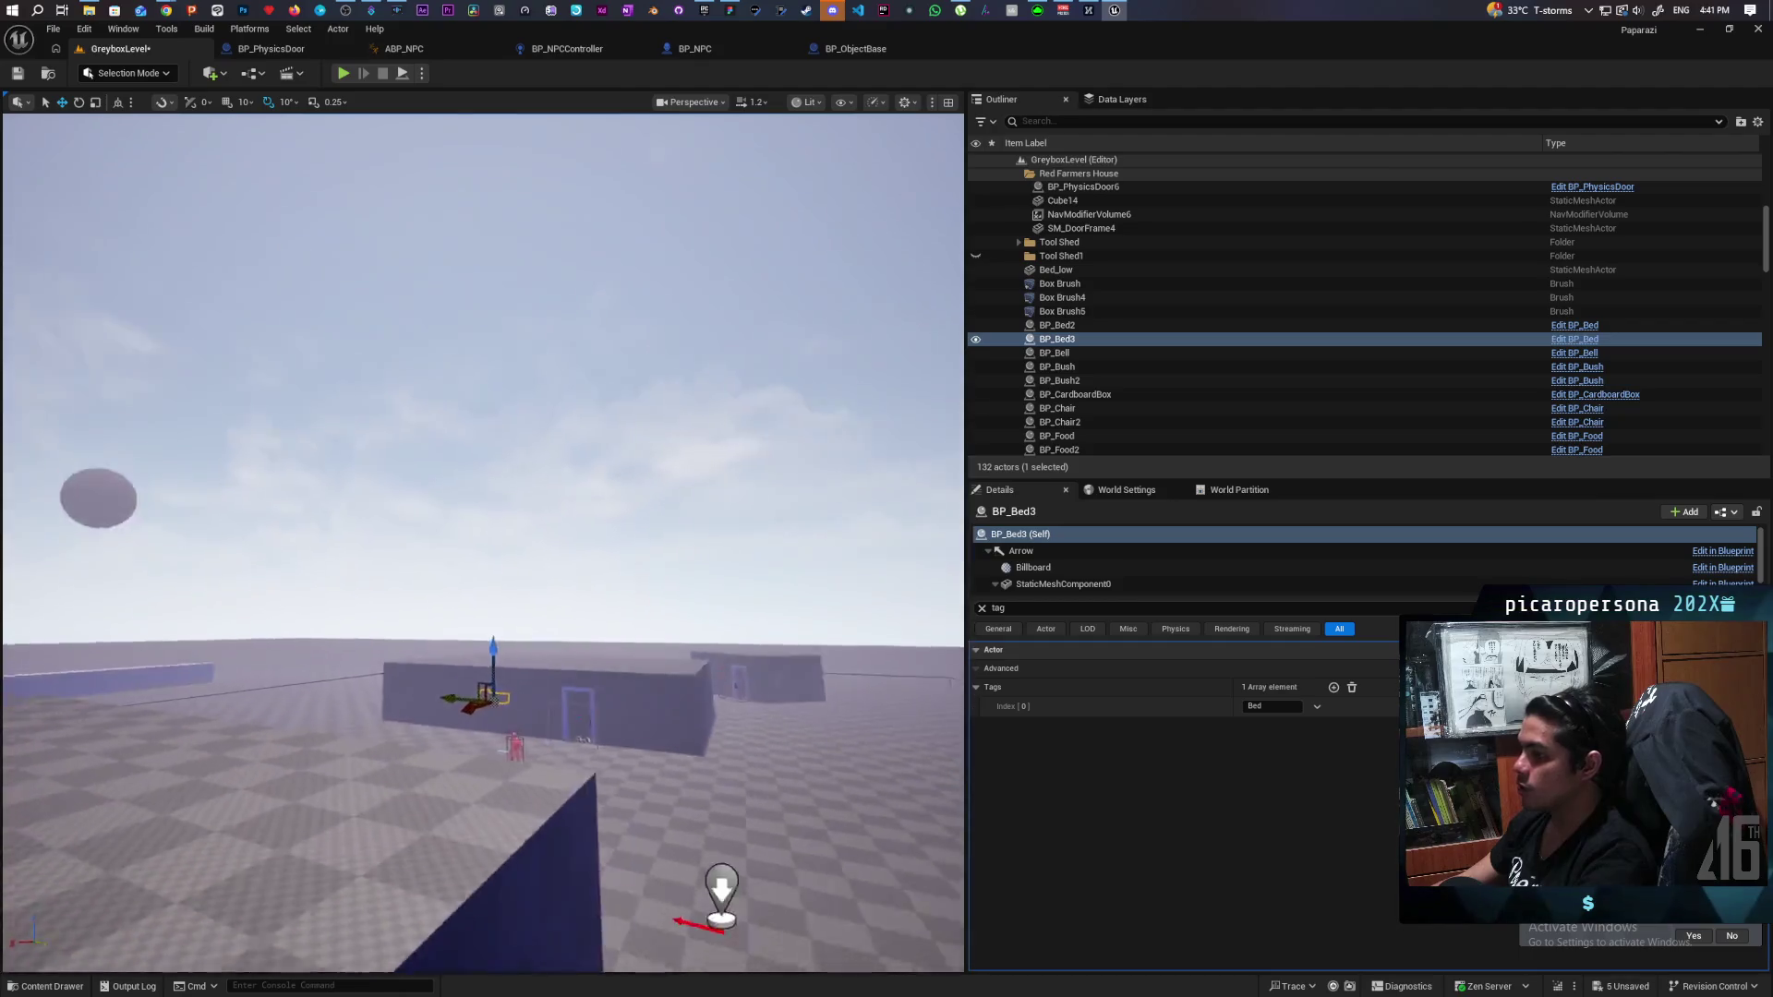
{"action": "key", "text": "s"}
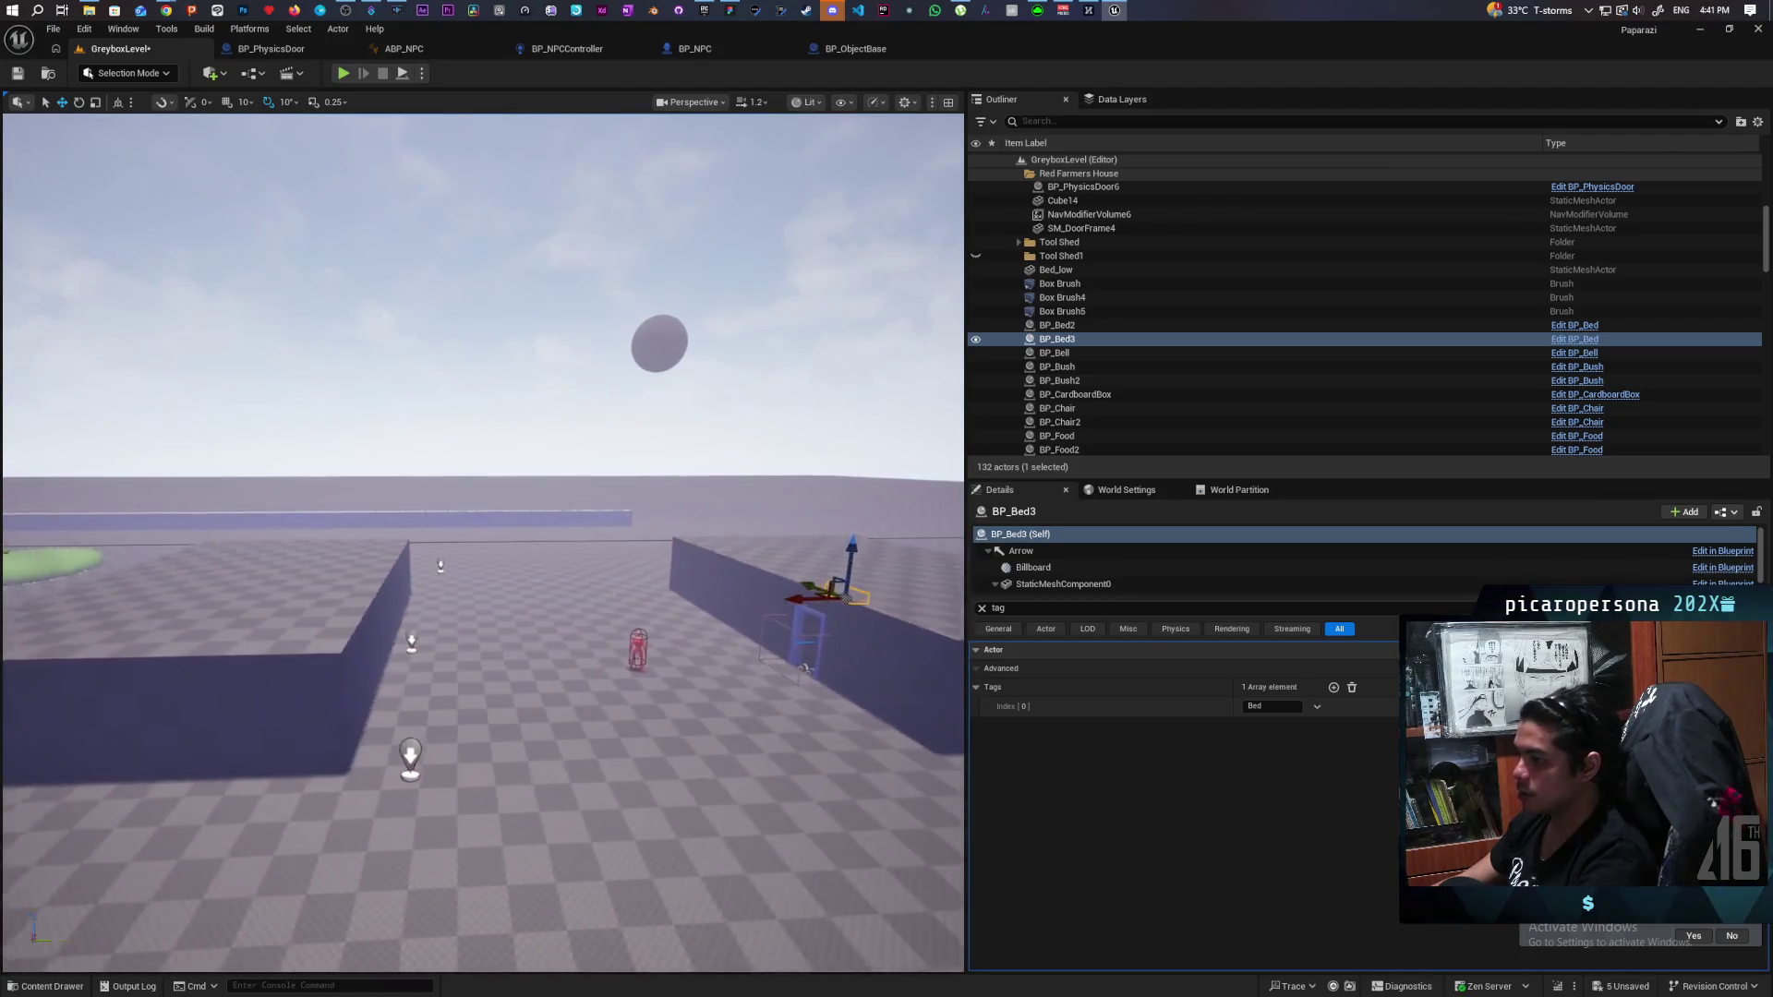
{"action": "key", "text": "d"}
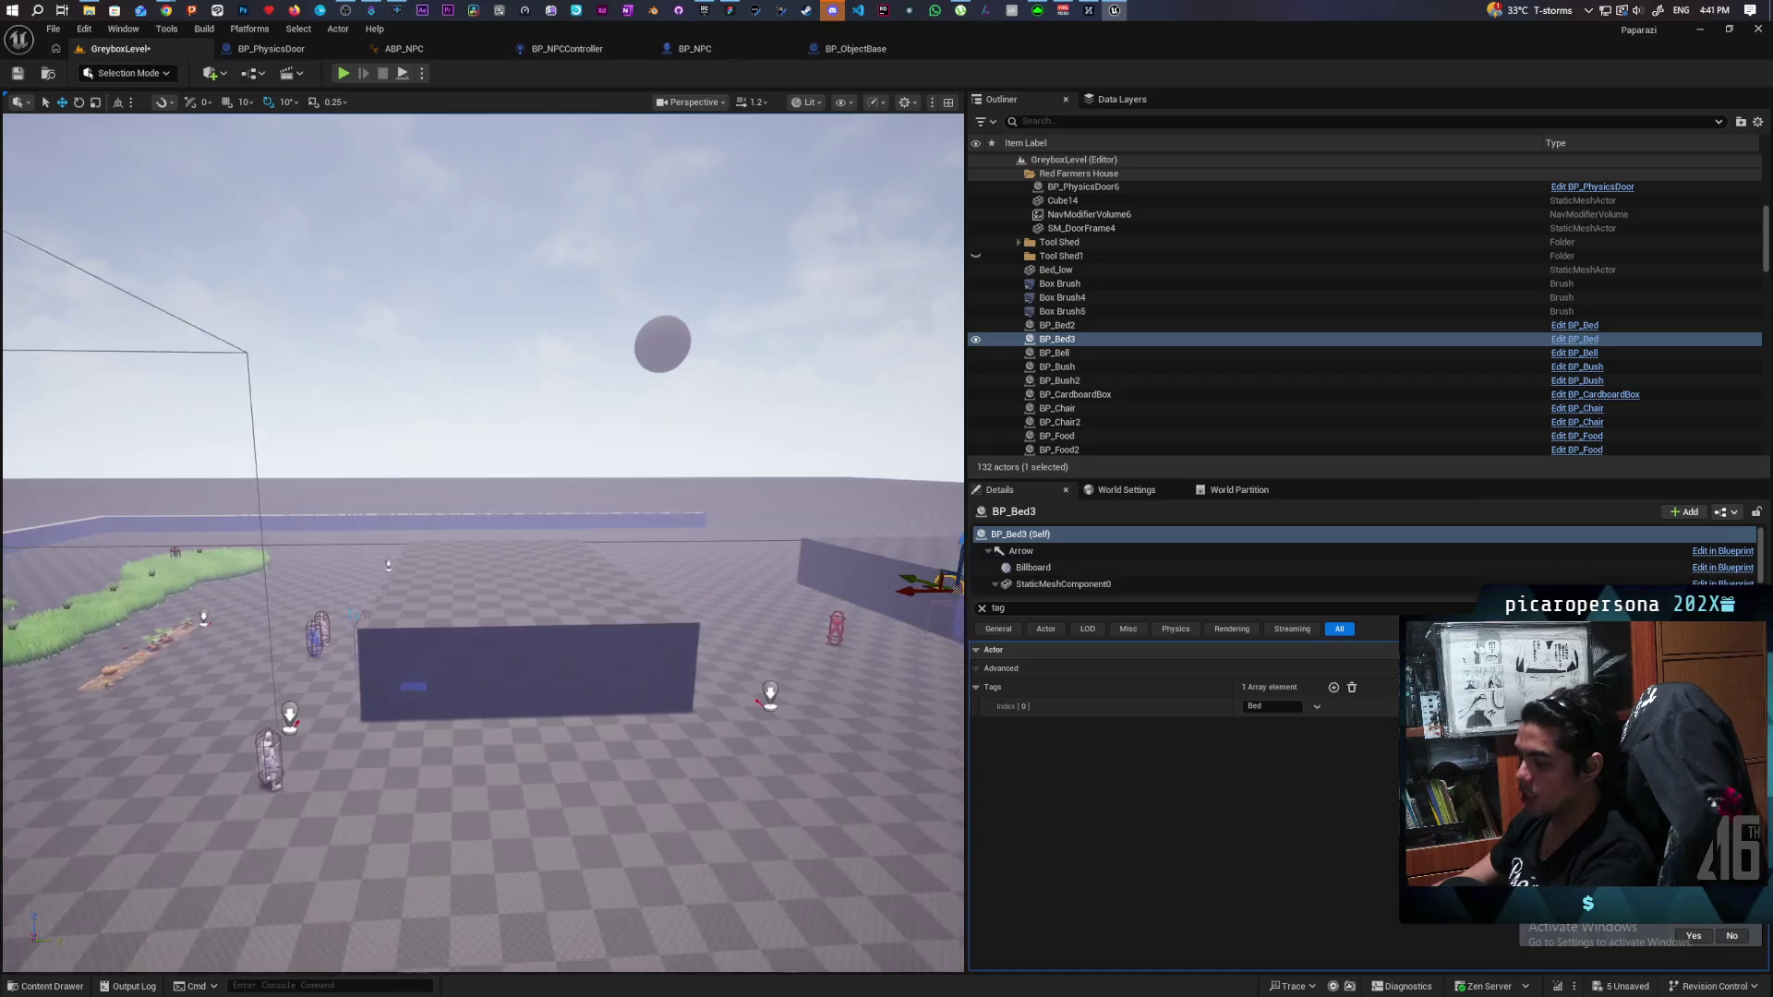
{"action": "key", "text": "w"}
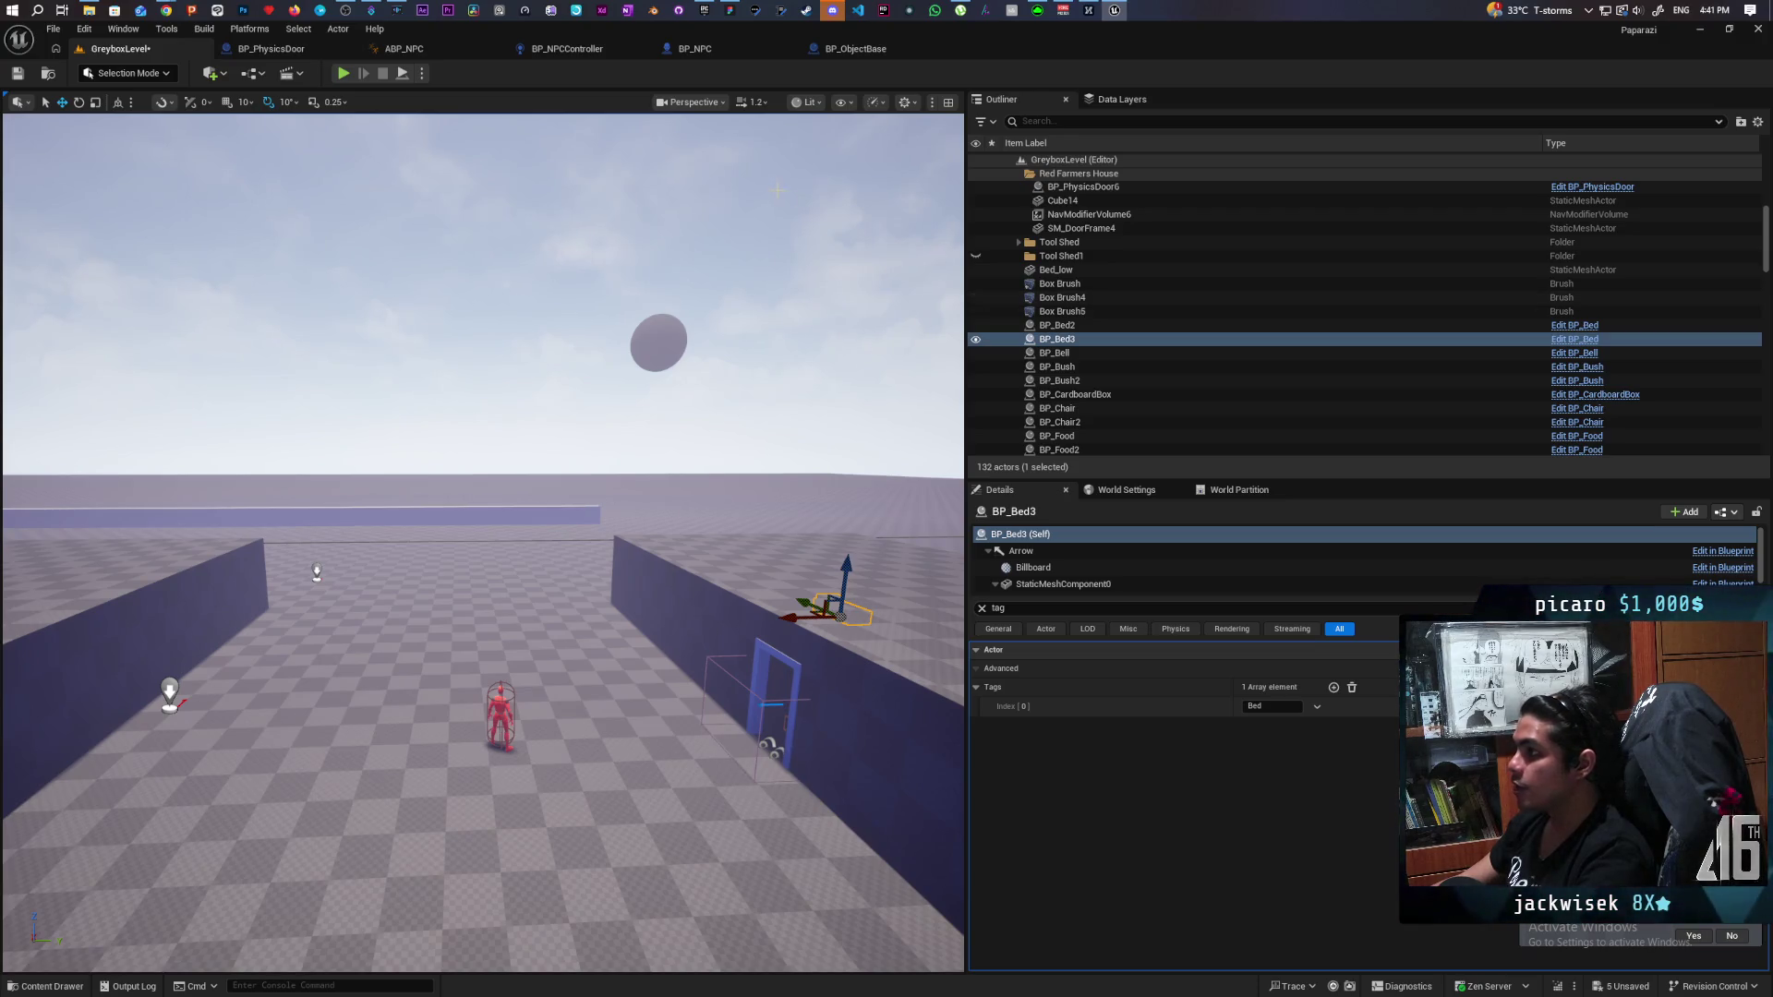
{"action": "left_click_drag", "start_coordinate": [724, 417], "coordinate": [724, 417]}
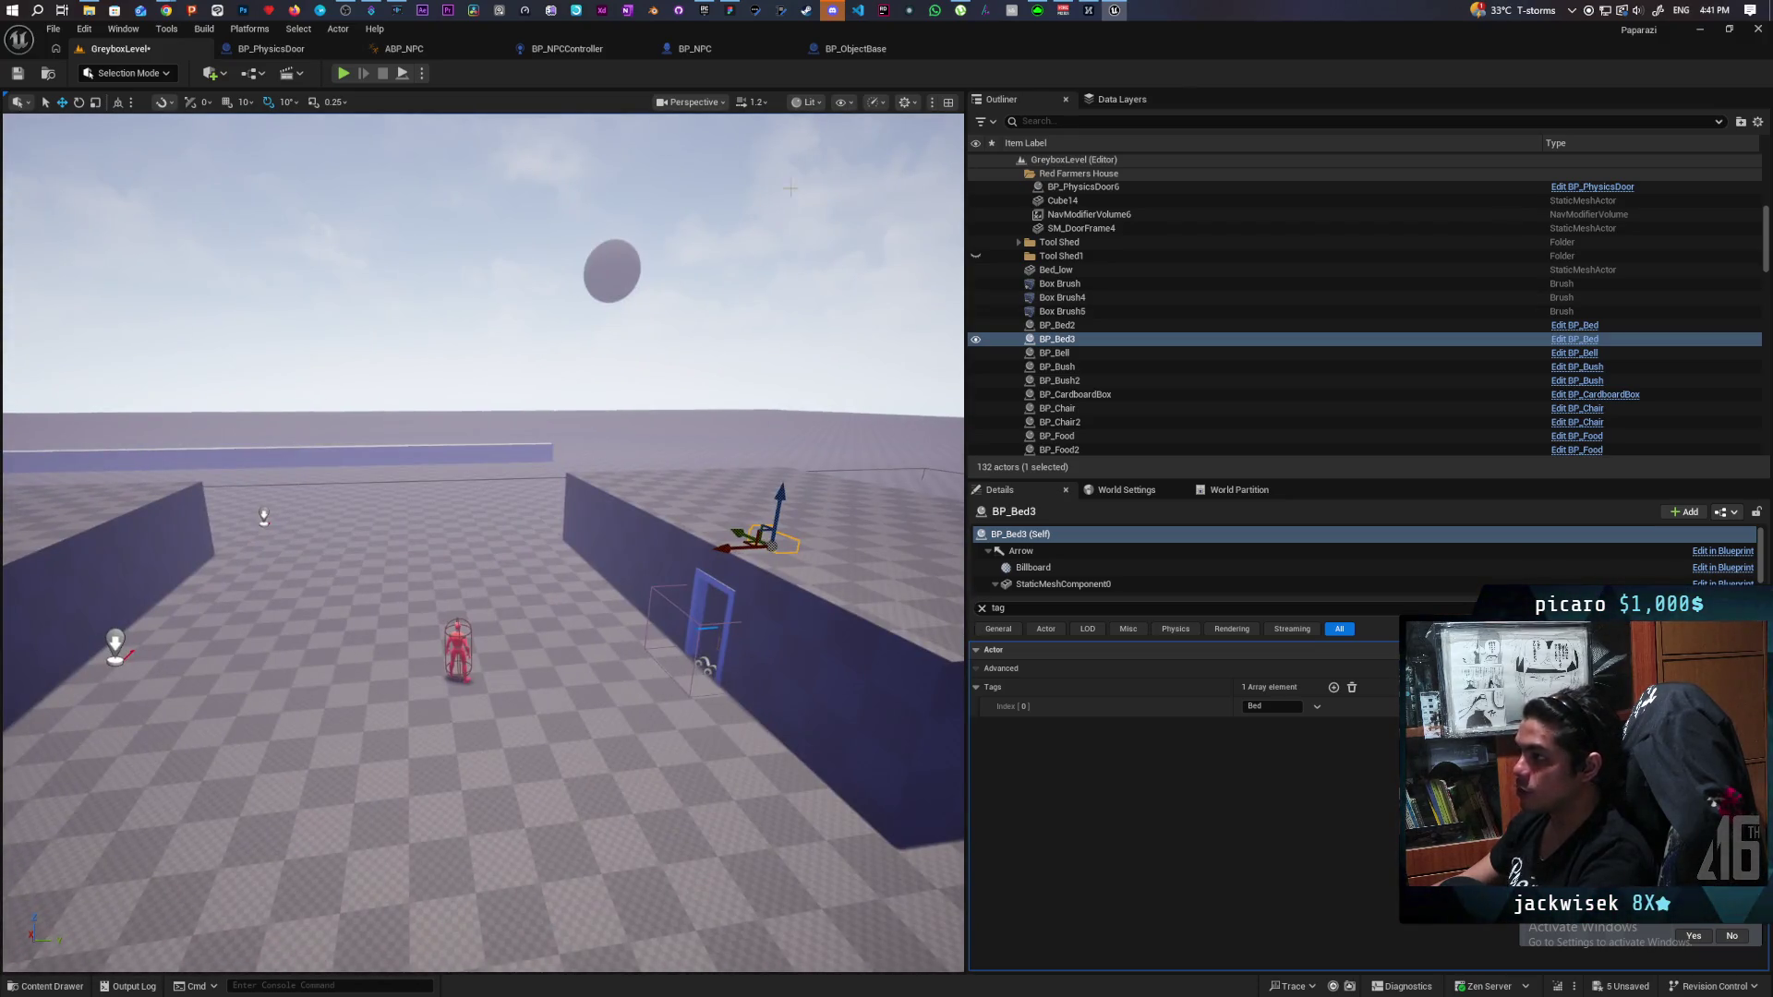
{"action": "left_click", "coordinate": [703, 10]}
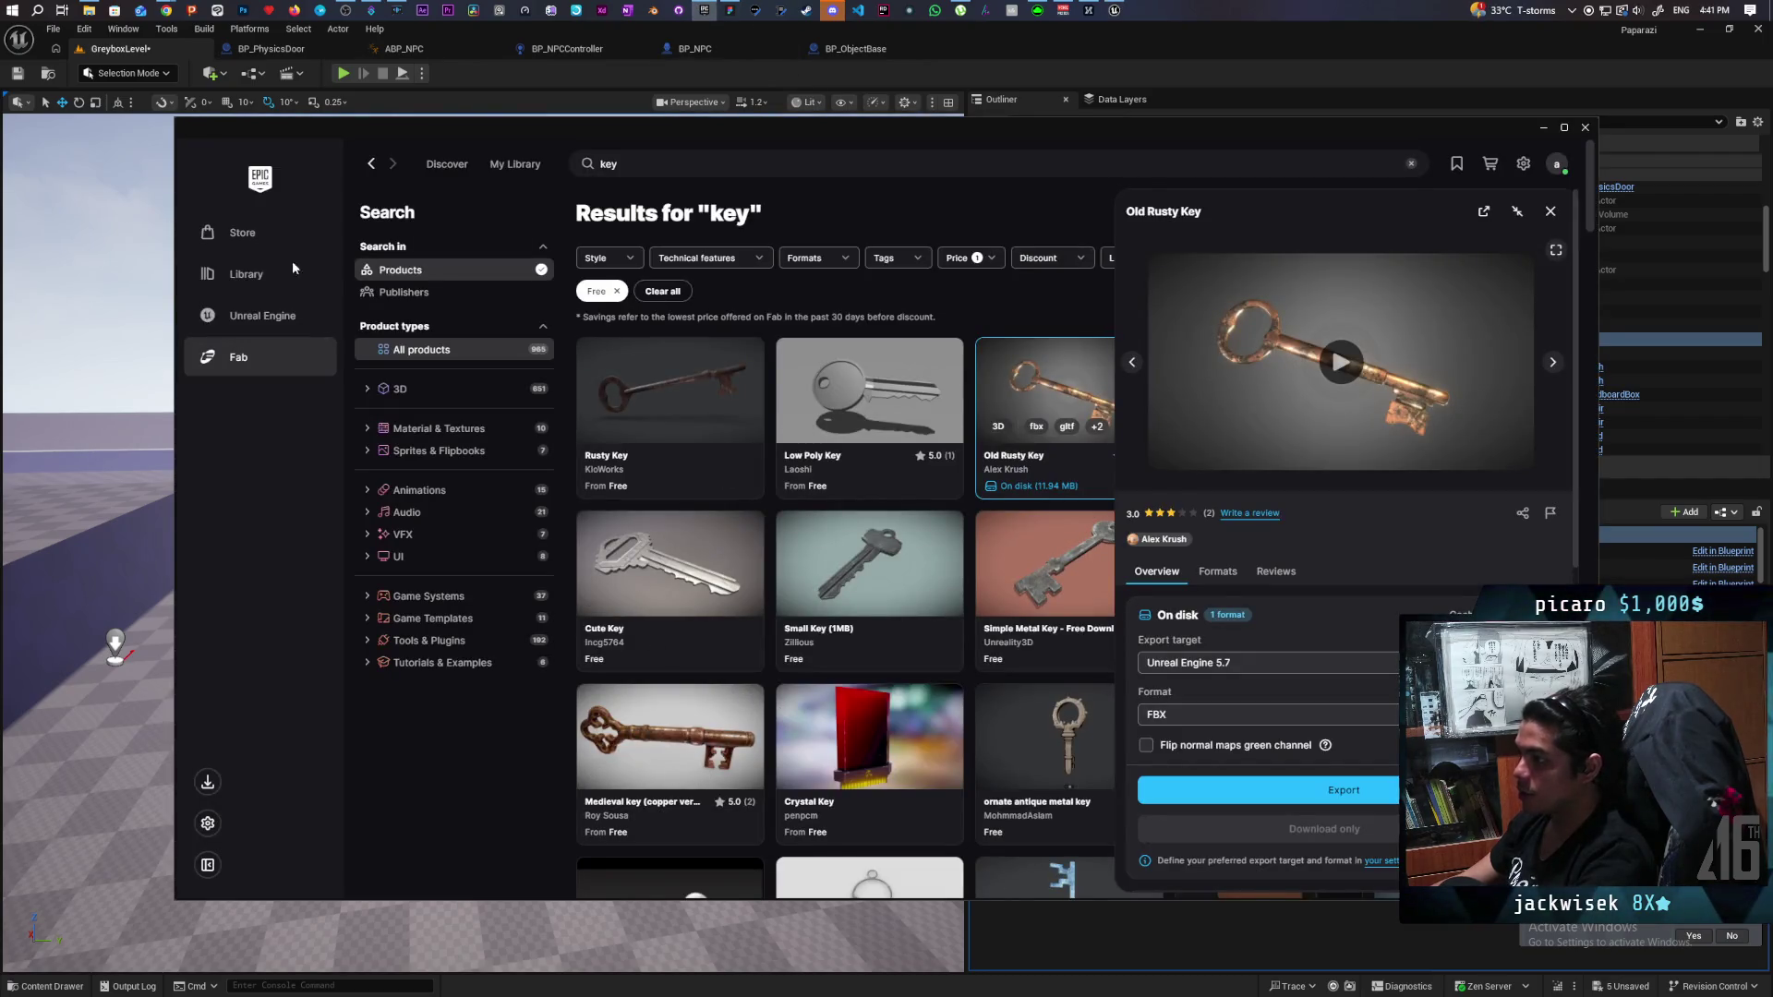
Launch the Onibi project from My Projects in the Epic Games Launcher library.
{"action": "left_click", "coordinate": [241, 312]}
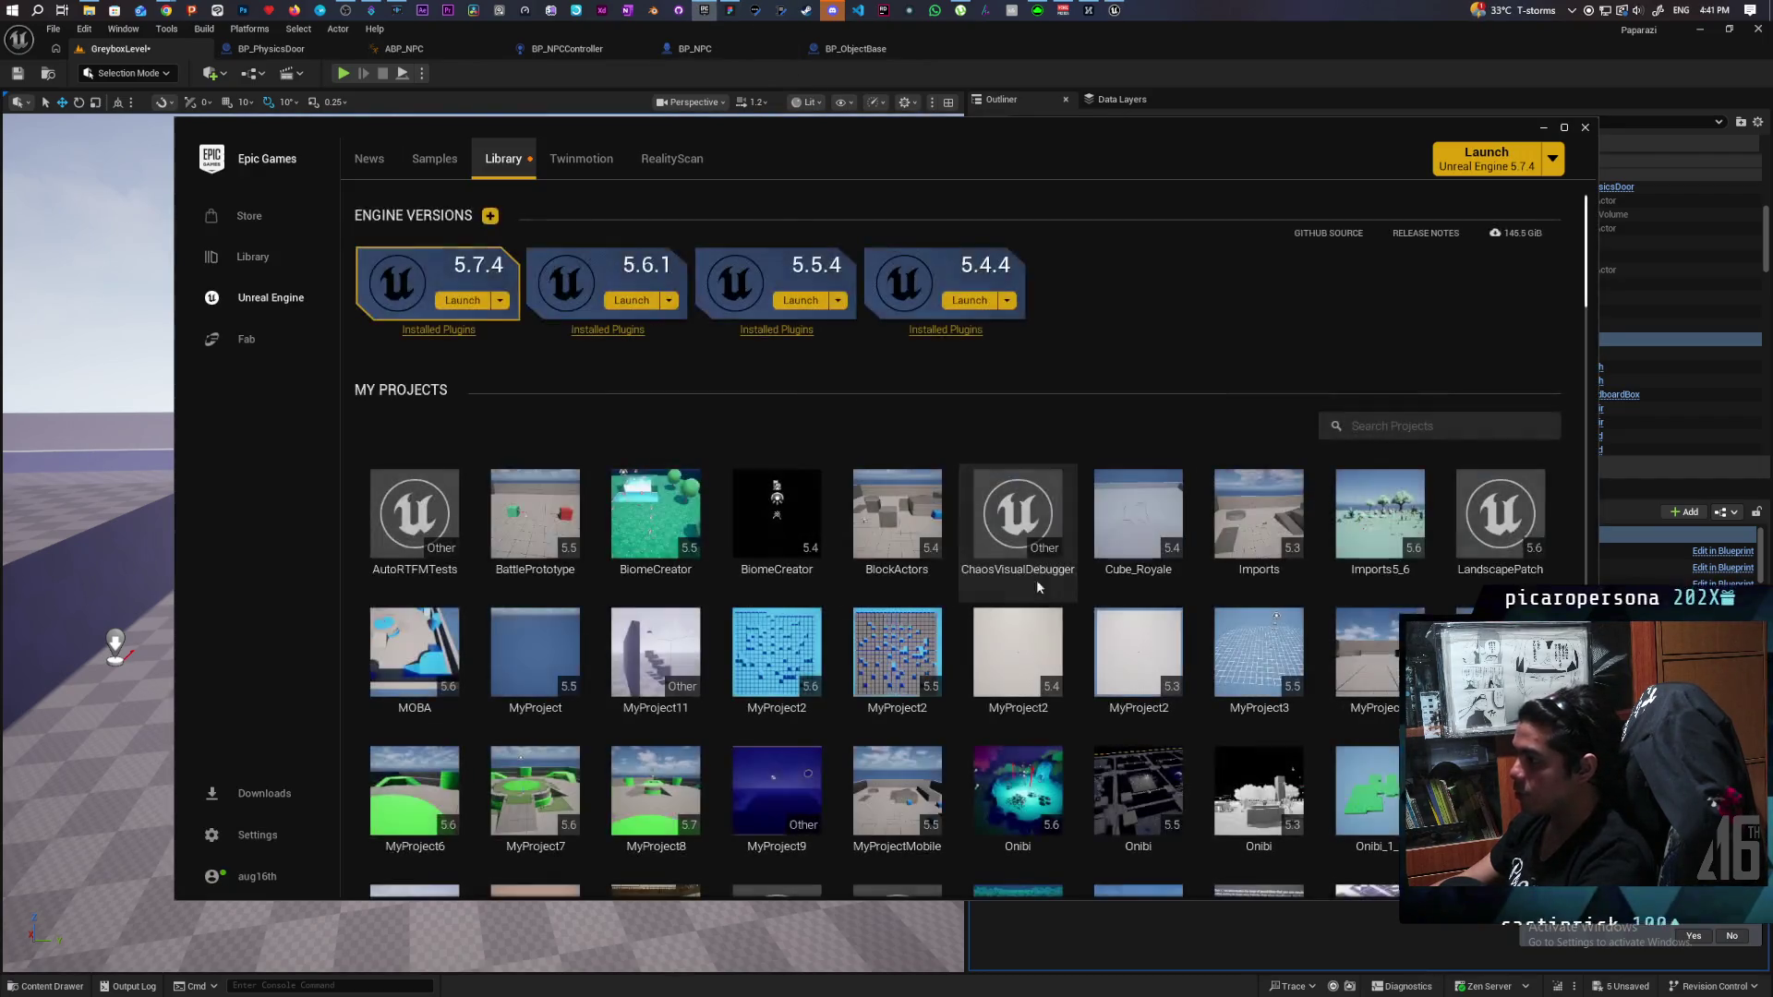
{"action": "scroll", "coordinate": [1101, 560], "scroll_direction": "down", "scroll_amount": 3}
{"action": "scroll", "coordinate": [1101, 558], "scroll_direction": "down", "scroll_amount": 1}
{"action": "double_click", "coordinate": [1018, 544]}
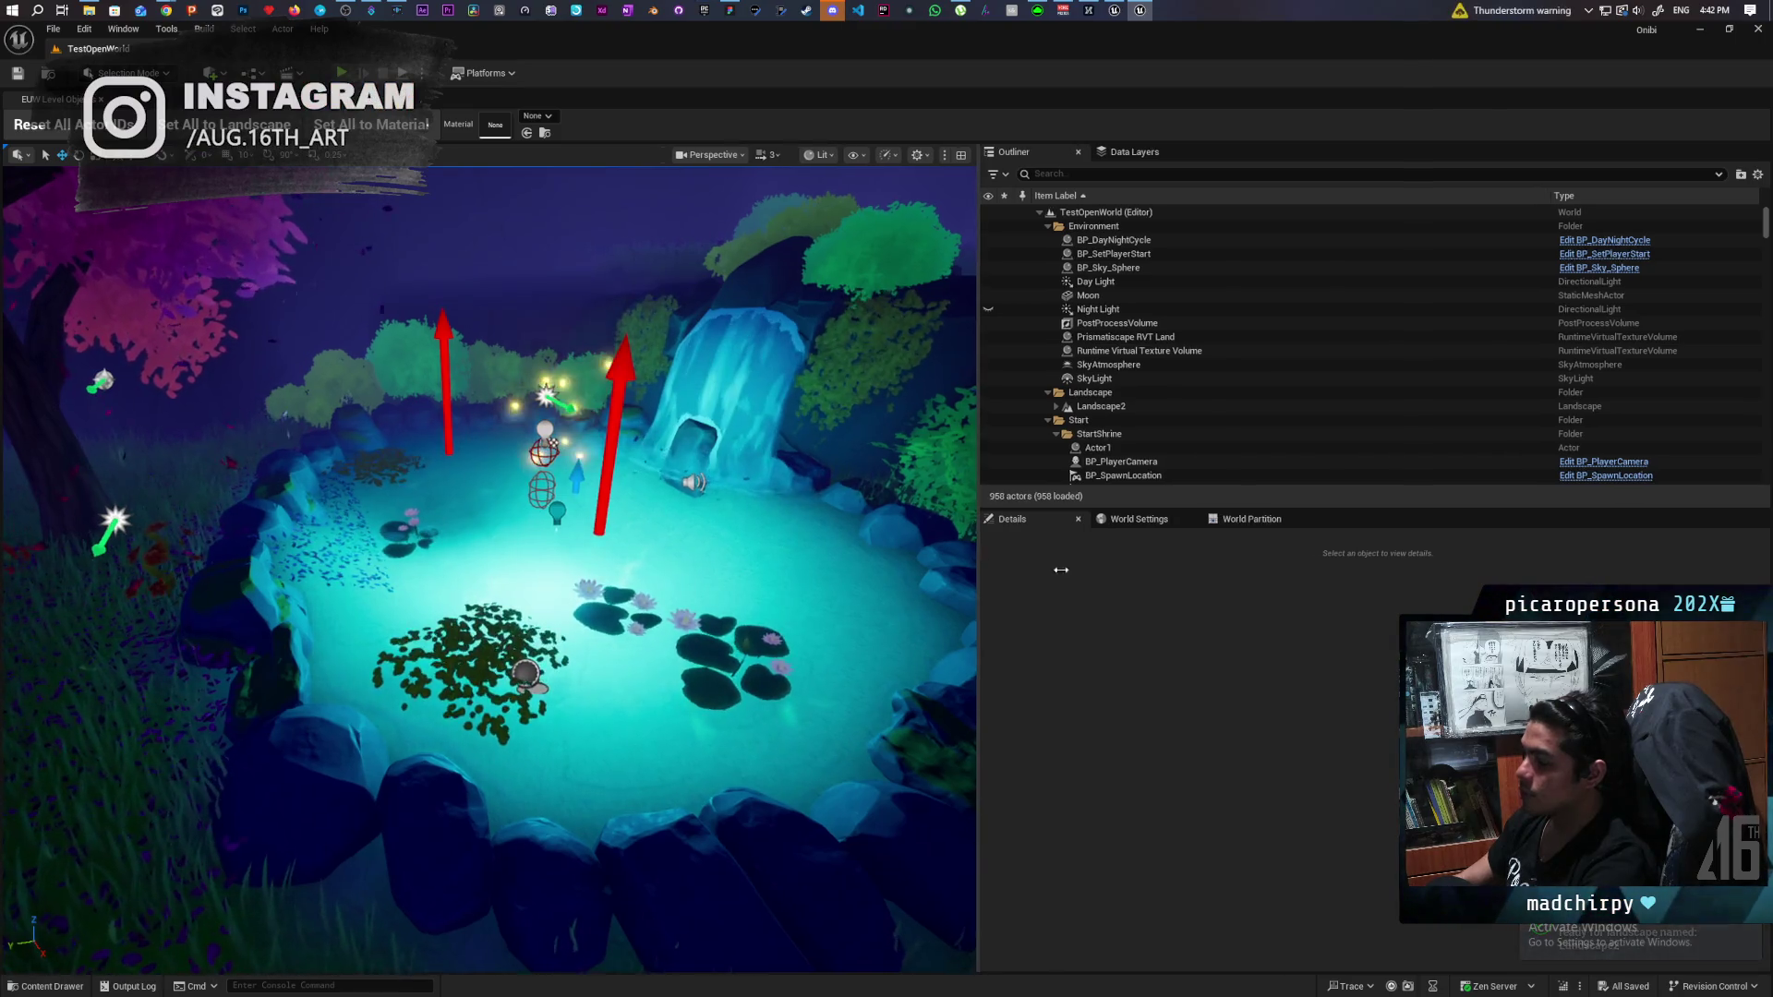
Widen the level viewport and start Play-In-Editor with Alt+P.
{"action": "left_click_drag", "start_coordinate": [965, 555], "coordinate": [1343, 555]}
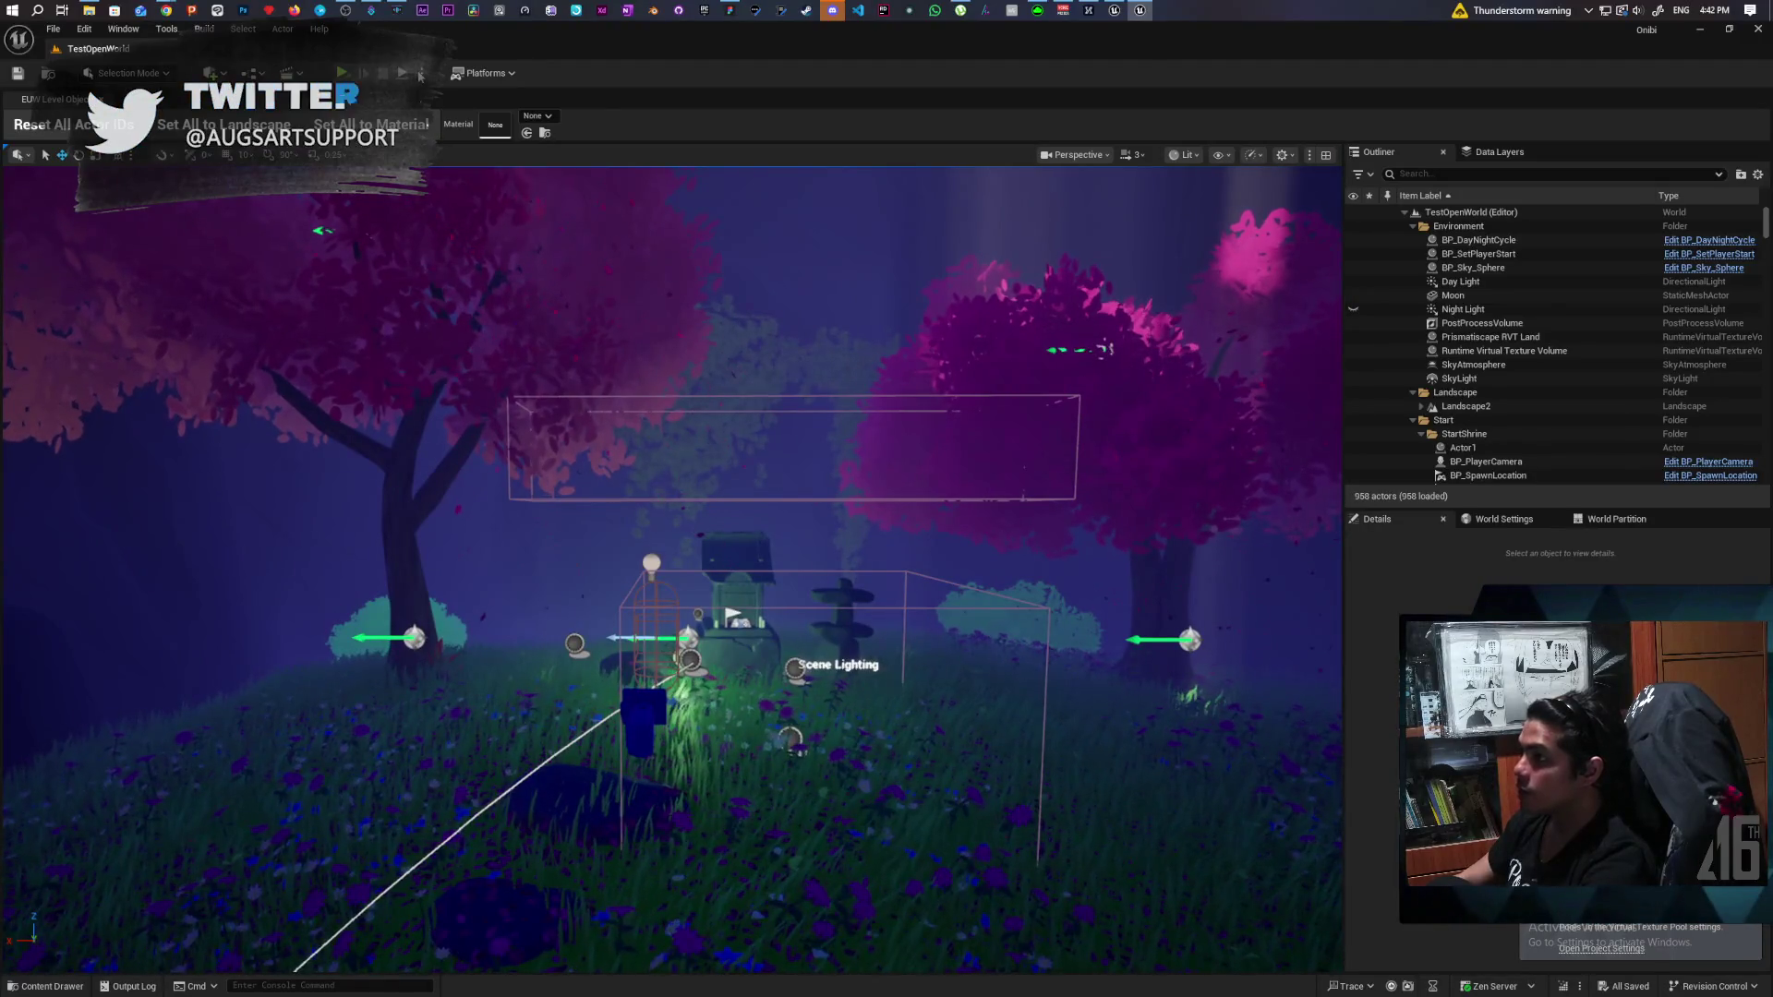
{"action": "left_click", "coordinate": [483, 73]}
{"action": "left_click", "coordinate": [606, 307]}
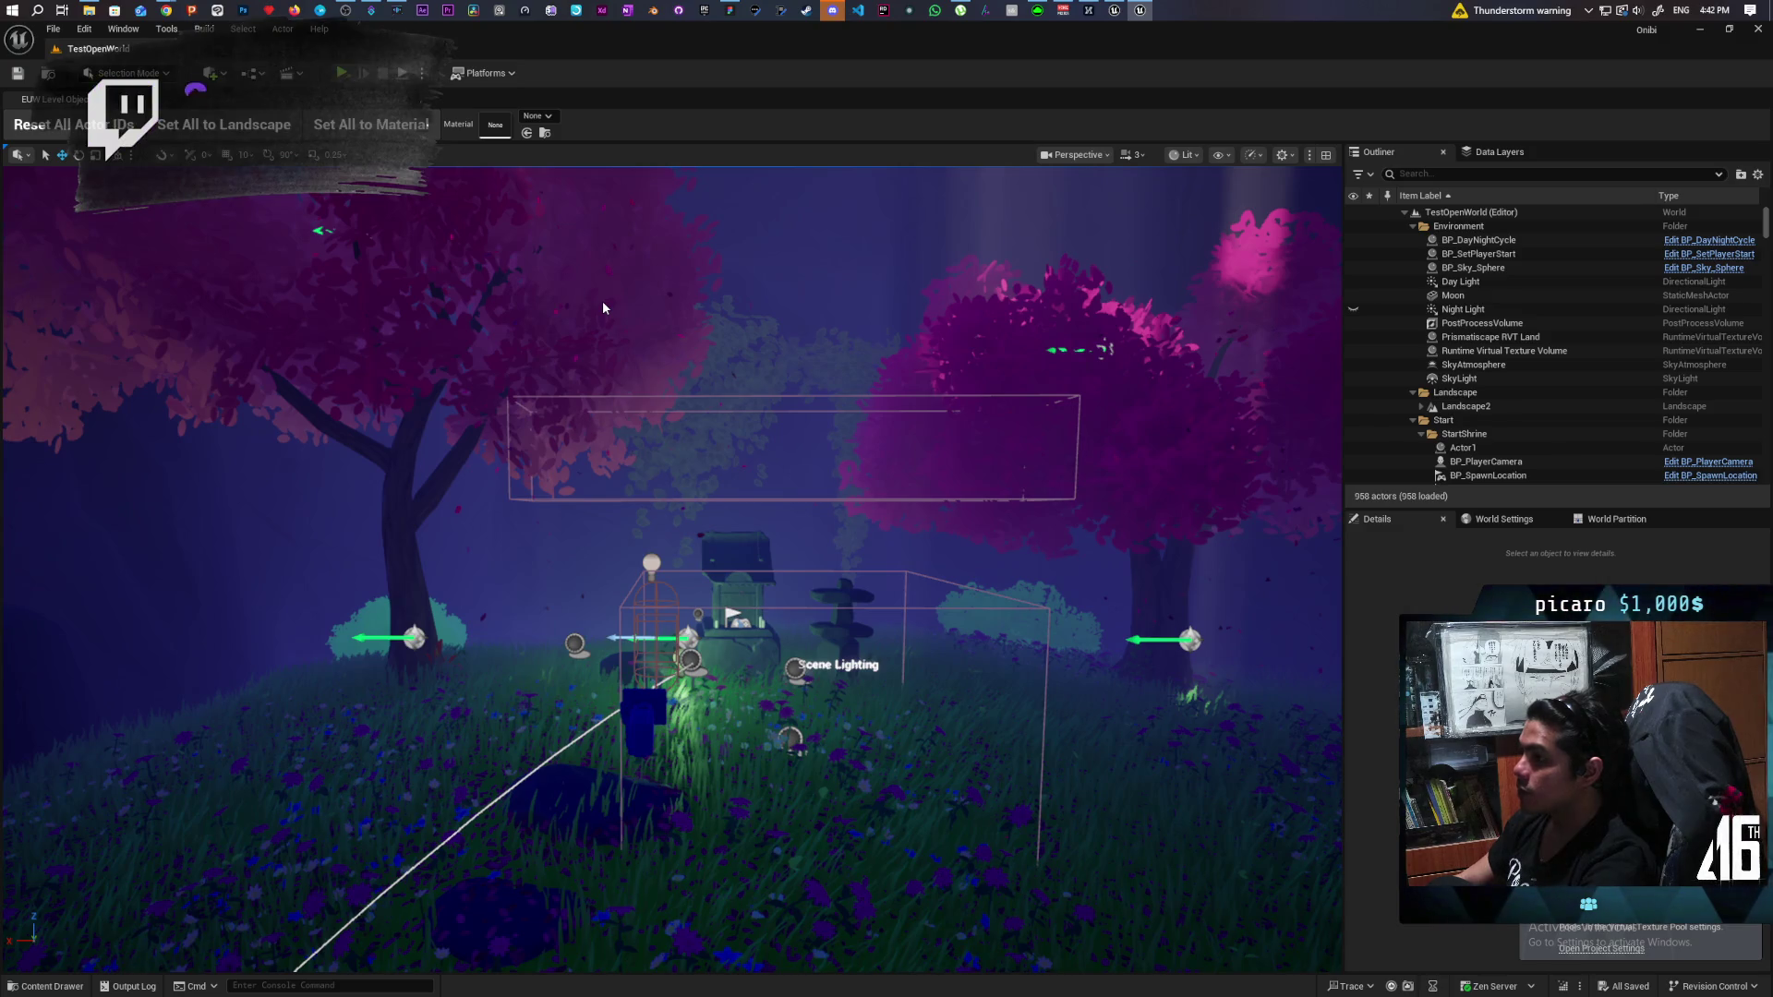
{"action": "key", "text": "alt+p"}
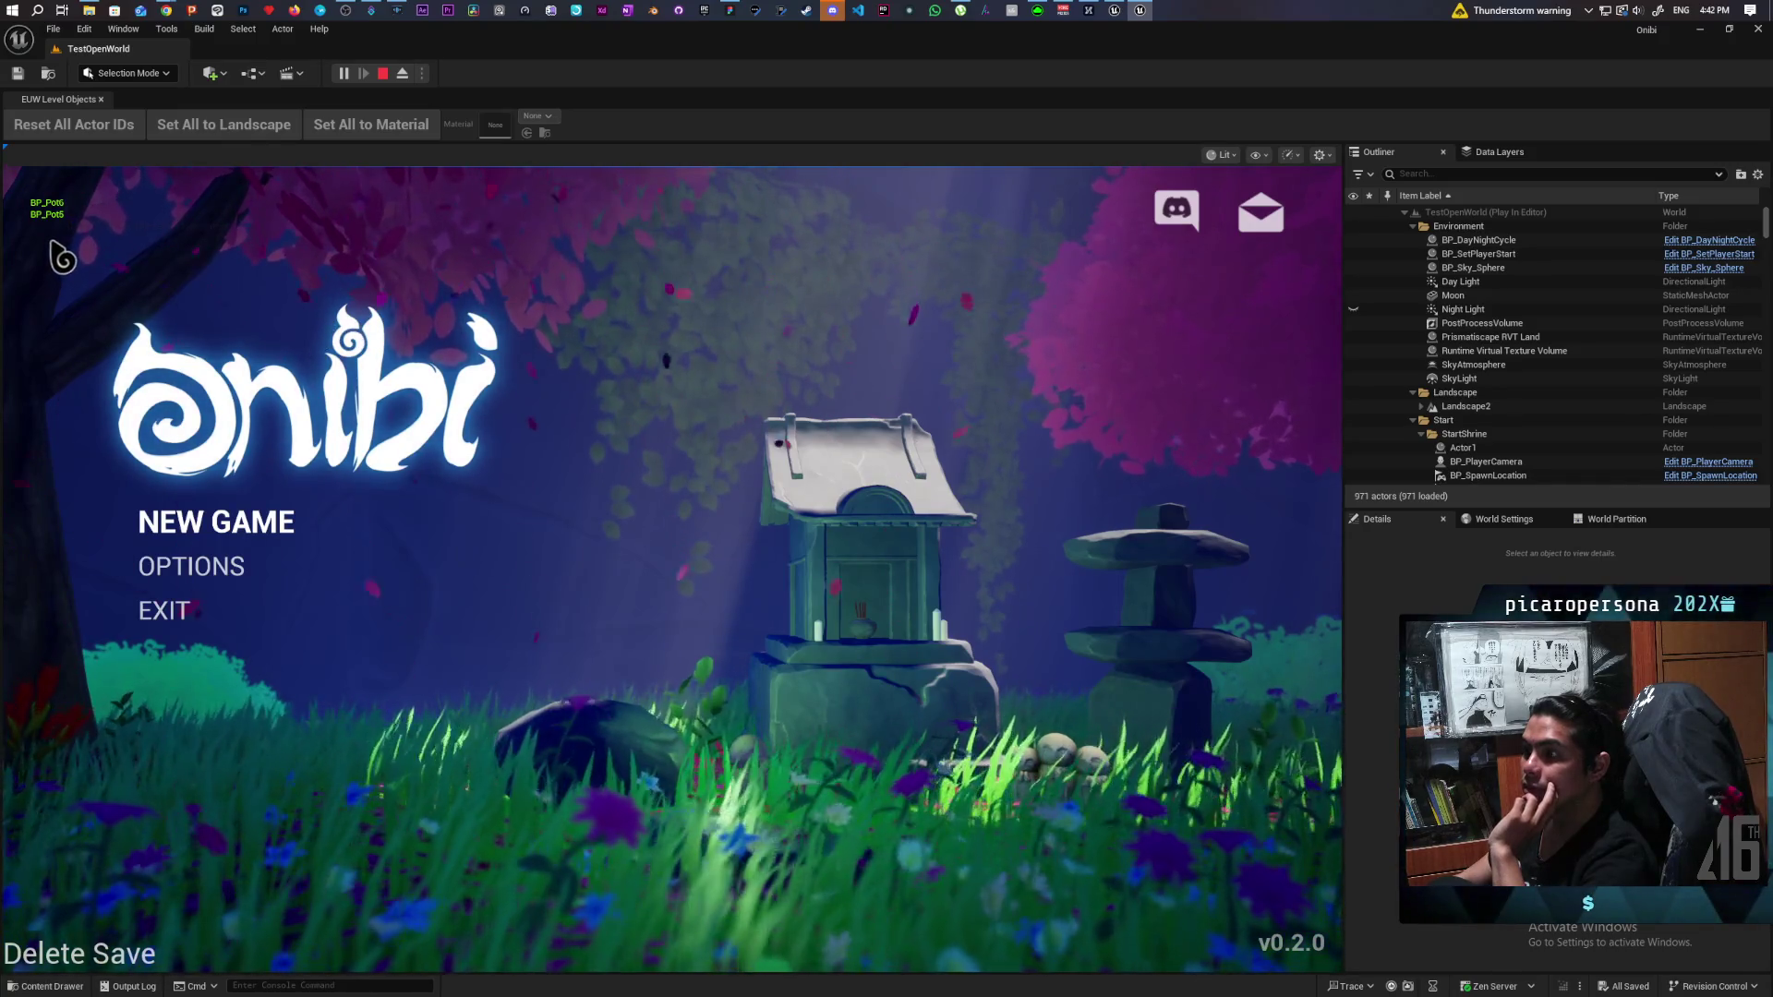
Start a New Game, walk to the pond, consume the essence with F, and stop with Esc.
{"action": "left_click", "coordinate": [270, 534]}
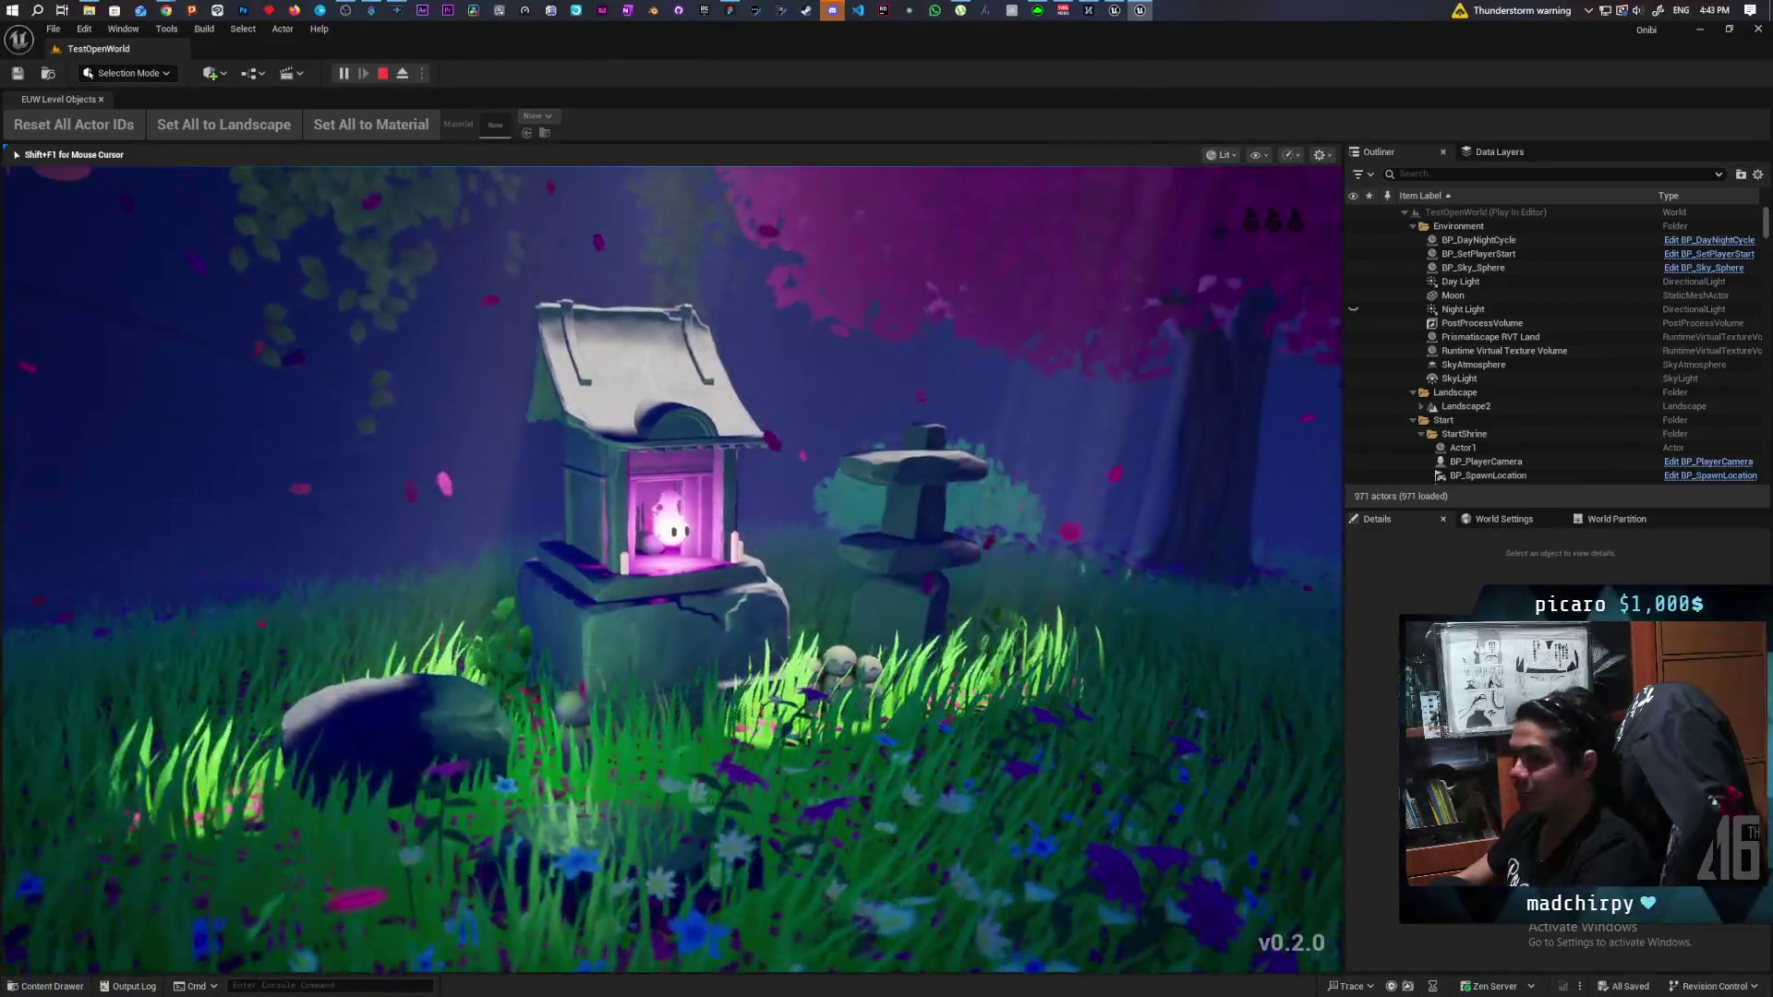
{"action": "key", "text": "w"}
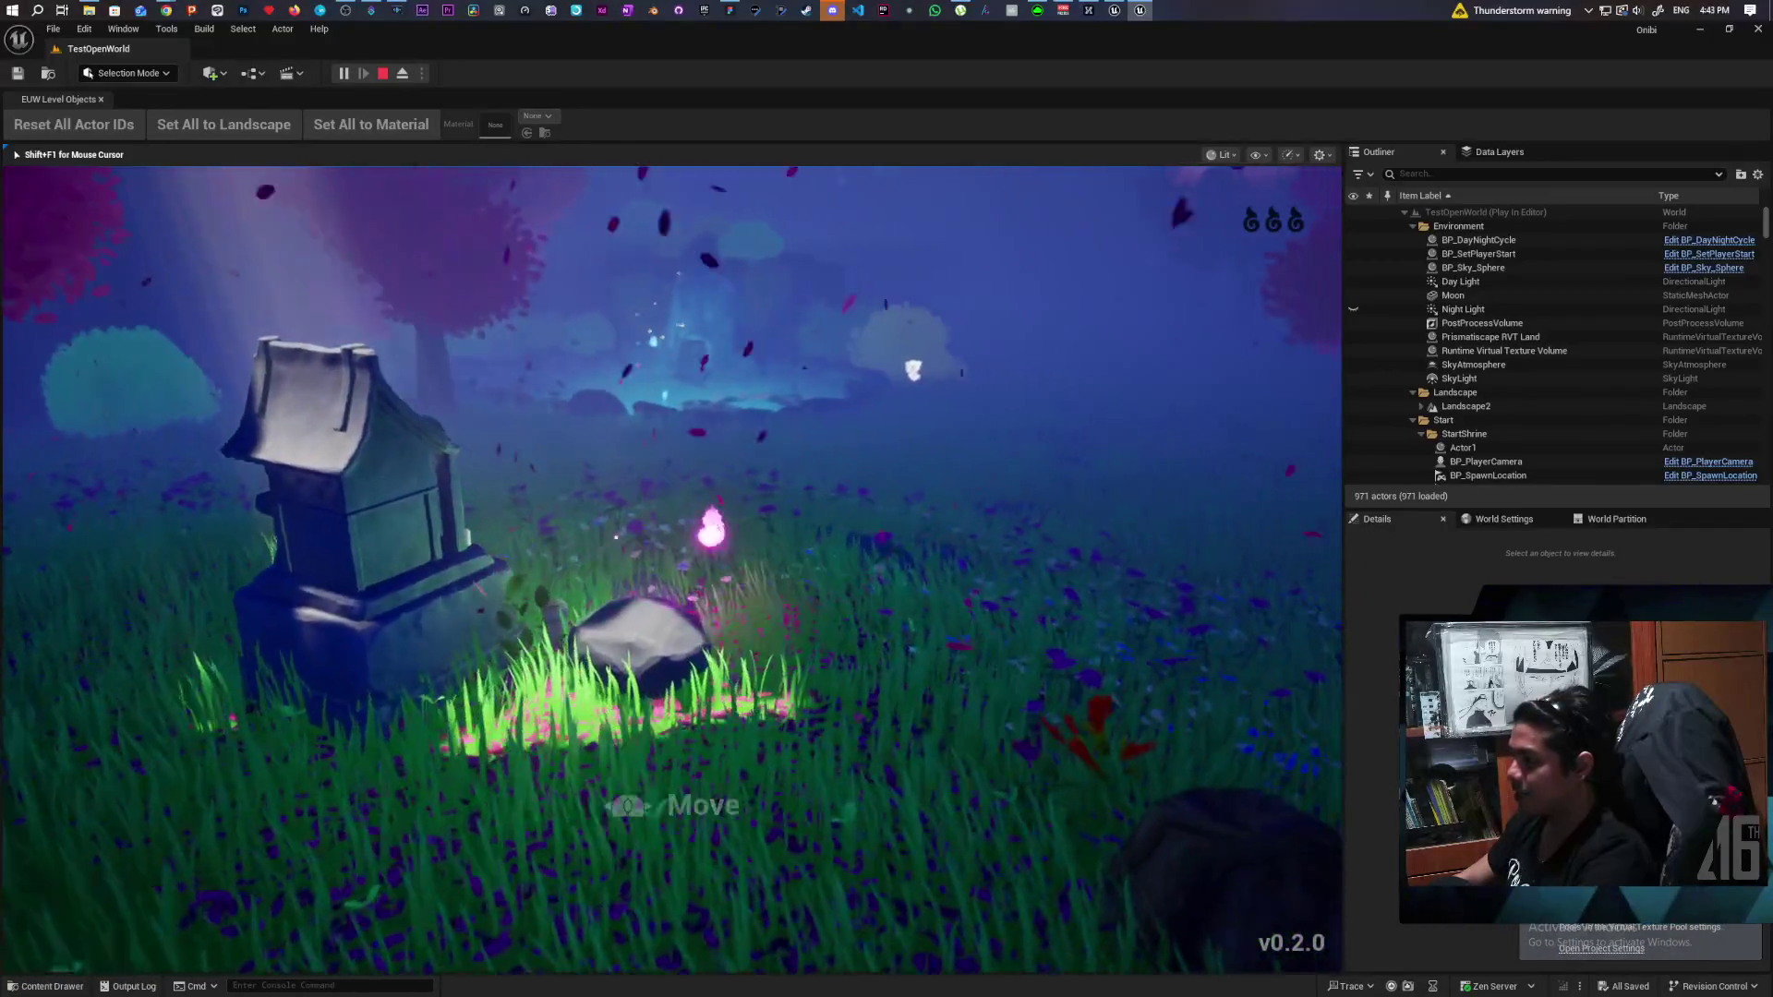
{"action": "key", "text": "w"}
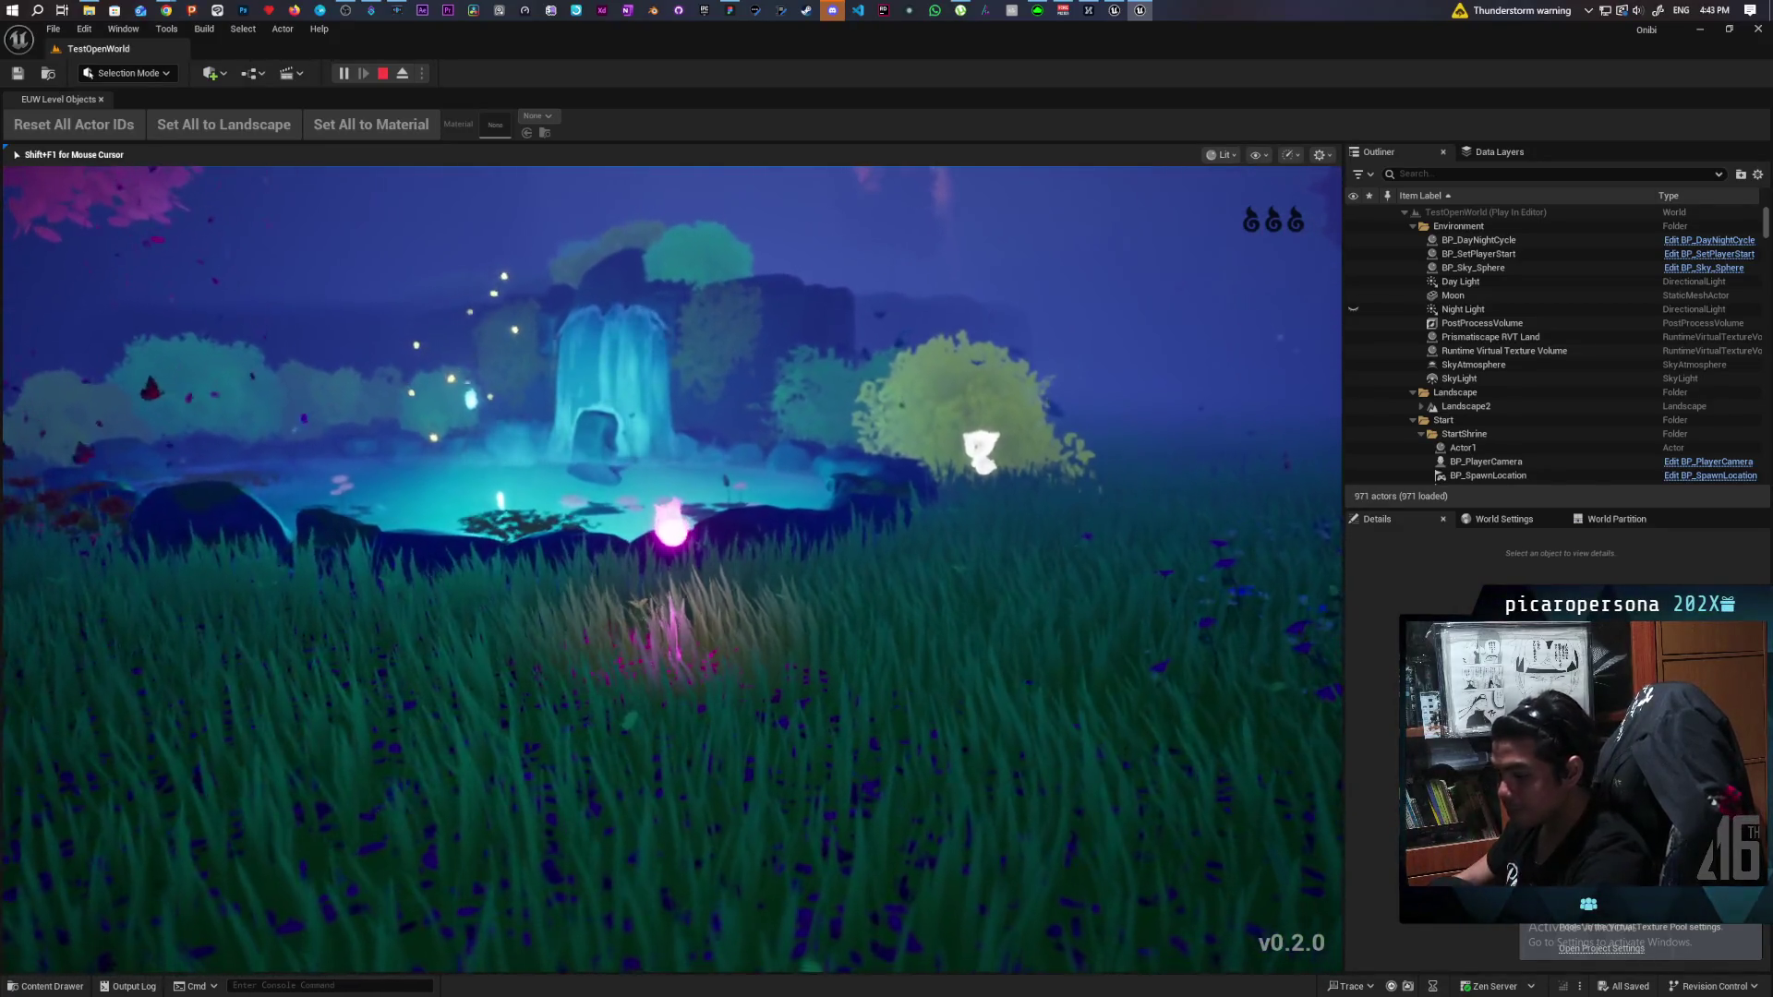
{"action": "key", "text": "w"}
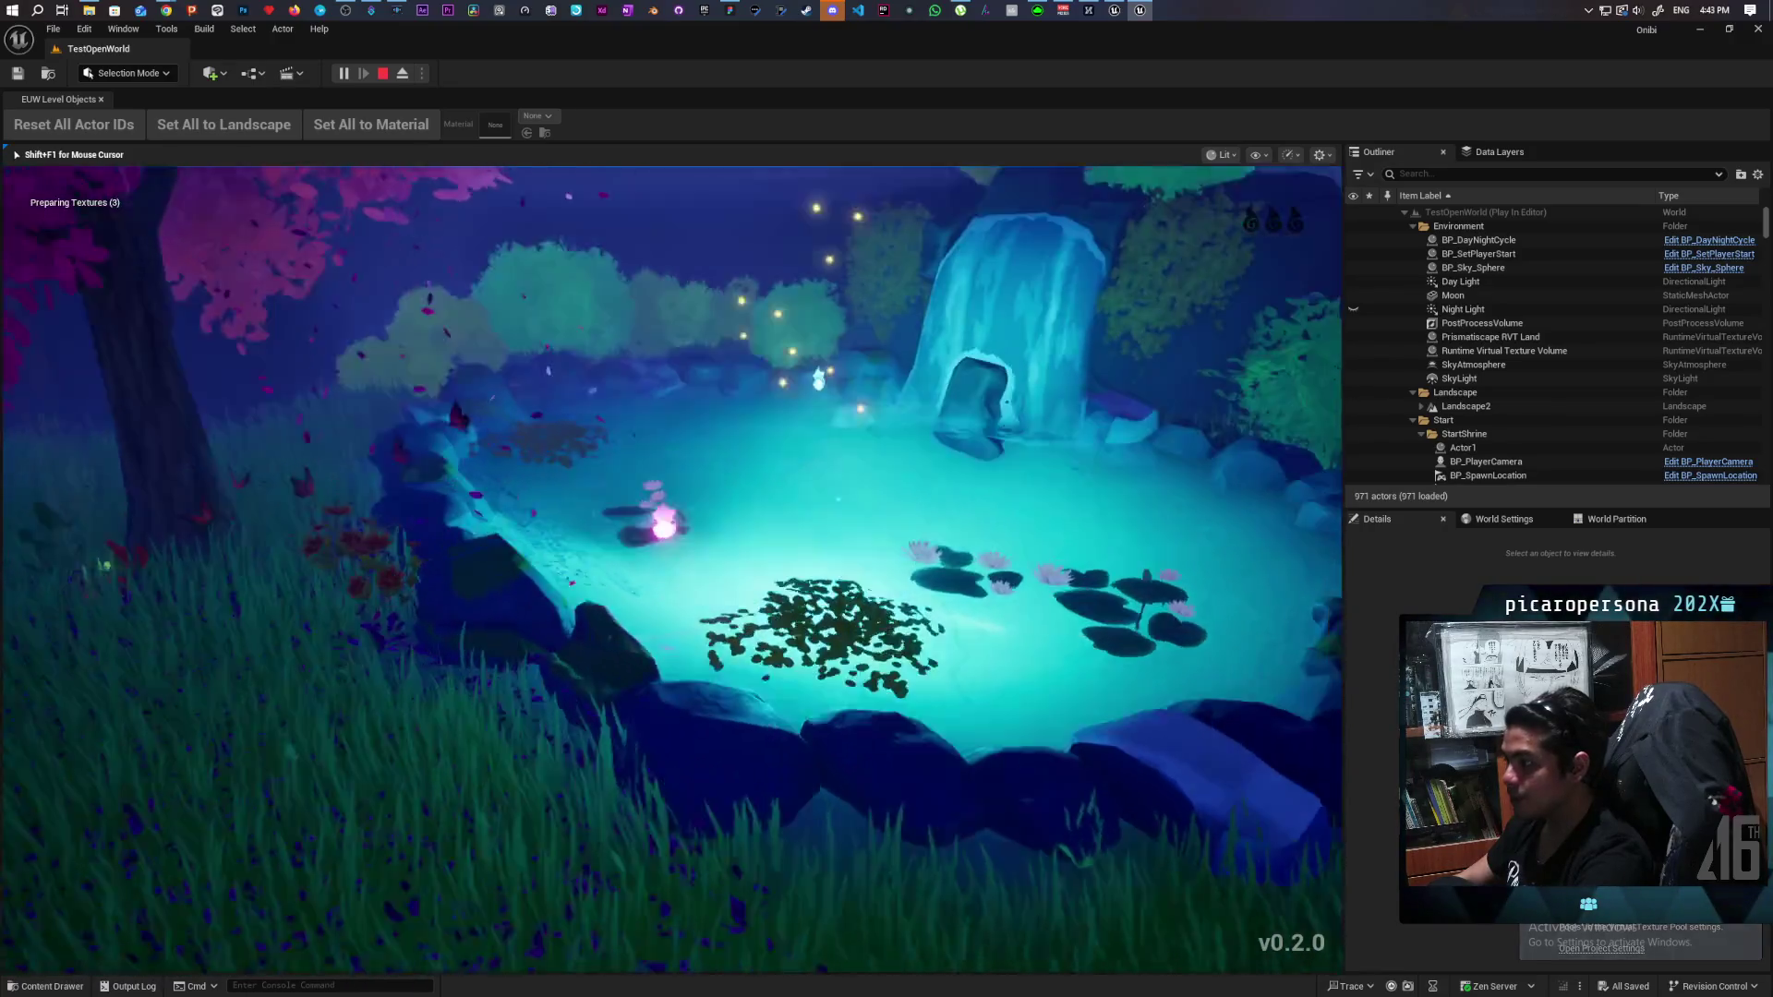
{"action": "key", "text": "f"}
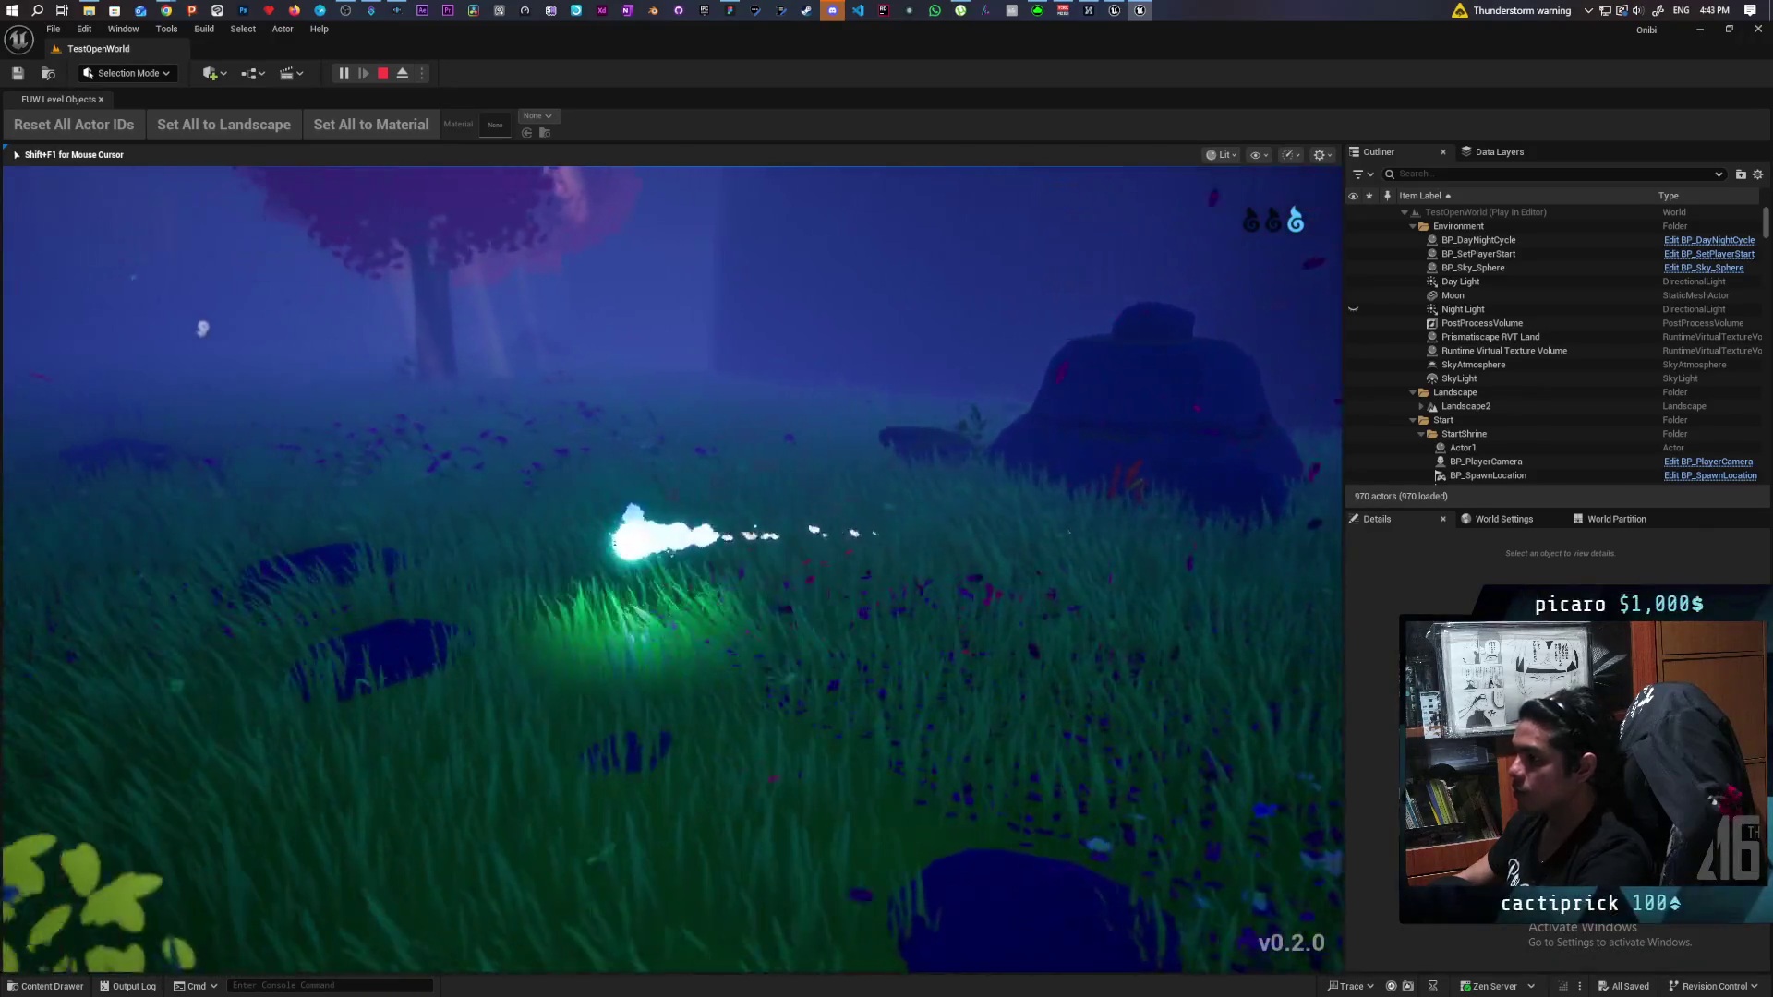
{"action": "key", "text": "Escape"}
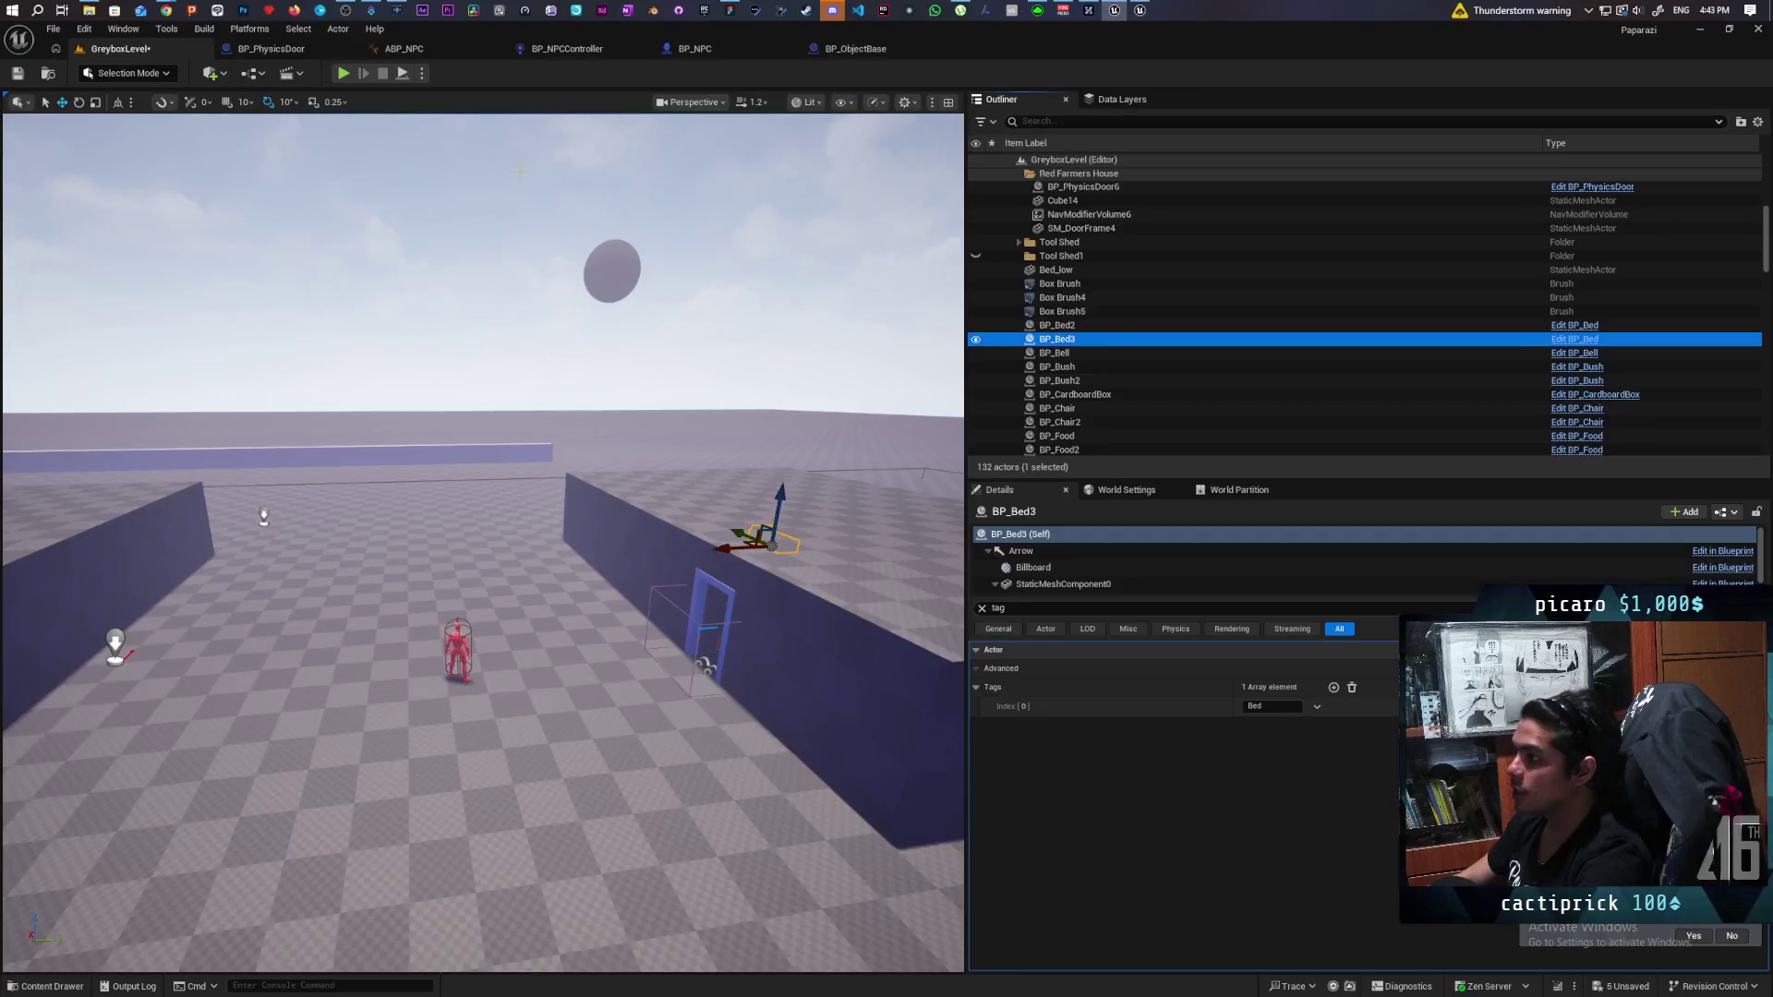
Bring up the TestOpenWorld editor window and open its Edit menu.
{"action": "left_click", "coordinate": [84, 29]}
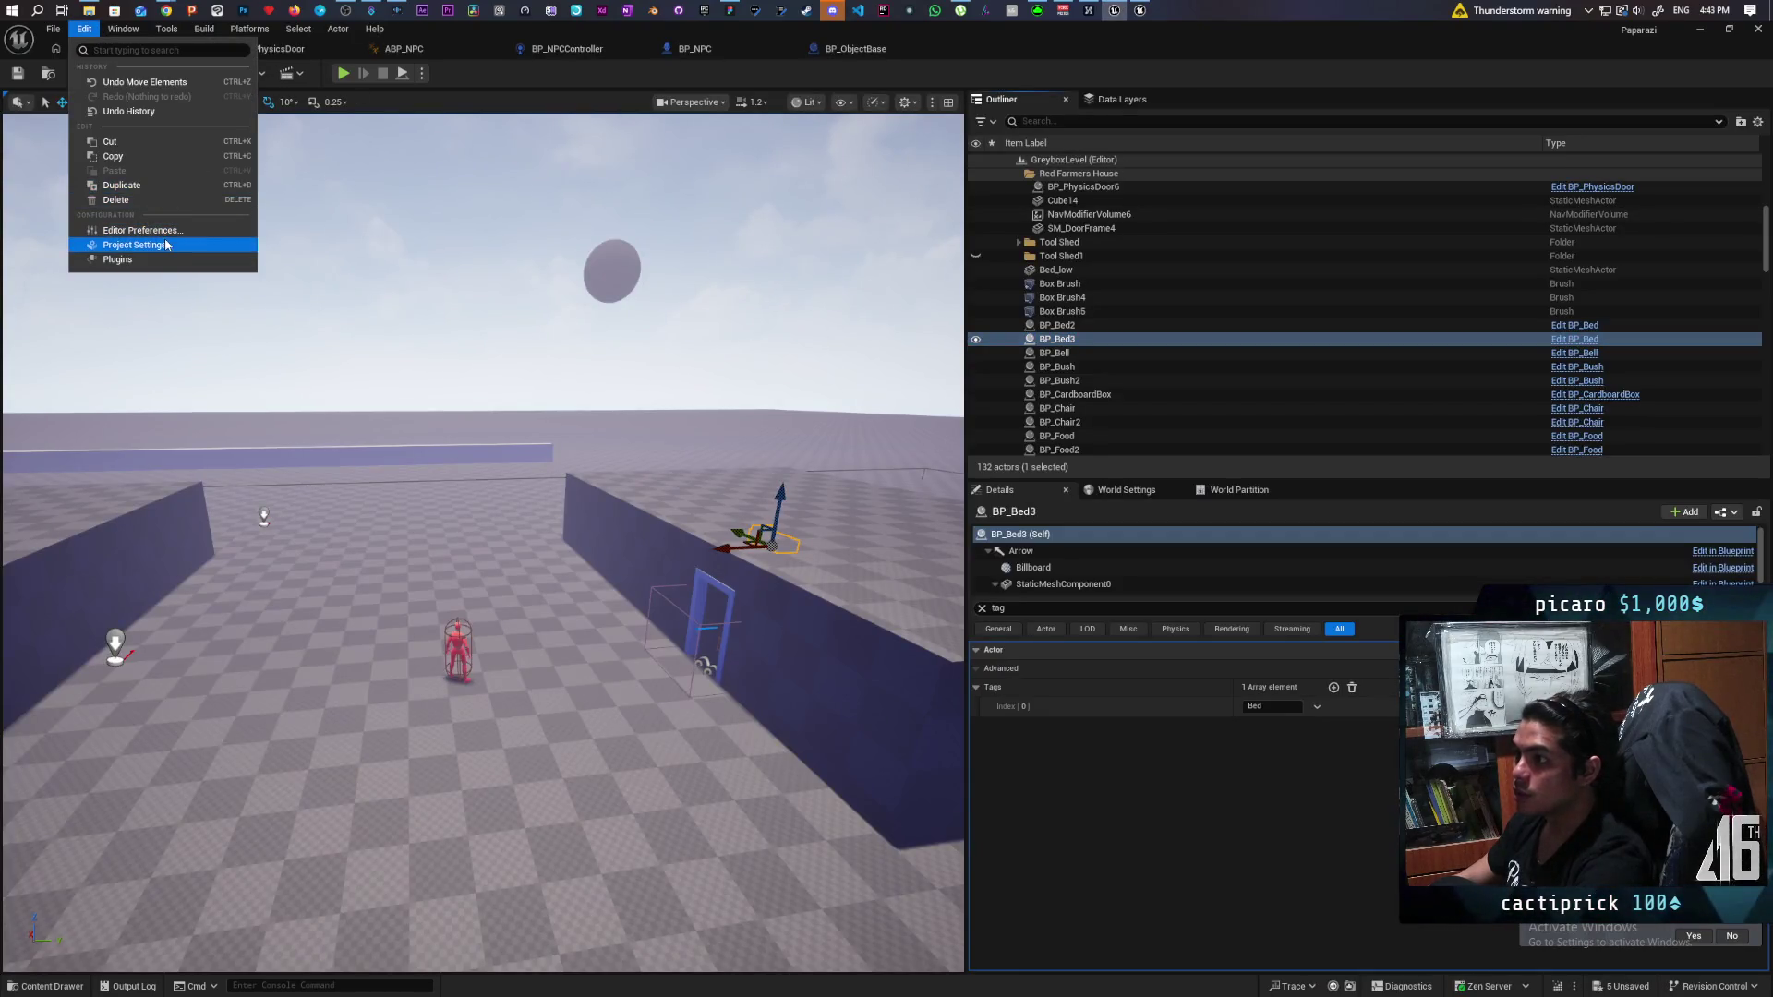
{"action": "key", "text": "Escape"}
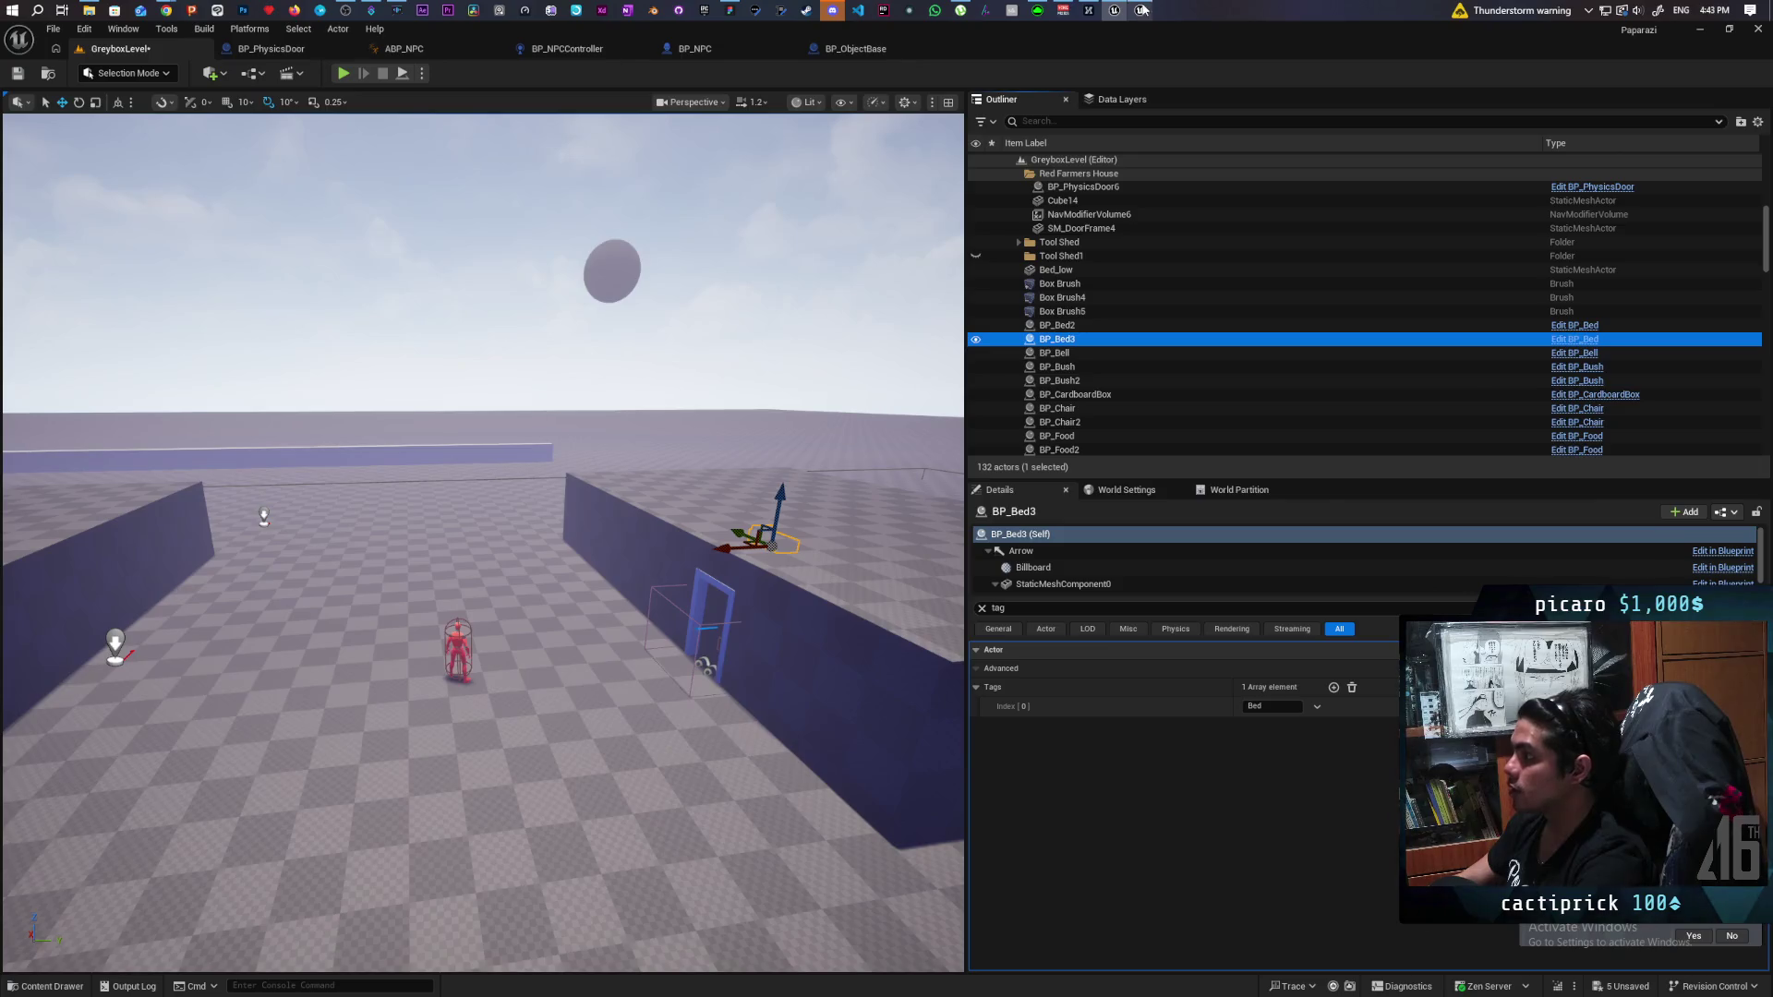
{"action": "left_click", "coordinate": [1142, 10]}
{"action": "left_click", "coordinate": [84, 29]}
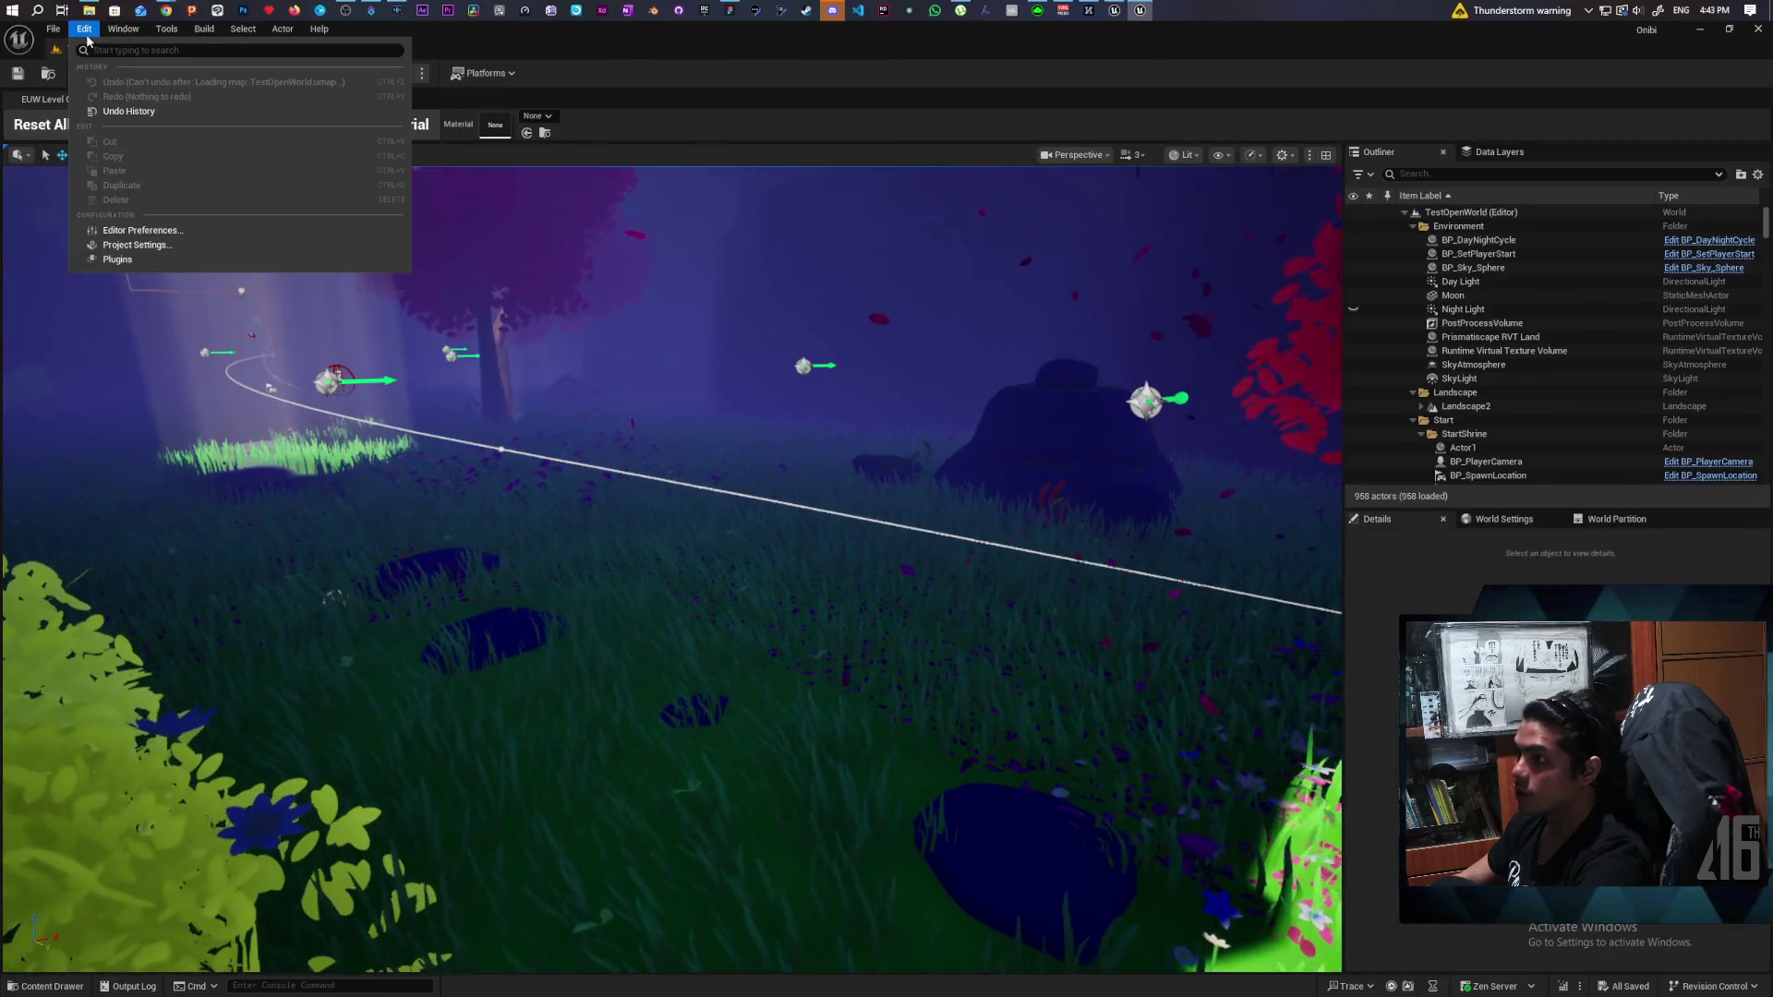
In Project Settings, search 'pool', disable Pool Auto Grow in Editor, and keep the 128 MB default size.
{"action": "left_click", "coordinate": [161, 249]}
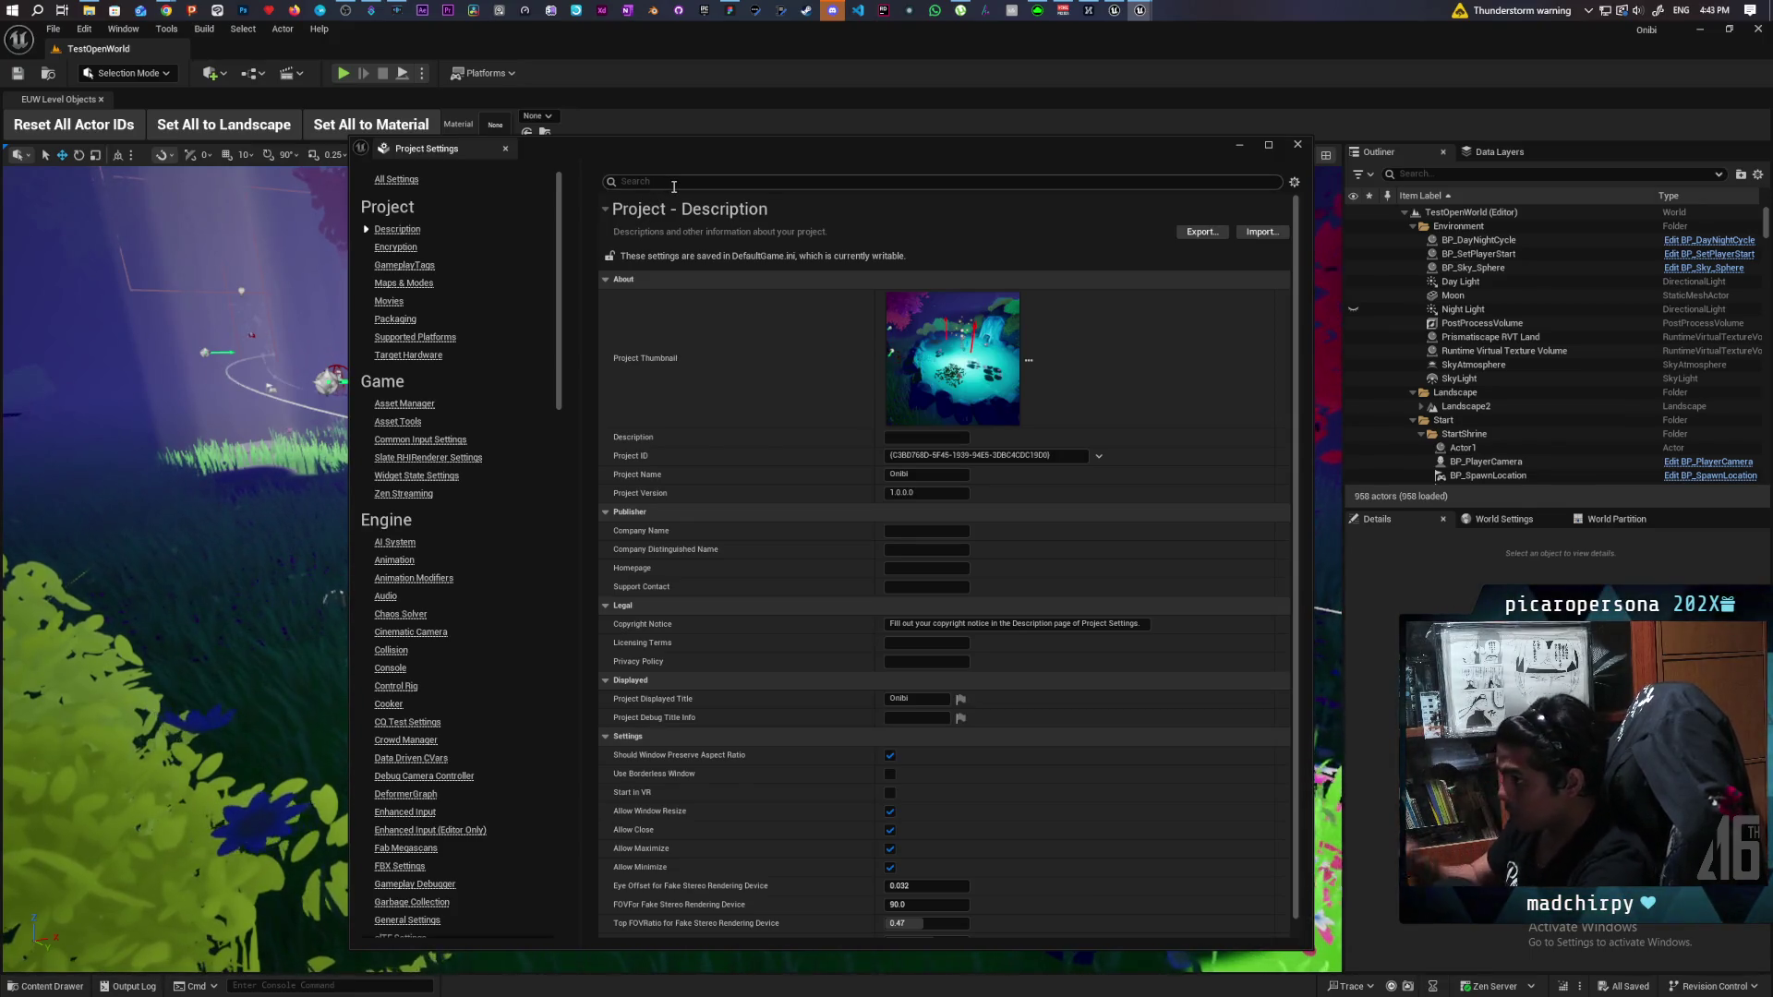
{"action": "type", "text": "posl"}
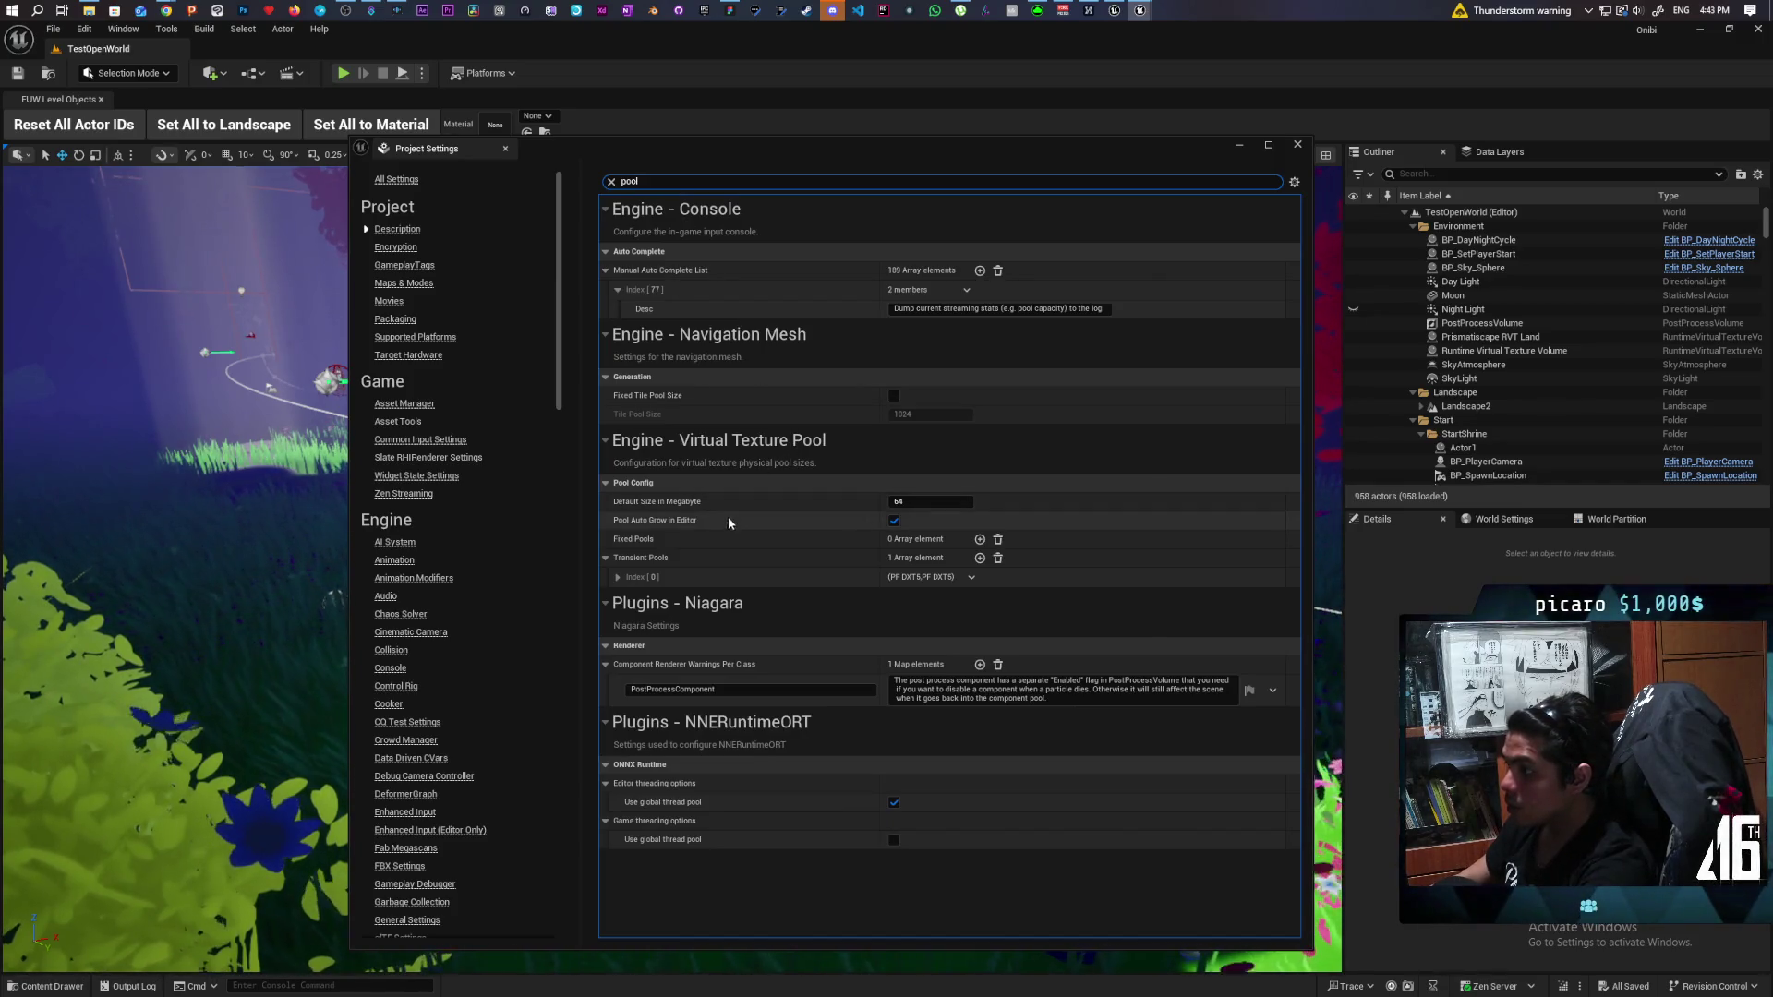
{"action": "left_click", "coordinate": [893, 522]}
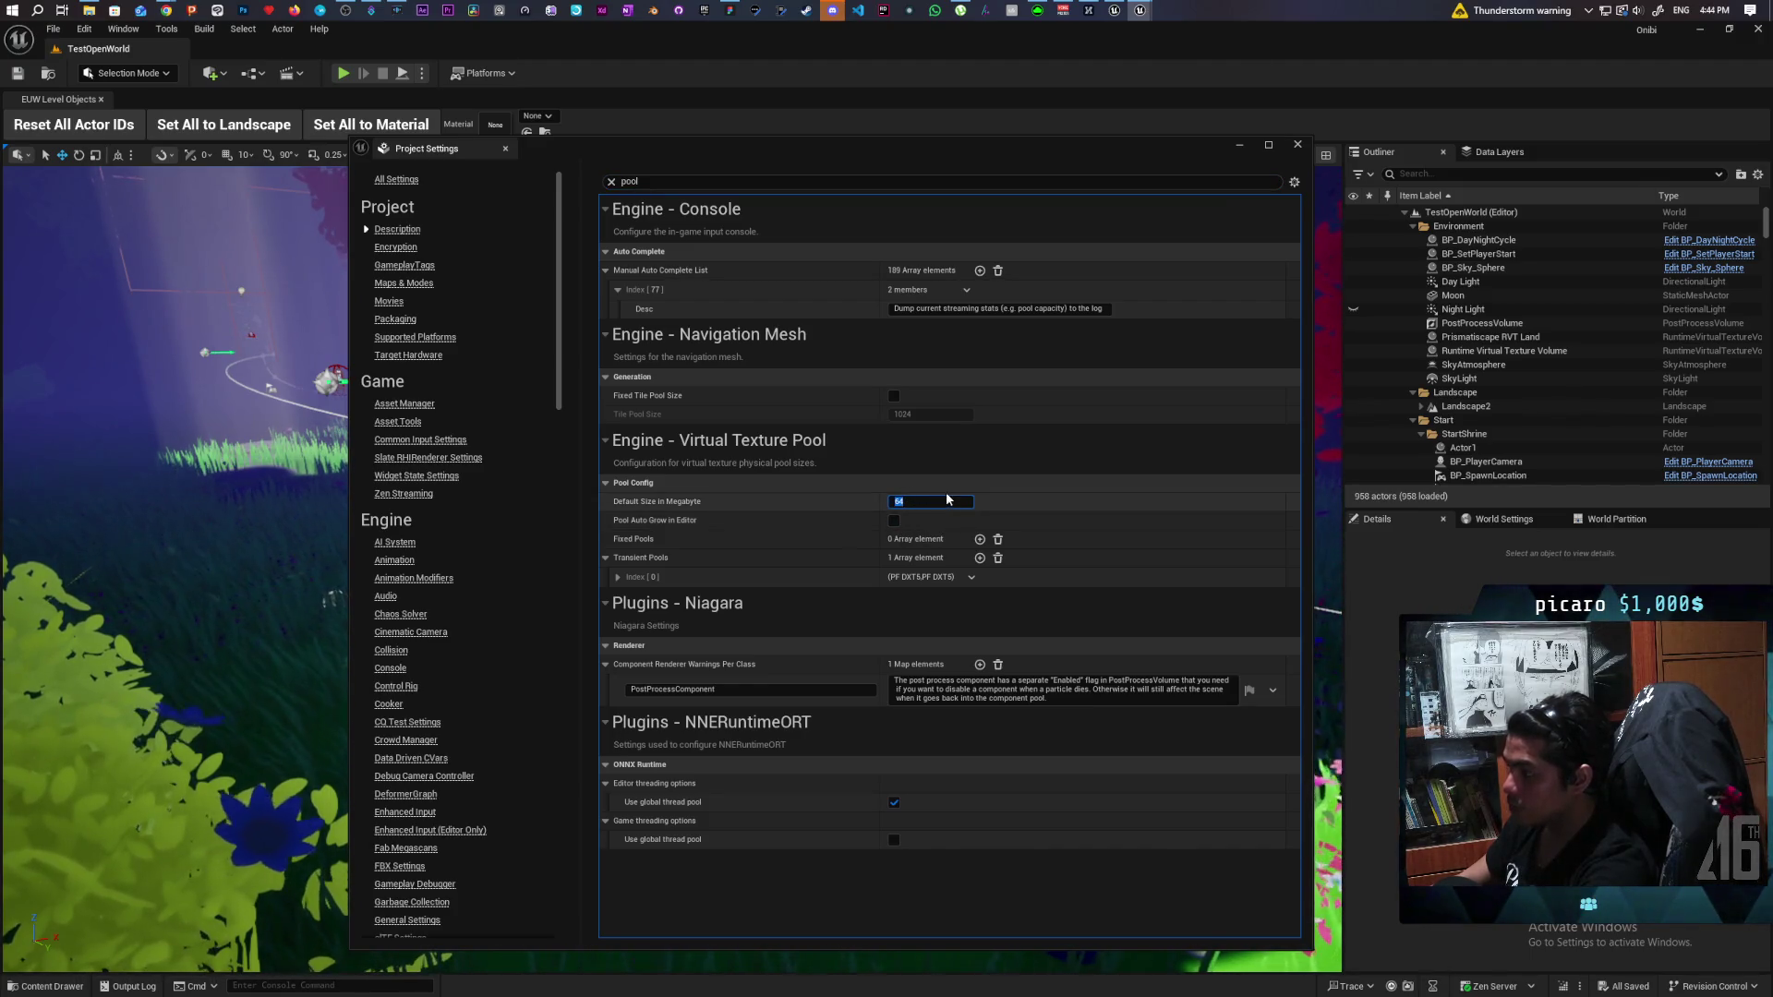
{"action": "left_click", "coordinate": [930, 504]}
{"action": "type", "text": "128"}
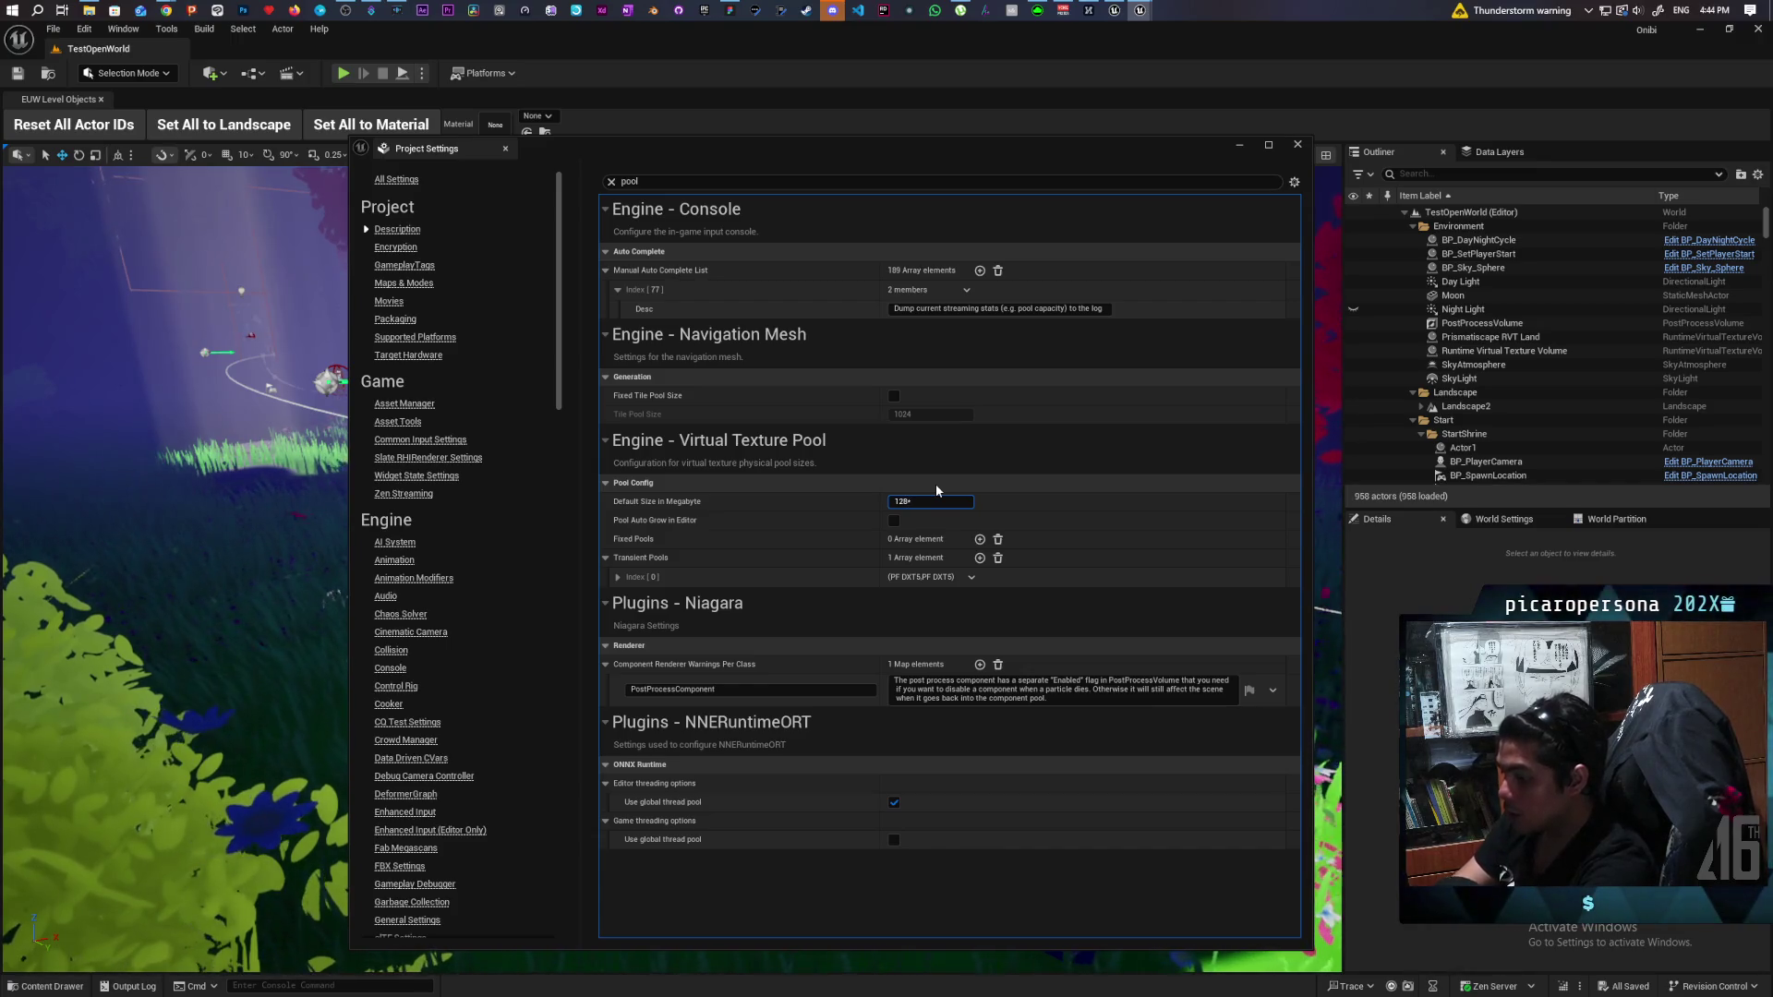
{"action": "left_click", "coordinate": [929, 478]}
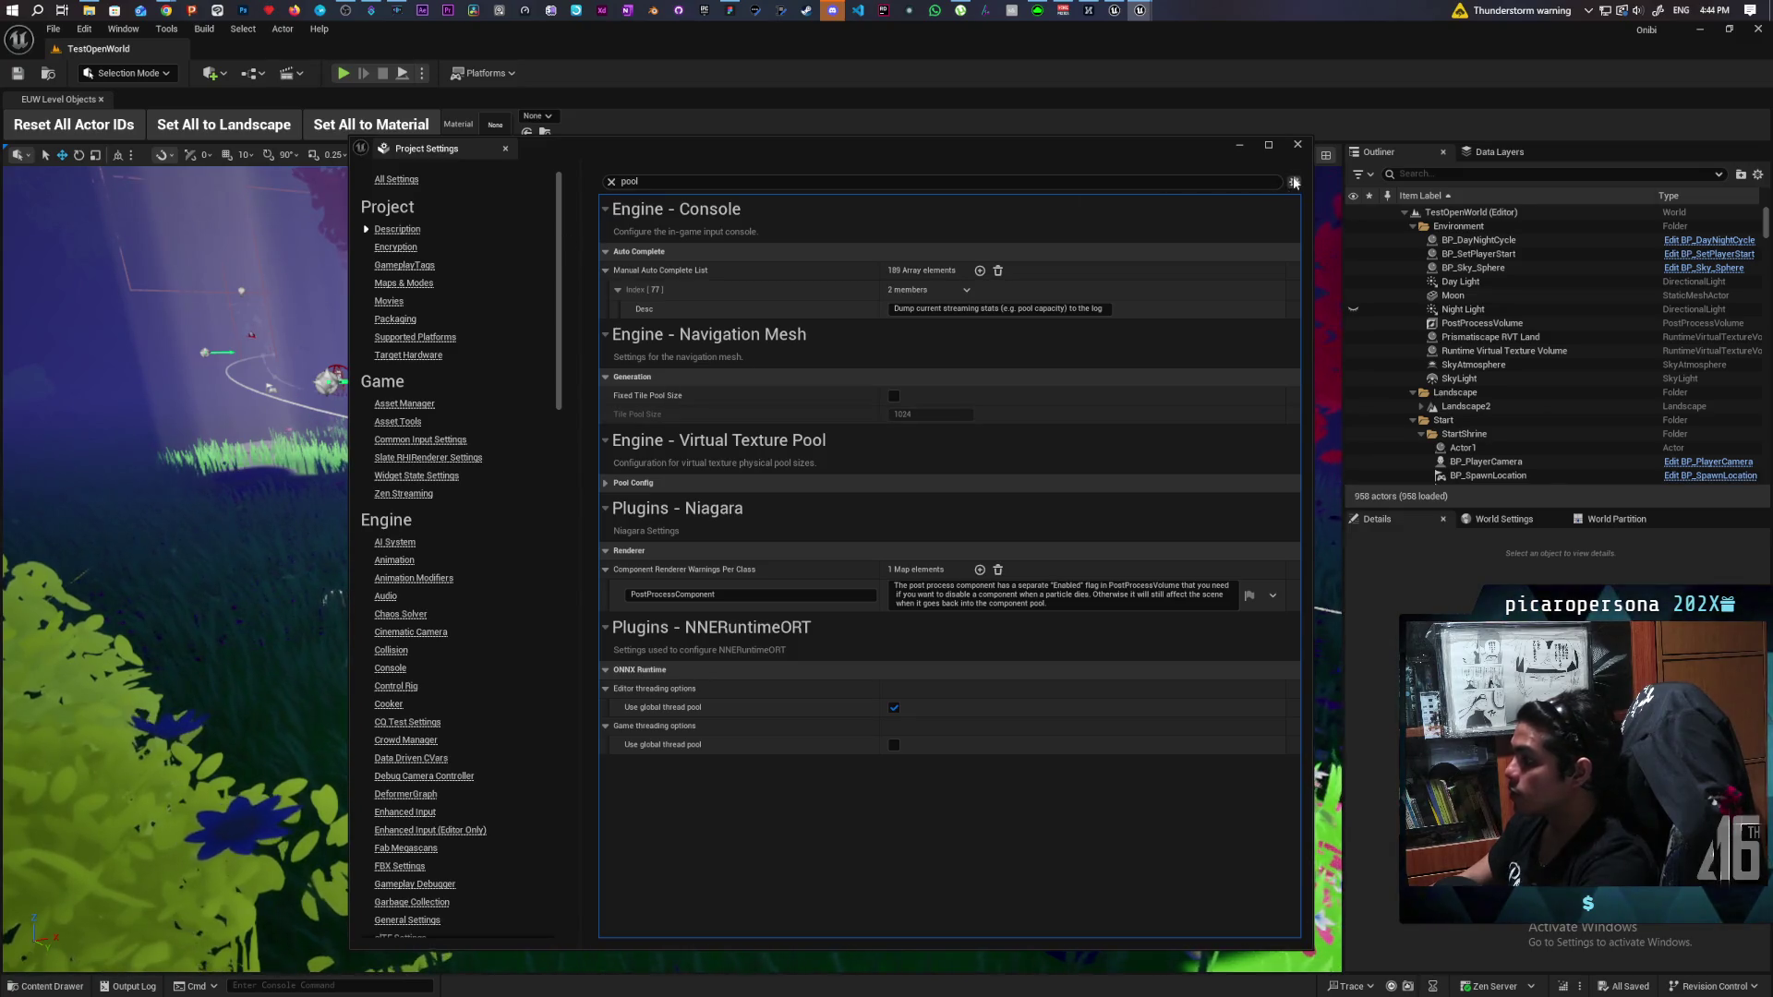
{"action": "left_click", "coordinate": [1298, 144]}
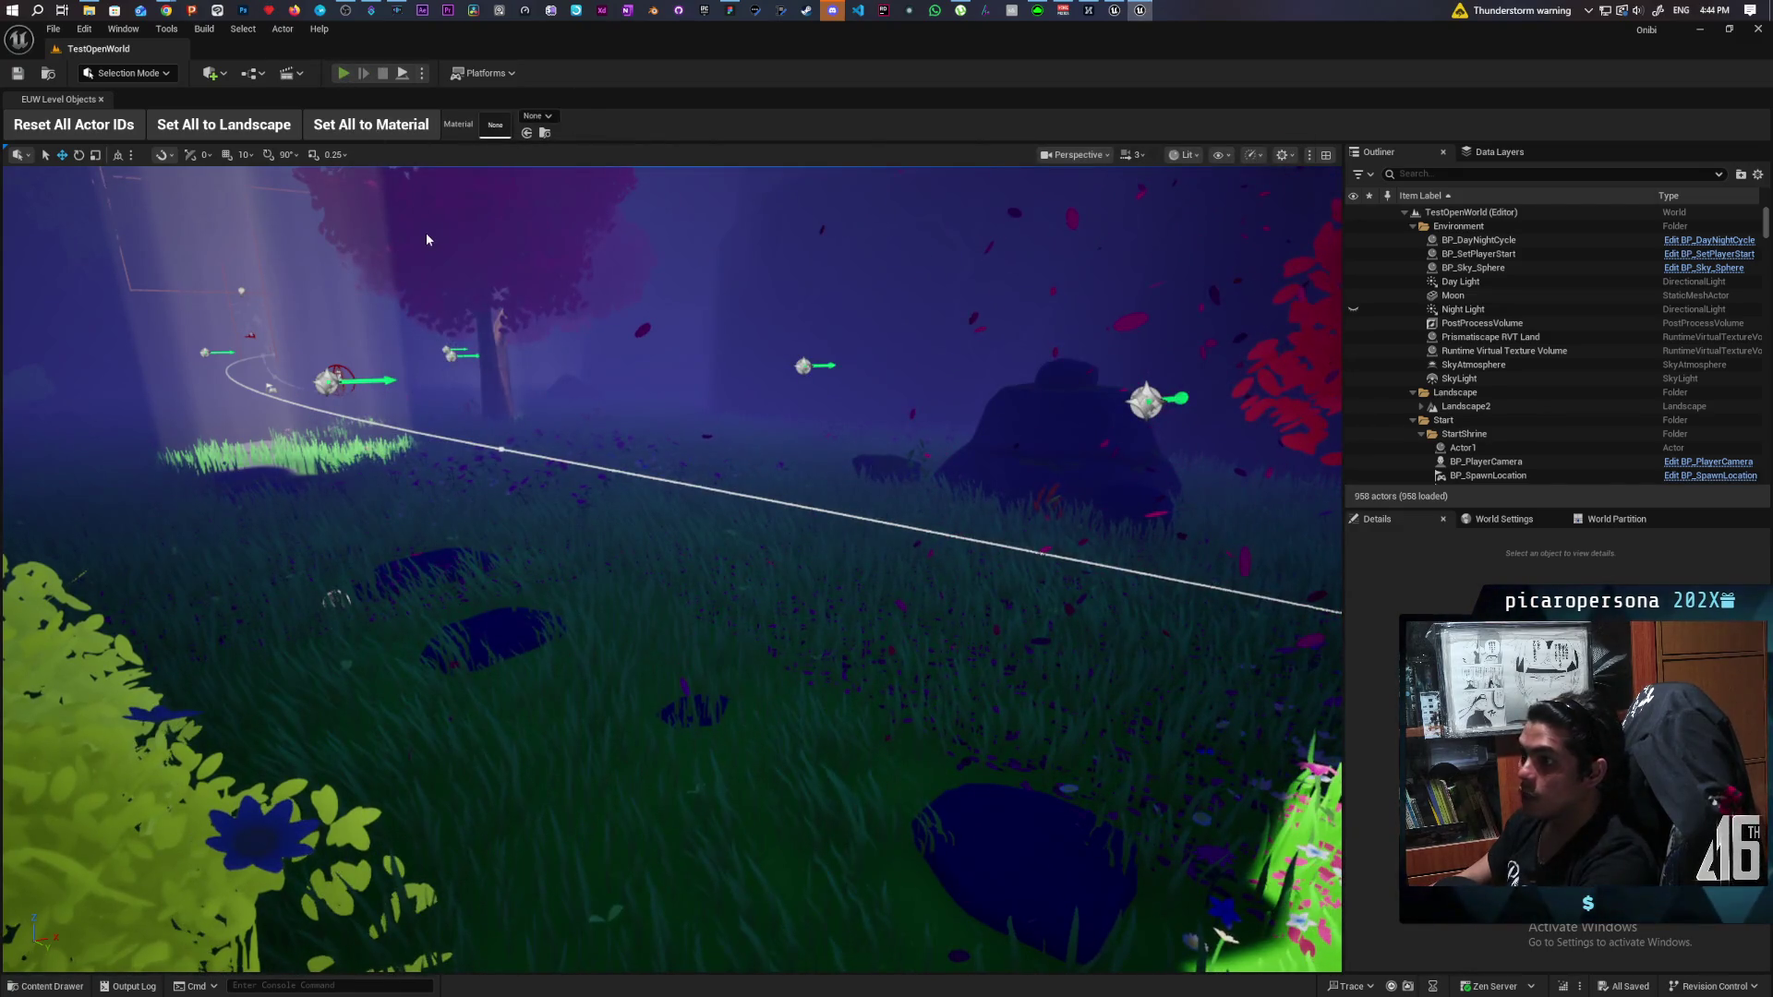
Start a new play-test and cross the pond to consume the essence by the waterfall.
{"action": "key", "text": "alt+p"}
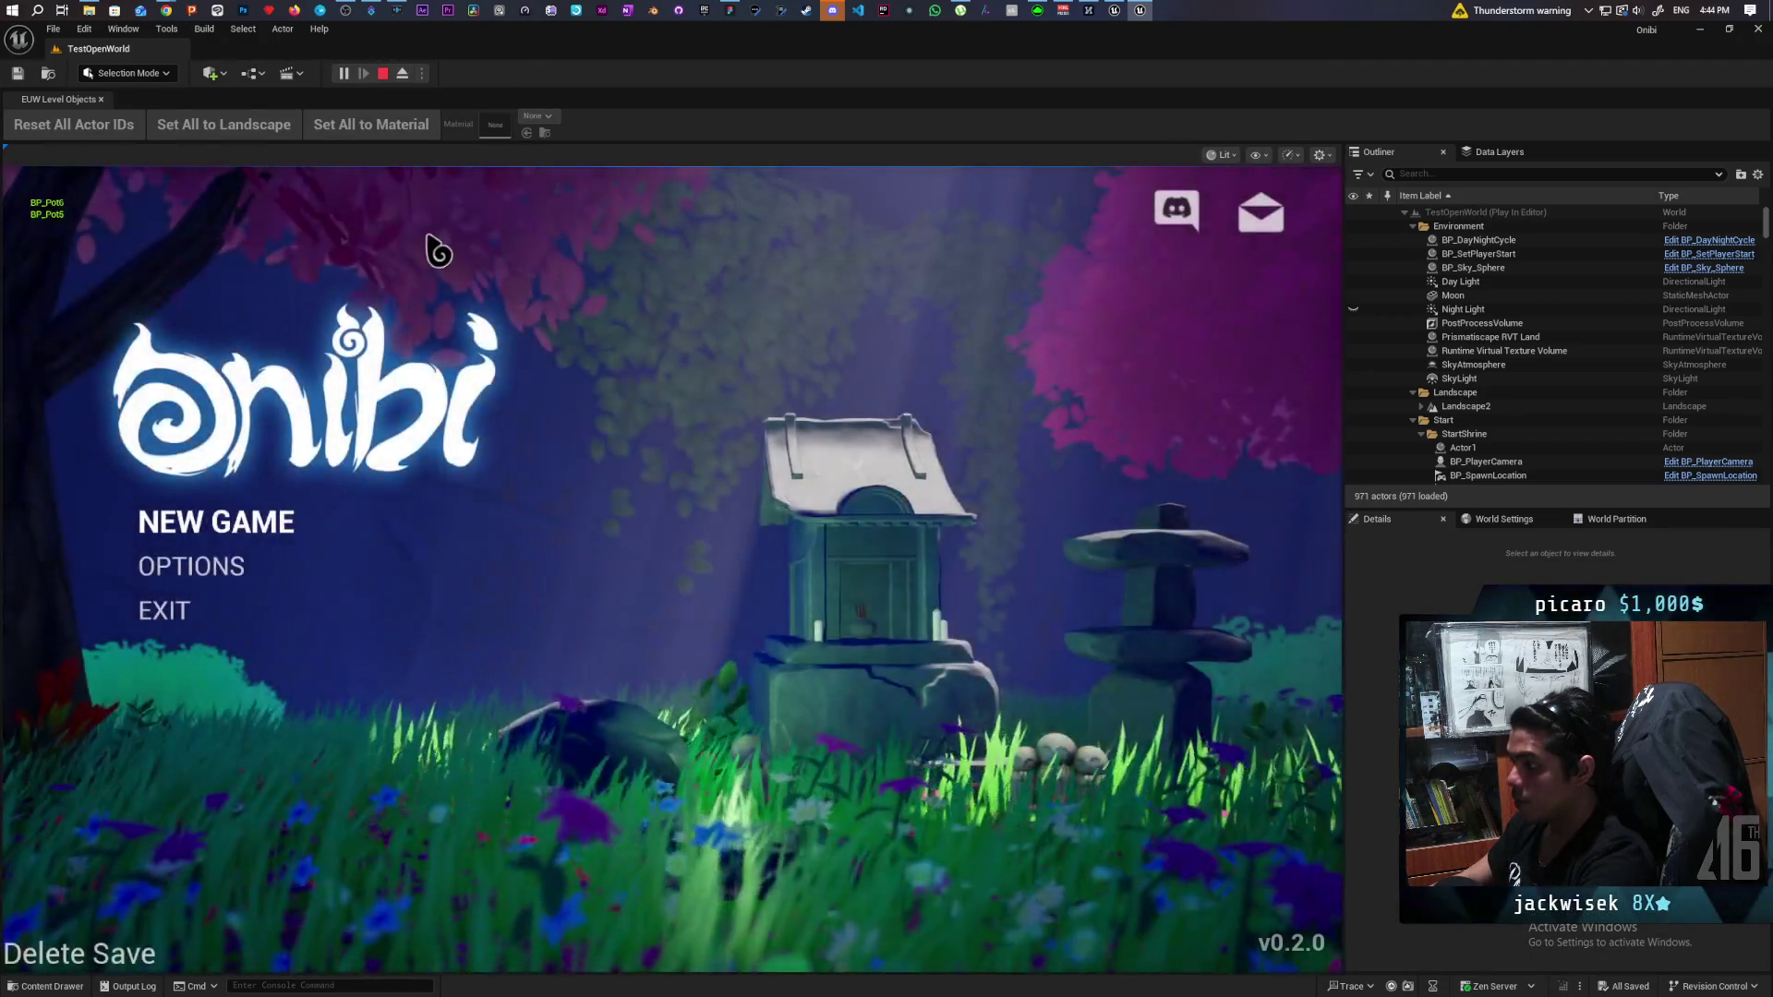
{"action": "key", "text": "Return"}
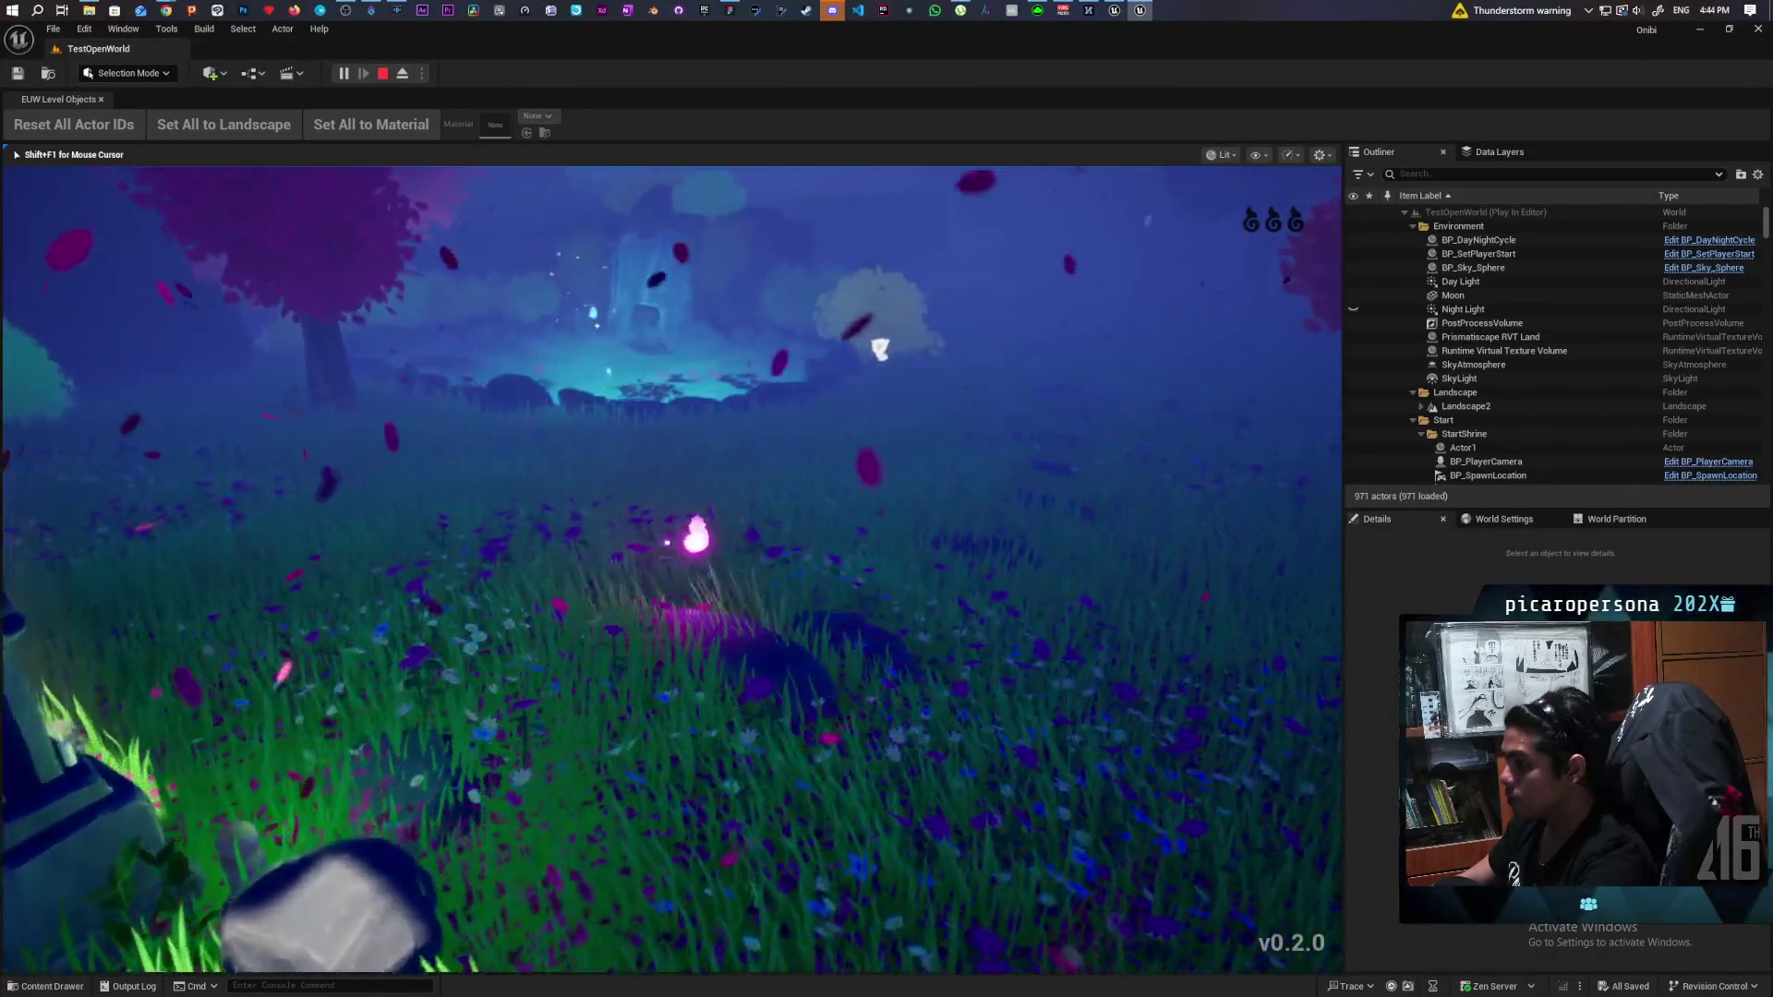
{"action": "key", "text": "w"}
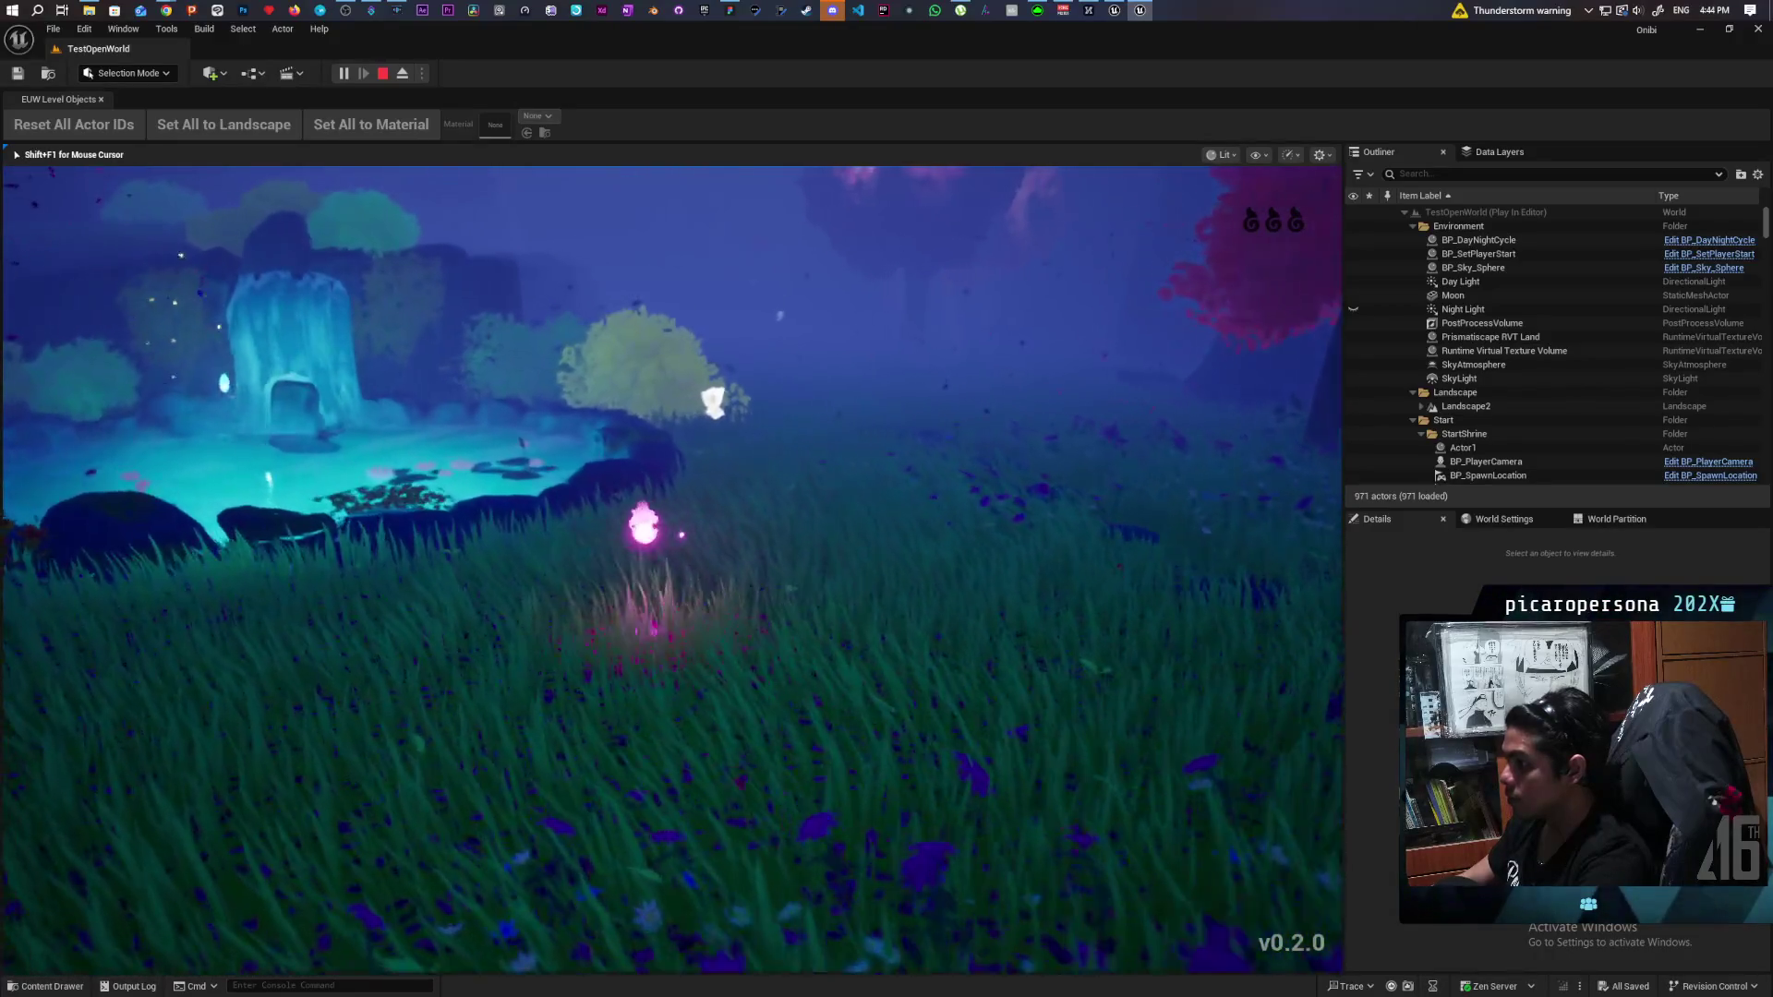
{"action": "key", "text": "w"}
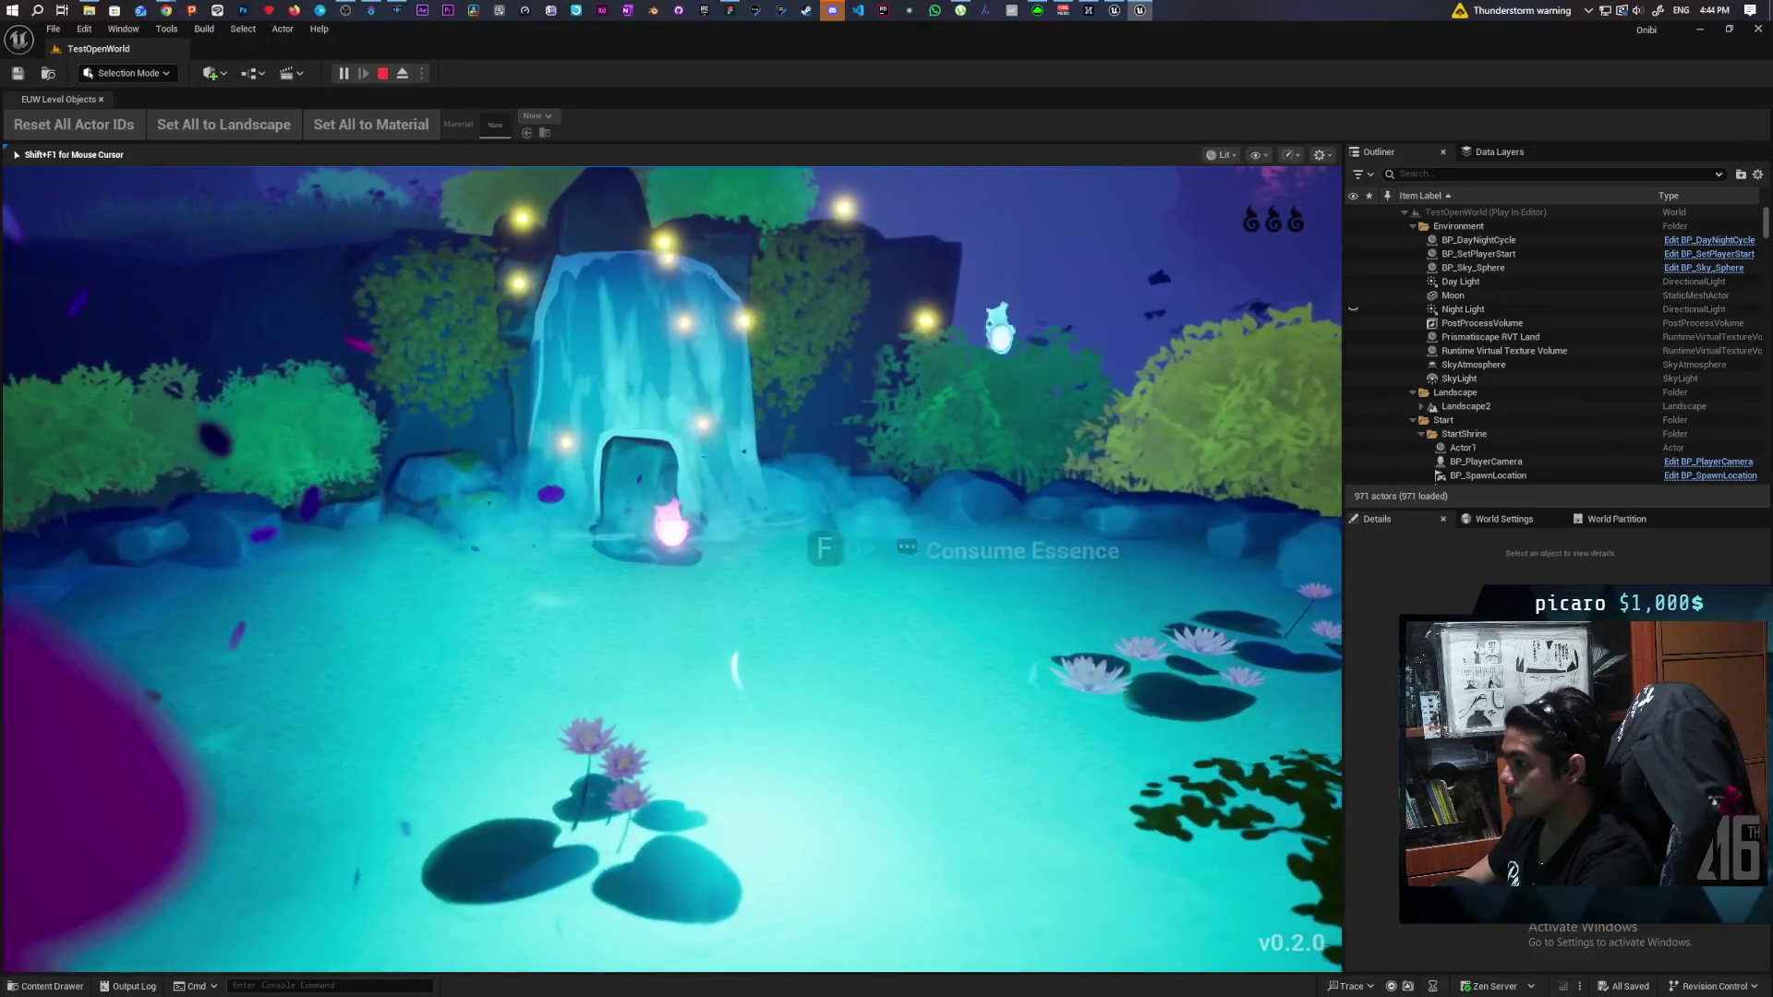
{"action": "key", "text": "f"}
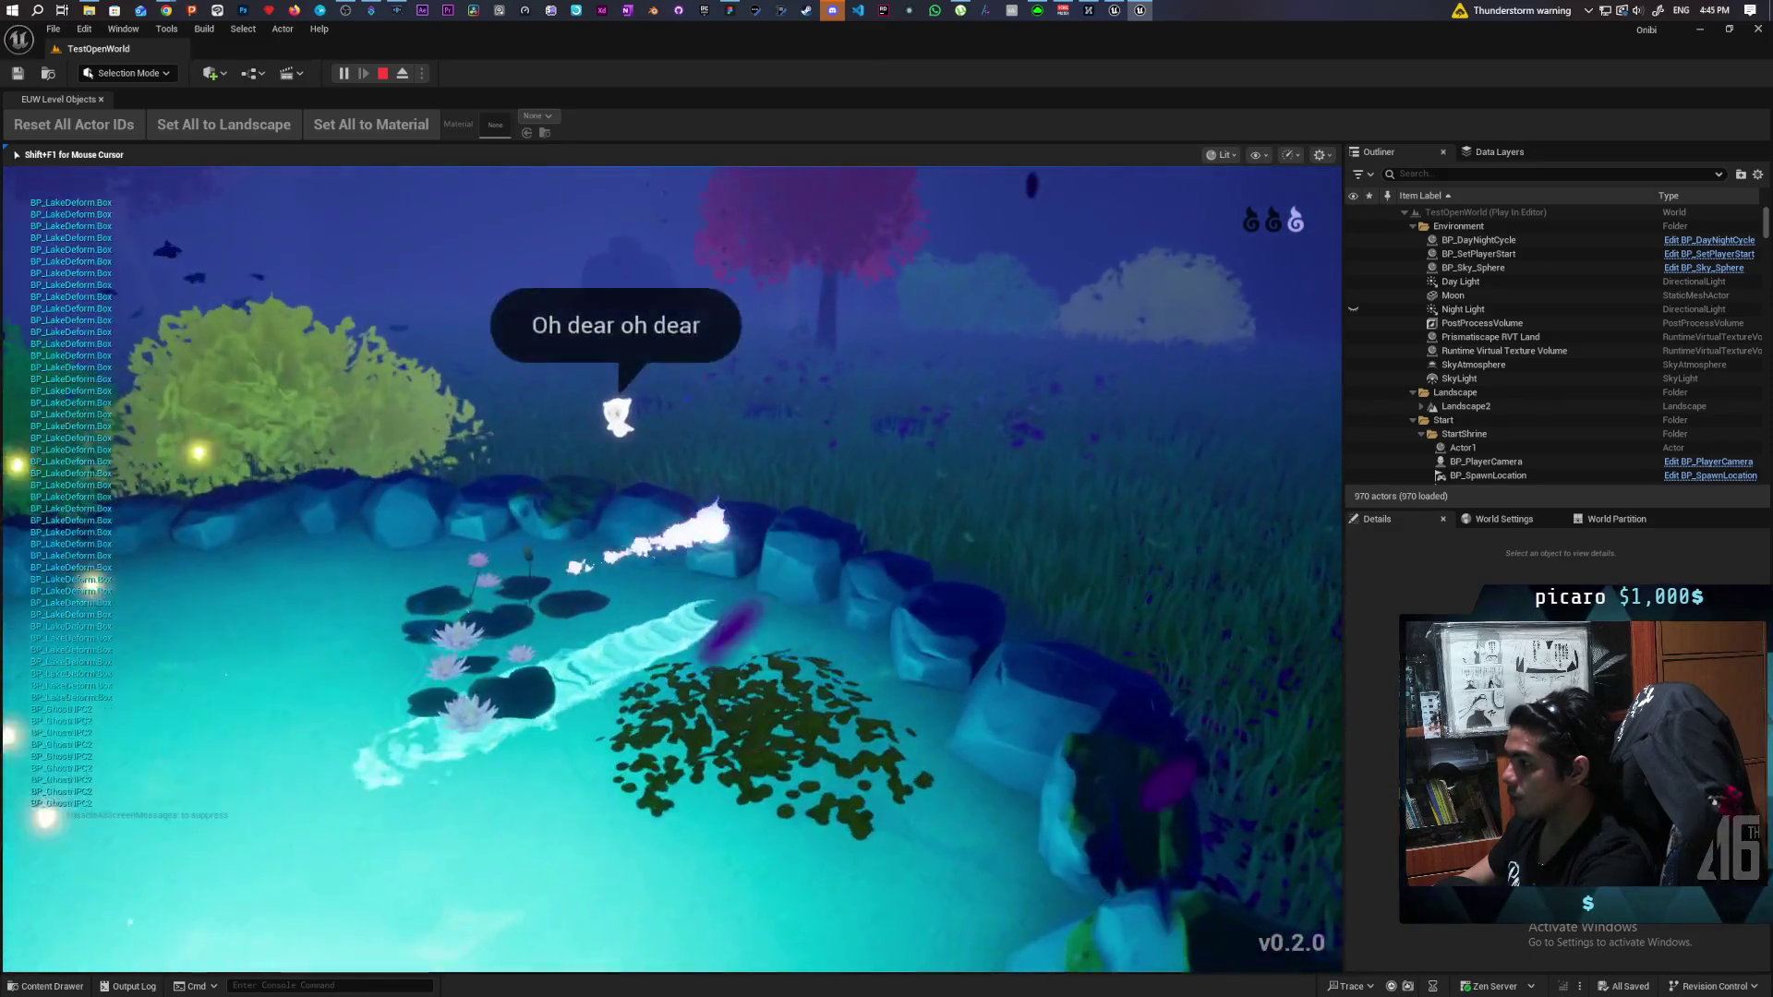
Run the spirit past the pink tree, across the meadow and through the rock gap.
{"action": "key", "text": "w"}
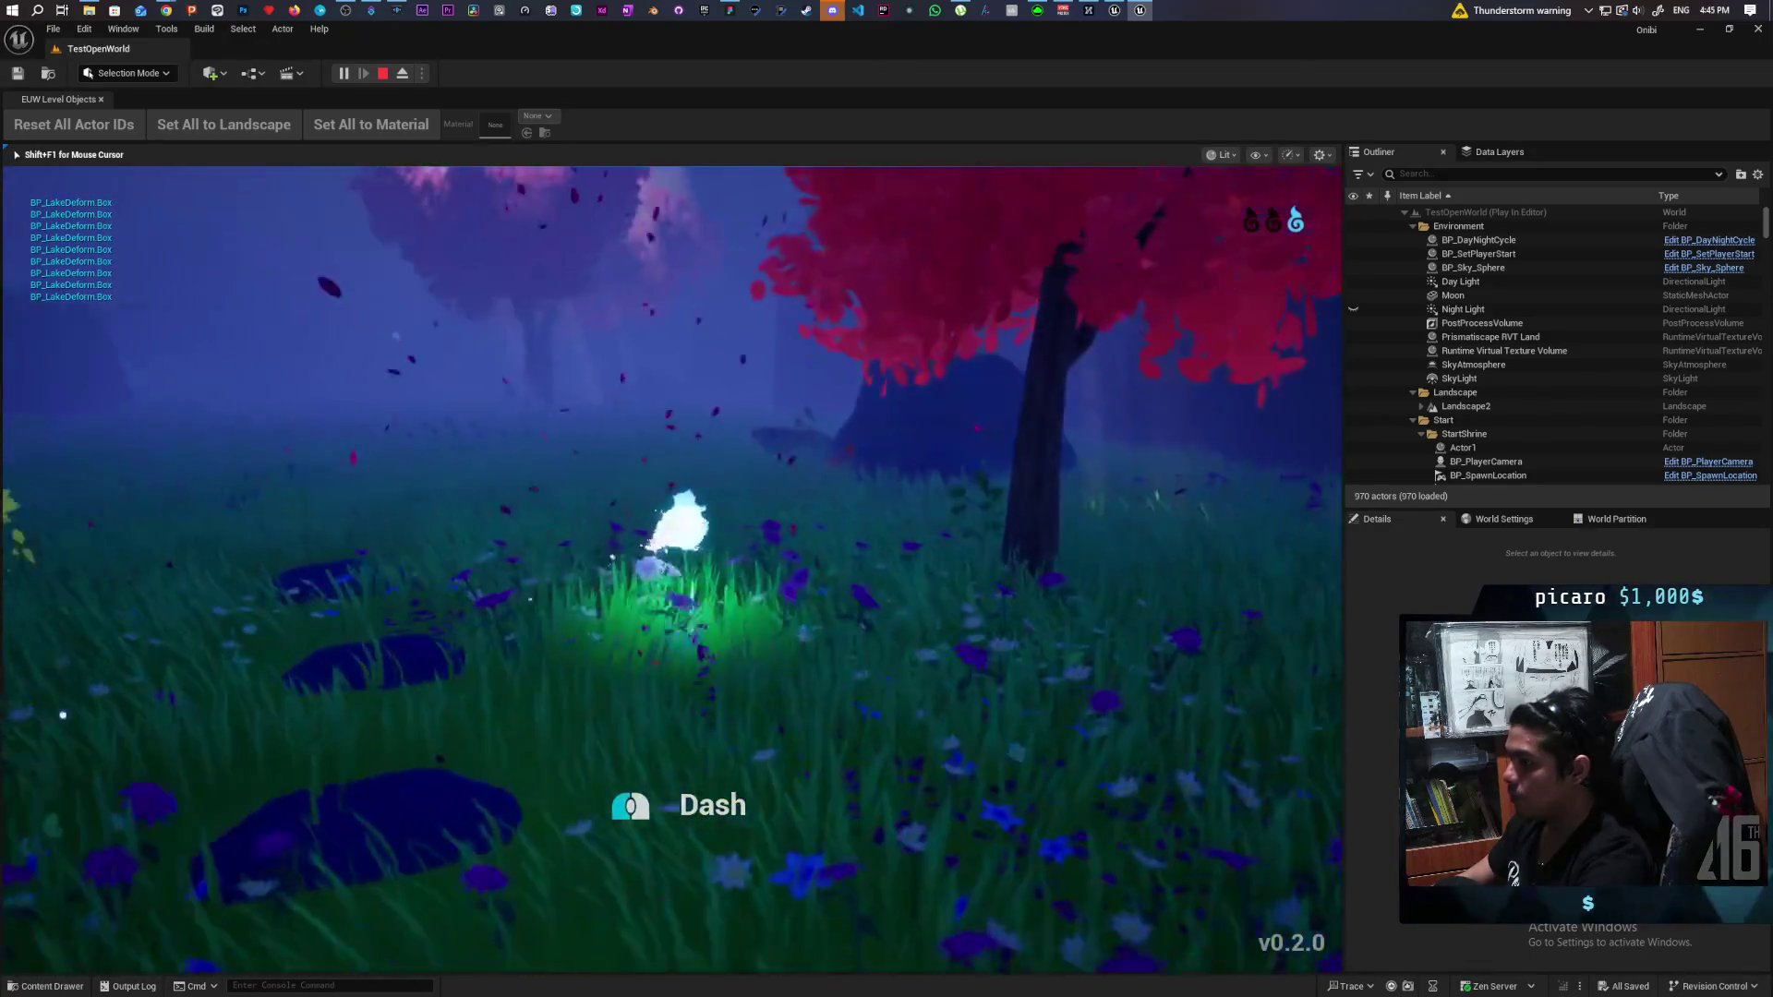
{"action": "key", "text": "w"}
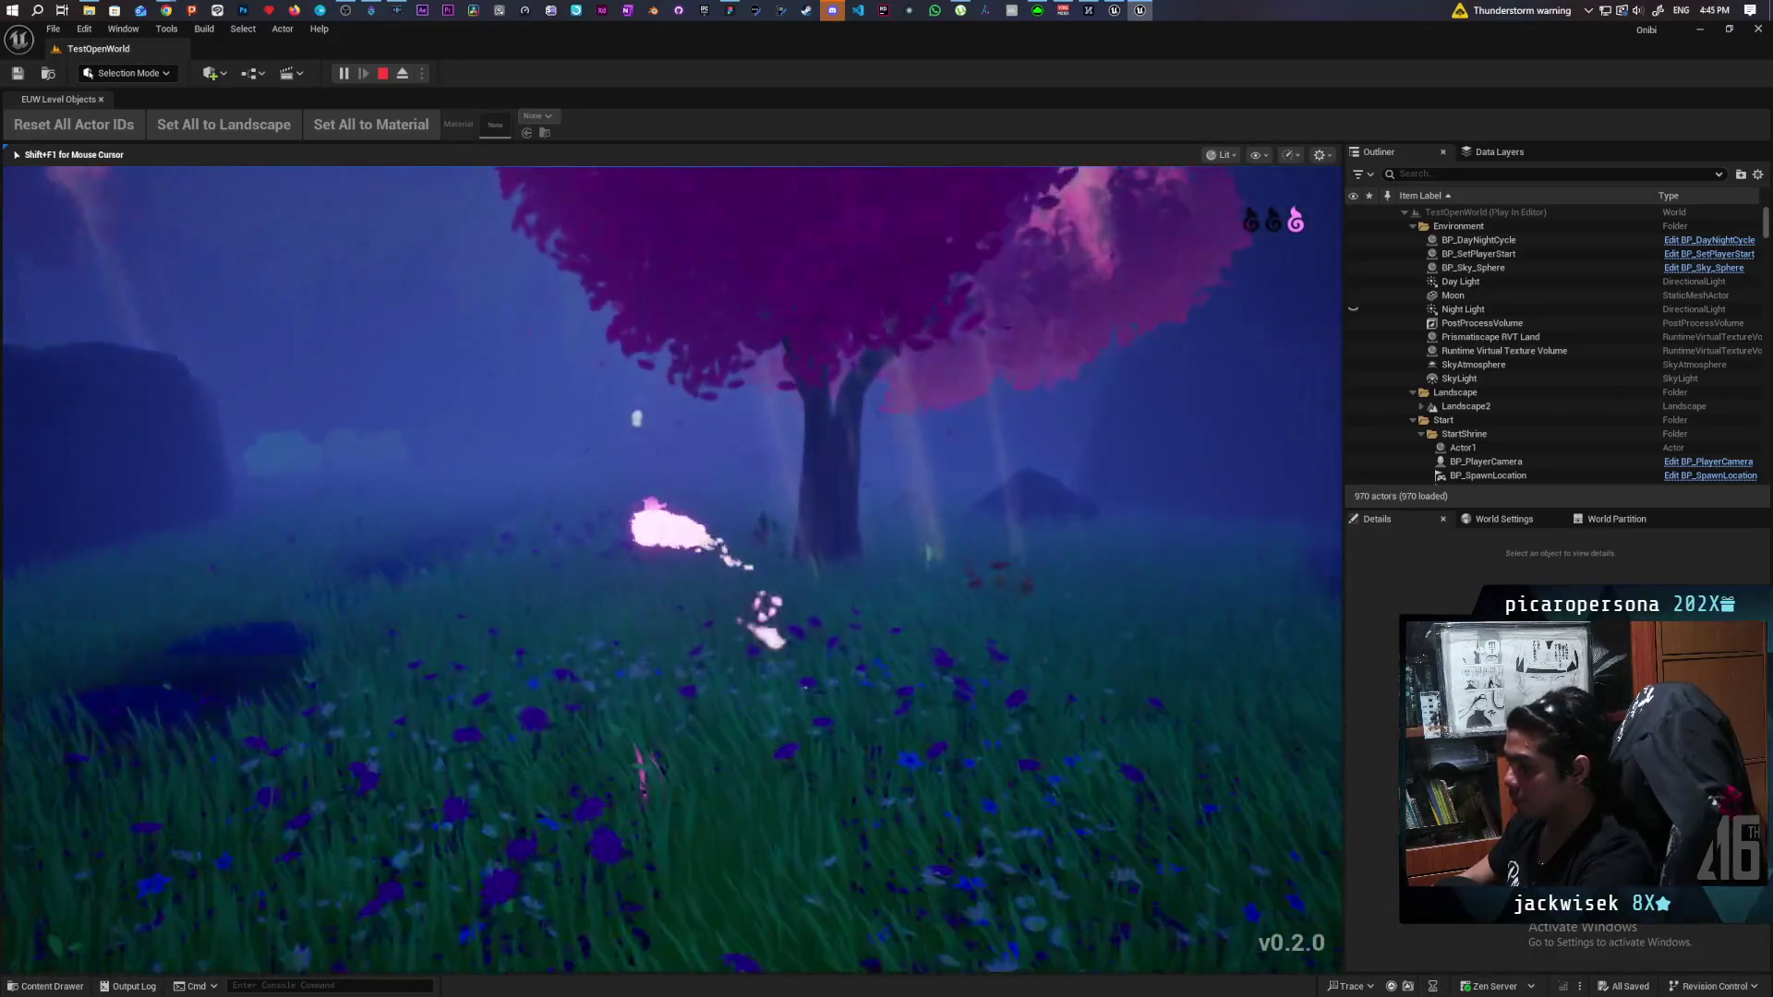
{"action": "key", "text": "w"}
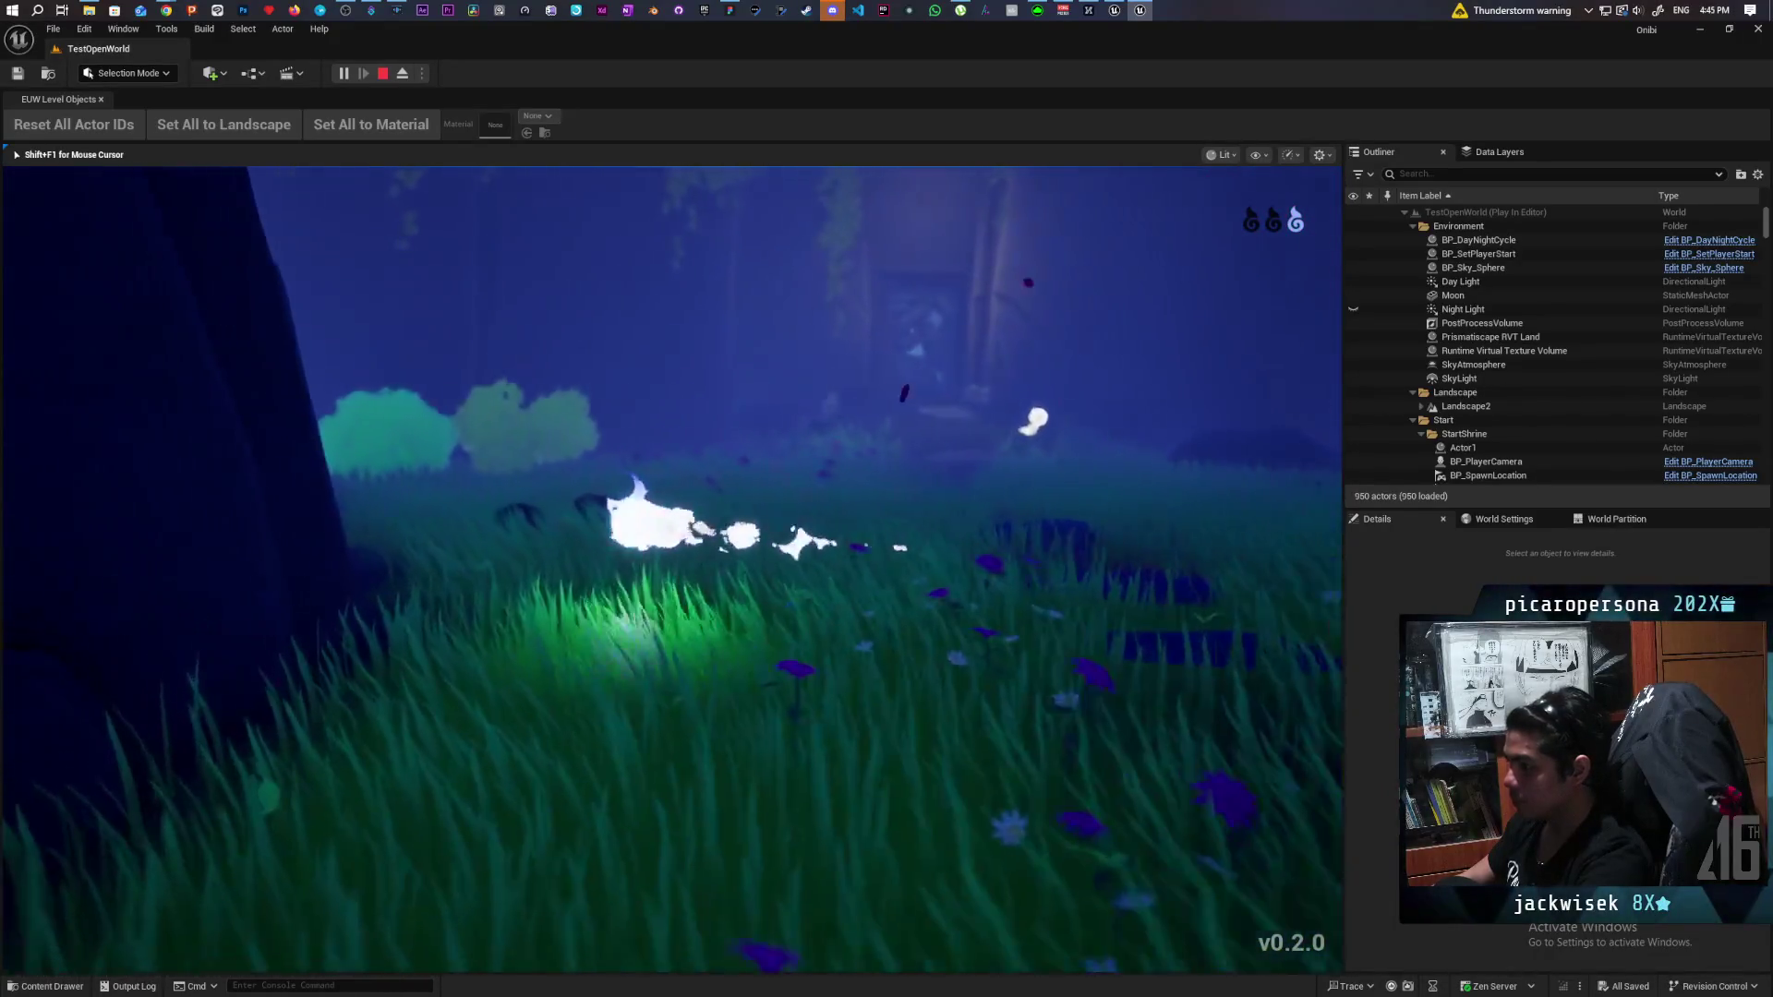
{"action": "key", "text": "w"}
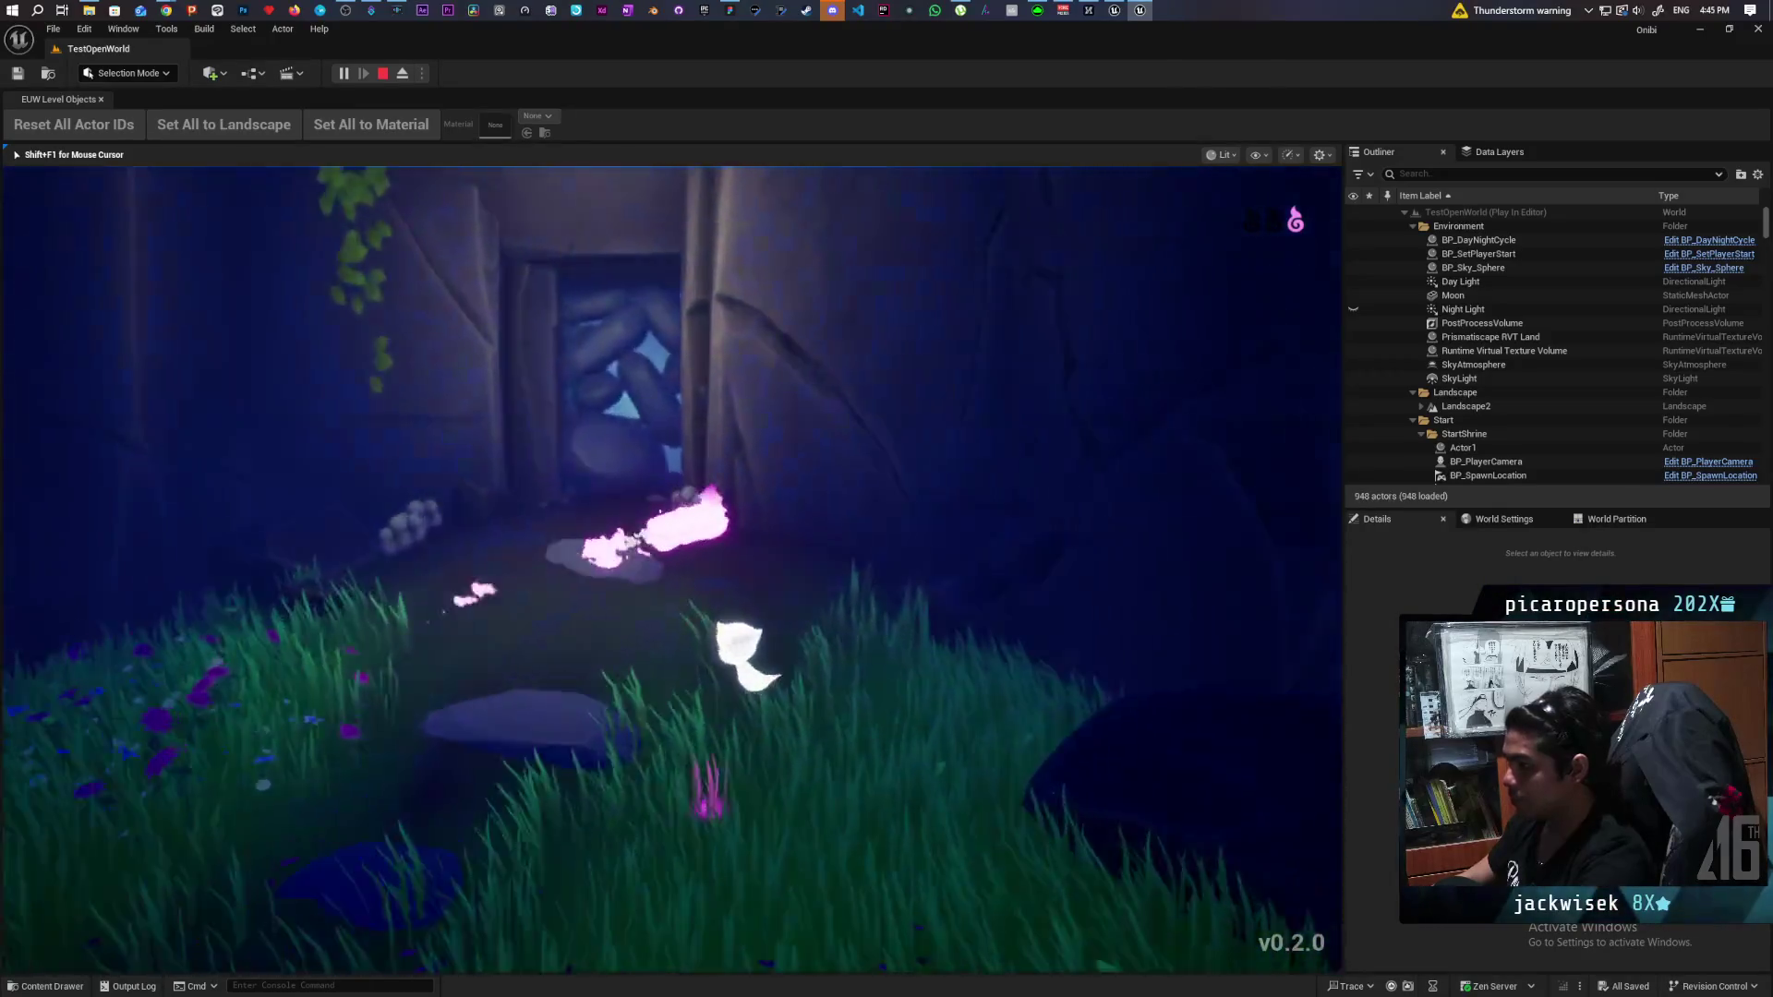
{"action": "key", "text": "w"}
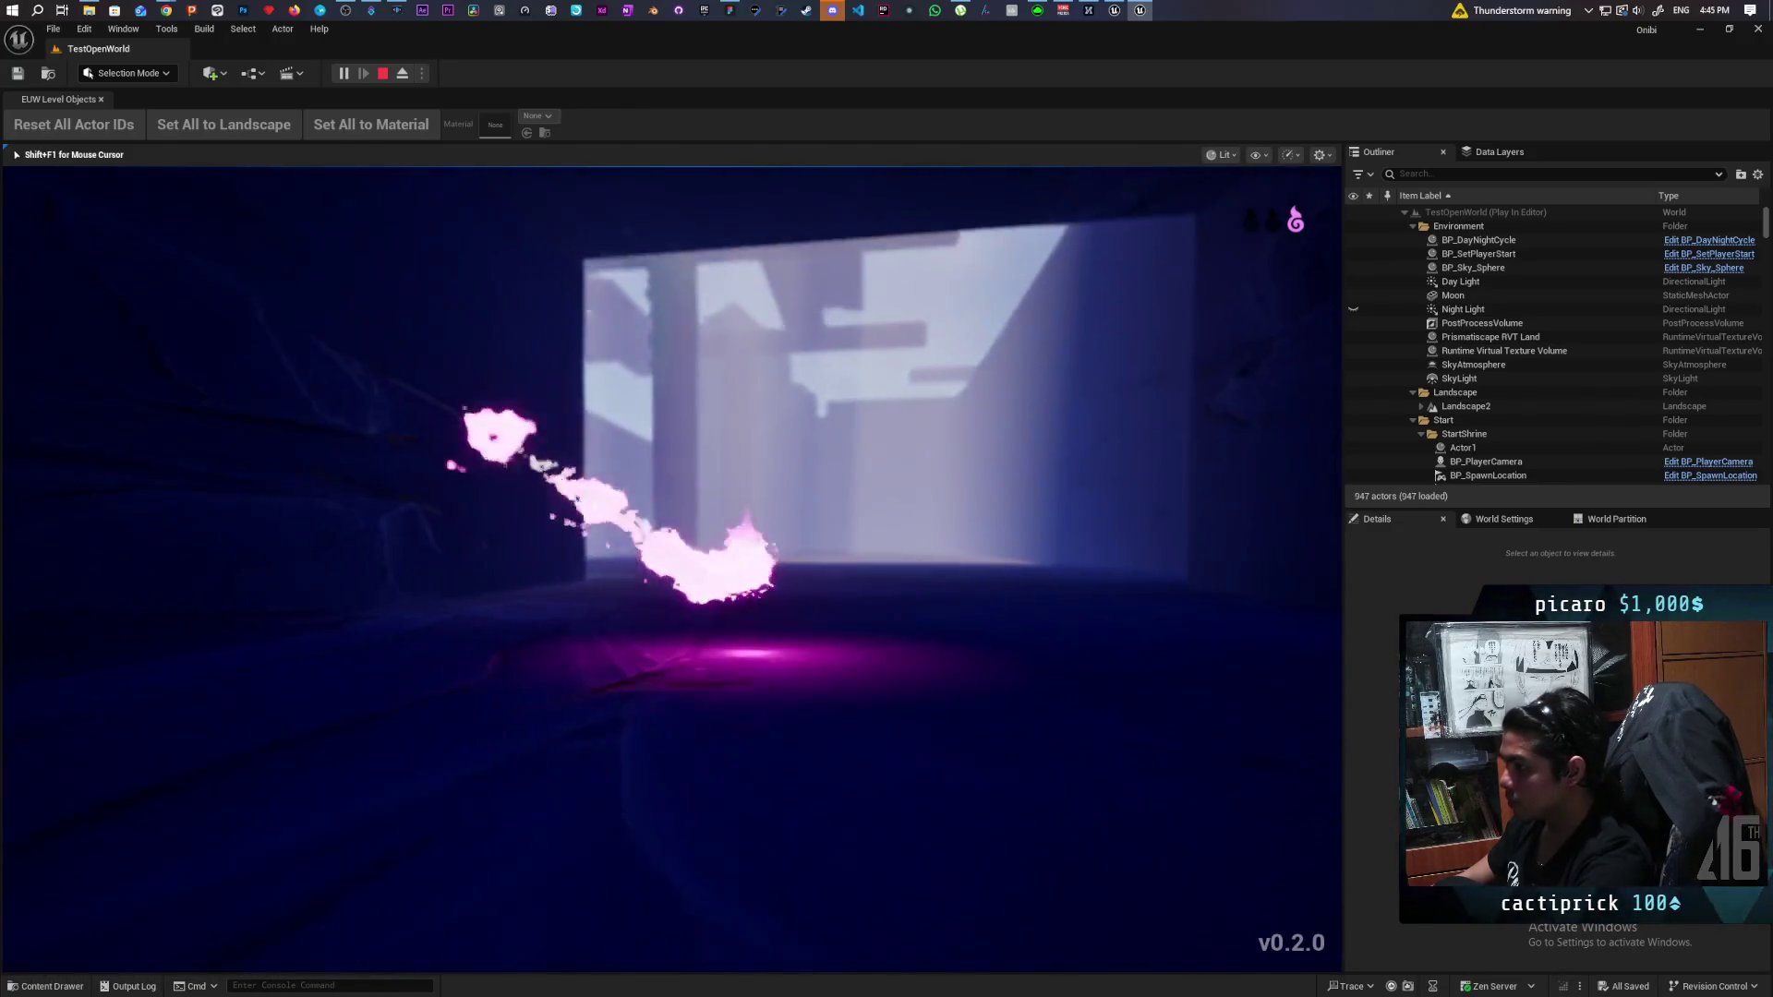
Dash across the sunlit stone floor and consume the magenta essence at the doorway.
{"action": "key", "text": "w"}
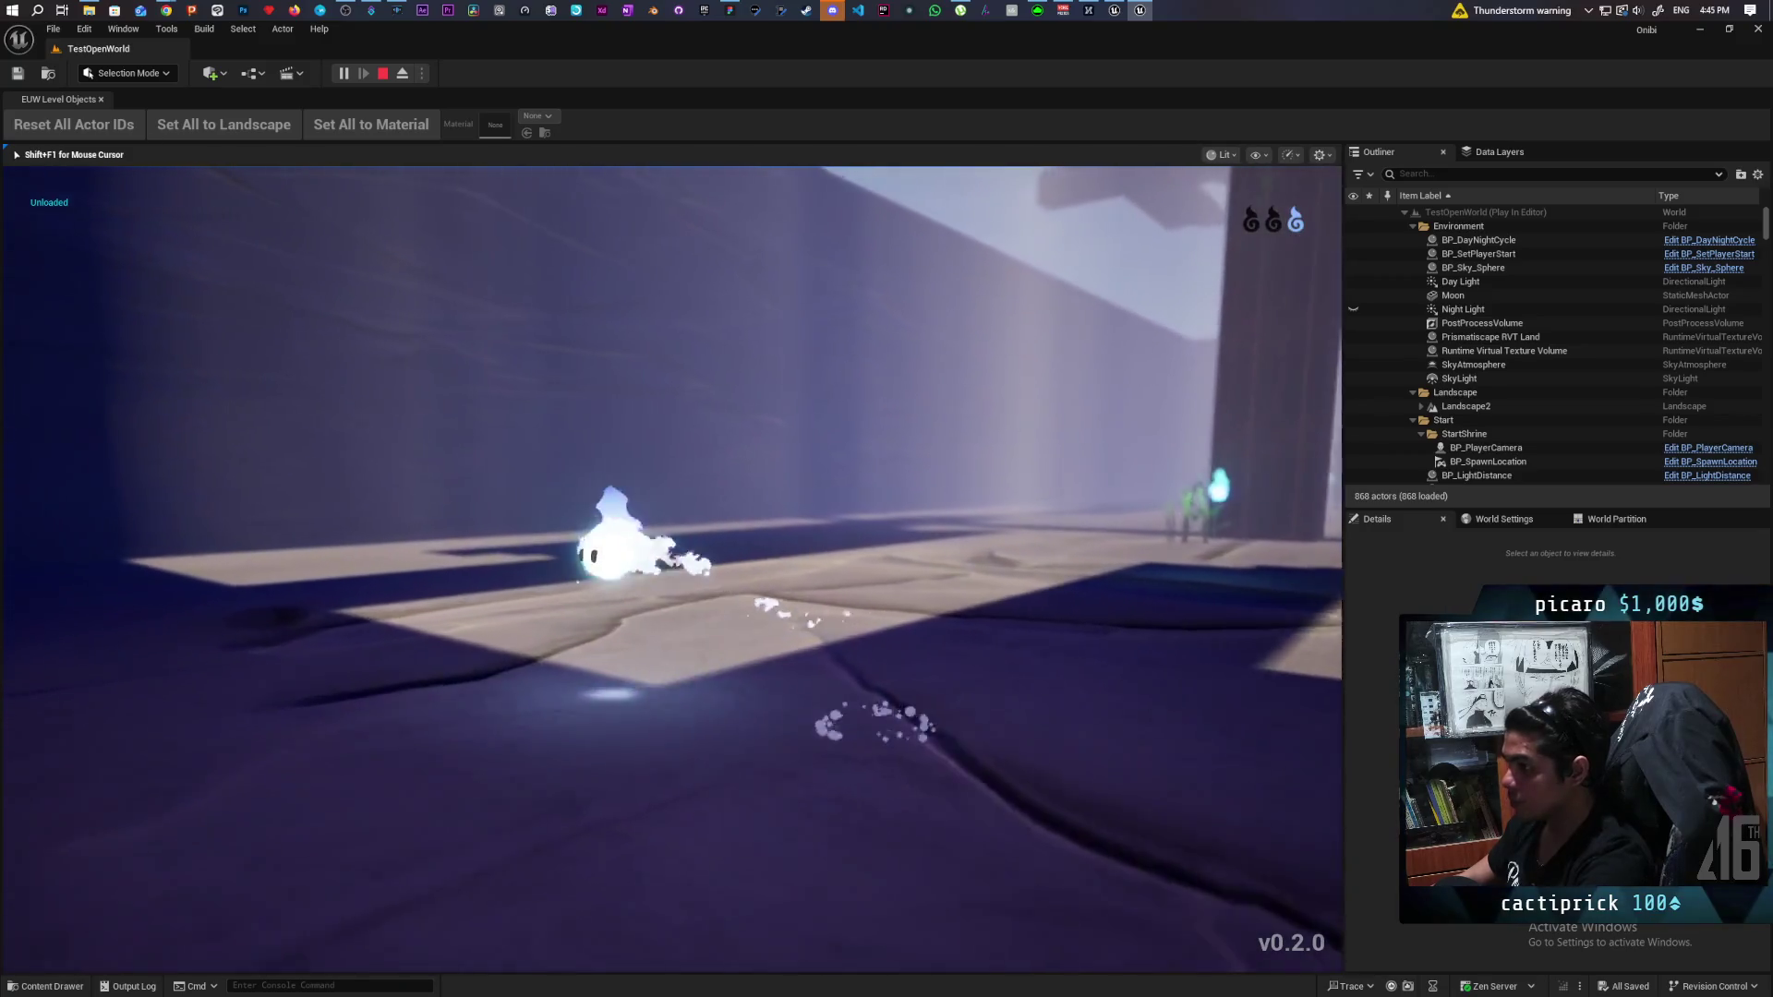
{"action": "key", "text": "w"}
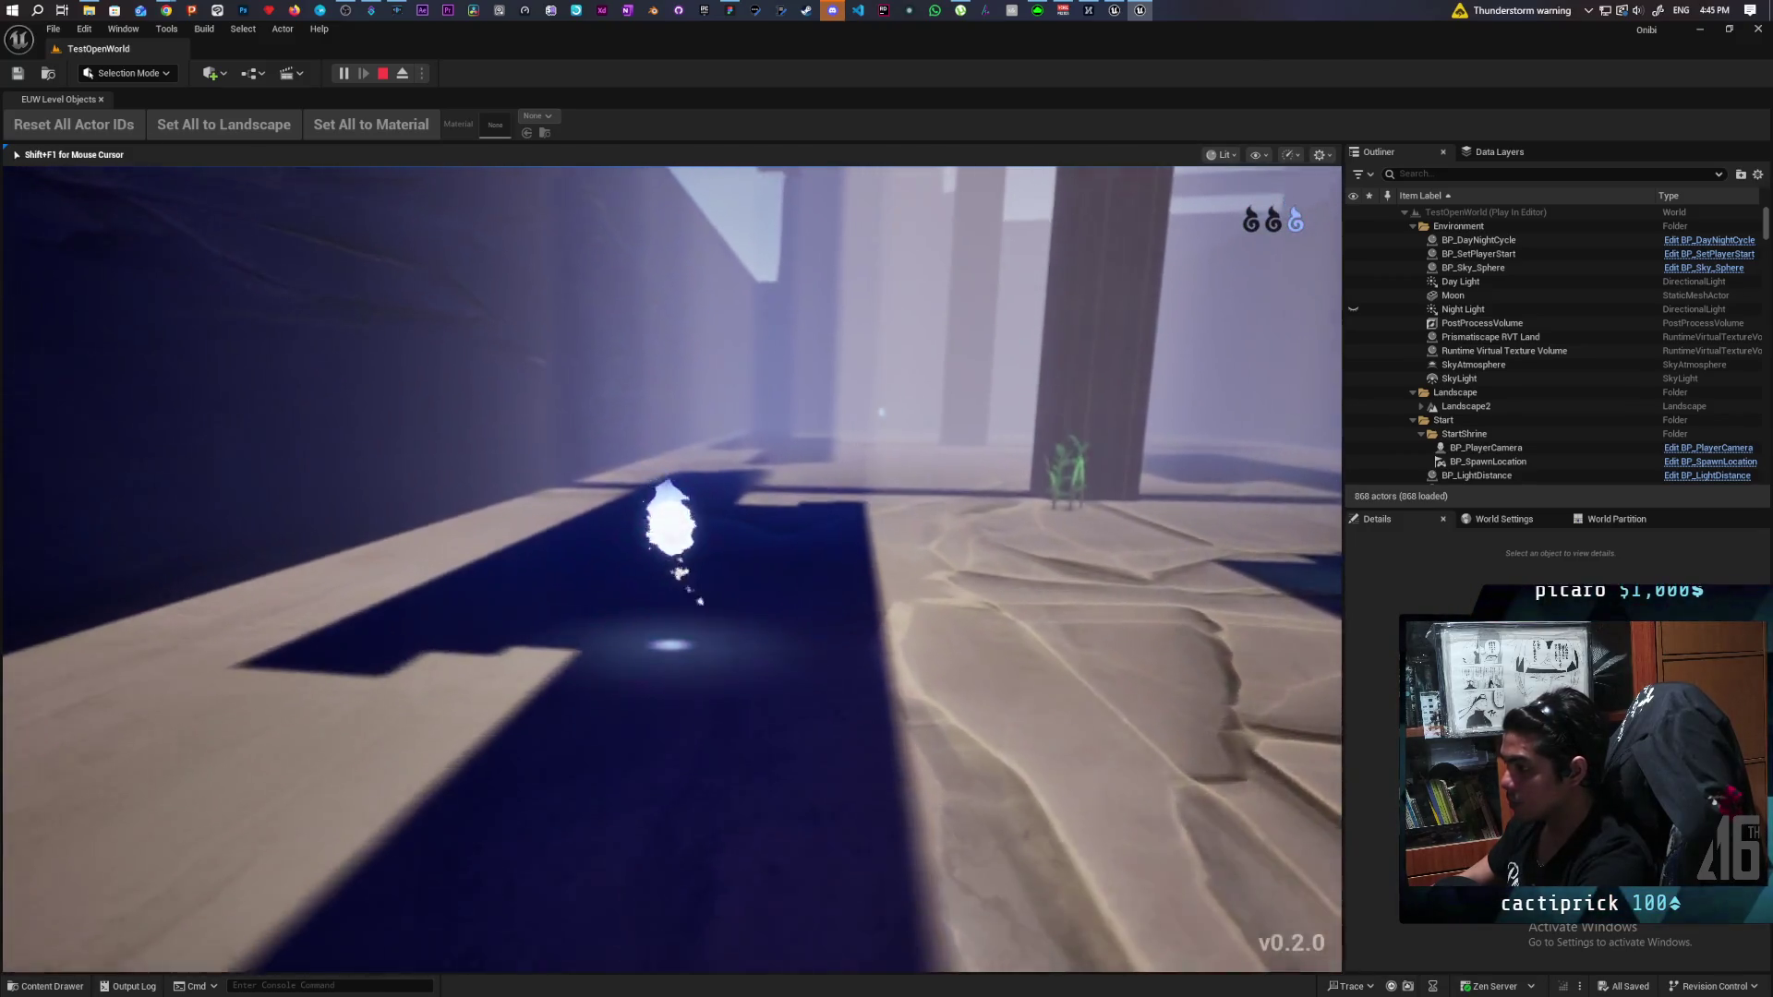
{"action": "key", "text": "w"}
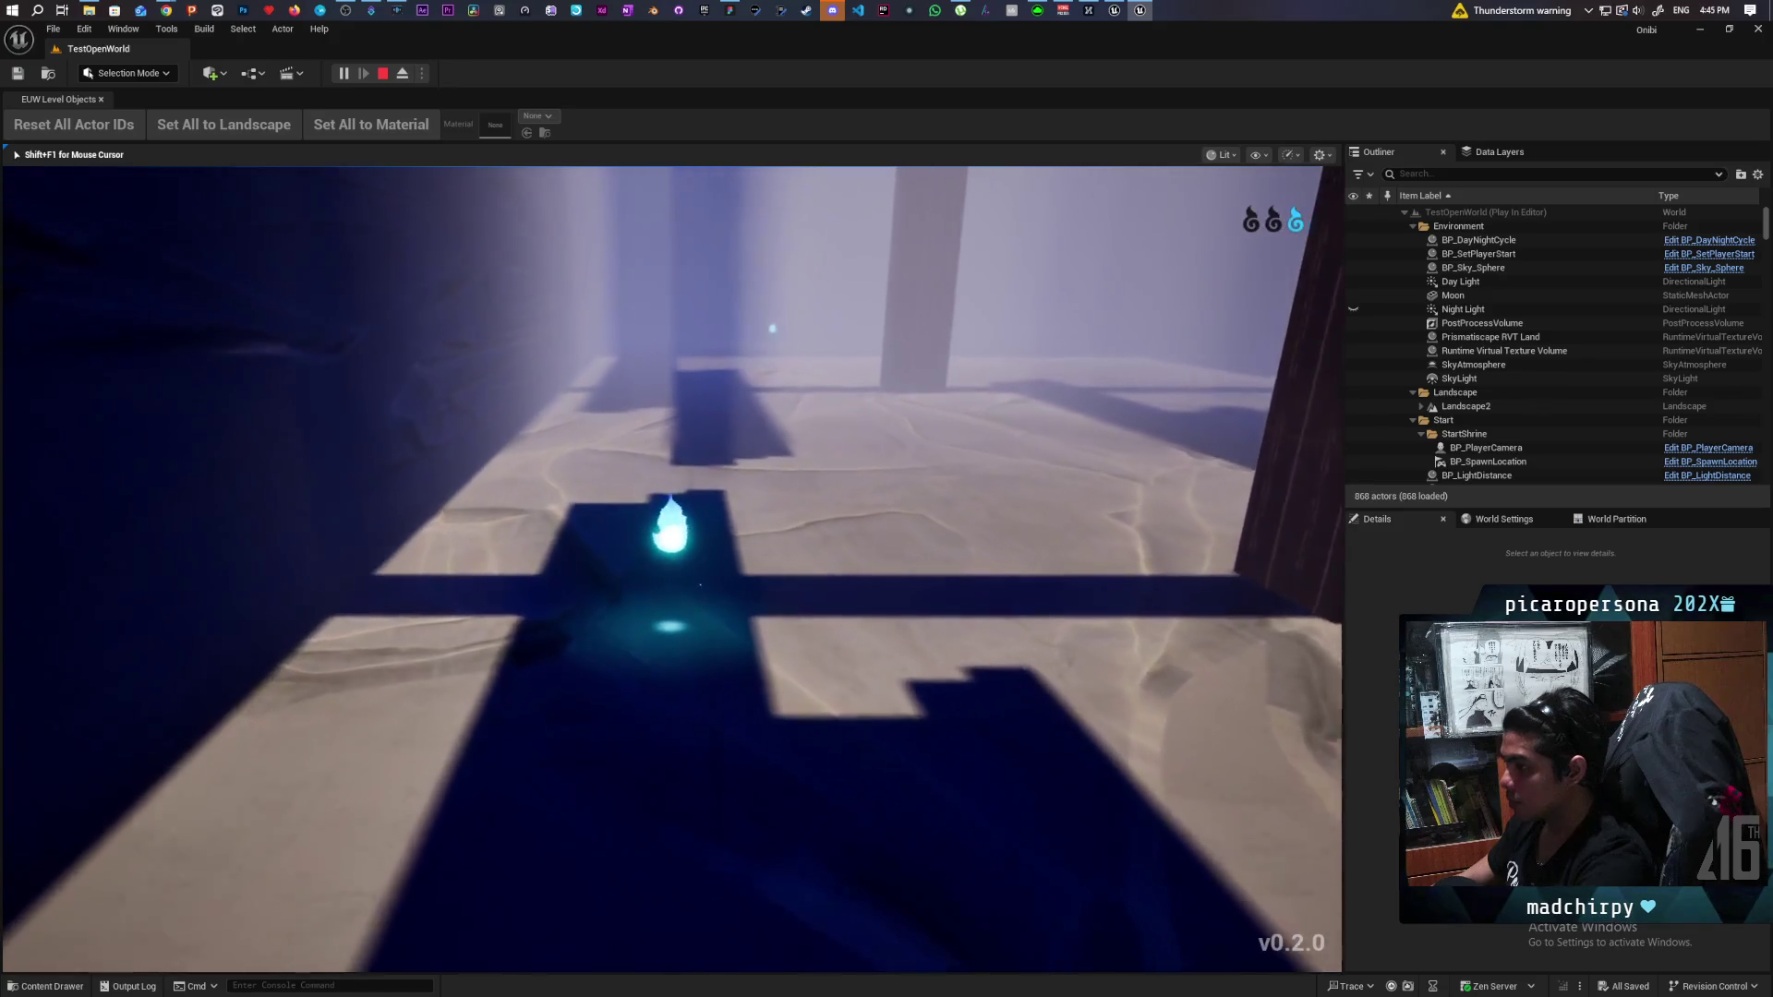
{"action": "key", "text": "w"}
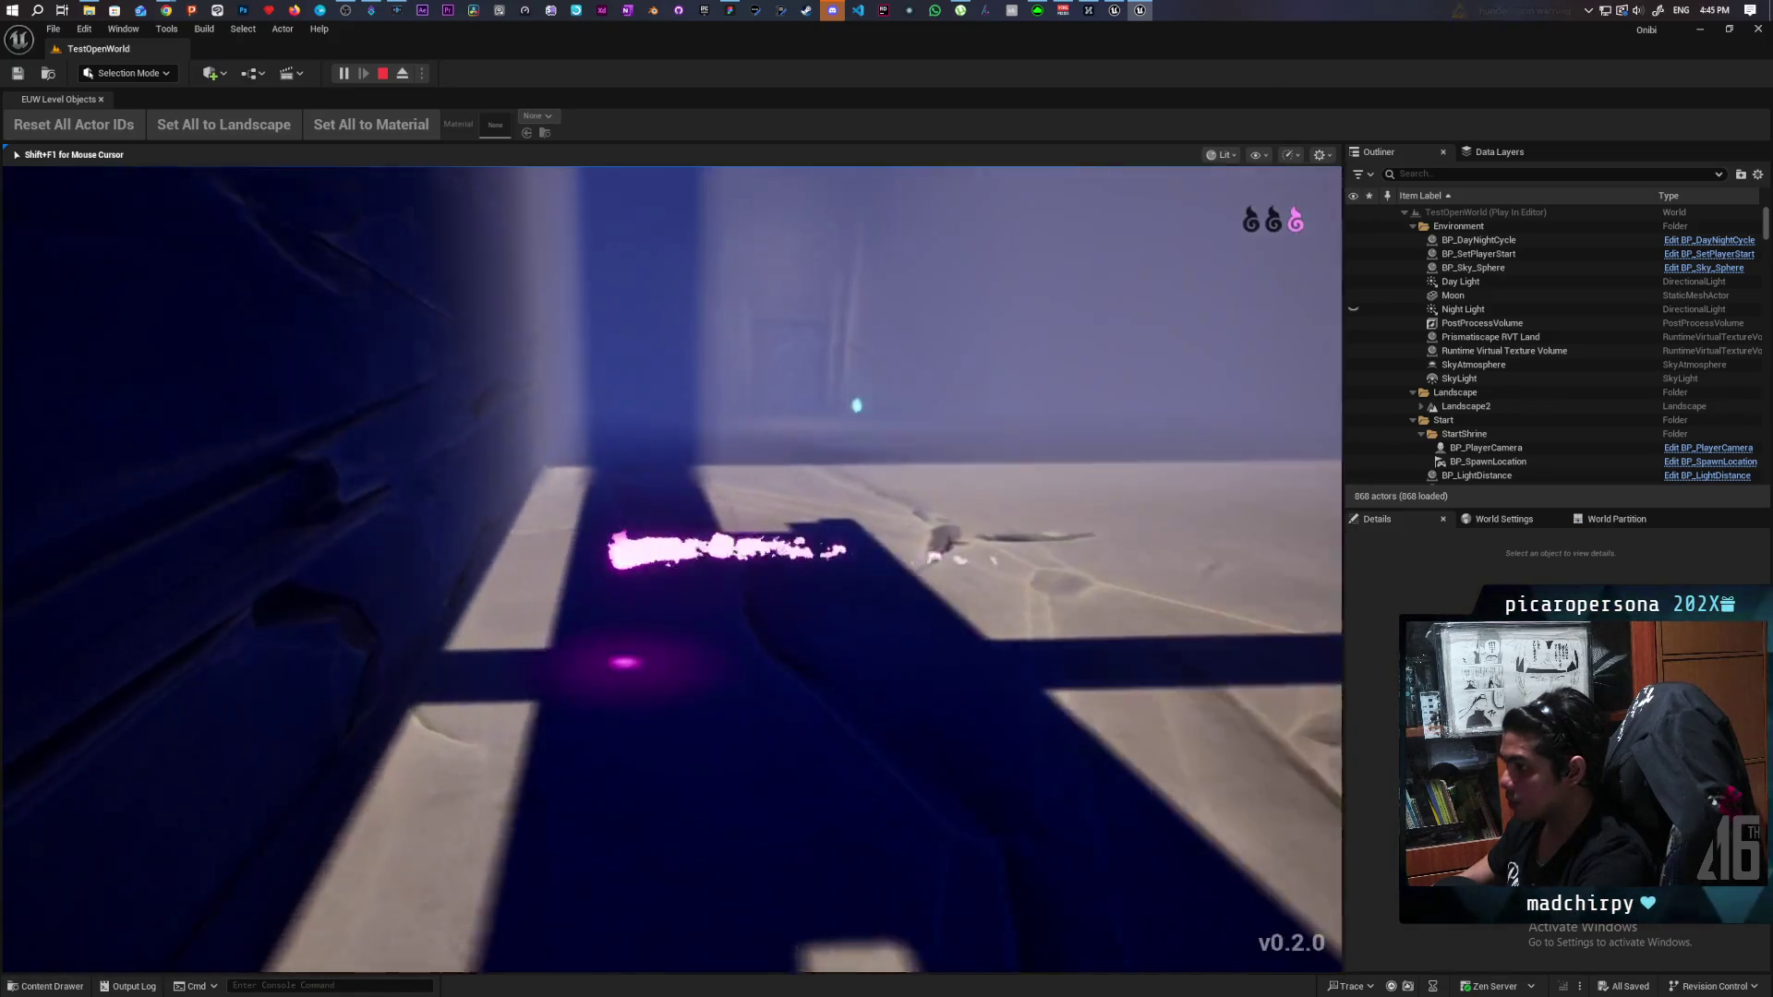
{"action": "key", "text": "w"}
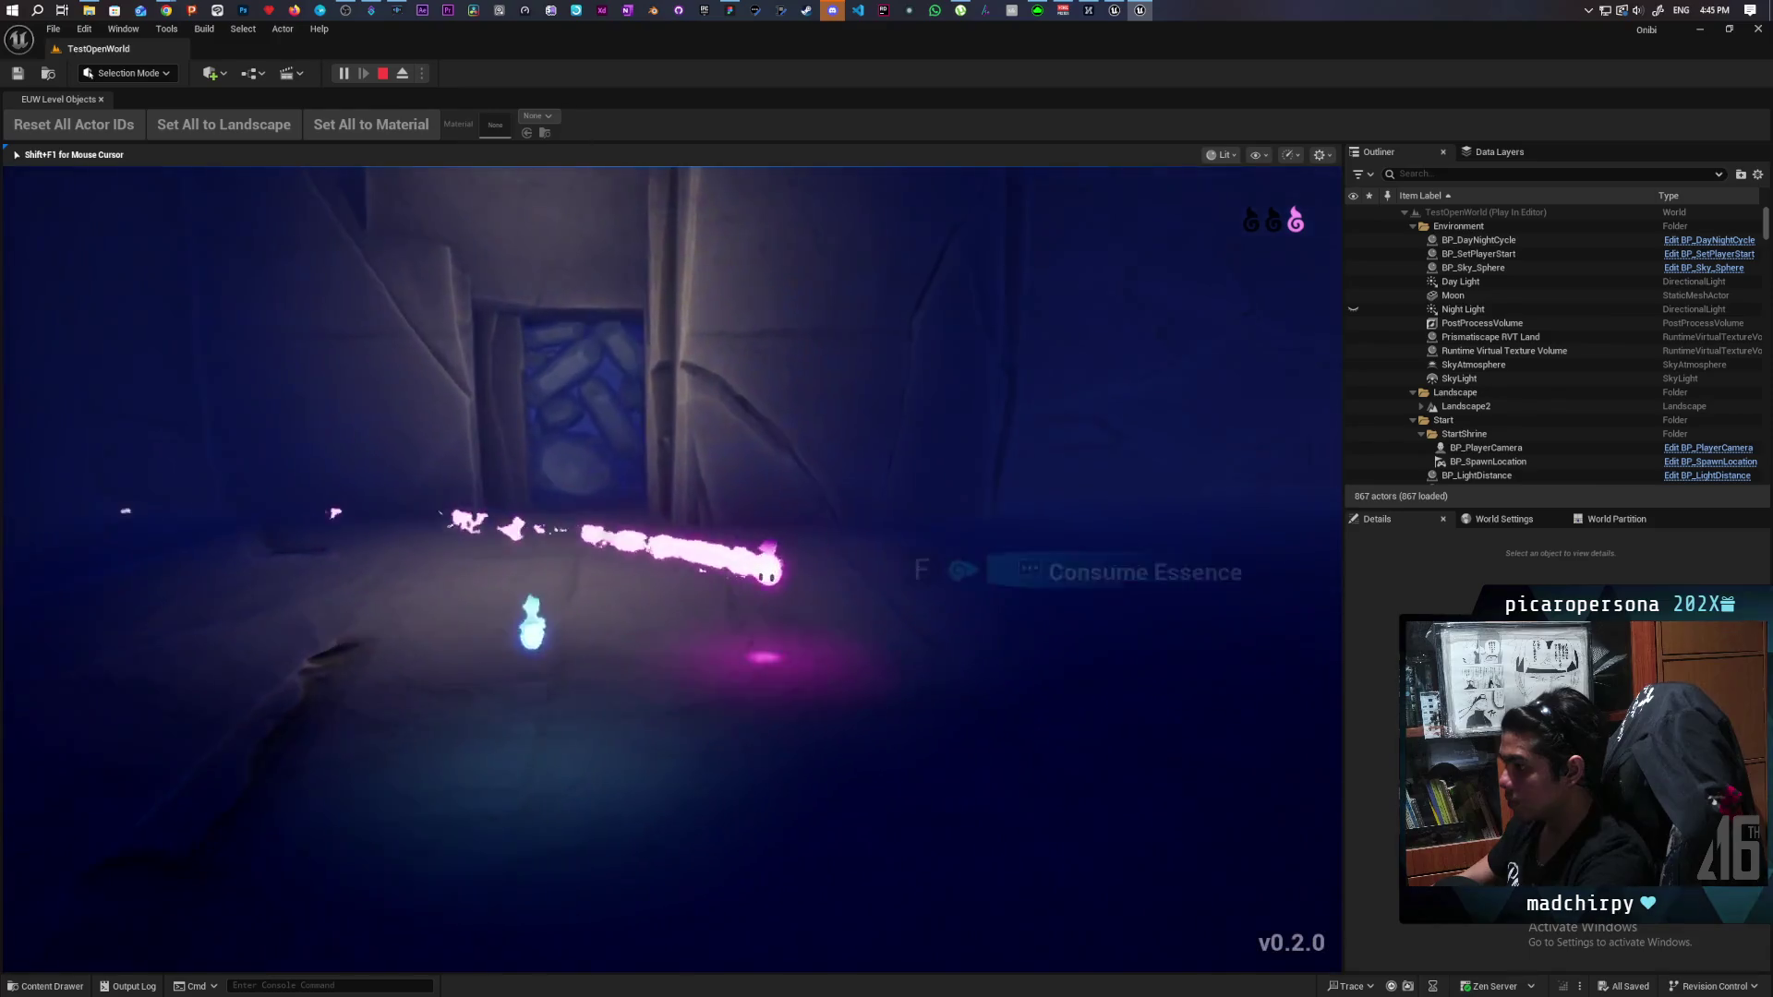
{"action": "key", "text": "f"}
{"action": "key", "text": "w"}
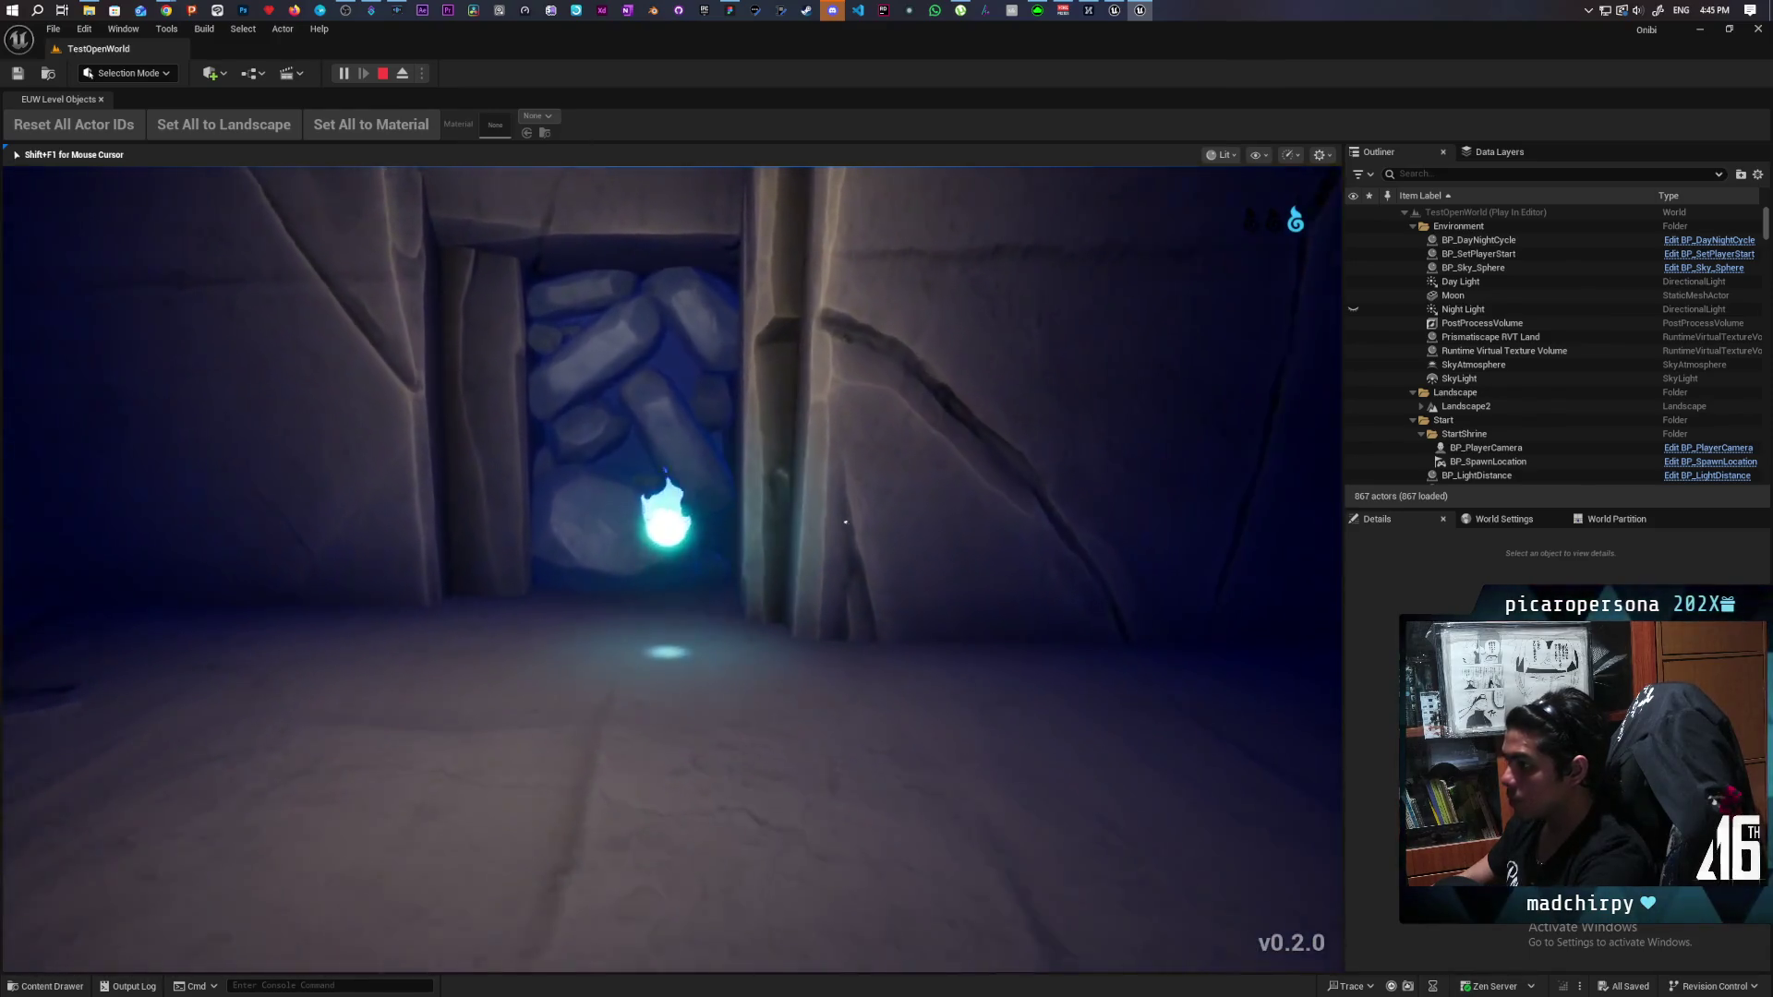
Walk through the dark room and wooden floors toward the bench wall until the screen fades.
{"action": "key", "text": "w"}
{"action": "key", "text": "w"}
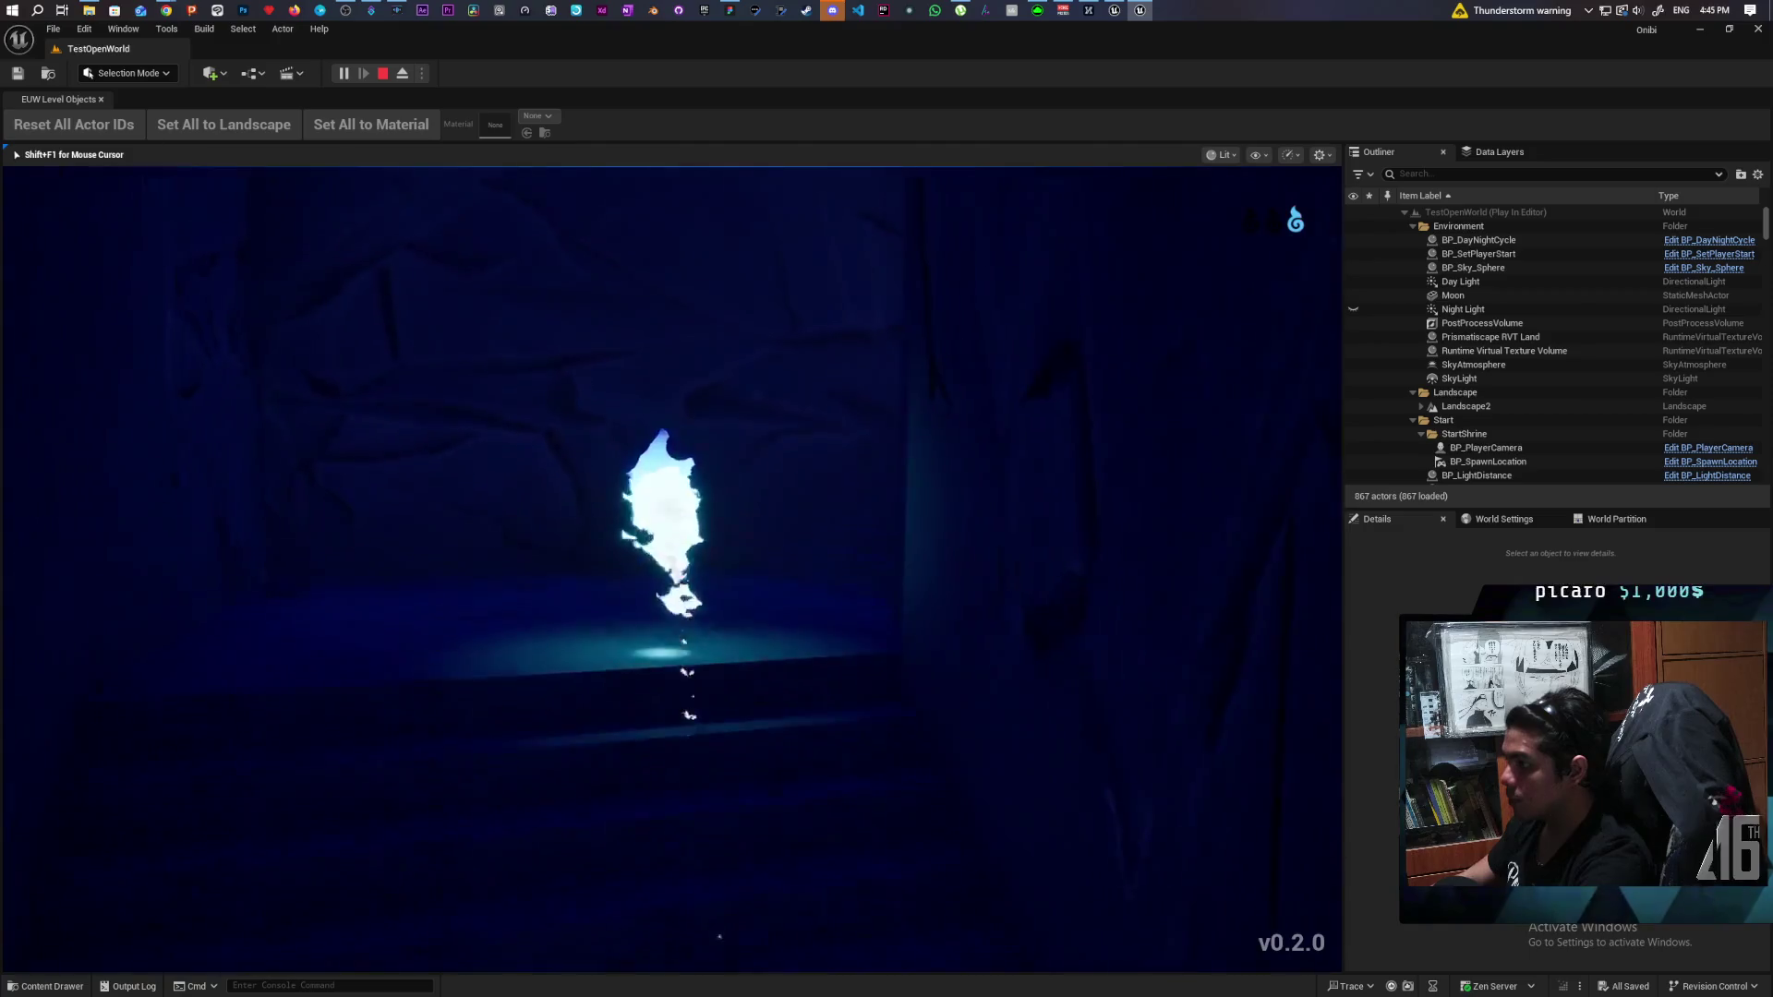
{"action": "key", "text": "w"}
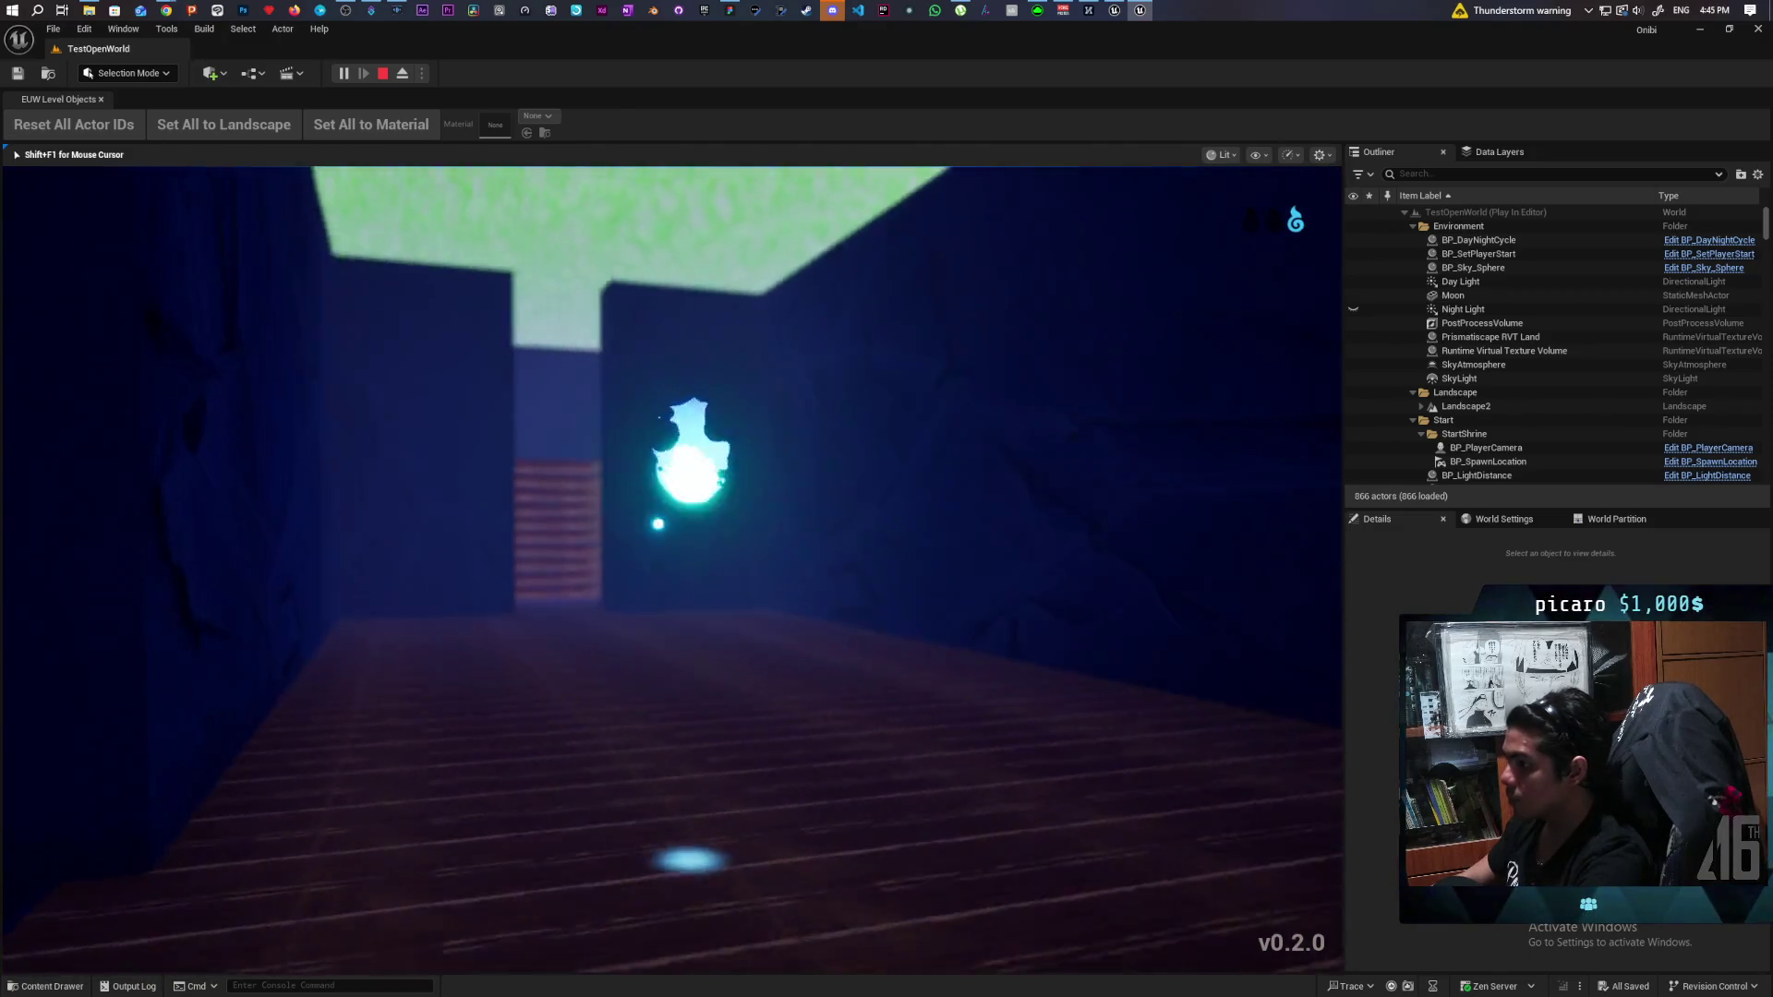
{"action": "key", "text": "w"}
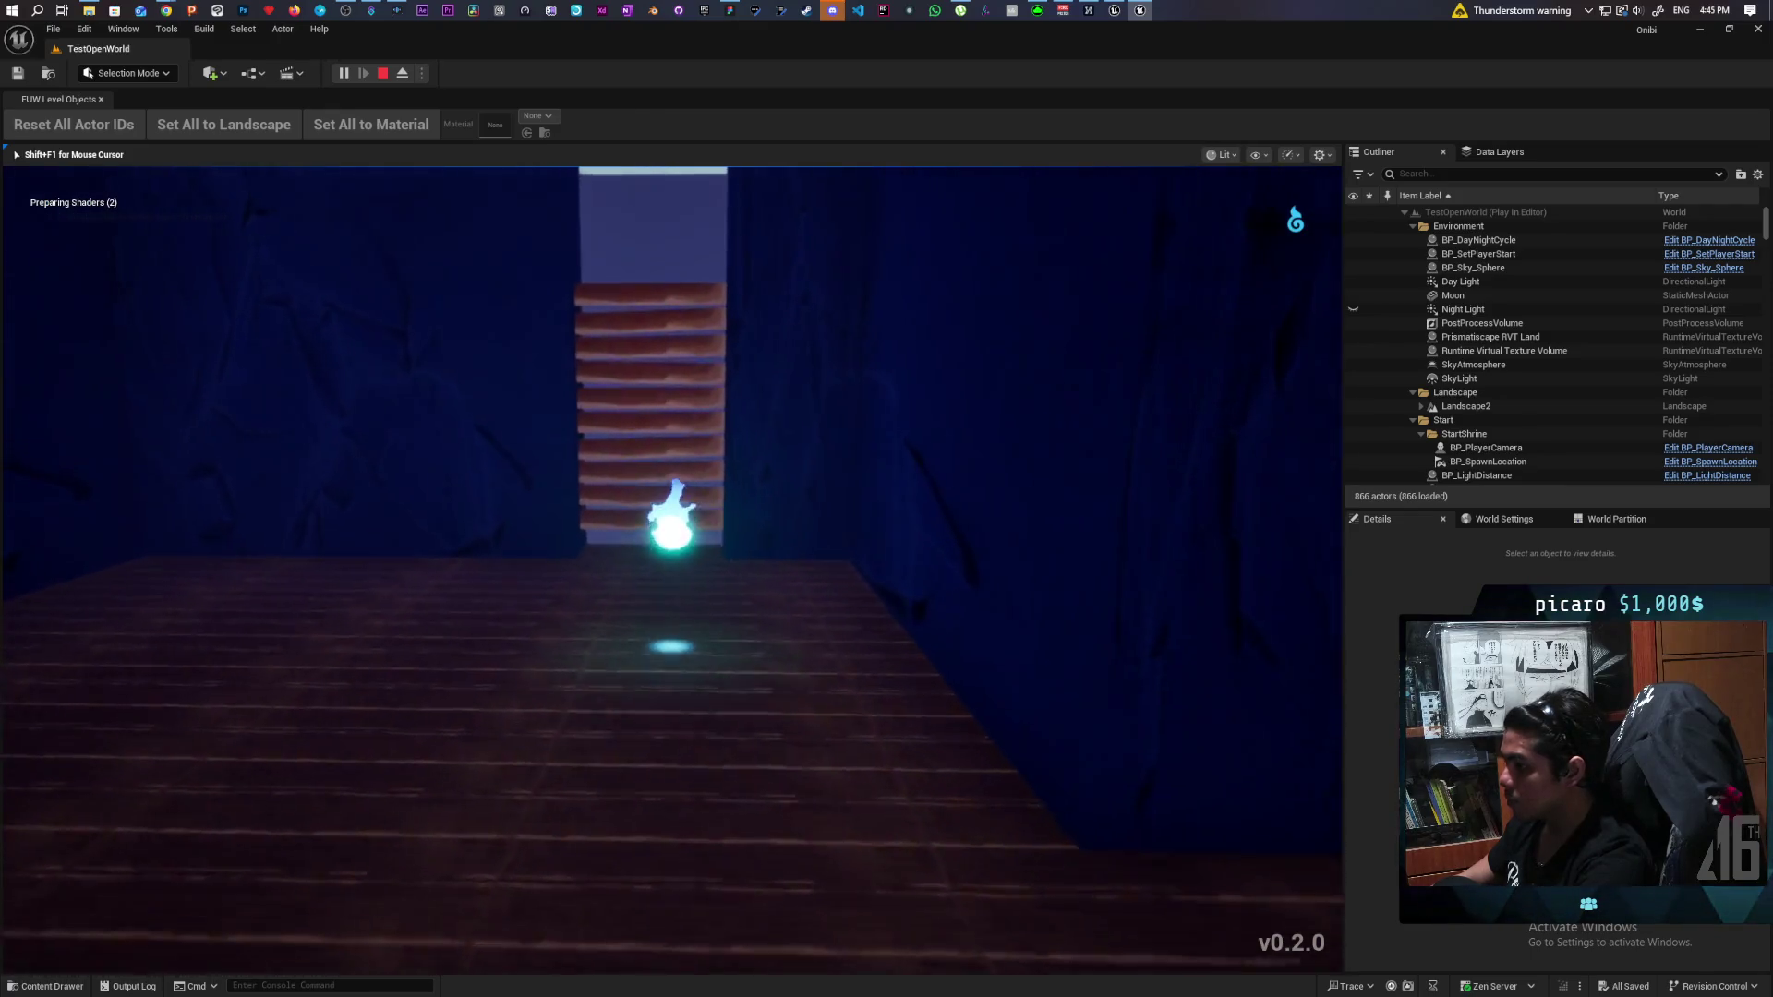
{"action": "key", "text": "w"}
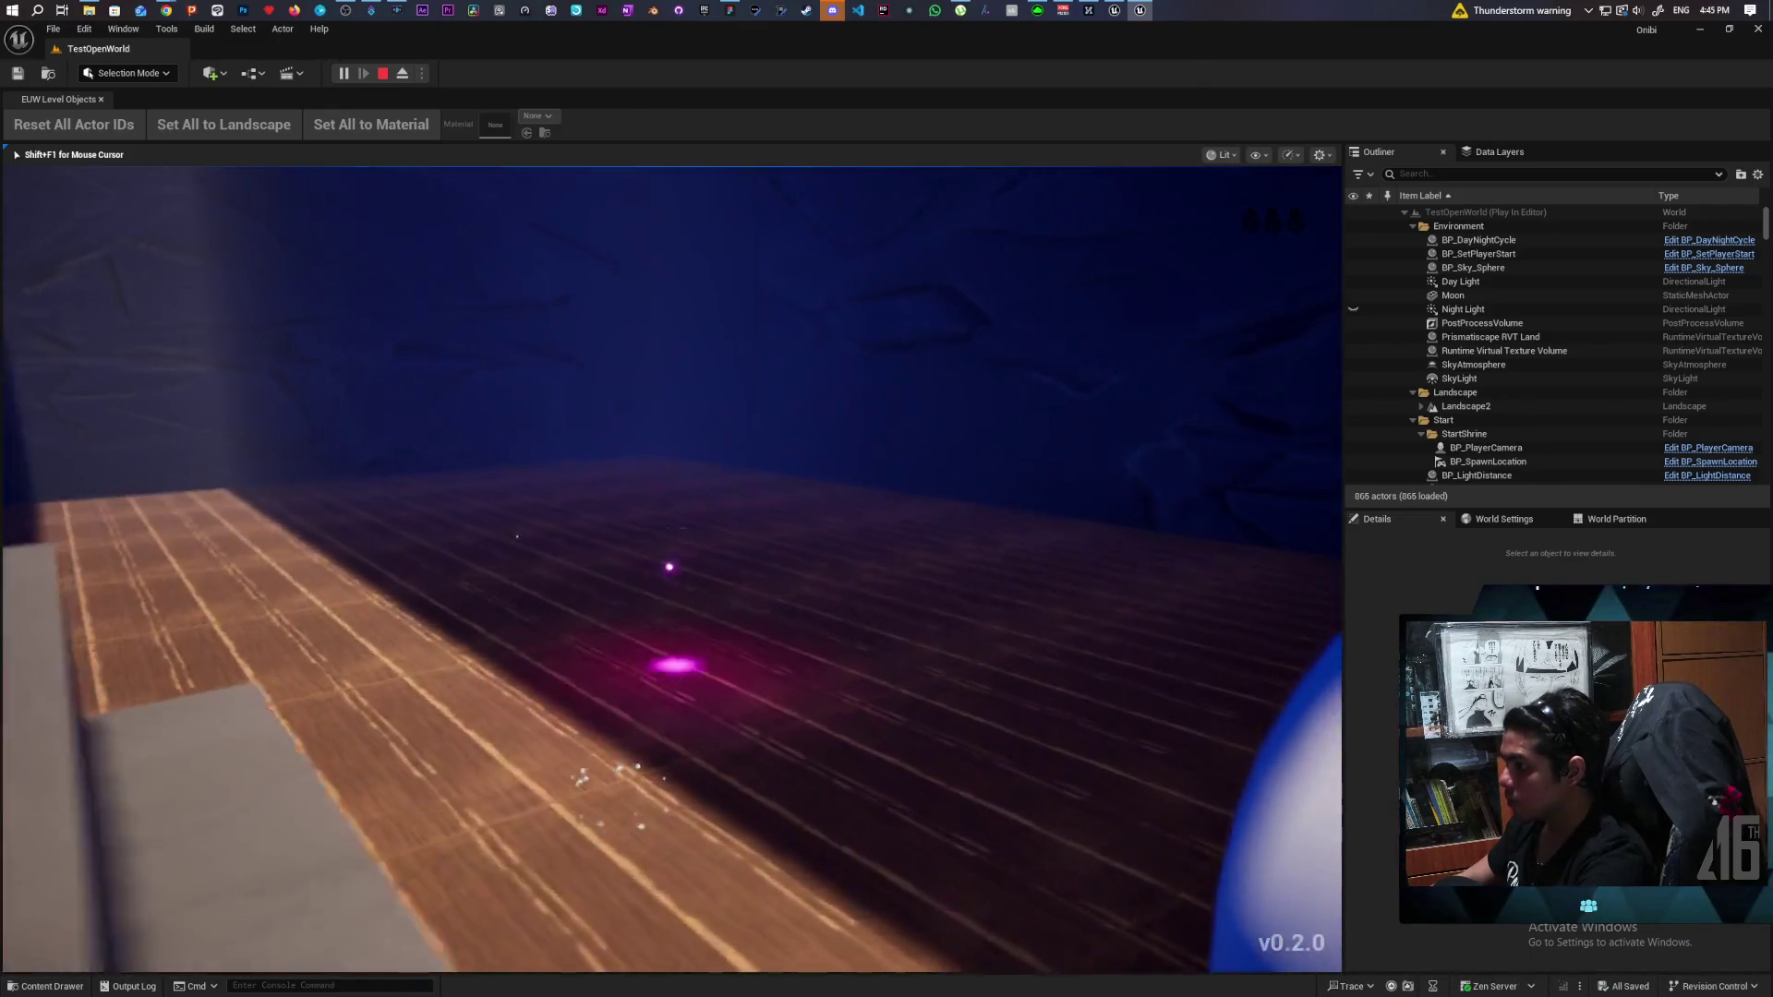
{"action": "key", "text": "w"}
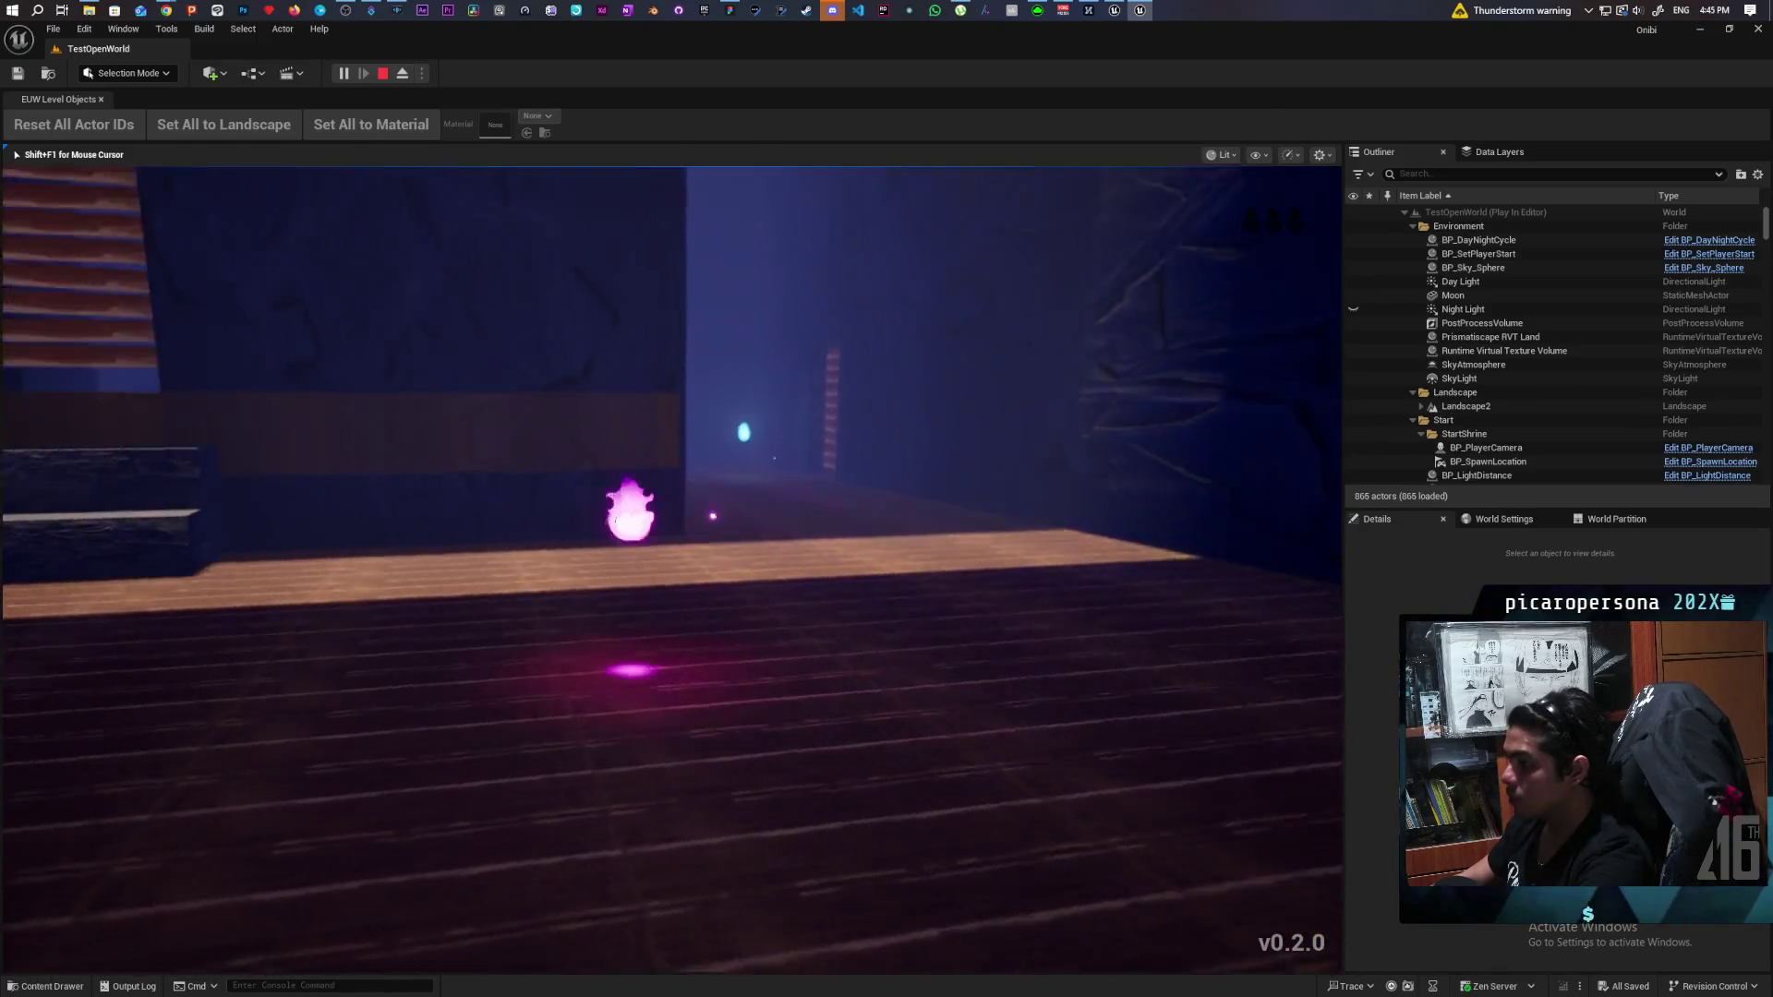
{"action": "key", "text": "w"}
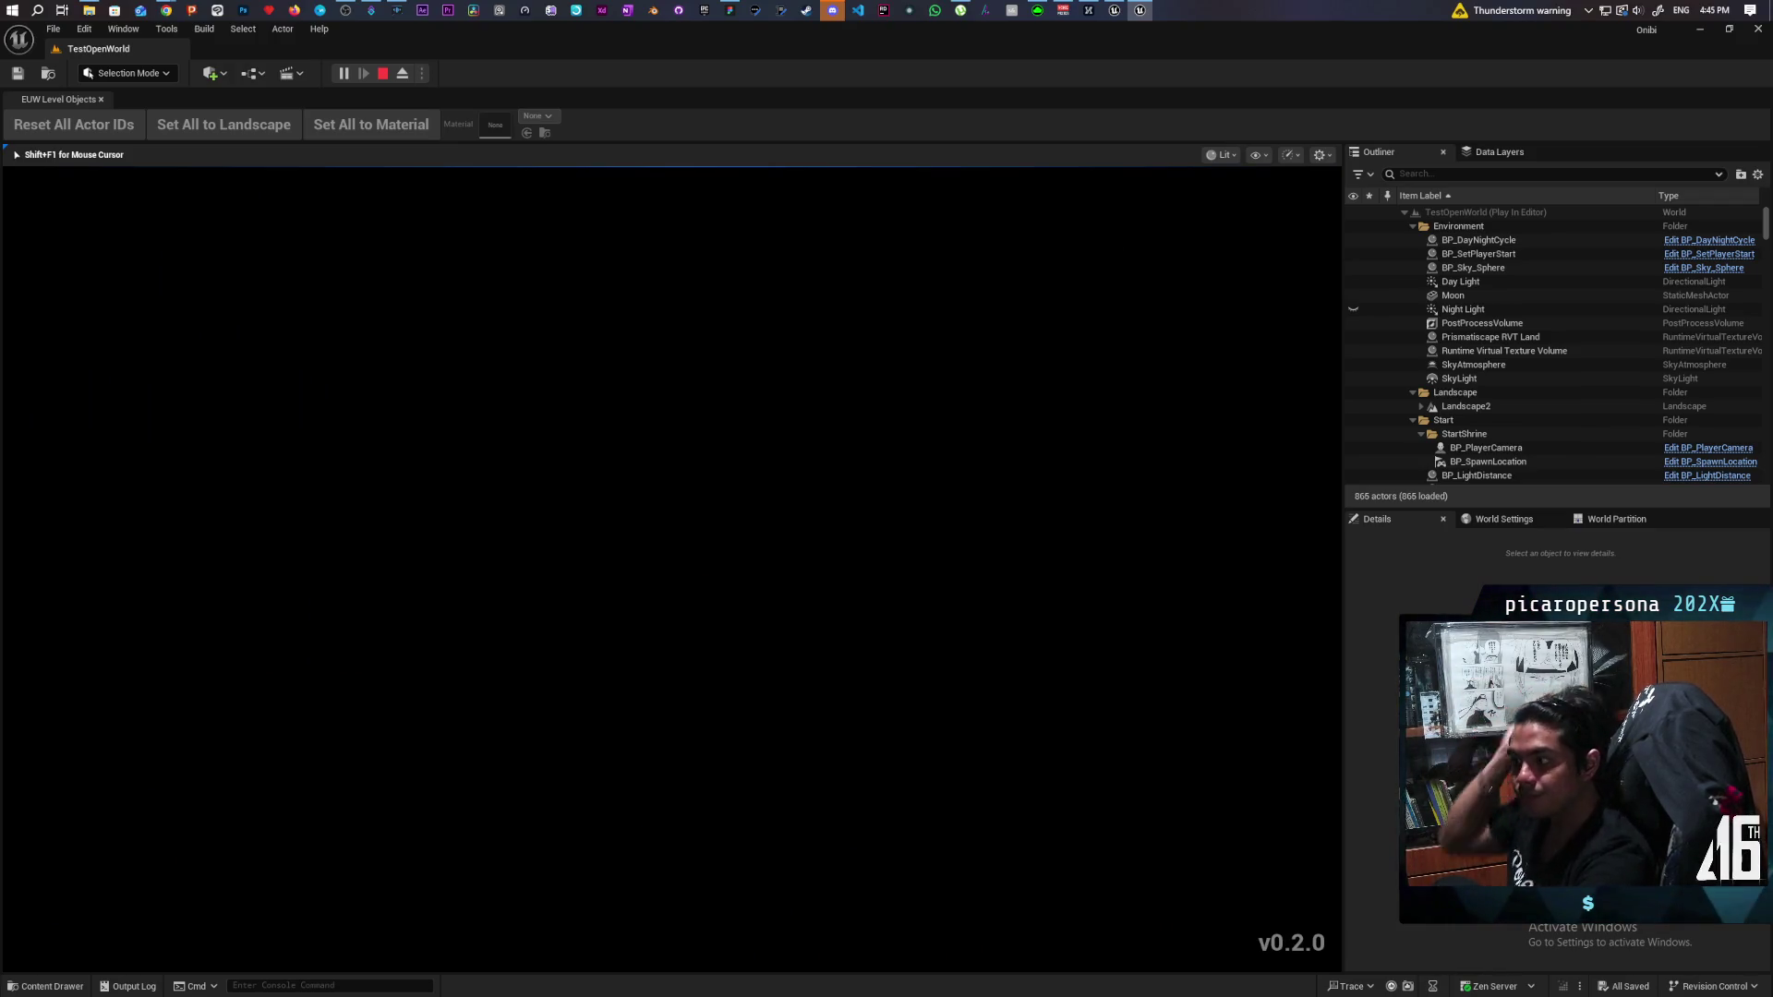
Move down the corridor to the stepped wall and consume the second spirit's essence.
{"action": "key", "text": "w"}
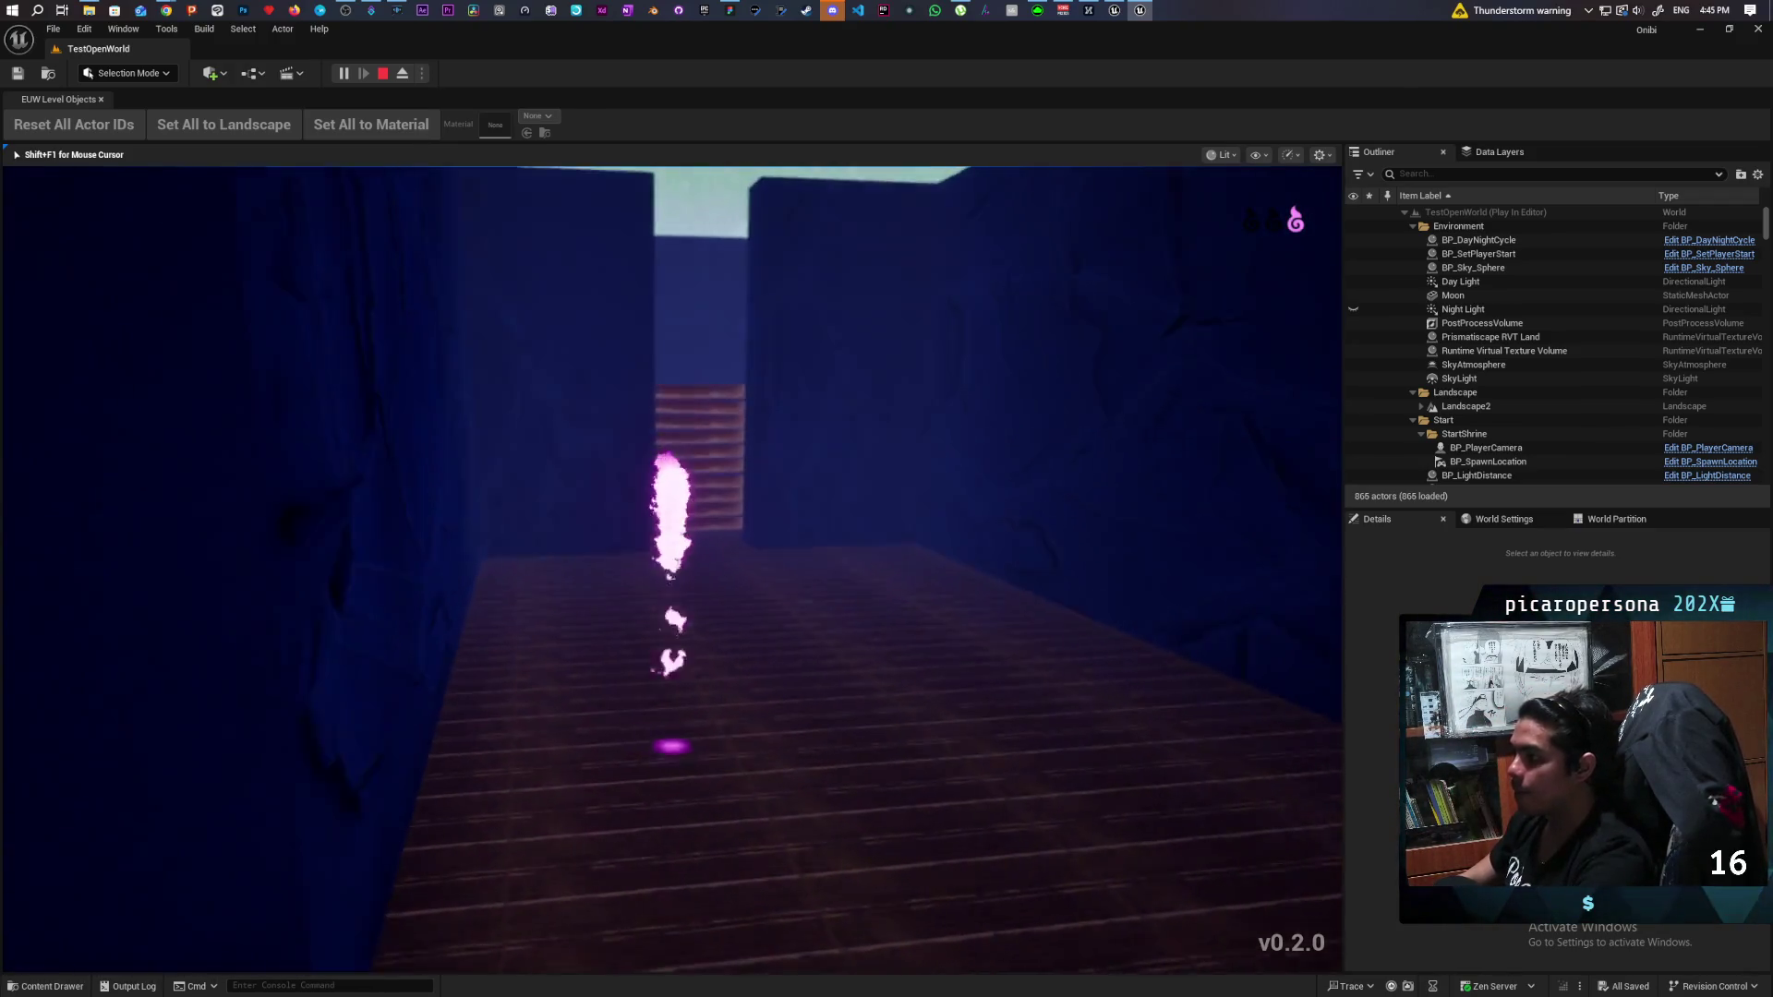
{"action": "key", "text": "a"}
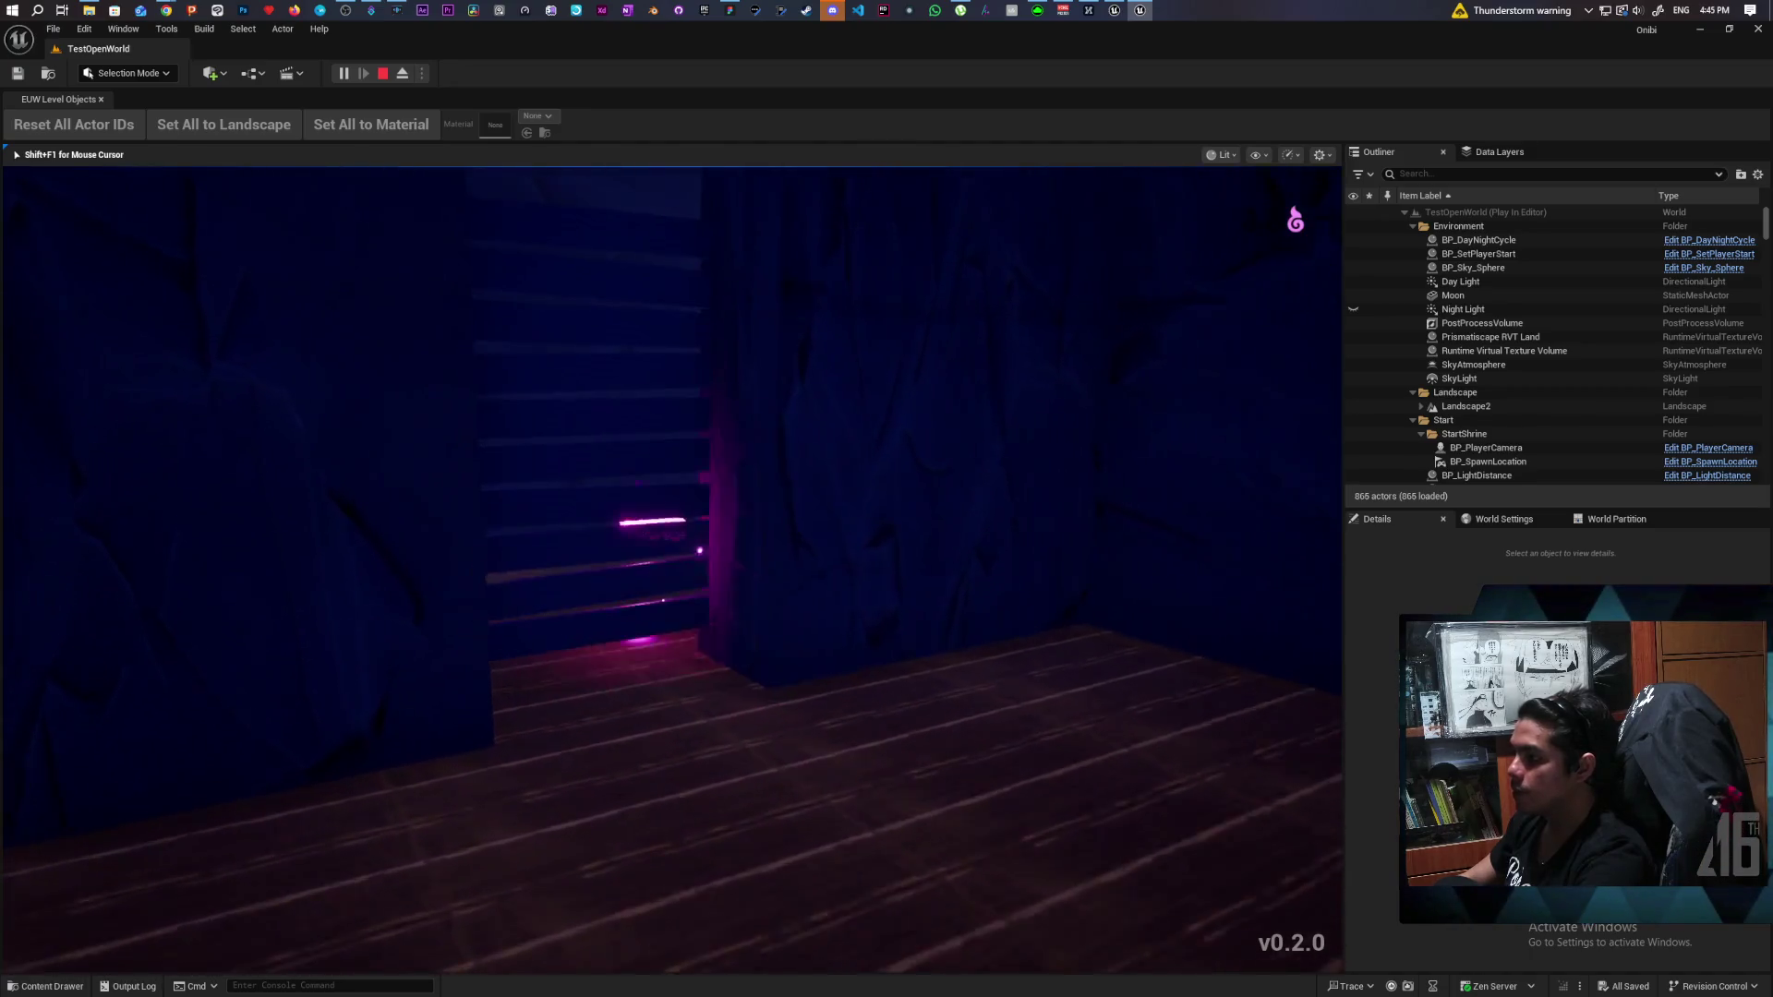
{"action": "key", "text": "w"}
{"action": "key", "text": "d"}
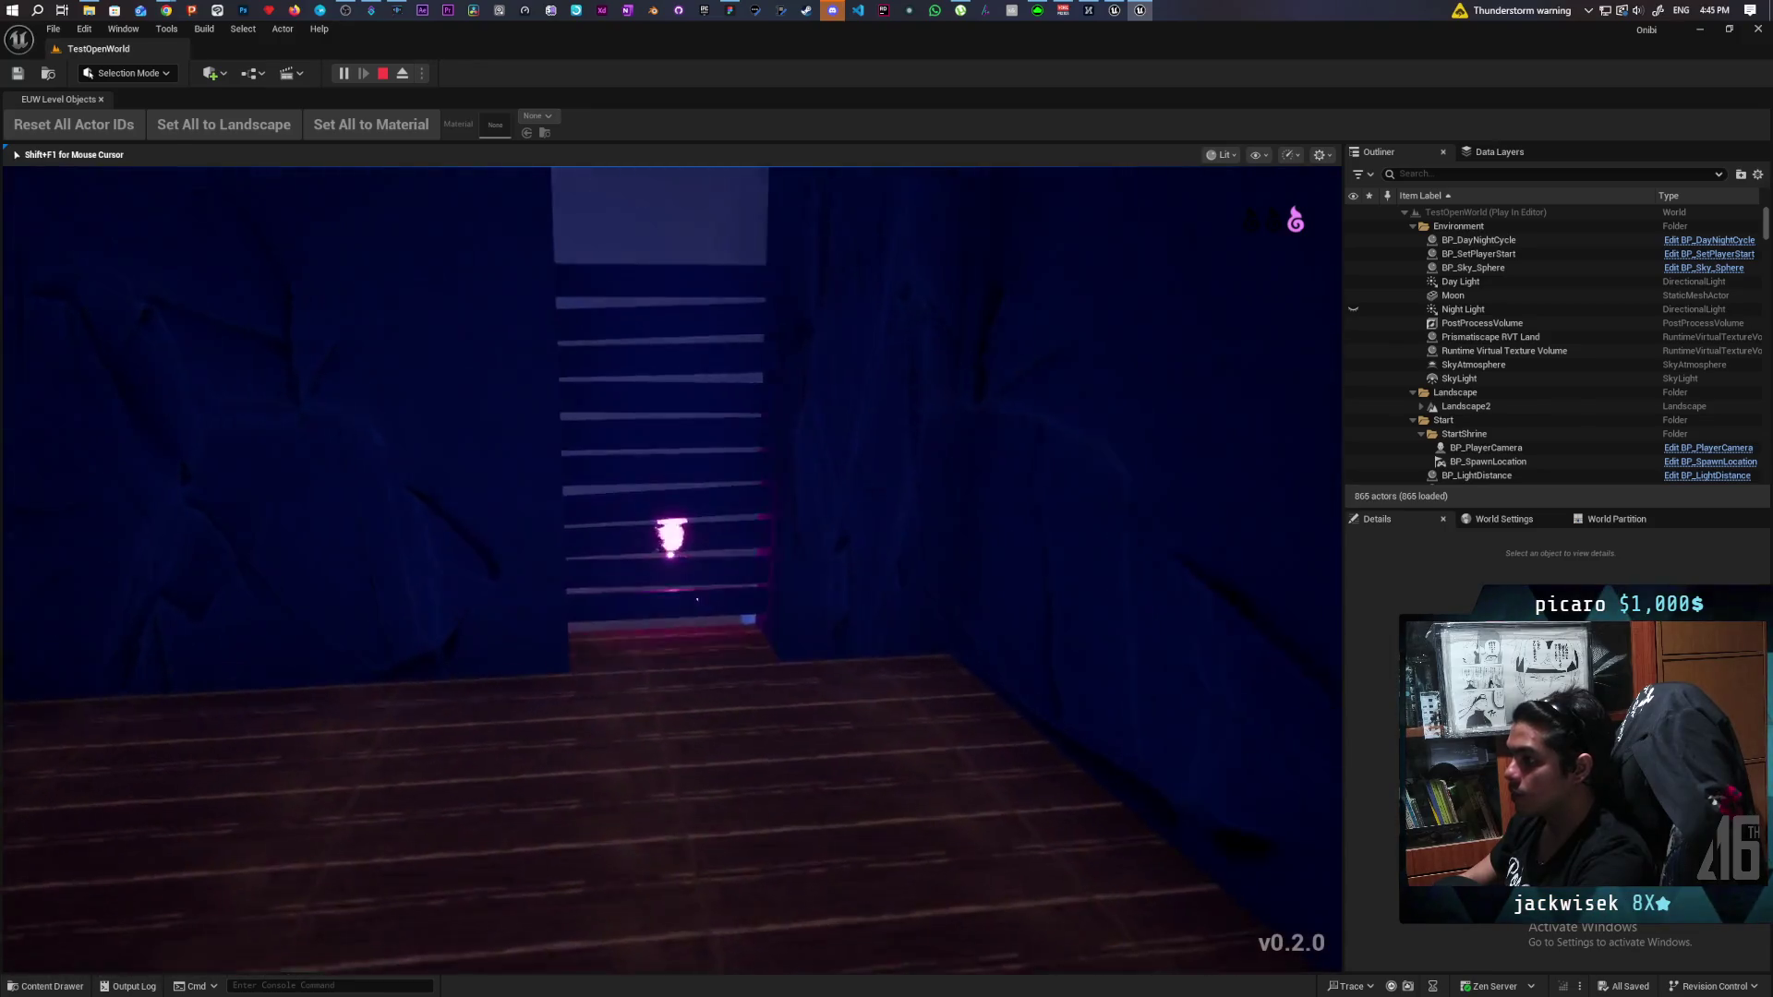
{"action": "key", "text": "a"}
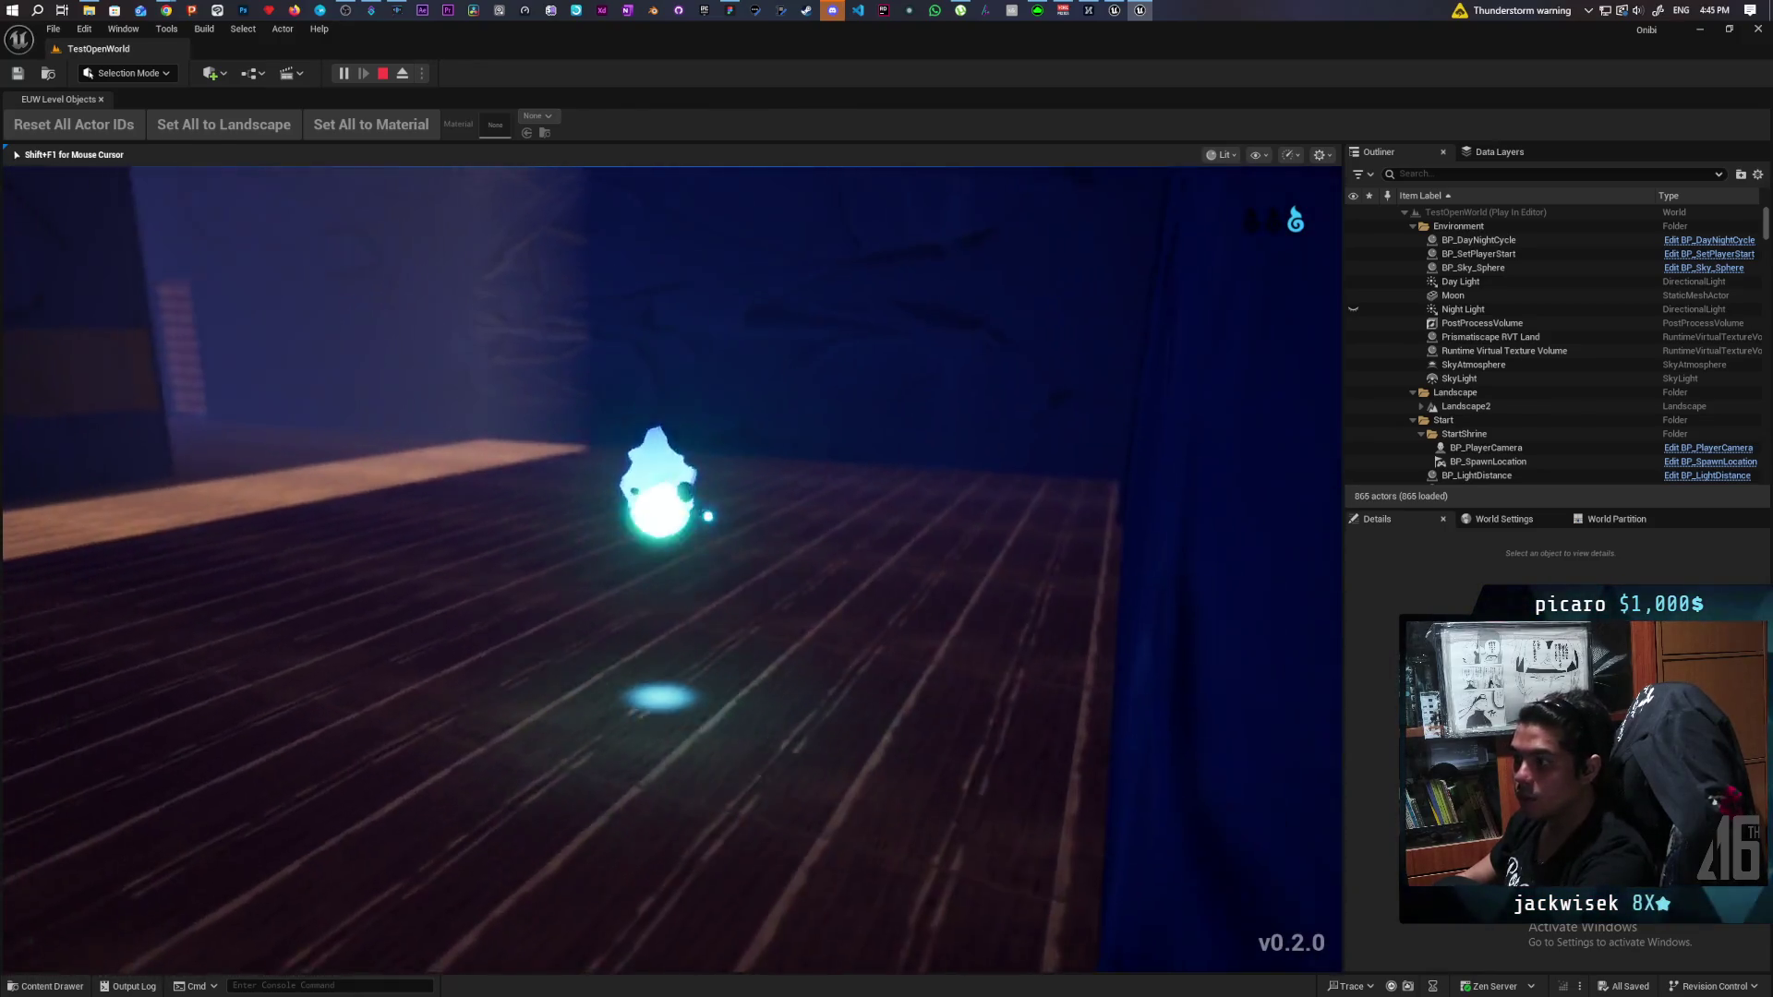
{"action": "key", "text": "d"}
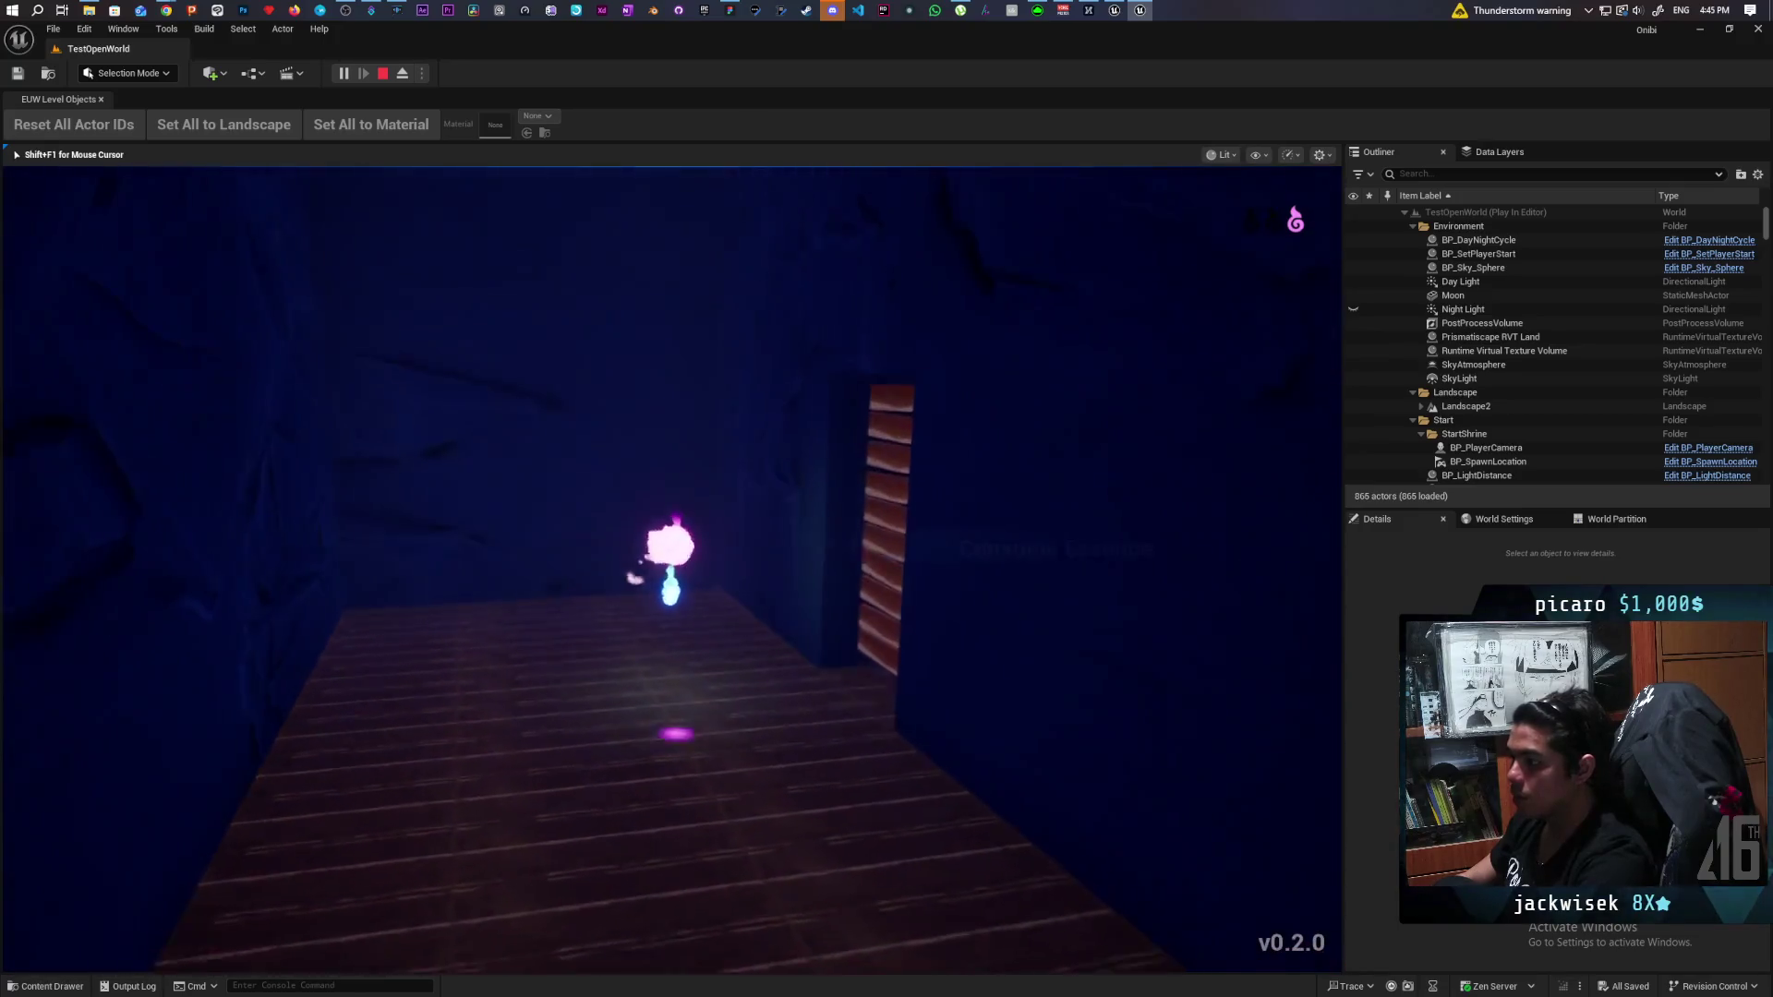
{"action": "key", "text": "w"}
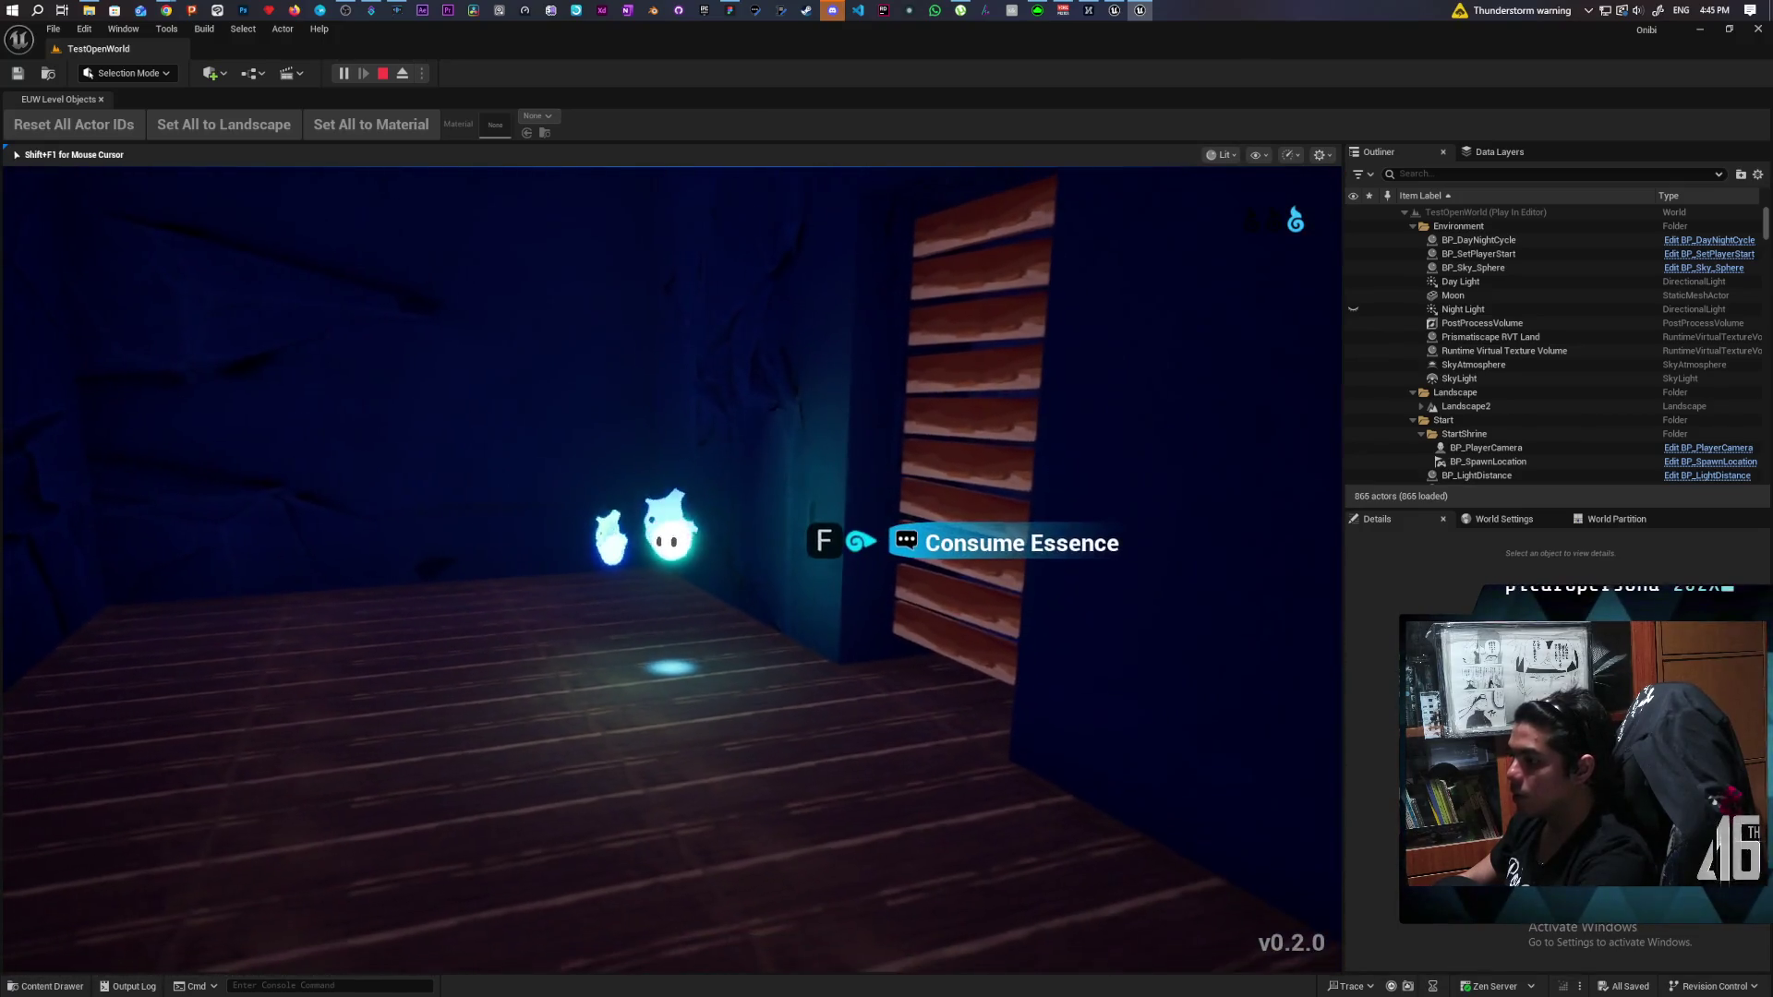
{"action": "key", "text": "f"}
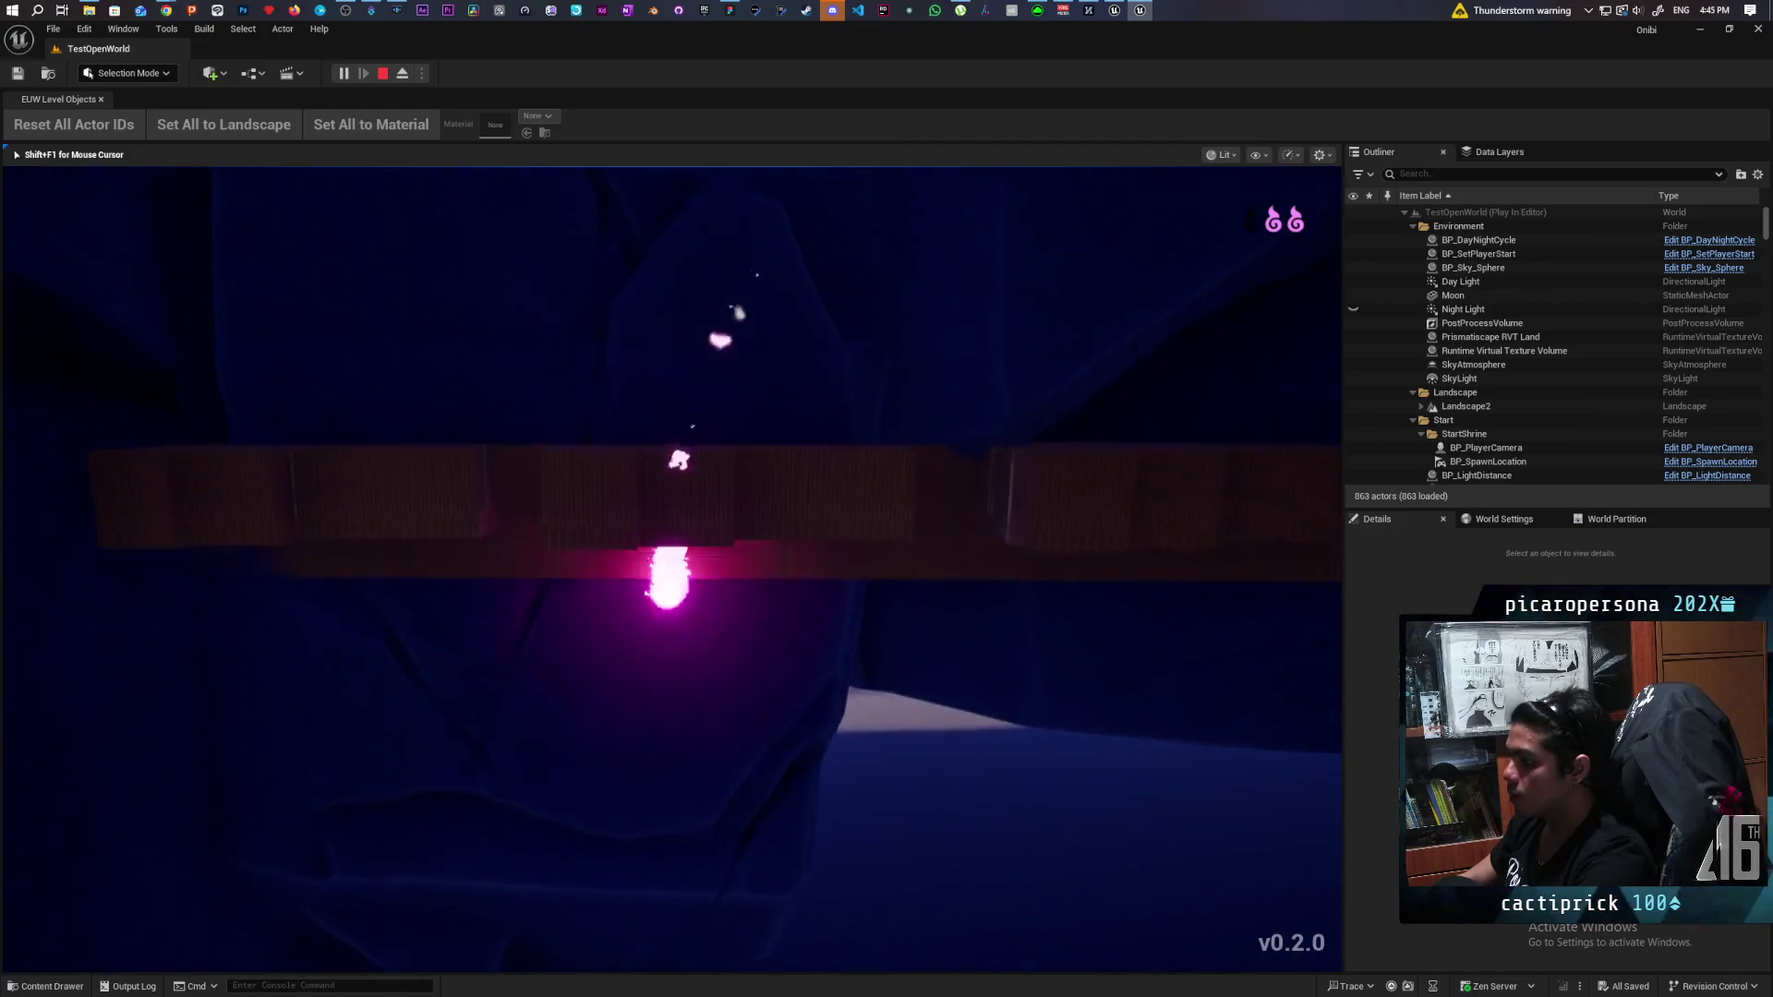
Dash along the ledge and up into the room, consume the nearby essence, and approach the pots.
{"action": "key", "text": "w"}
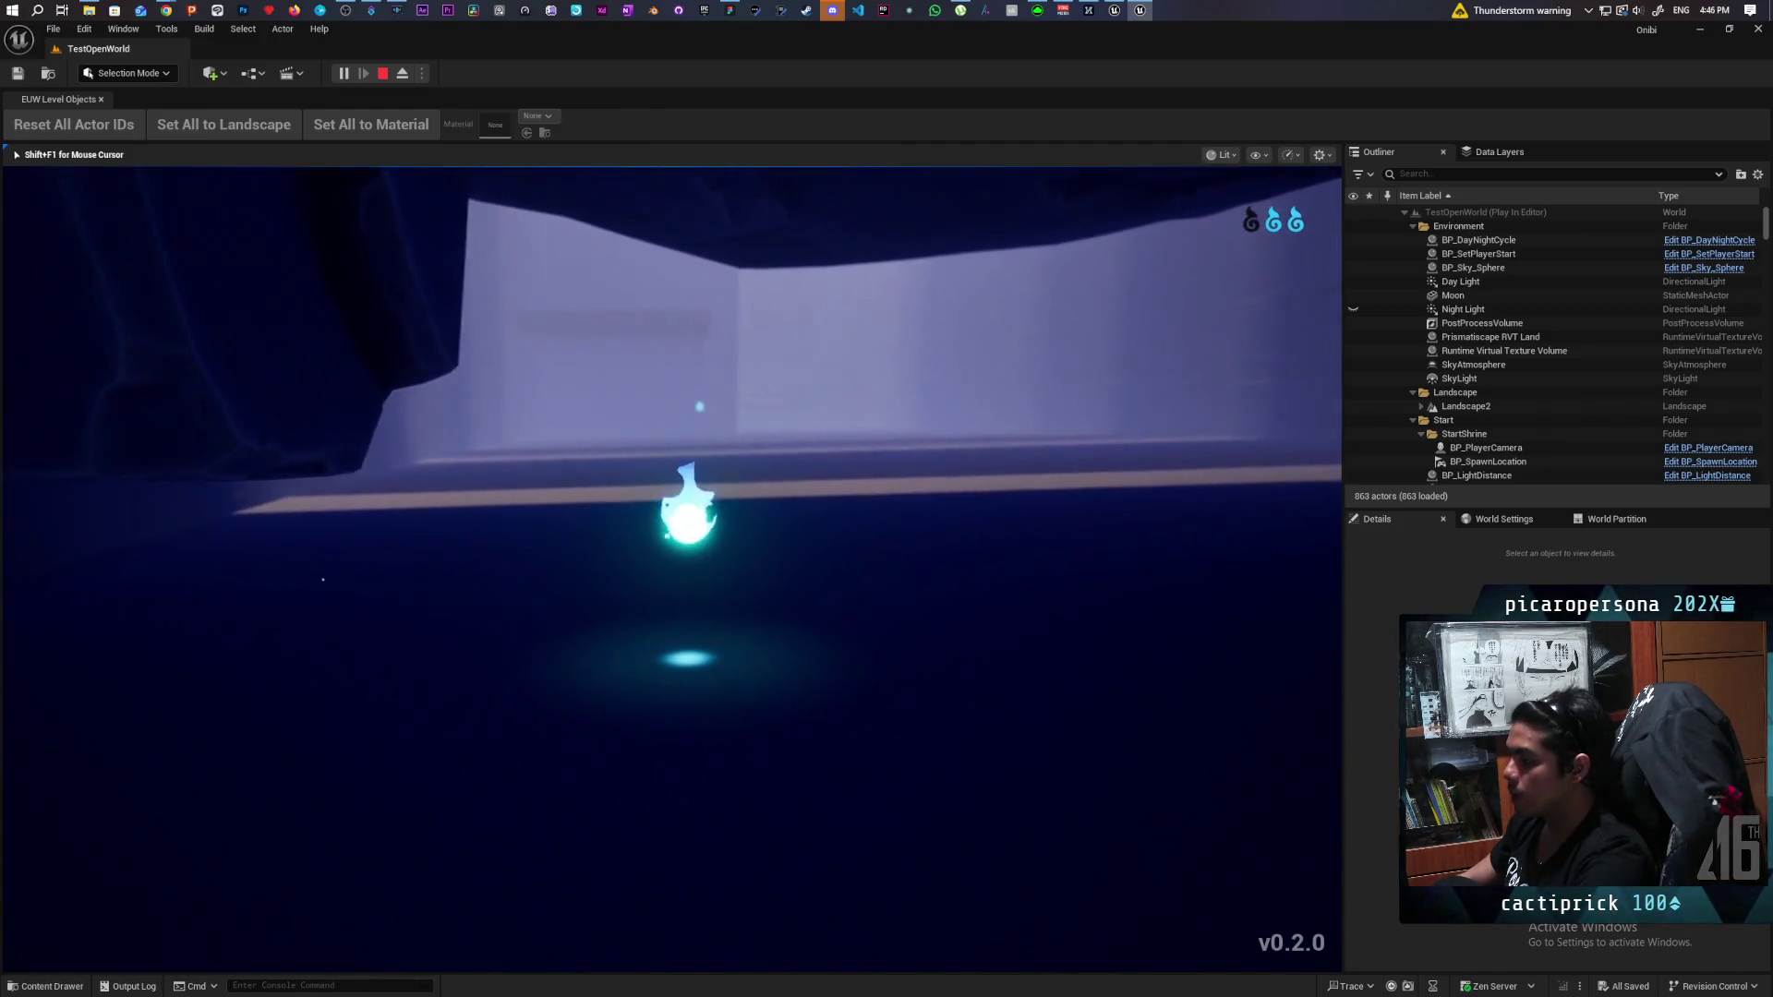
{"action": "key", "text": "w"}
{"action": "key", "text": "w"}
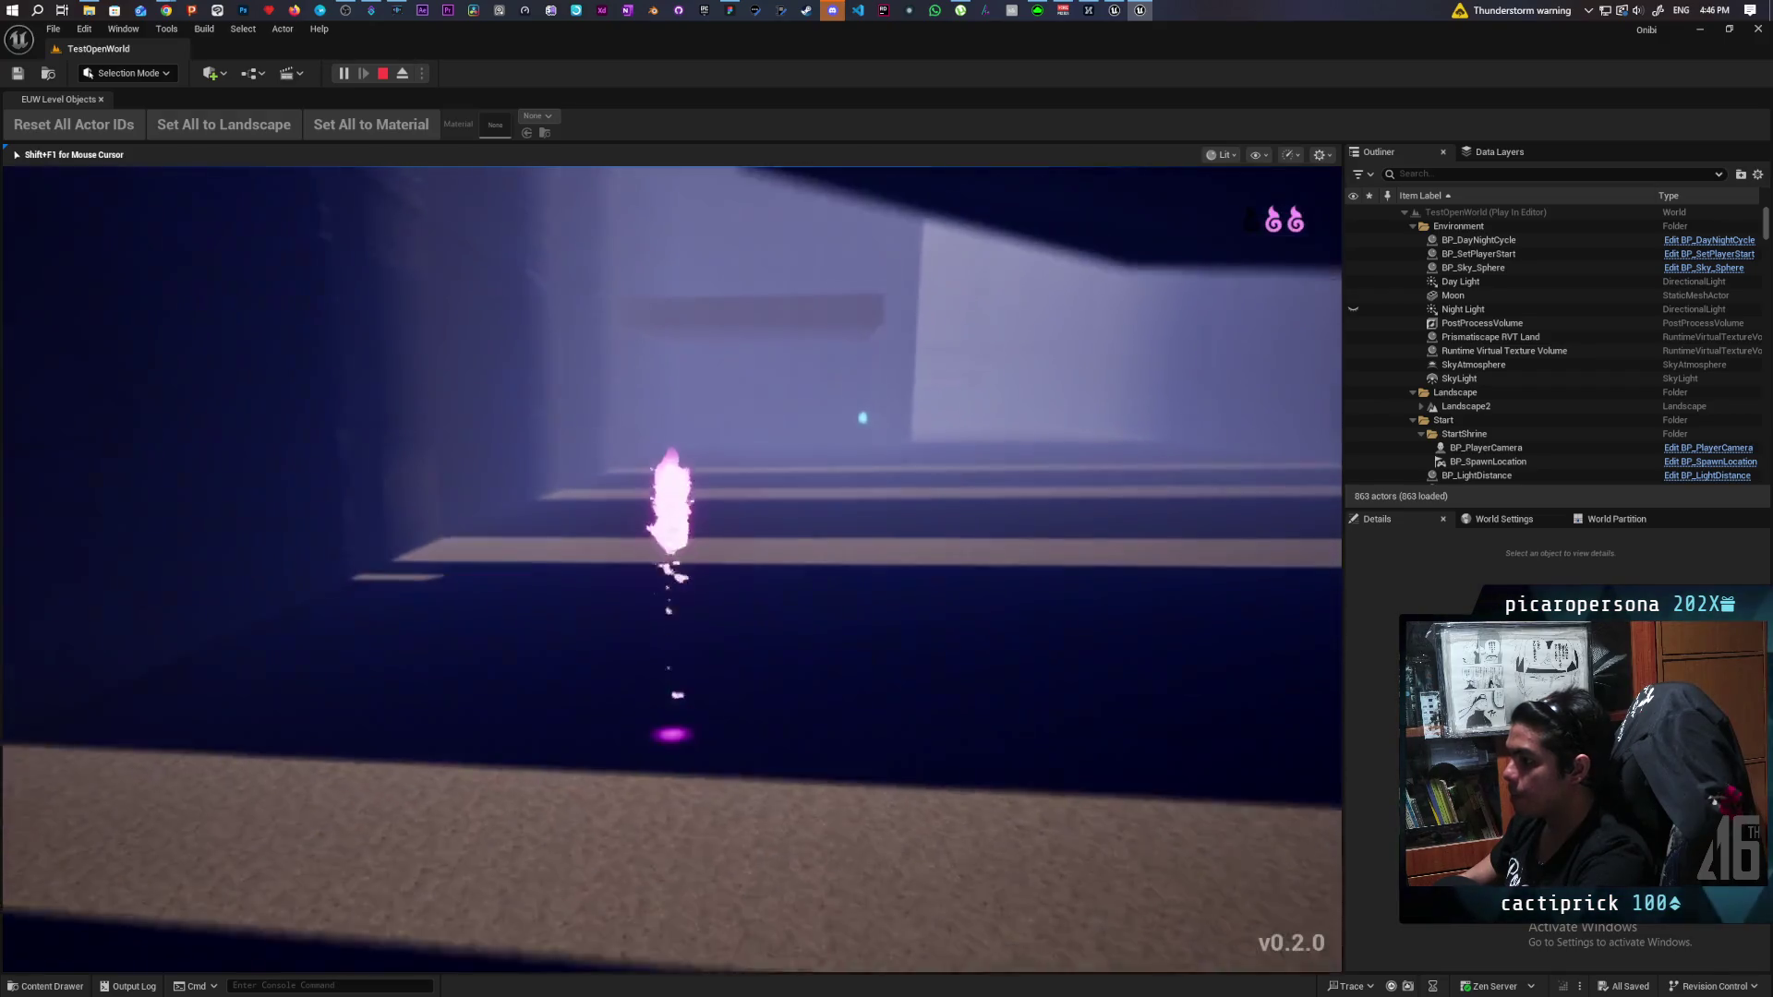
{"action": "key", "text": "w"}
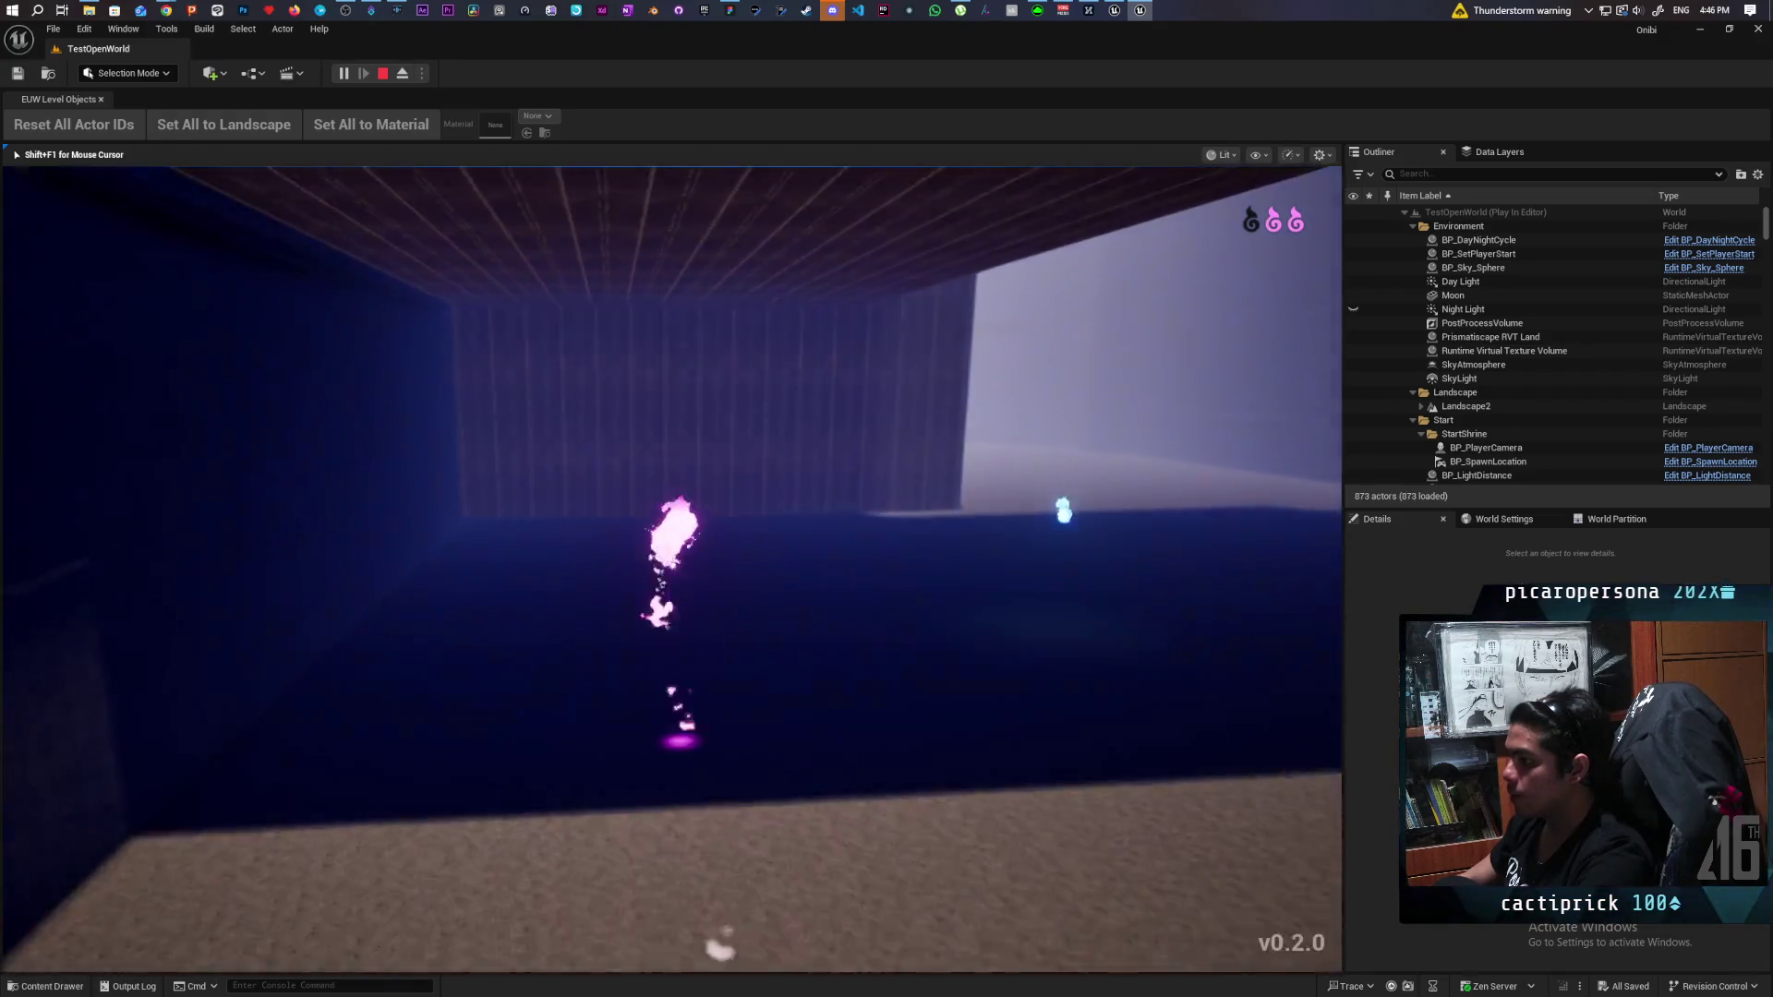
{"action": "key", "text": "w"}
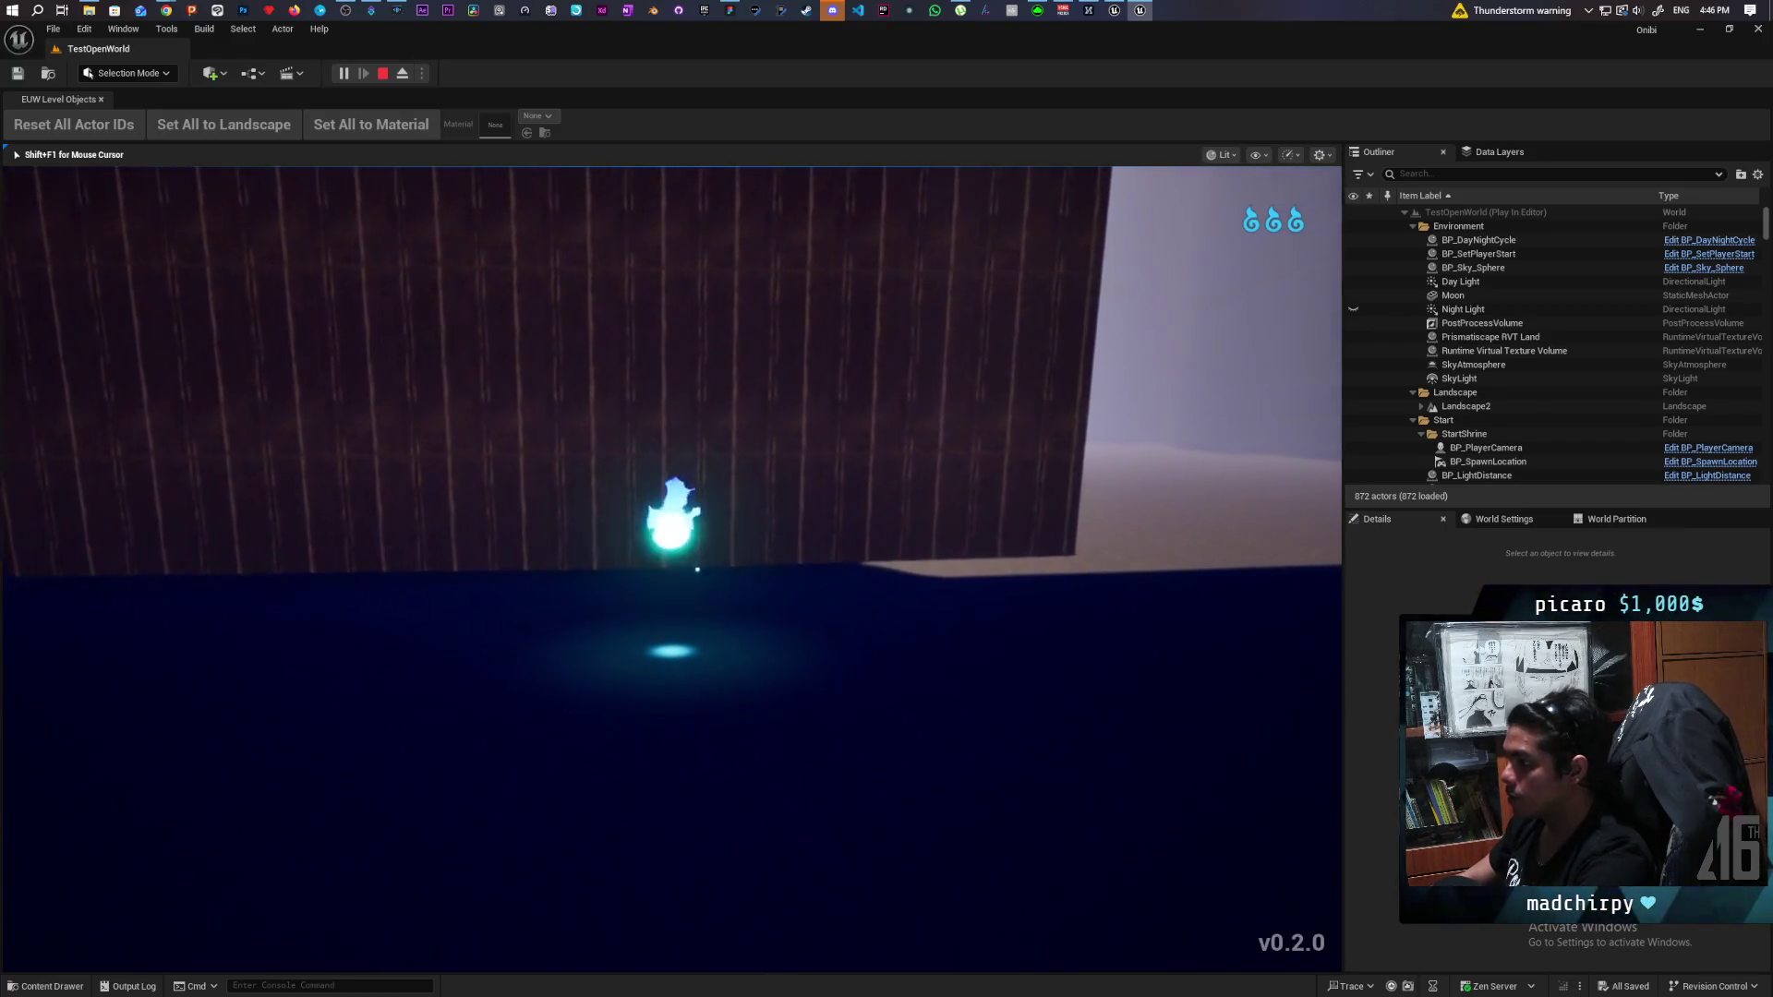
{"action": "key", "text": "e"}
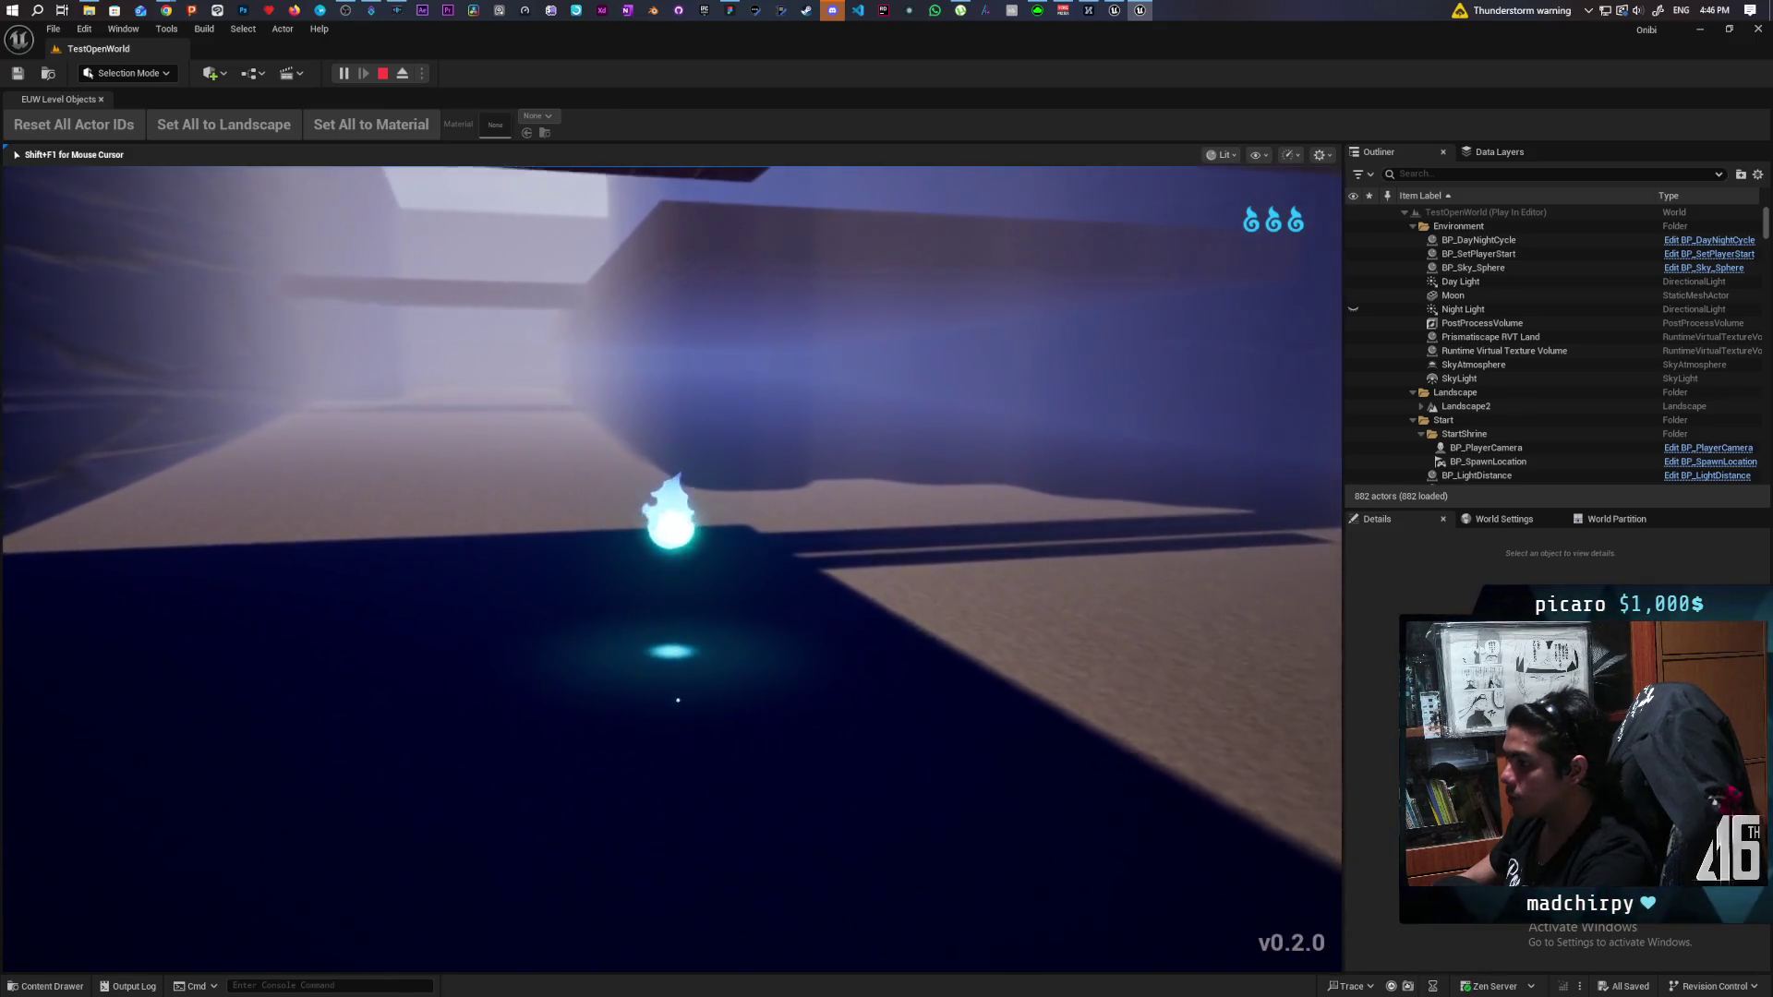
{"action": "key", "text": "e"}
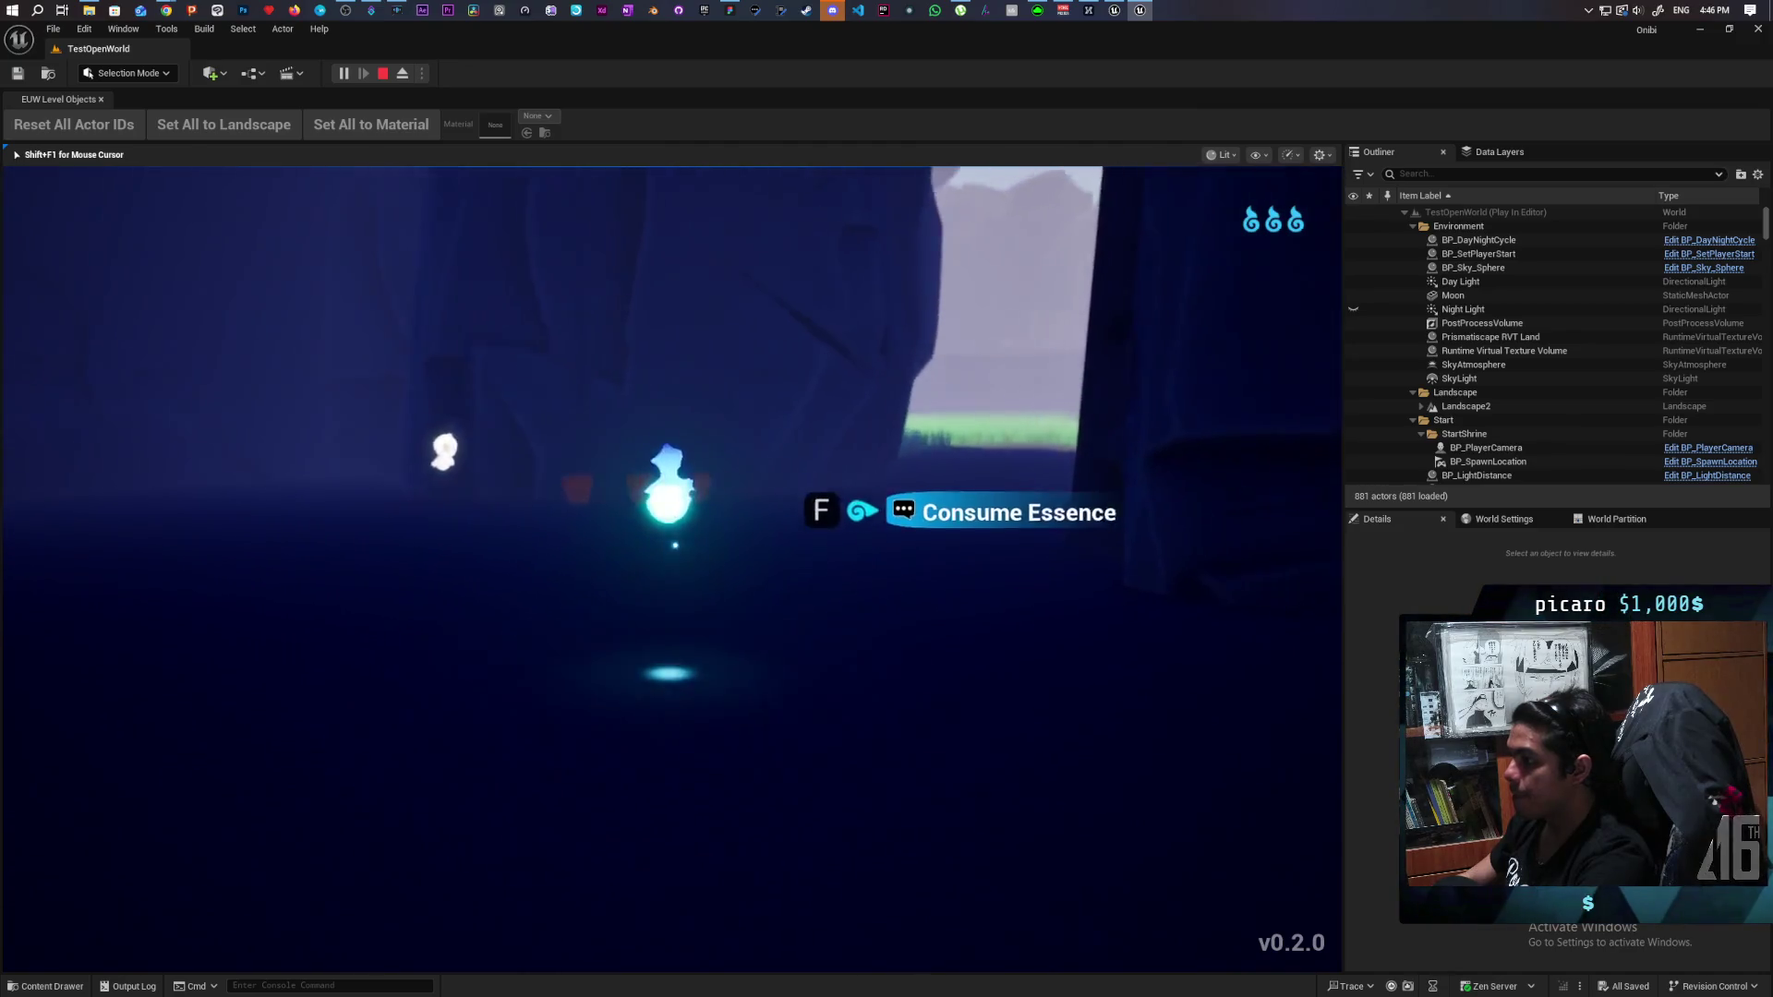
{"action": "key", "text": "f"}
{"action": "key", "text": "w"}
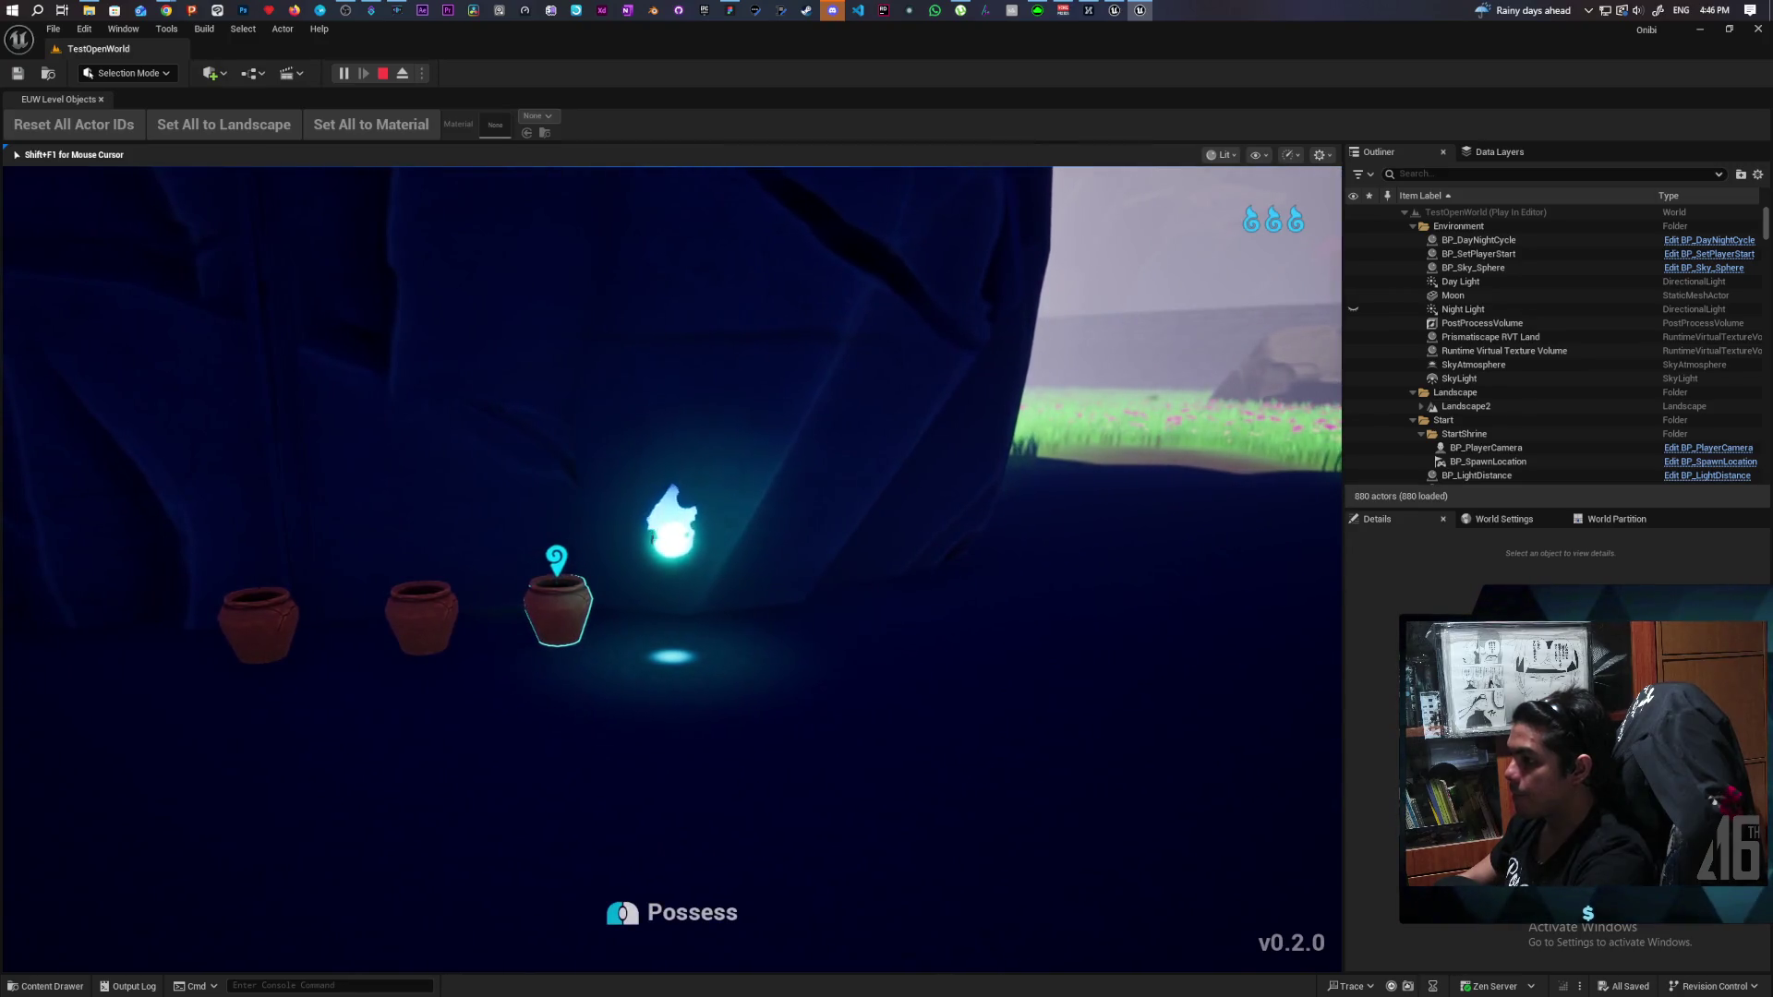
Possess the third clay pot and move it through the flower field toward the brick wall.
{"action": "key", "text": "space"}
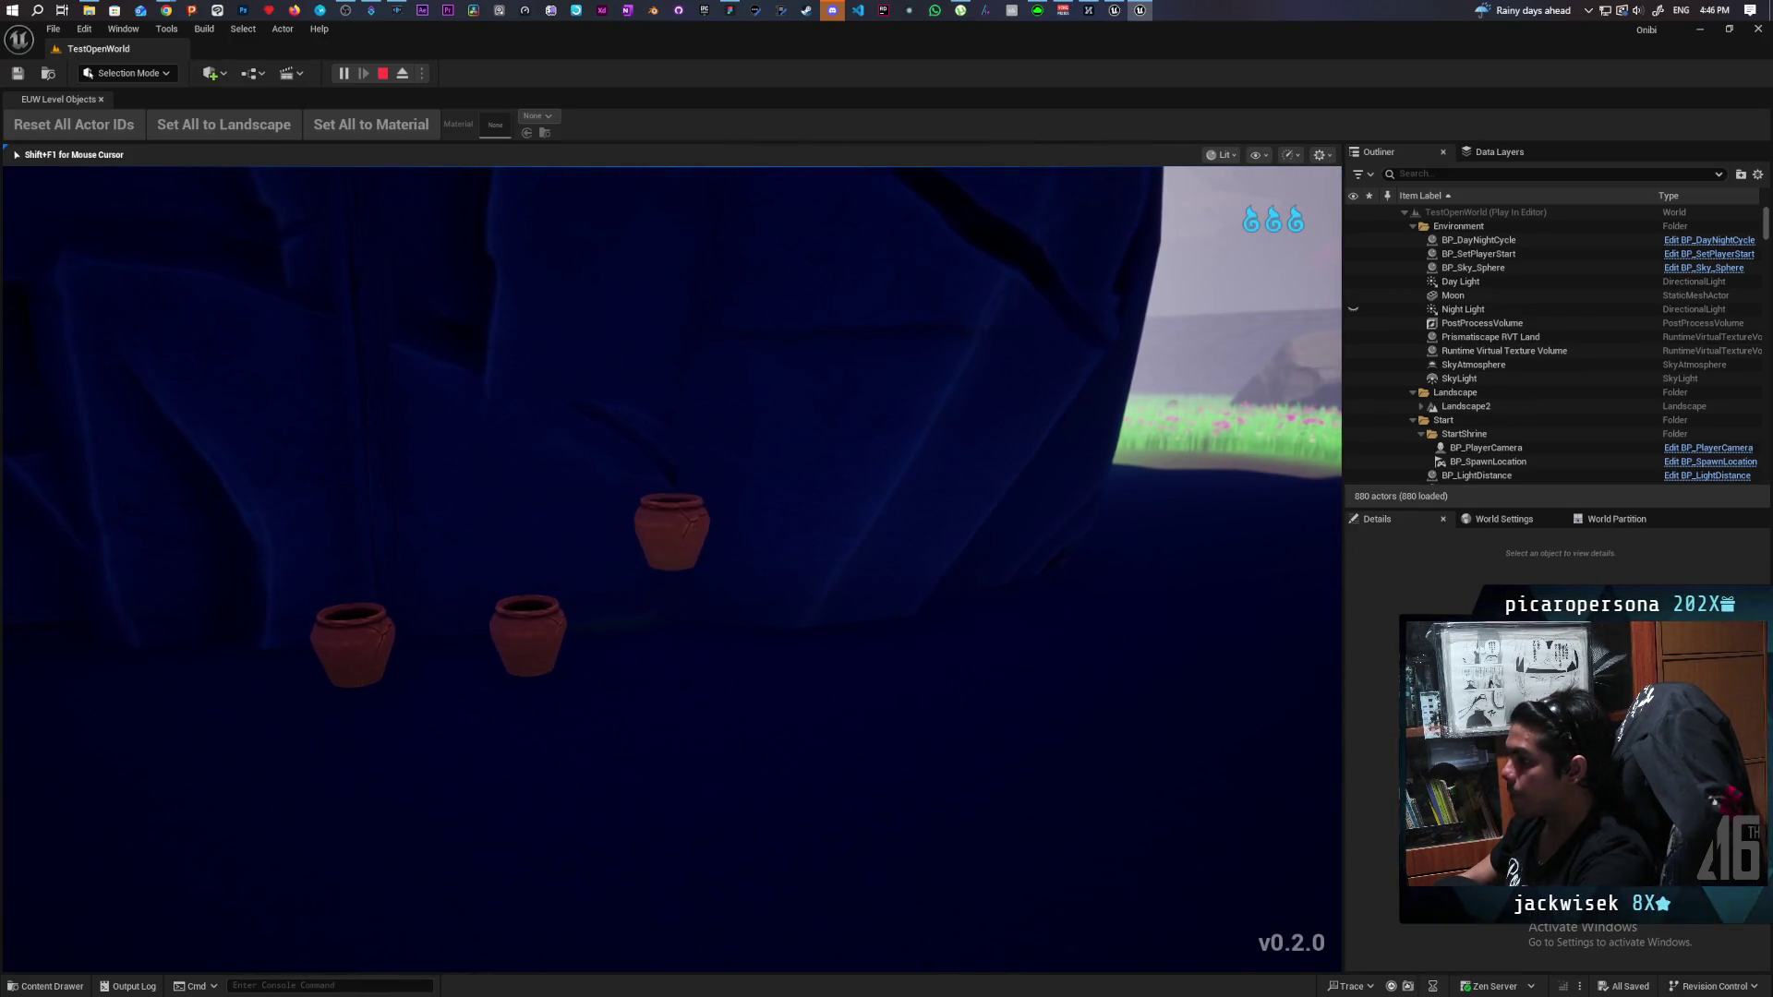
{"action": "key", "text": "w"}
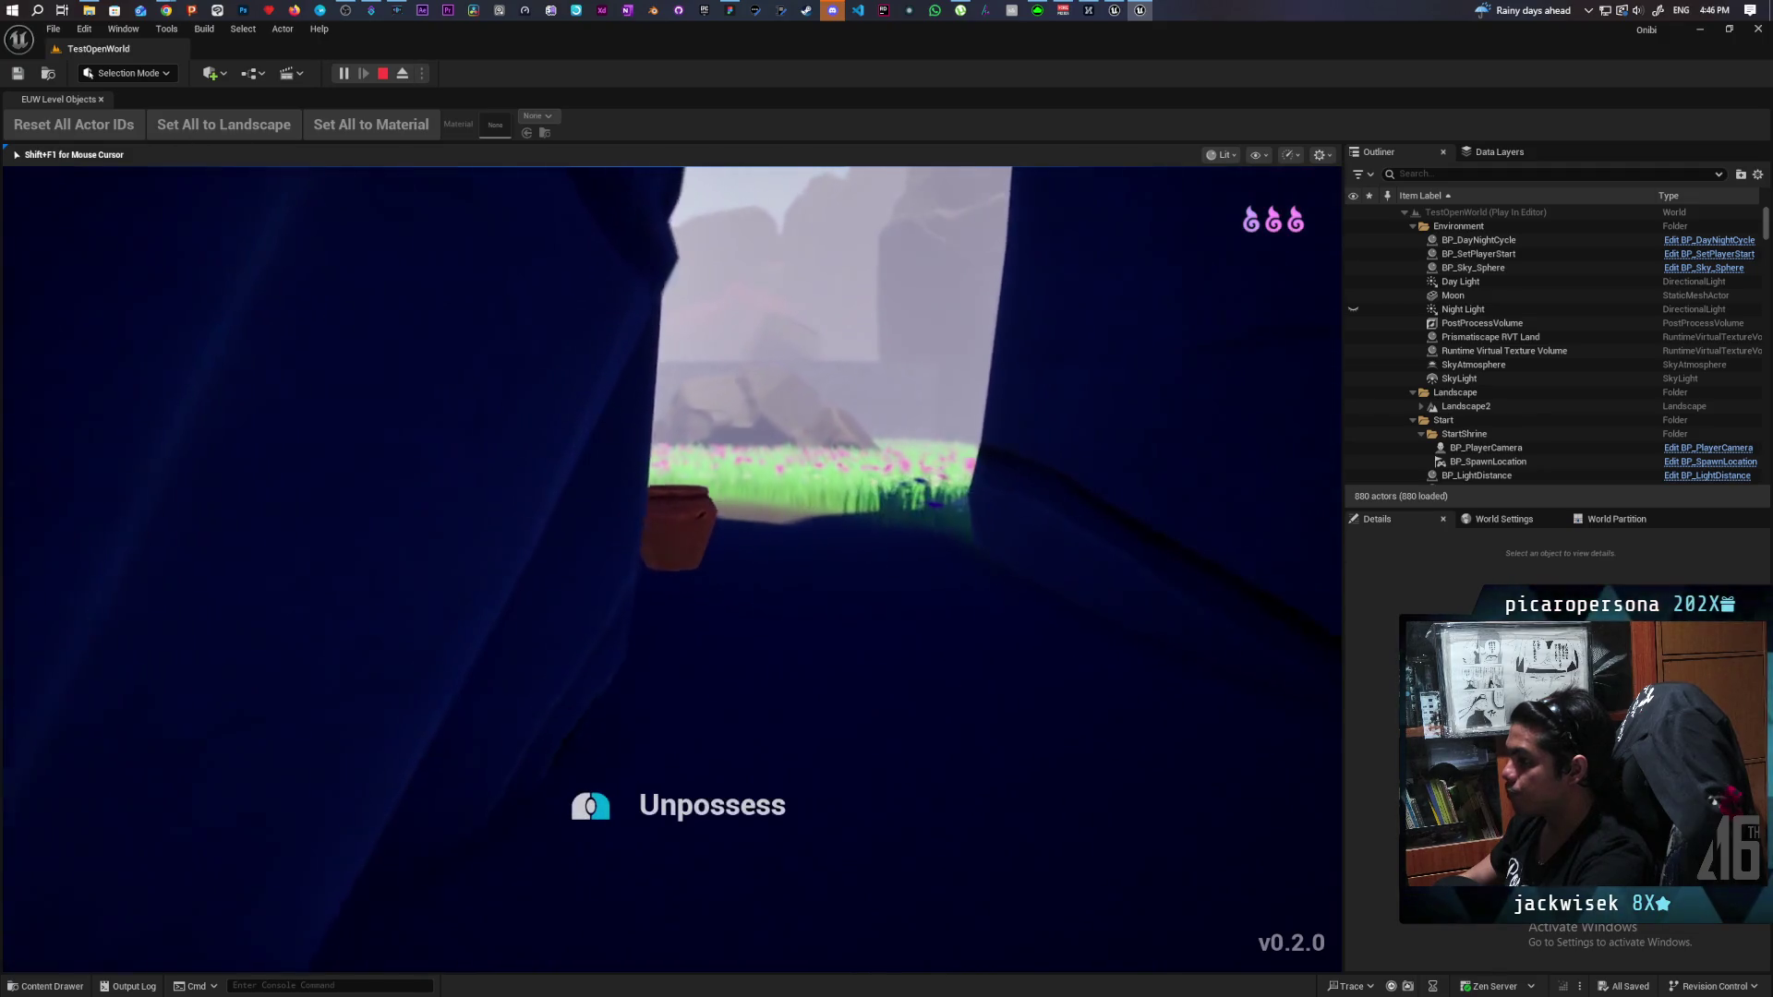
{"action": "key", "text": "w"}
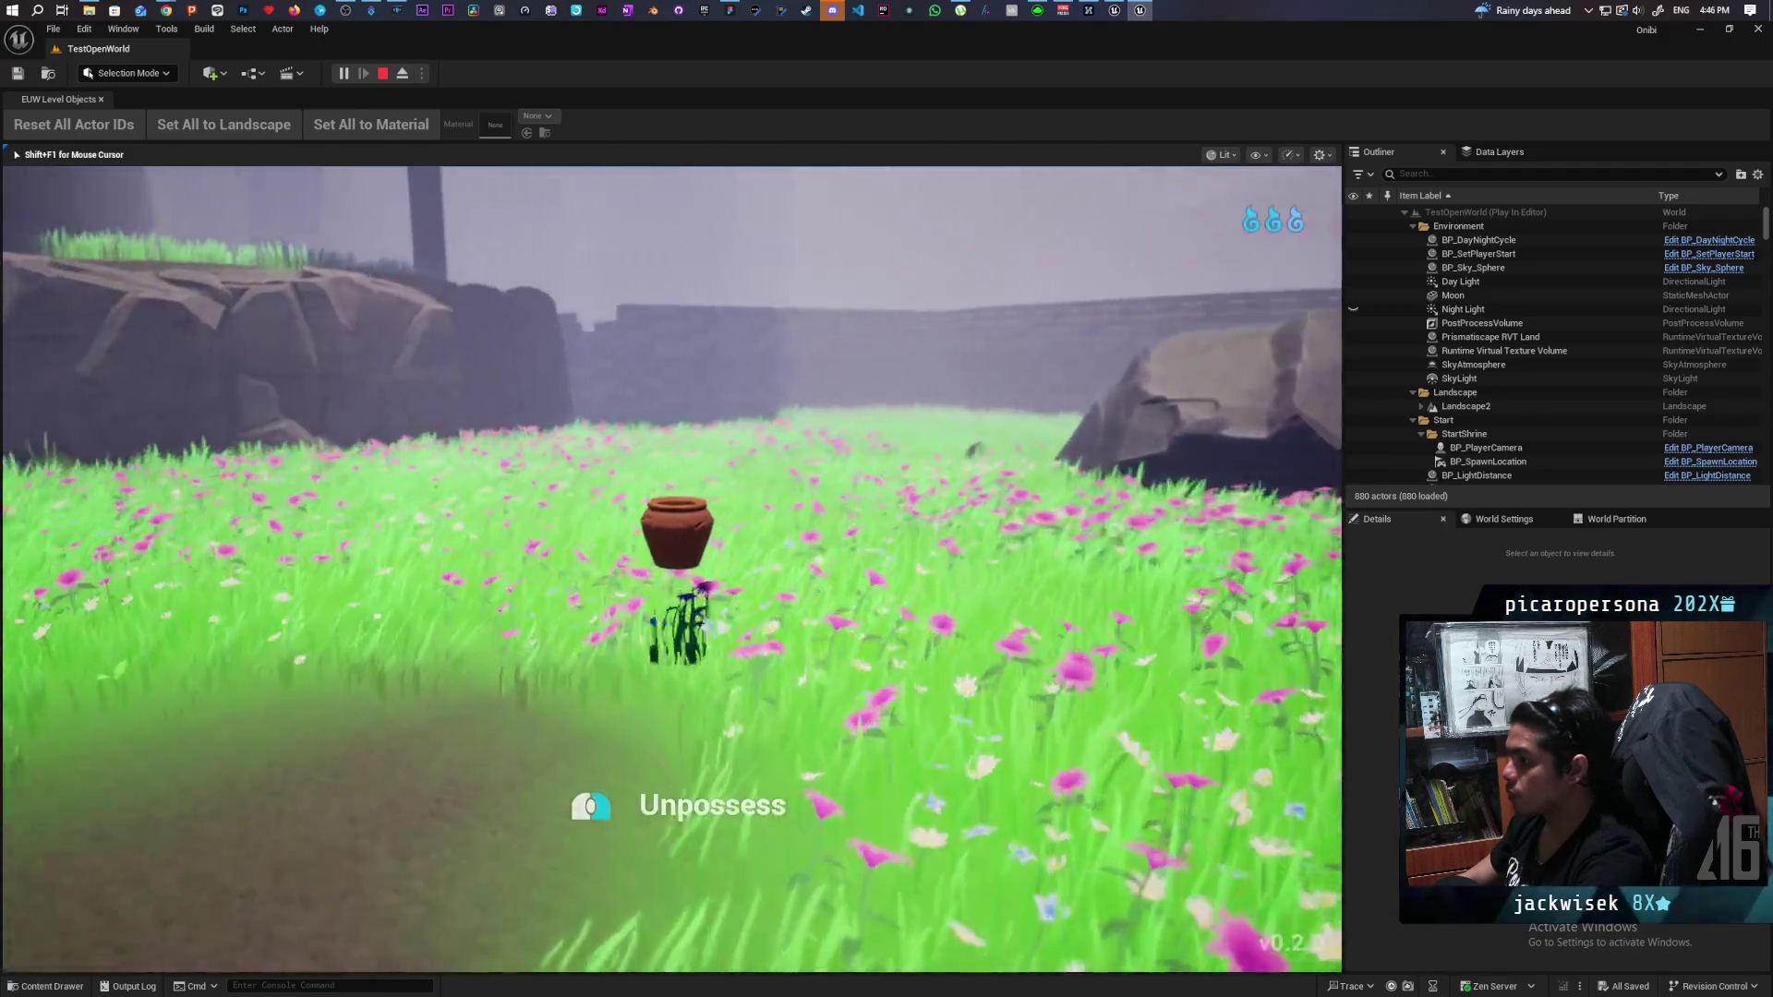
{"action": "key", "text": "w"}
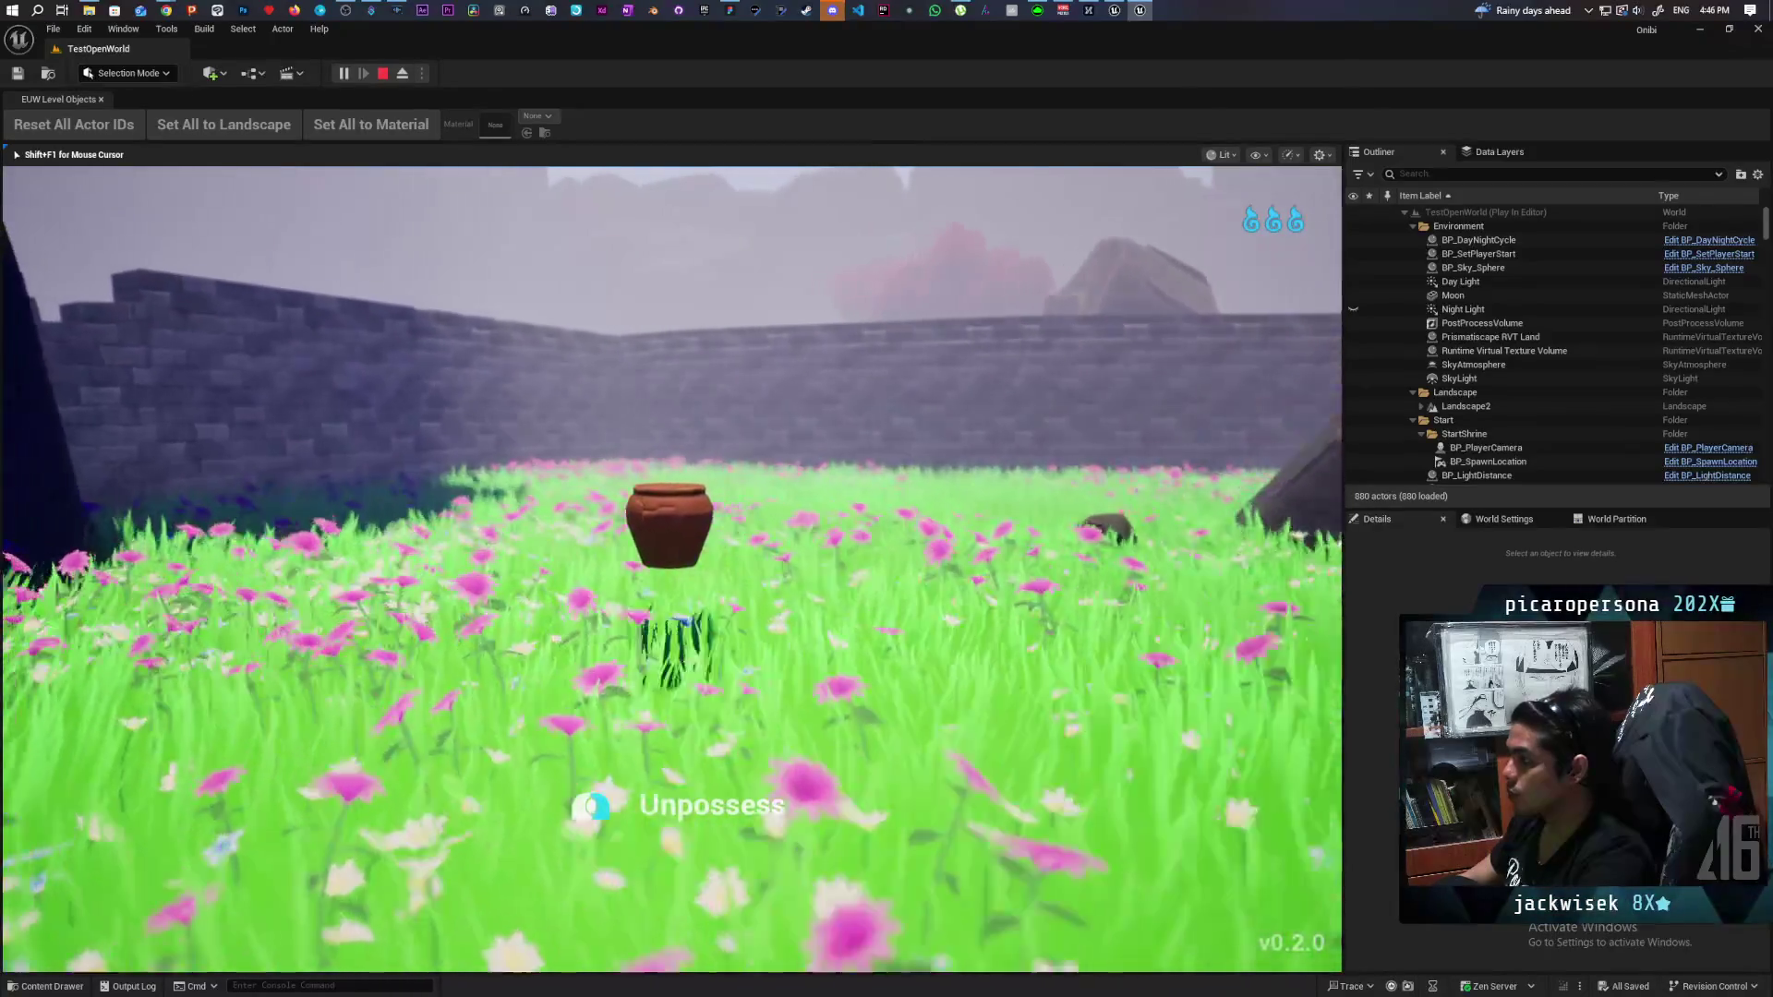
{"action": "key", "text": "w"}
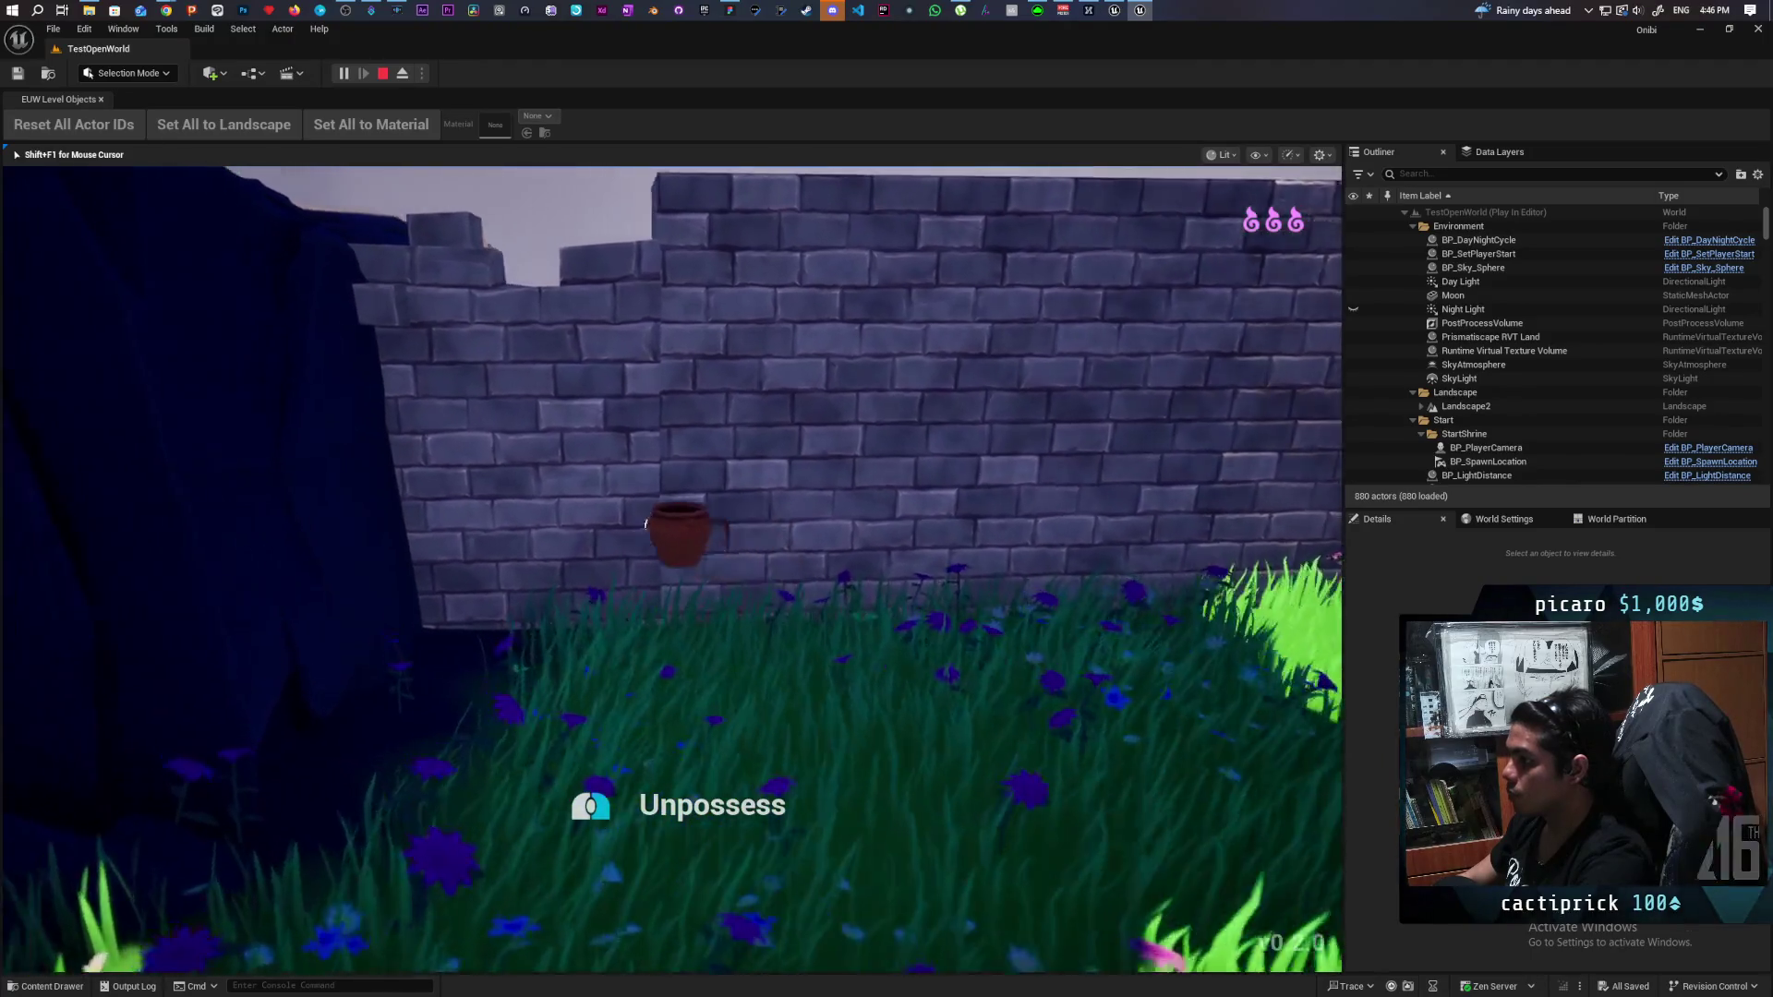
Return to the spirit, end the play-test, and fly the editor view toward the red farmer.
{"action": "key", "text": "e"}
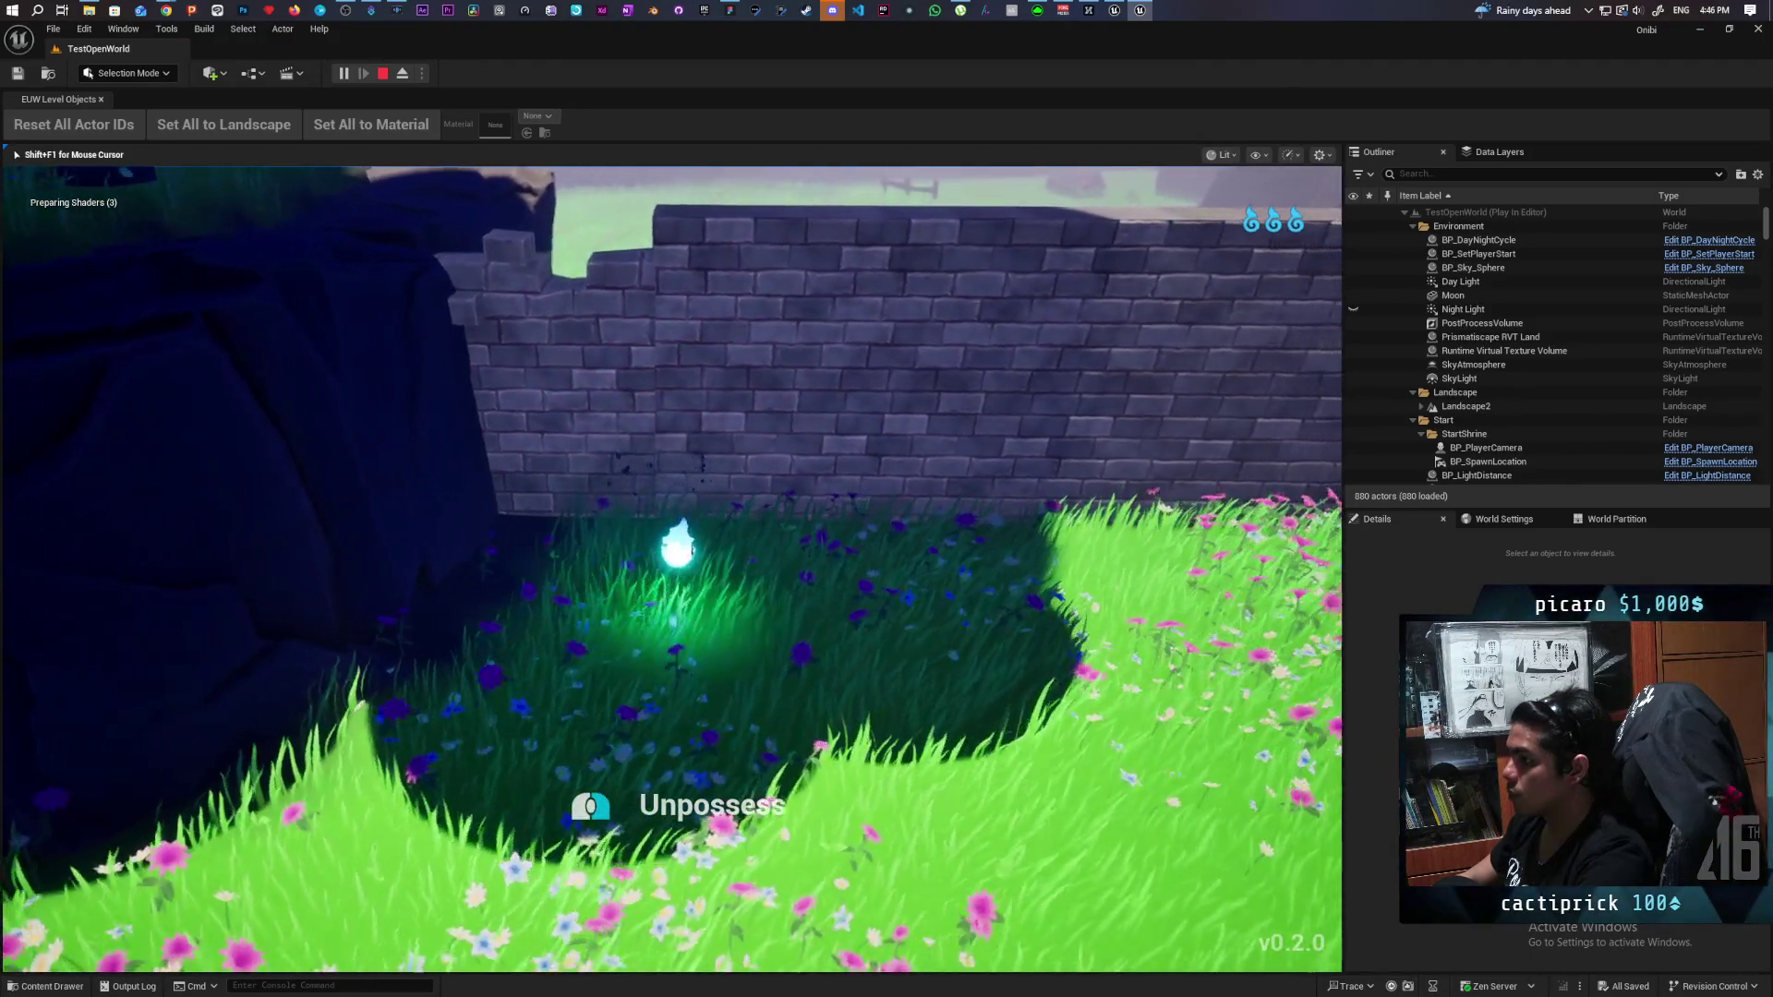
{"action": "key", "text": "w"}
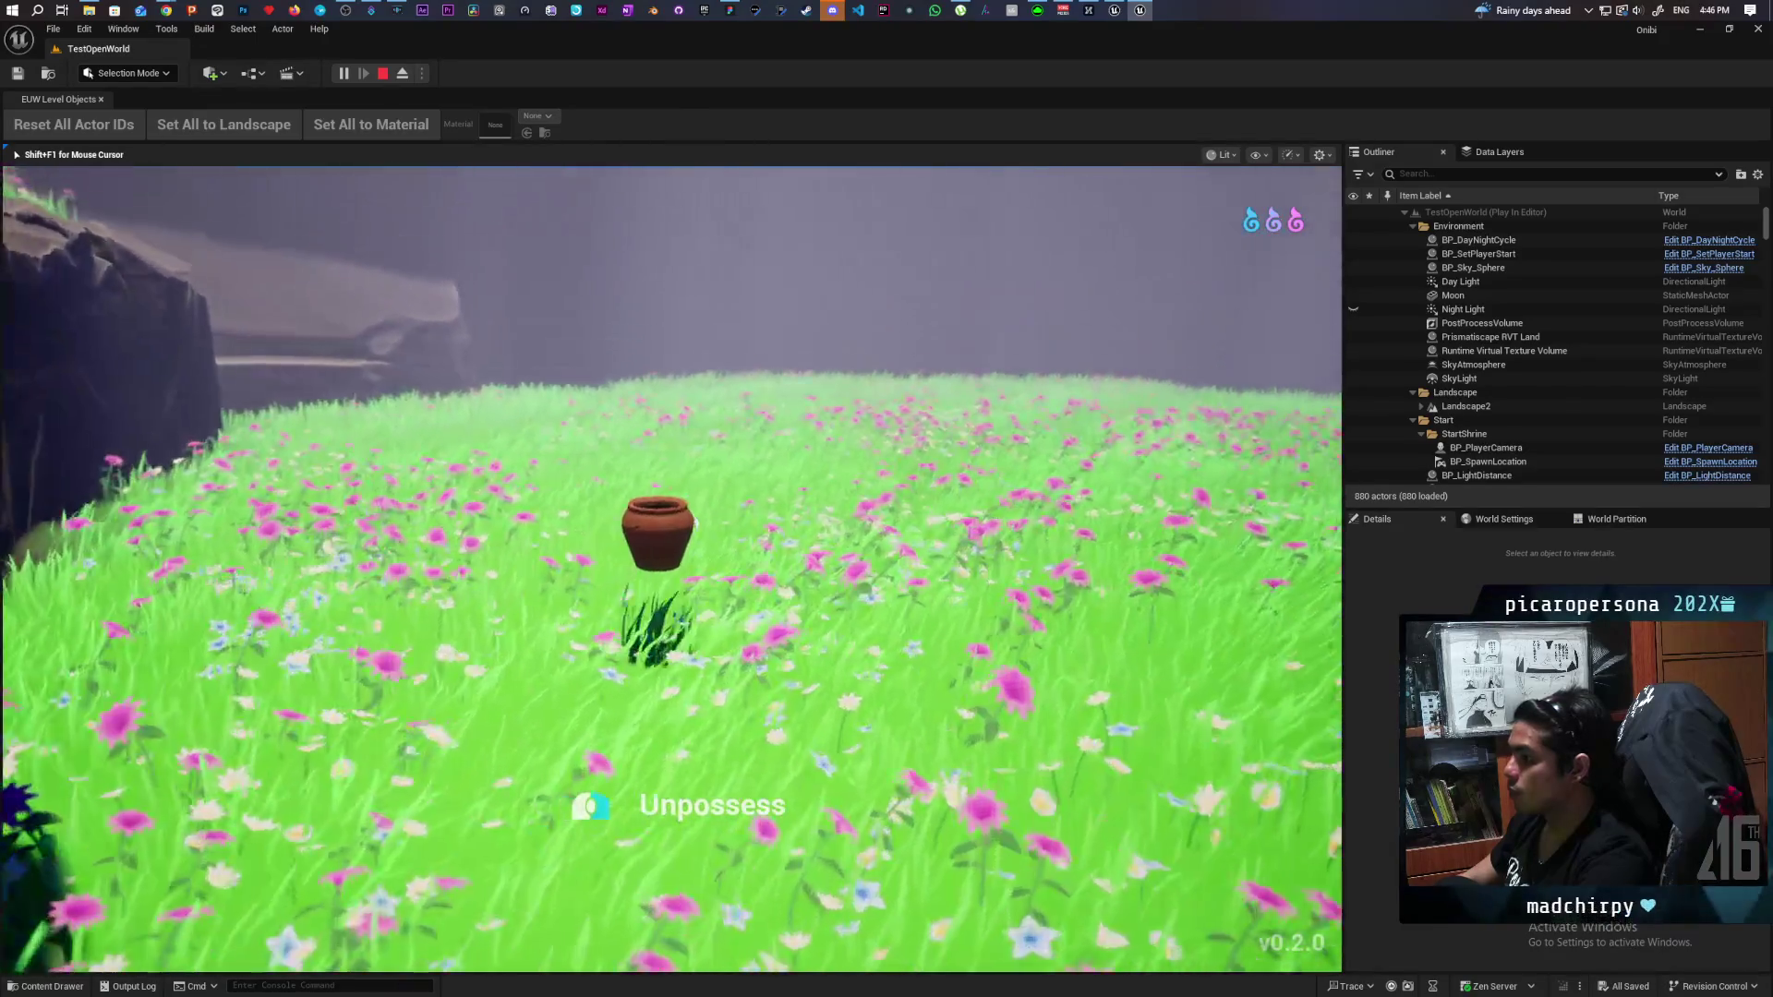
{"action": "key", "text": "Escape"}
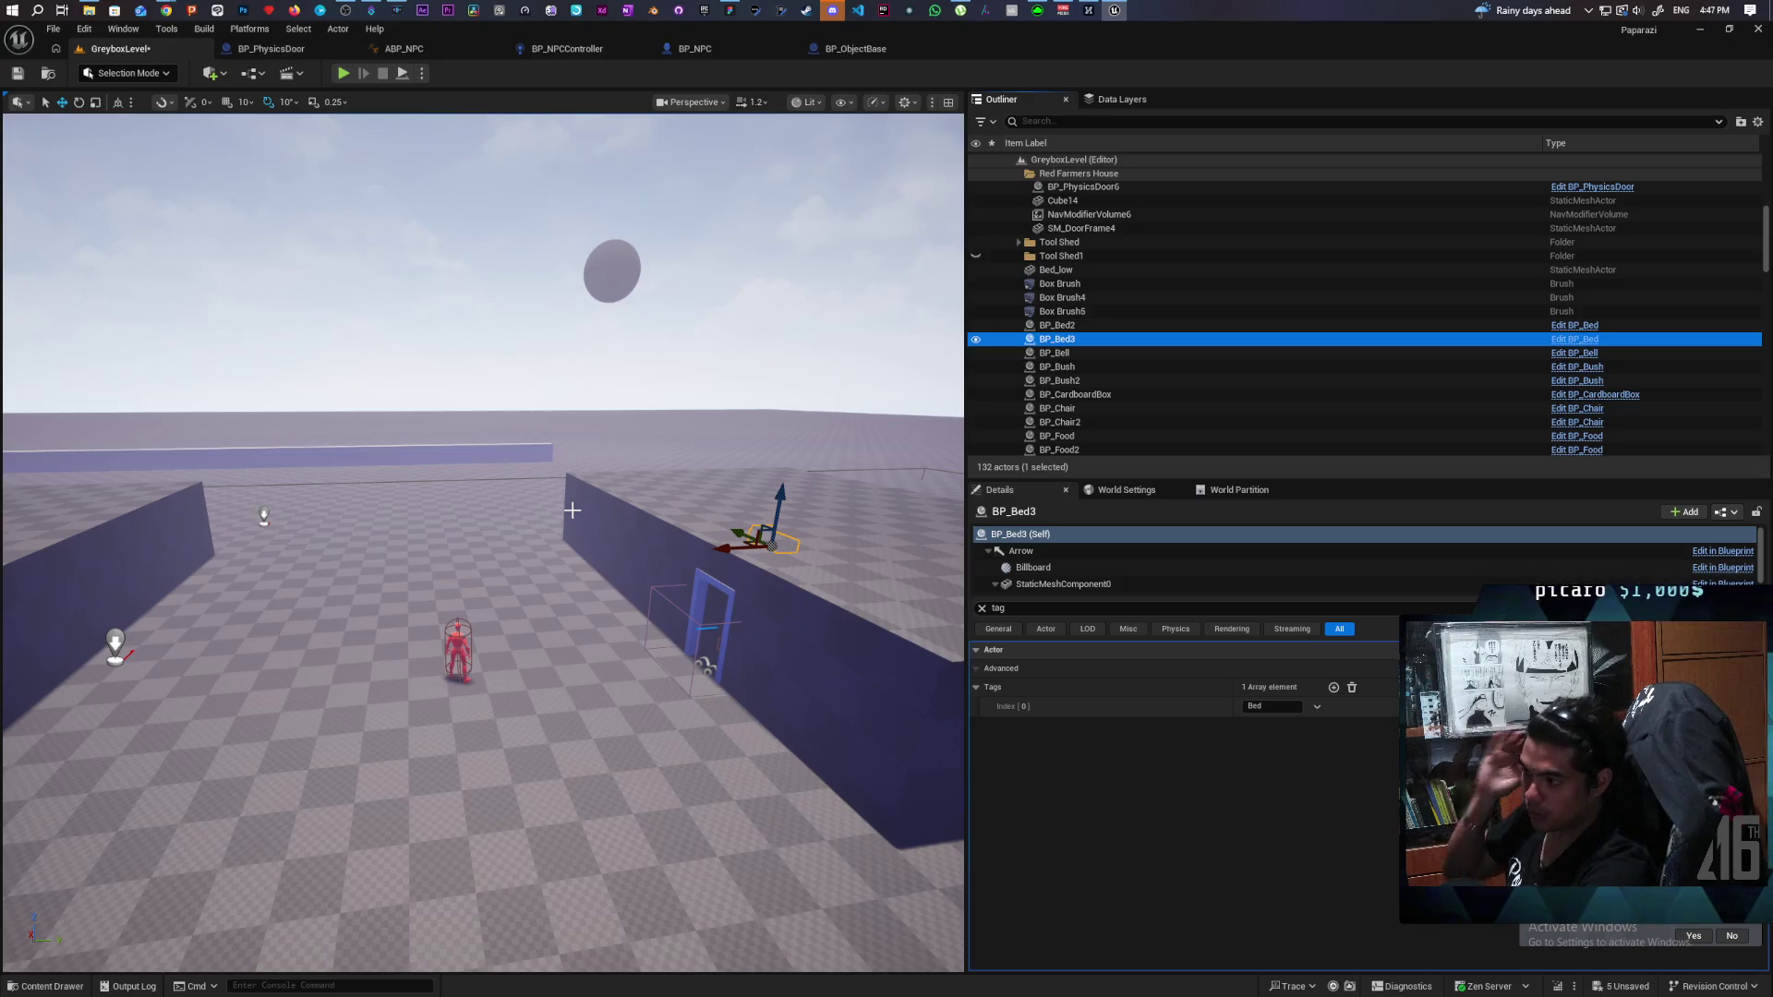
{"action": "left_click_drag", "start_coordinate": [572, 509], "coordinate": [554, 462]}
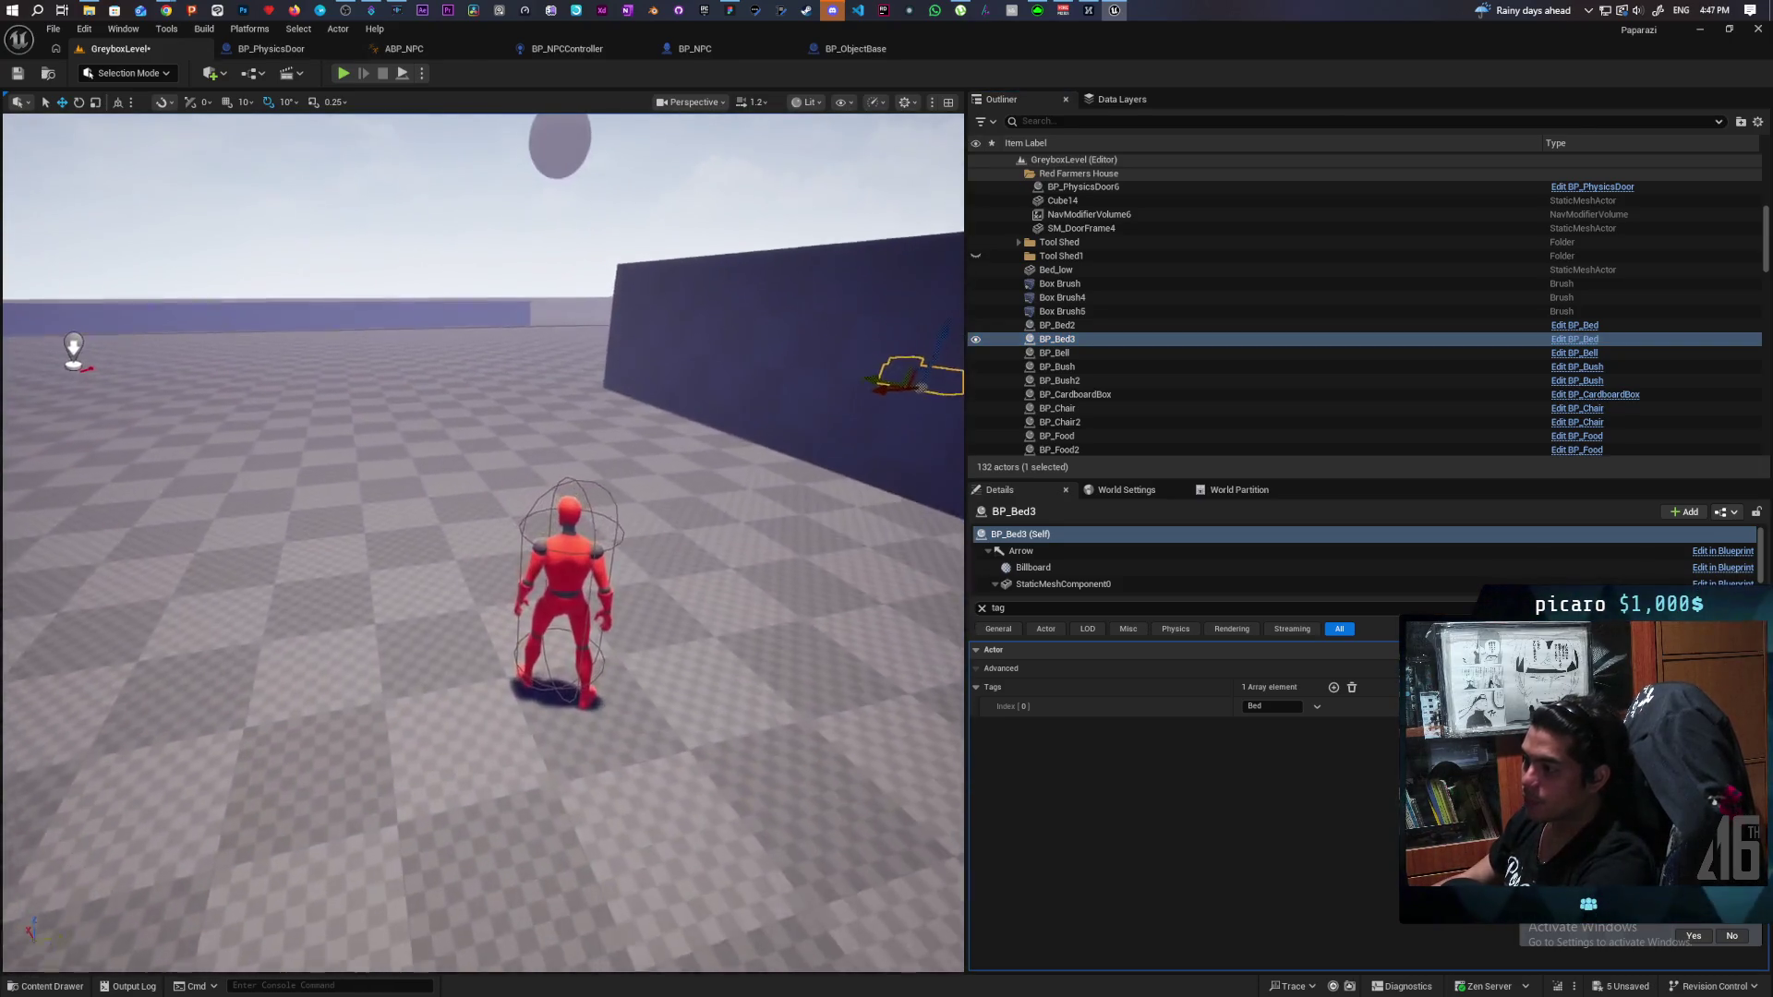
Select the red farmer BP_NPC5 and browse to its DA_Test schedule asset.
{"action": "left_click", "coordinate": [580, 572]}
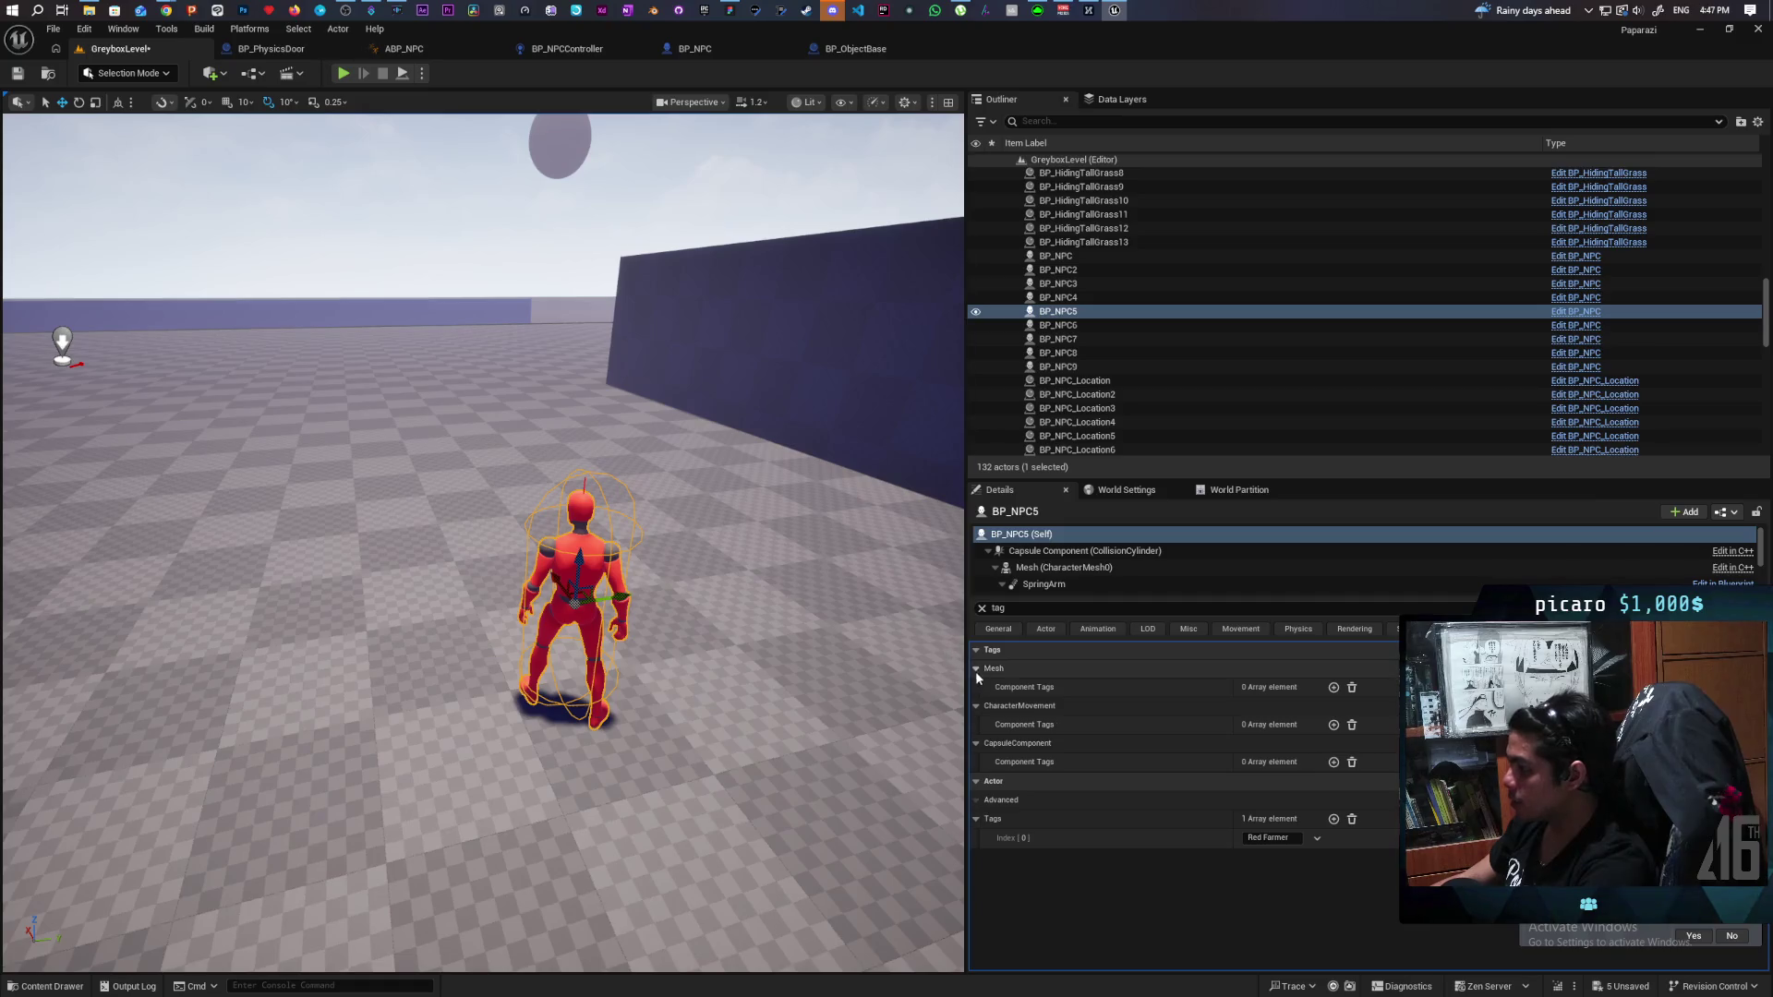
{"action": "left_click", "coordinate": [982, 610]}
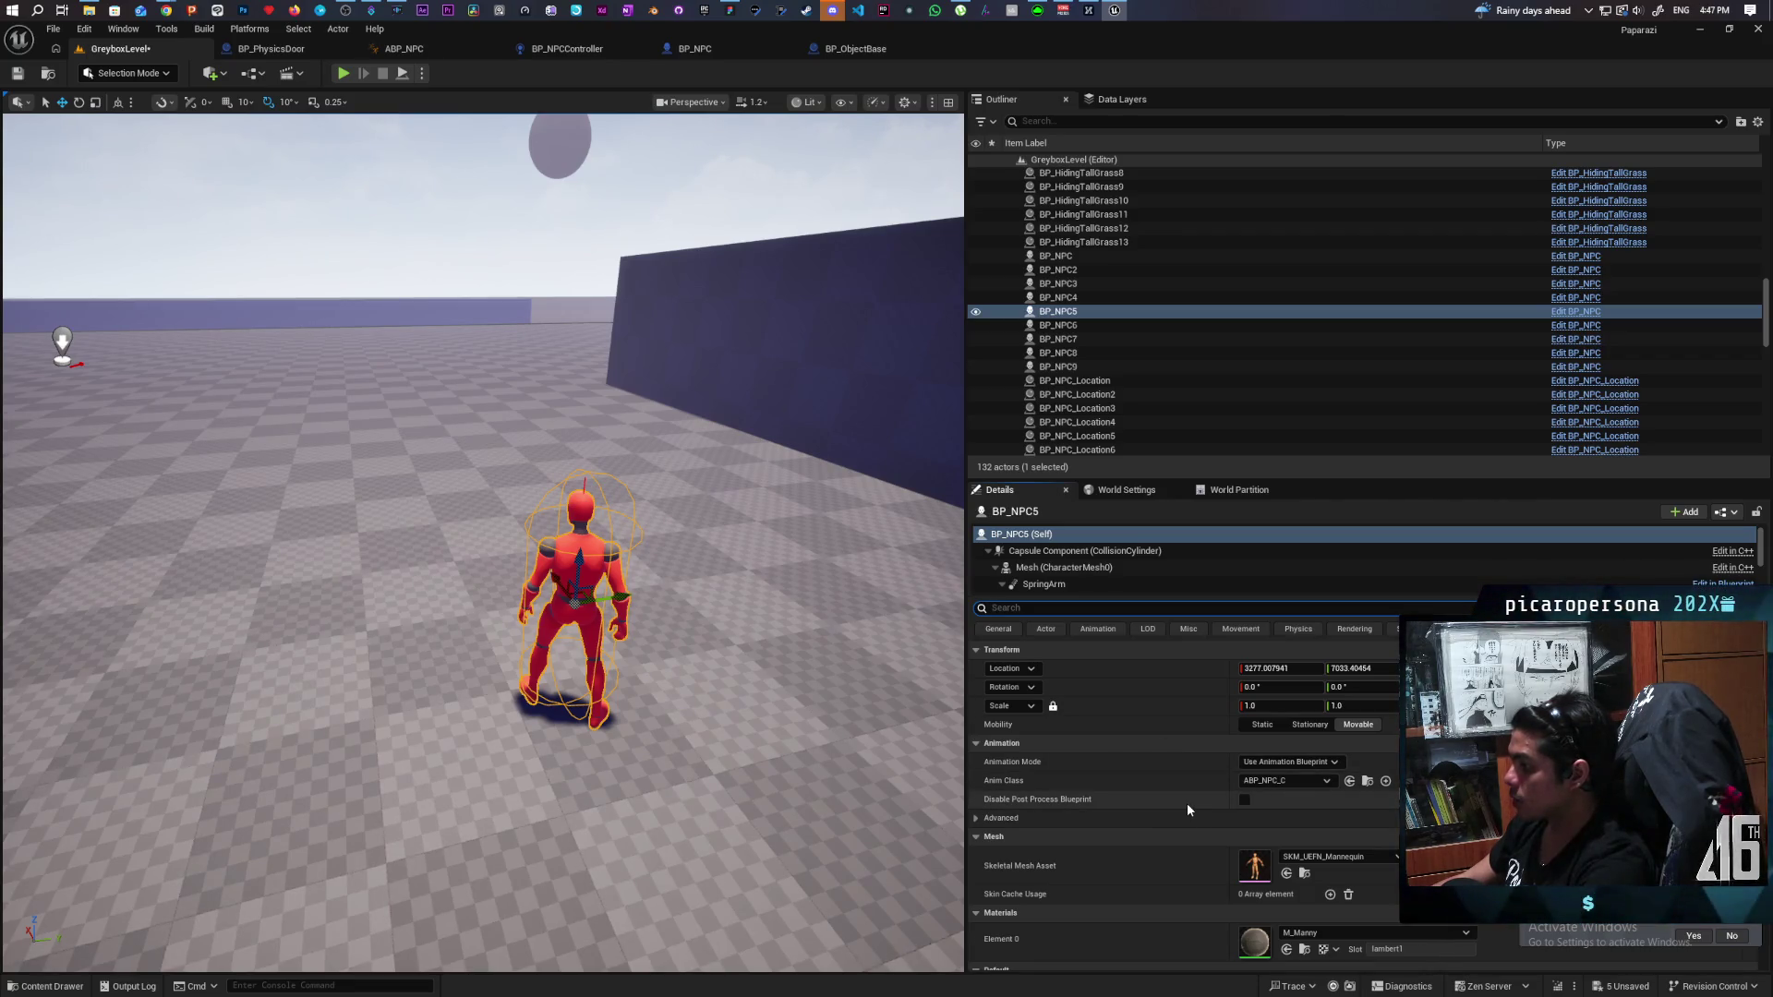
{"action": "scroll", "coordinate": [1188, 806], "scroll_direction": "down", "scroll_amount": 3}
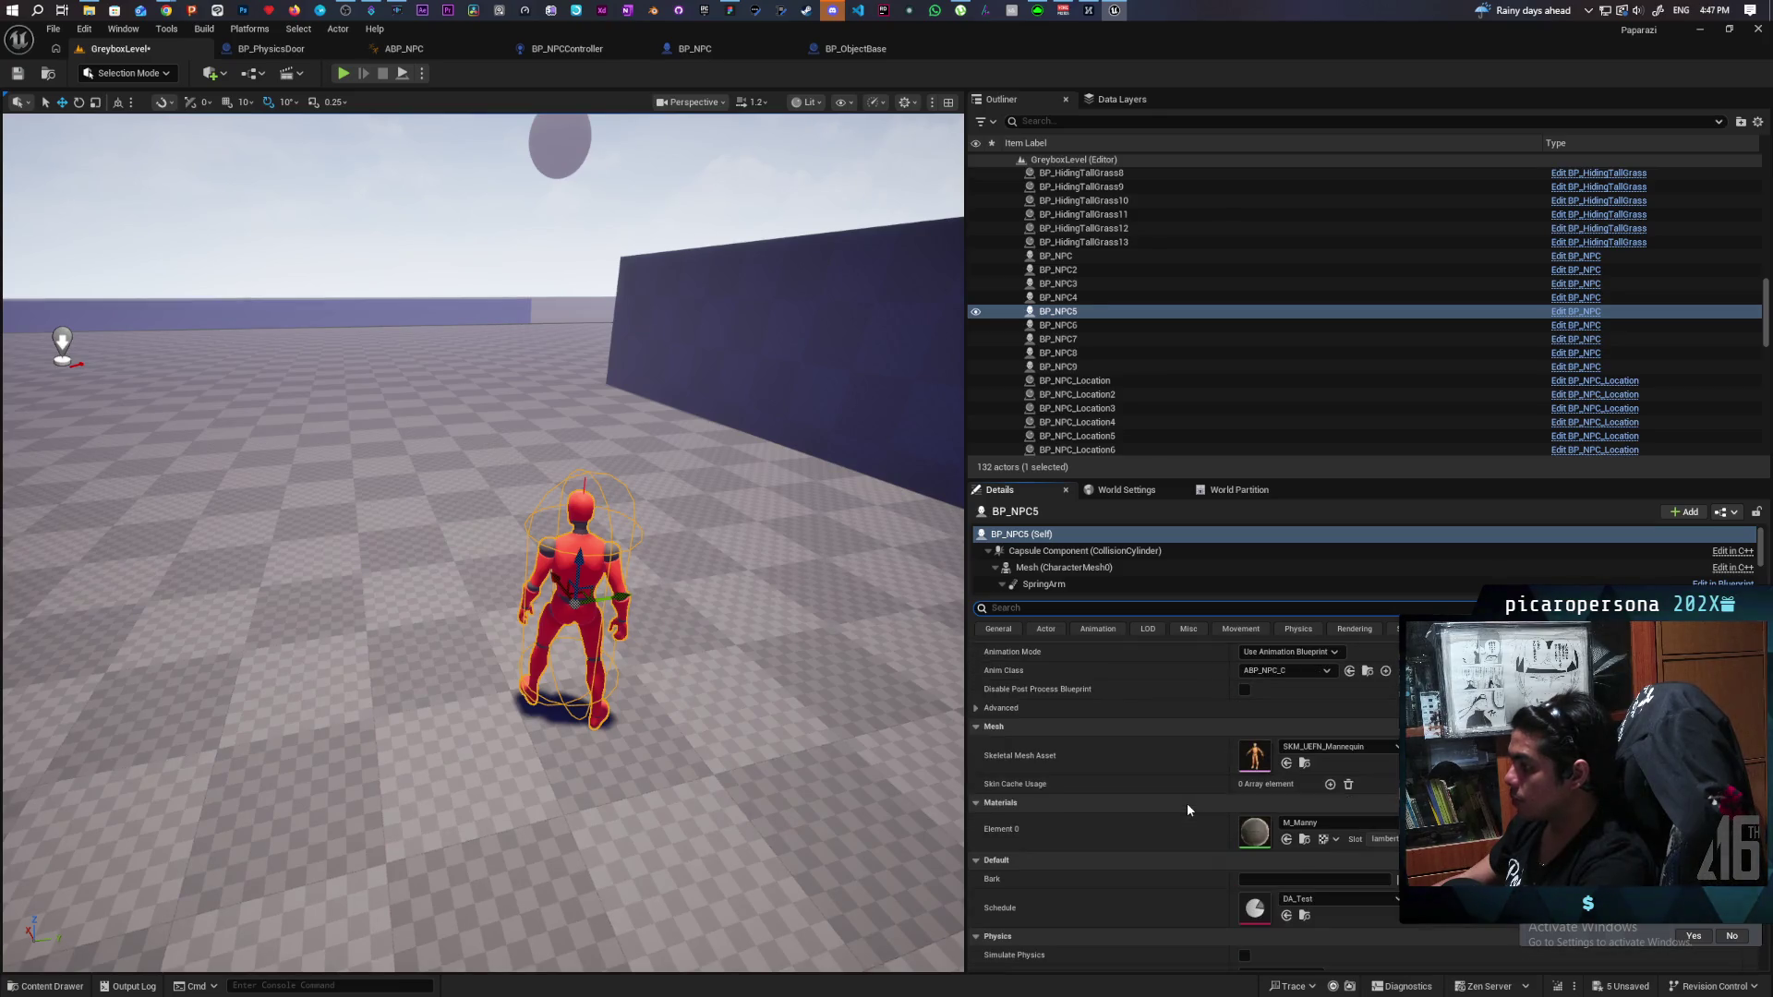
{"action": "scroll", "coordinate": [1187, 802], "scroll_direction": "down", "scroll_amount": 1}
{"action": "left_click", "coordinate": [1306, 871]}
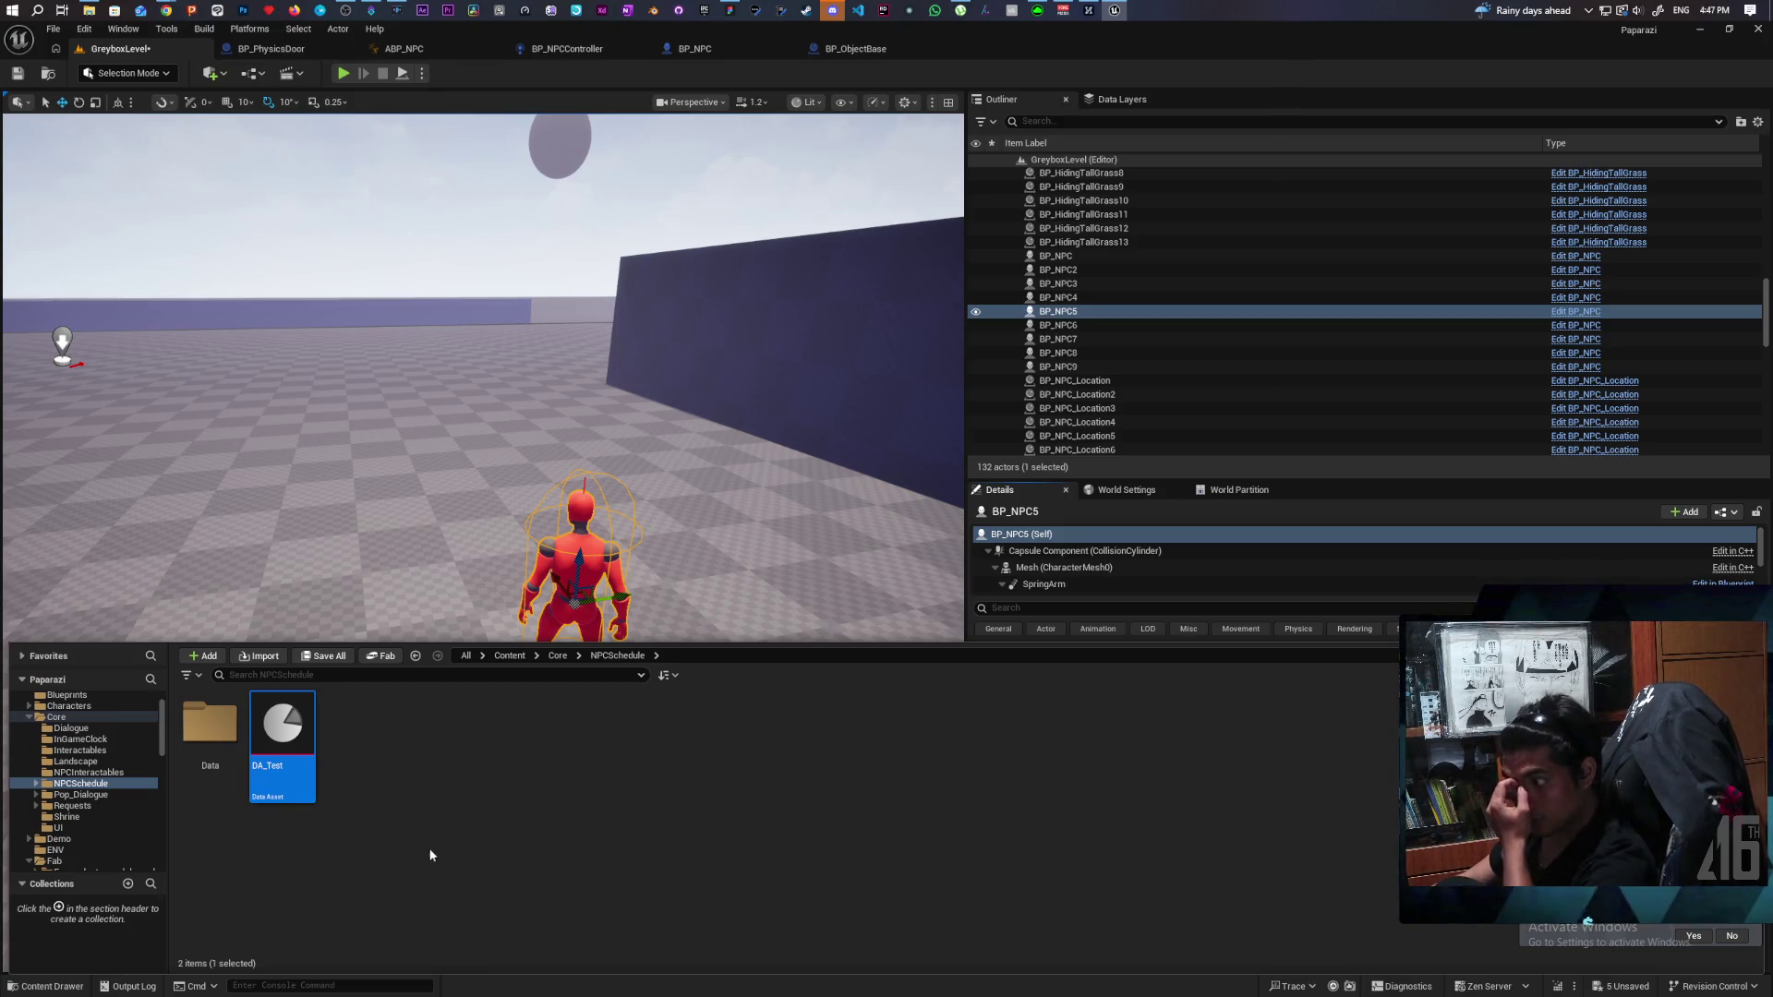
Rename the DA_Test schedule asset to DA_BlueFarmer.
{"action": "right_click", "coordinate": [276, 756]}
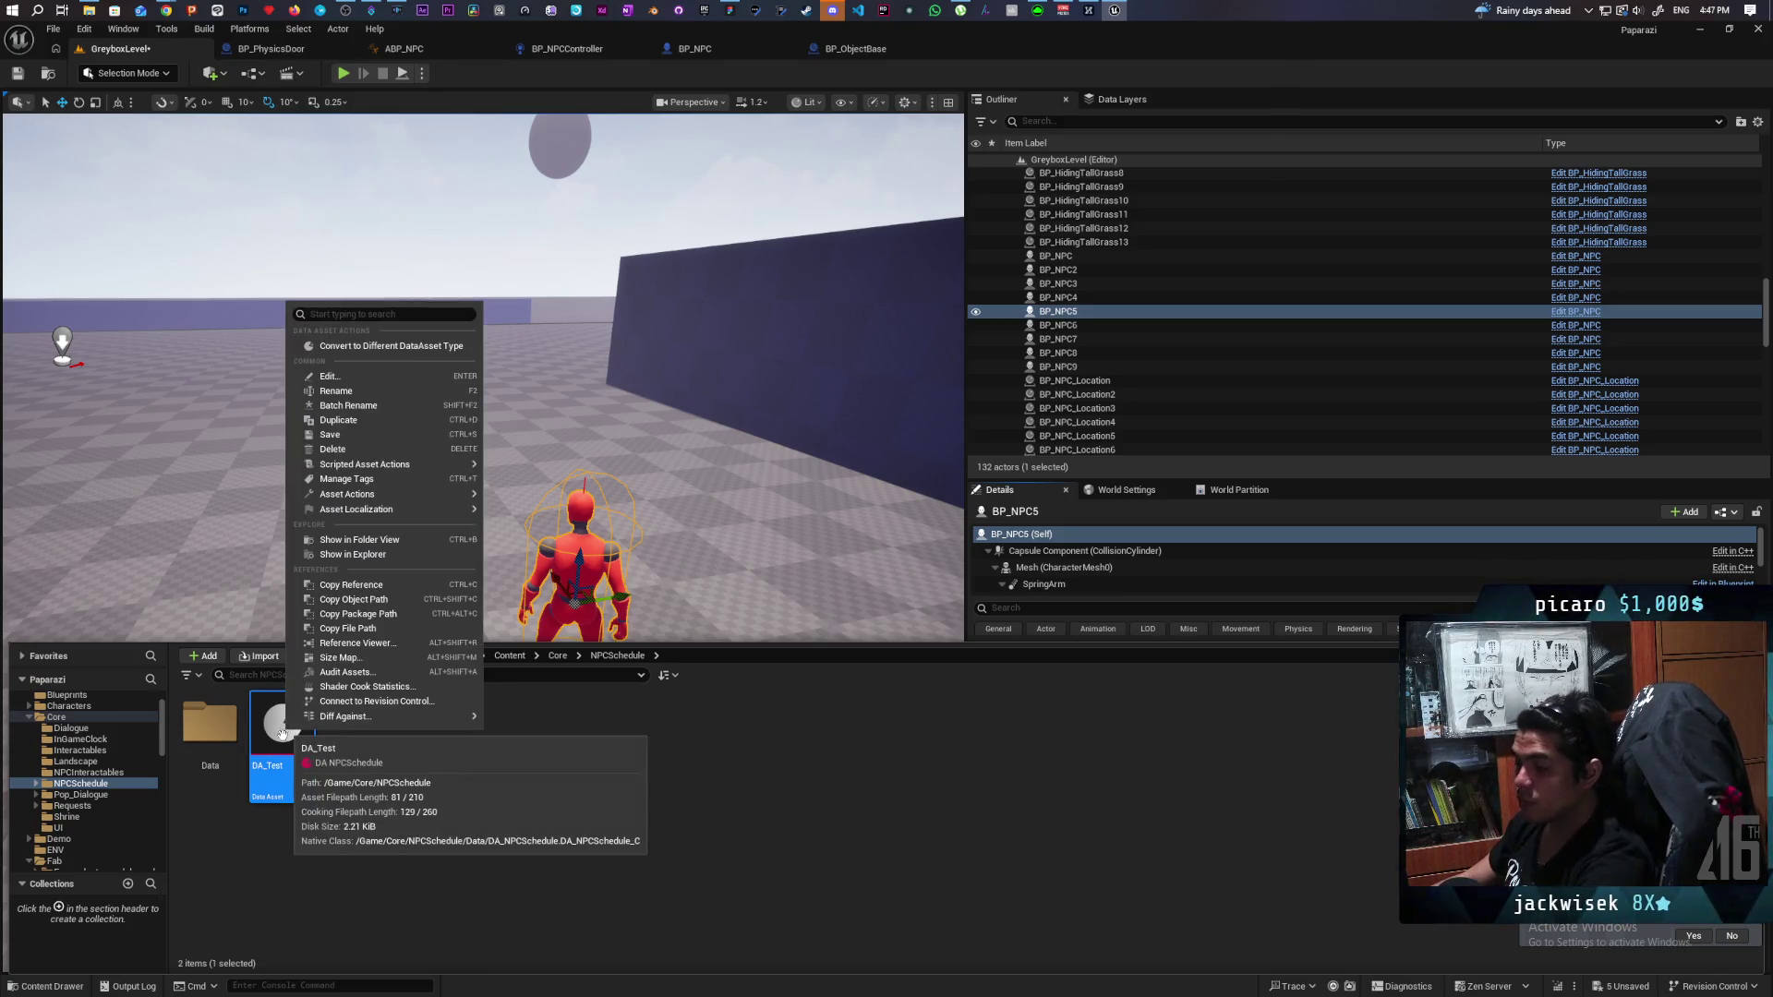
{"action": "left_click", "coordinate": [422, 808]}
{"action": "key", "text": "F2"}
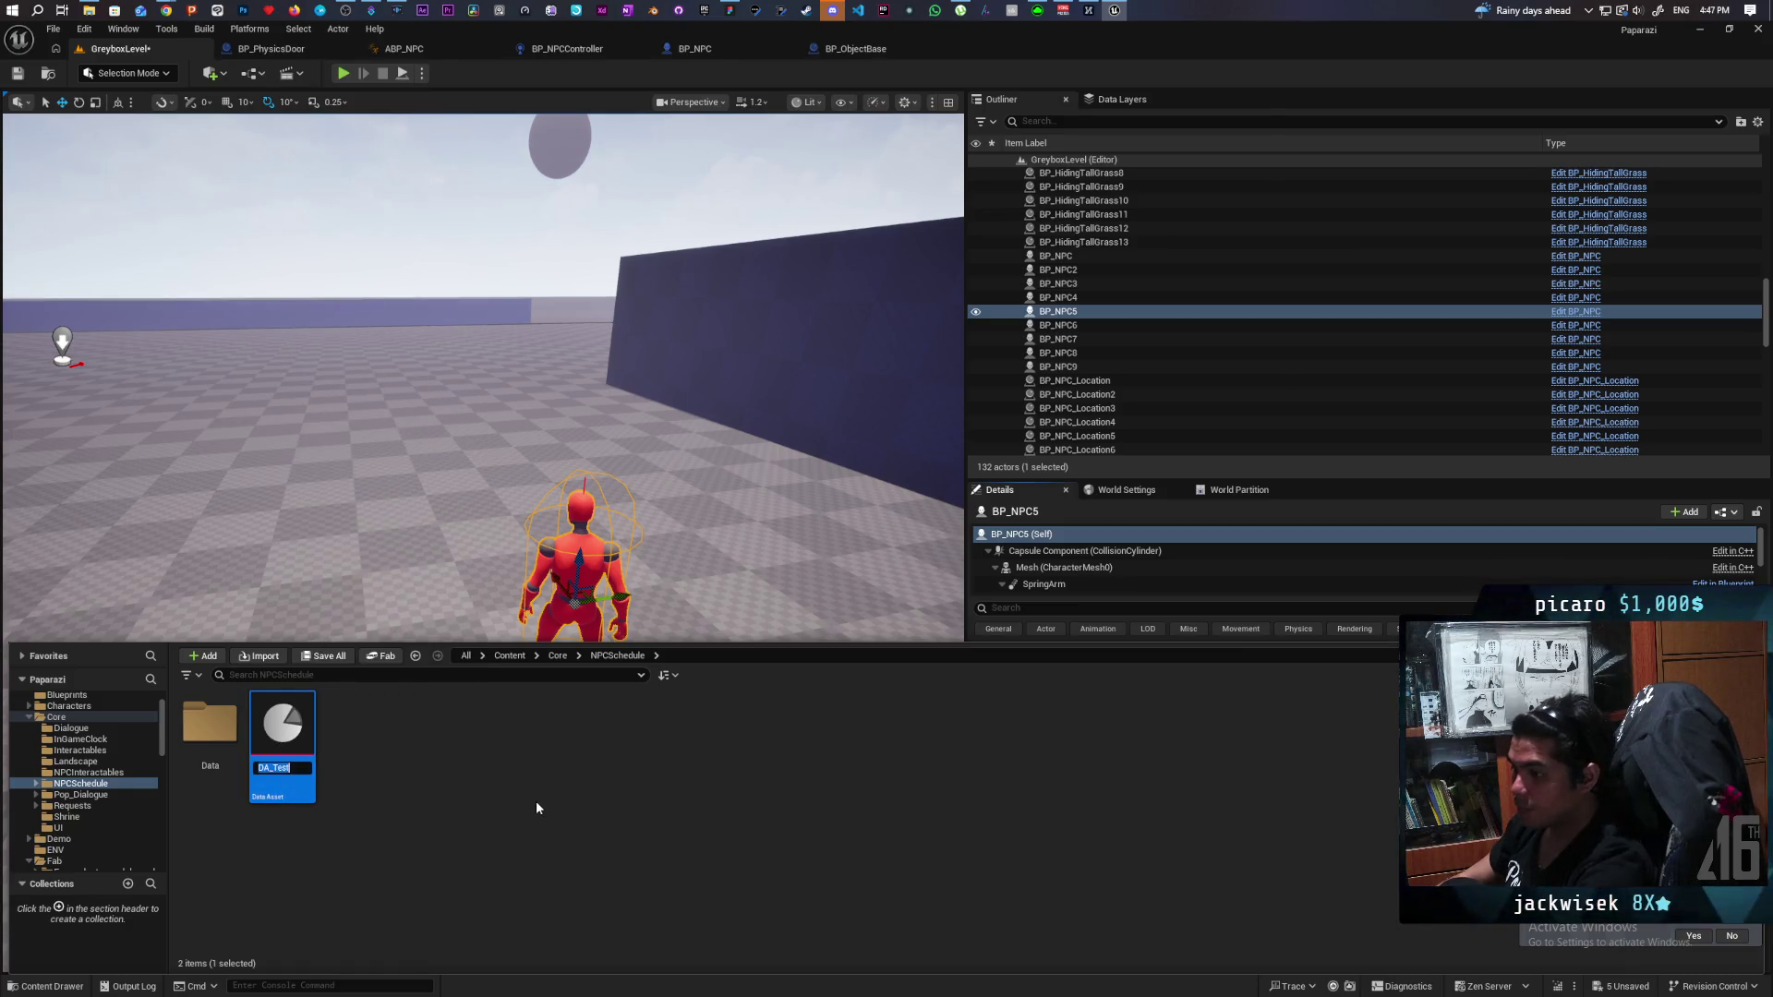
{"action": "type", "text": "DA_Te"}
{"action": "key", "text": "BackSpace"}
{"action": "key", "text": "BackSpace"}
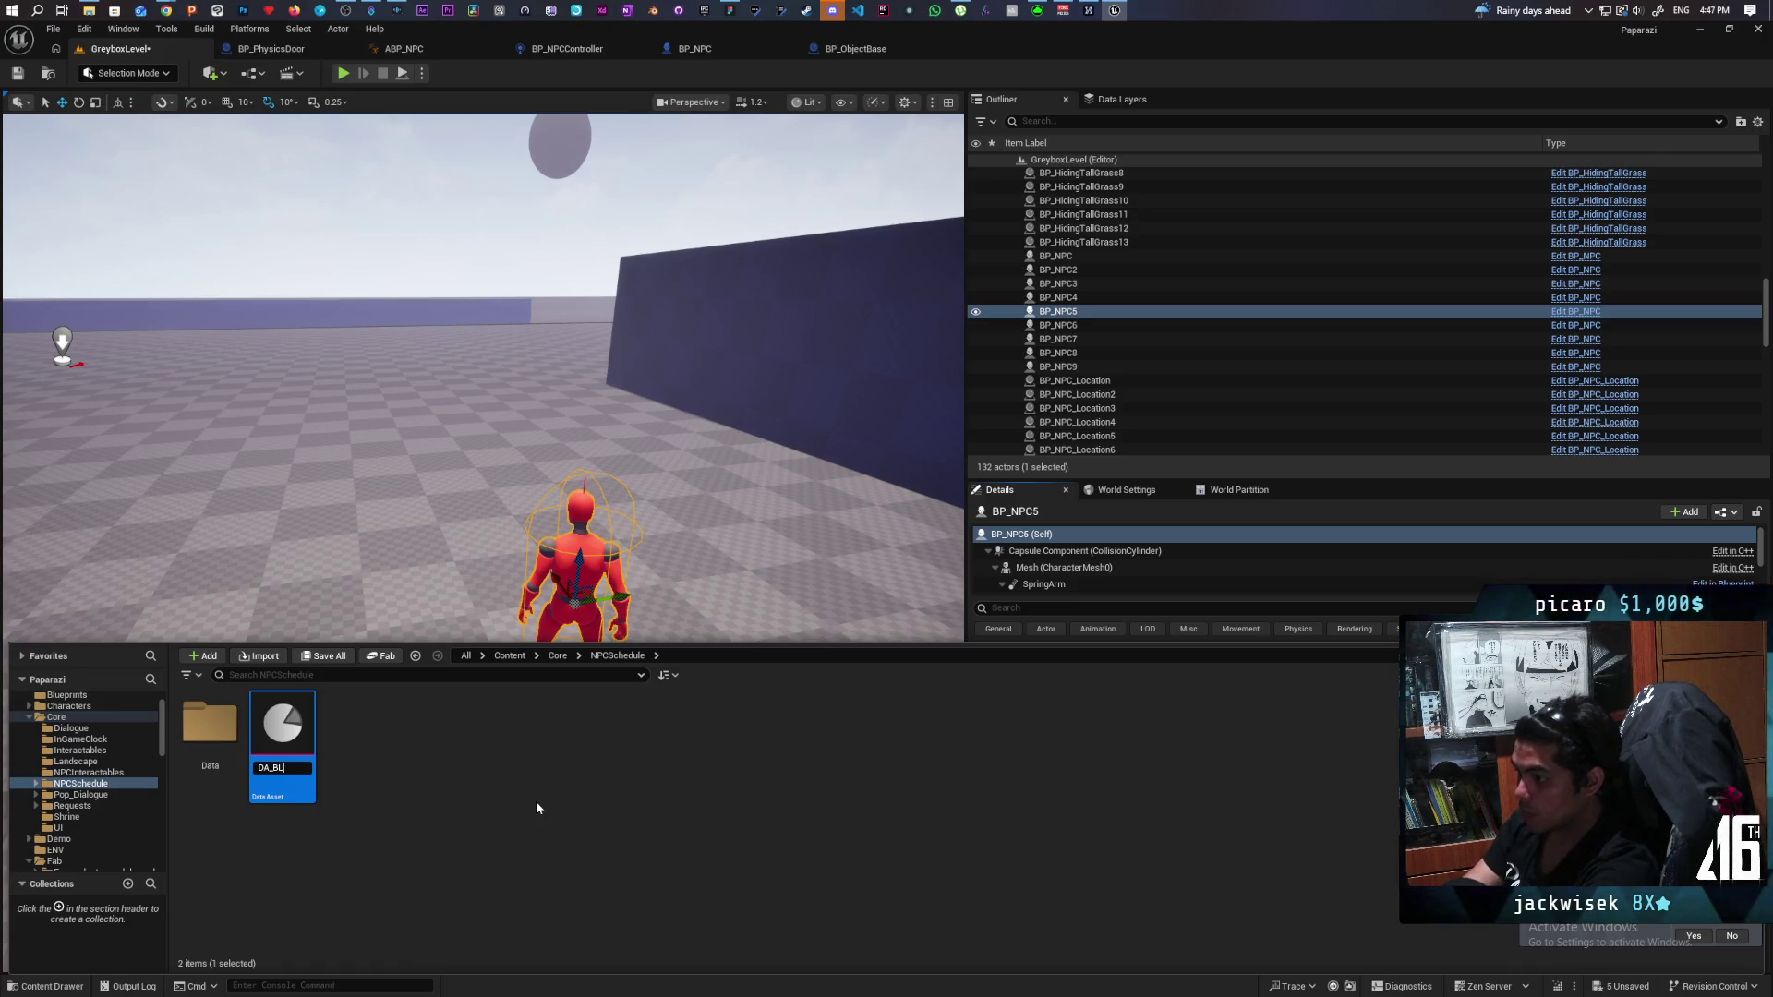
{"action": "type", "text": "lue"}
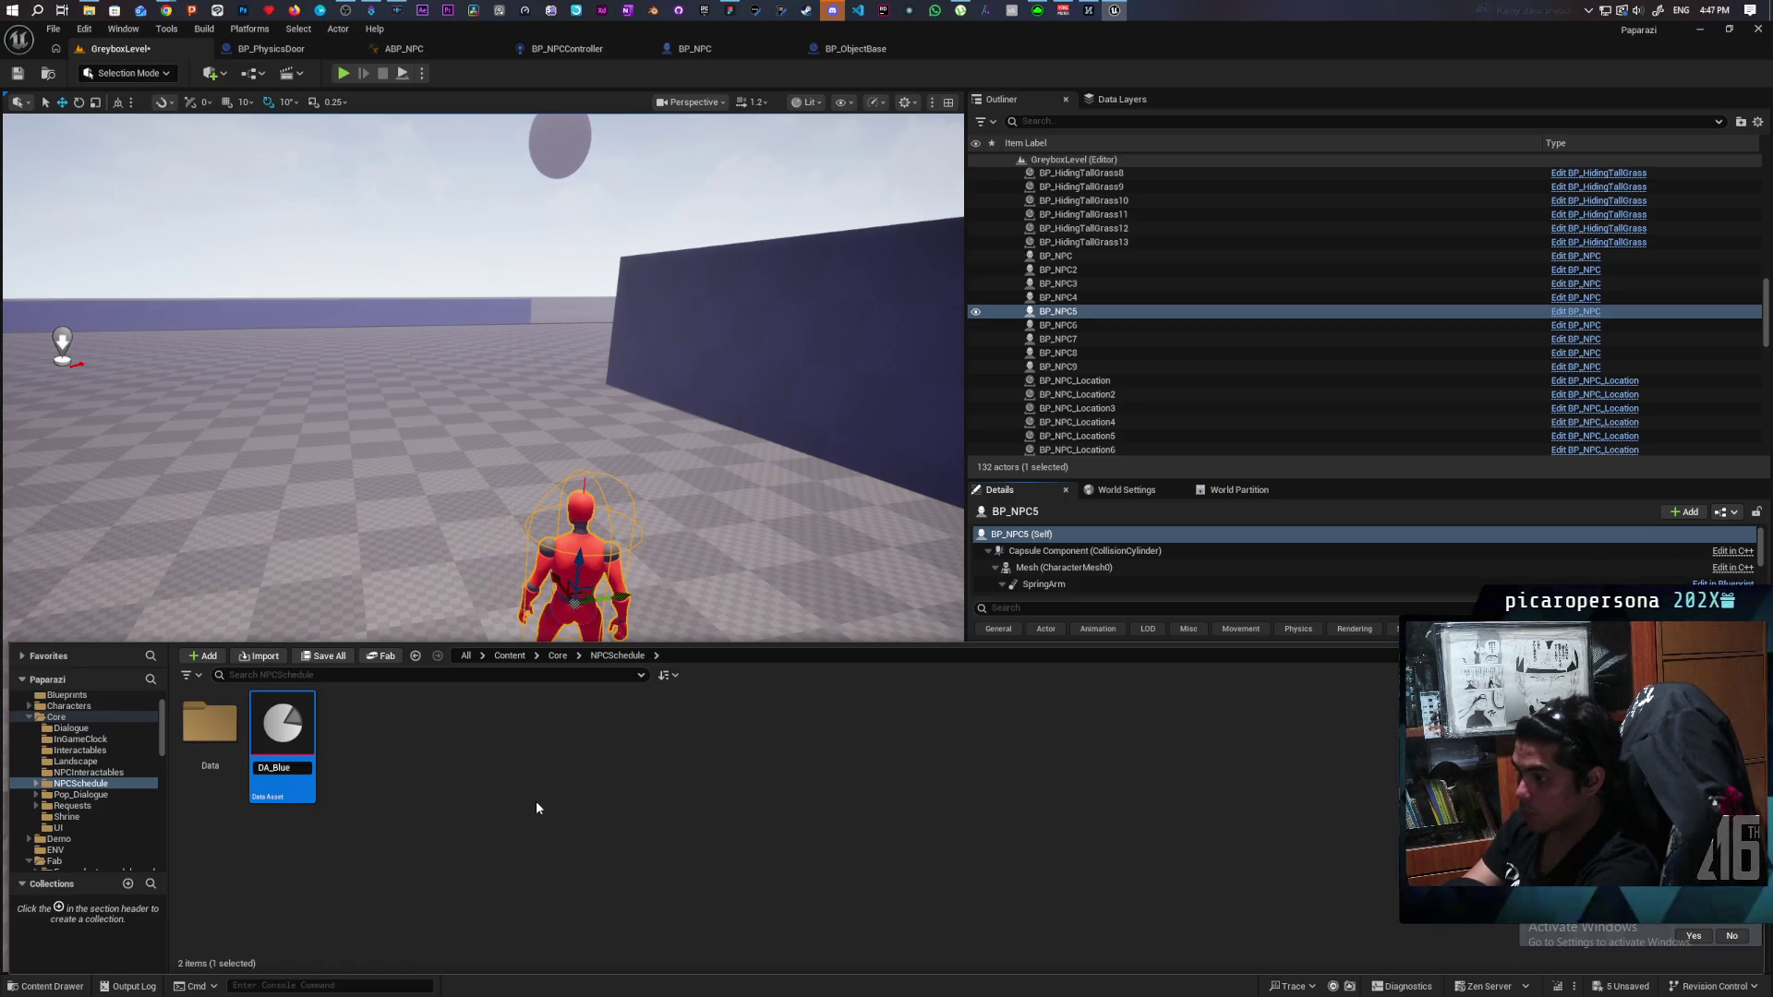
{"action": "type", "text": "Farmer"}
{"action": "key", "text": "Return"}
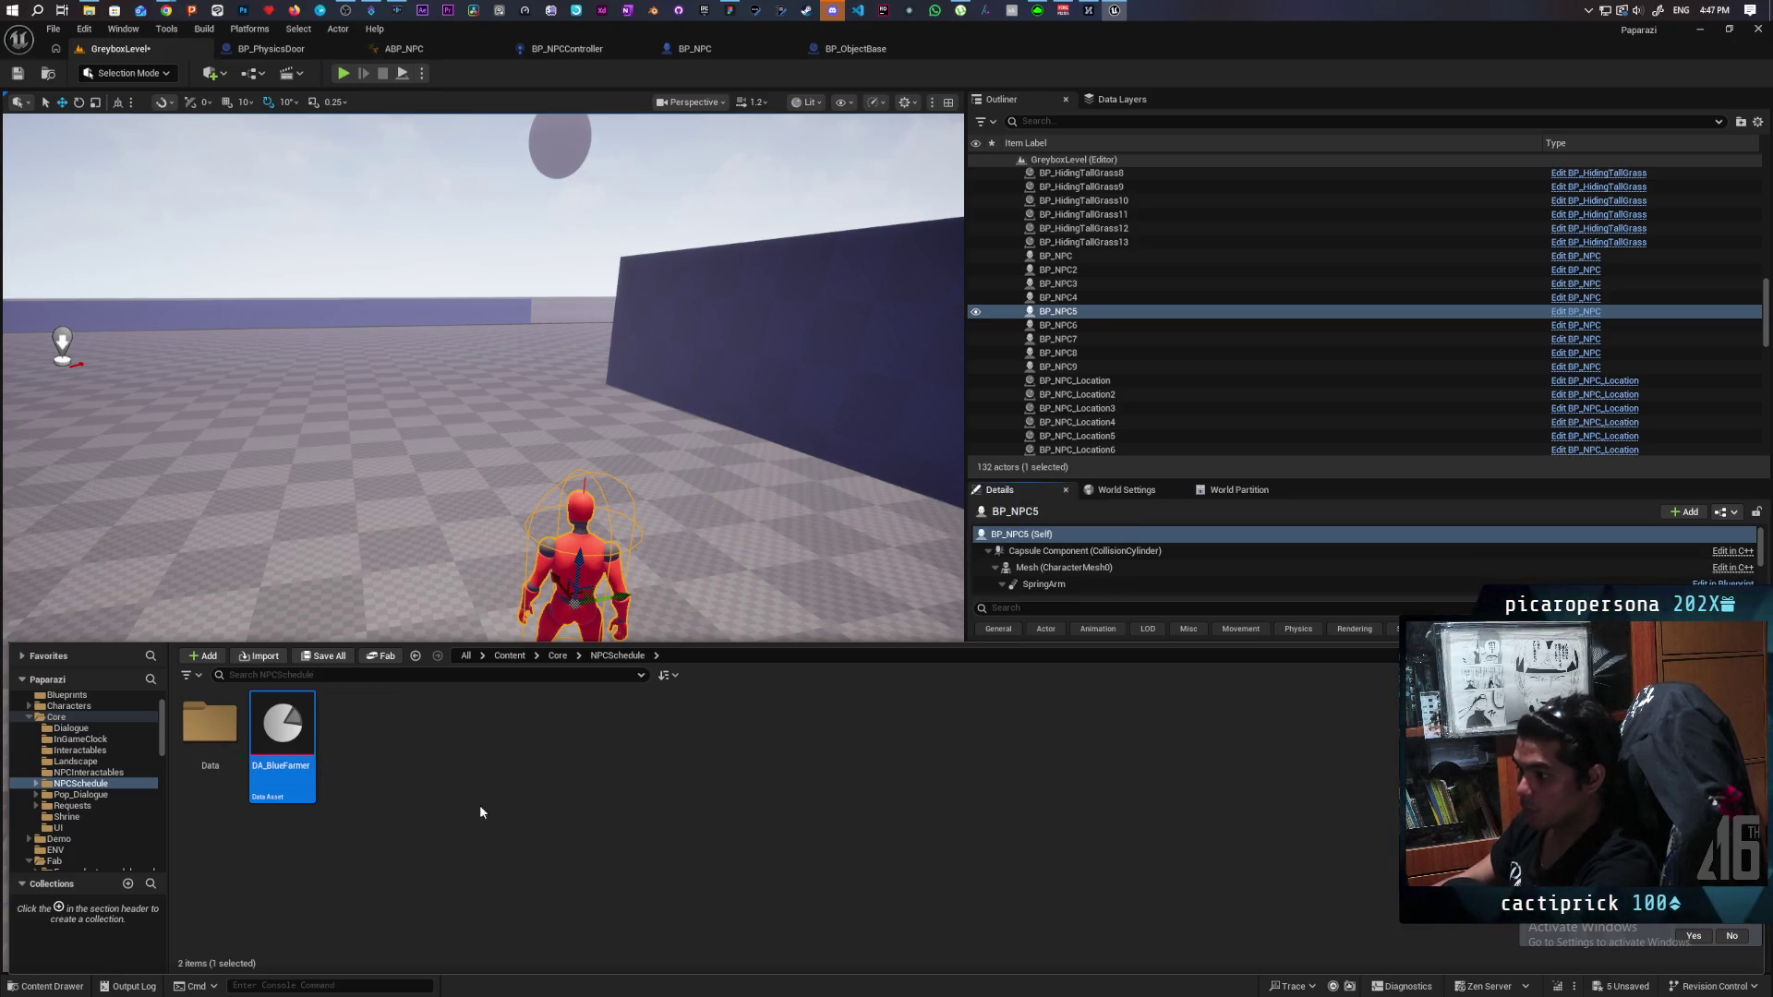
Duplicate DA_BlueFarmer as DA_RedFarmer and save all assets.
{"action": "right_click", "coordinate": [284, 735]}
{"action": "left_click", "coordinate": [335, 419]}
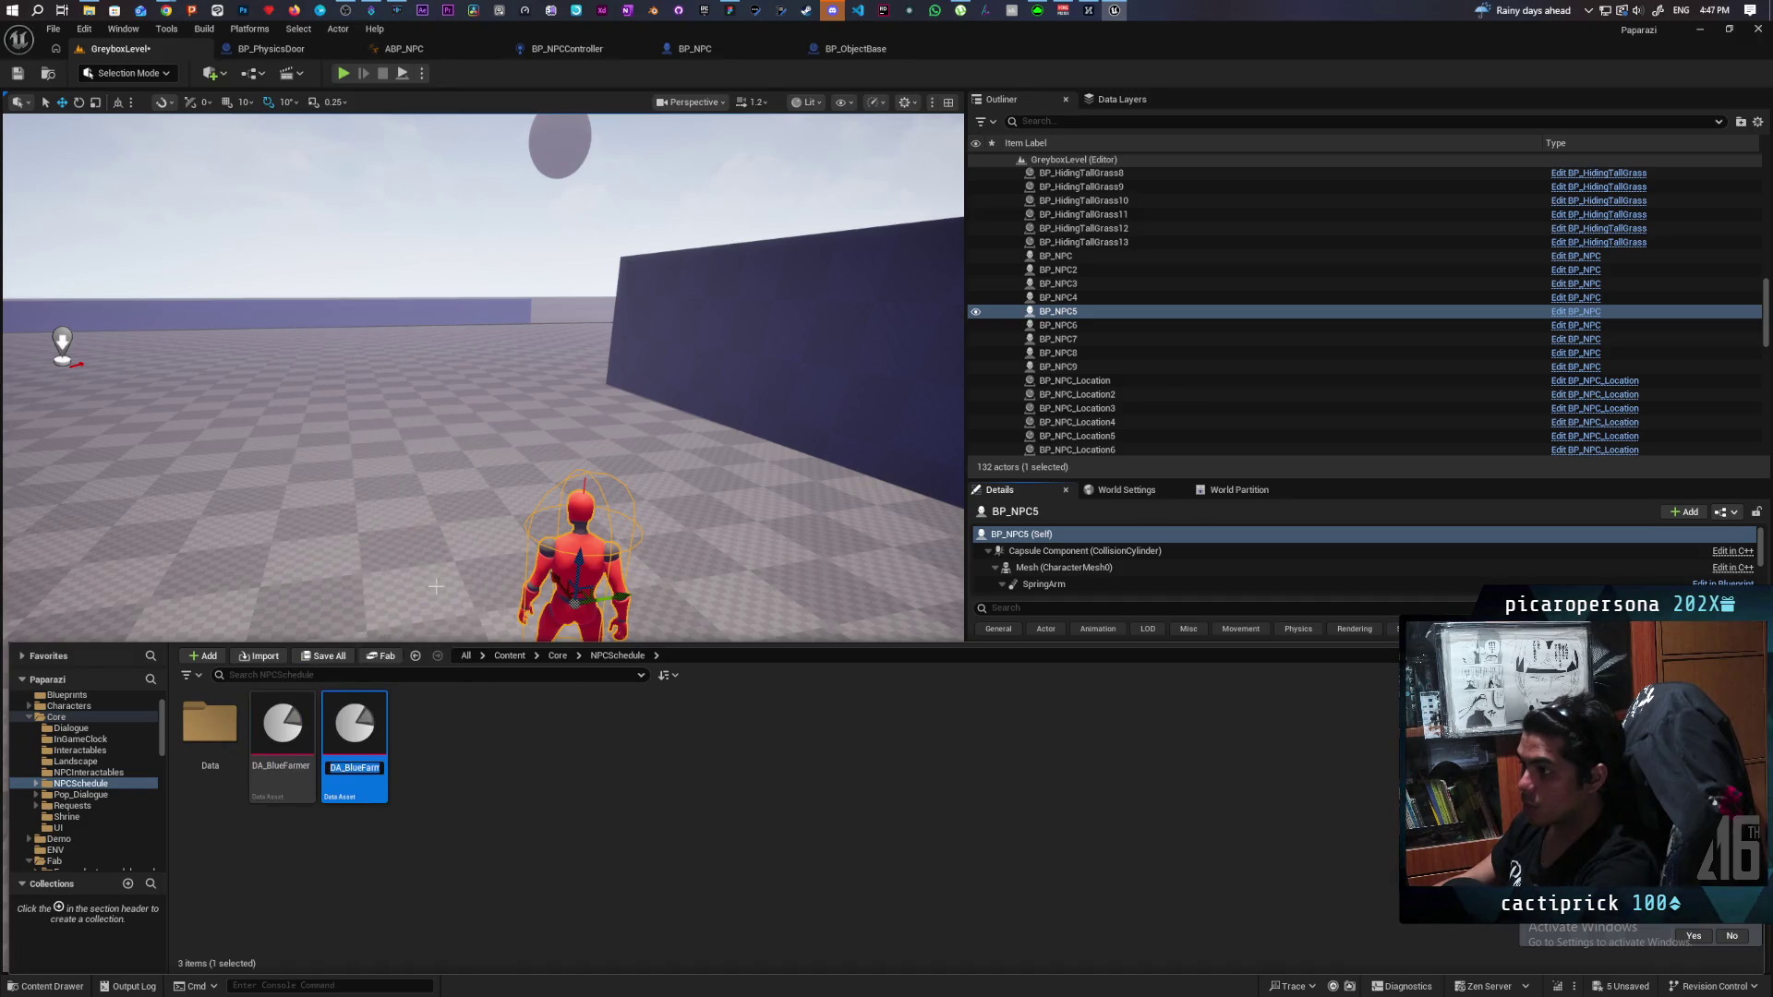
{"action": "key", "text": "End"}
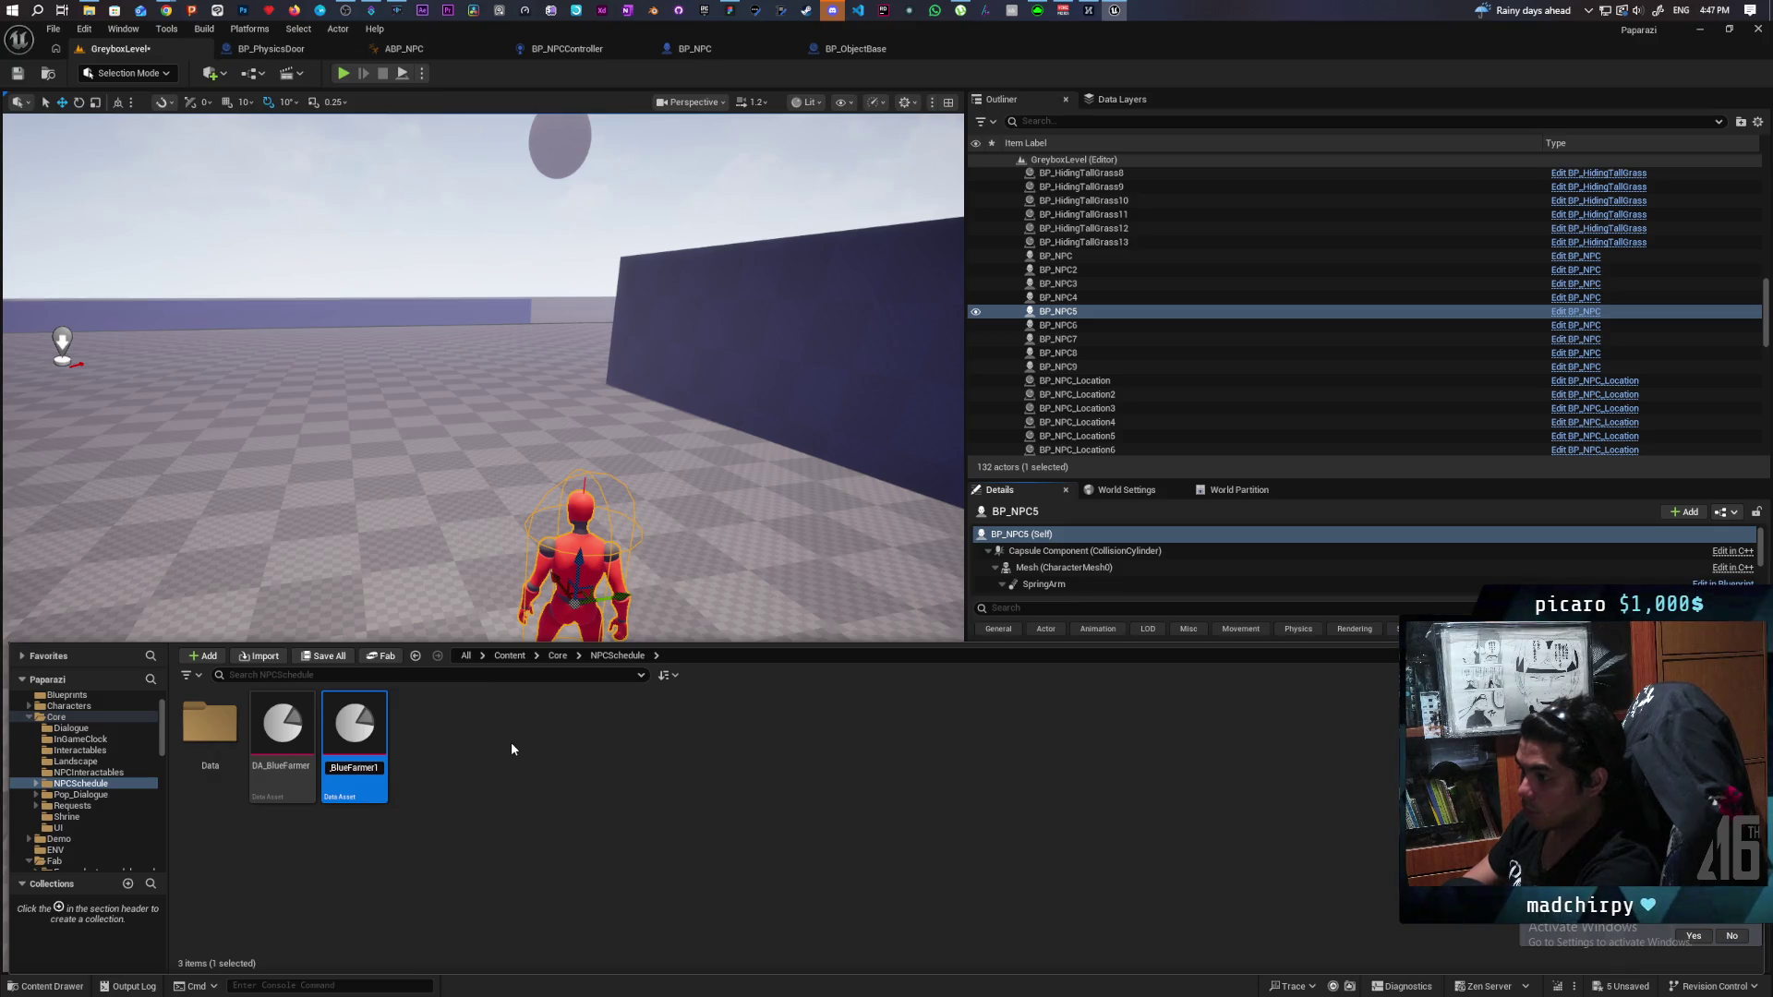
{"action": "key", "text": "BackSpace"}
{"action": "key", "text": "Left"}
{"action": "key", "text": "Left"}
{"action": "key", "text": "Left"}
{"action": "key", "text": "BackSpace"}
{"action": "key", "text": "BackSpace"}
{"action": "key", "text": "BackSpace"}
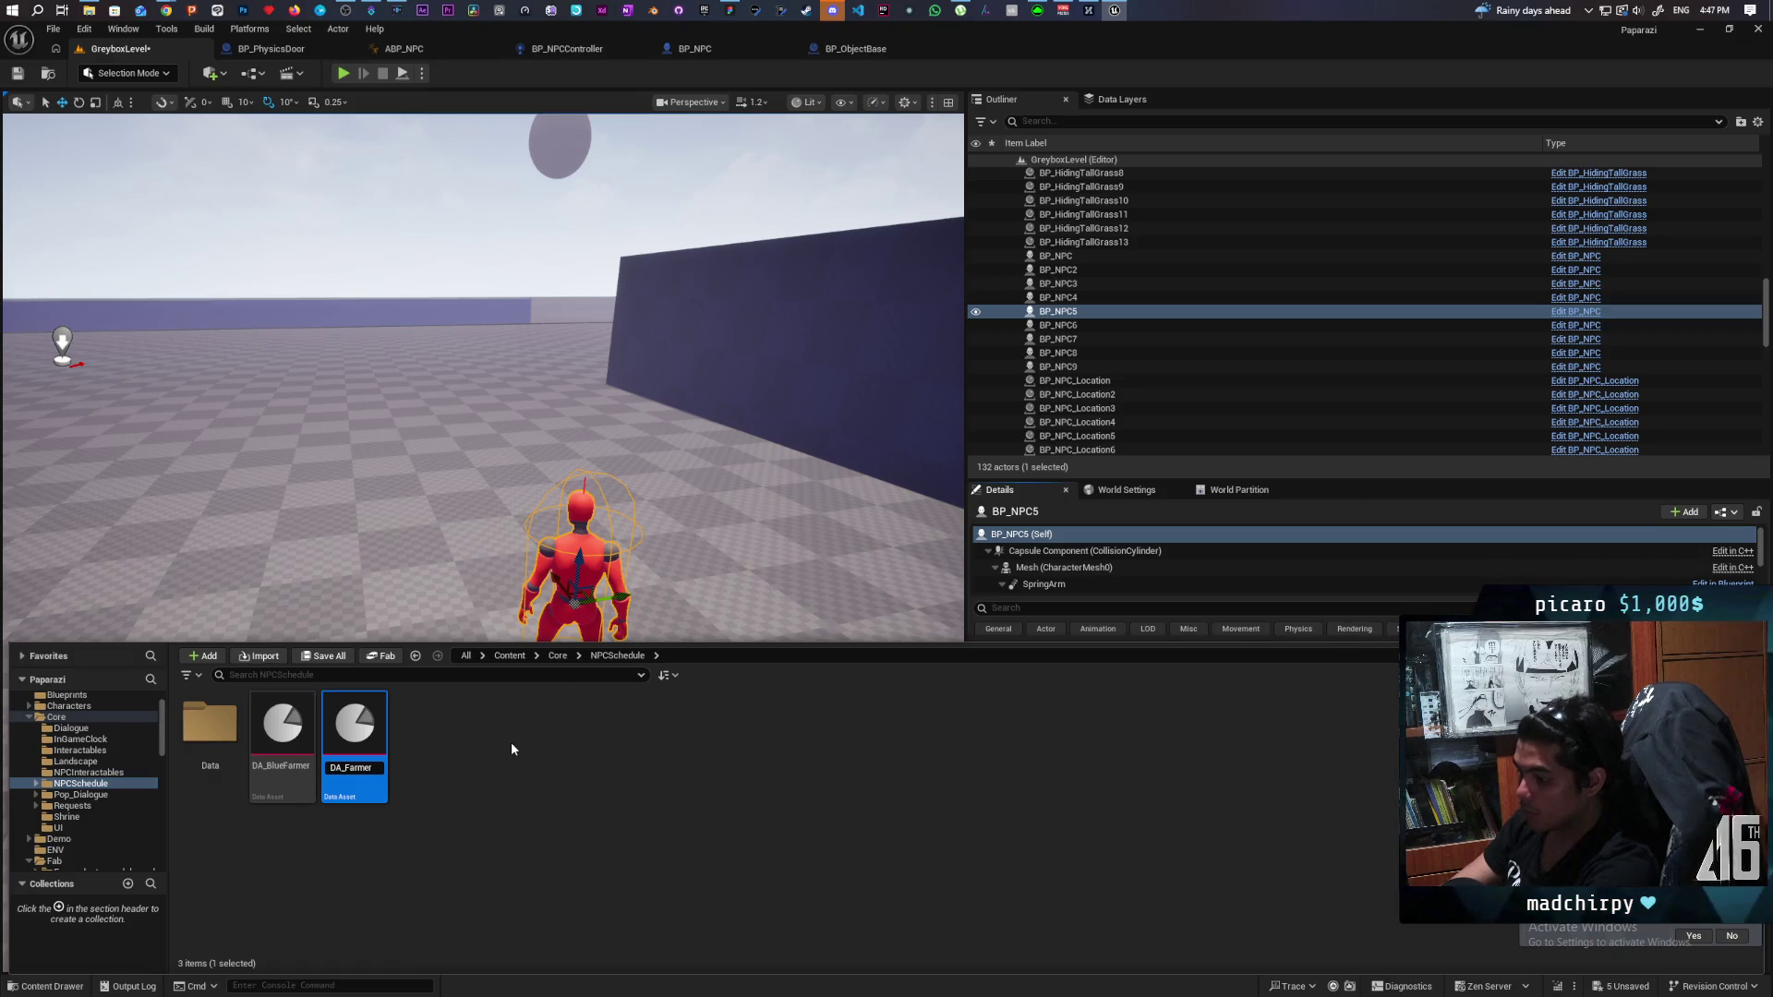
{"action": "type", "text": "Red"}
{"action": "key", "text": "Return"}
{"action": "key", "text": "ctrl+shift+s"}
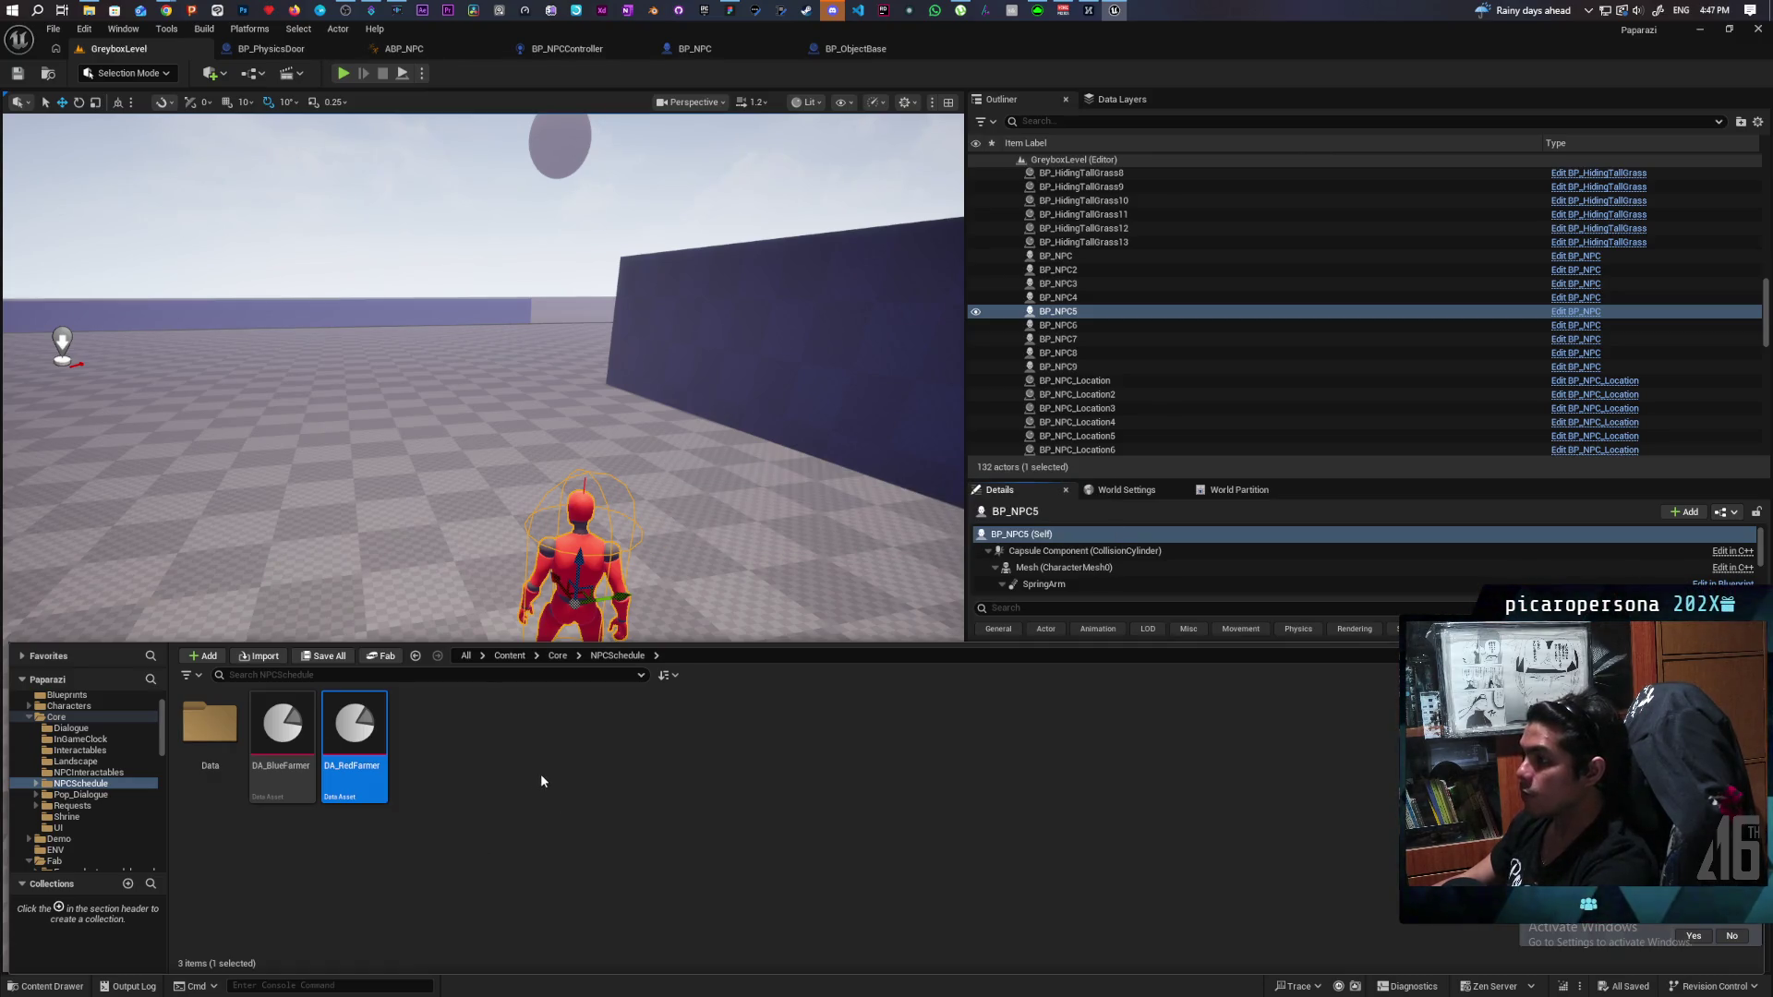
Alt-drag Bed_low sideways to create the Bed_low2 copy beside it near the red farmer.
{"action": "mouse_move", "coordinate": [364, 723]}
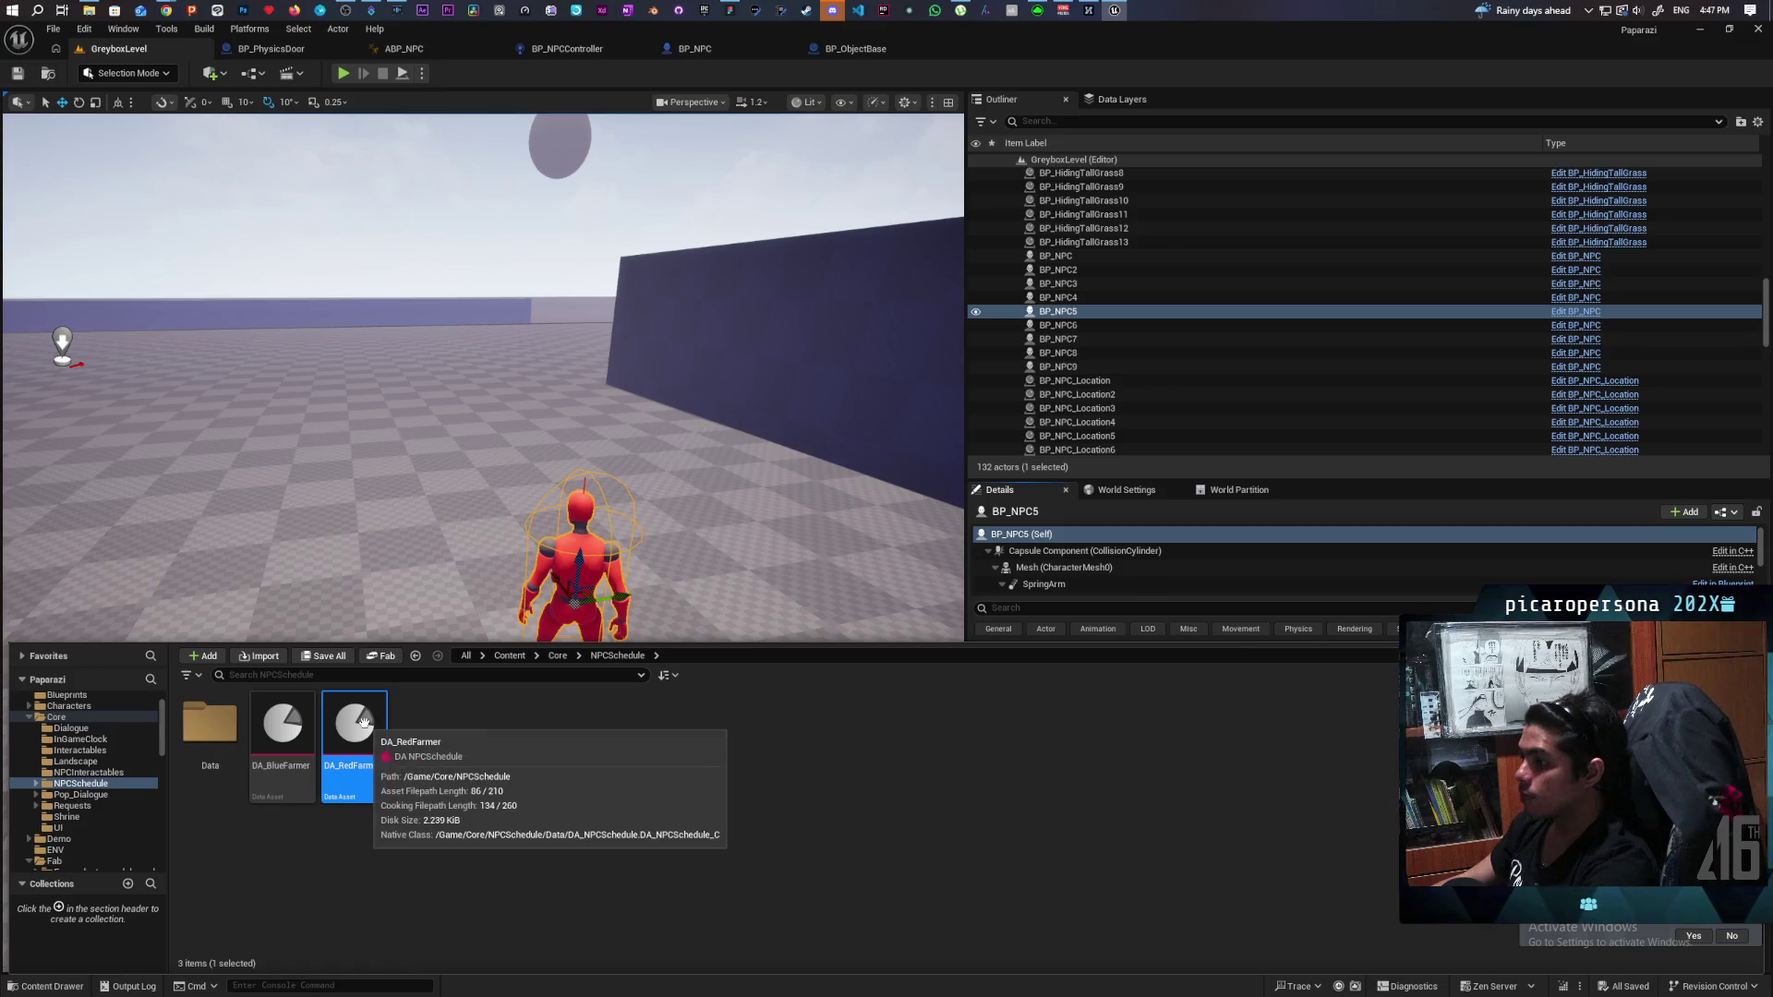
{"action": "left_click_drag", "start_coordinate": [647, 462], "coordinate": [647, 462]}
{"action": "left_click_drag", "start_coordinate": [395, 733], "coordinate": [395, 733]}
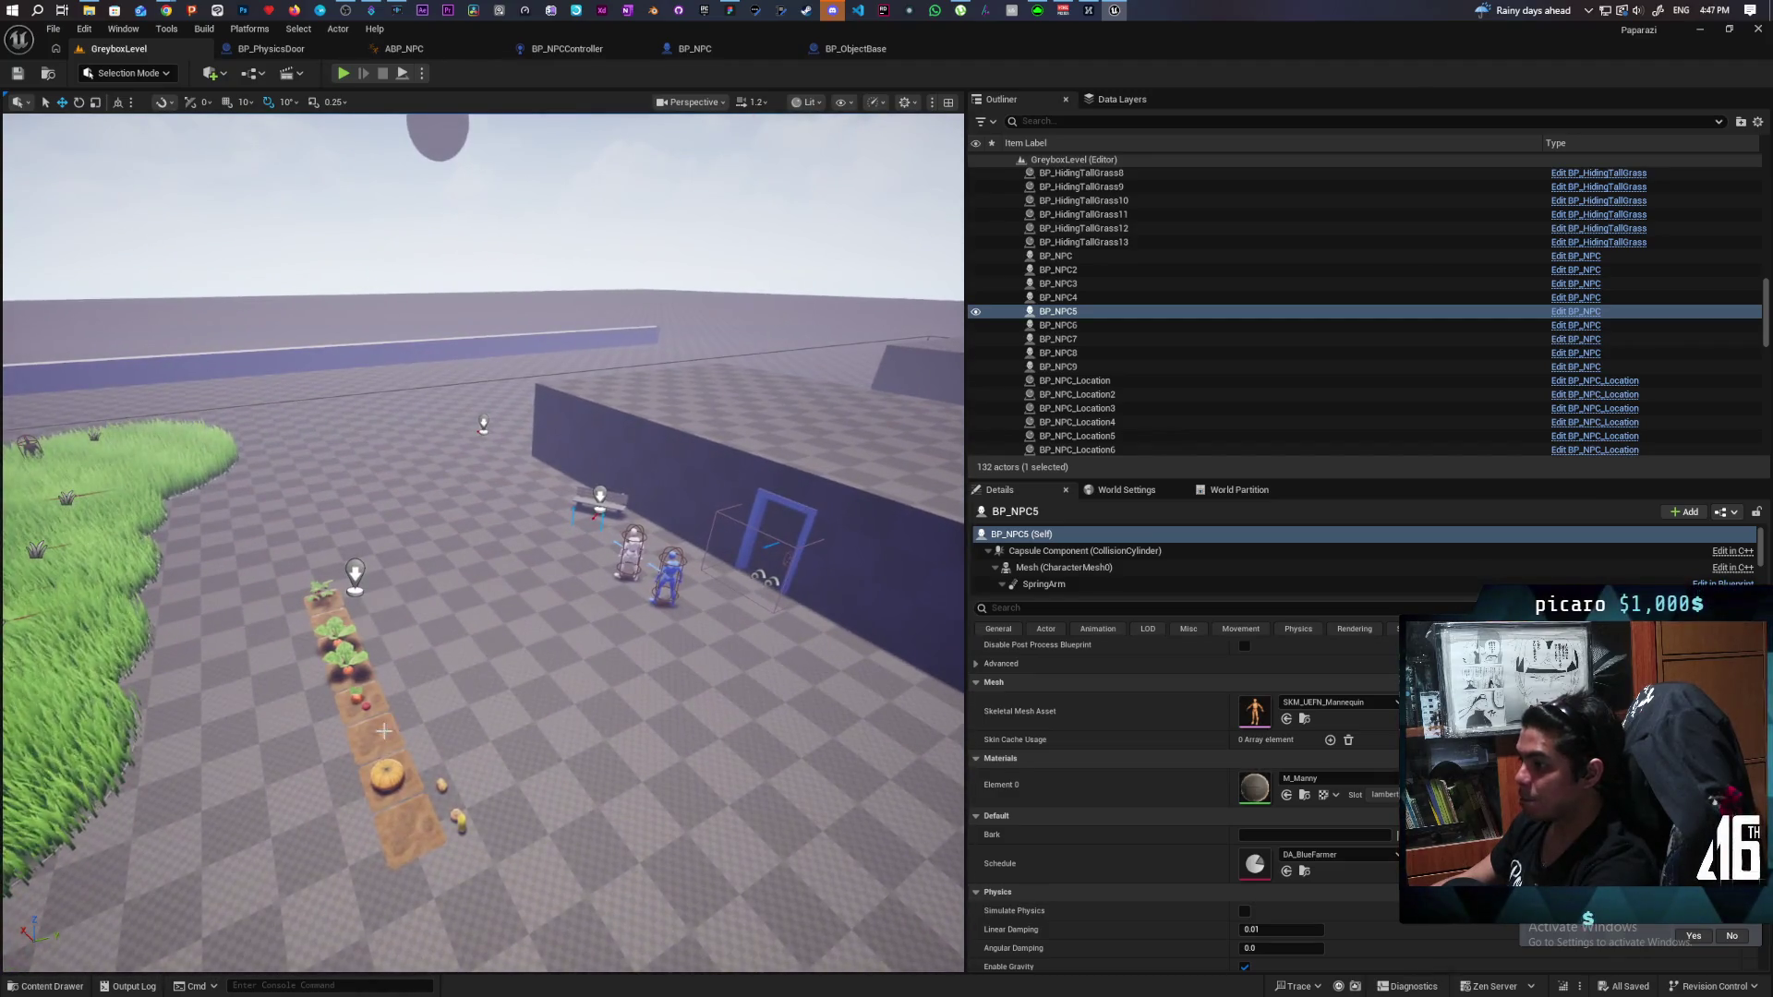
{"action": "left_click", "coordinate": [395, 733]}
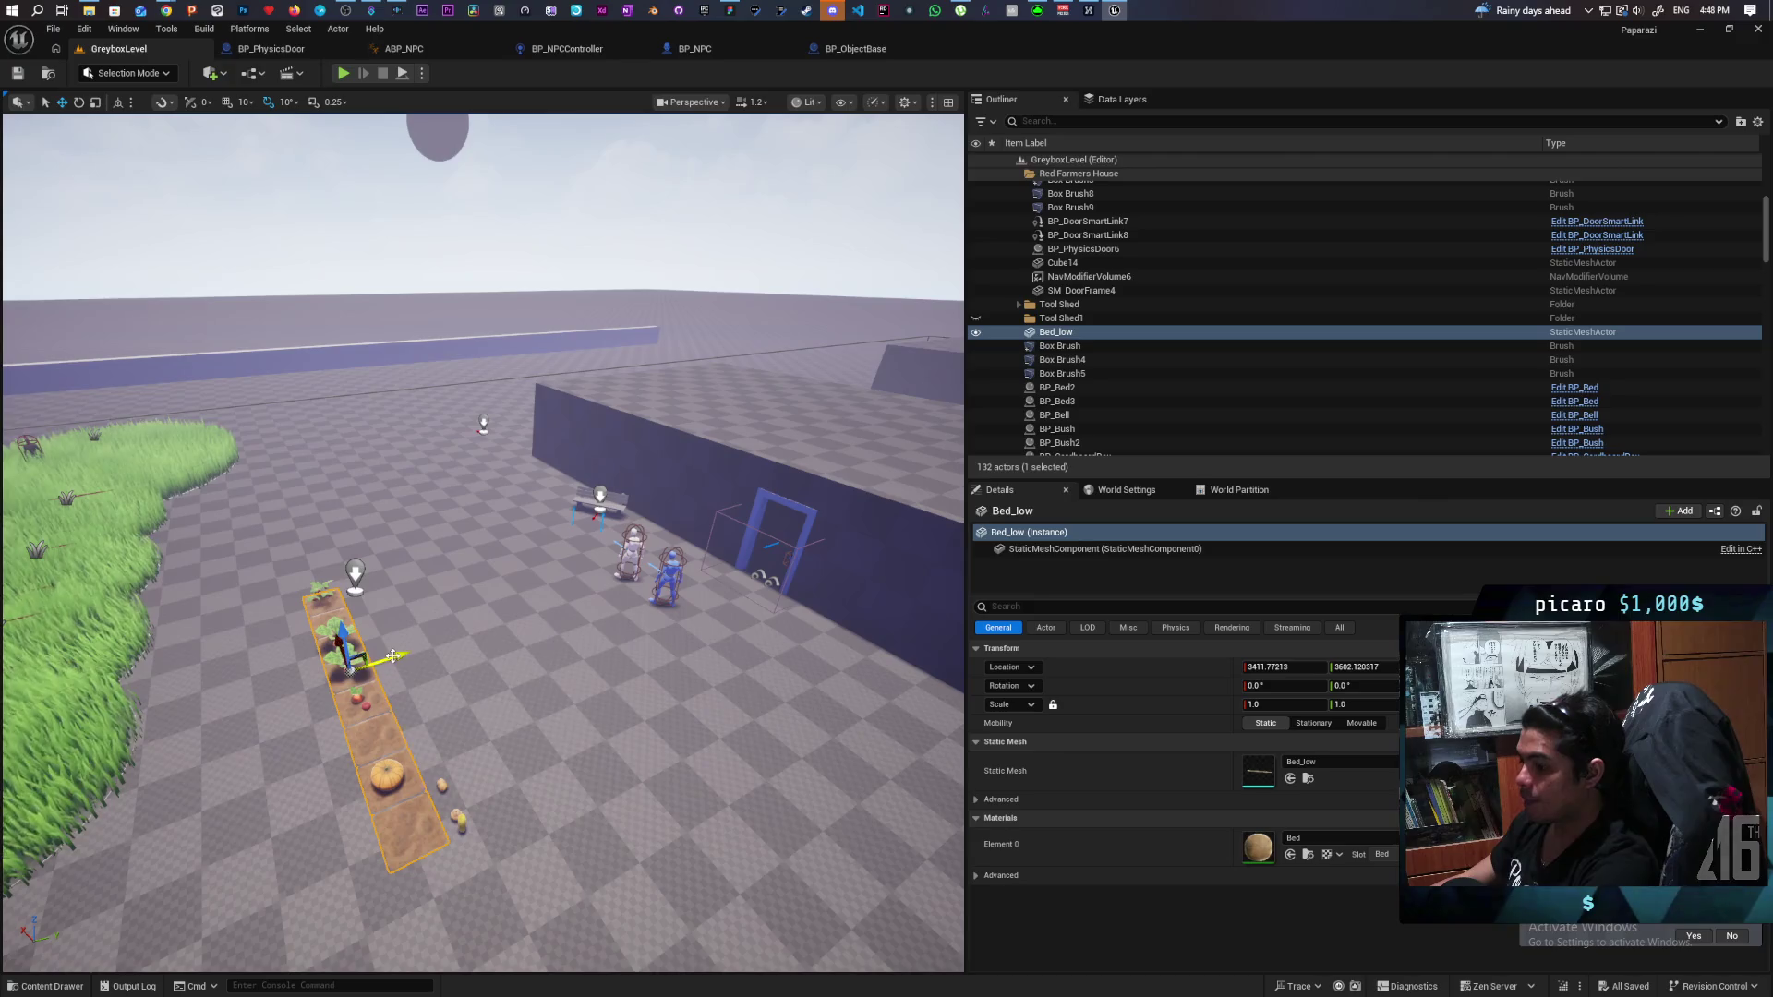
{"action": "left_click_drag", "start_coordinate": [392, 656], "coordinate": [447, 634]}
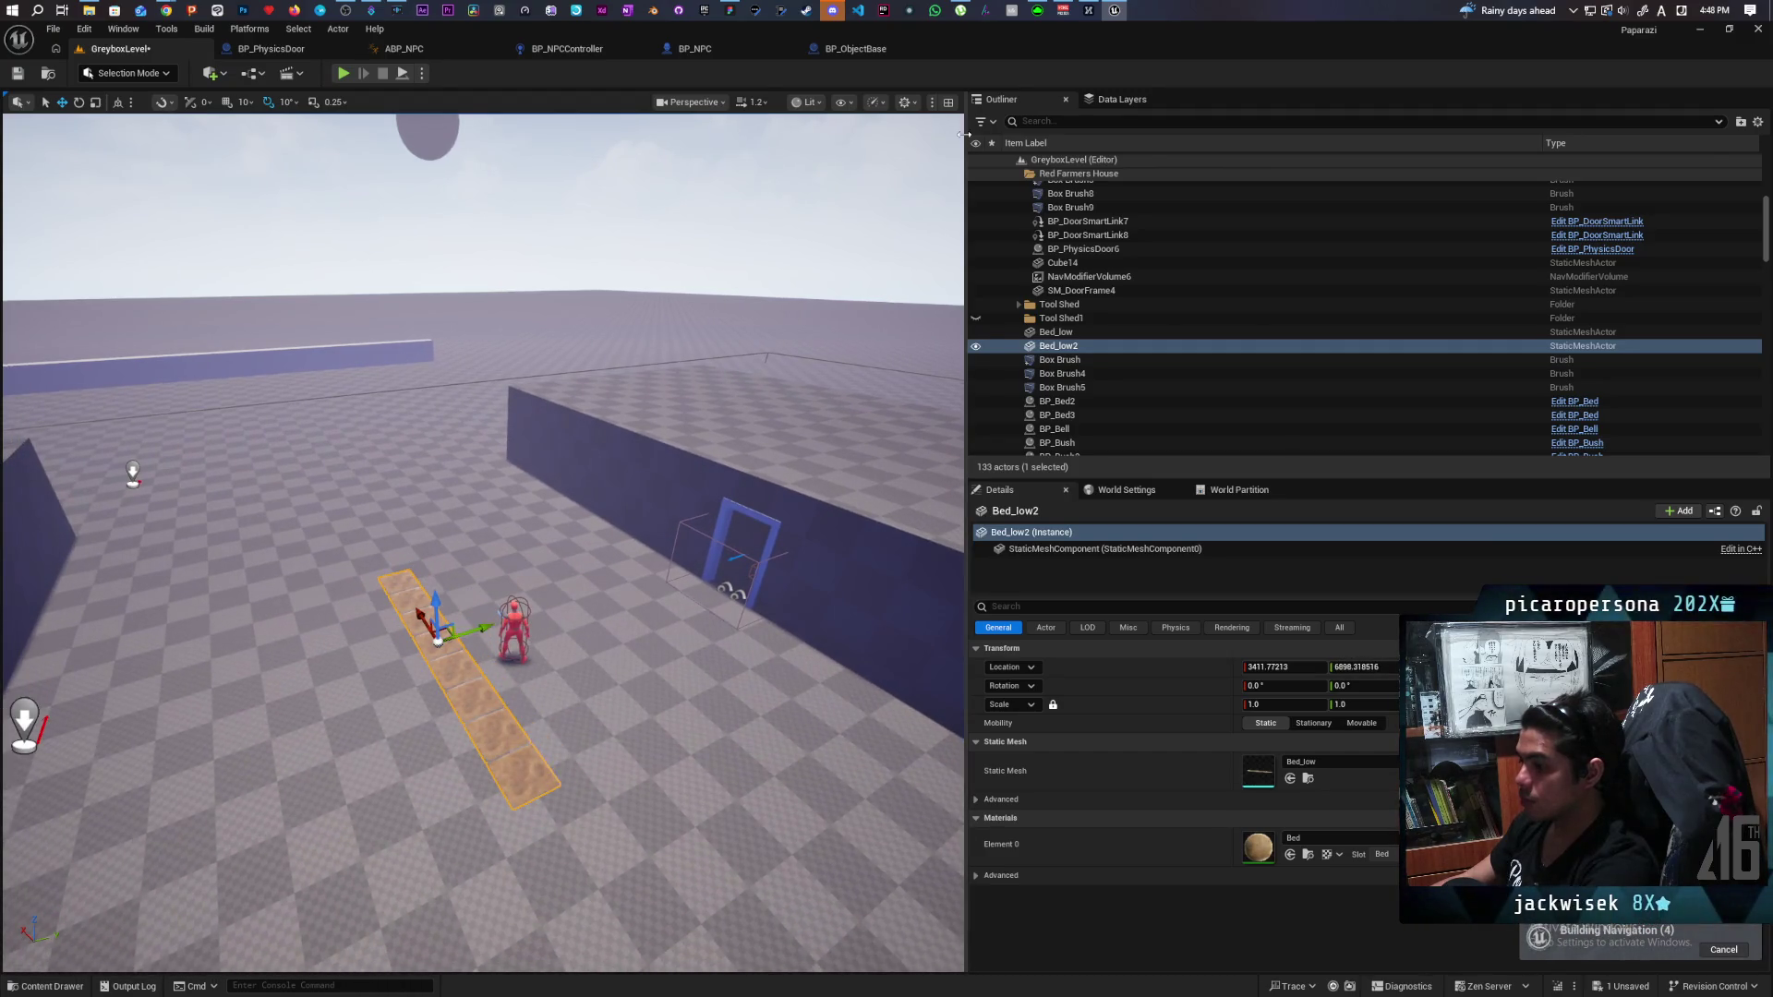
{"action": "left_click_drag", "start_coordinate": [455, 565], "coordinate": [484, 544]}
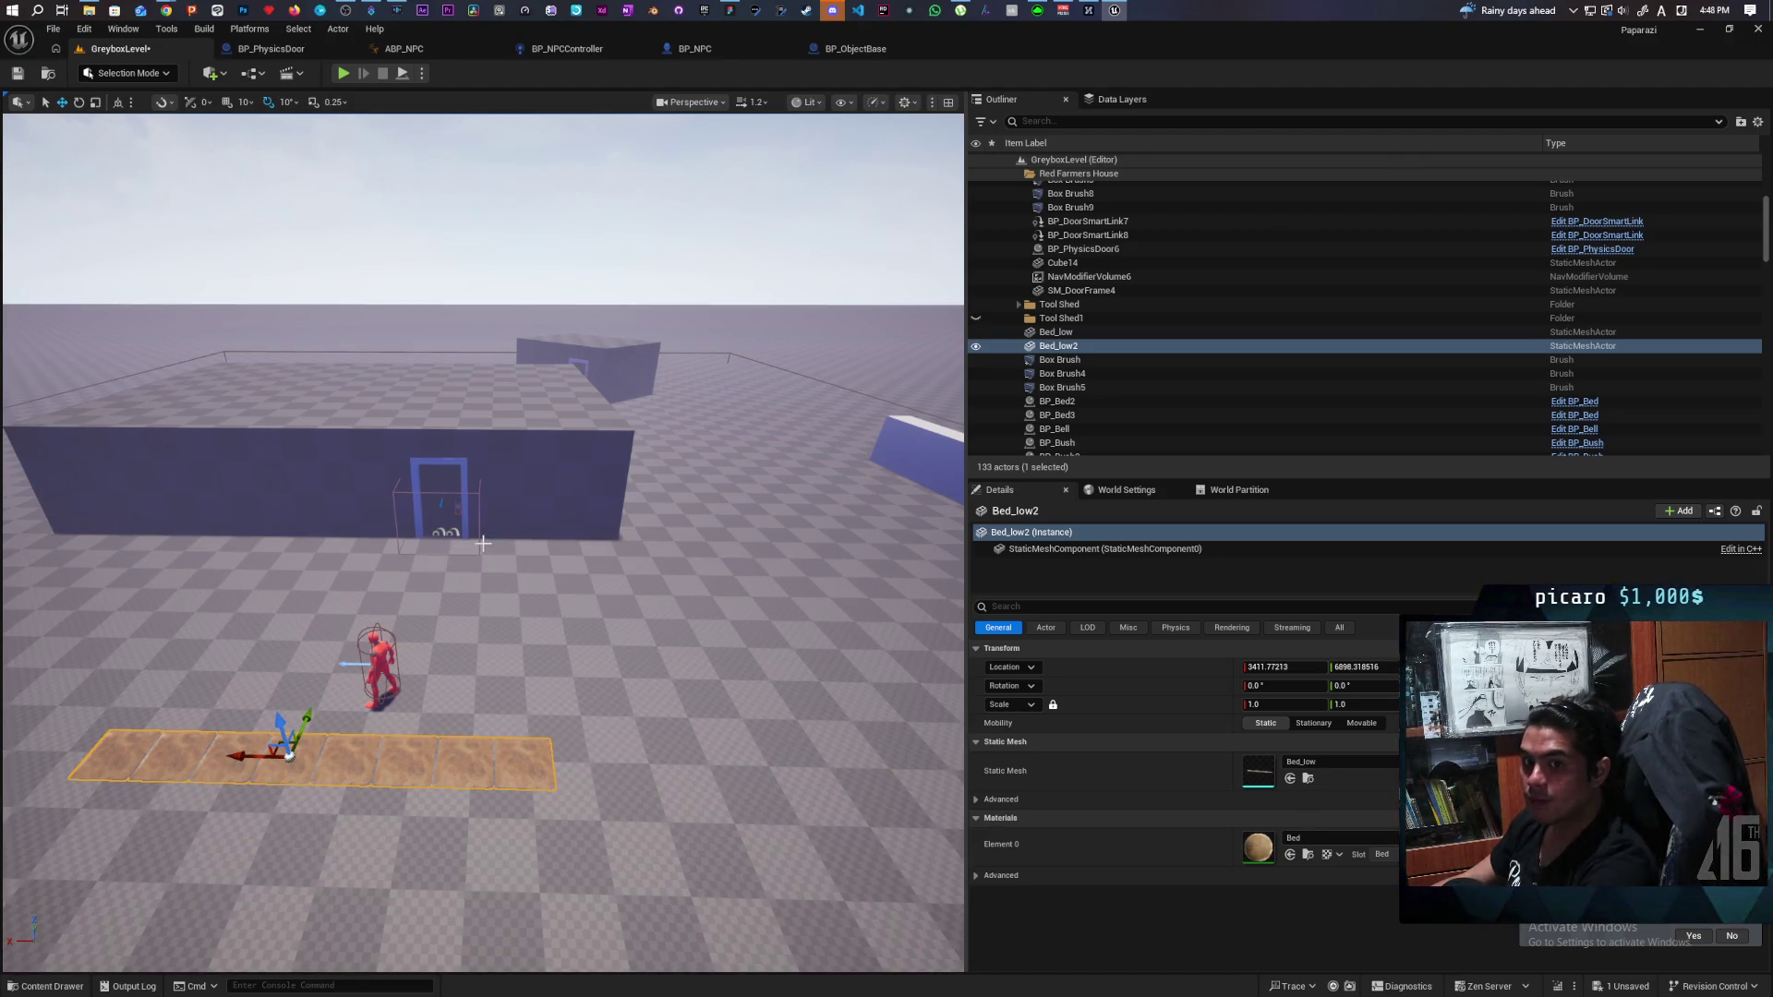
{"action": "left_click_drag", "start_coordinate": [659, 517], "coordinate": [659, 517]}
{"action": "left_click_drag", "start_coordinate": [570, 793], "coordinate": [571, 794]}
Duplicate an NPC location marker as BP_NPC_Location15 and nudge it along Y.
{"action": "left_click", "coordinate": [643, 776]}
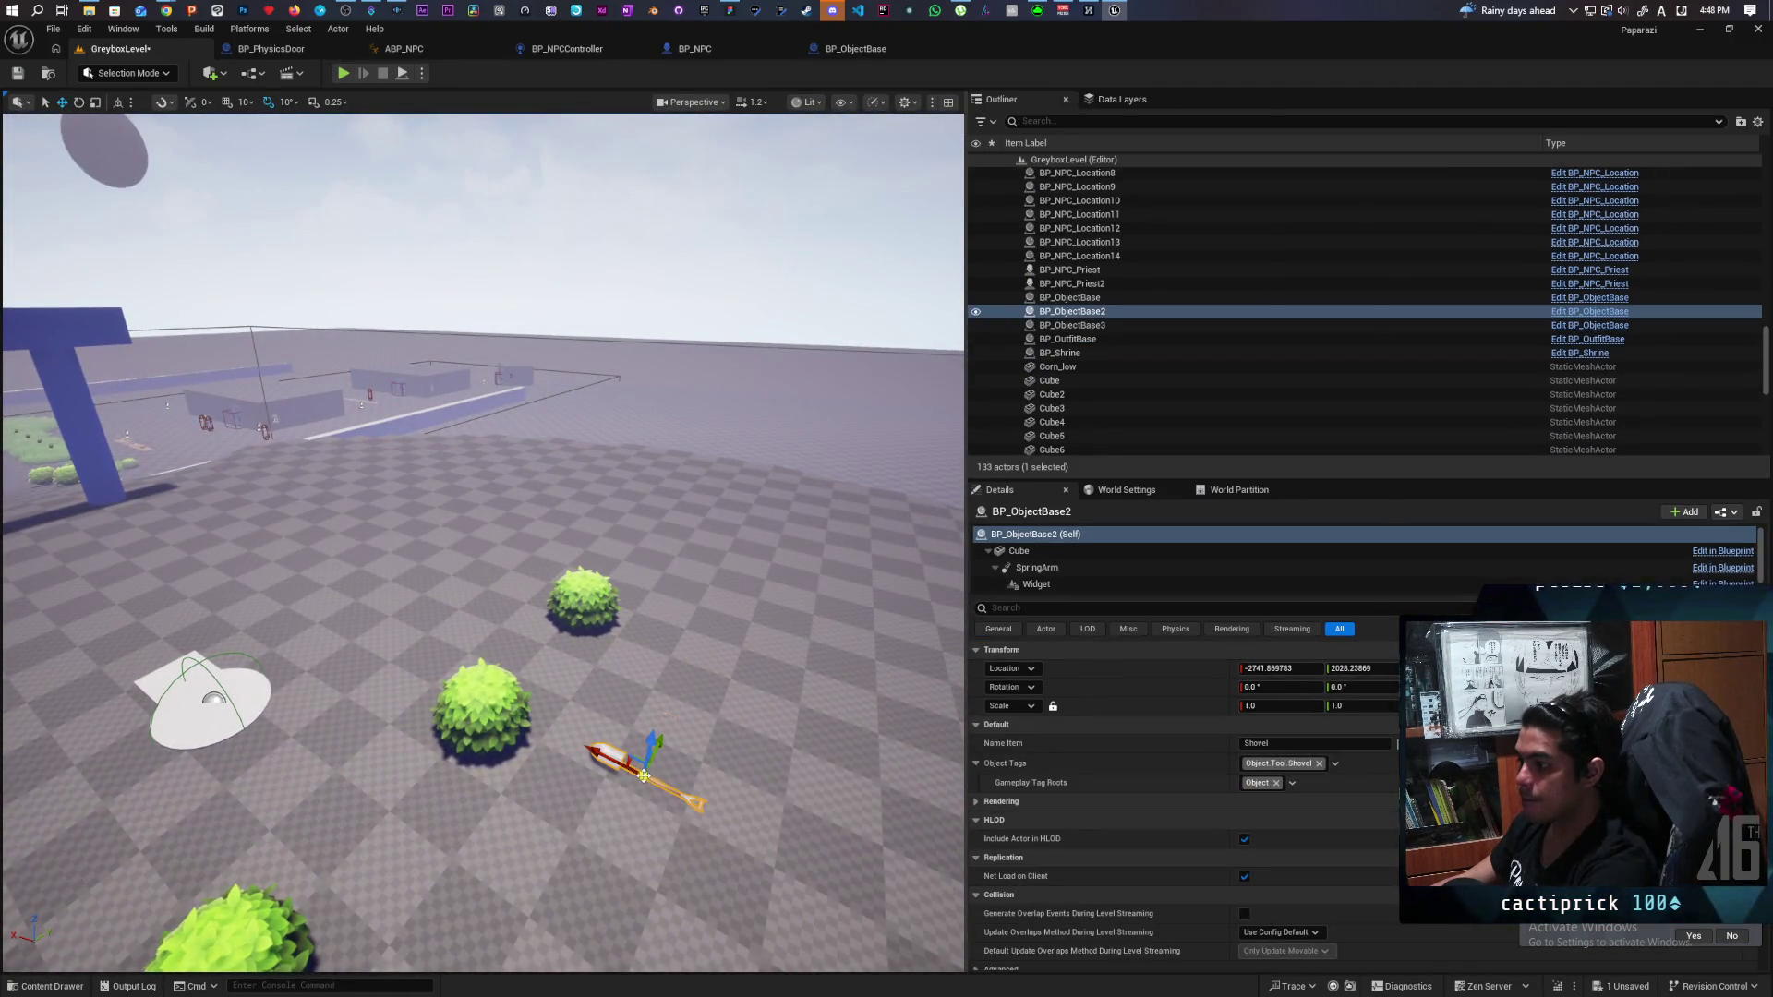
{"action": "left_click_drag", "start_coordinate": [499, 698], "coordinate": [498, 698]}
{"action": "left_click", "coordinate": [274, 711]}
{"action": "key", "text": "ctrl+d"}
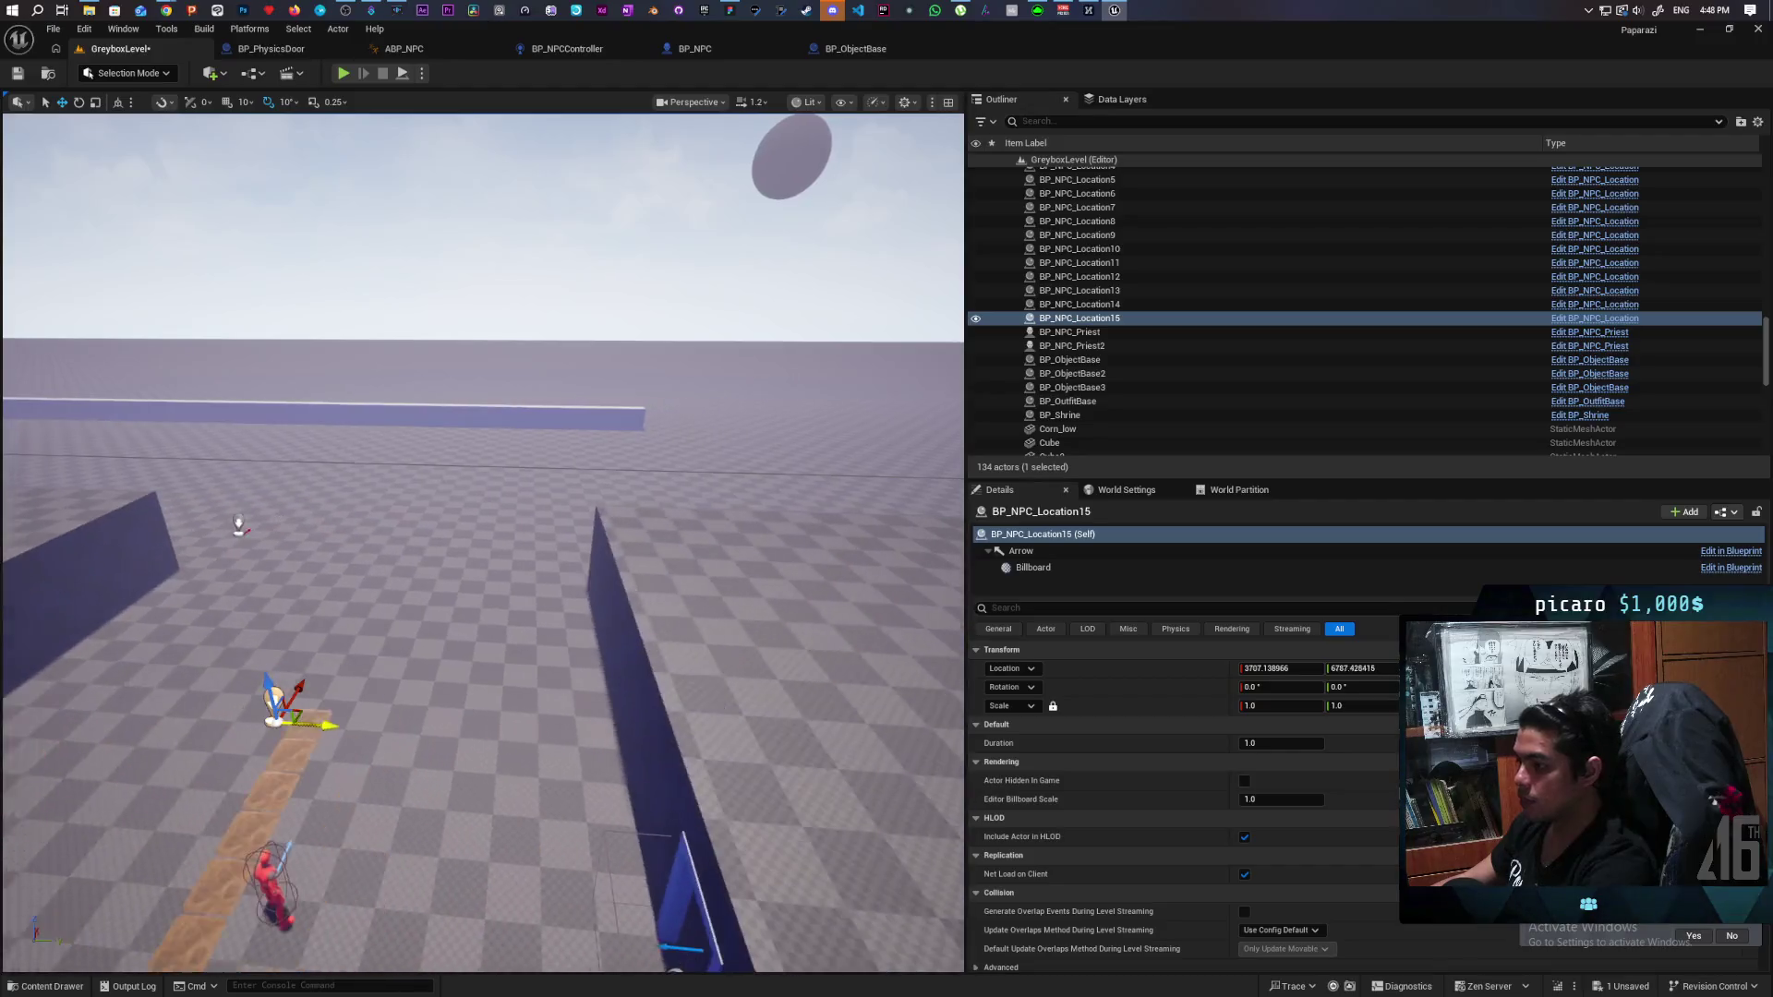
{"action": "left_click_drag", "start_coordinate": [313, 725], "coordinate": [323, 725]}
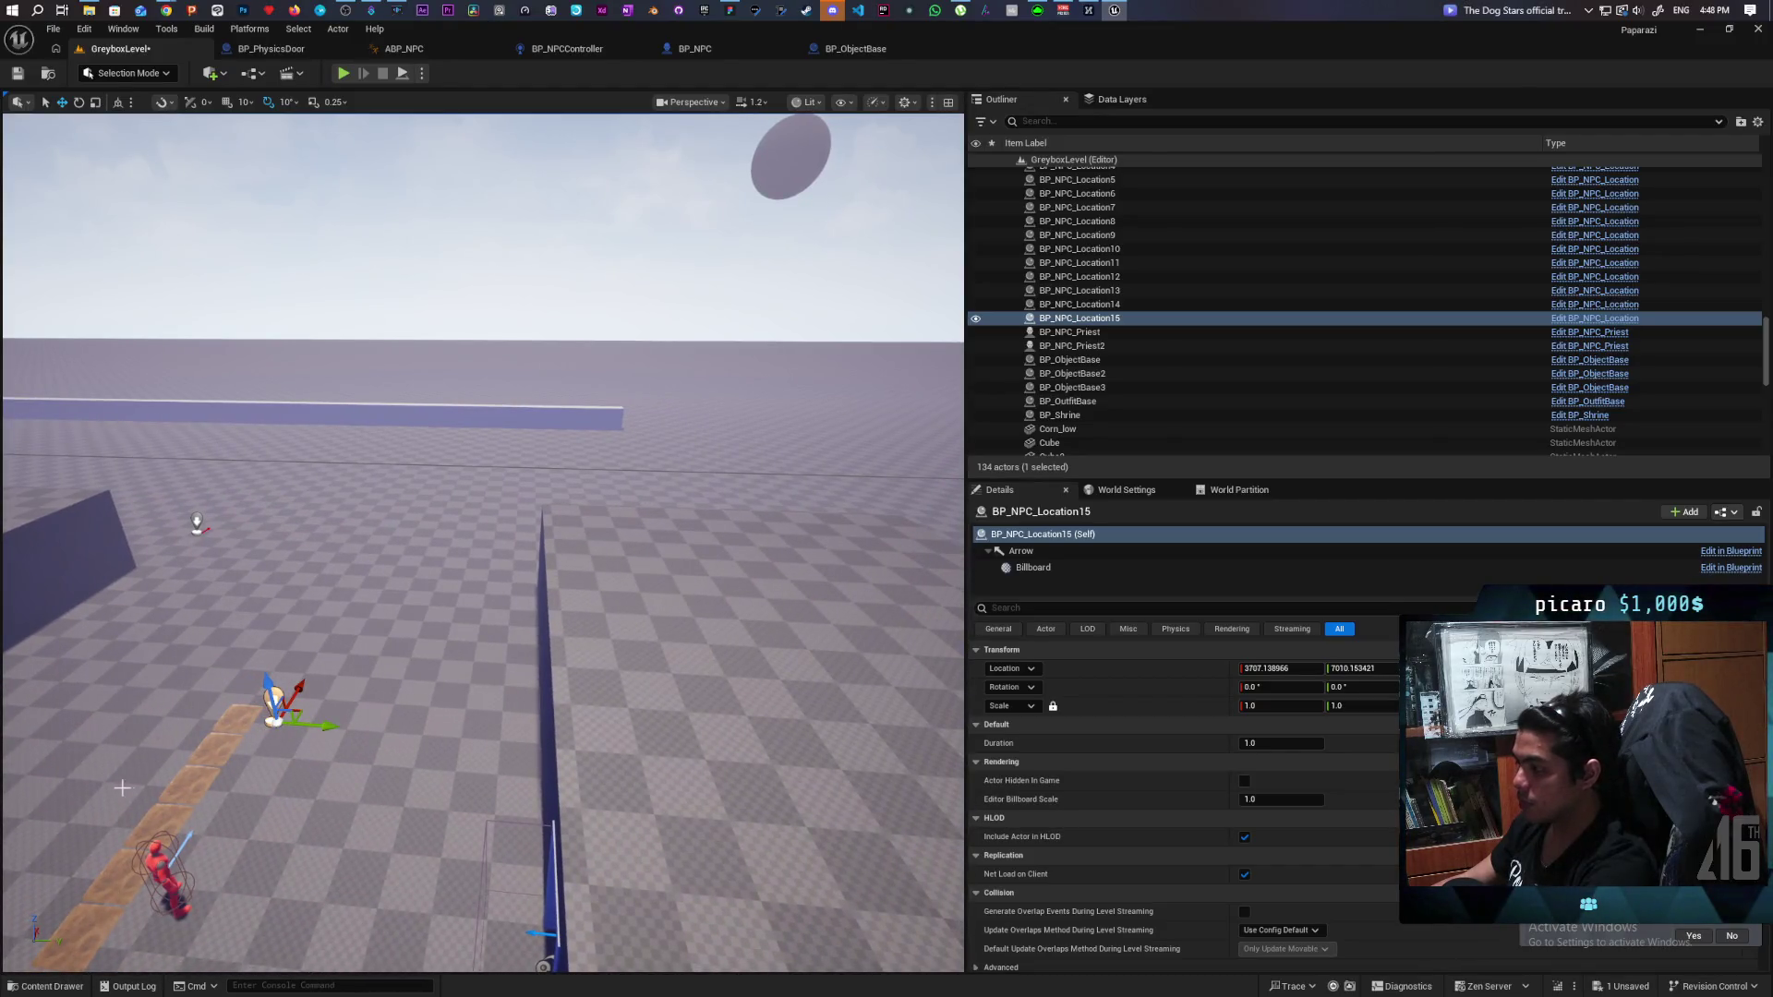
Change the marker's tag from 'Red Field' to RedField and save the level.
{"action": "left_click", "coordinate": [1094, 609]}
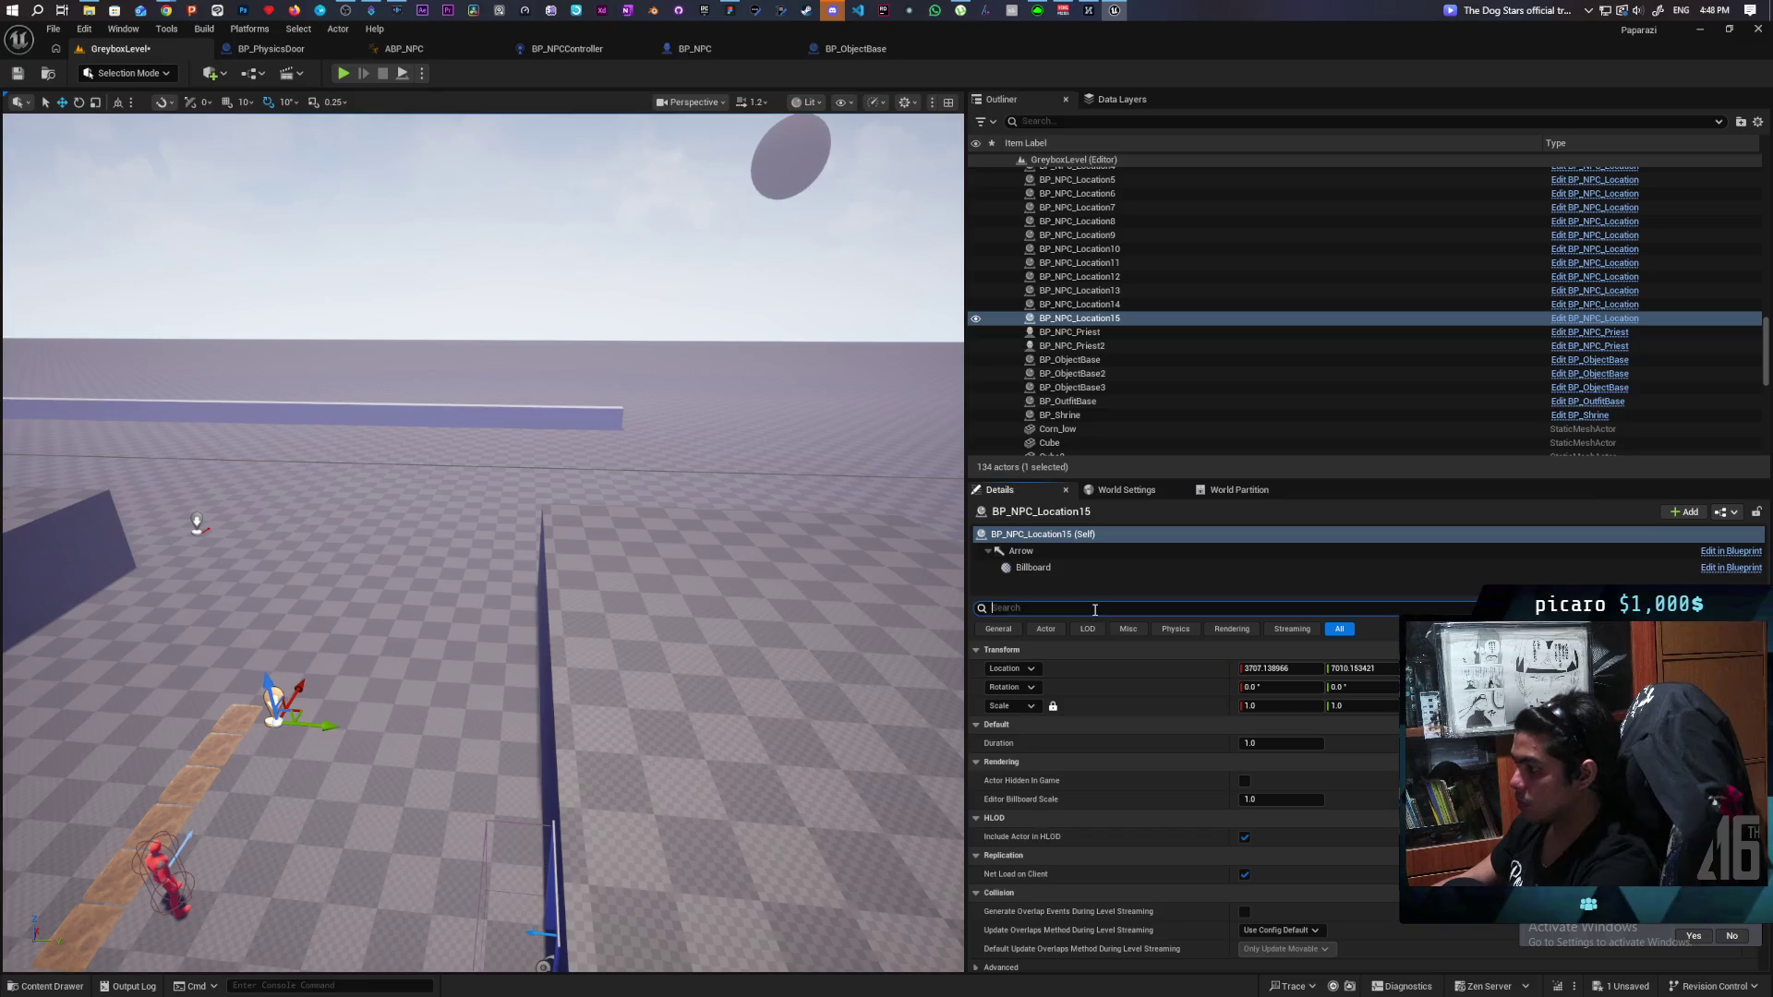
{"action": "type", "text": "tag"}
{"action": "left_click", "coordinate": [1274, 707]}
{"action": "type", "text": "ed Field"}
{"action": "key", "text": "Return"}
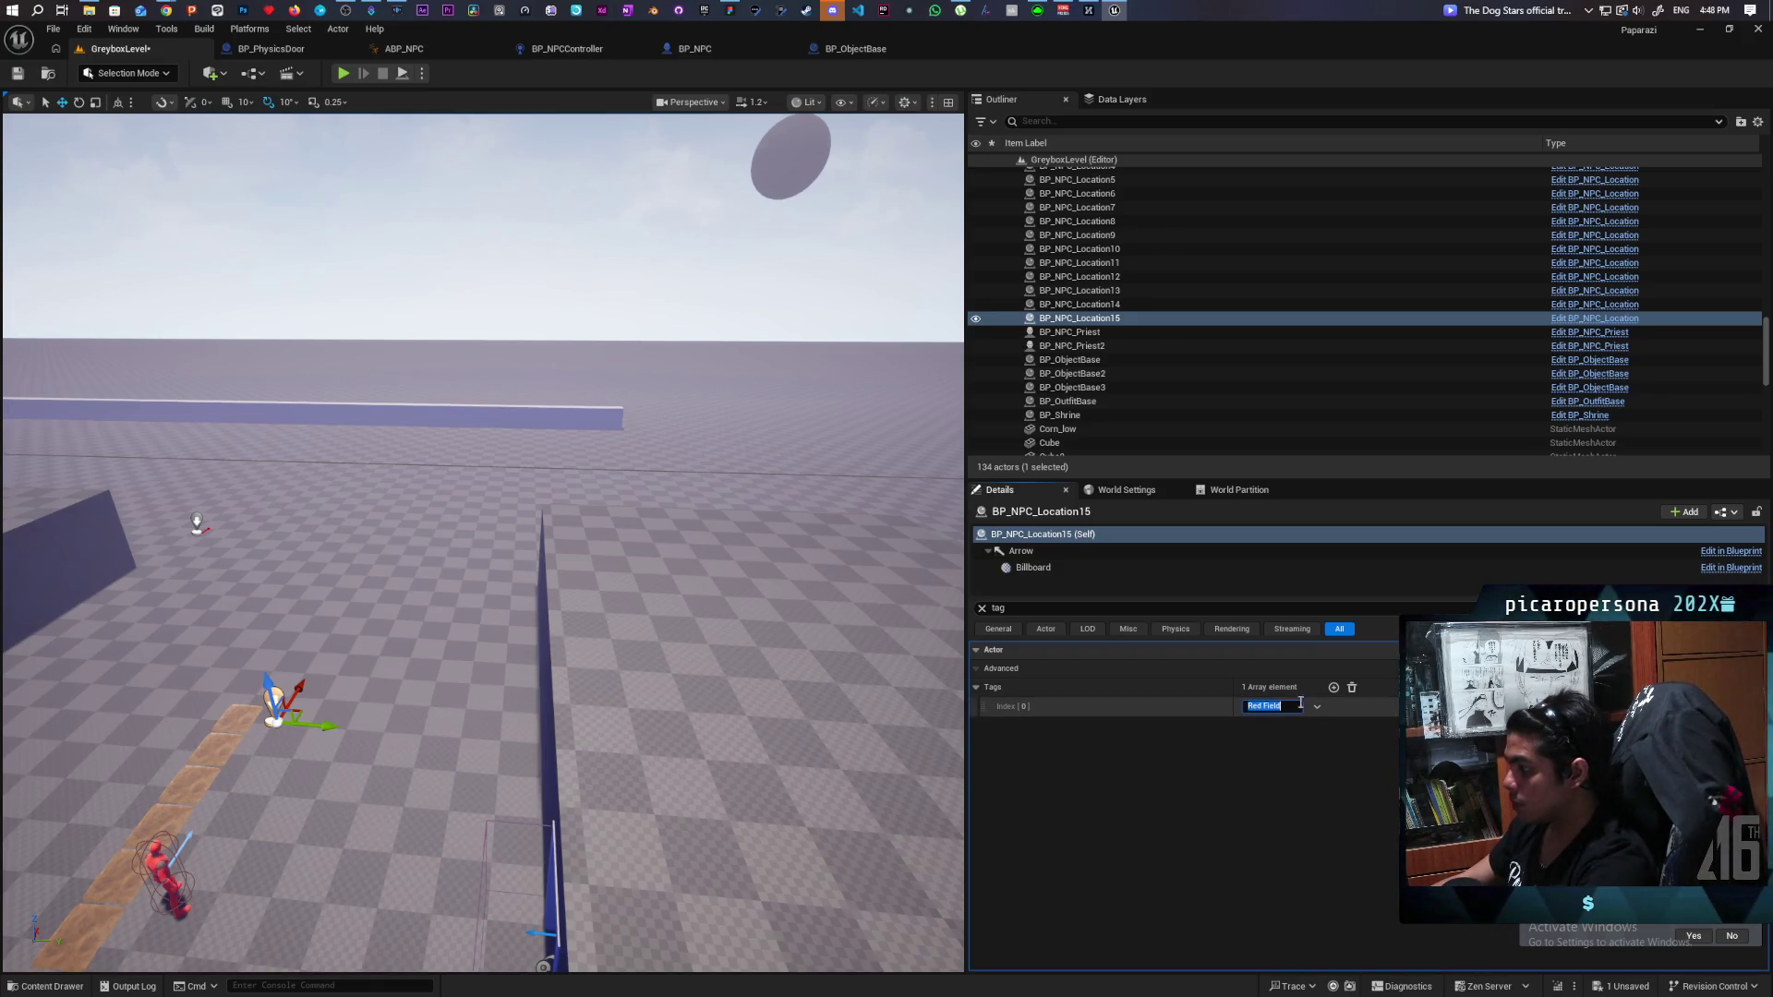
{"action": "key", "text": "Right"}
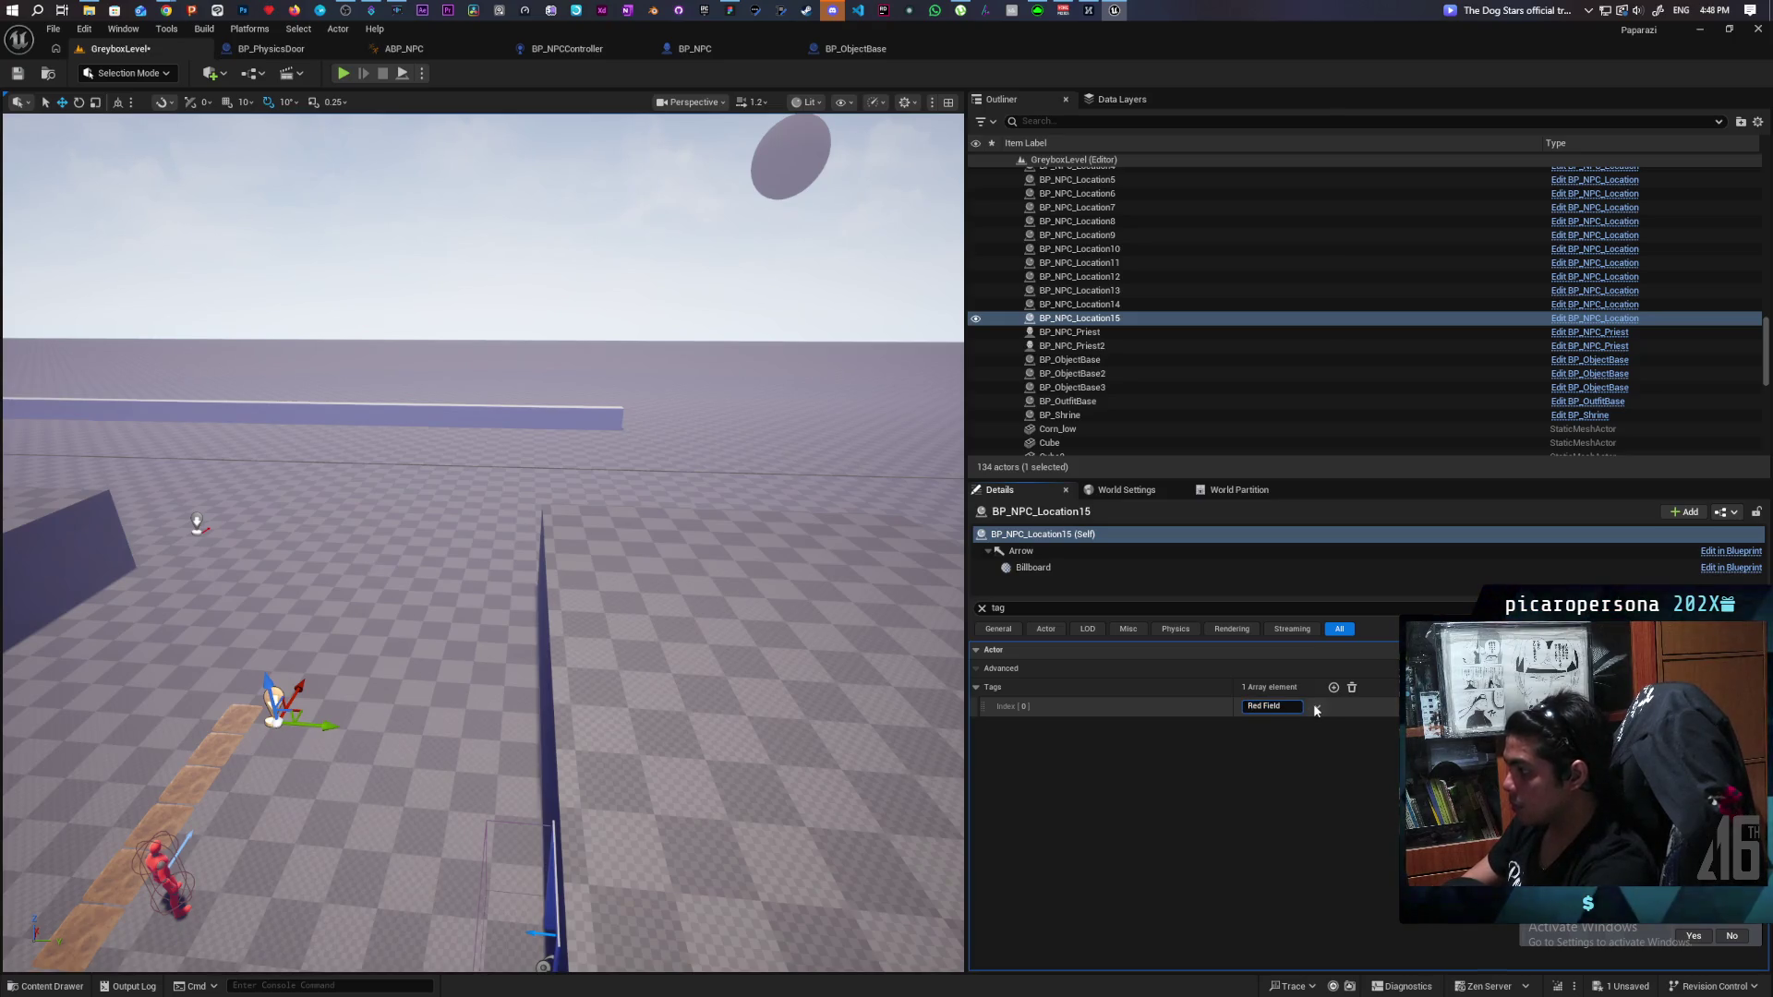
{"action": "key", "text": "Return"}
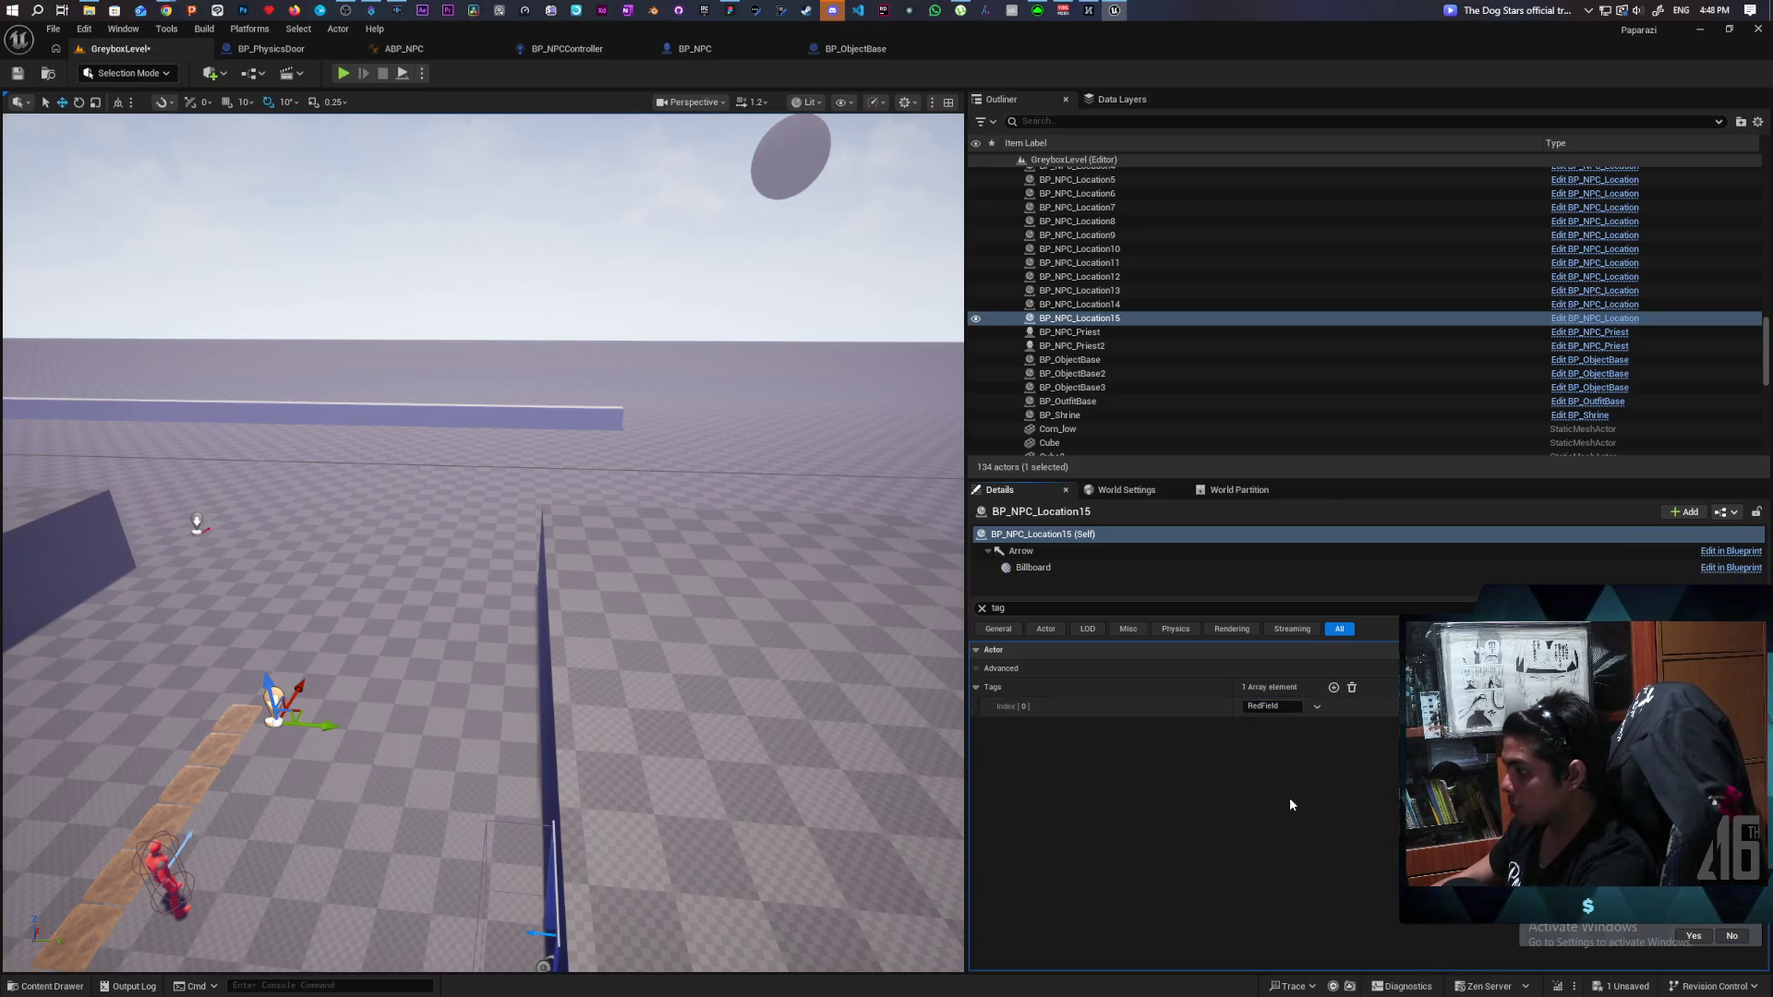
{"action": "key", "text": "ctrl+s"}
Move the view to the red farmer NPC and select it.
{"action": "left_click_drag", "start_coordinate": [372, 532], "coordinate": [372, 610]}
{"action": "left_click_drag", "start_coordinate": [425, 517], "coordinate": [426, 457]}
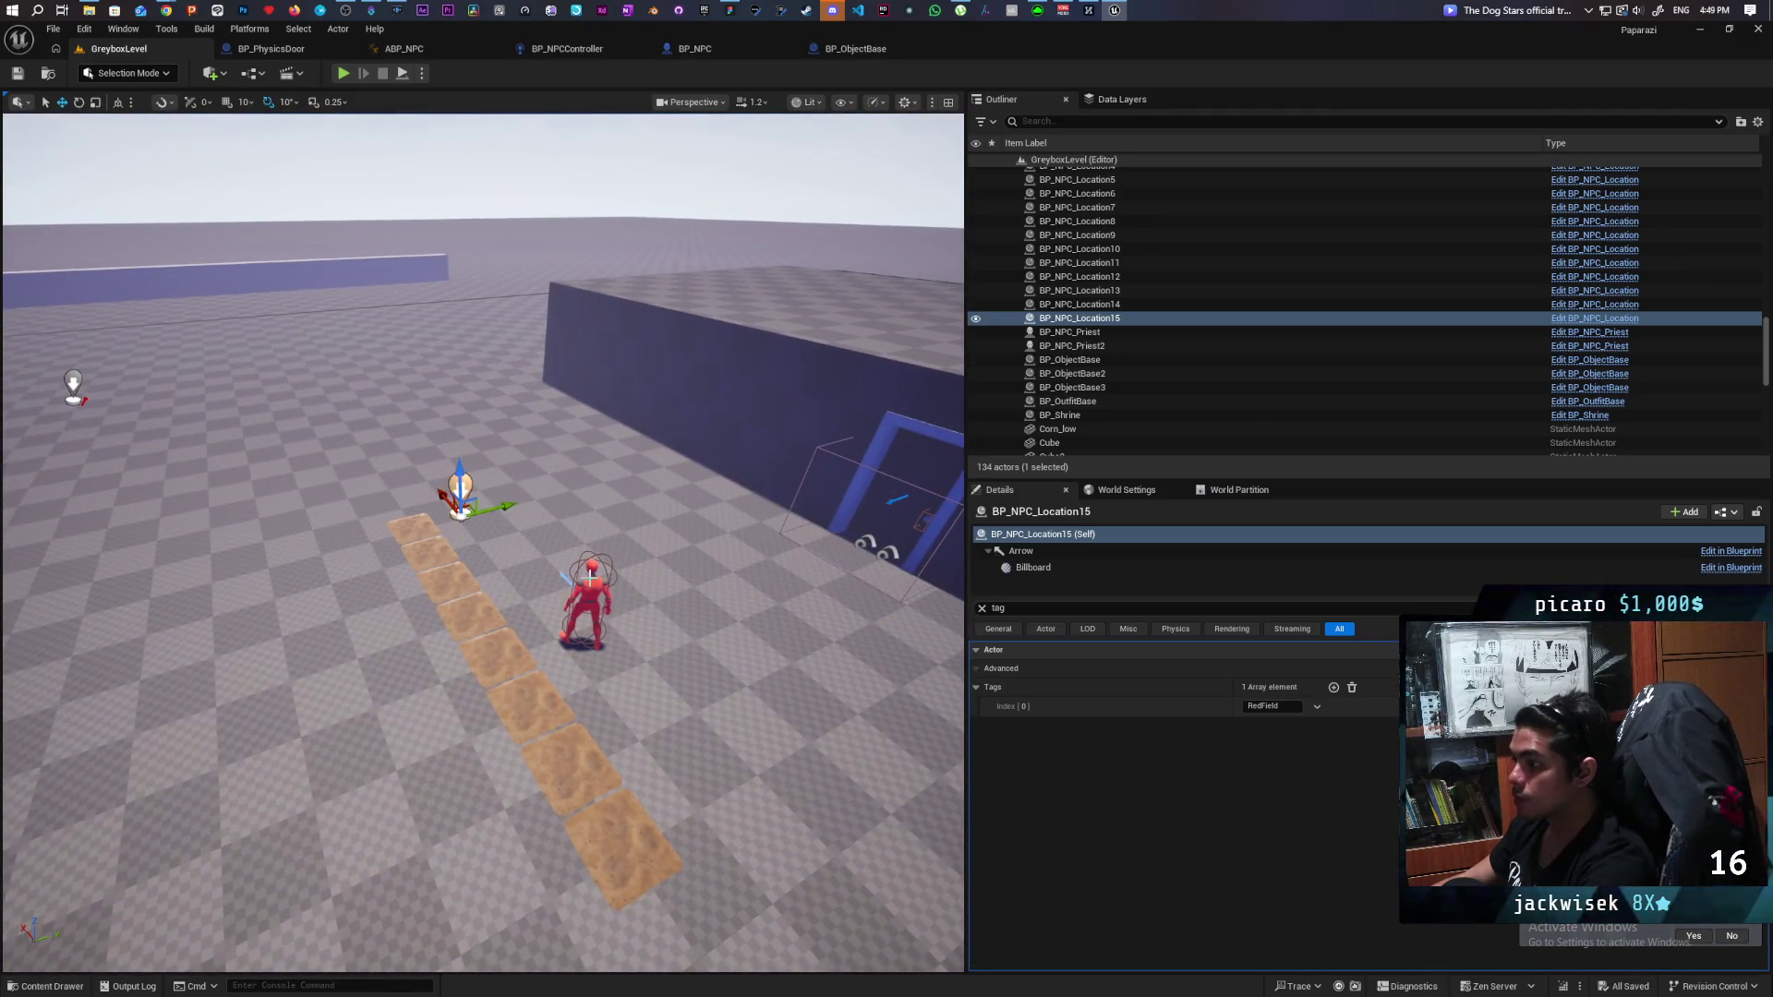
{"action": "left_click", "coordinate": [584, 605]}
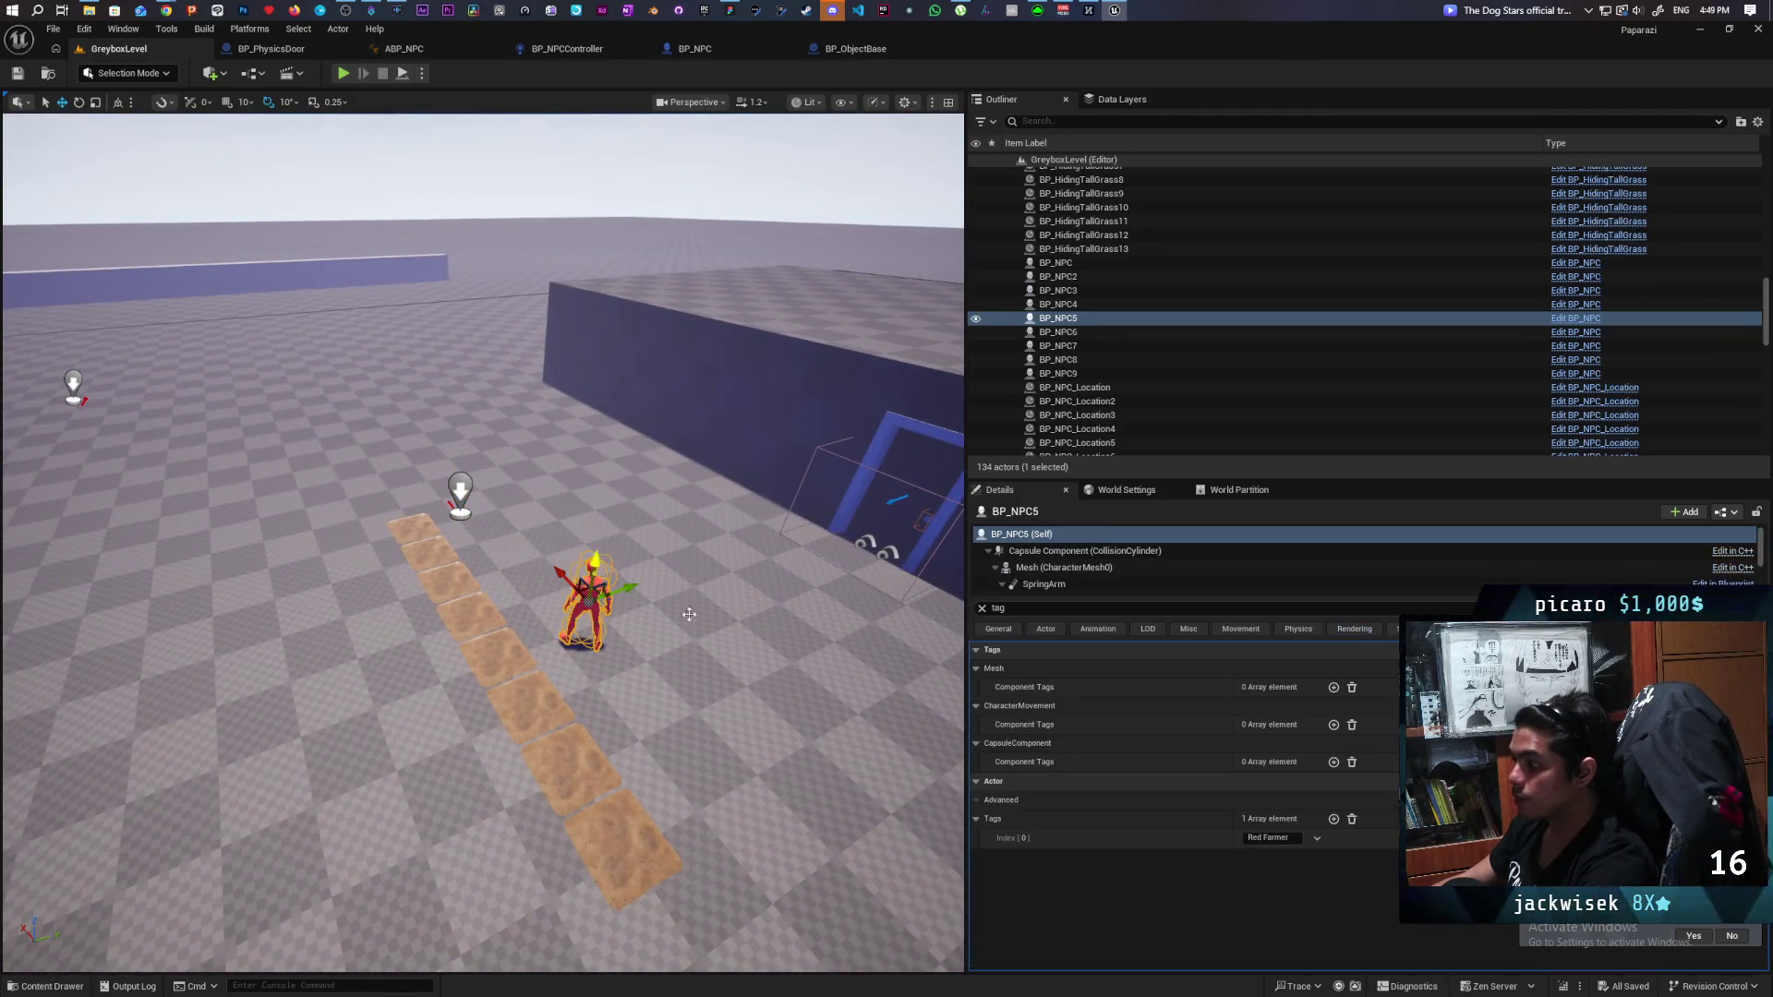
Open BP_NPC5's DA_RedFarmer schedule asset from the Content Drawer.
{"action": "left_click", "coordinate": [981, 608]}
{"action": "scroll", "coordinate": [1270, 785], "scroll_direction": "down", "scroll_amount": 5}
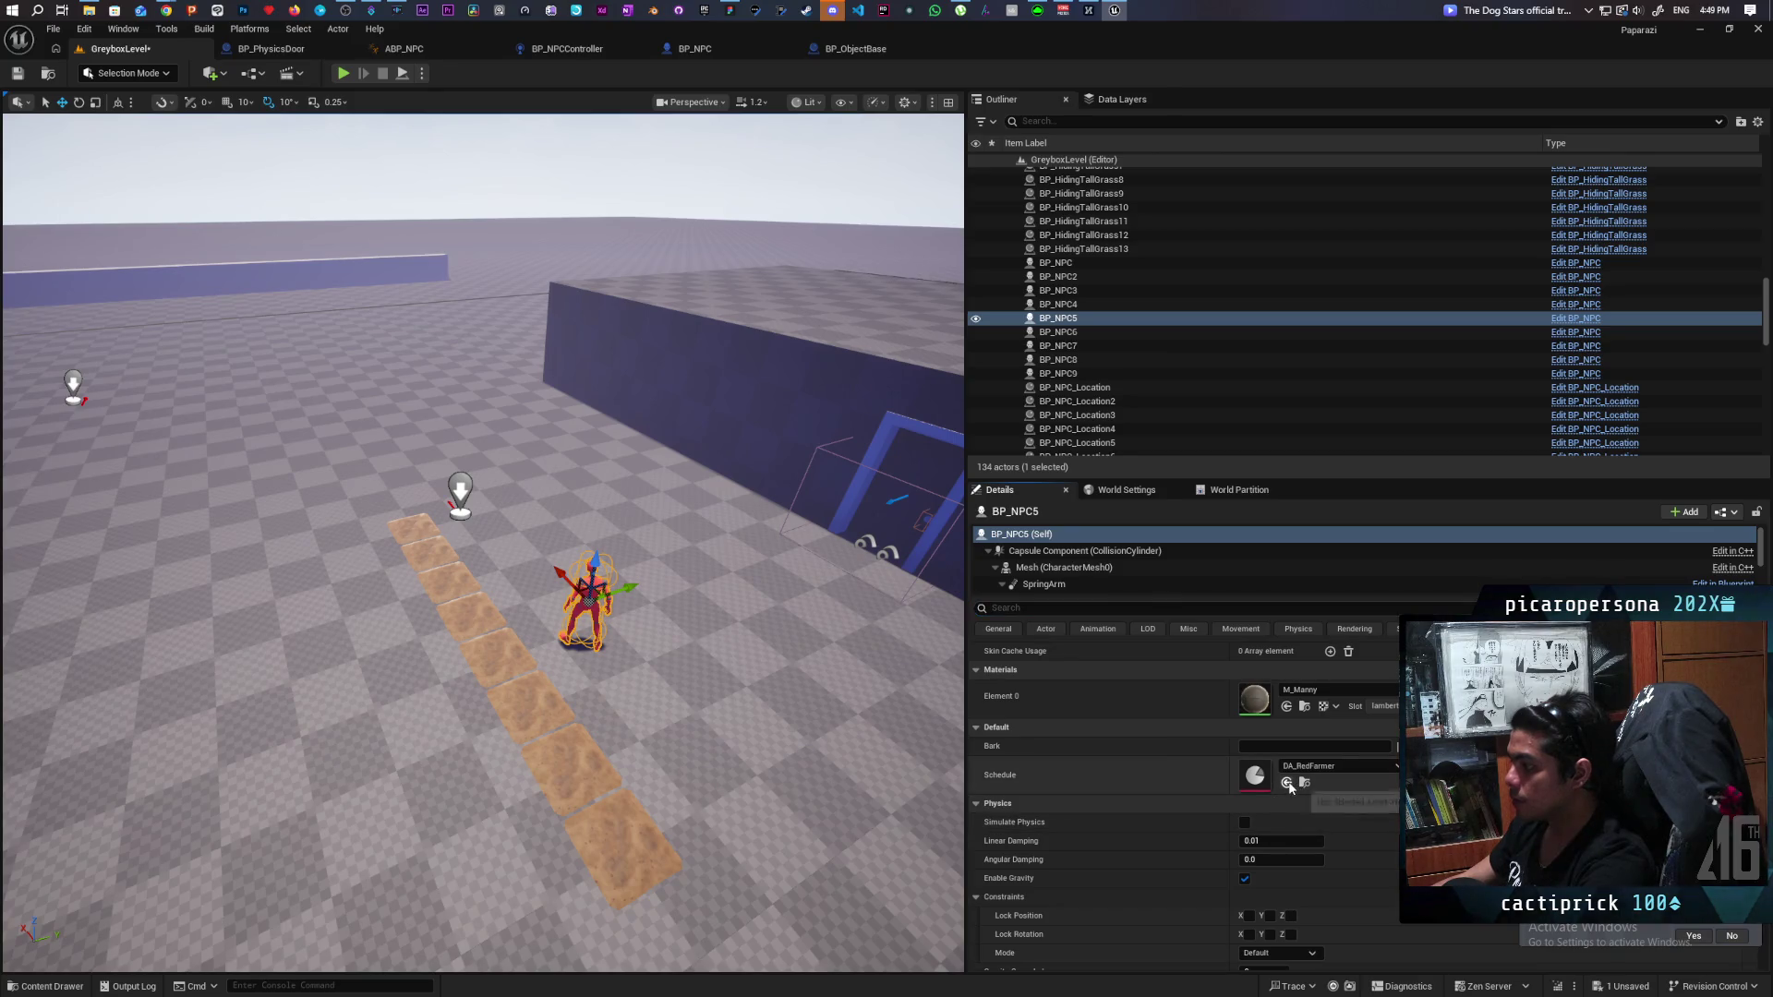
{"action": "left_click", "coordinate": [1303, 783]}
{"action": "double_click", "coordinate": [355, 739]}
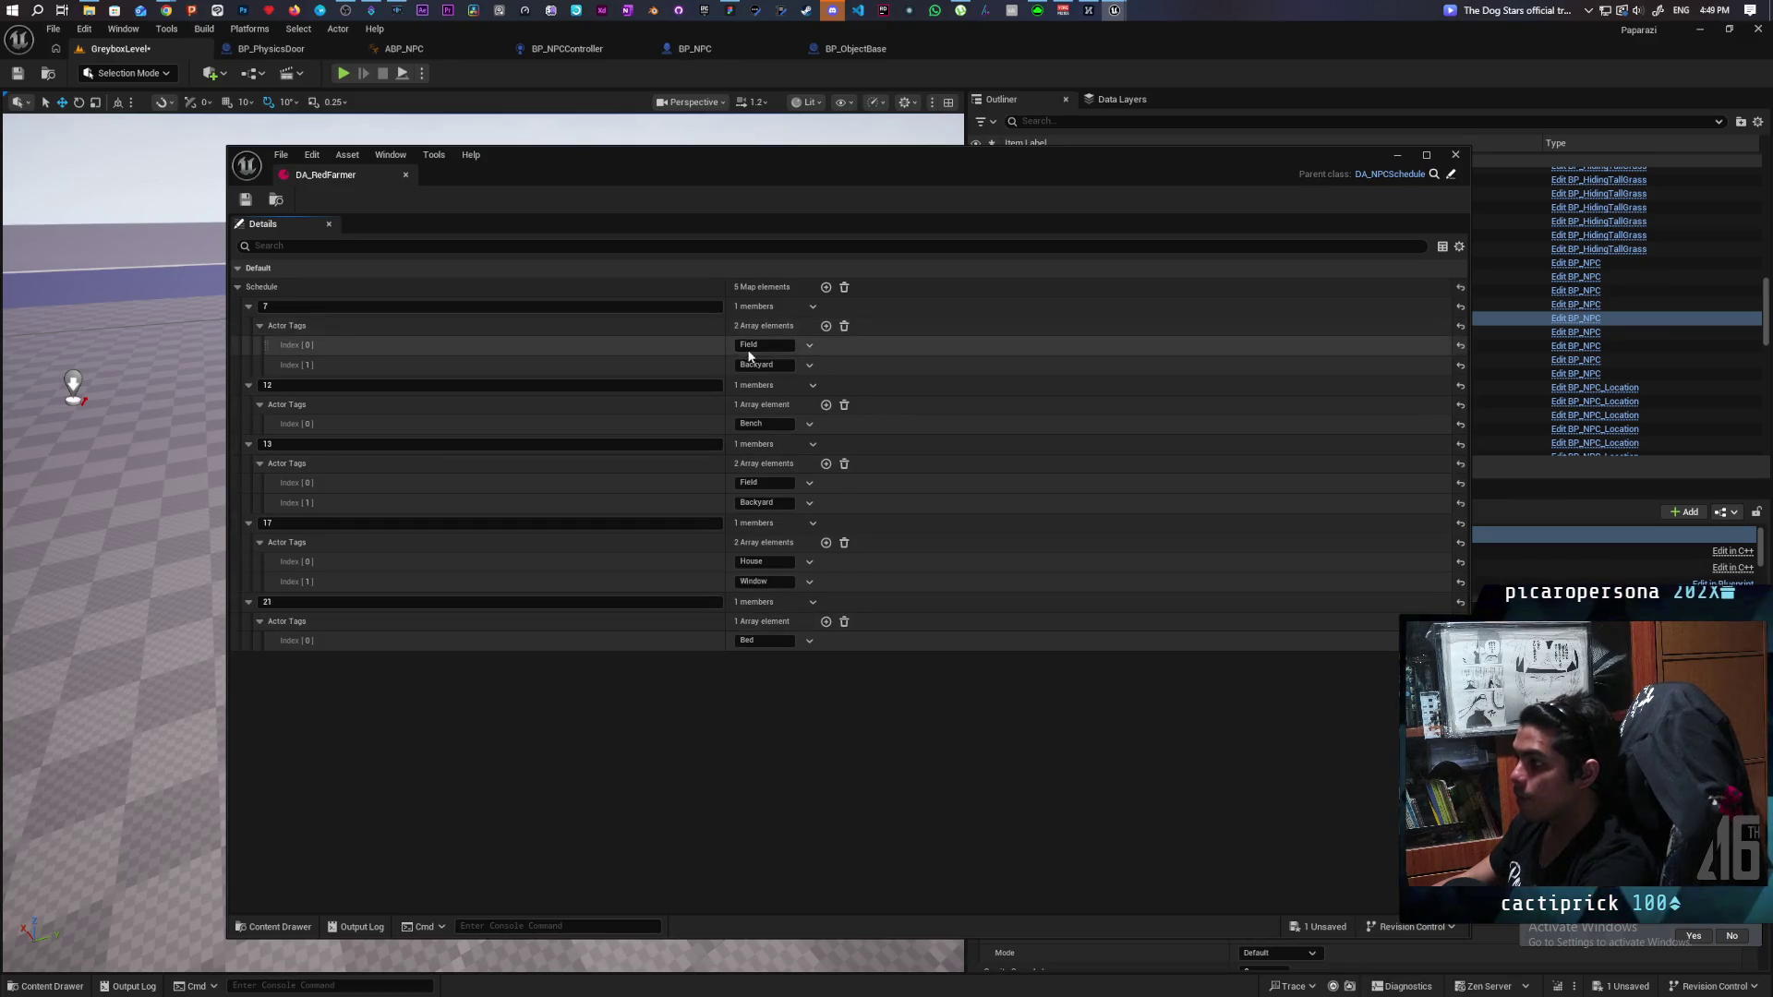
Change the hour 7 and hour 13 Field tags to RedField.
{"action": "left_click", "coordinate": [748, 345]}
{"action": "key", "text": "Home"}
{"action": "type", "text": "Red"}
{"action": "left_click", "coordinate": [764, 482]}
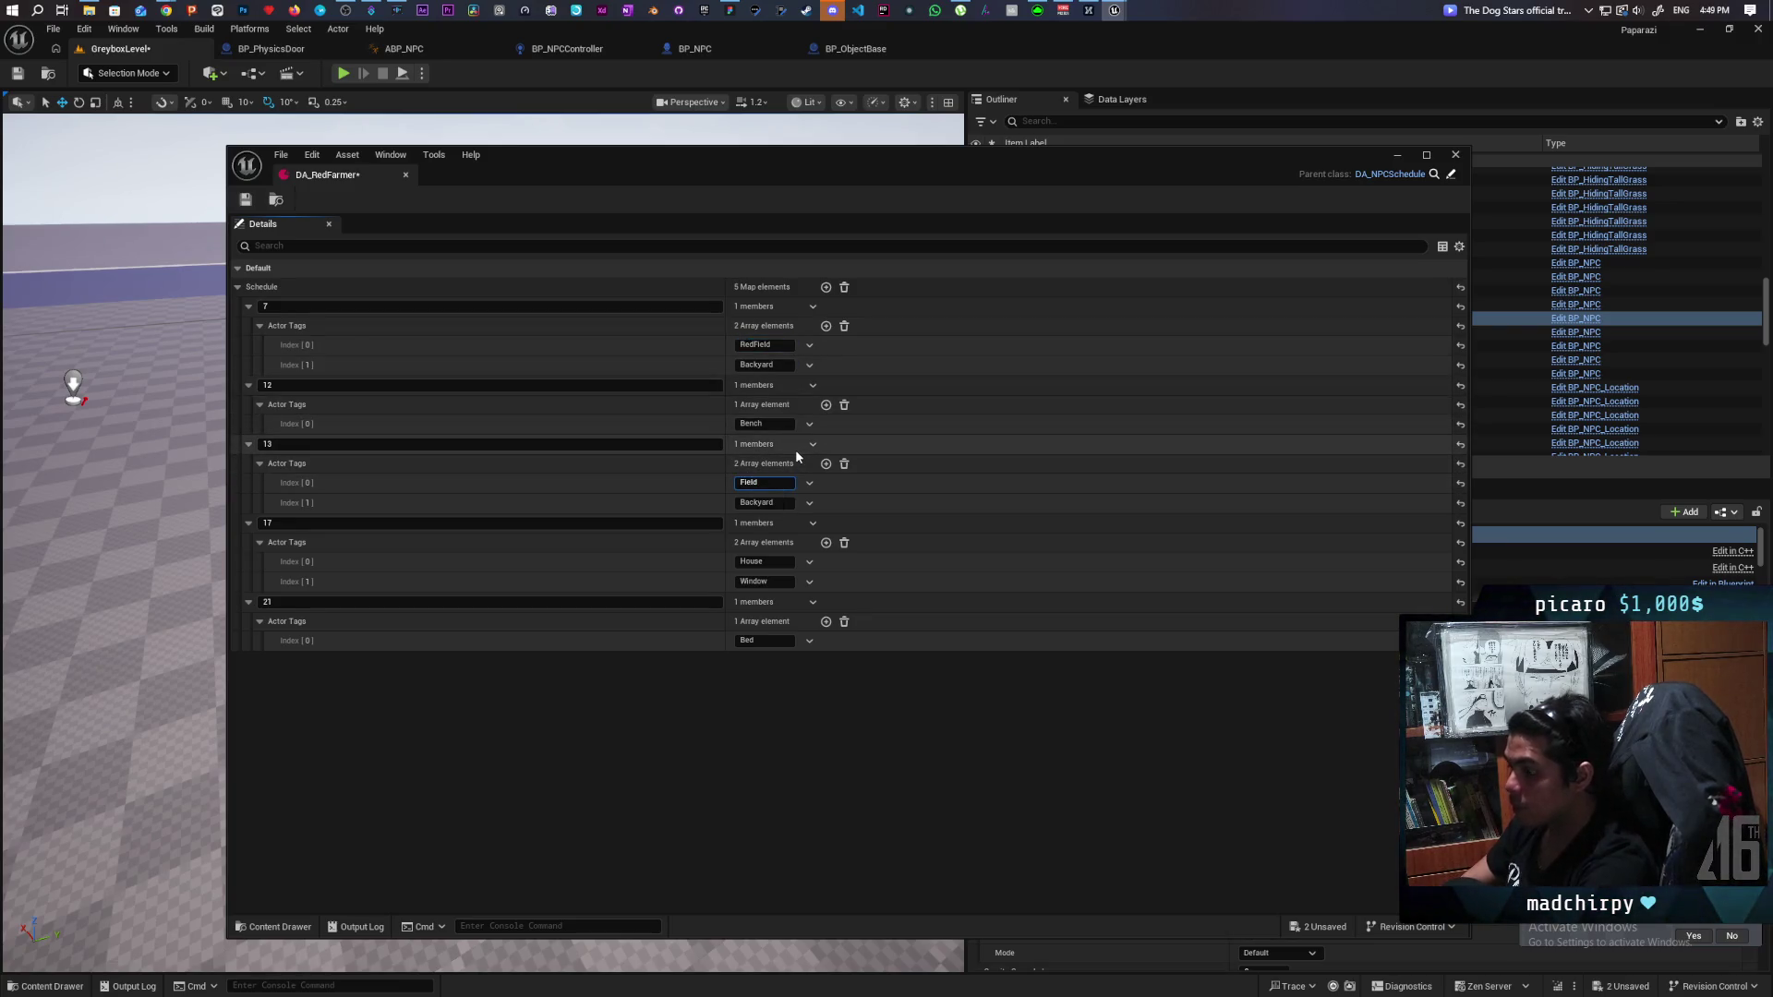
{"action": "type", "text": "Red"}
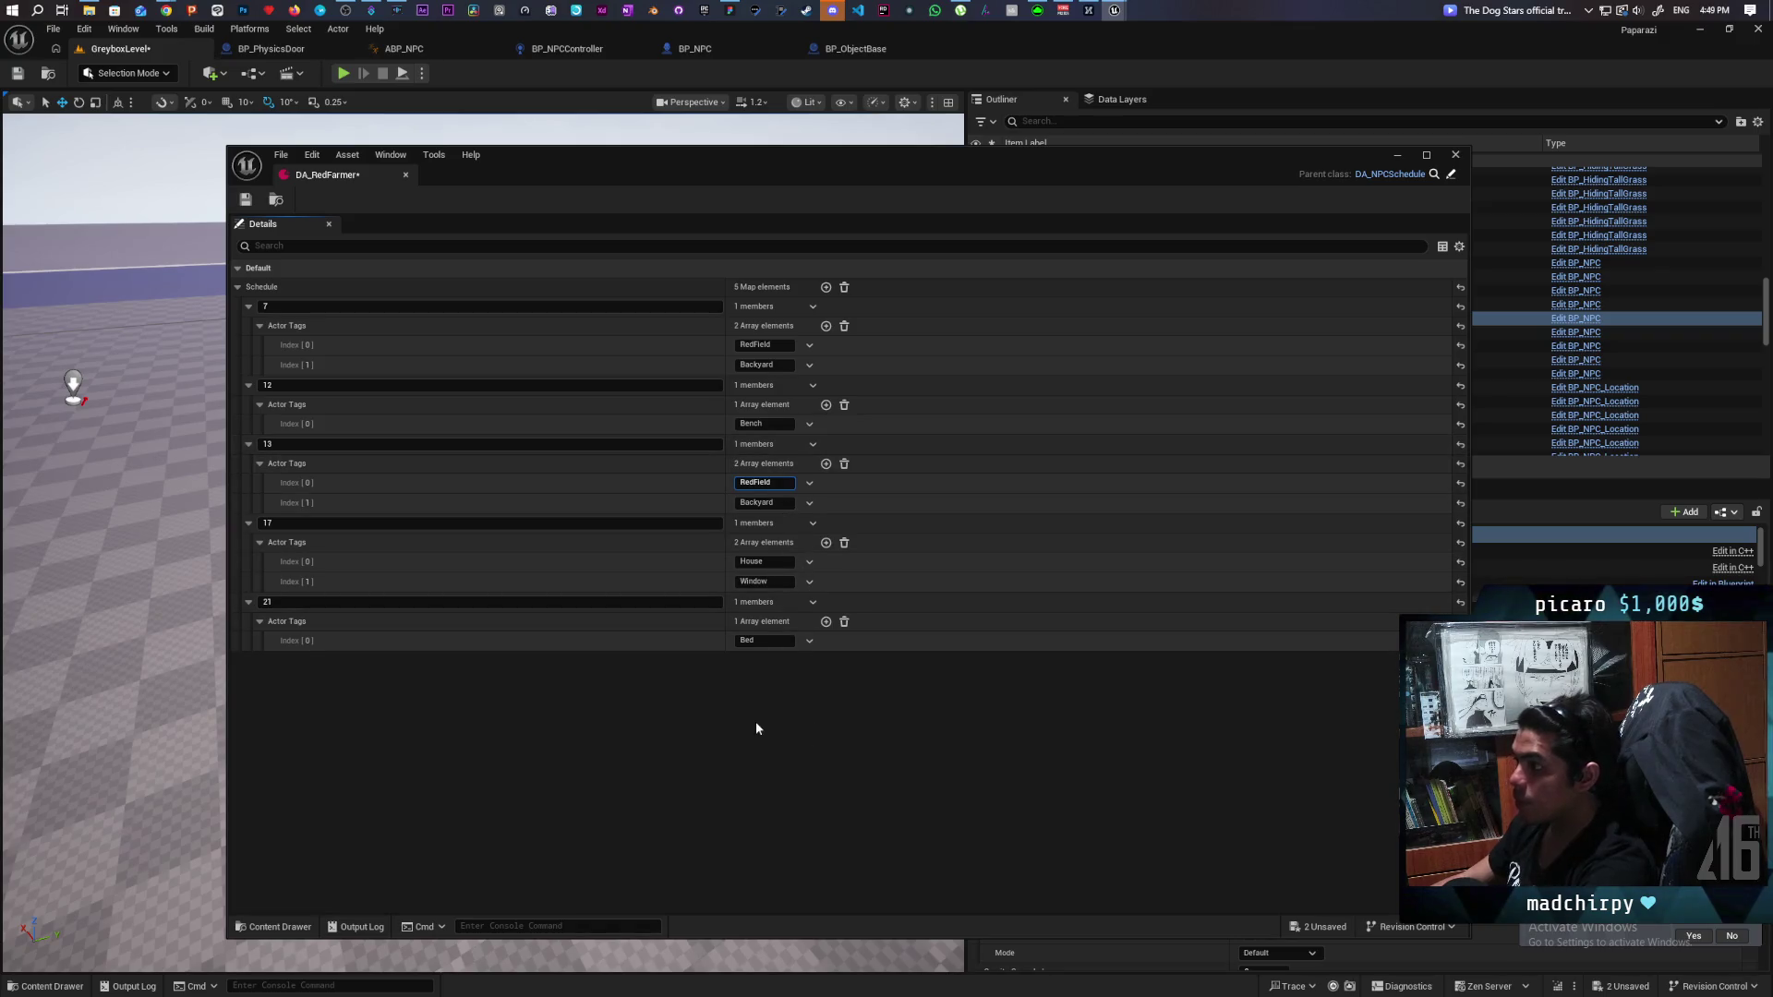
{"action": "left_click", "coordinate": [797, 718]}
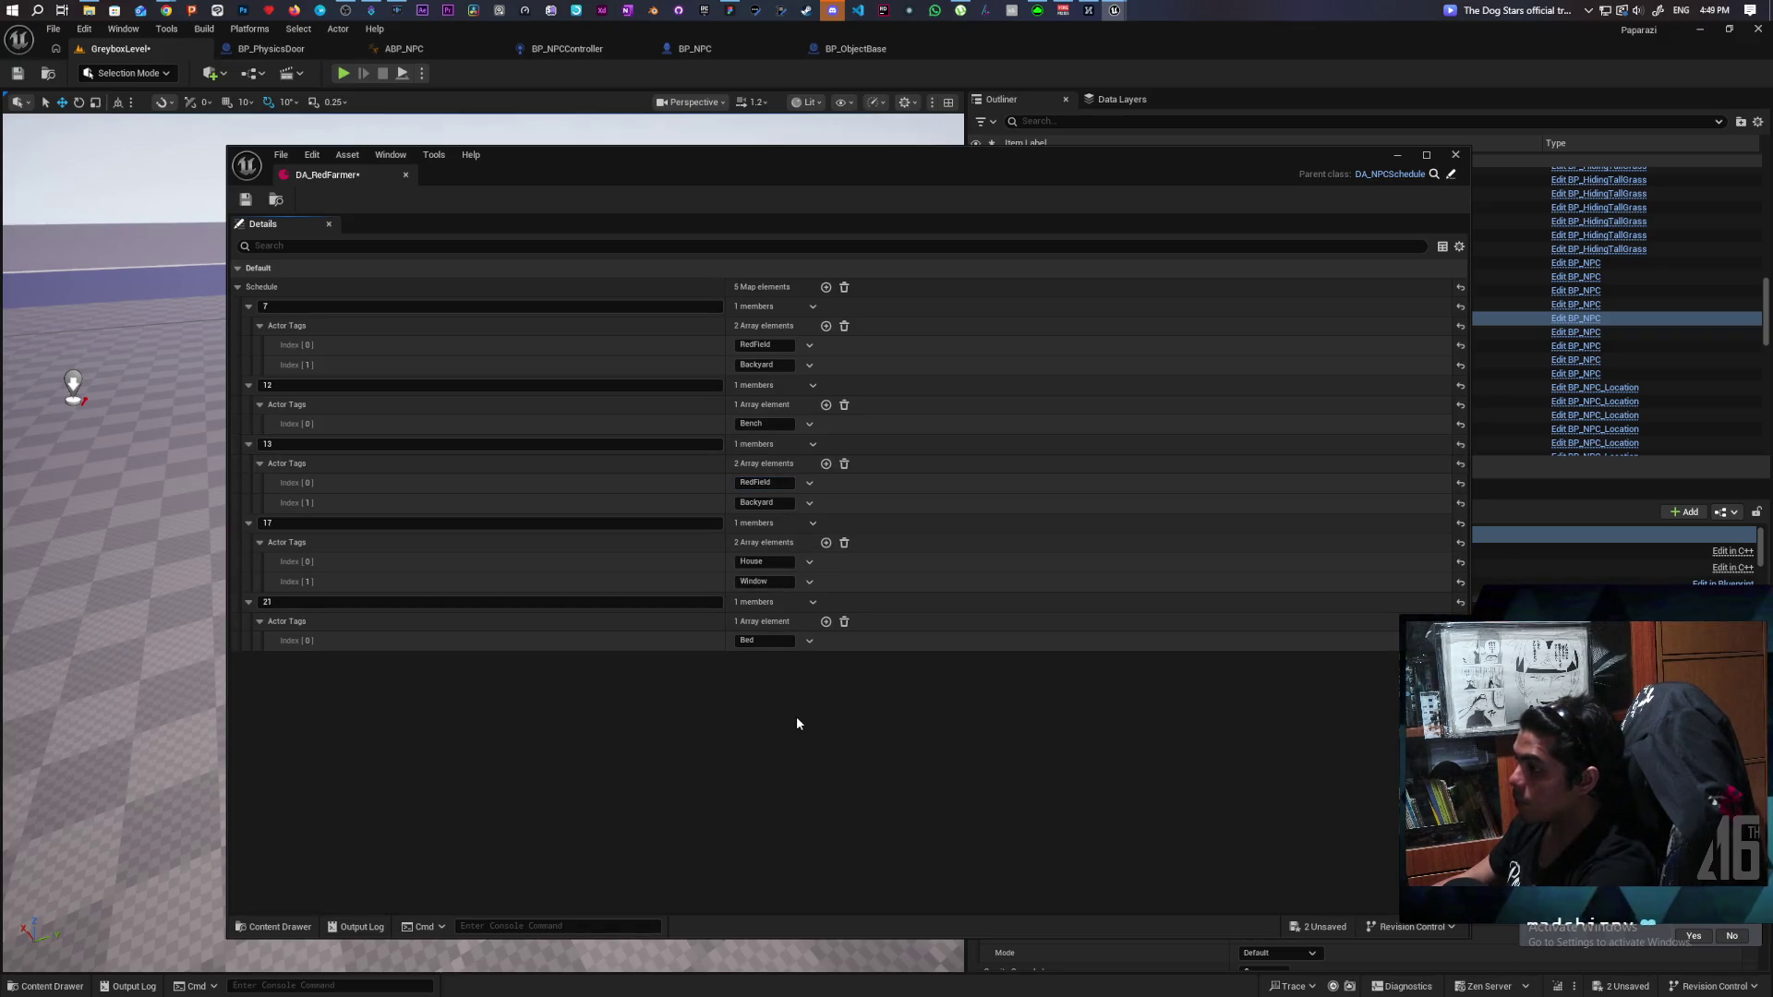
Prefix the Backyard and Bench tags with Red, making RedBackyard and RedBench.
{"action": "left_click", "coordinate": [765, 365]}
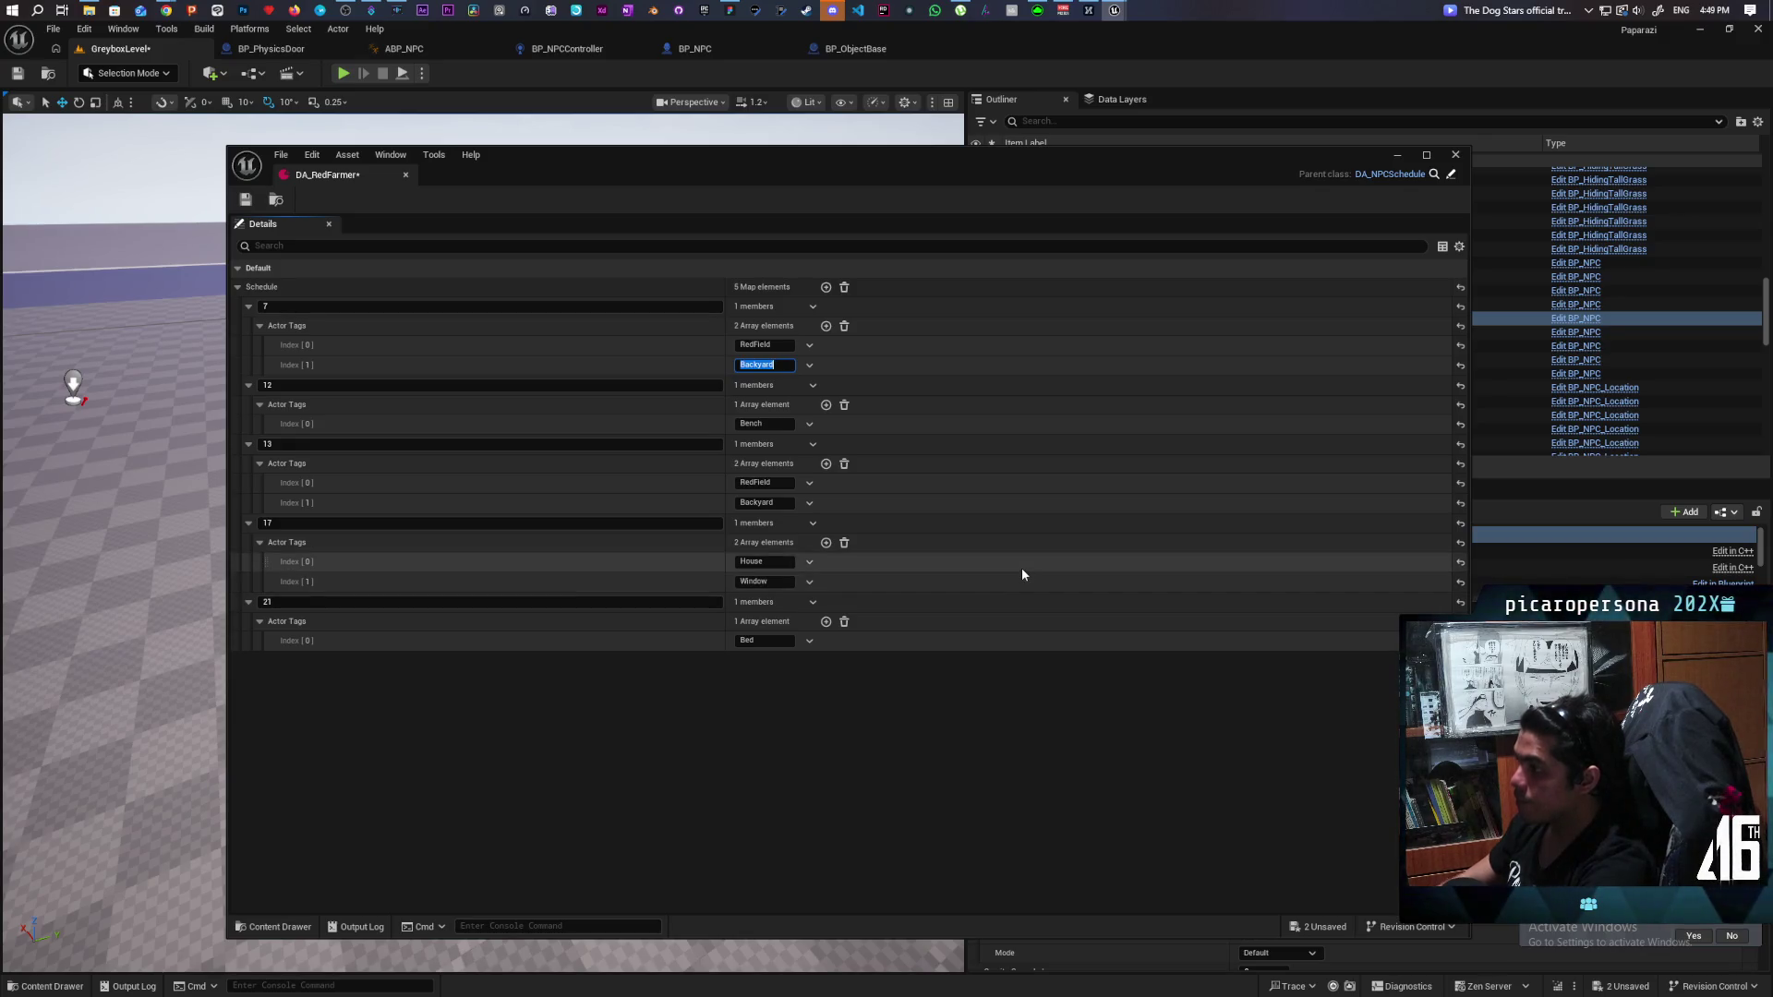
{"action": "key", "text": "Home"}
{"action": "type", "text": "Red"}
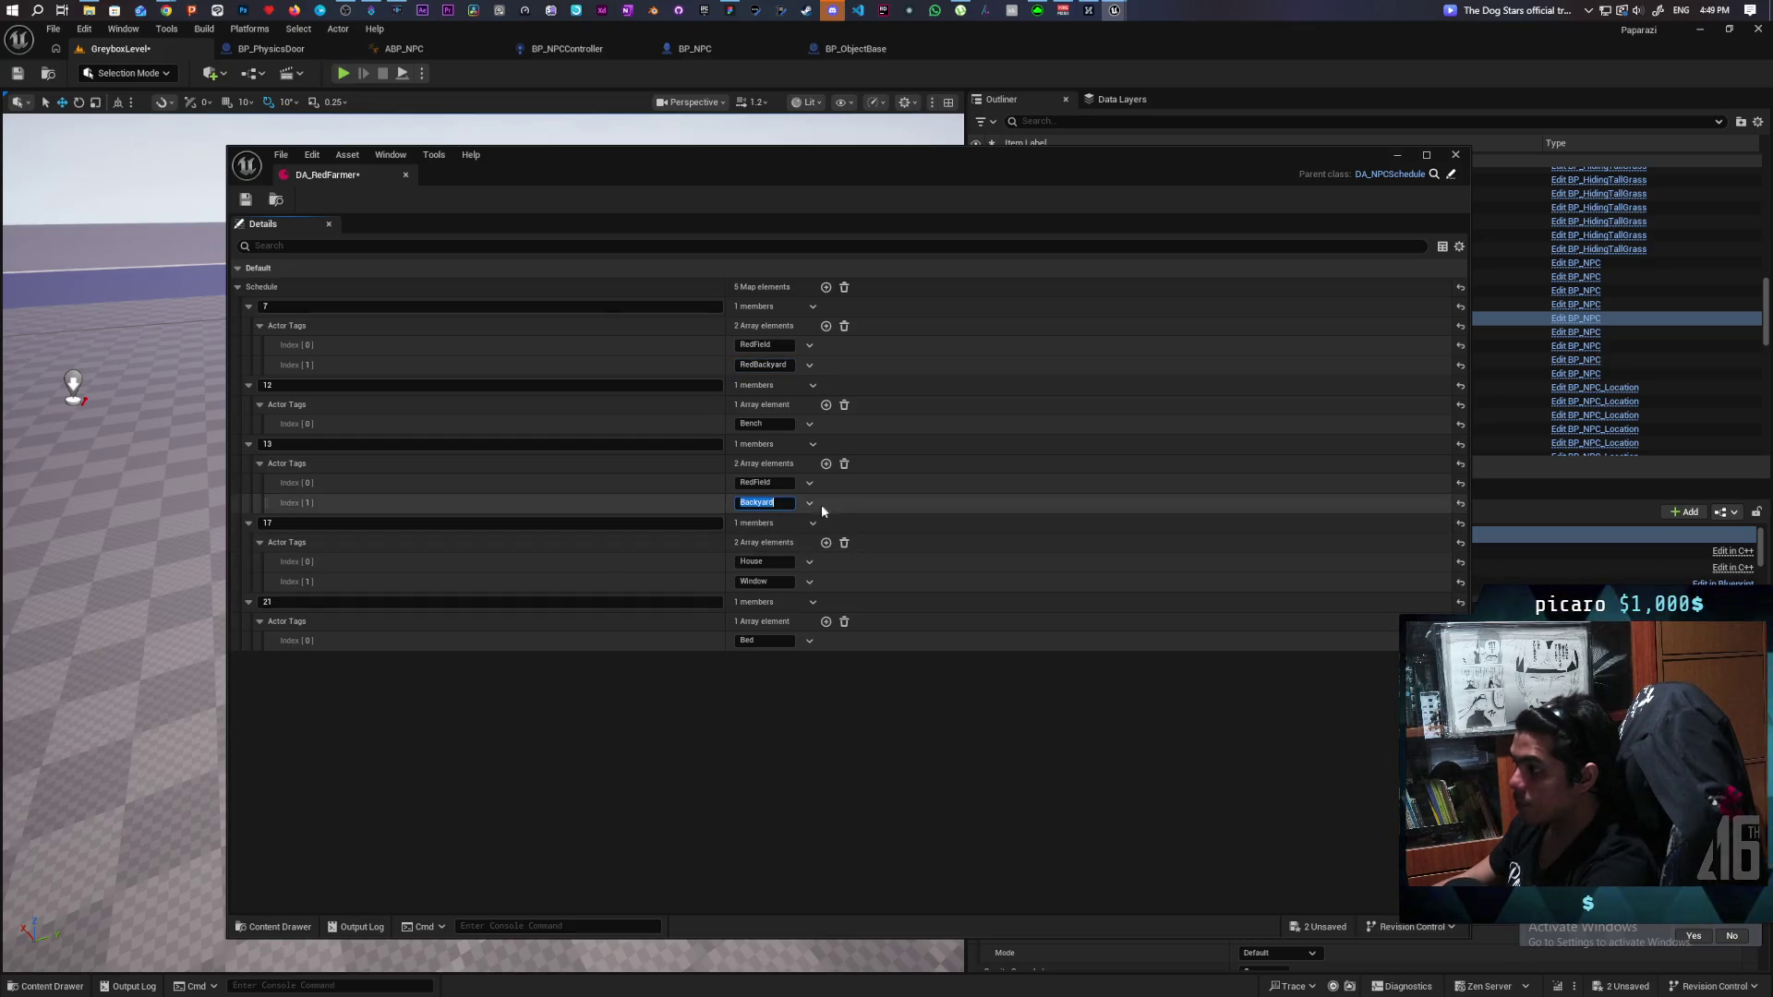
{"action": "key", "text": "Home"}
{"action": "type", "text": "Red"}
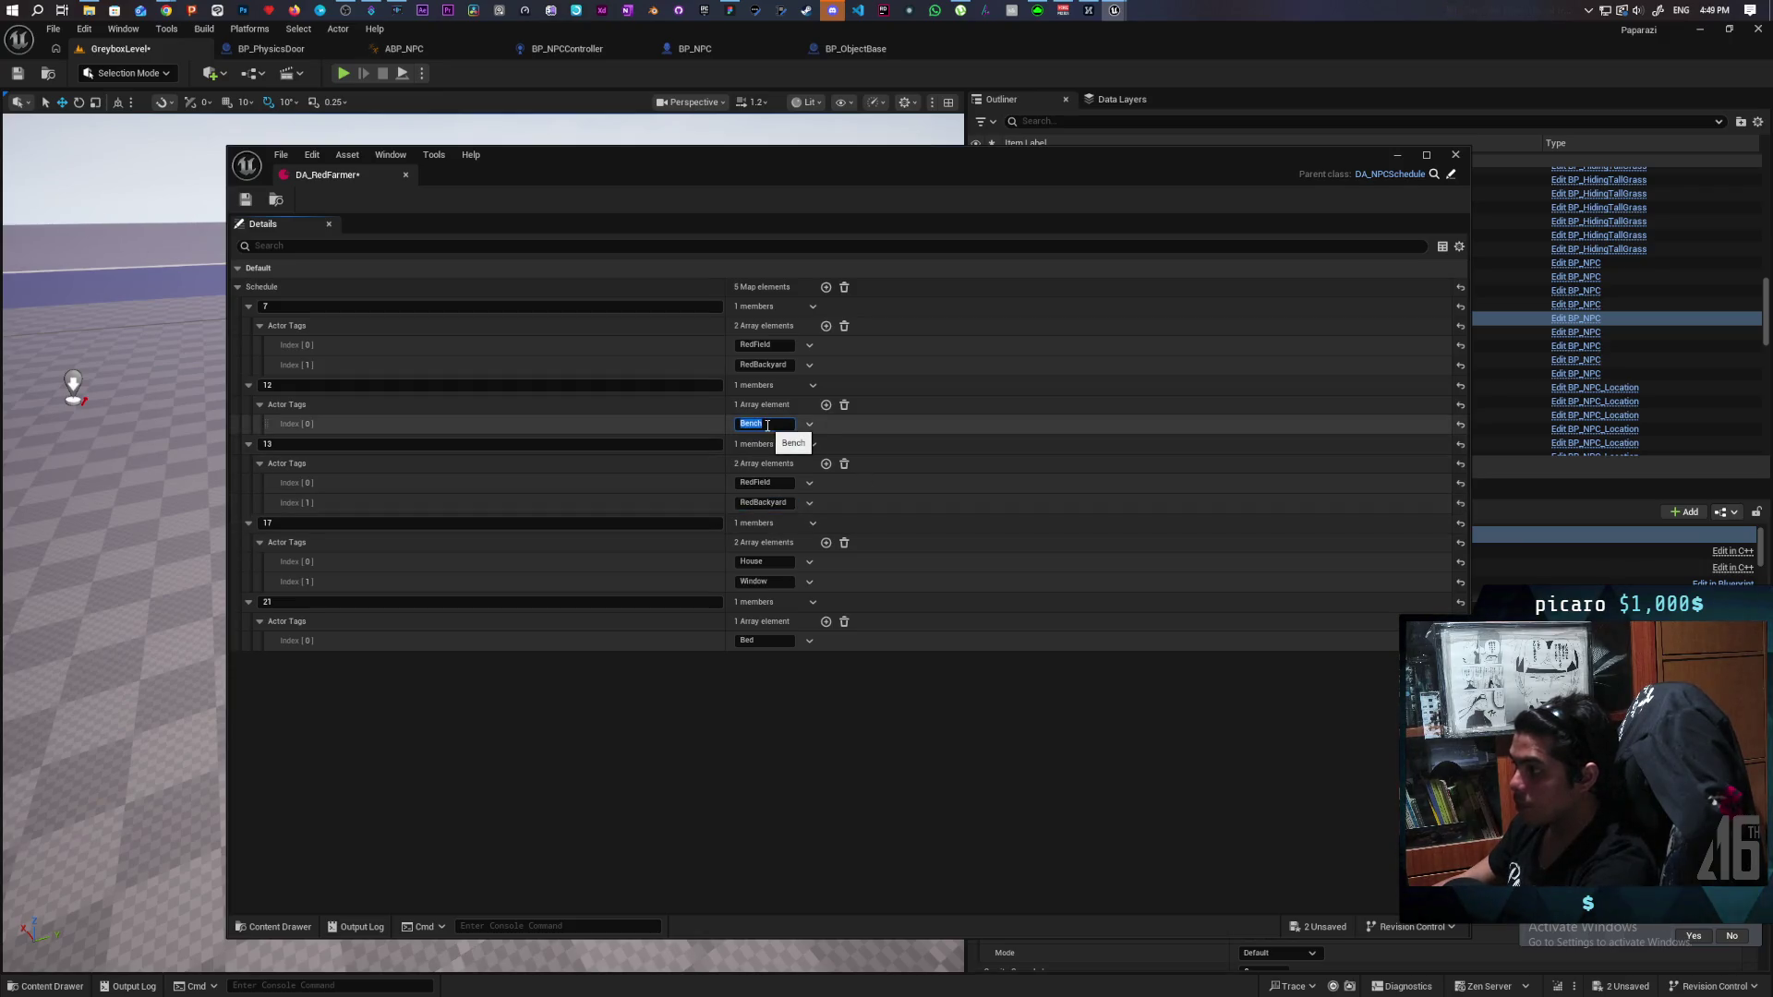
{"action": "key", "text": "Home"}
{"action": "type", "text": "Red"}
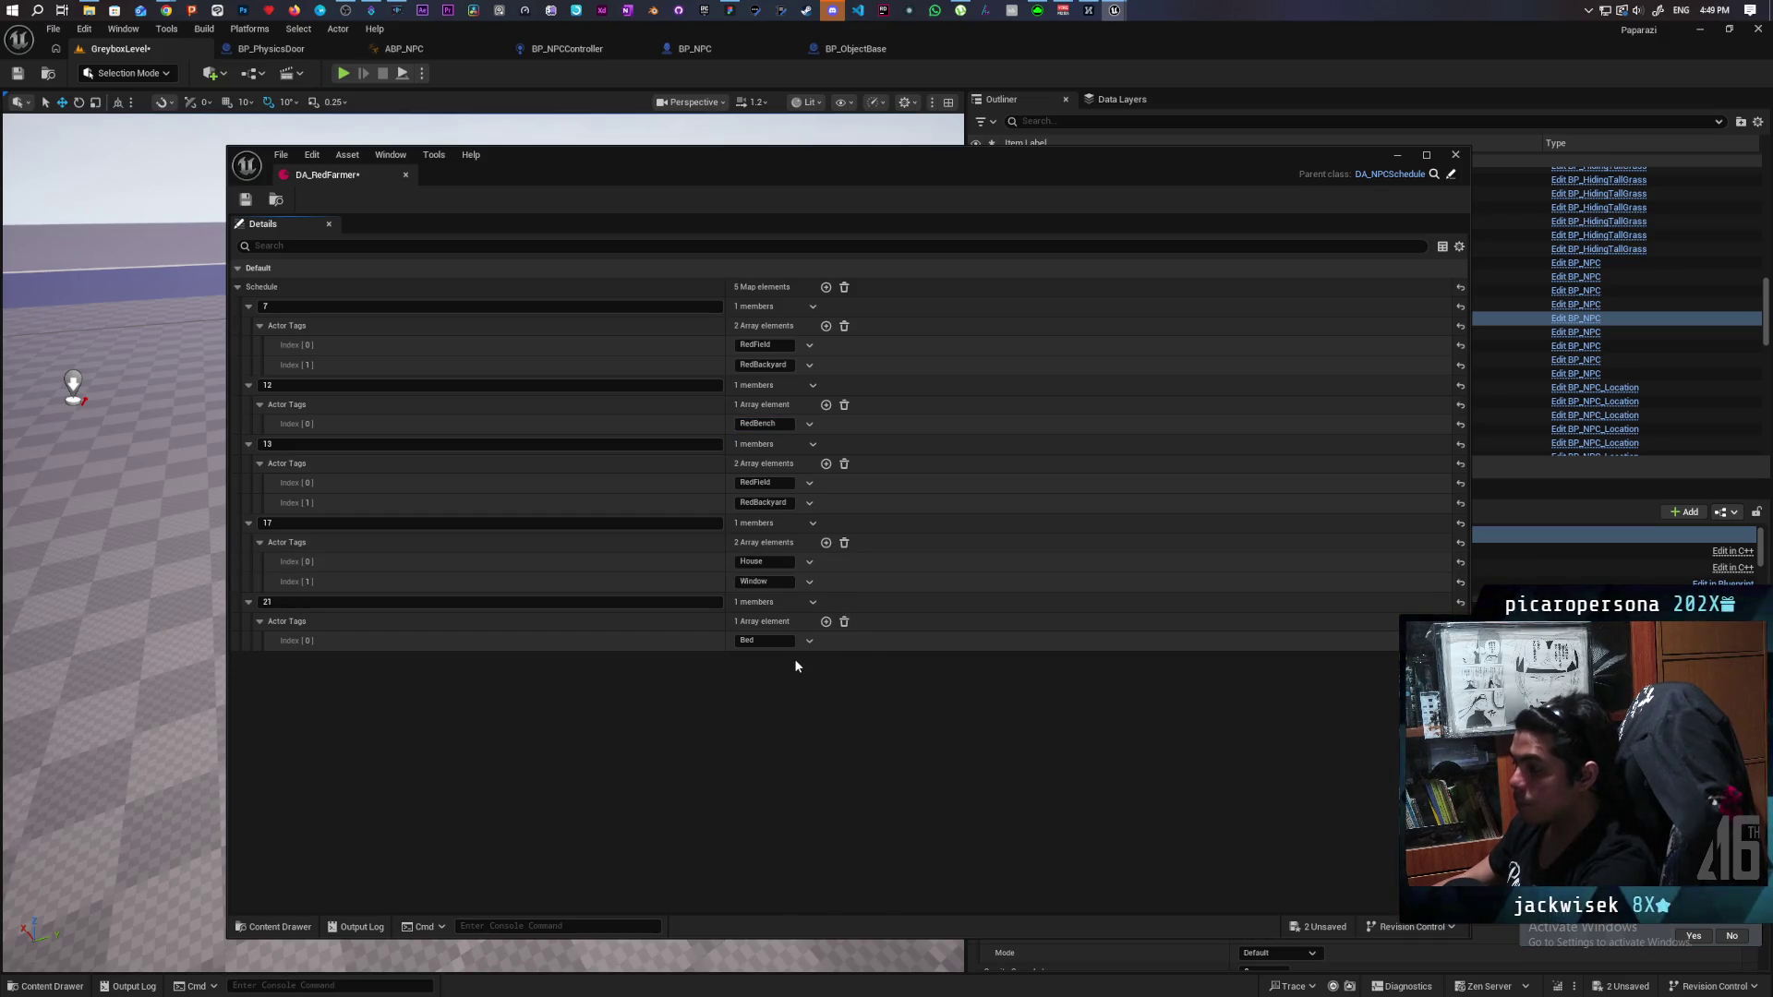
Change the Bed, House and Window tags to RedBed, RedHouse and RedWindow, then save and close.
{"action": "left_click", "coordinate": [771, 640]}
{"action": "key", "text": "Home"}
{"action": "type", "text": "Red"}
{"action": "key", "text": "Return"}
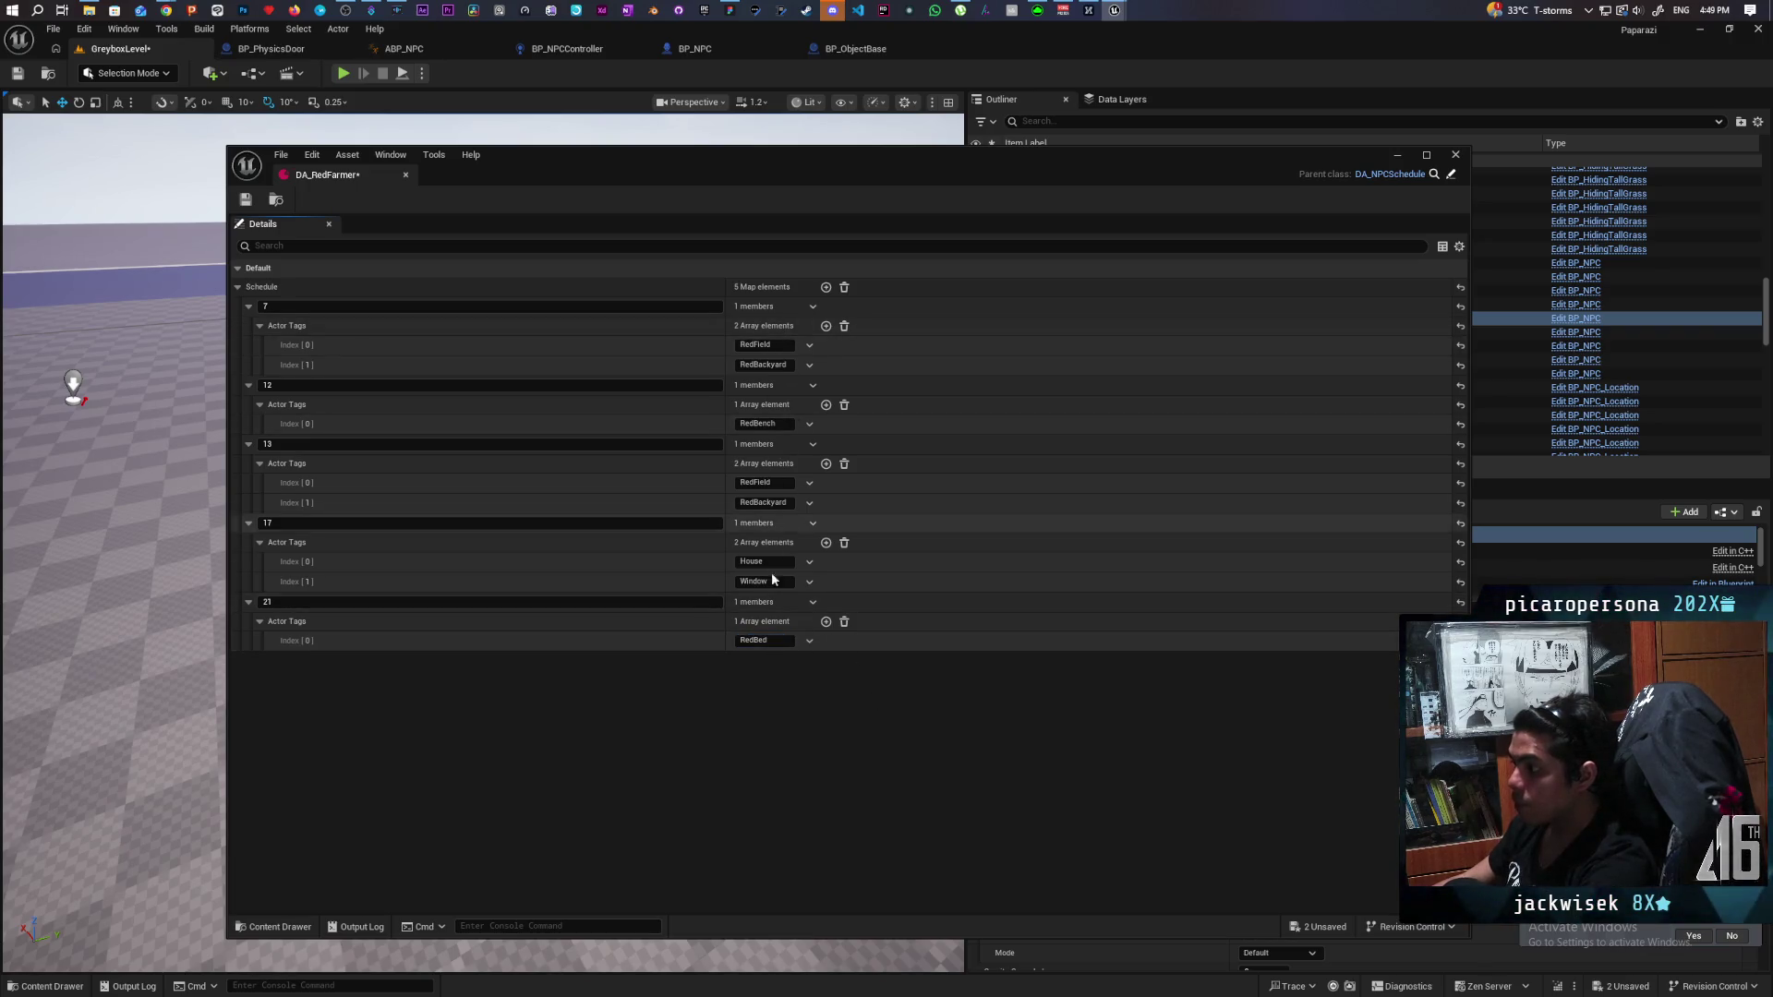
{"action": "left_click", "coordinate": [755, 562]}
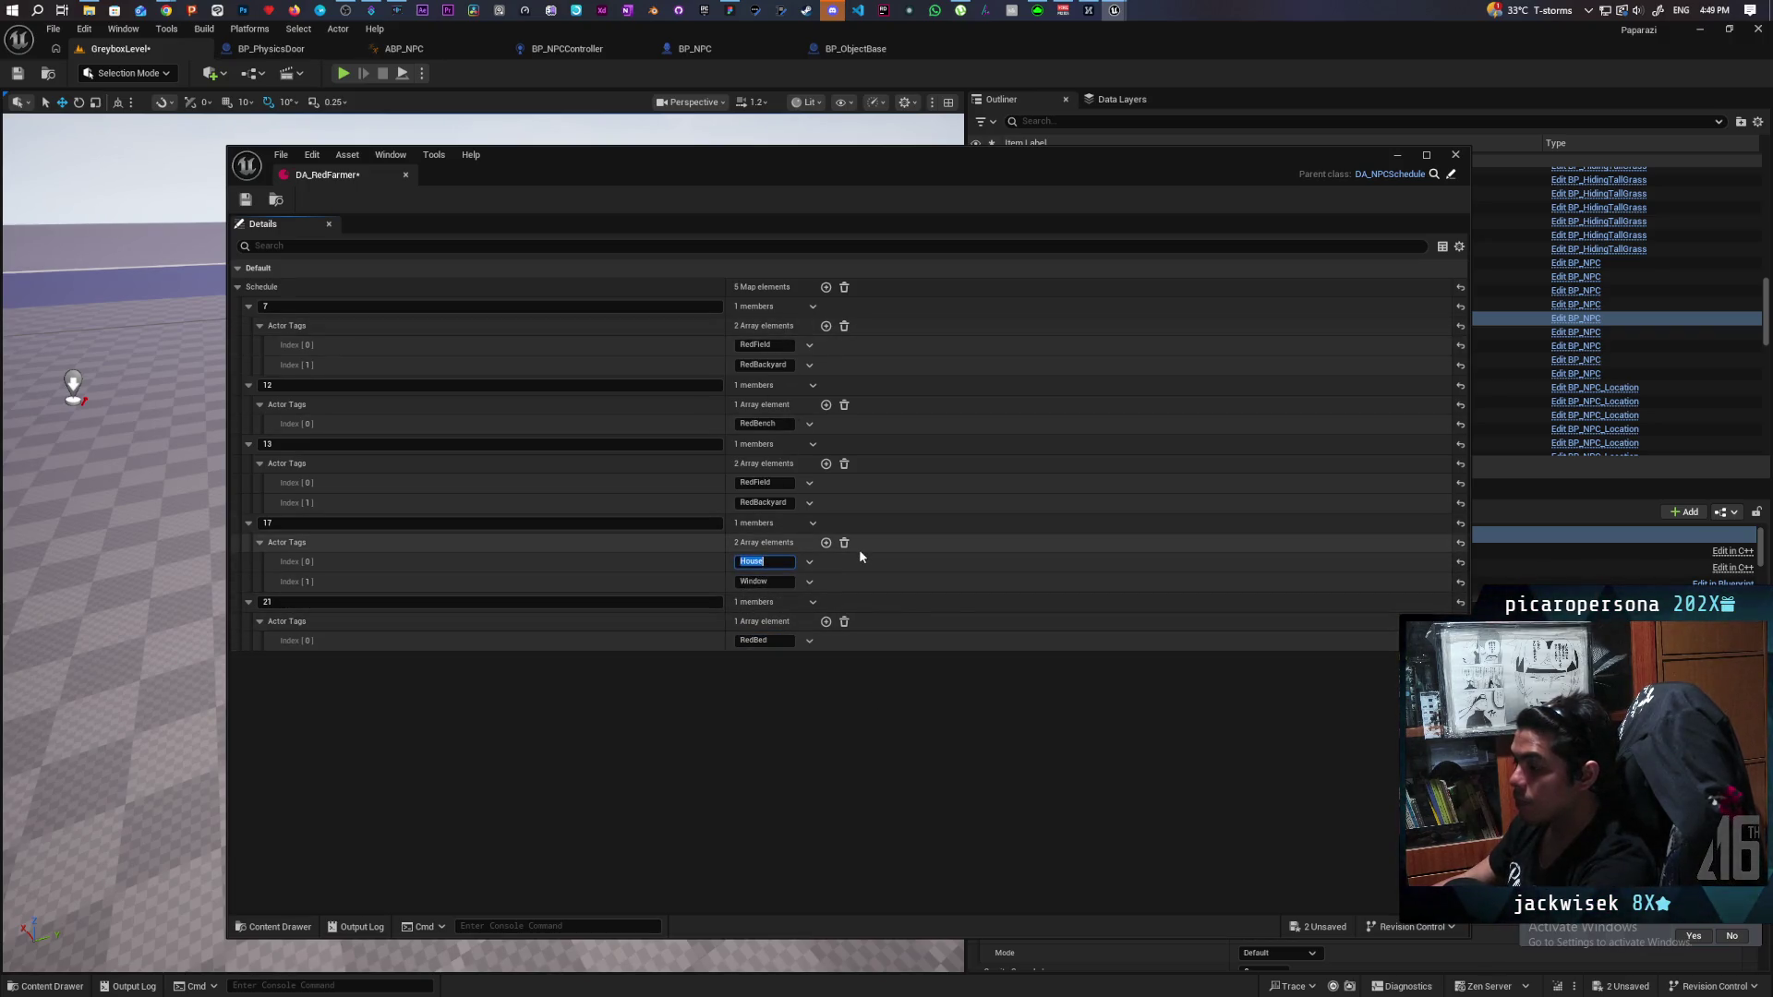
{"action": "key", "text": "Home"}
{"action": "type", "text": "Red"}
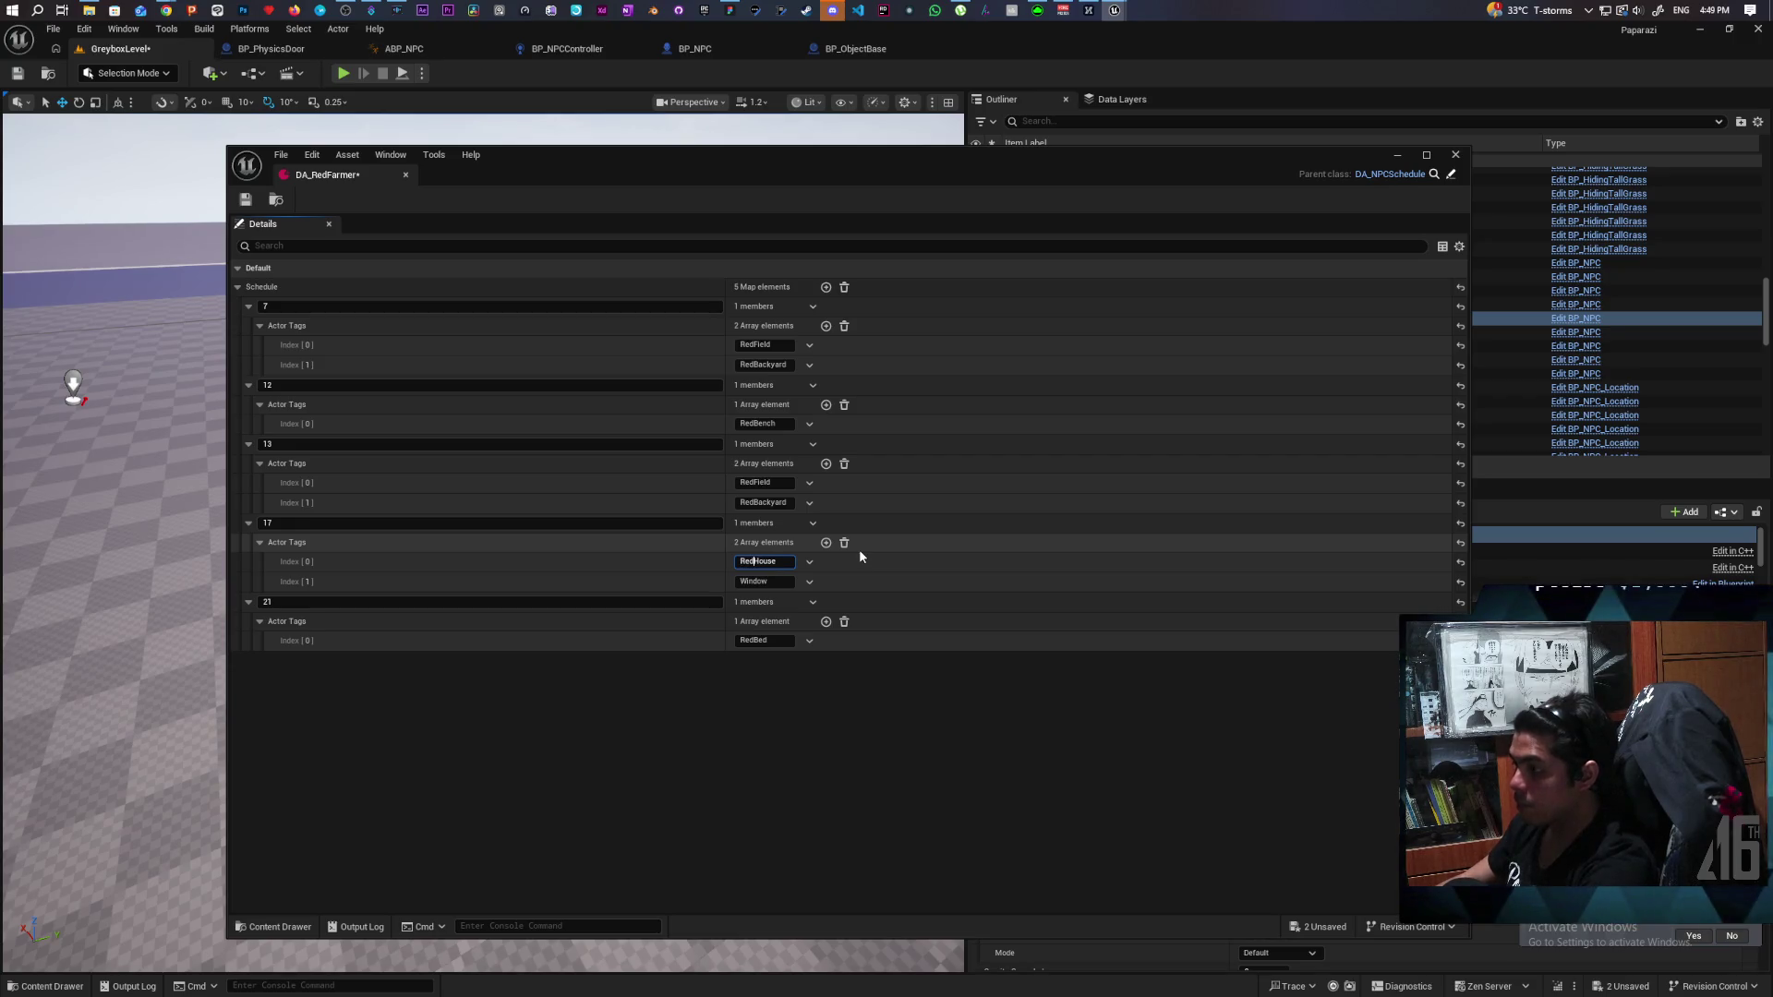
{"action": "left_click", "coordinate": [766, 581]}
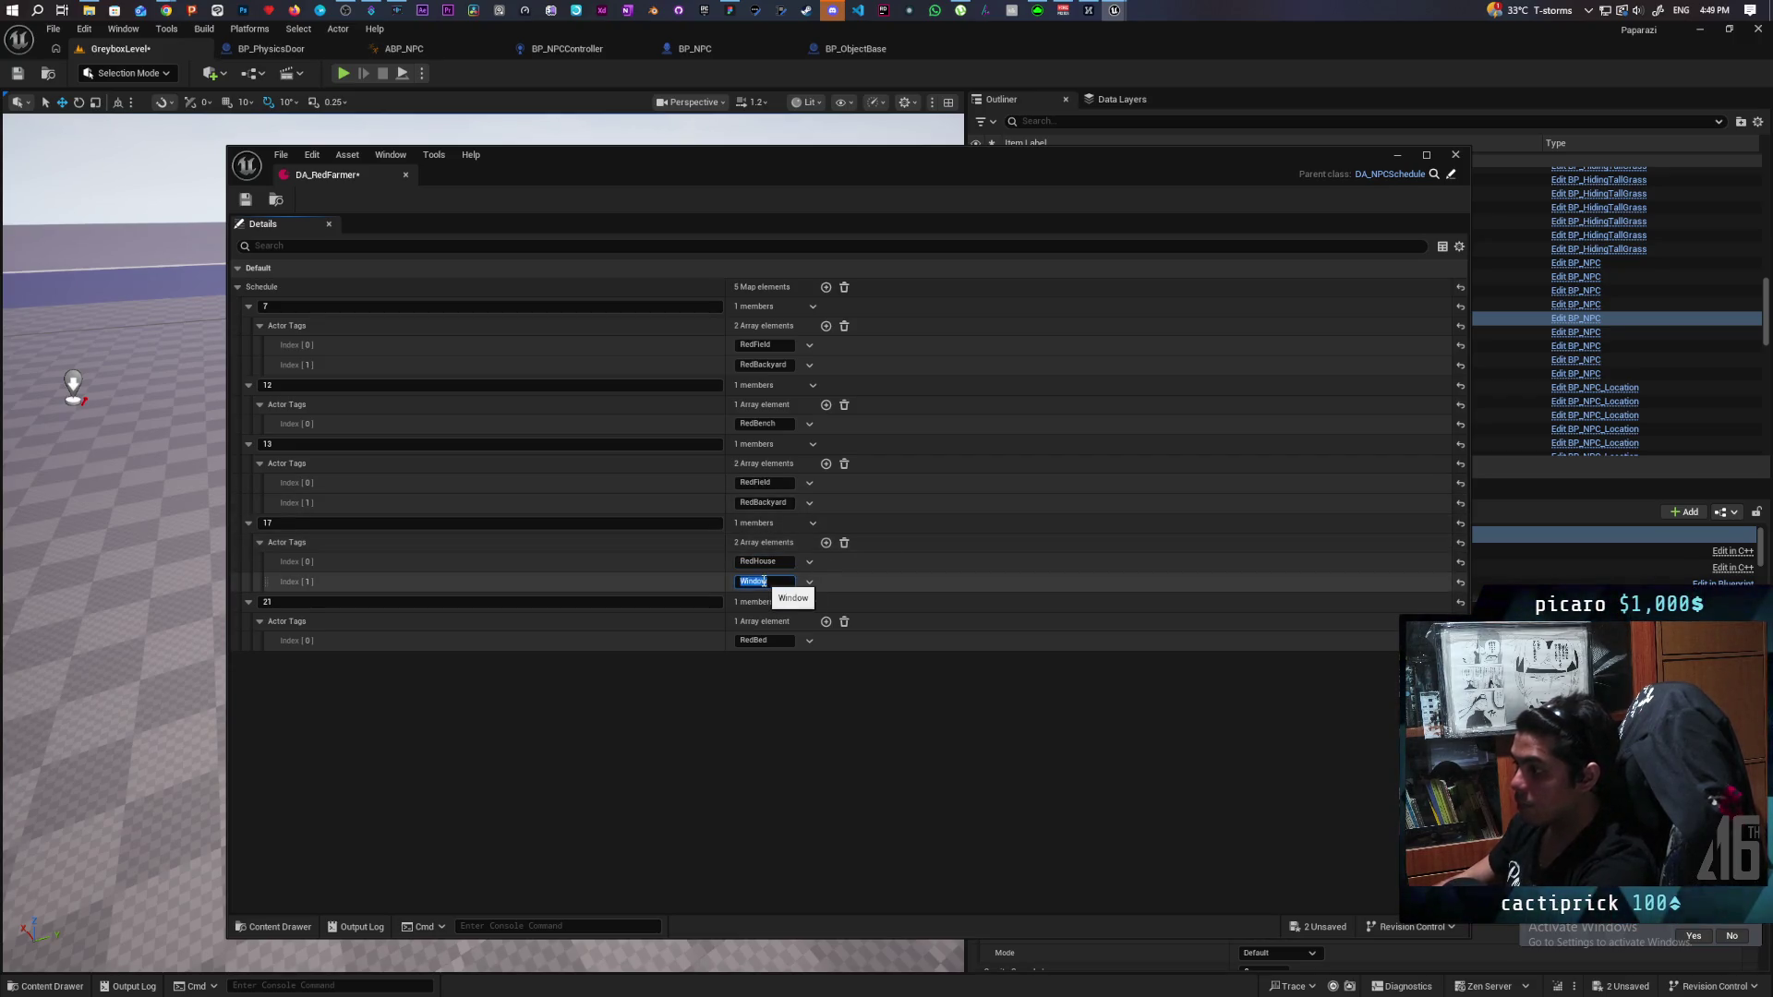
{"action": "type", "text": "Red"}
{"action": "key", "text": "Return"}
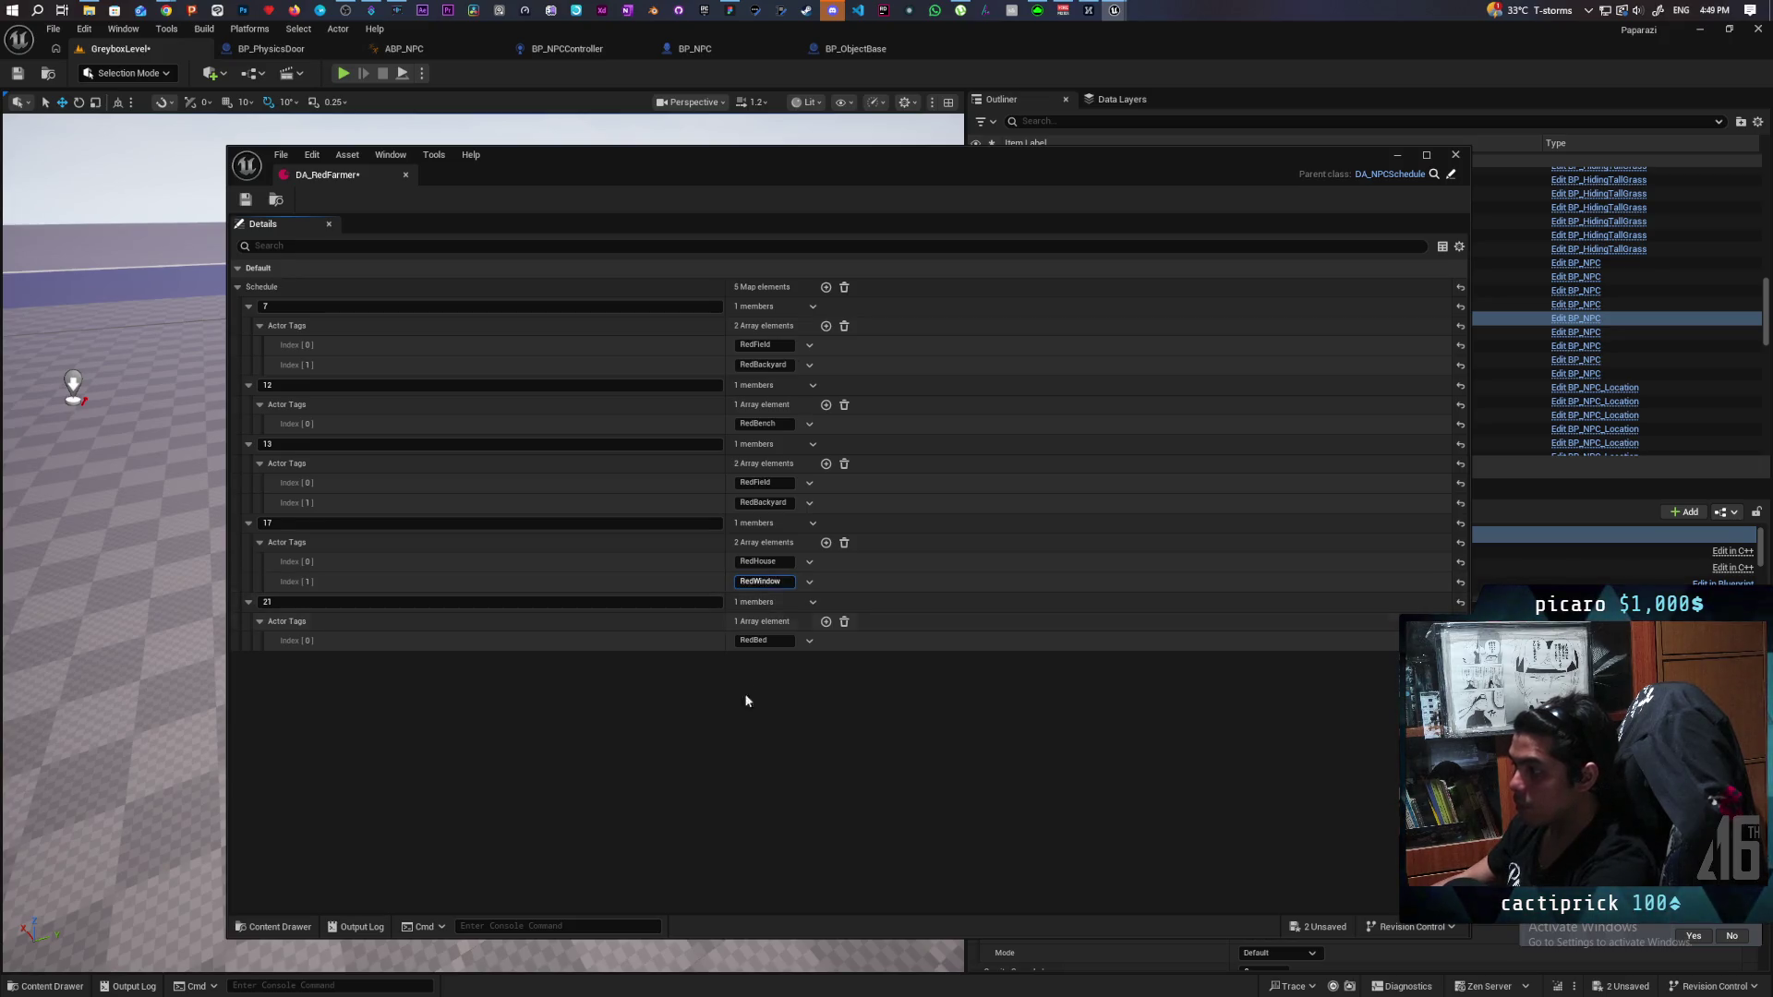
{"action": "left_click", "coordinate": [244, 203]}
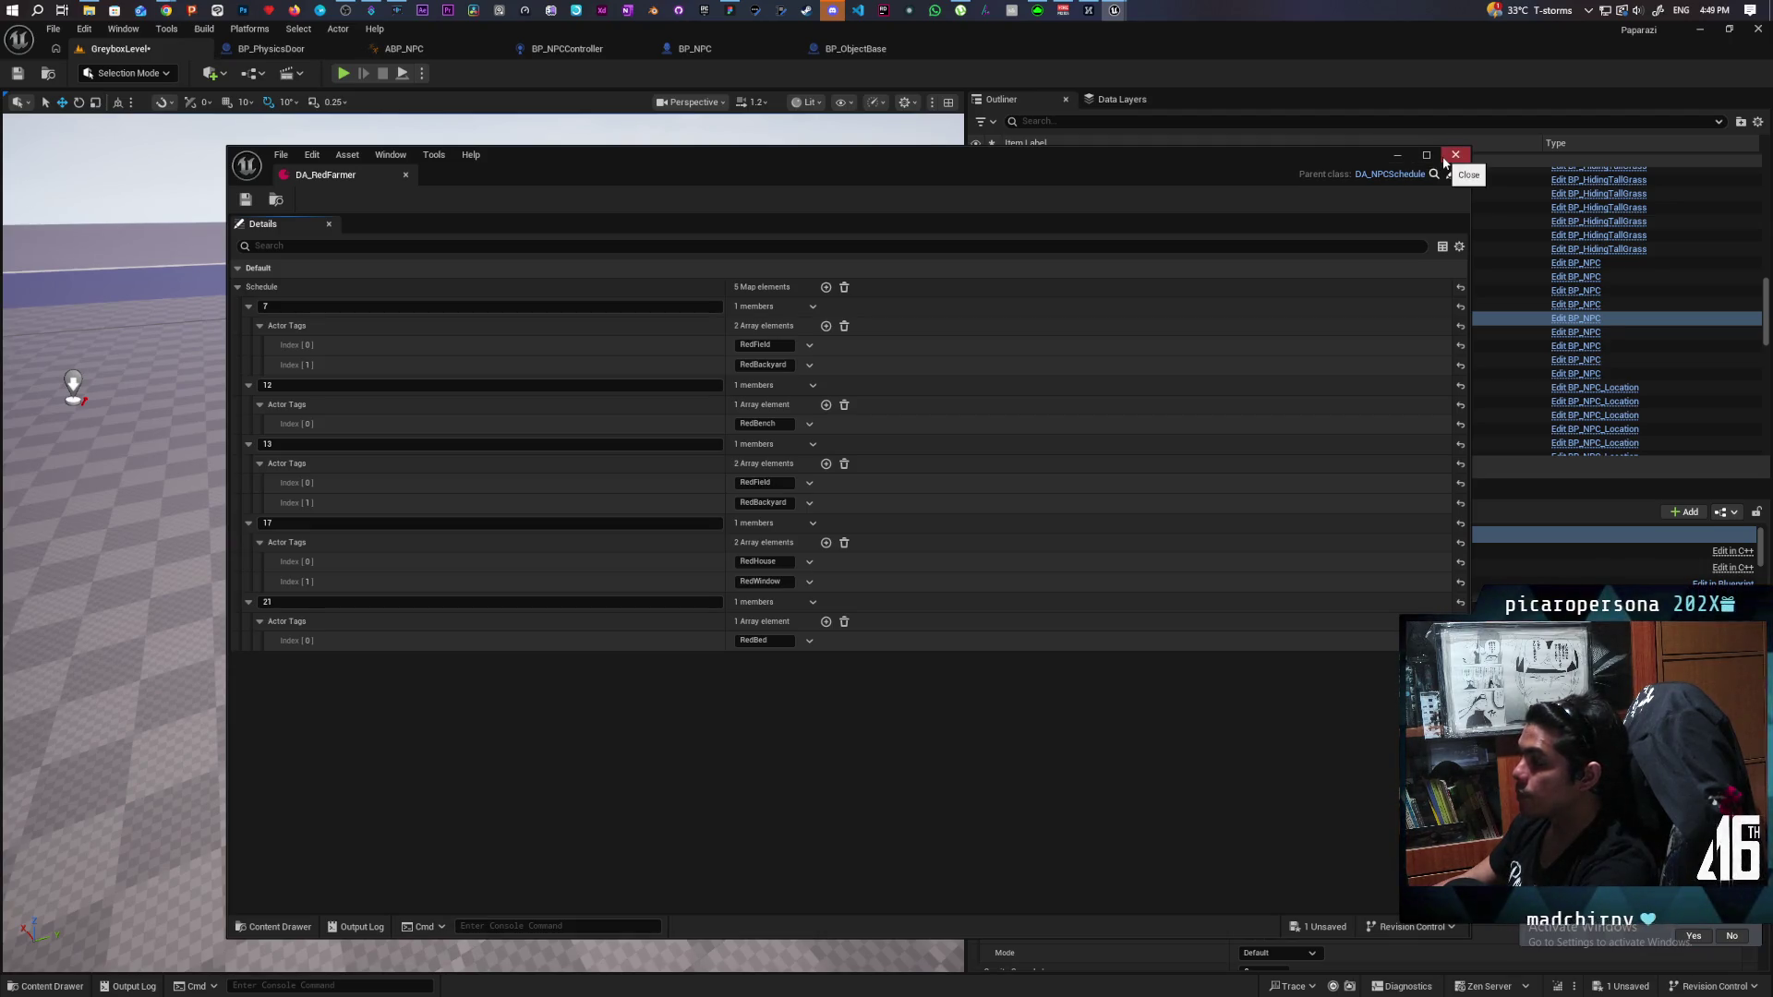
{"action": "left_click", "coordinate": [1456, 155]}
In the blue room, select BP_NPC_Location and BP_NPC_Location4.
{"action": "left_click_drag", "start_coordinate": [633, 545], "coordinate": [633, 407]}
{"action": "double_click", "coordinate": [1075, 387]}
{"action": "left_click", "coordinate": [658, 486], "text": "ctrl"}
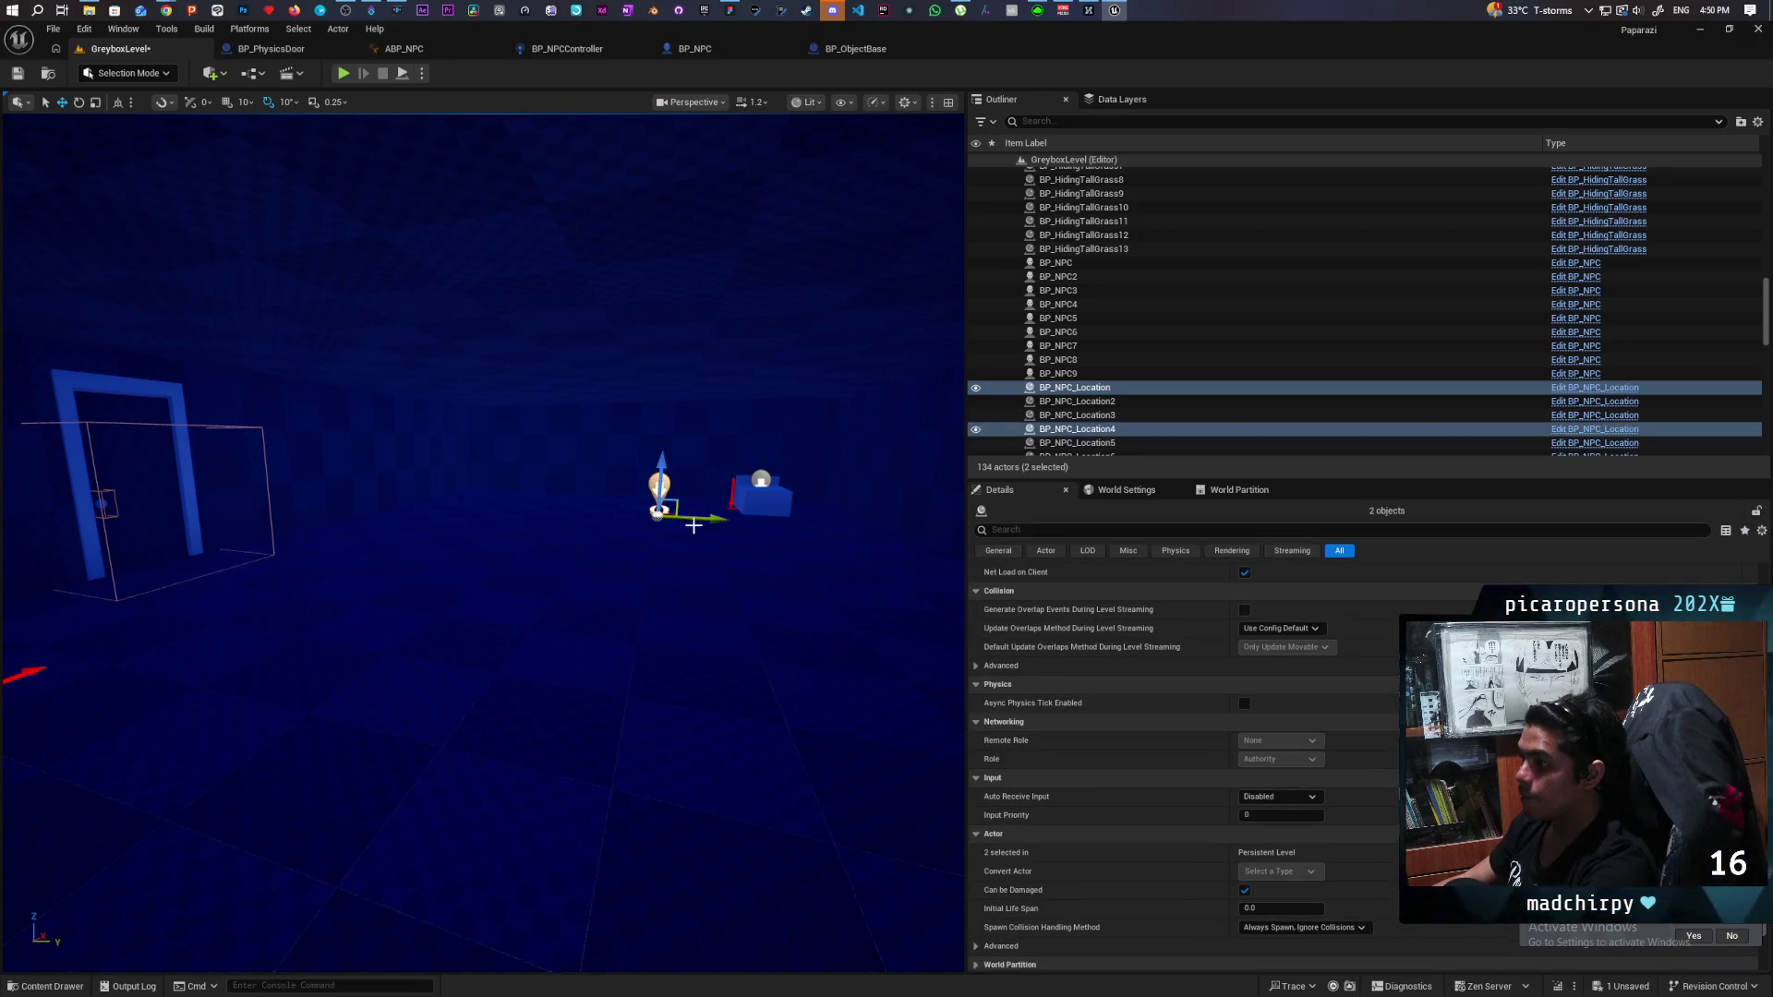
Duplicate both location markers sideways and hide the navigation mesh overlay.
{"action": "left_click_drag", "start_coordinate": [705, 520], "coordinate": [794, 520]}
{"action": "mouse_move", "coordinate": [552, 554]}
{"action": "left_mouse_down"}
{"action": "mouse_move", "coordinate": [480, 518]}
{"action": "mouse_move", "coordinate": [539, 555]}
{"action": "left_mouse_up"}
{"action": "key", "text": "f"}
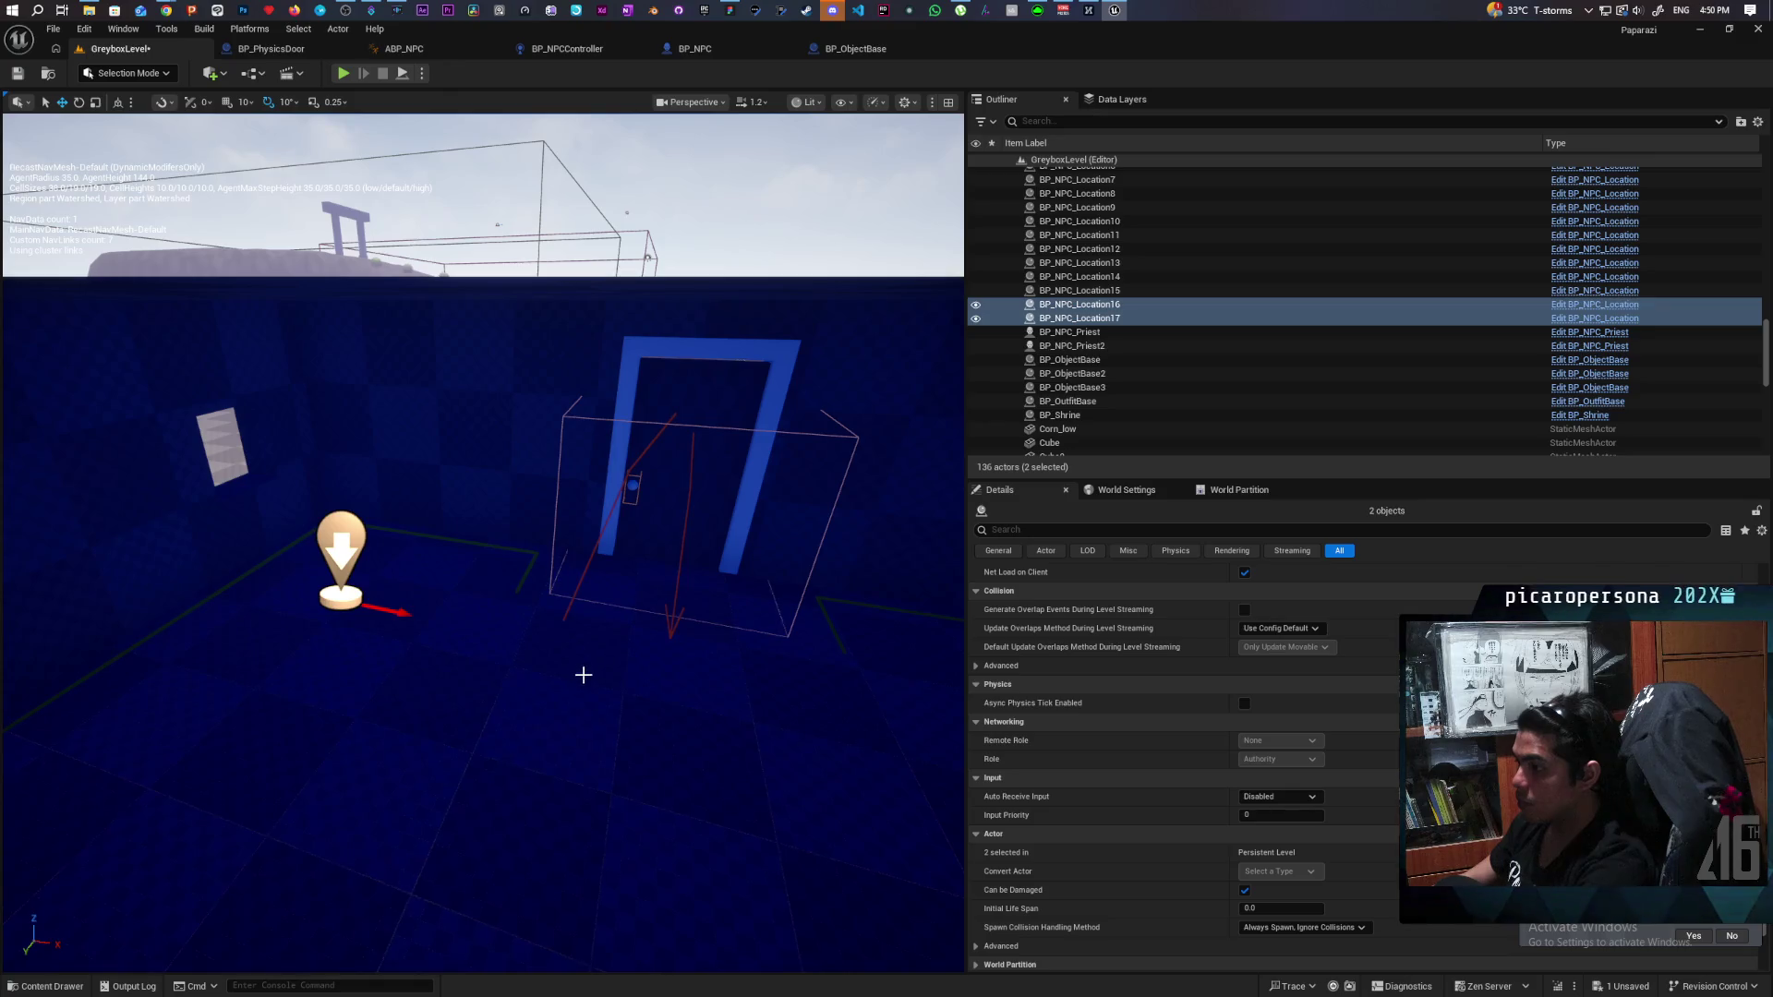
{"action": "left_click_drag", "start_coordinate": [583, 677], "coordinate": [584, 677]}
{"action": "key", "text": "p"}
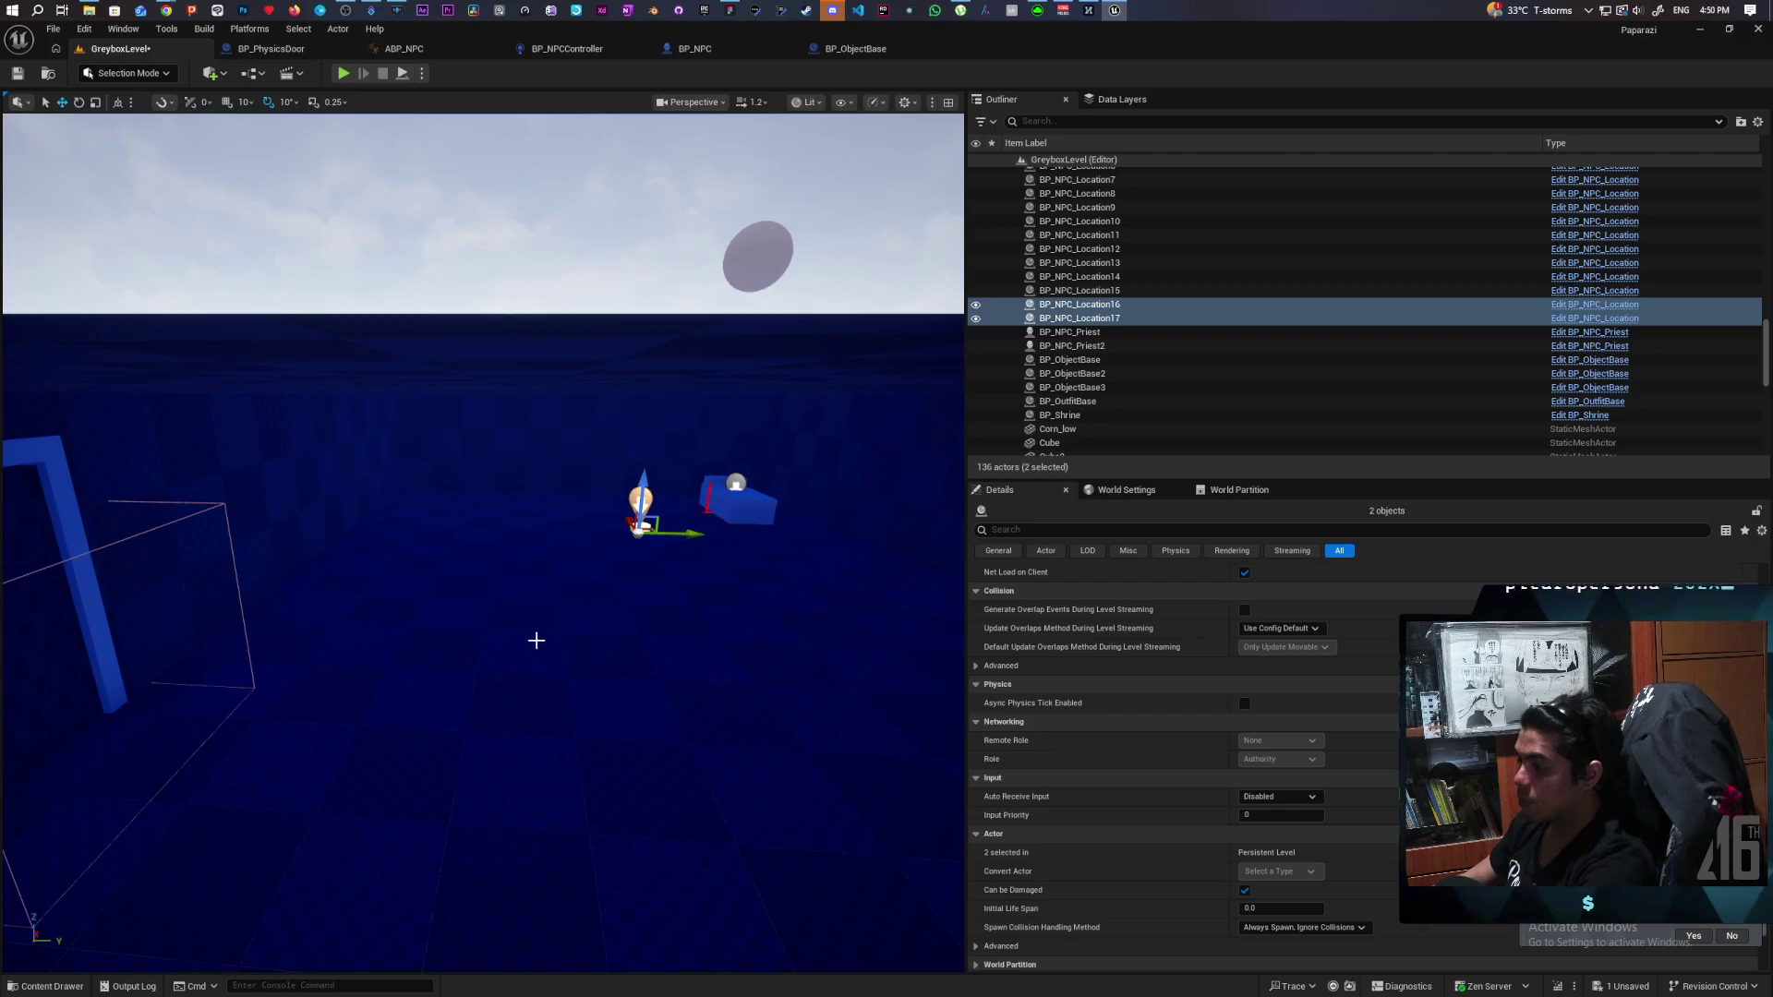
{"action": "left_click_drag", "start_coordinate": [649, 652], "coordinate": [544, 772]}
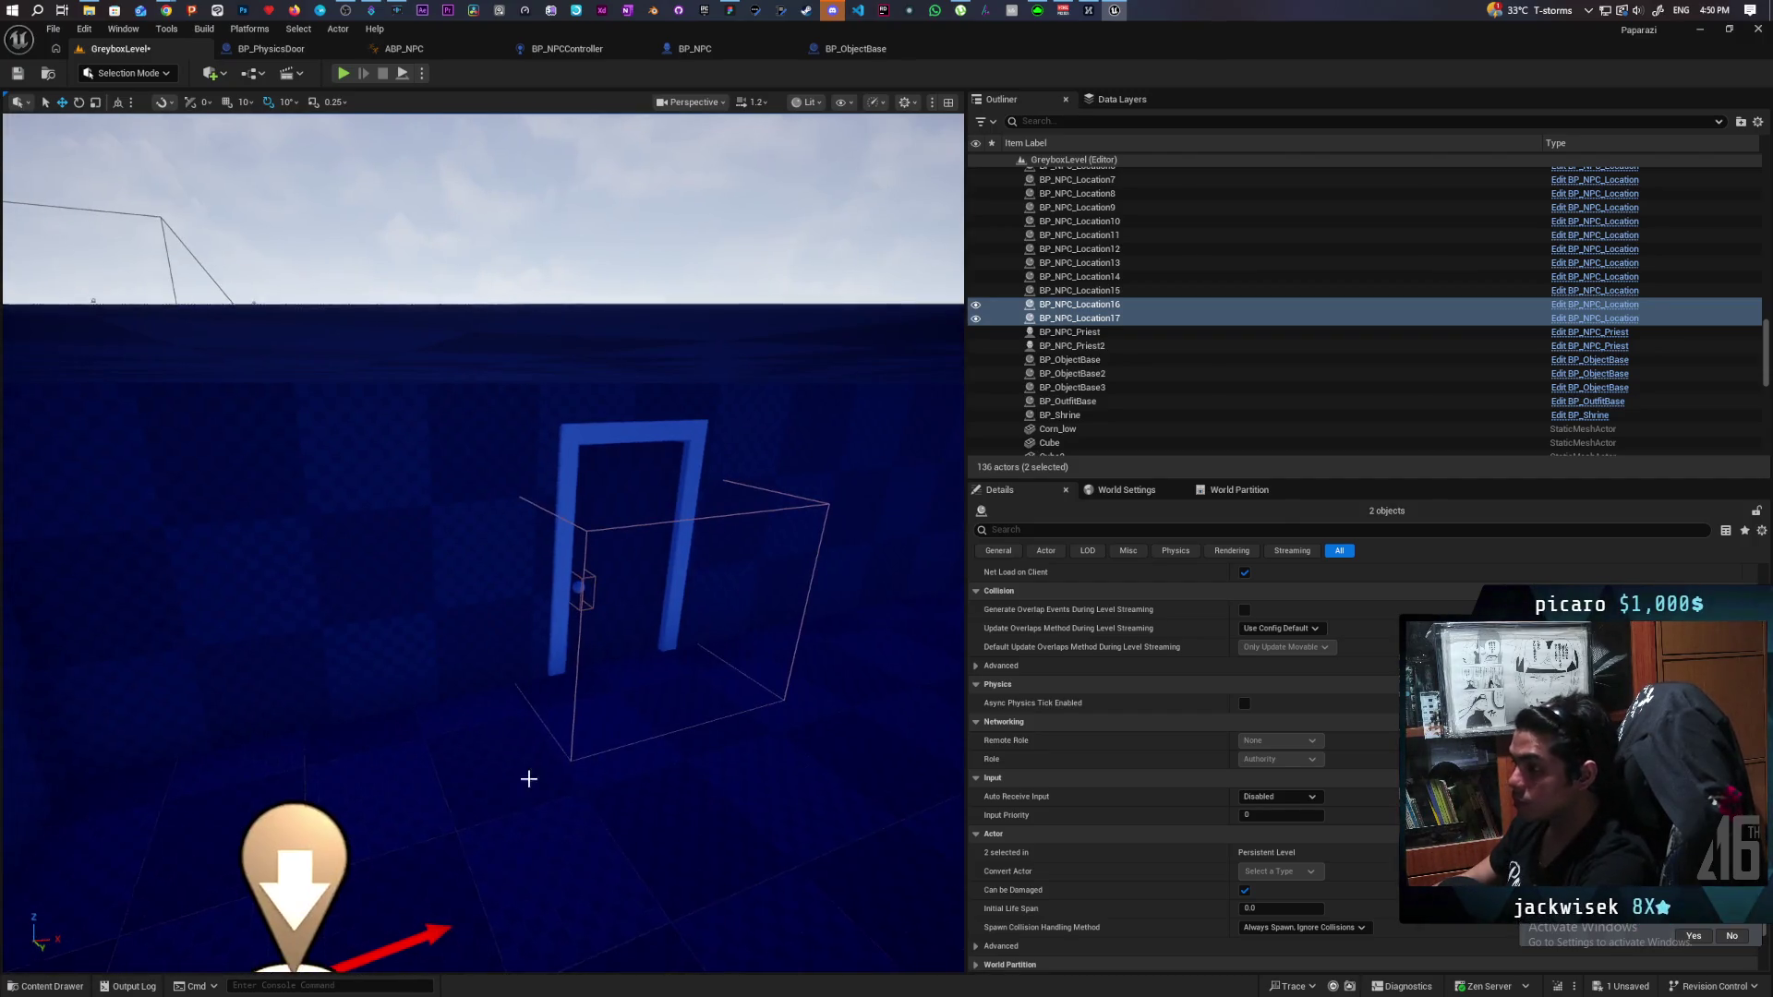
{"action": "left_click", "coordinate": [1079, 304]}
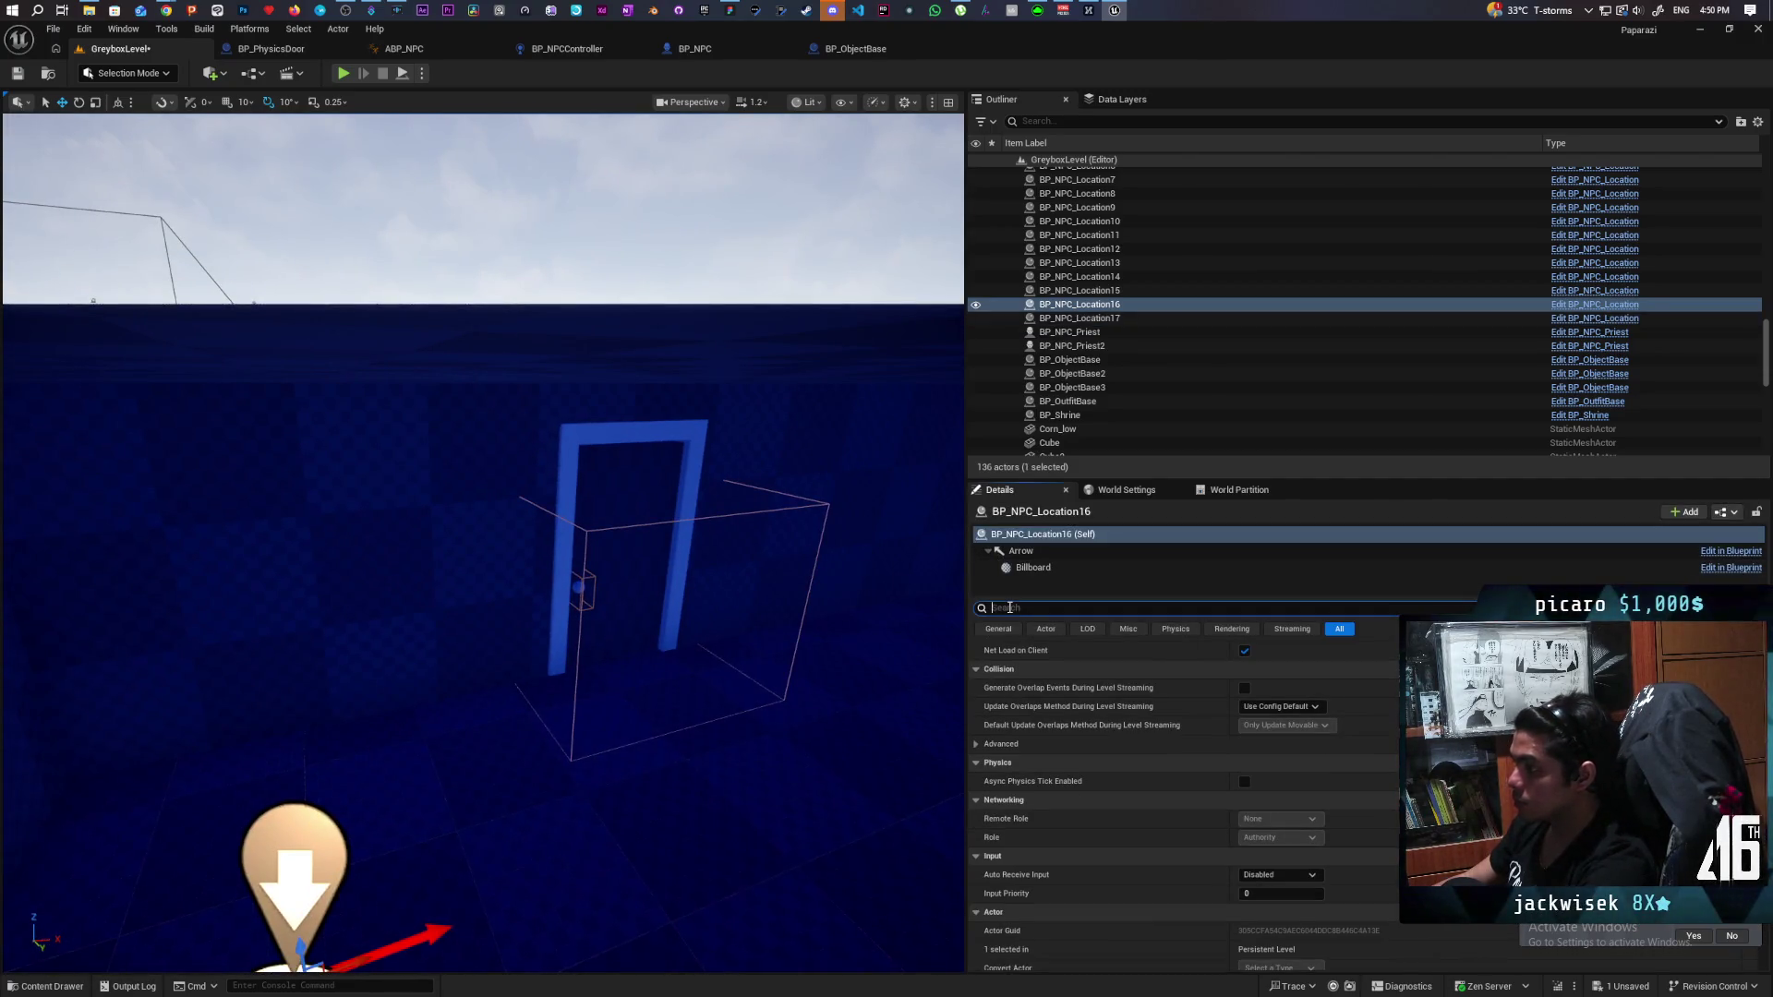
{"action": "type", "text": "tag"}
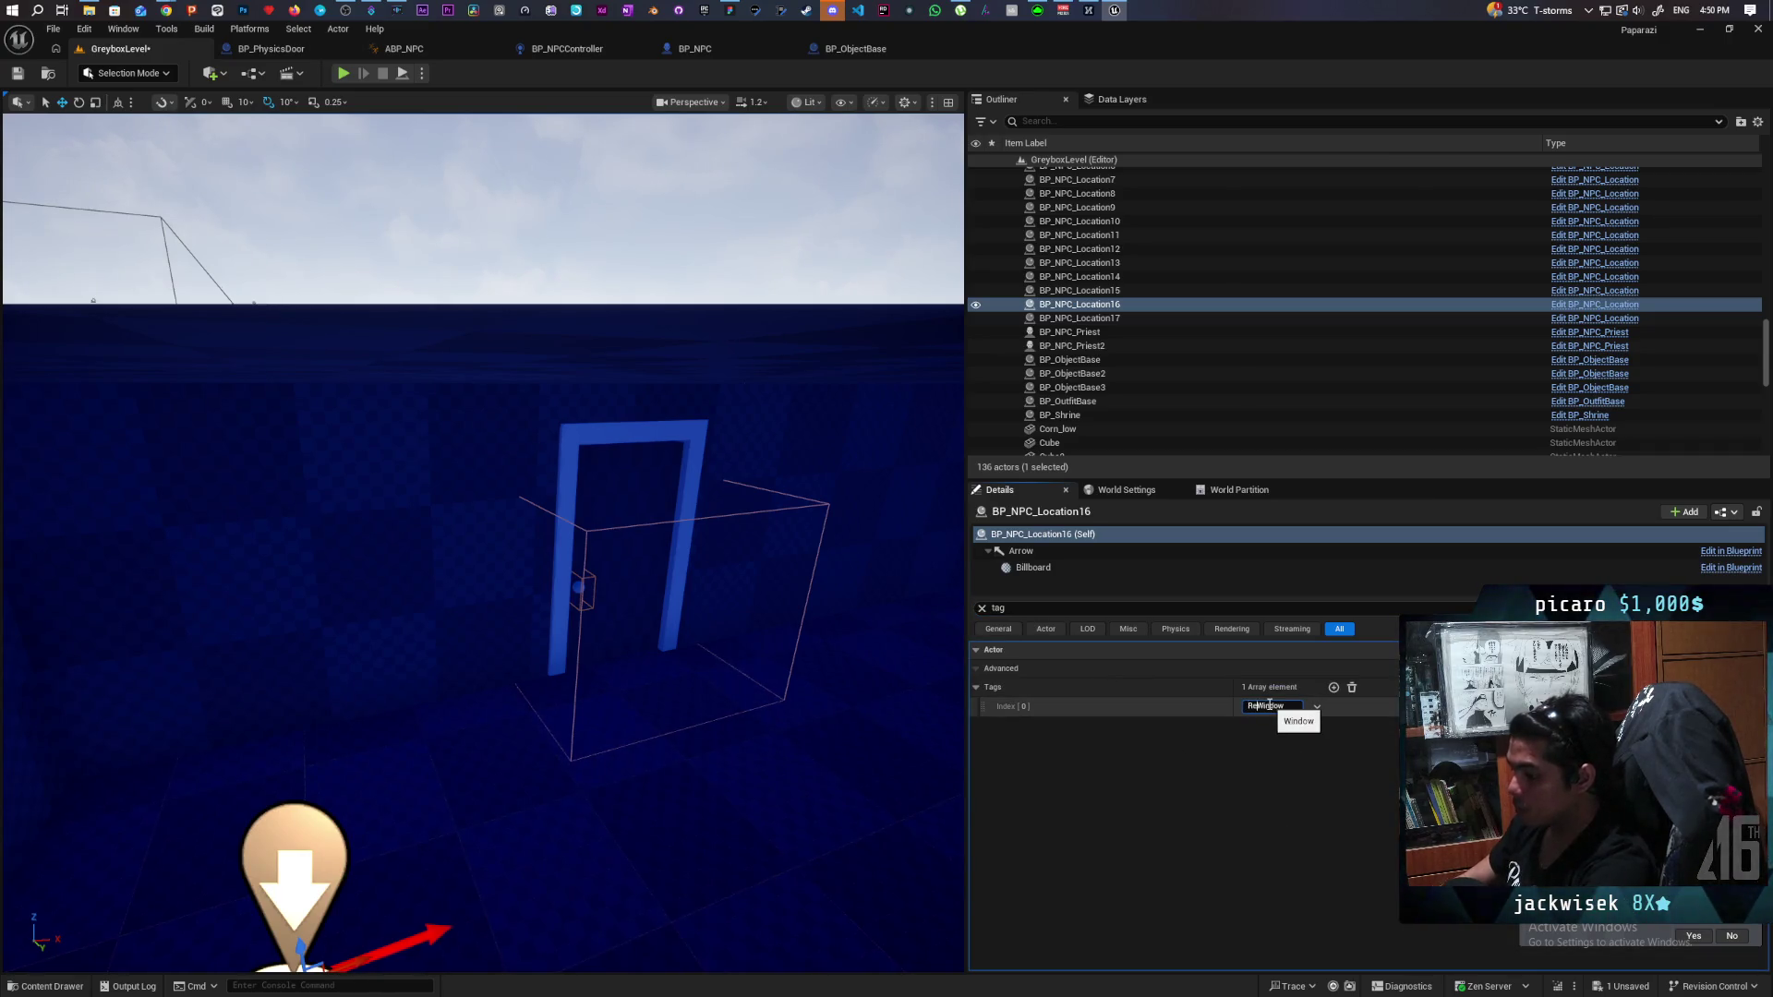
Check the new markers and the blue bed's tag near the red farmer, then save the level.
{"action": "left_click_drag", "start_coordinate": [859, 462], "coordinate": [719, 498]}
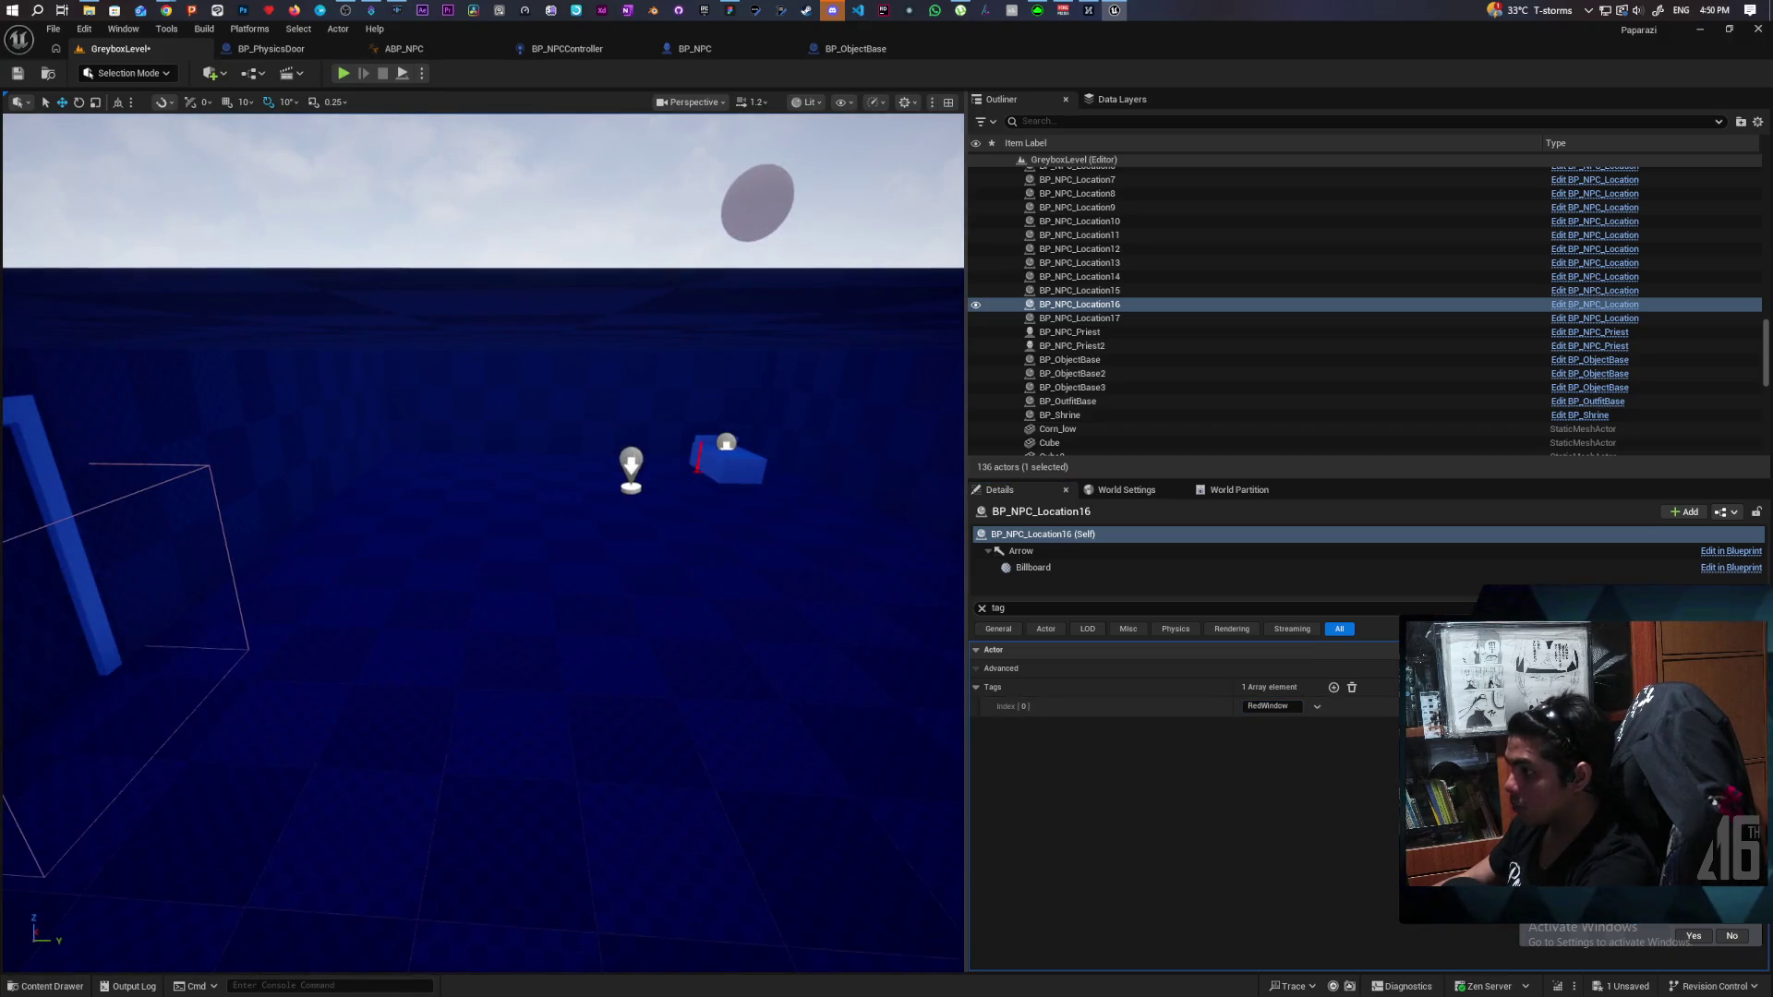
{"action": "left_click", "coordinate": [631, 462]}
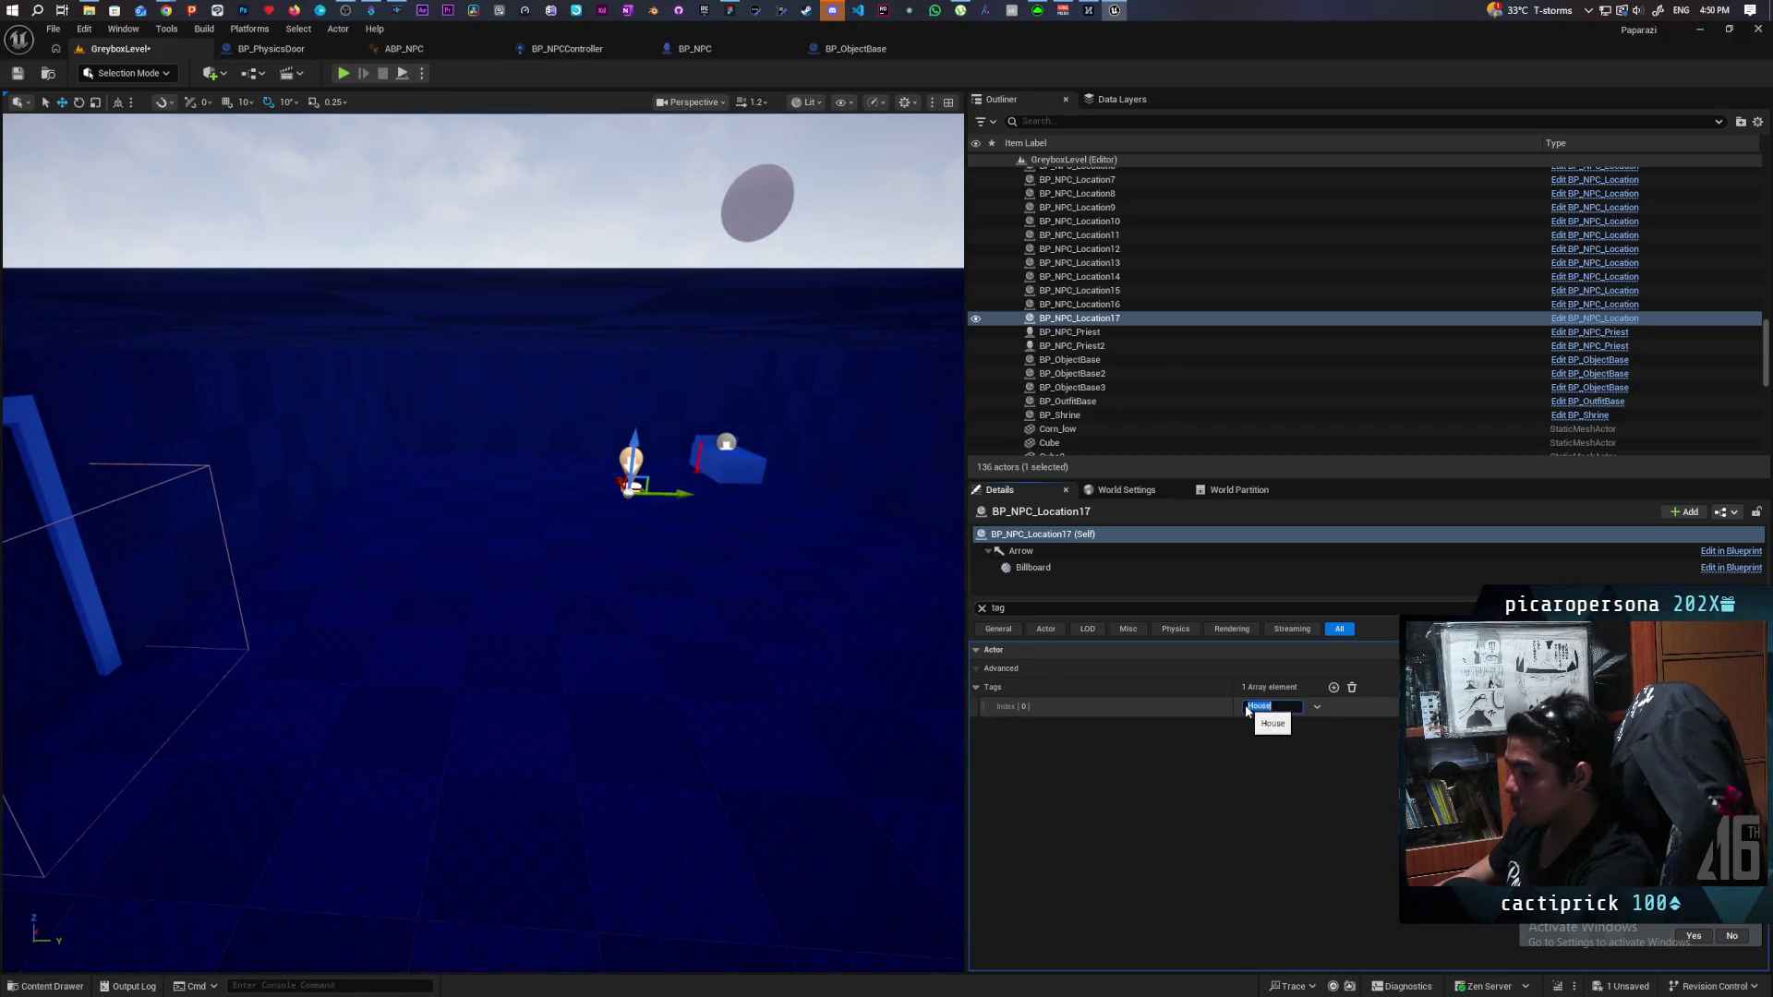
{"action": "left_click", "coordinate": [739, 456]}
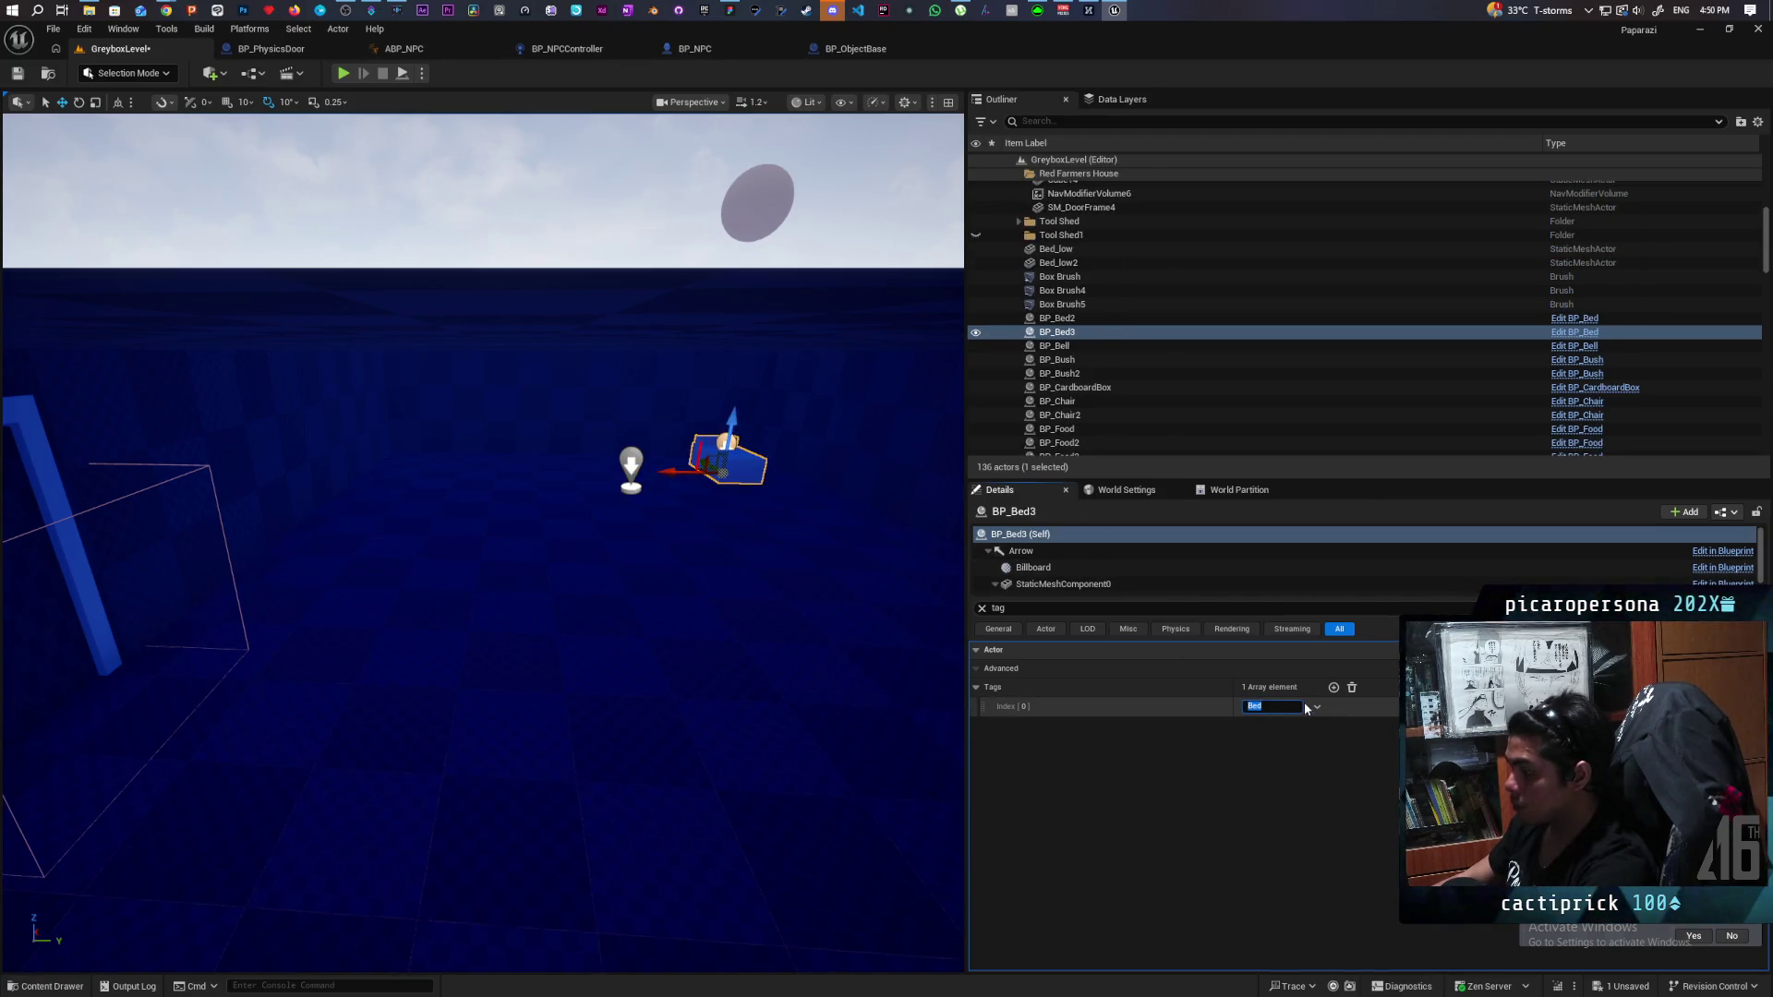
{"action": "type", "text": "Red"}
{"action": "scroll", "coordinate": [675, 546], "scroll_direction": "down", "scroll_amount": 5}
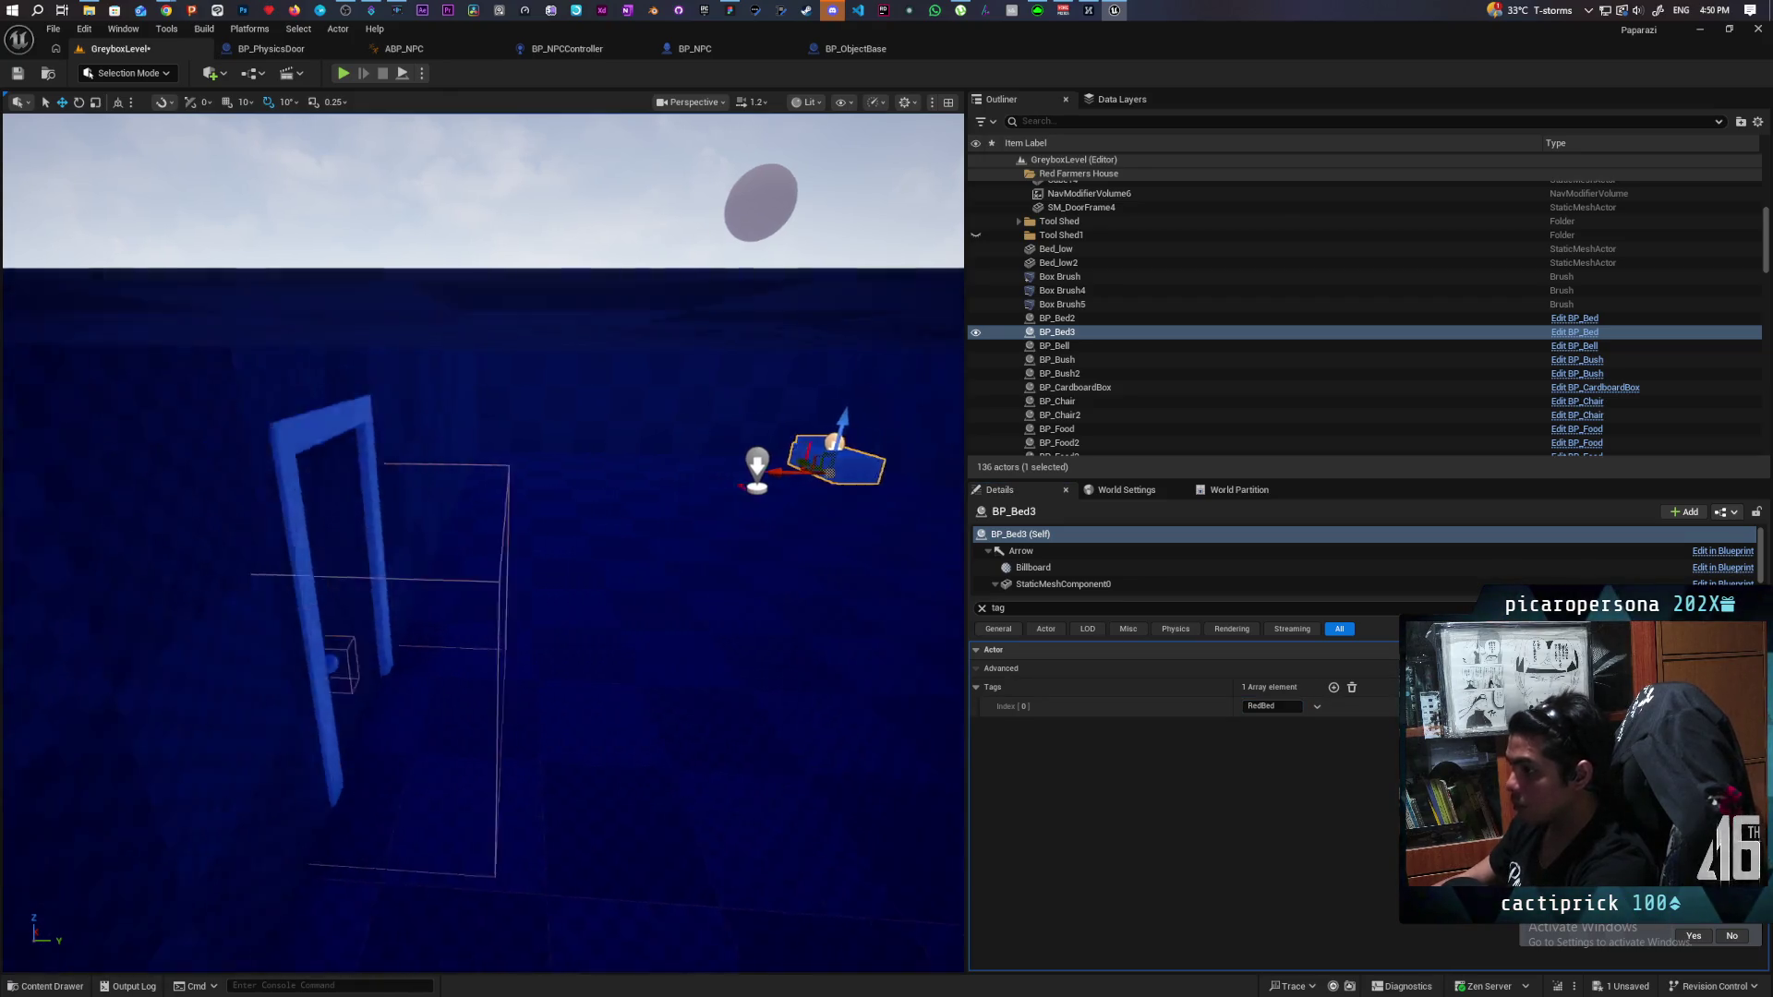
{"action": "left_click", "coordinate": [456, 488]}
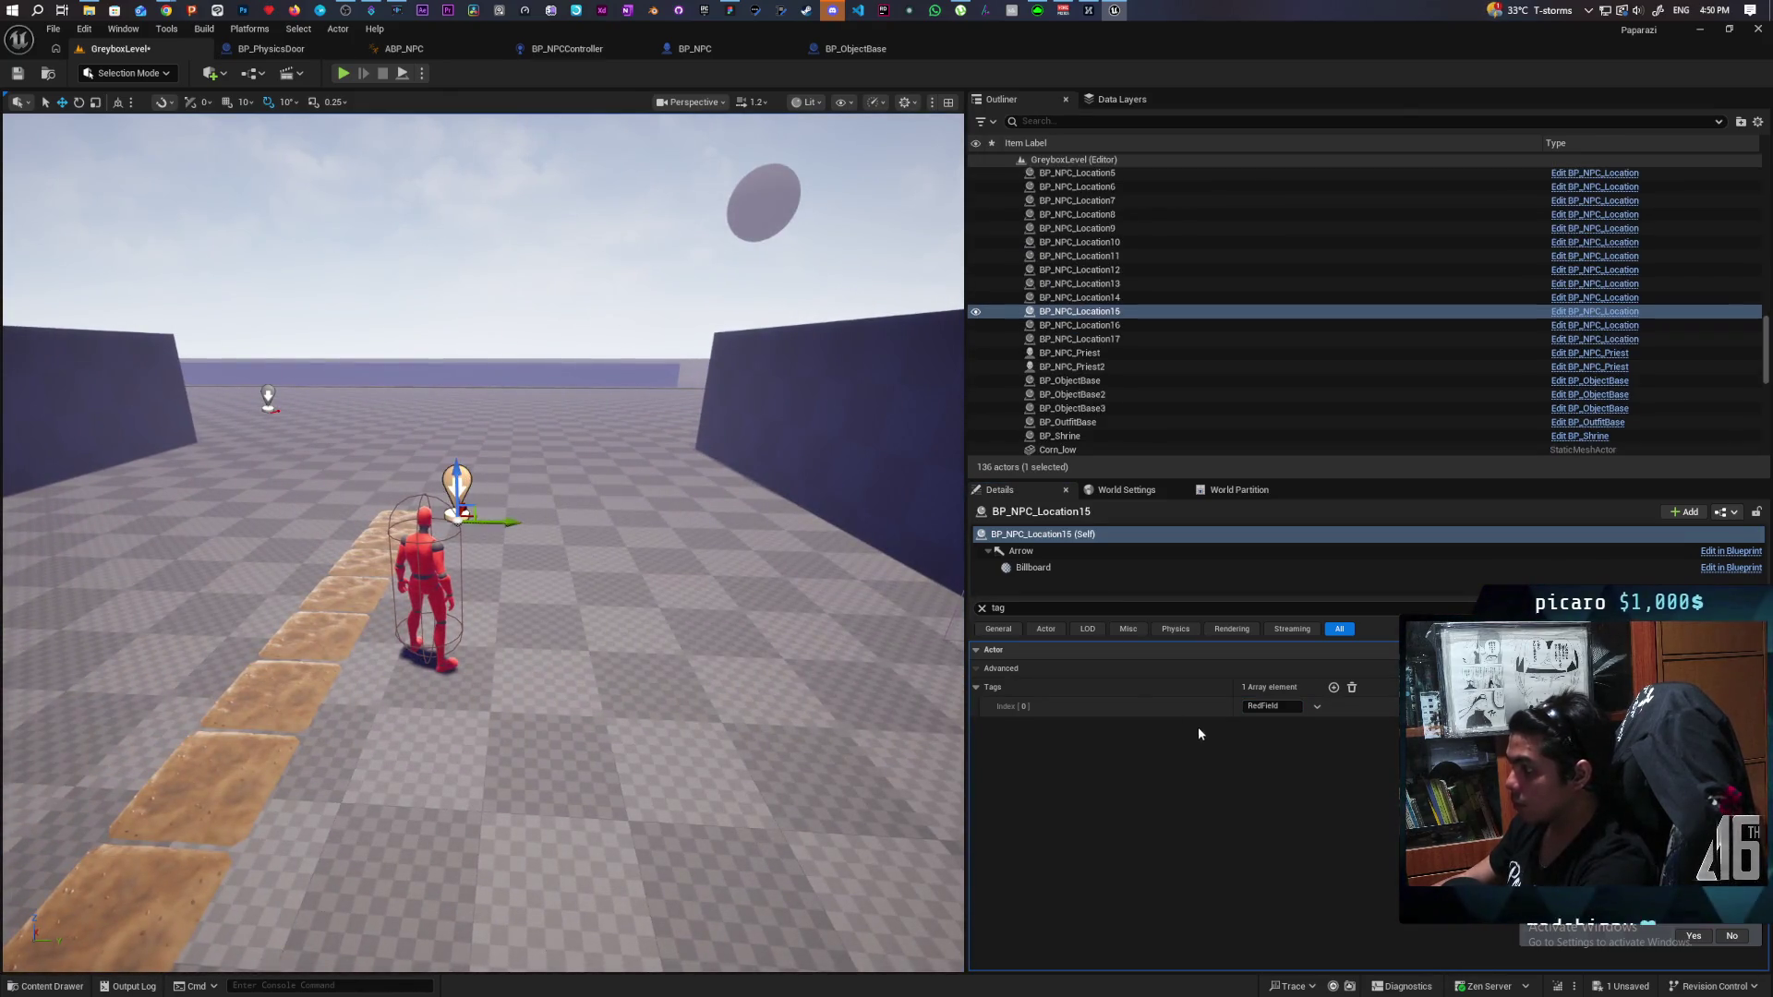
{"action": "left_click_drag", "start_coordinate": [820, 663], "coordinate": [723, 661]}
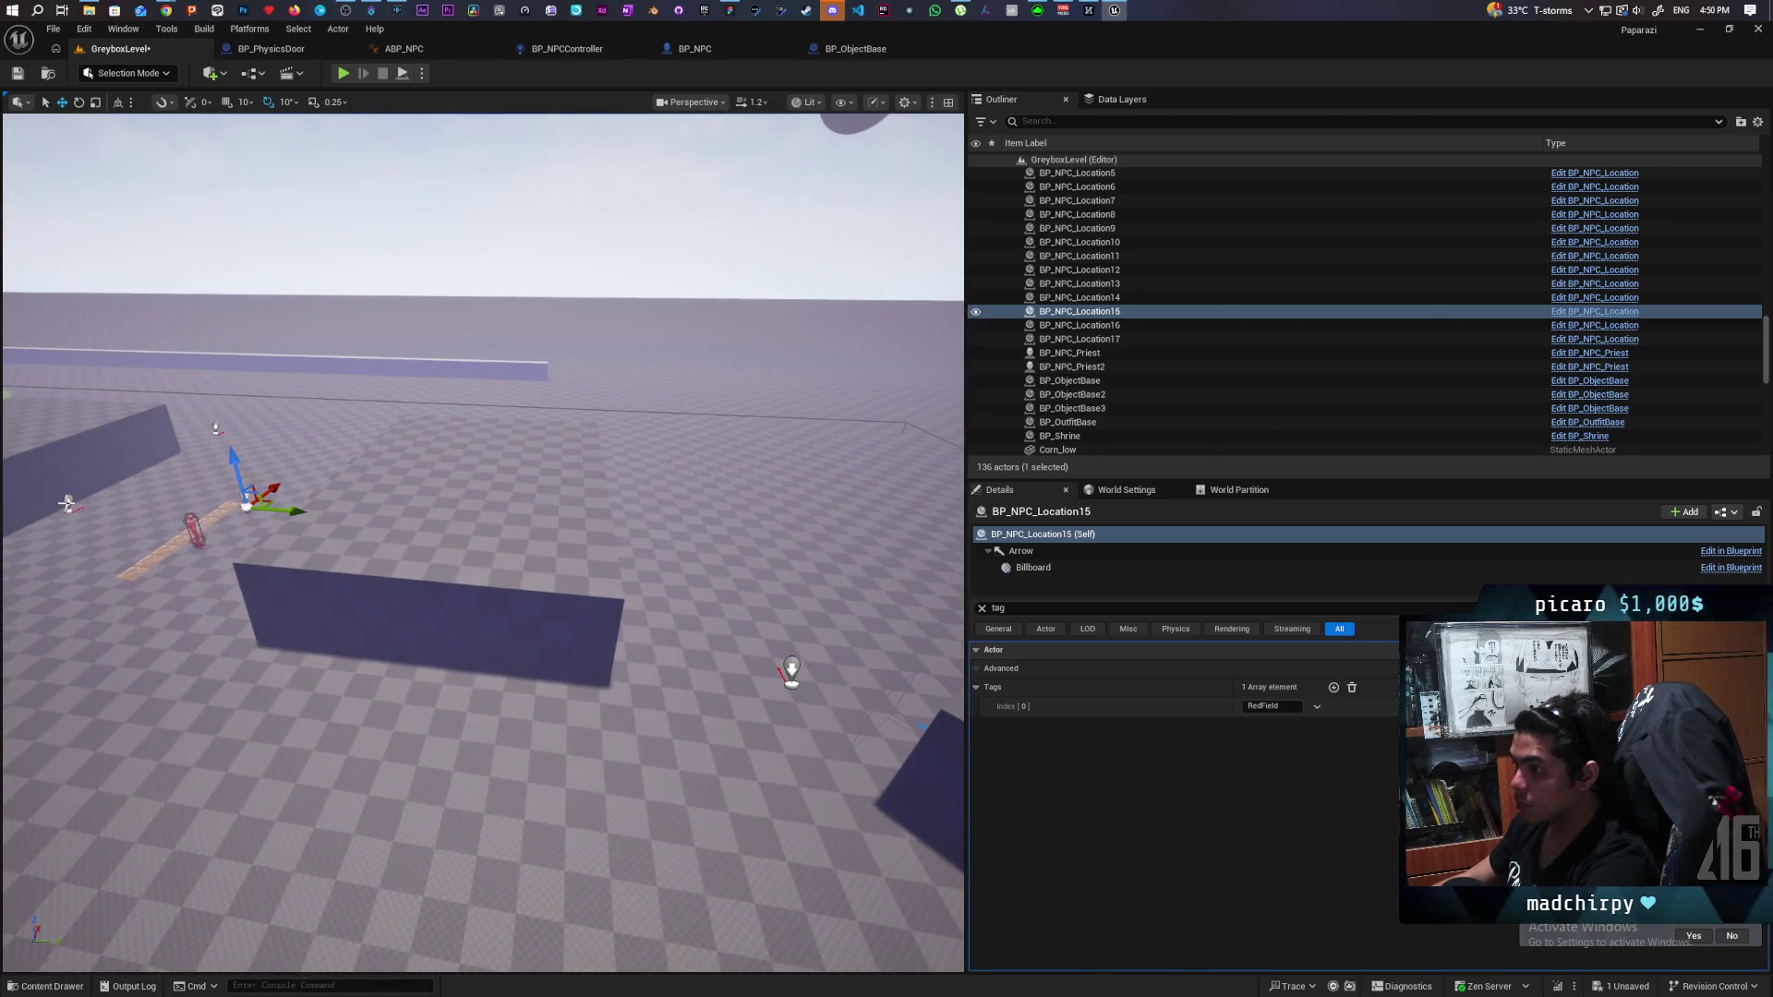
{"action": "left_click", "coordinate": [67, 503]}
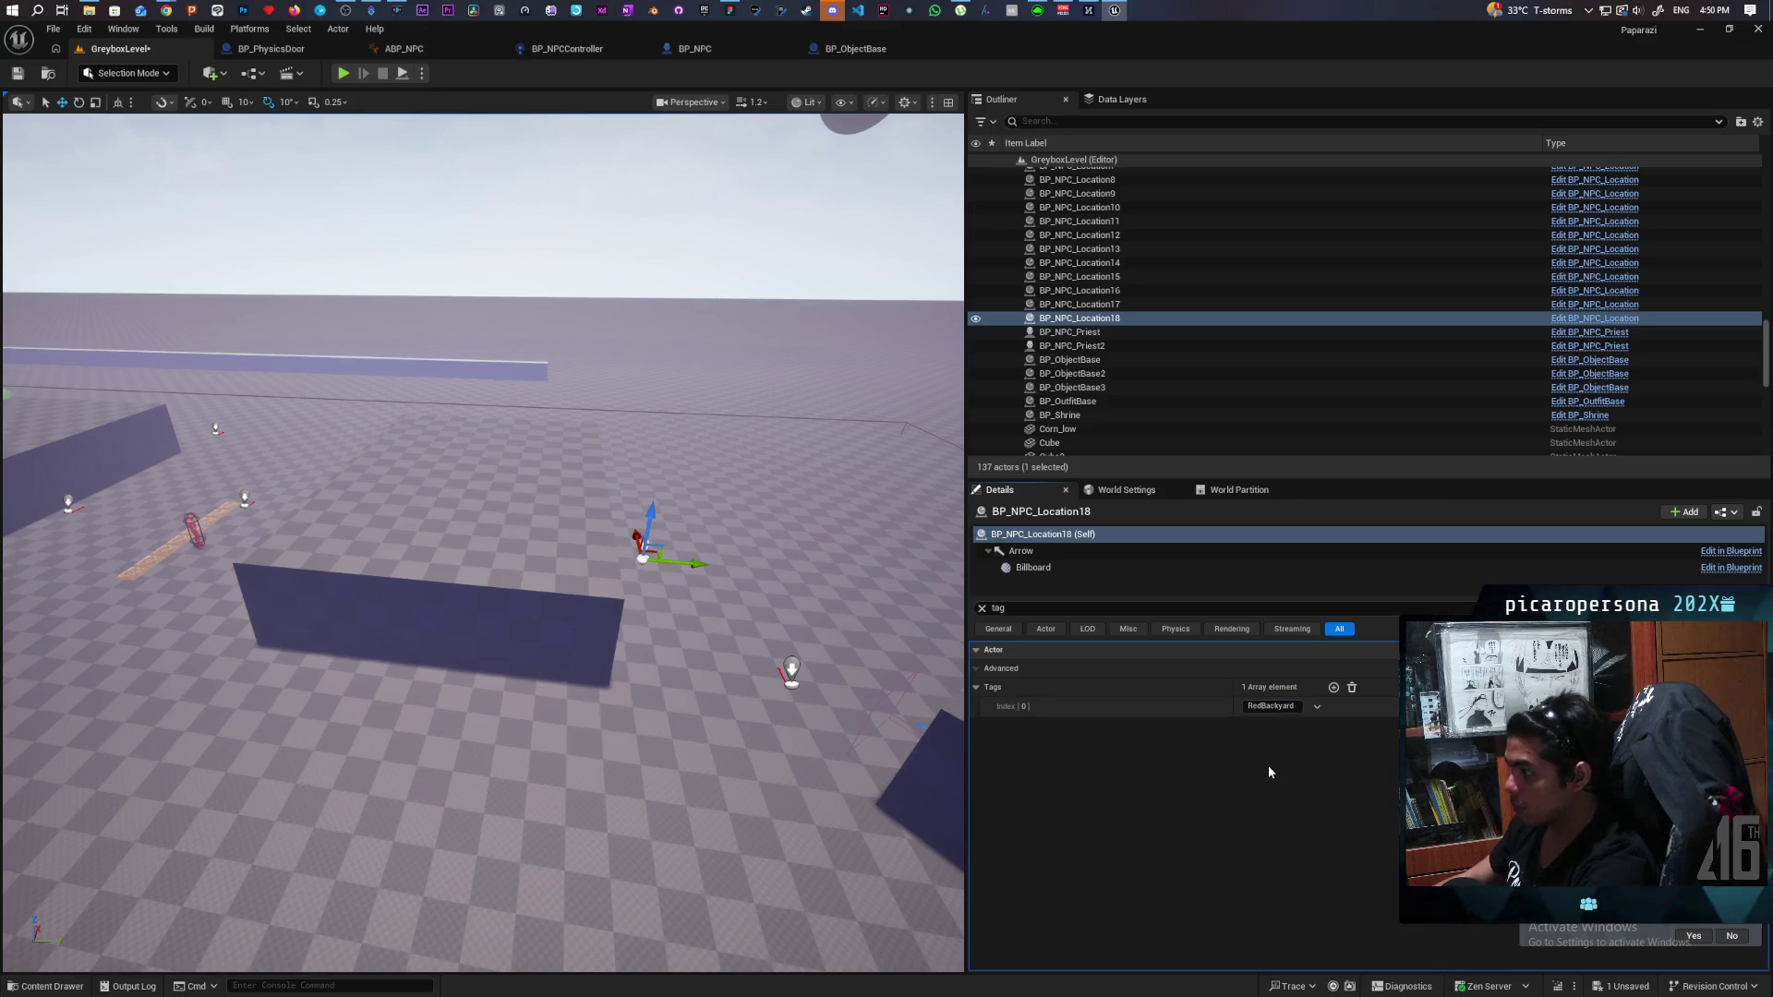
{"action": "left_click", "coordinate": [15, 78]}
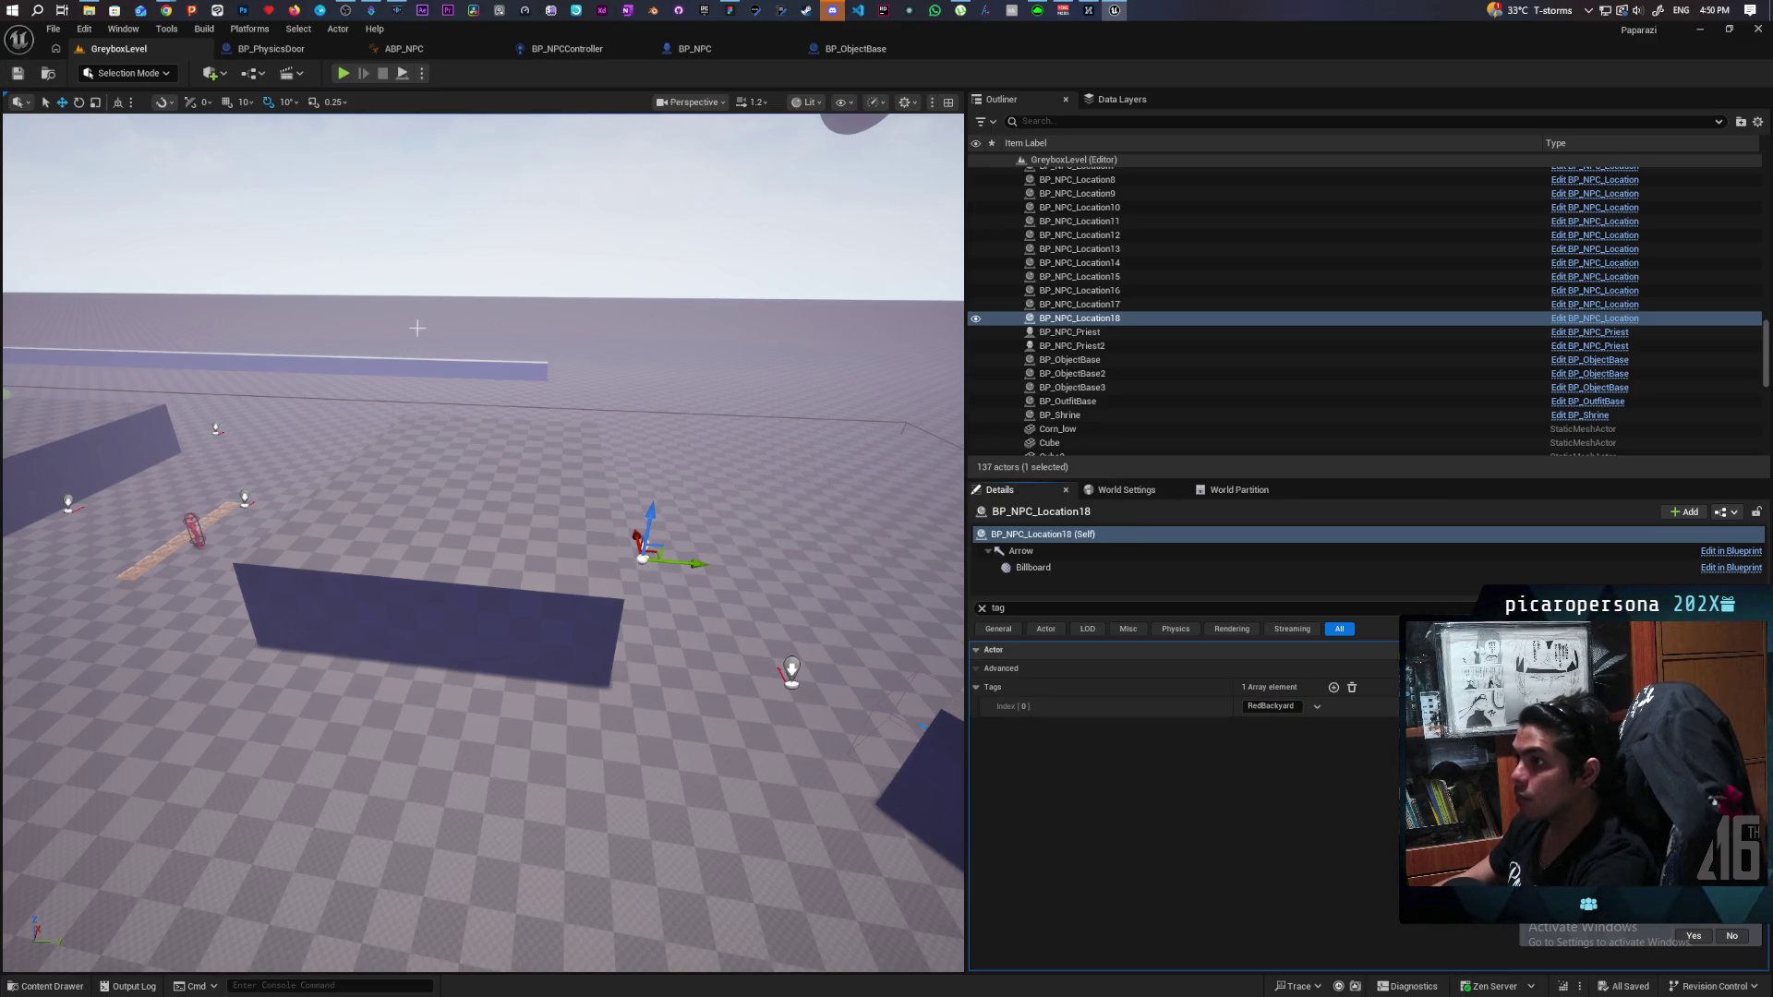
Duplicate the wall bench as BP_Chair3, clear the Details filter, and start a play-test.
{"action": "left_click_drag", "start_coordinate": [480, 545], "coordinate": [407, 517]}
{"action": "left_click", "coordinate": [484, 681]}
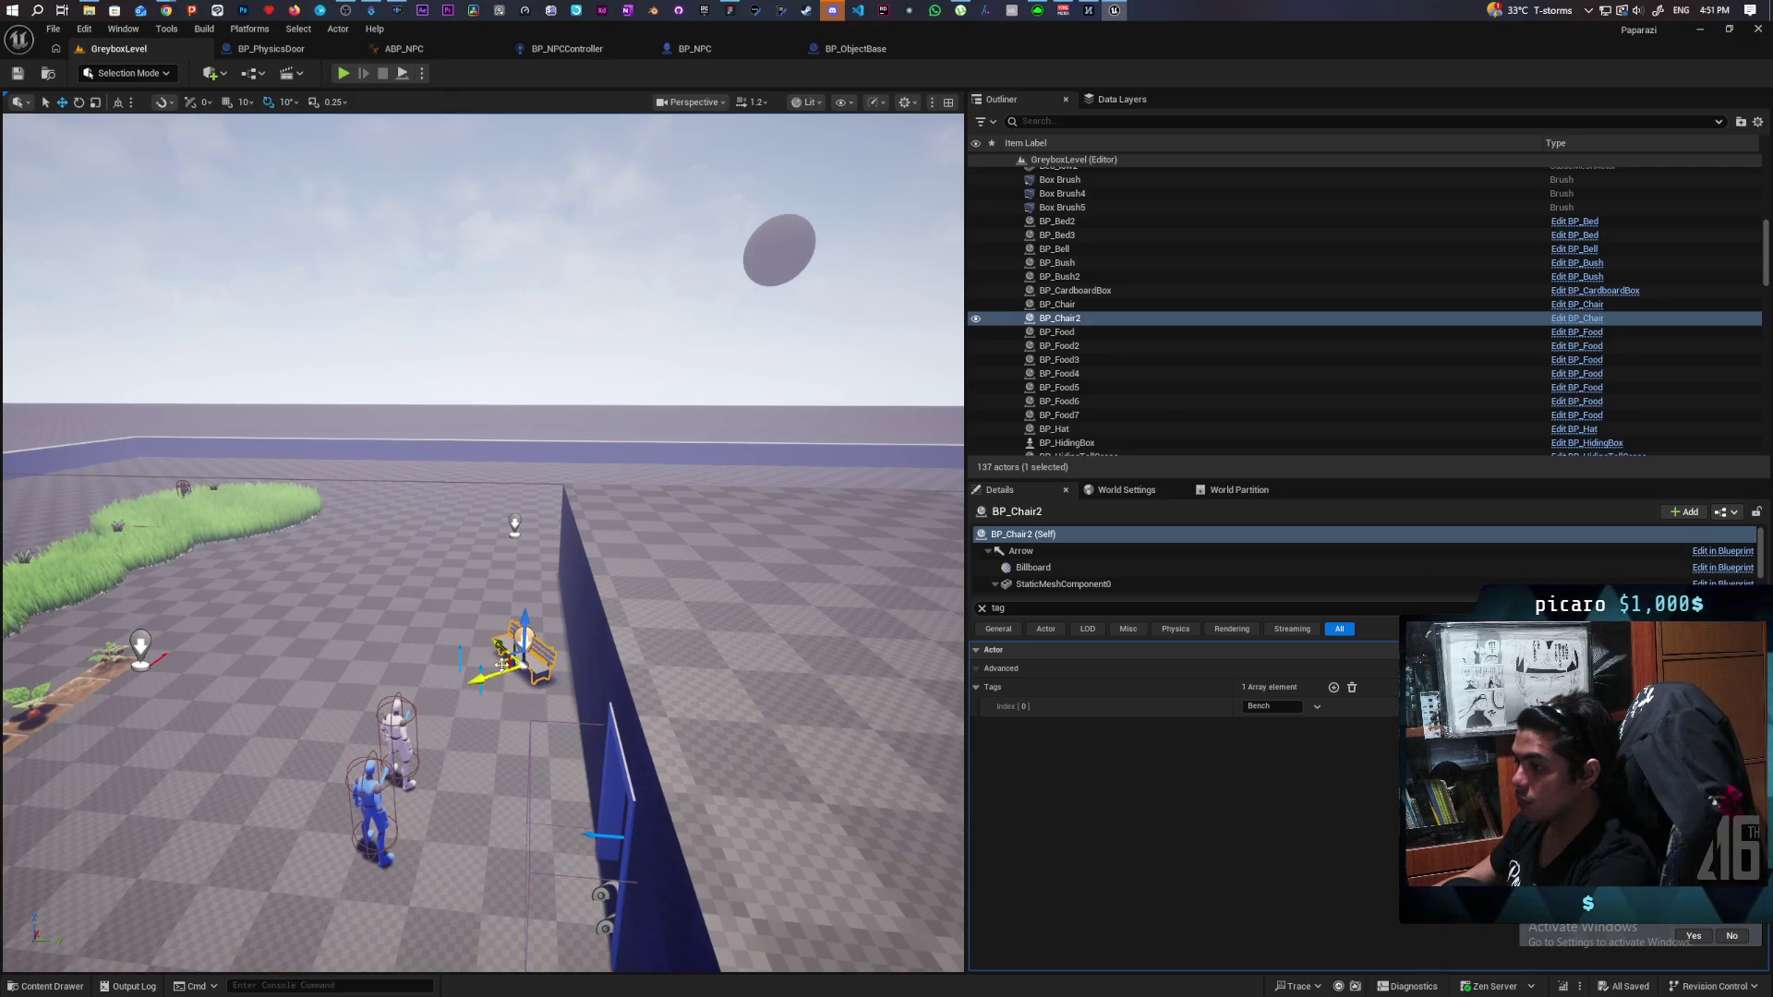
{"action": "key", "text": "ctrl+d"}
{"action": "left_click_drag", "start_coordinate": [502, 663], "coordinate": [401, 663]}
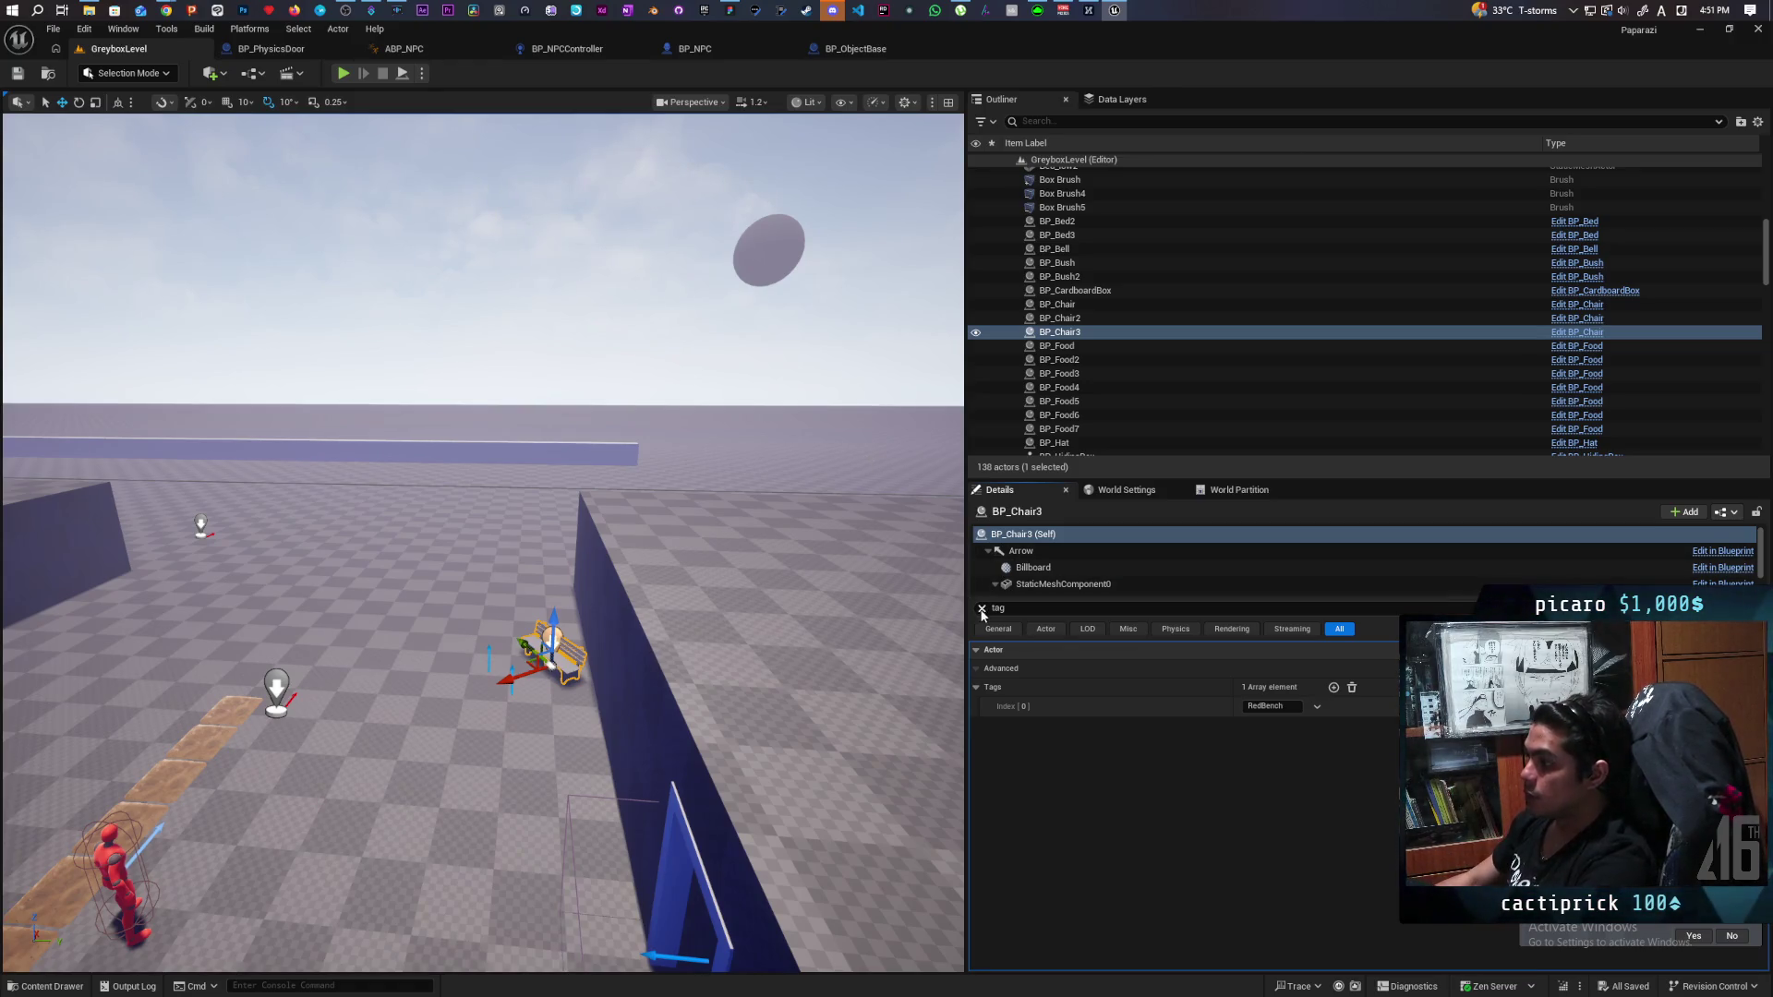
{"action": "left_click", "coordinate": [982, 609]}
{"action": "left_click", "coordinate": [345, 74]}
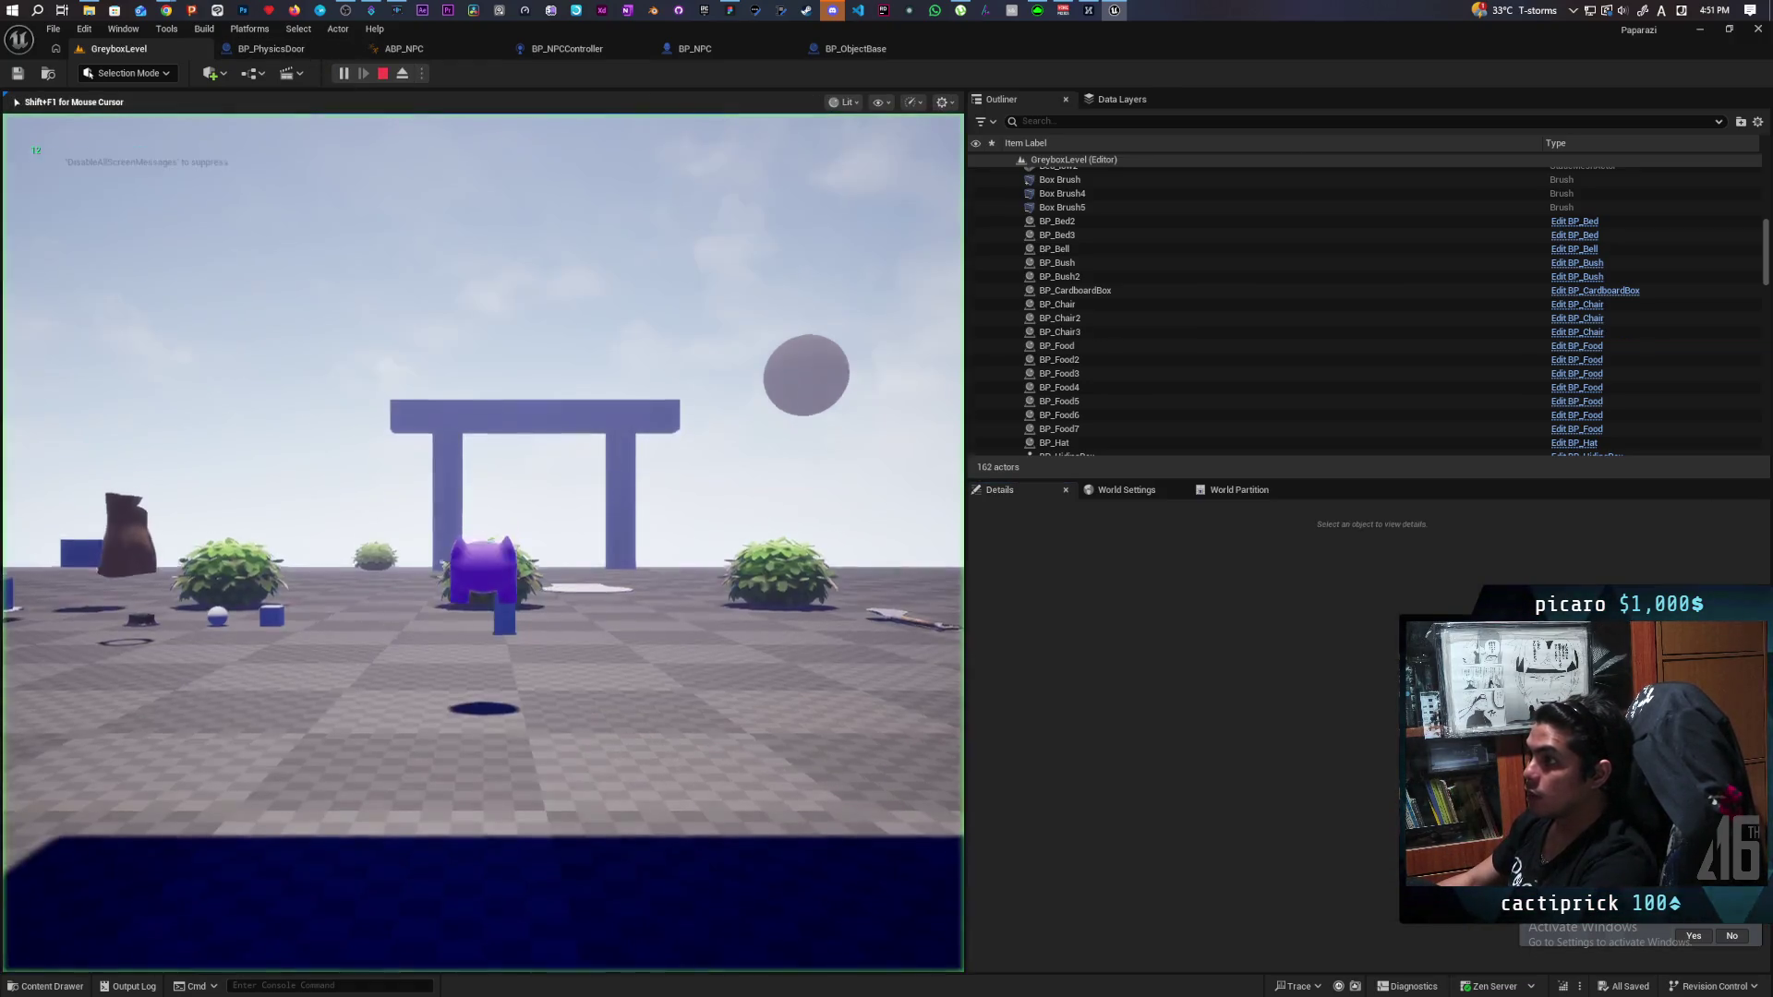
Walk and jump the character past the food items and blocks toward the white wall.
{"action": "key", "text": "w"}
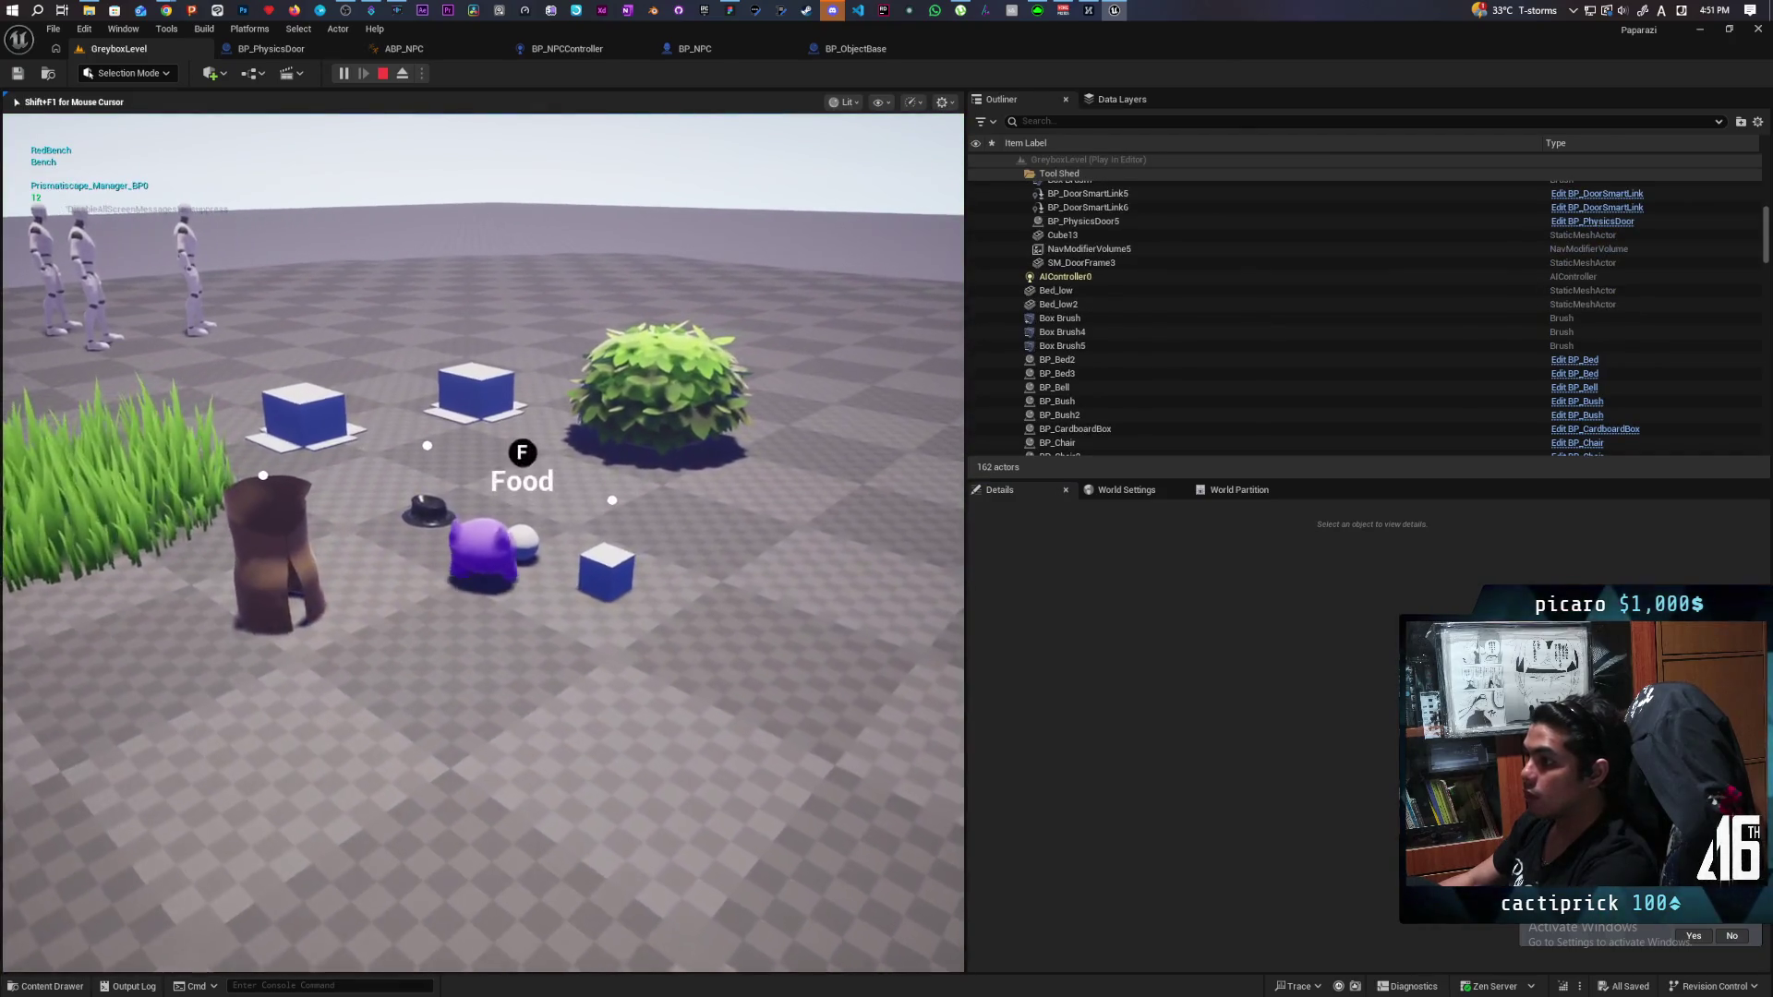
{"action": "key", "text": "w"}
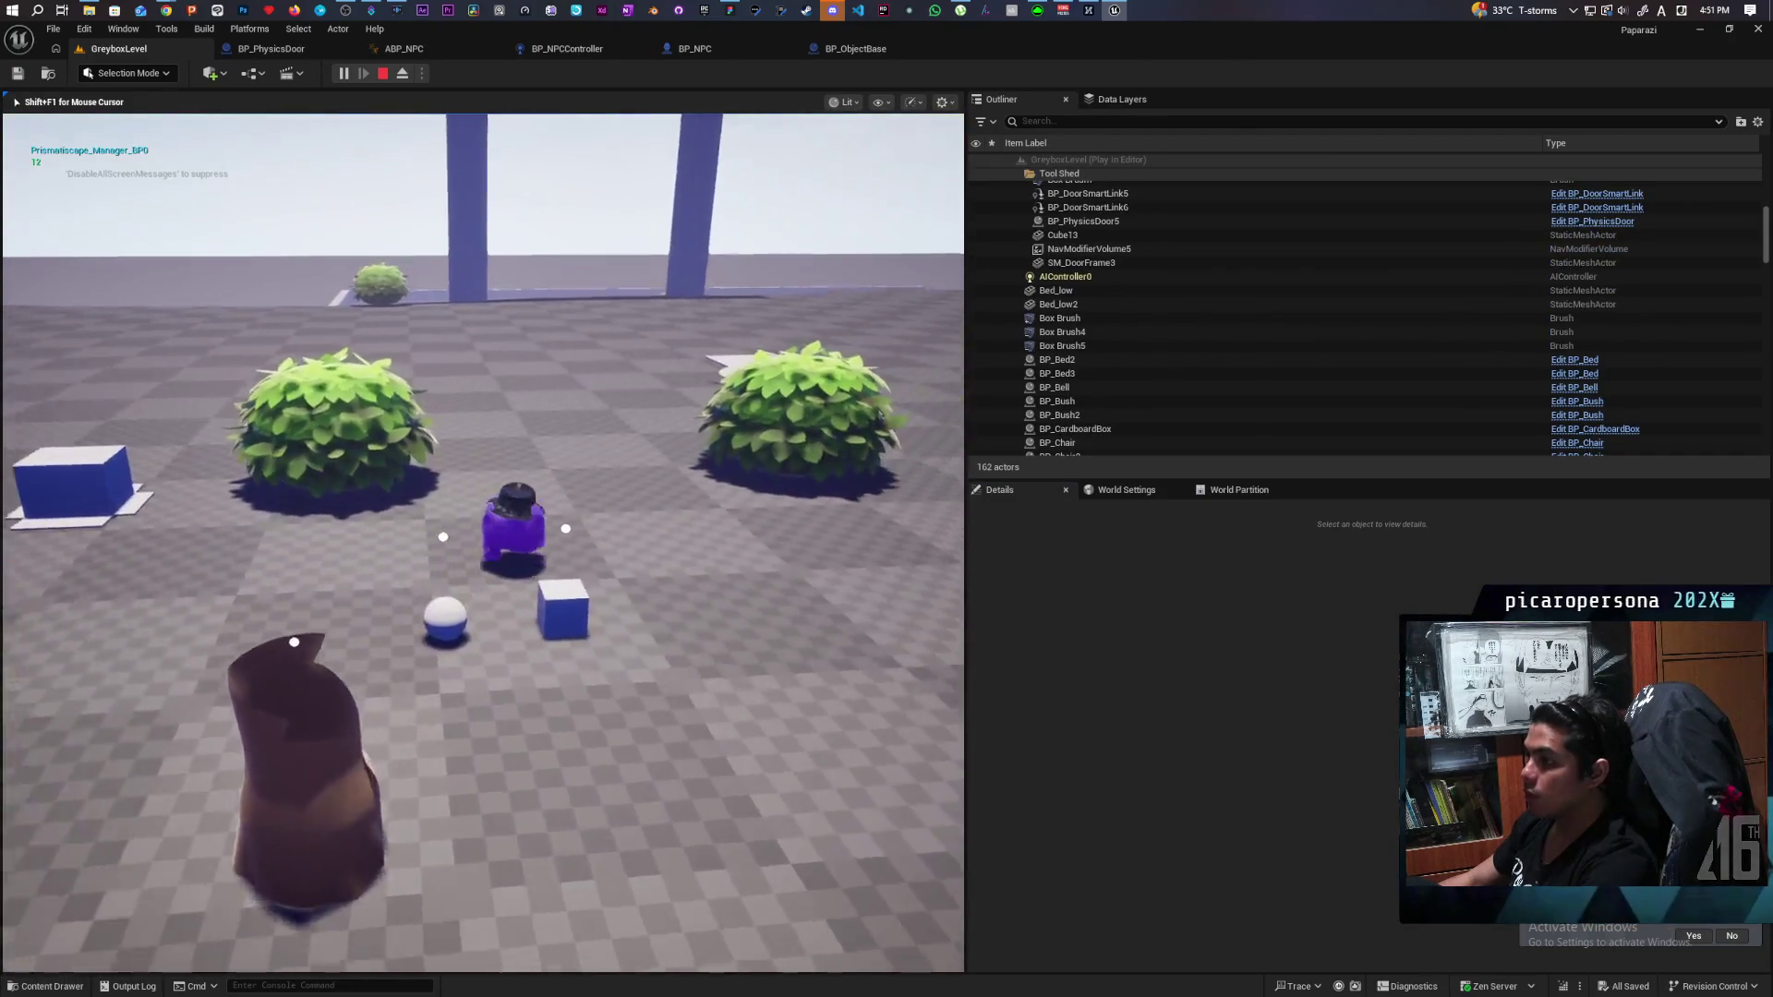
{"action": "key", "text": "w"}
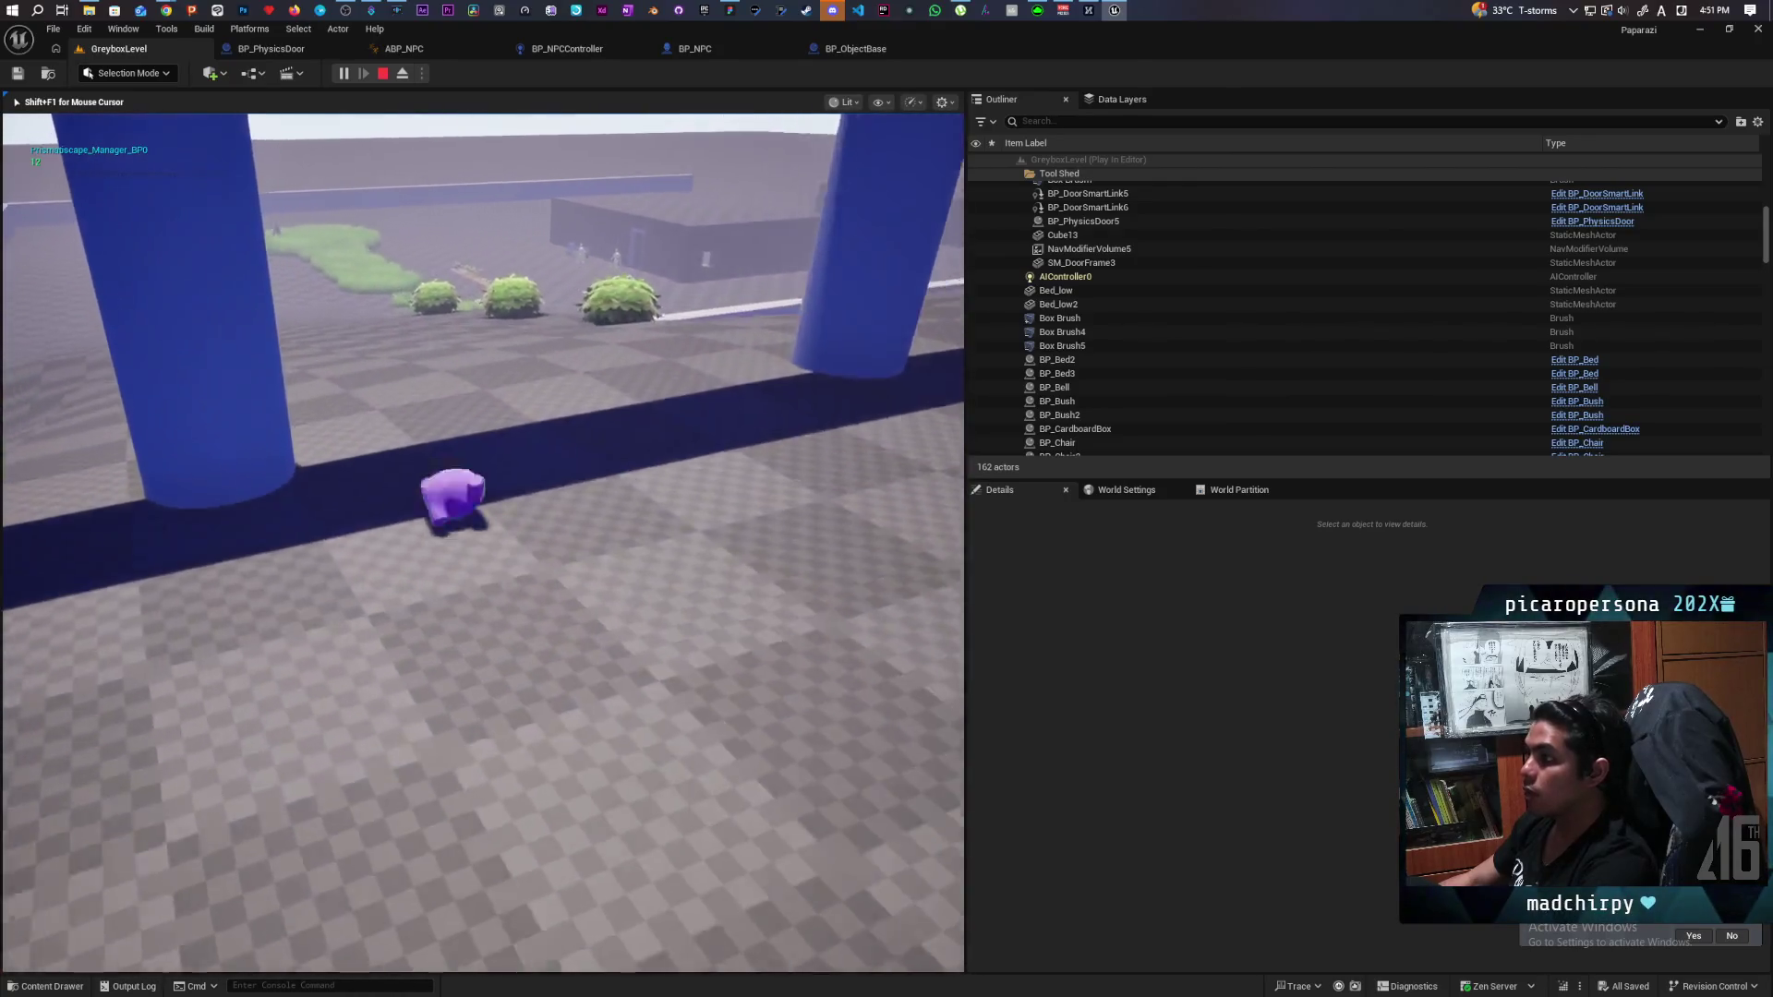
{"action": "key", "text": "space"}
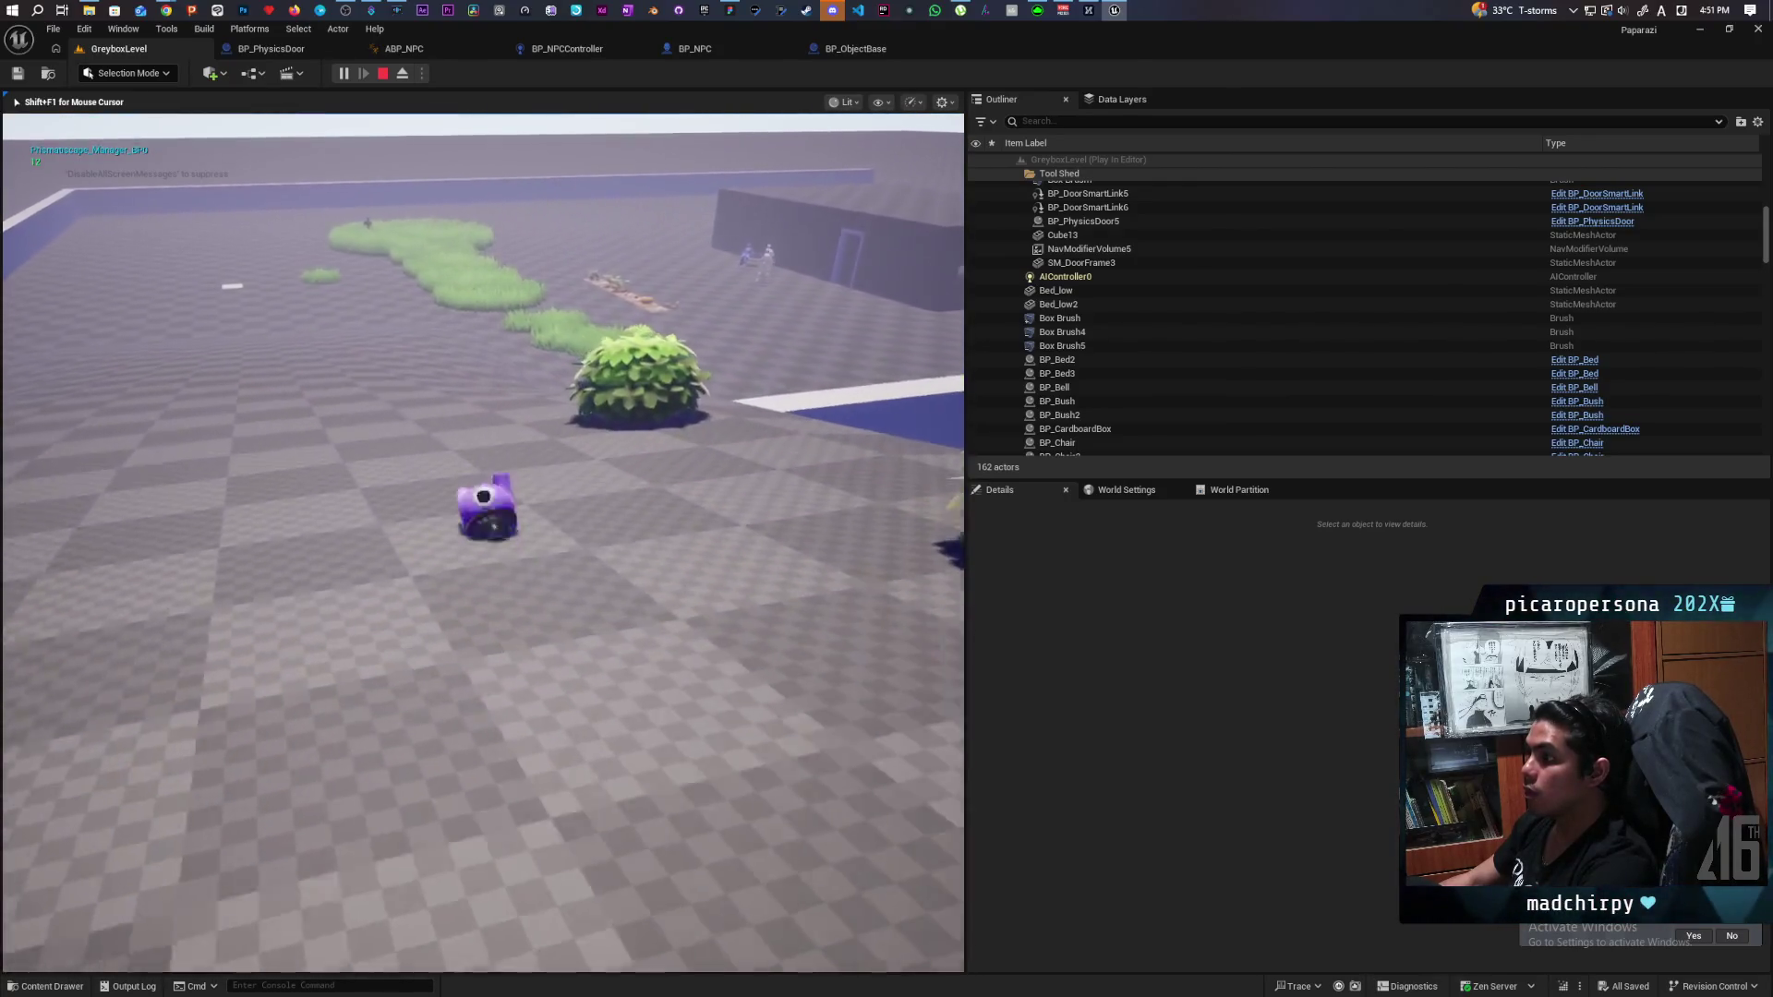
{"action": "key", "text": "w"}
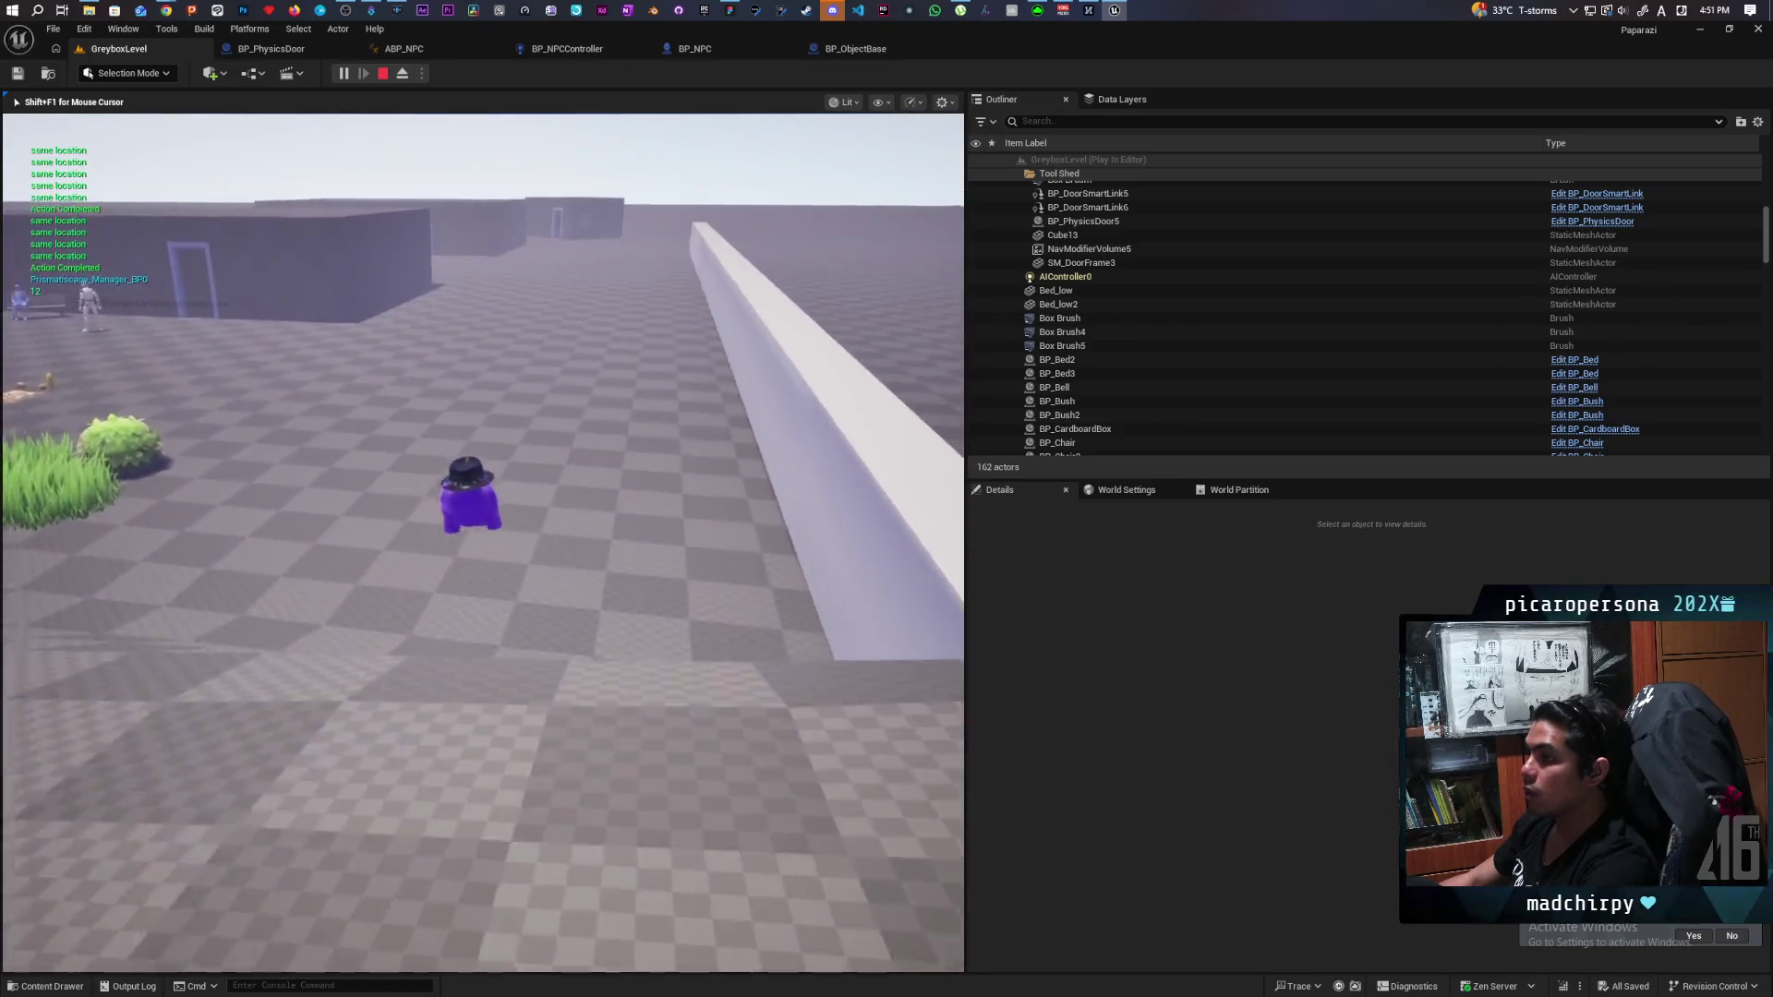
{"action": "key", "text": "space"}
{"action": "key", "text": "w"}
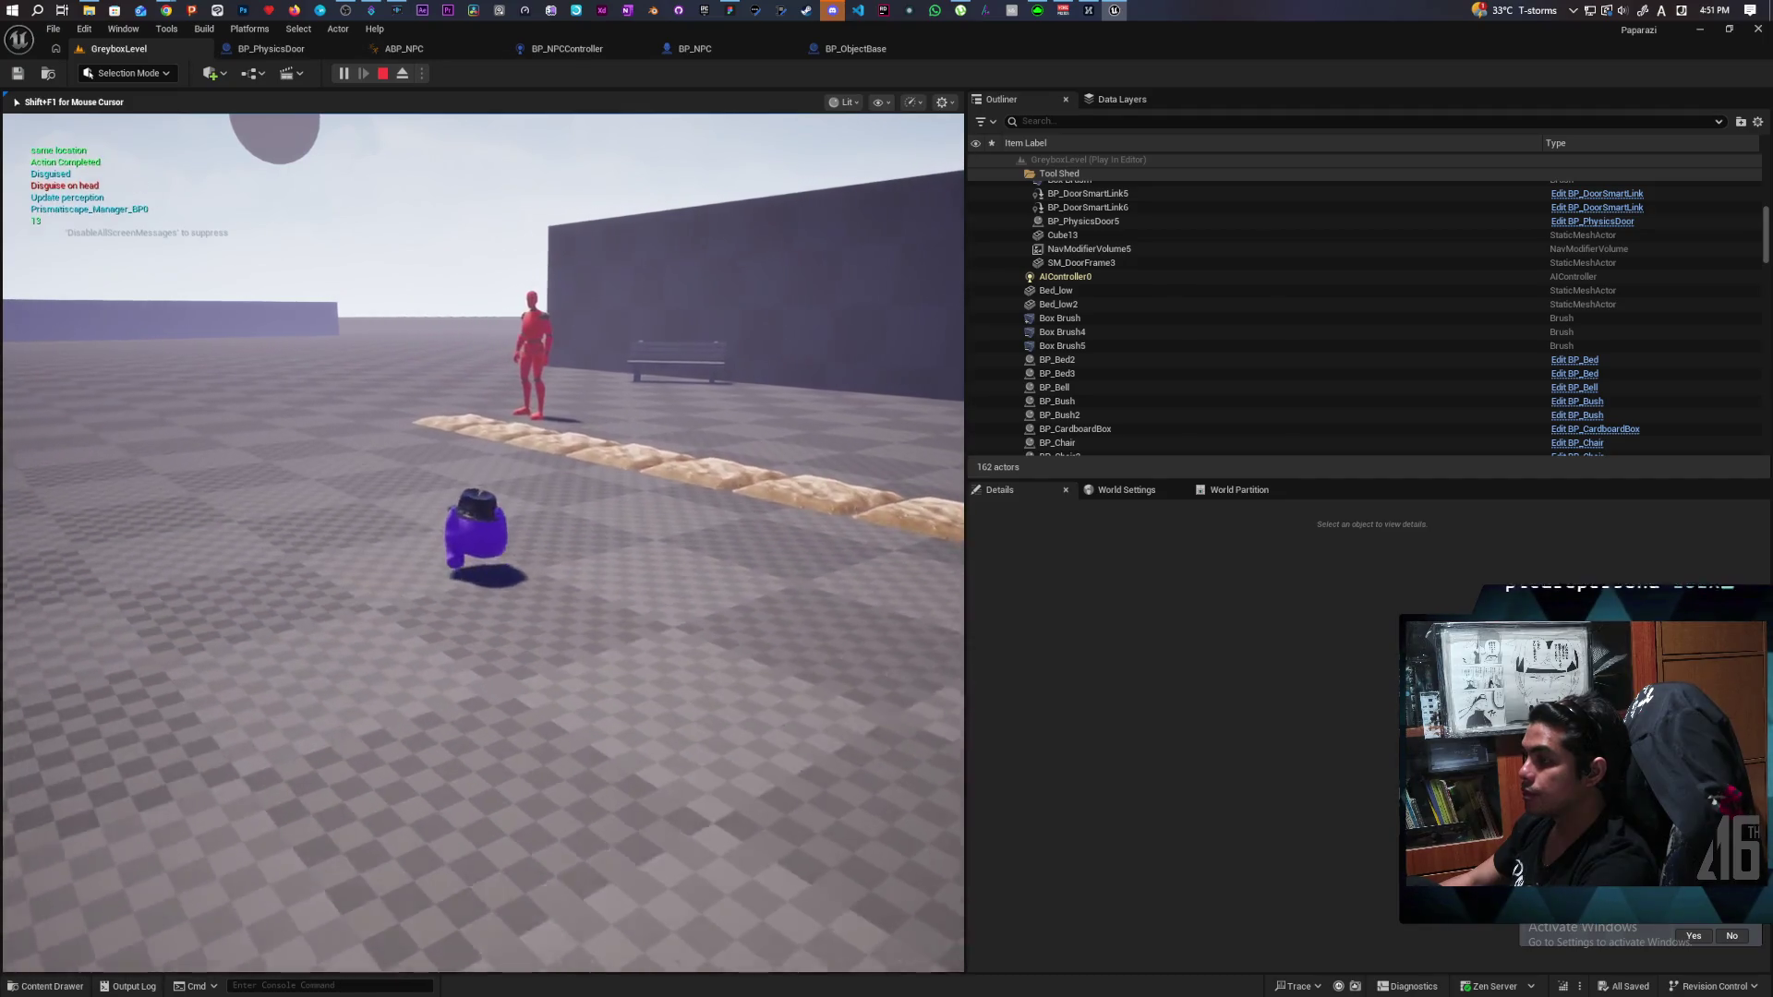
Turn toward the doorway wall and follow the red farmer NPC alongside it.
{"action": "key", "text": "s"}
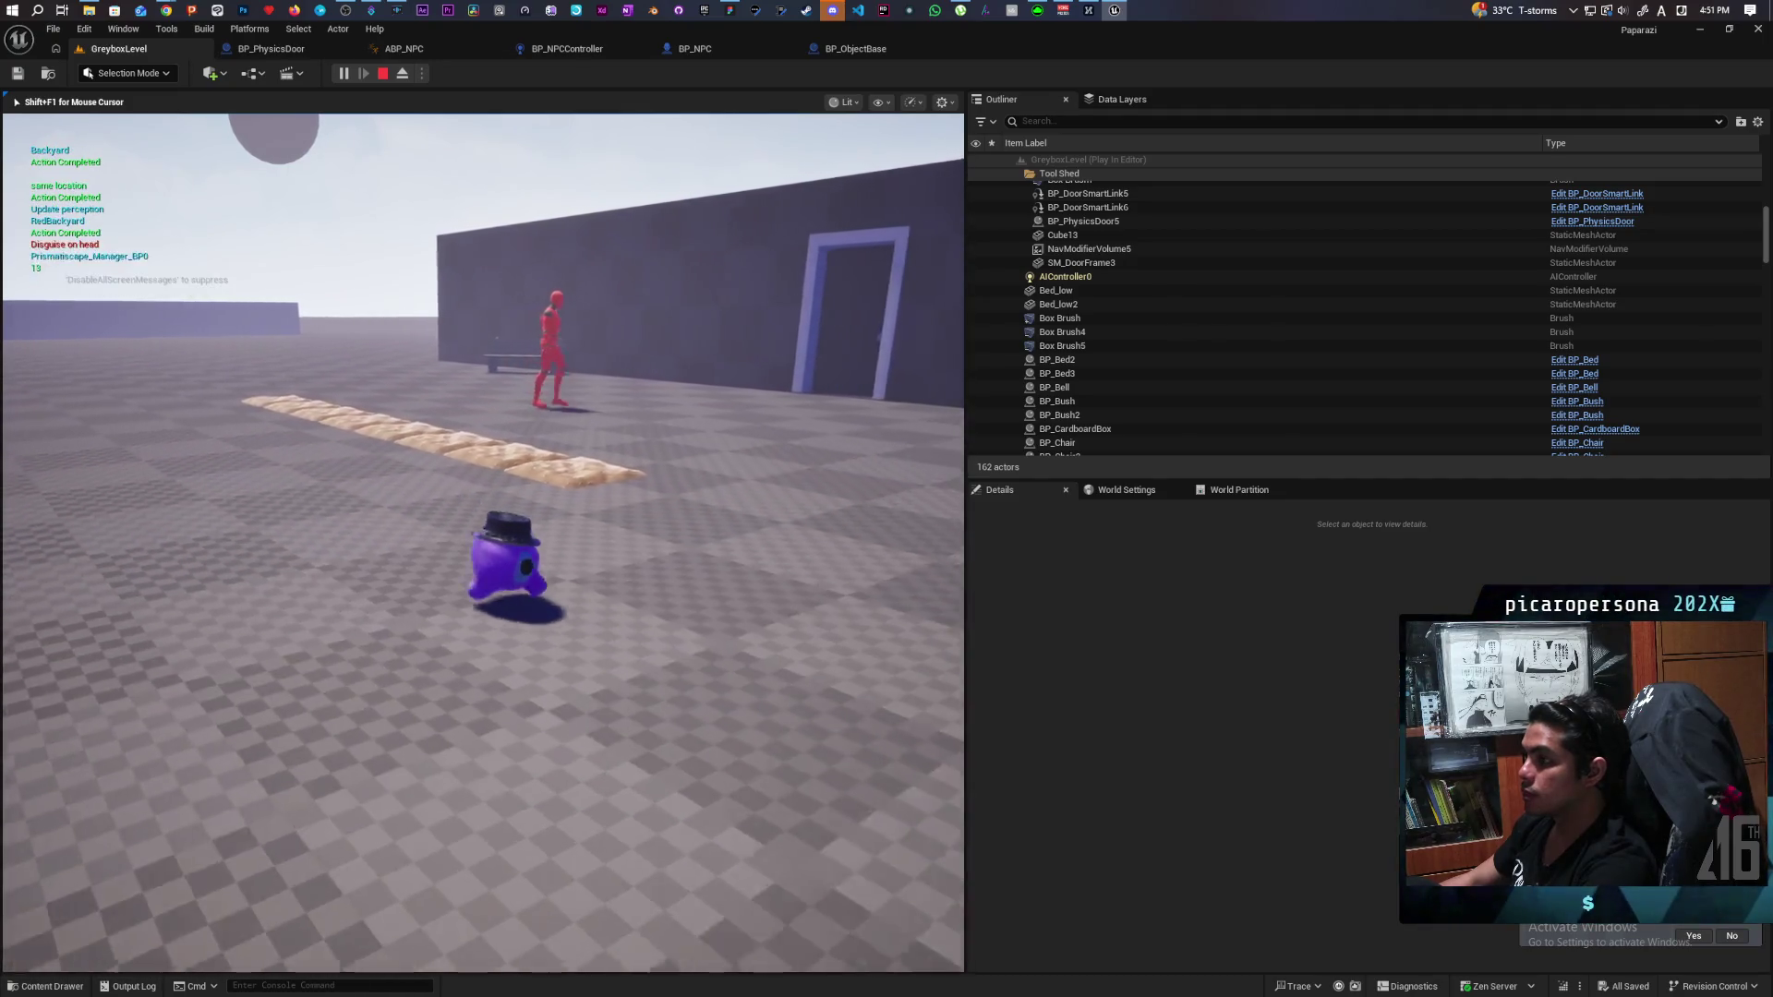
{"action": "key", "text": "w"}
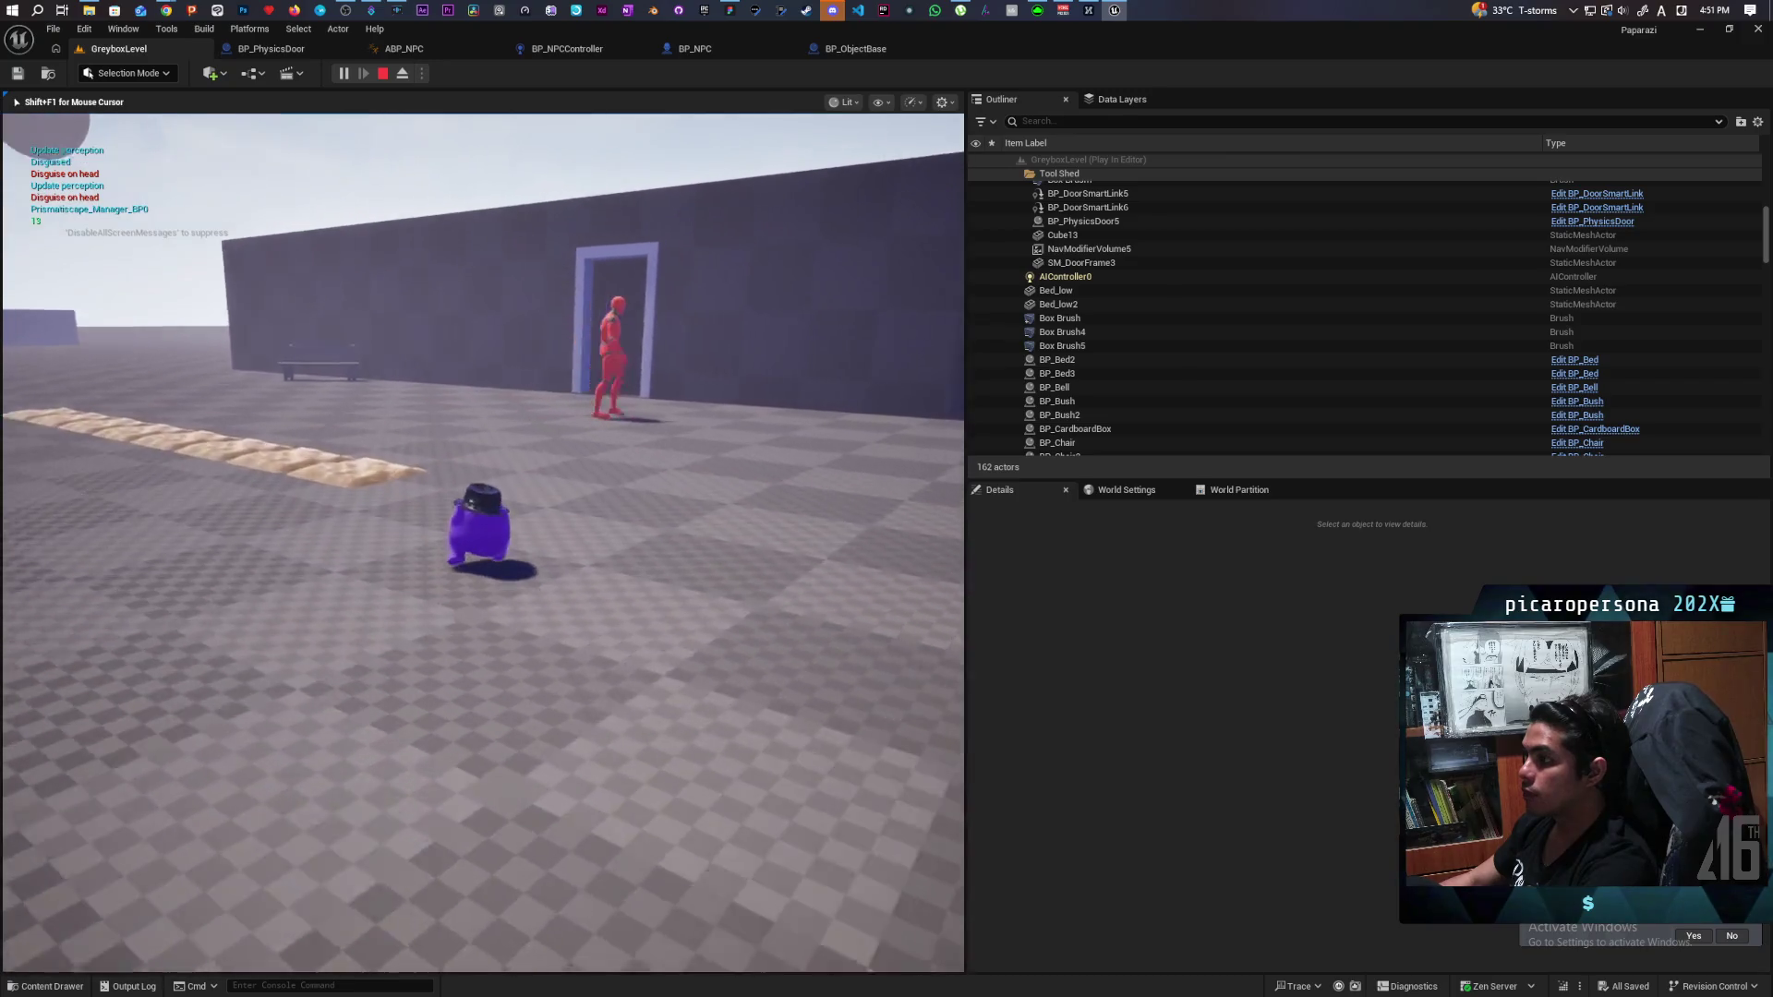
{"action": "key", "text": "w"}
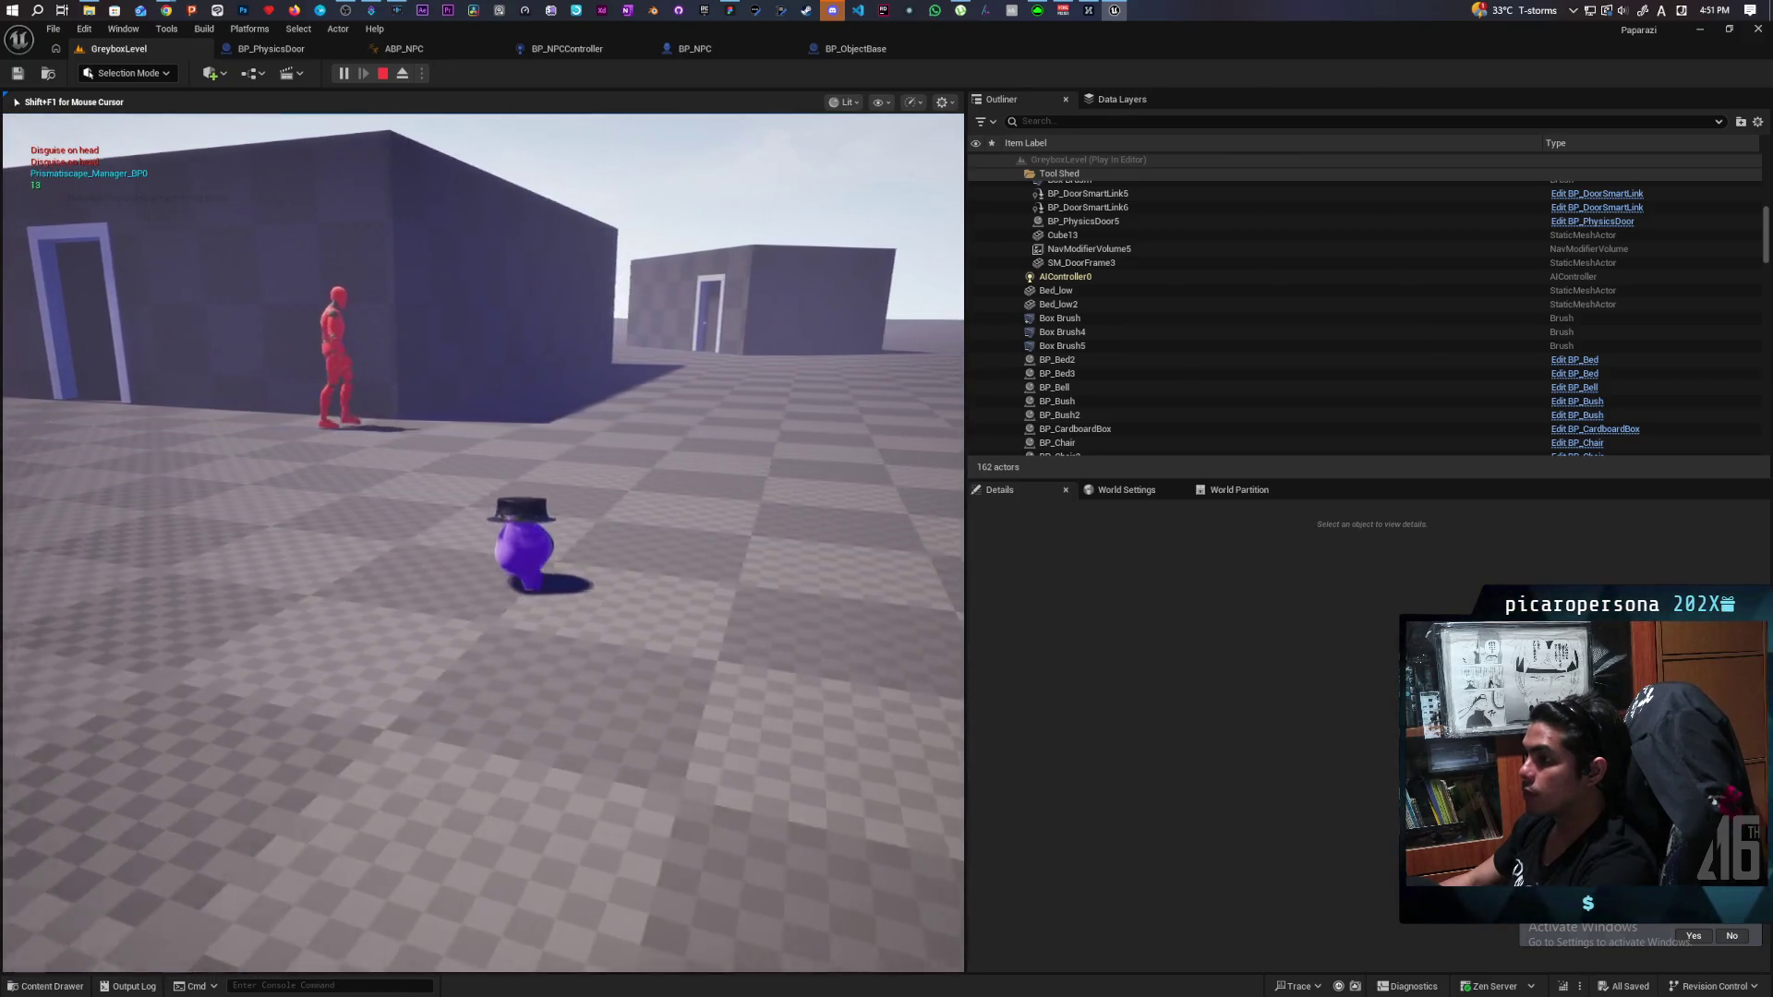
{"action": "key", "text": "w"}
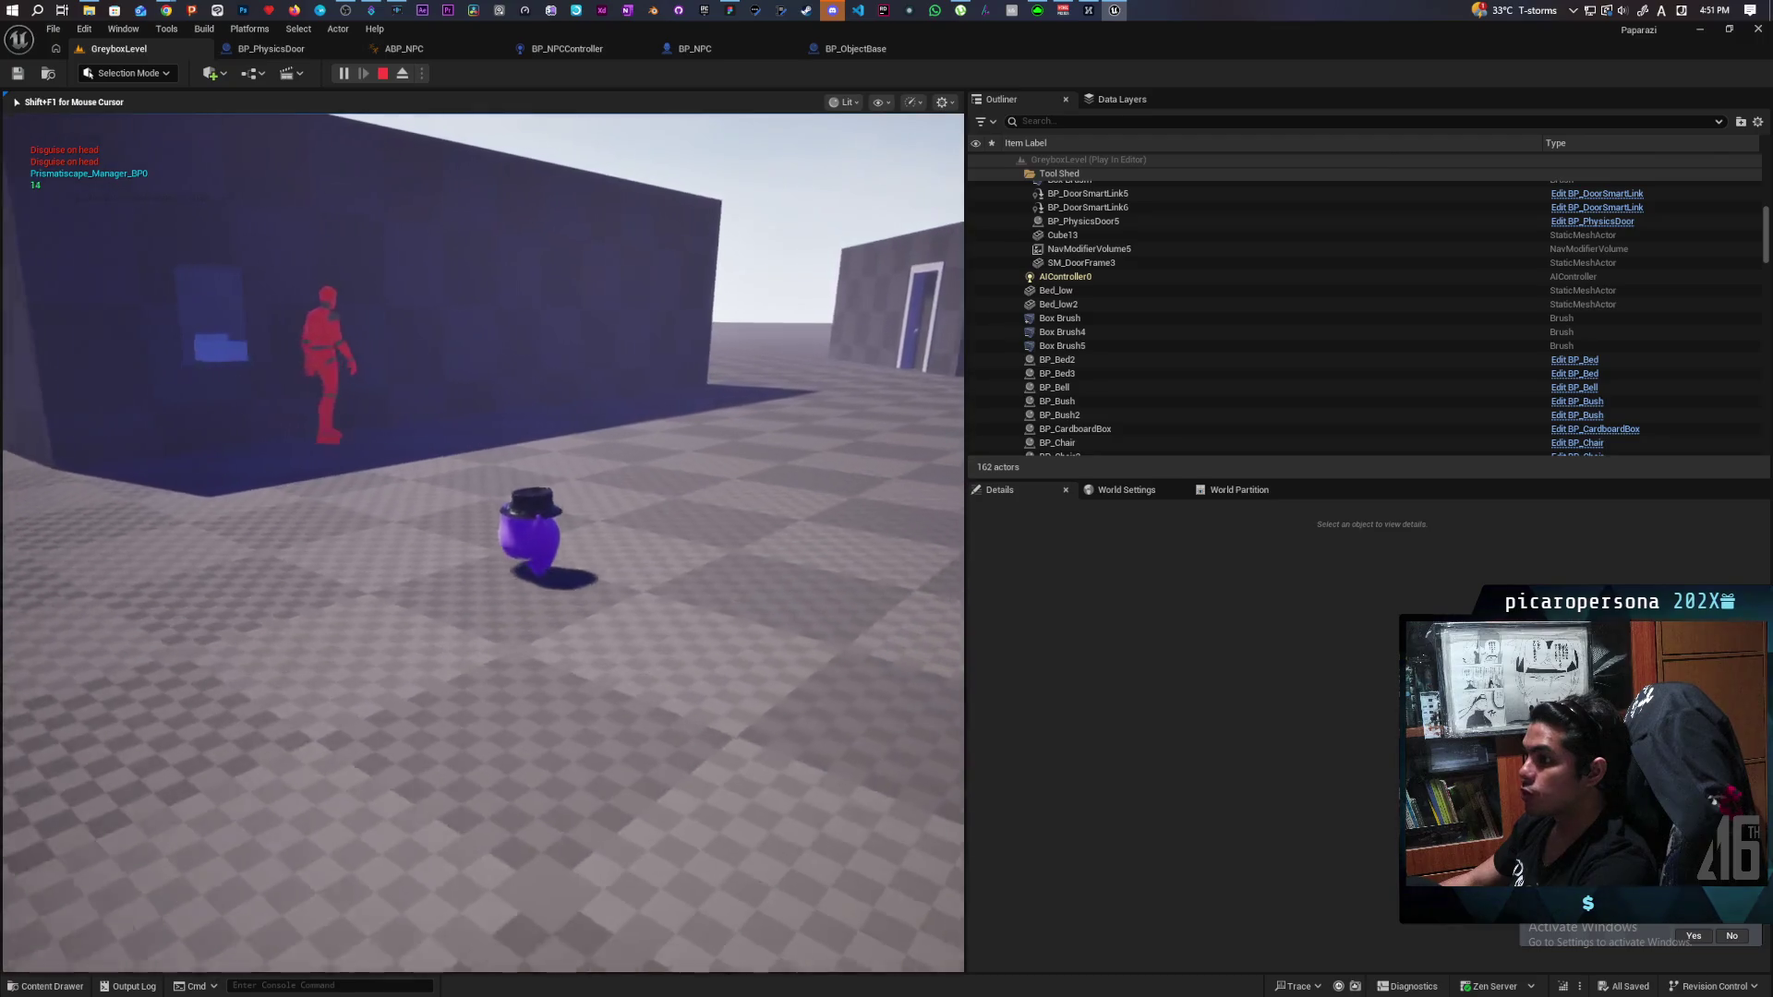
{"action": "key", "text": "w"}
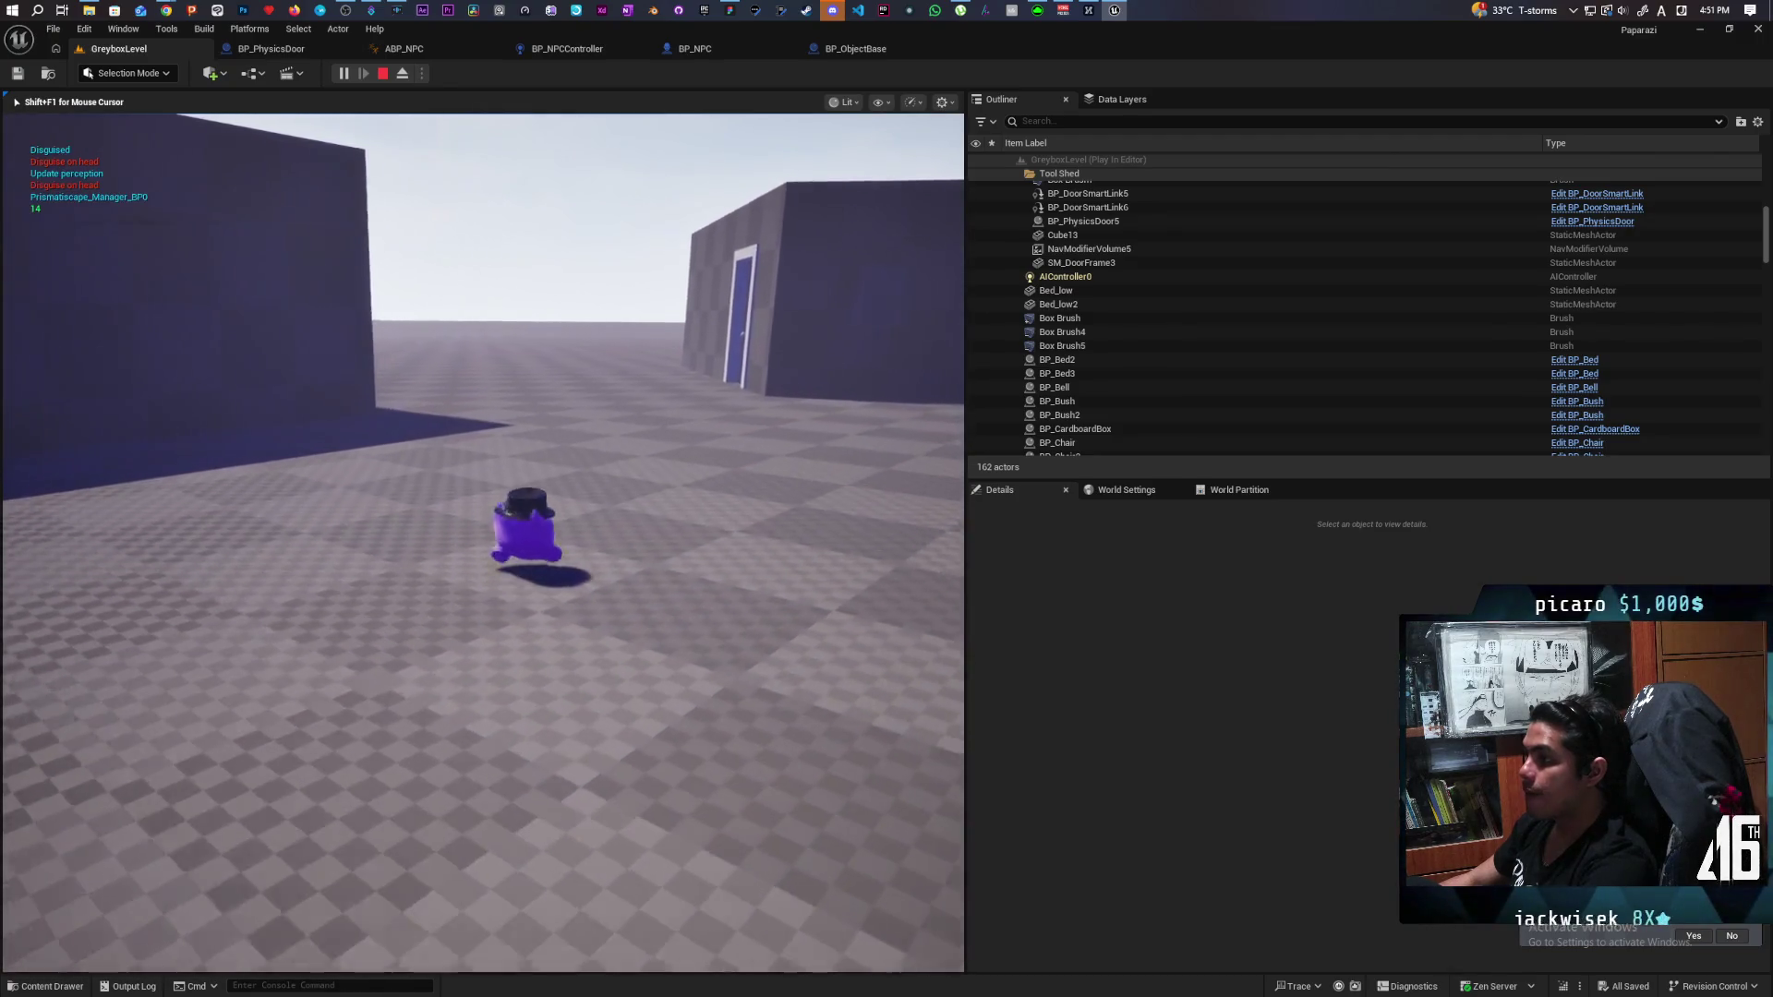
{"action": "key", "text": "w"}
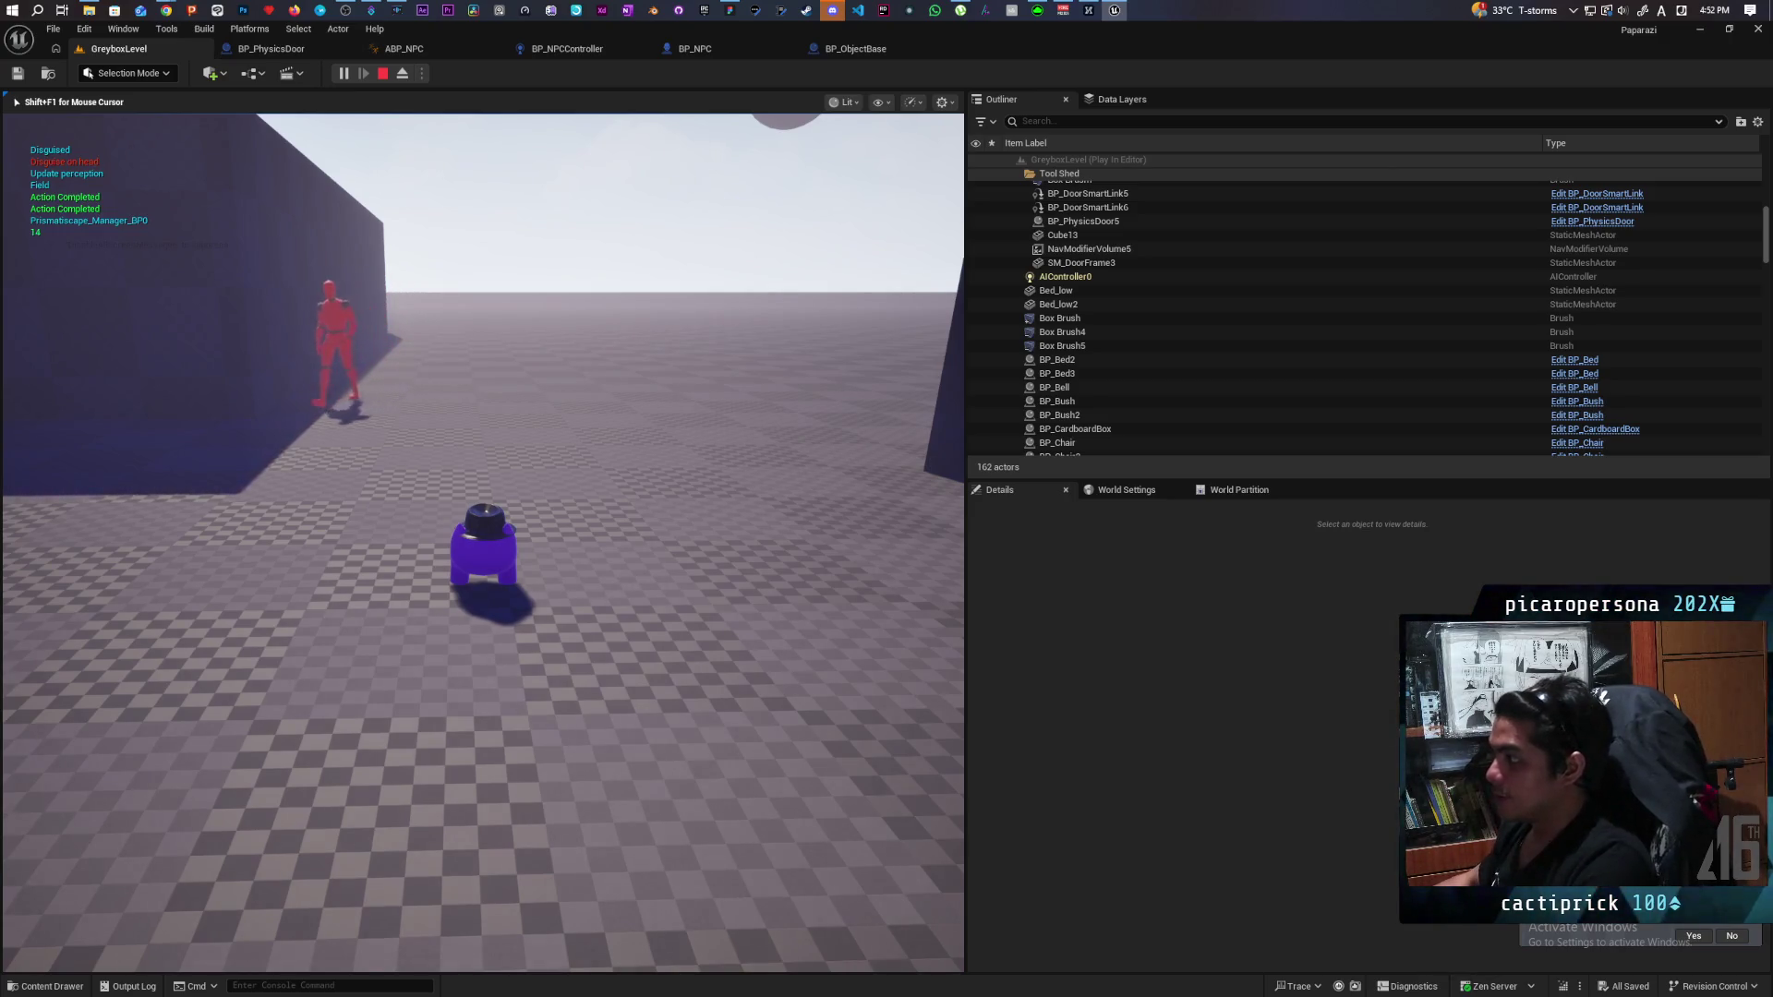
{"action": "key", "text": "w"}
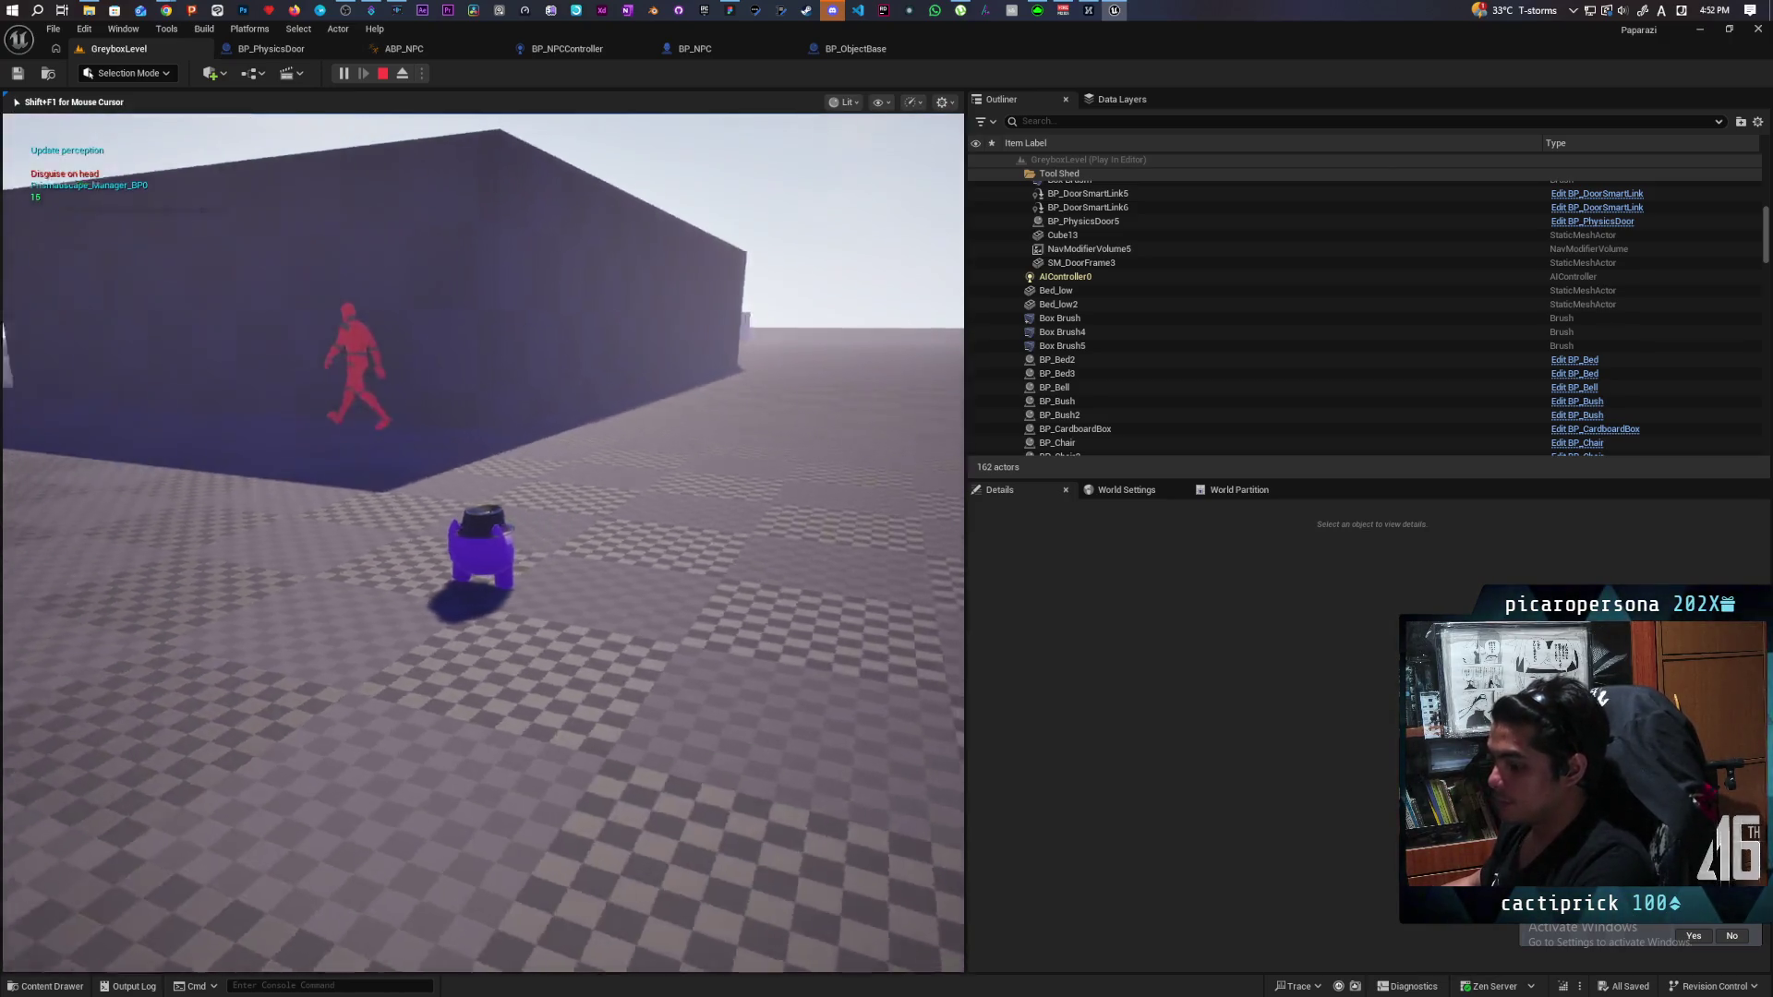
{"action": "key", "text": "w"}
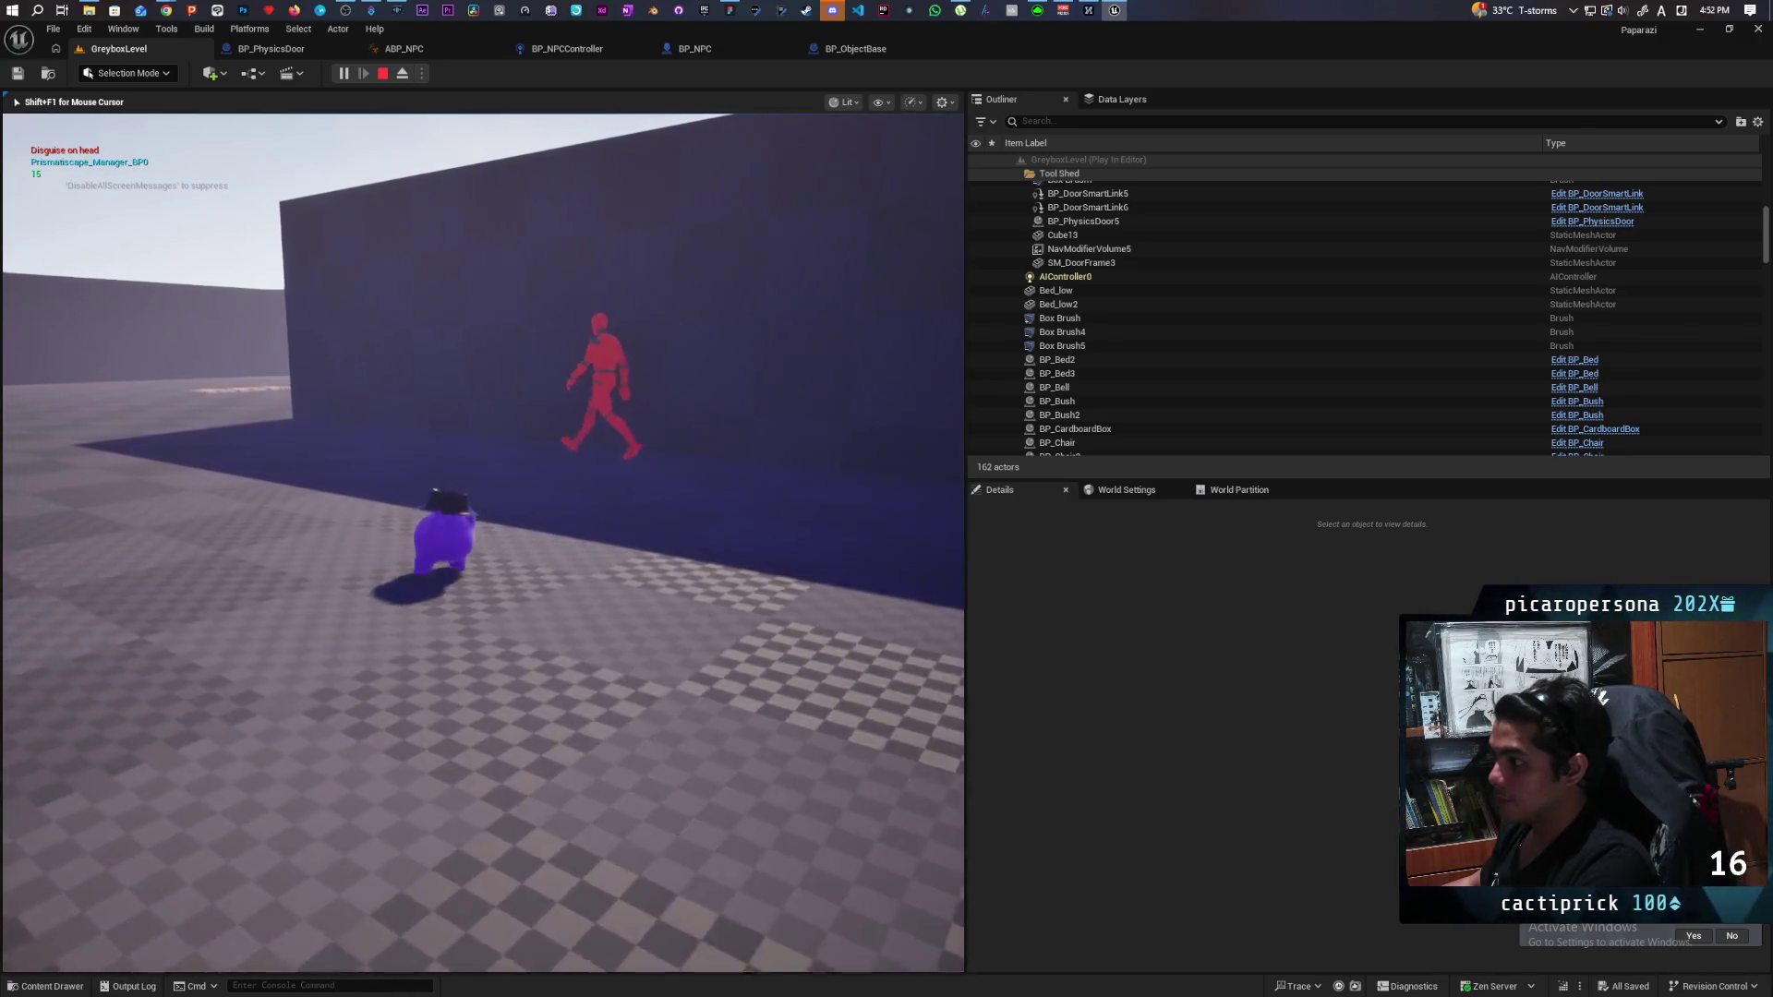
{"action": "key", "text": "w"}
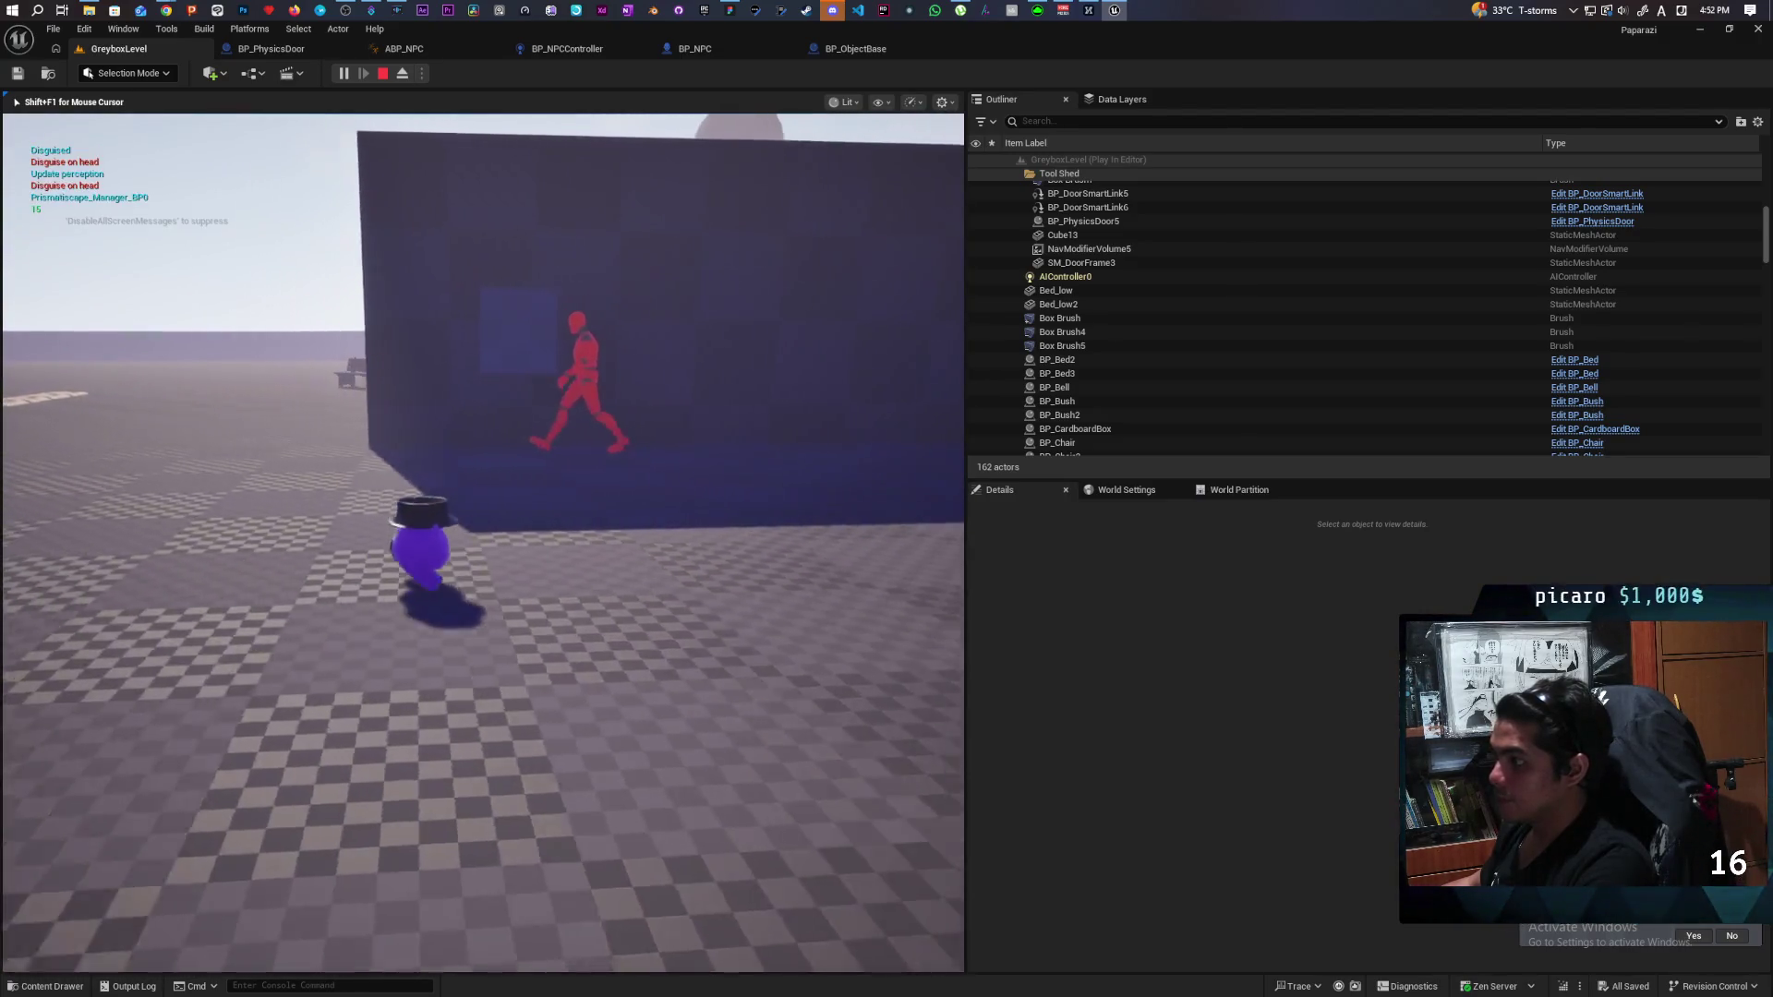
{"action": "key", "text": "w"}
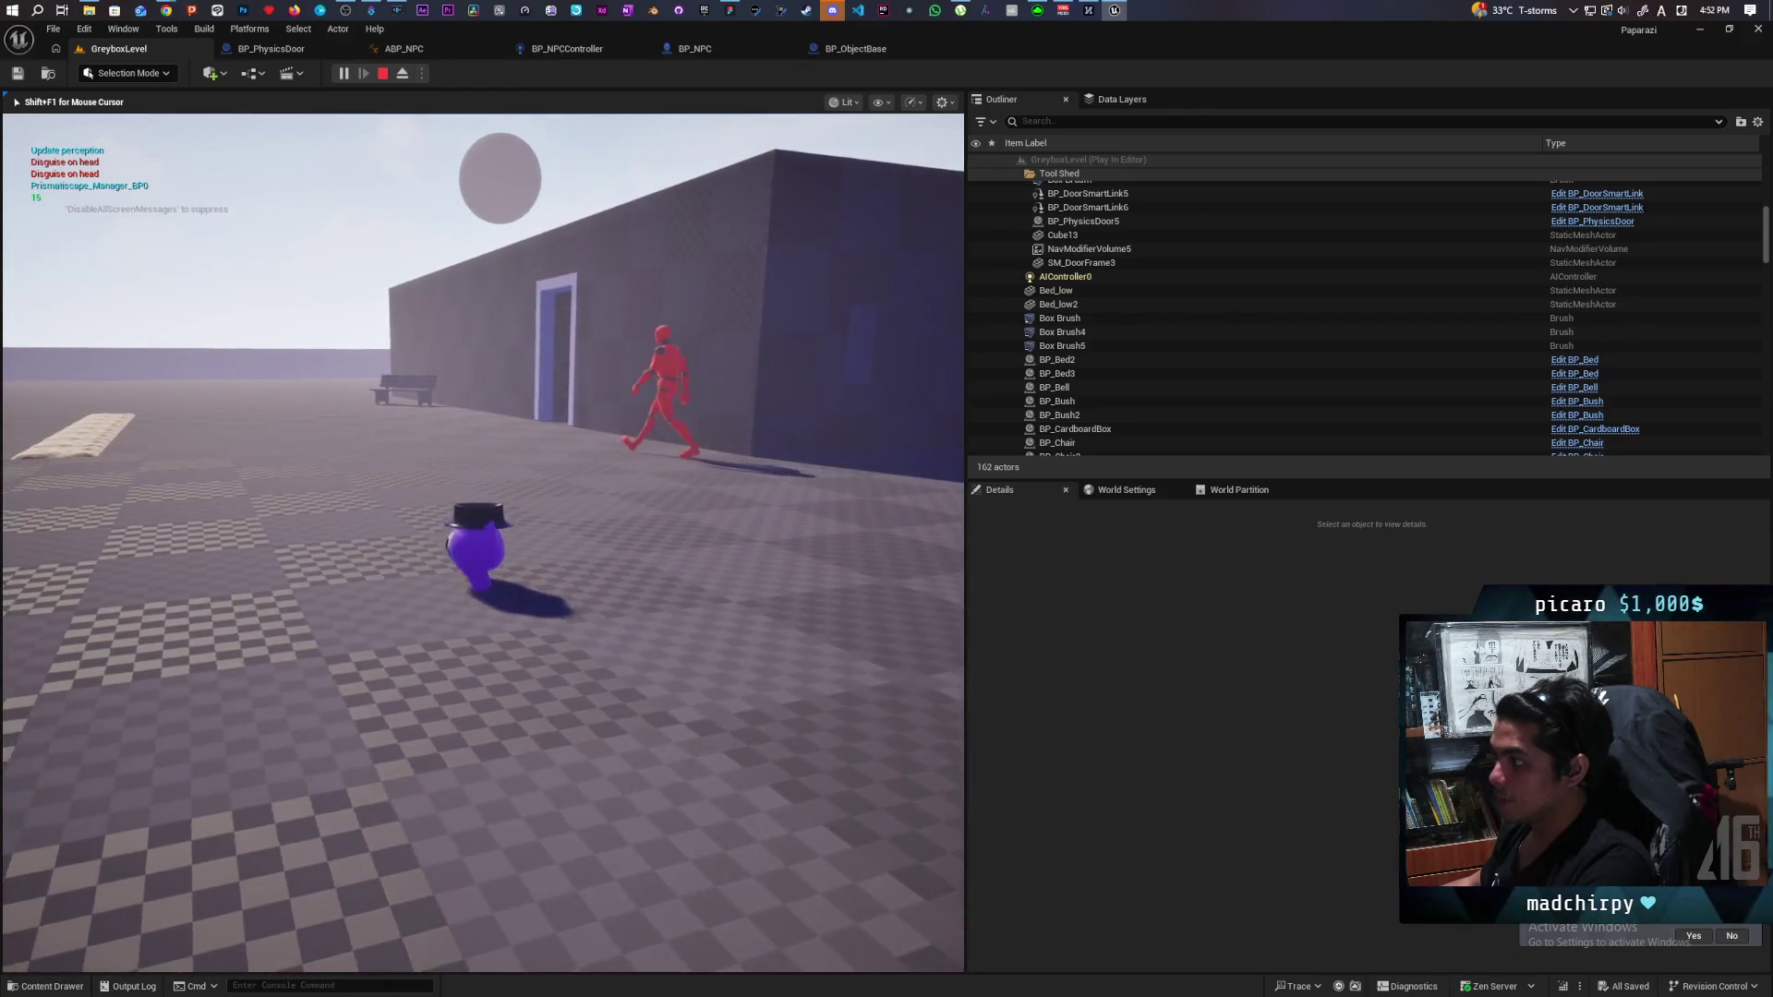
{"action": "key", "text": "a"}
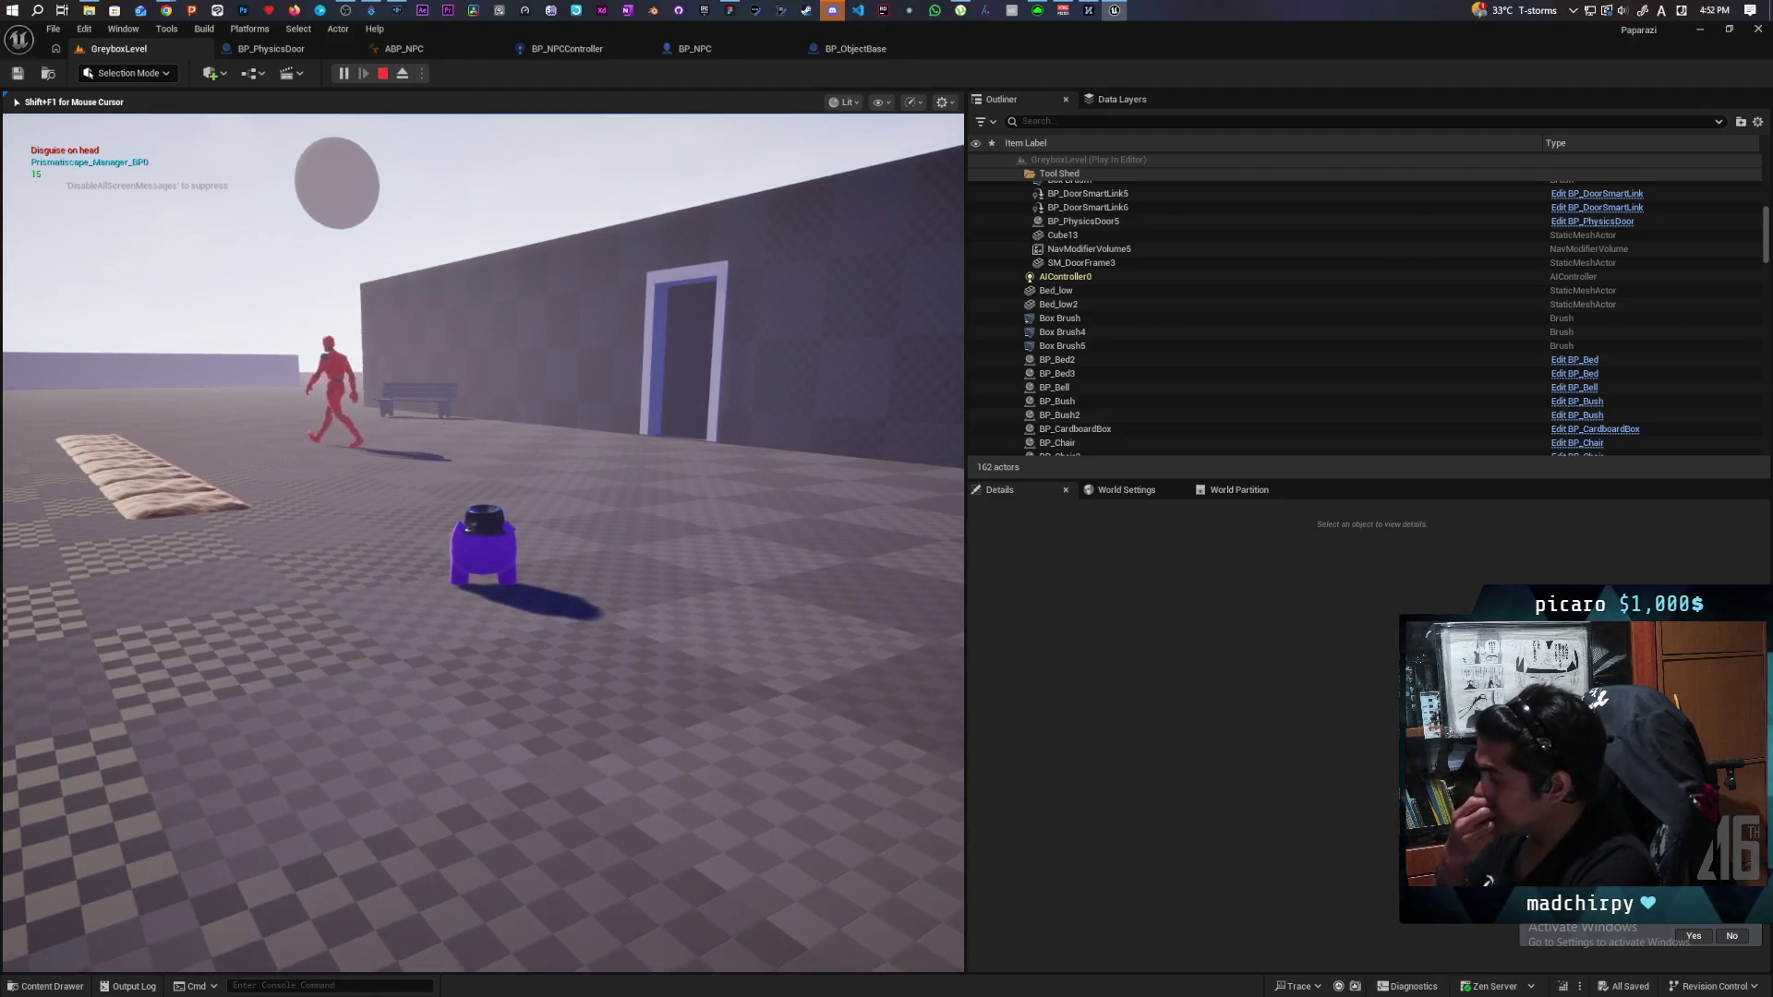
{"action": "key", "text": "a"}
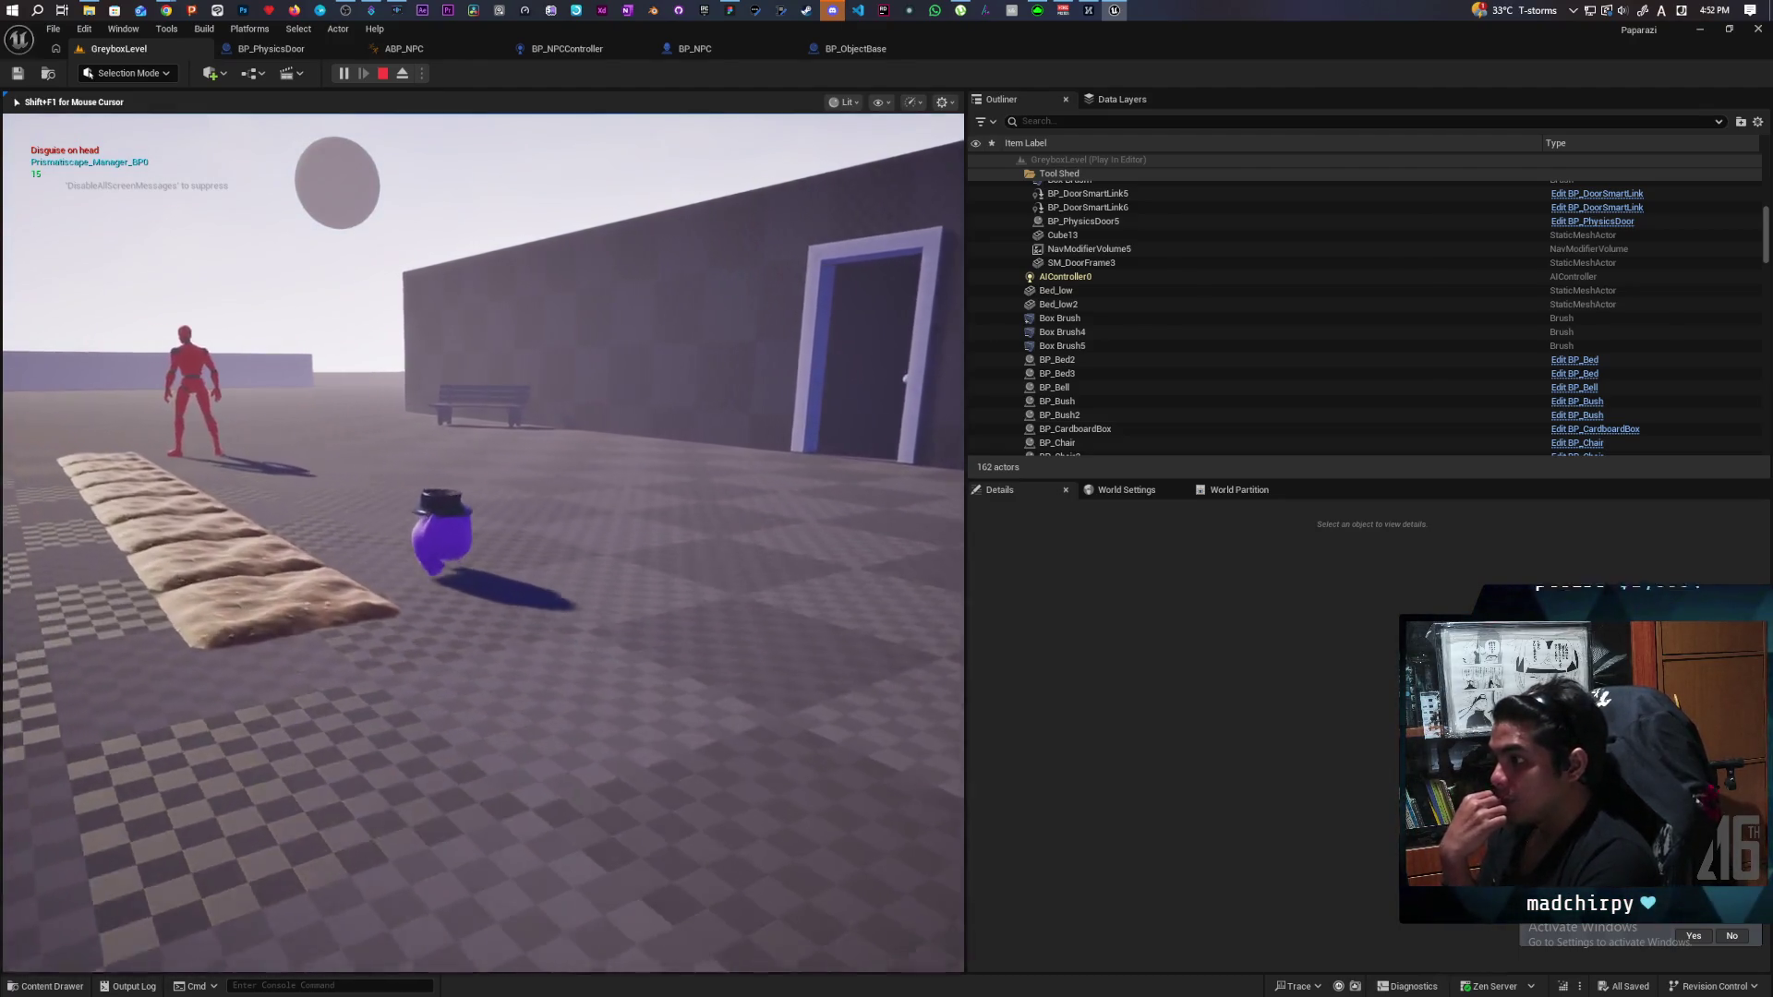
{"action": "key", "text": "w"}
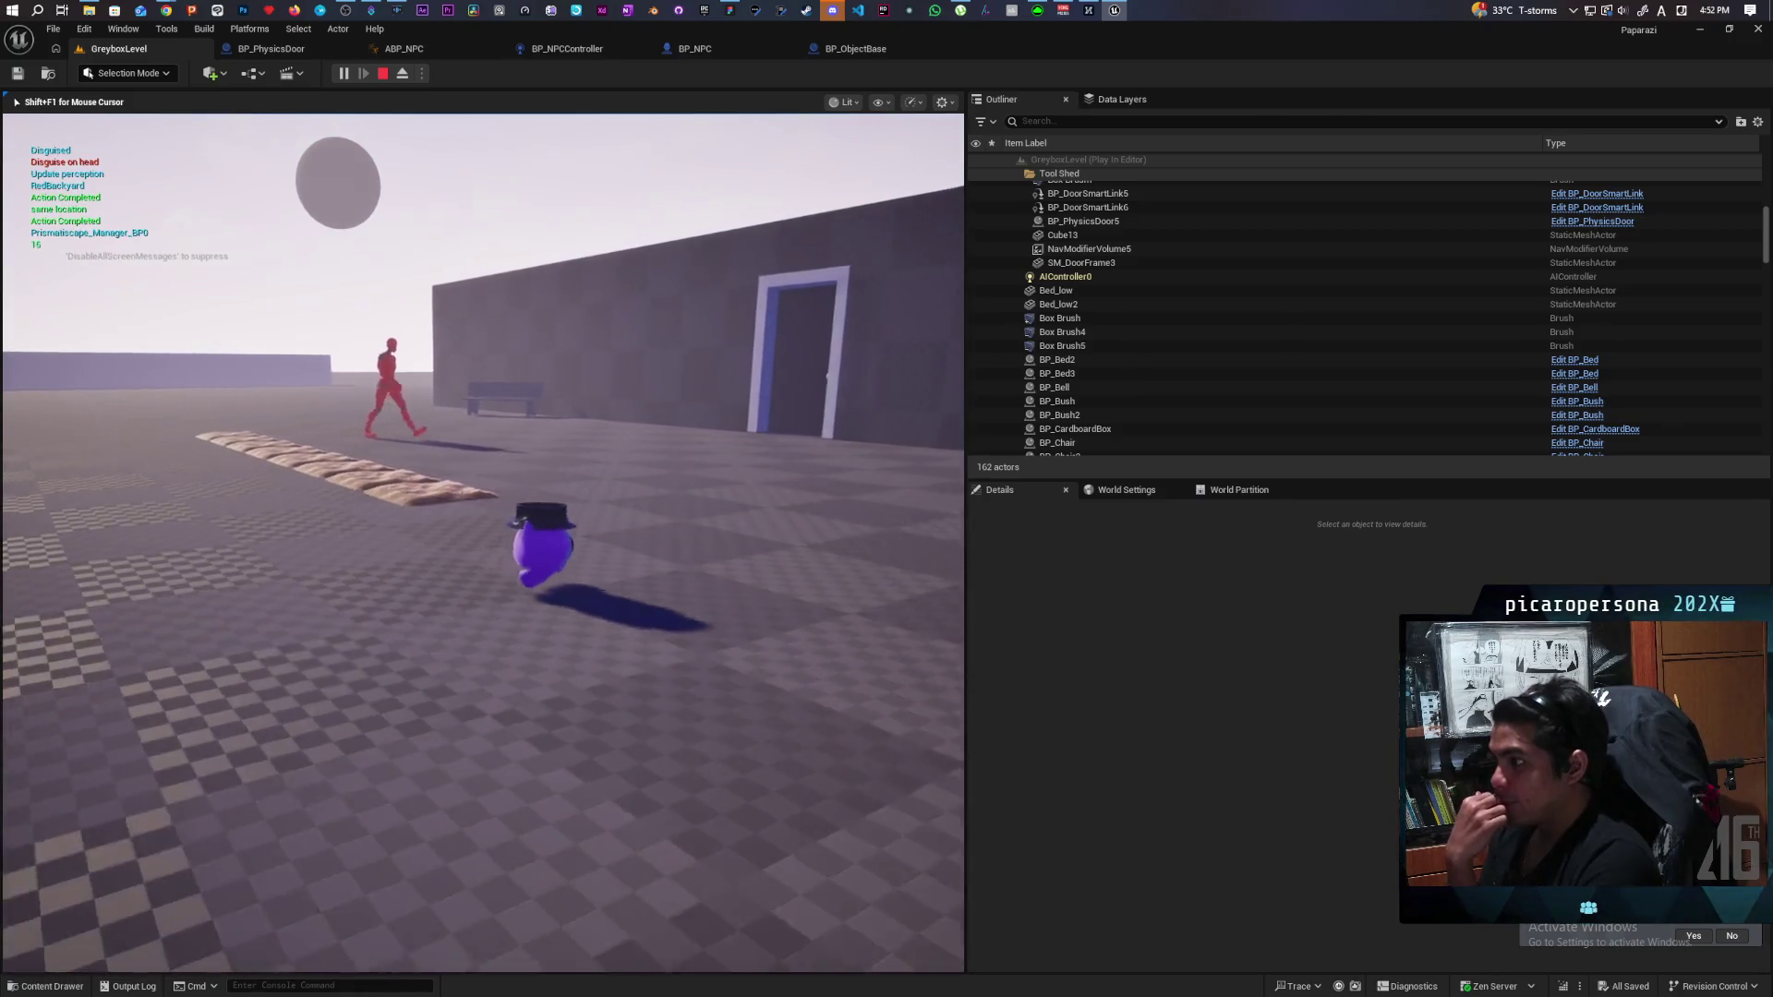
{"action": "key", "text": "d"}
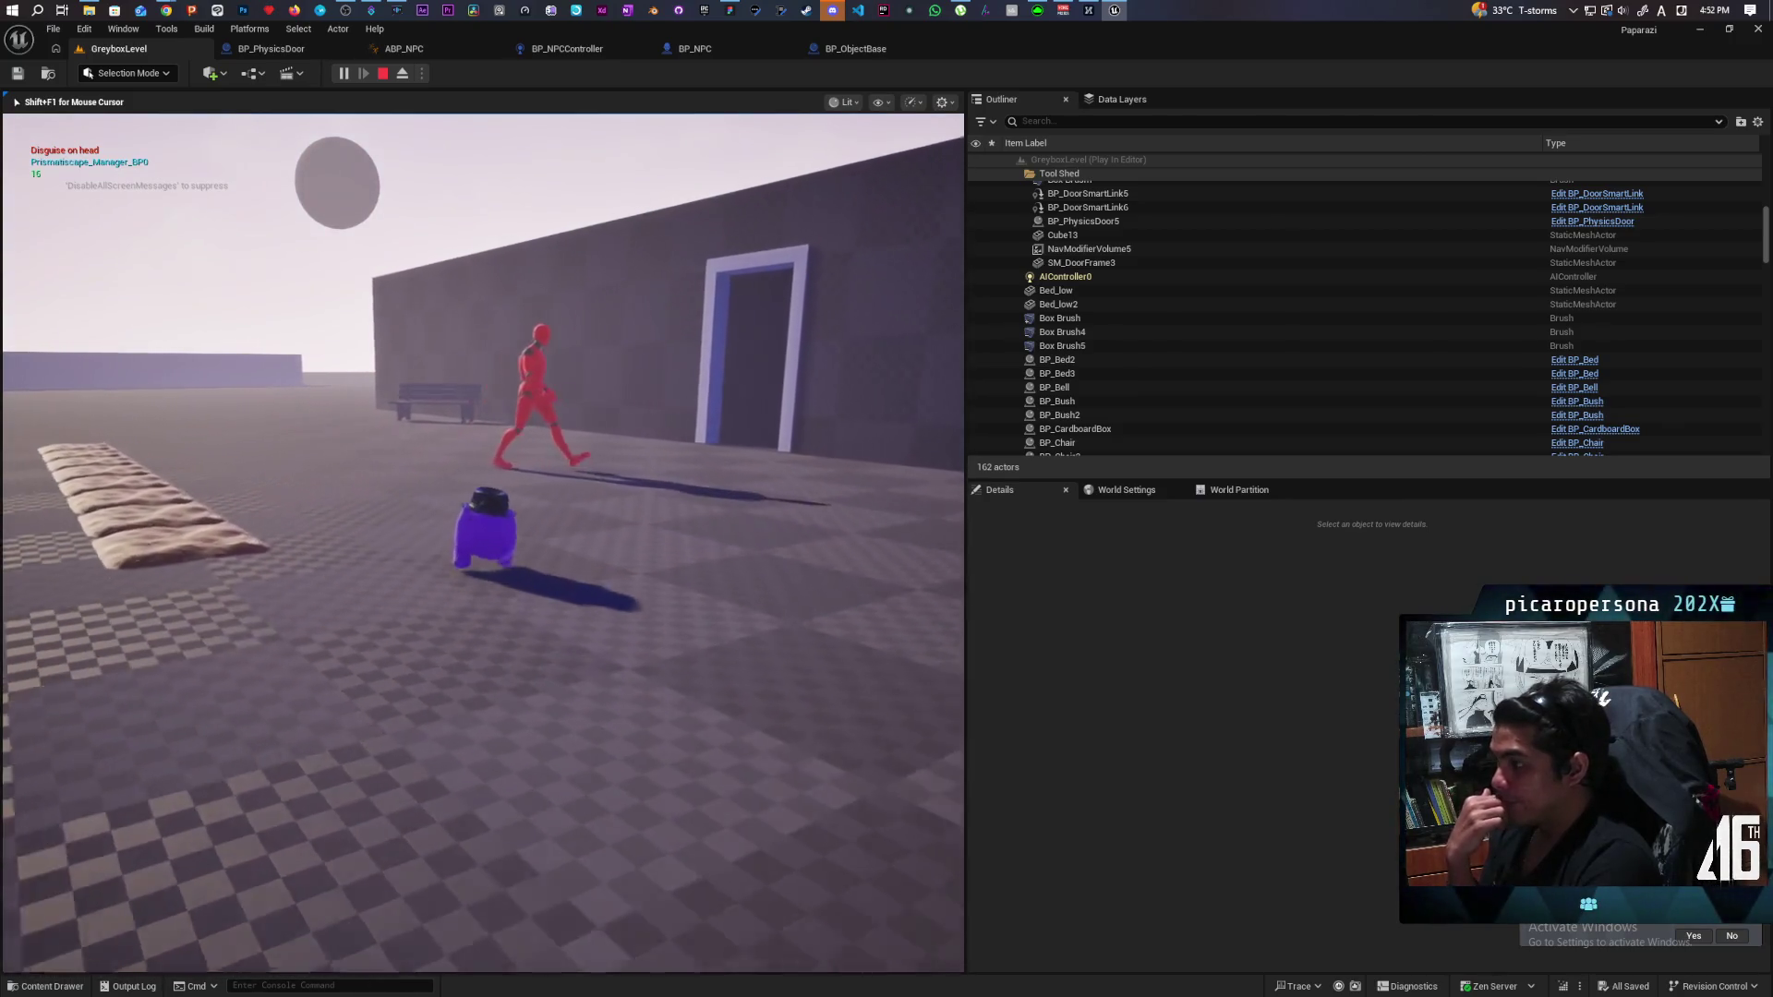
{"action": "key", "text": "s"}
{"action": "key", "text": "d"}
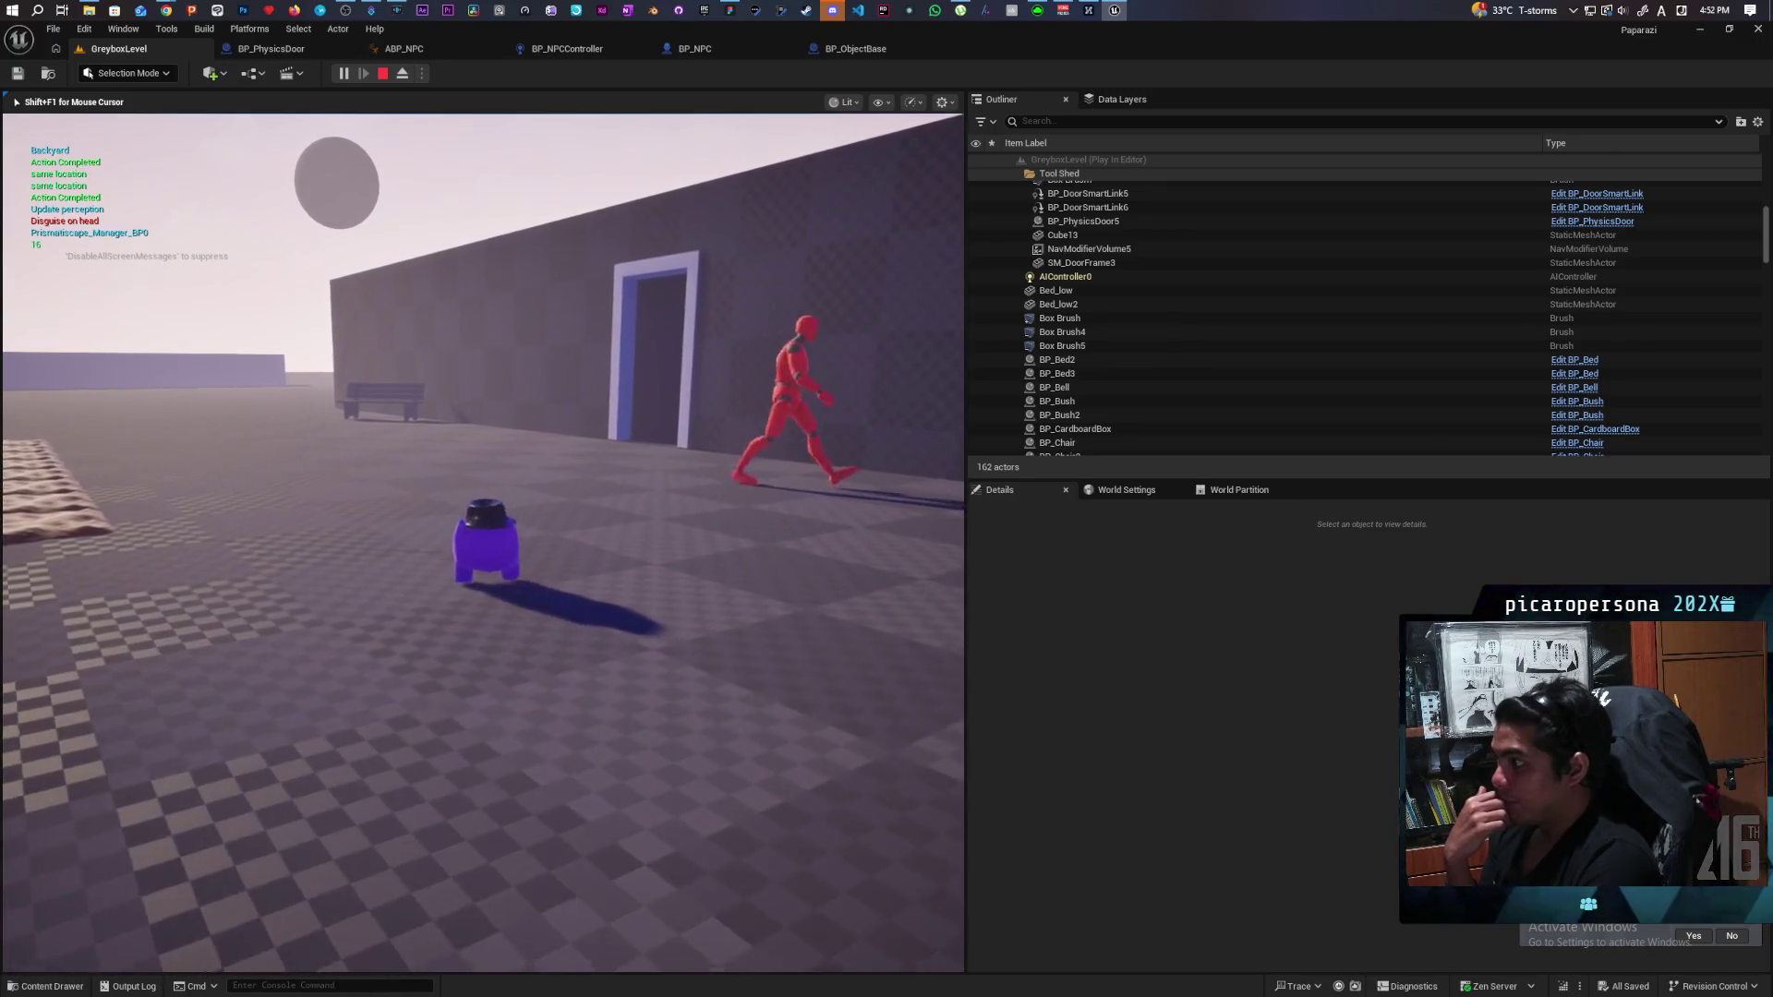
Follow the red farmer to the shed doorway, then stop the play-test with Esc.
{"action": "key", "text": "w"}
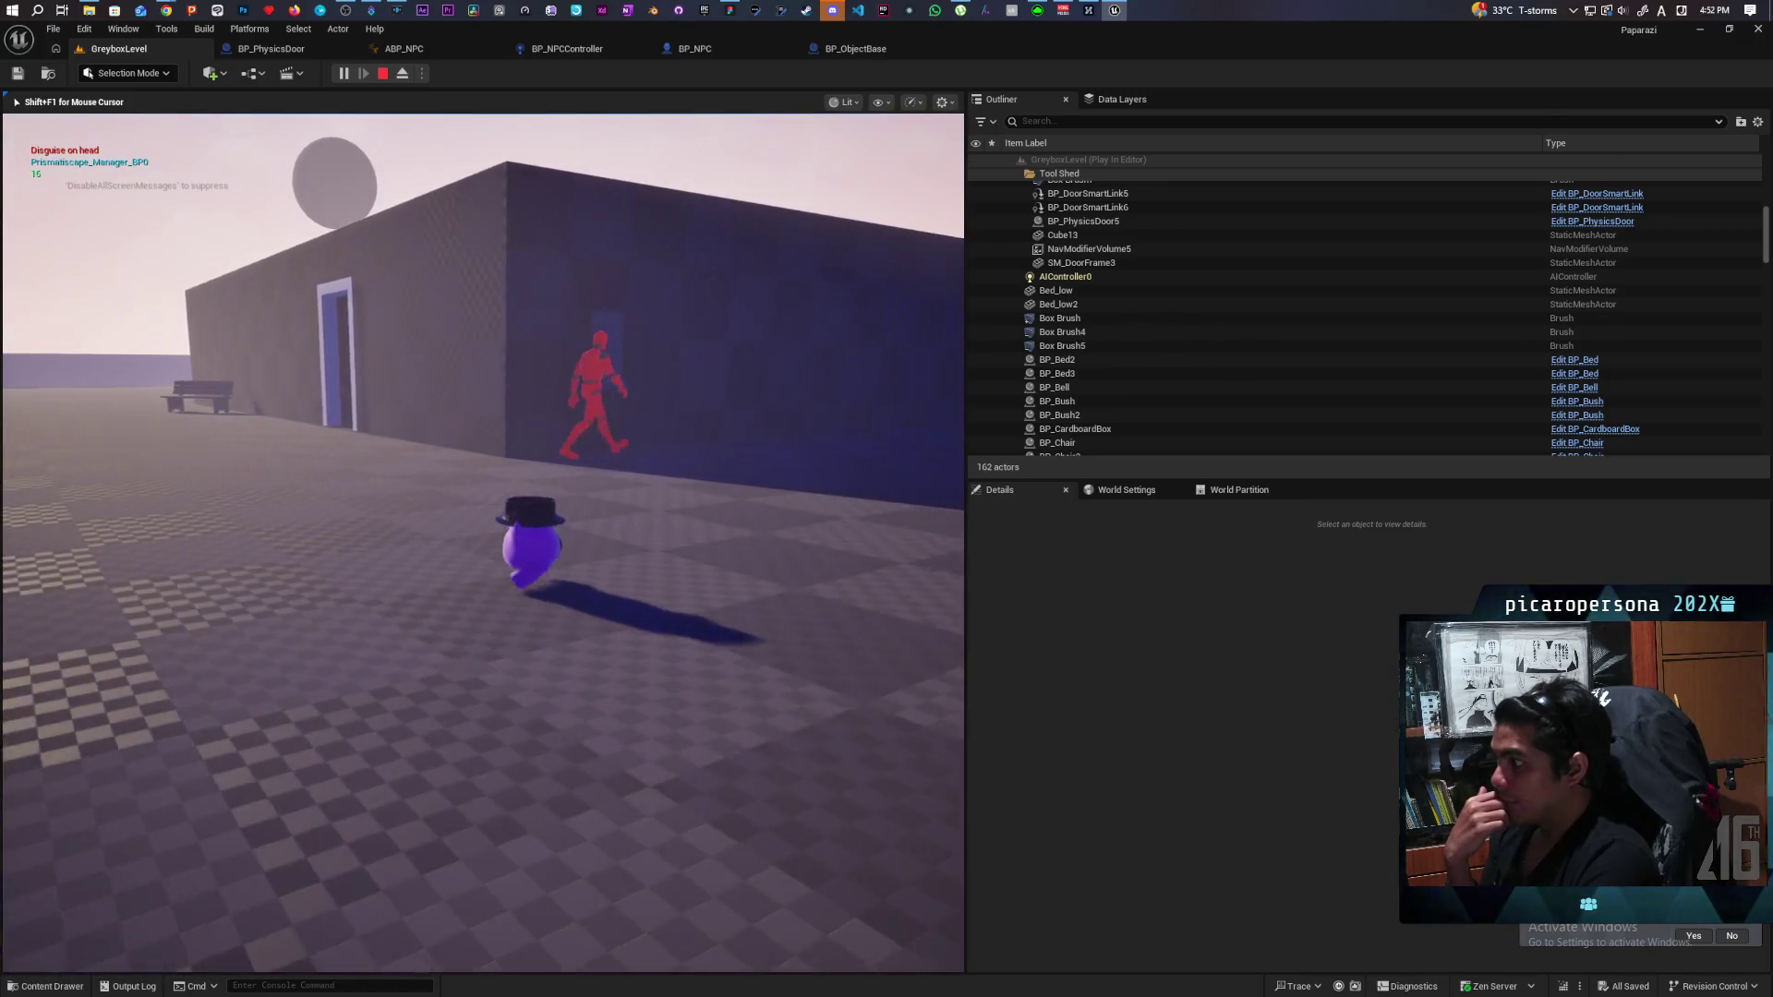
{"action": "key", "text": "a"}
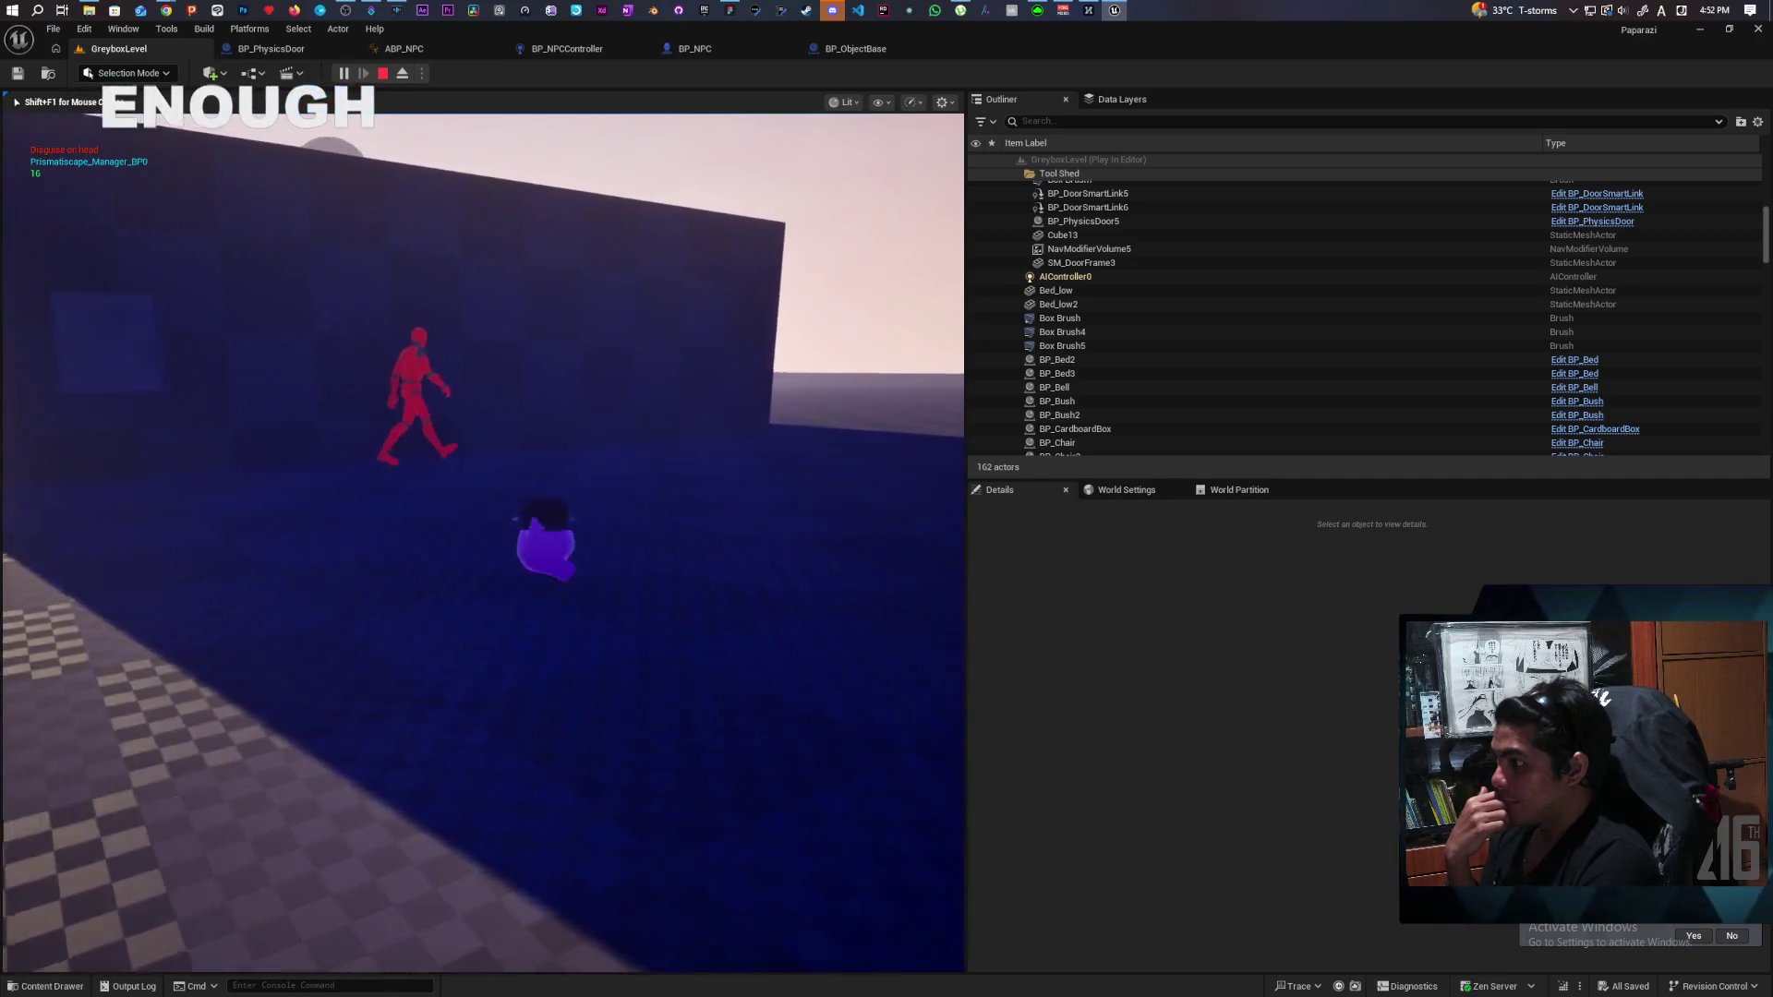
{"action": "key", "text": "d"}
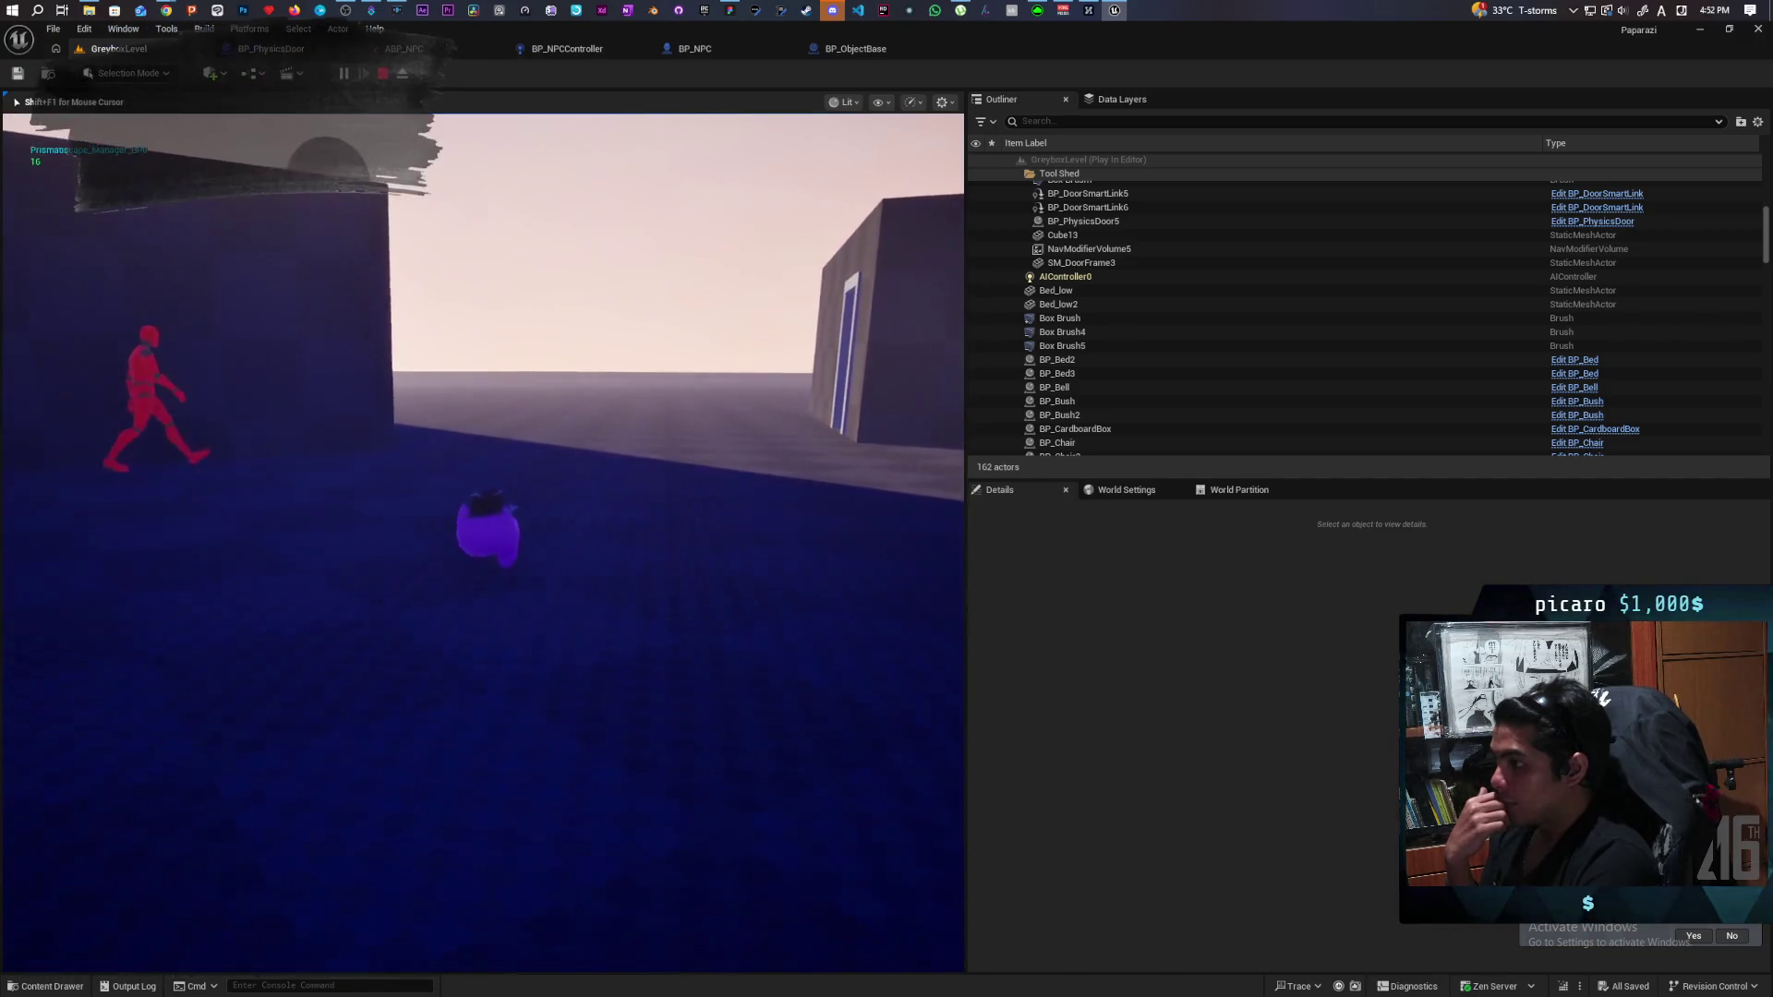
{"action": "key", "text": "a"}
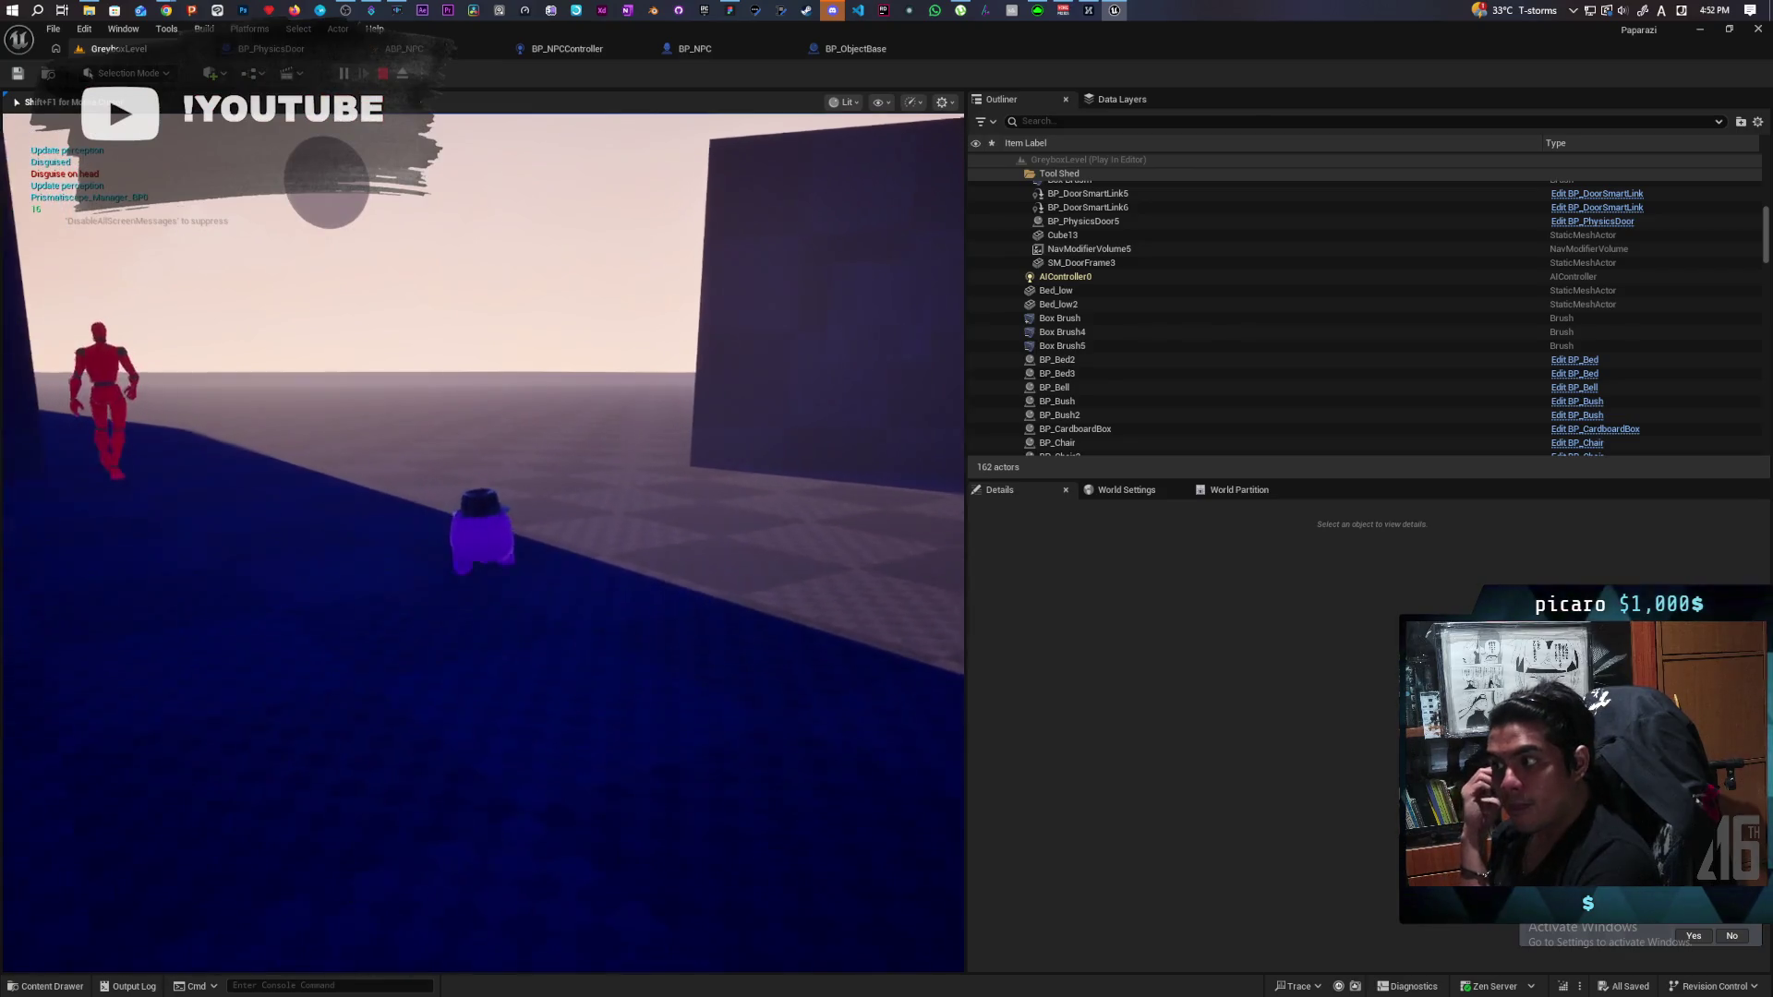
{"action": "key", "text": "d"}
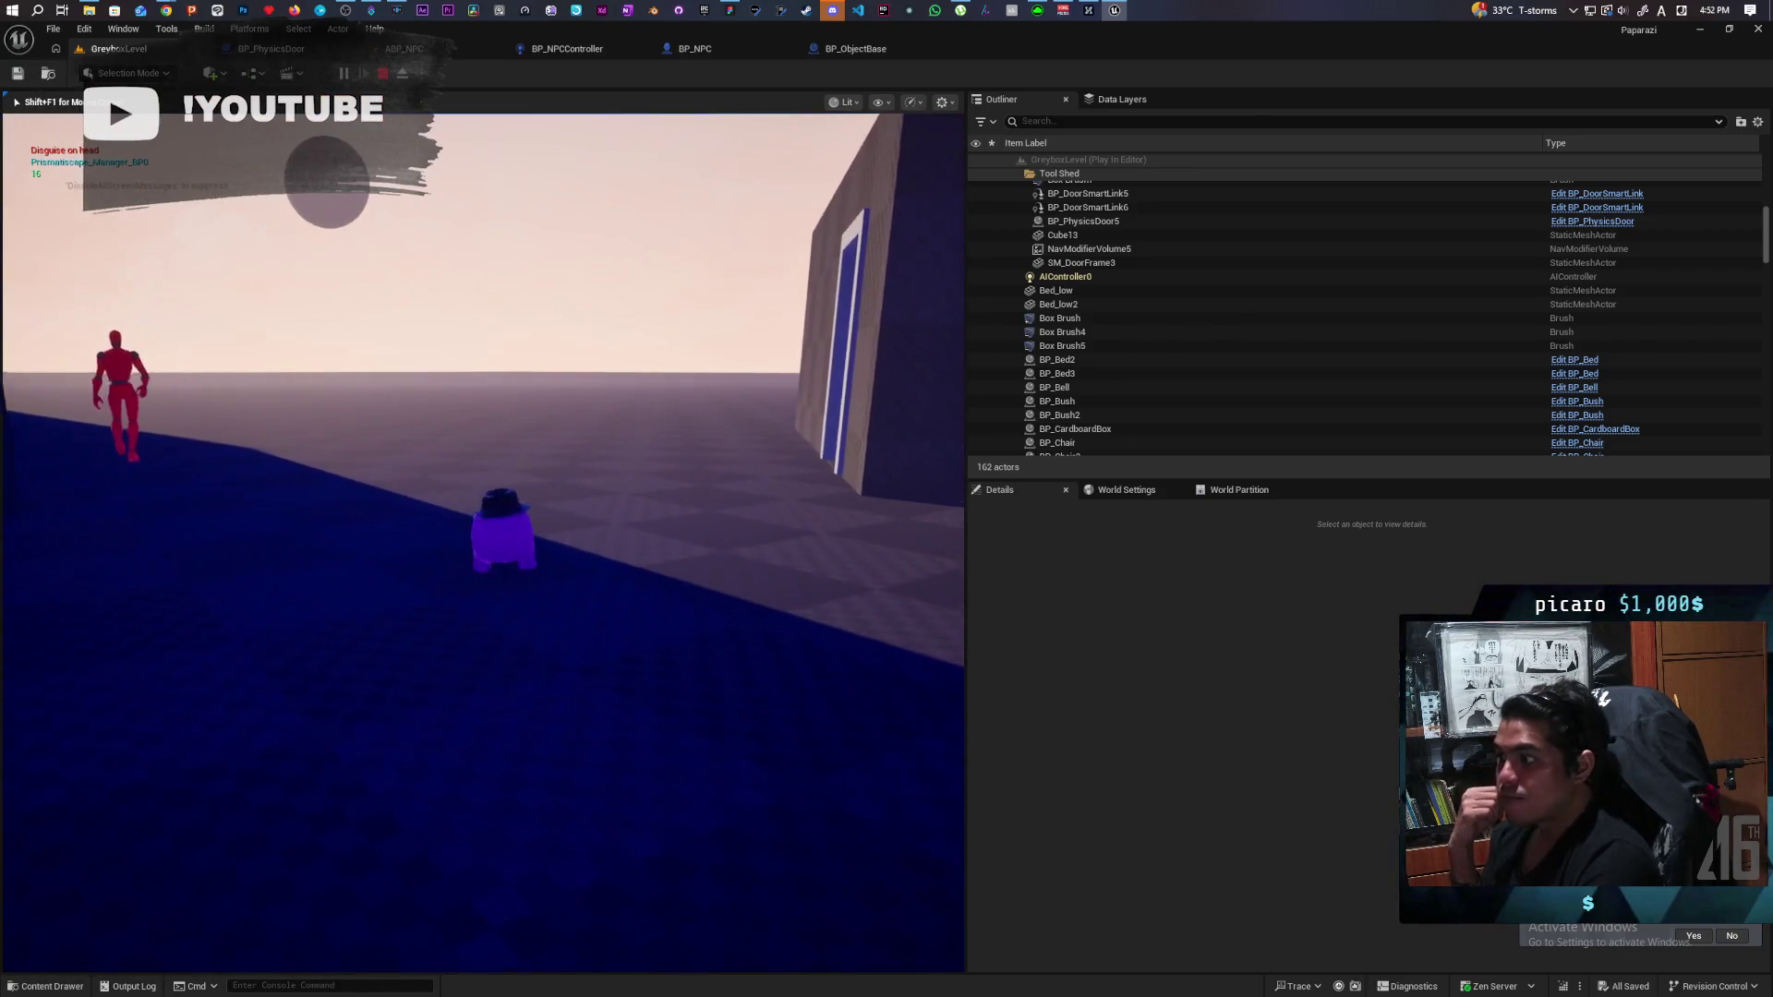
{"action": "key", "text": "w"}
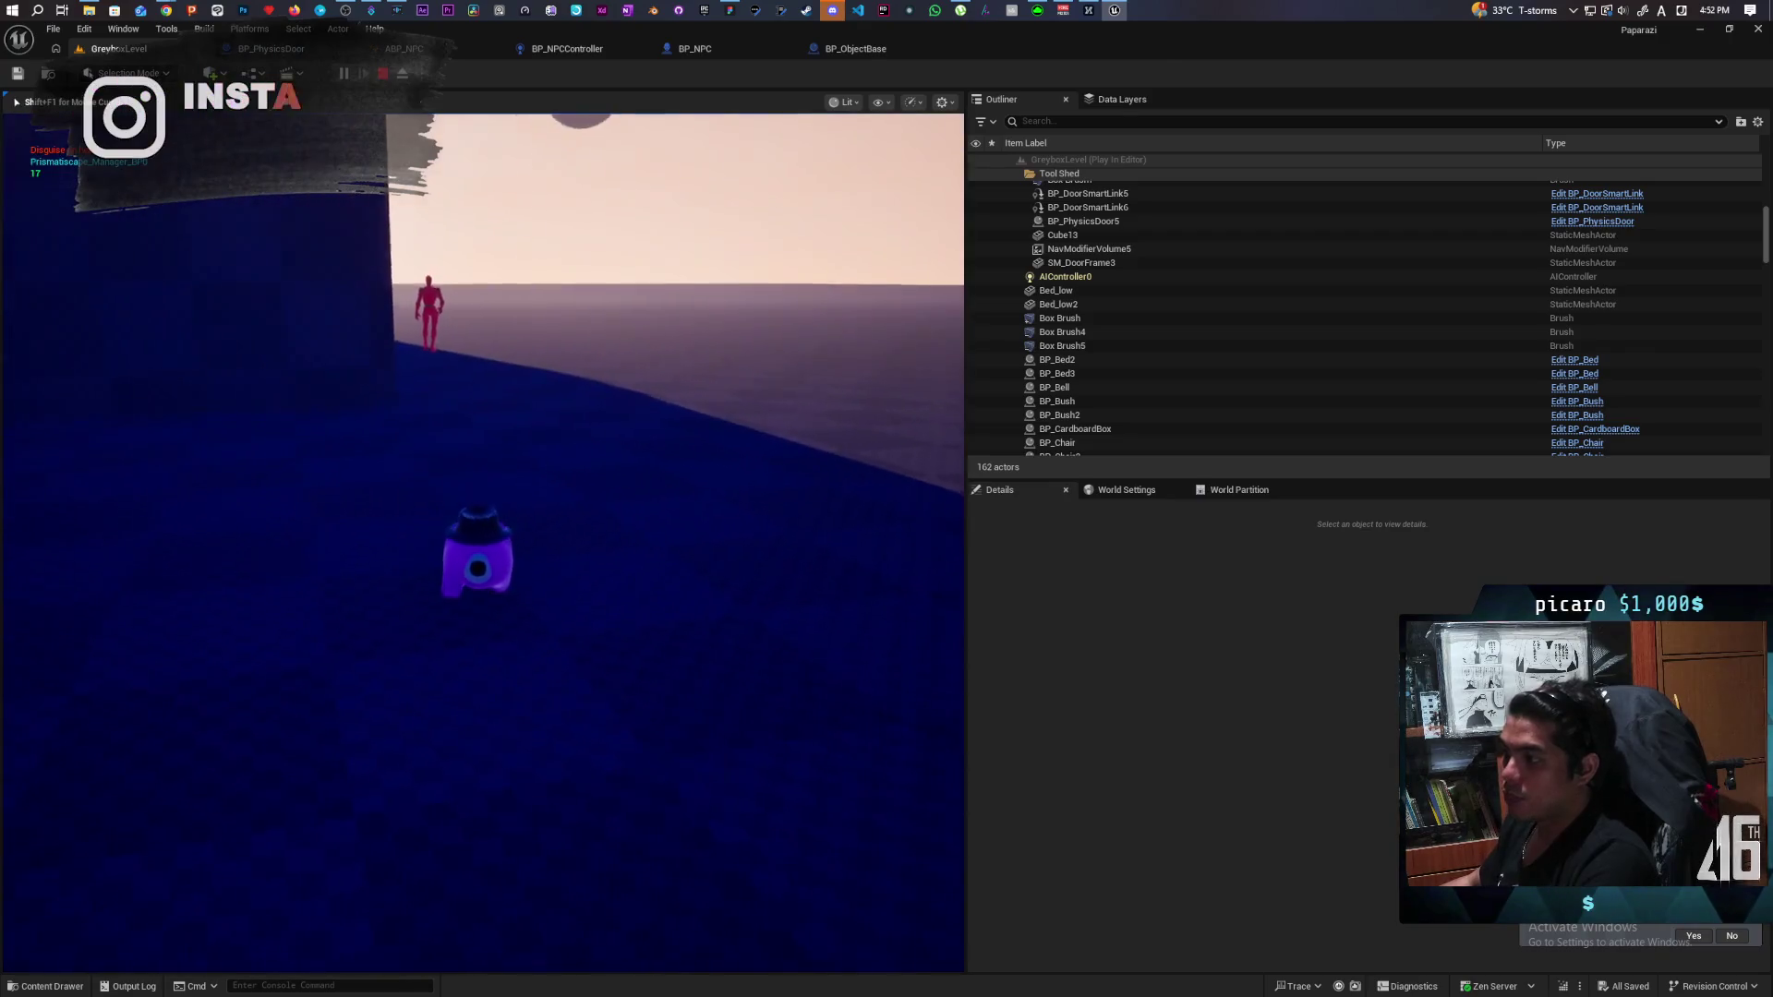
{"action": "key", "text": "a"}
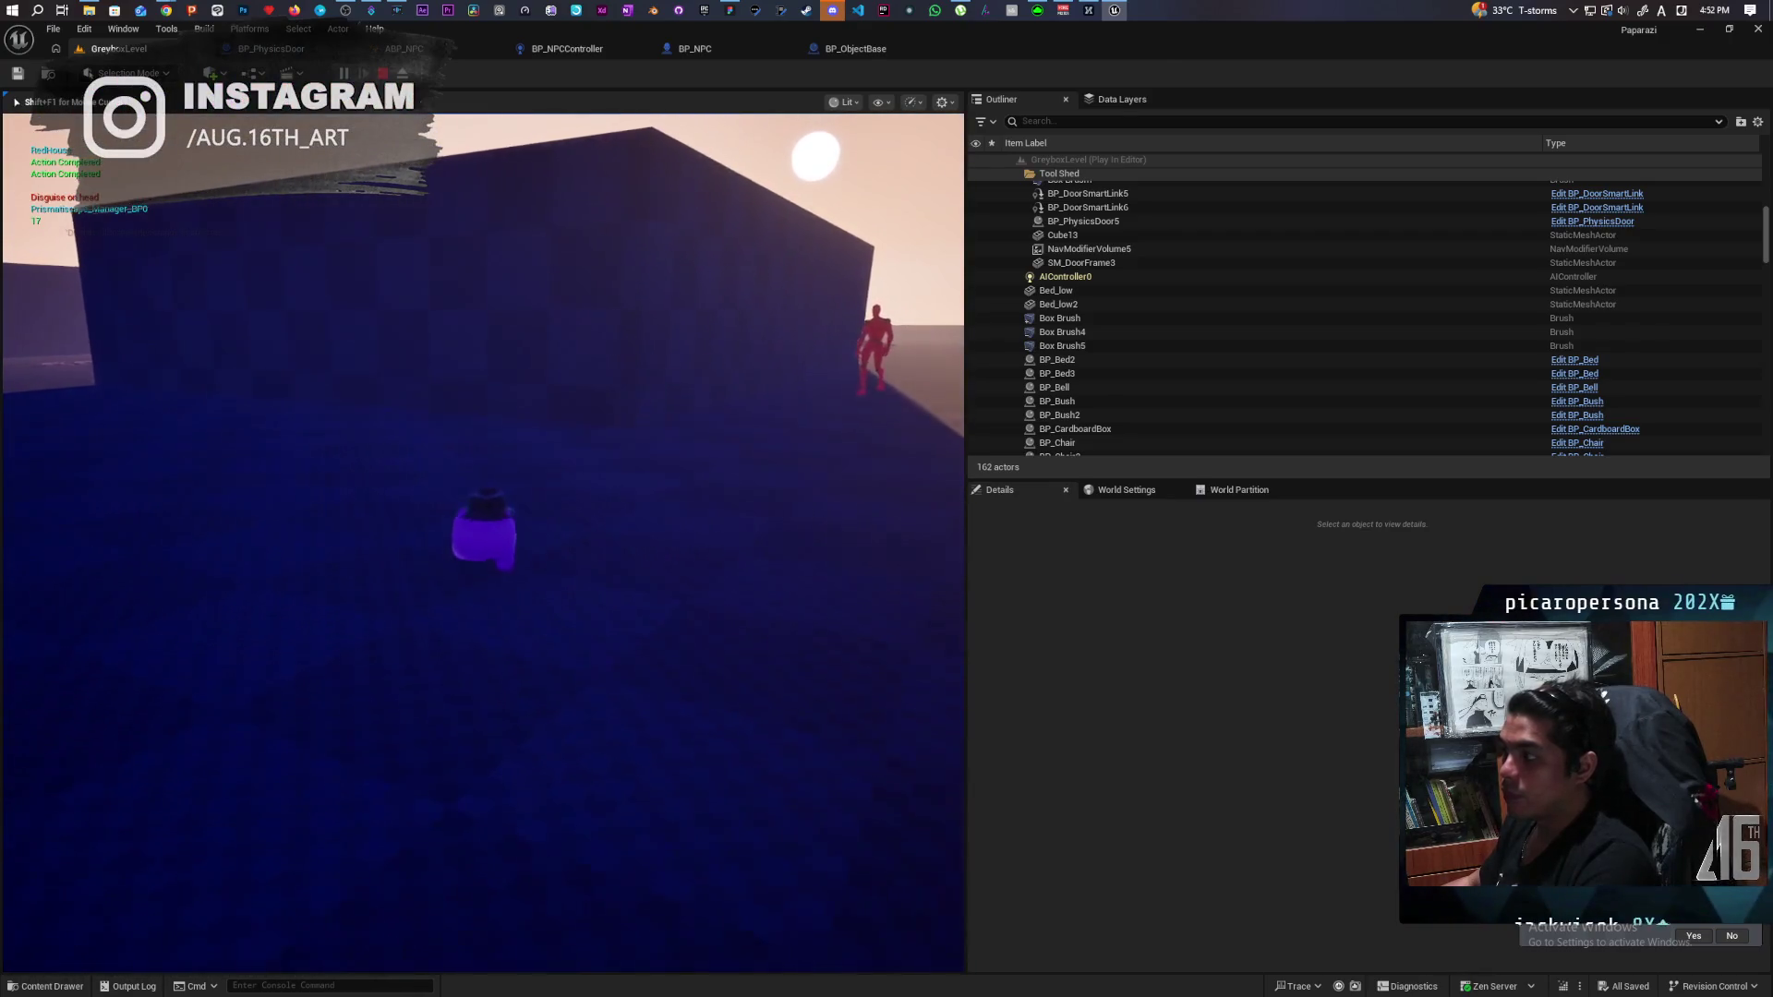
{"action": "key", "text": "d"}
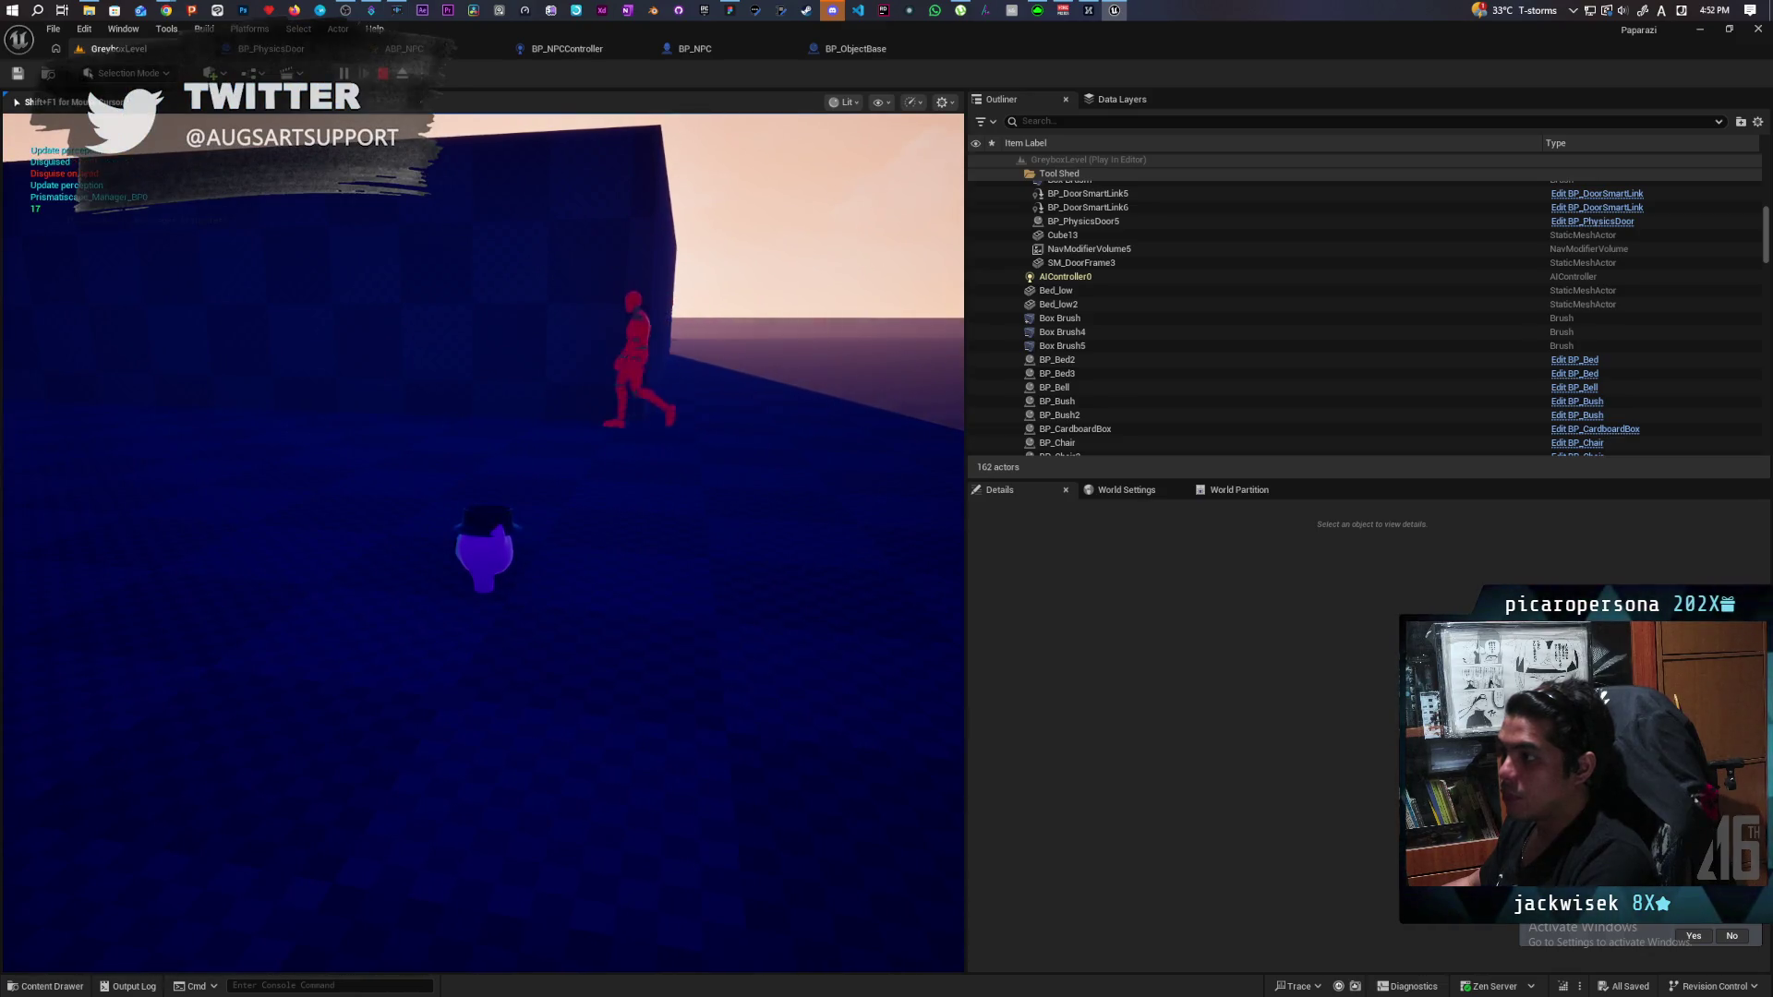
{"action": "key", "text": "w"}
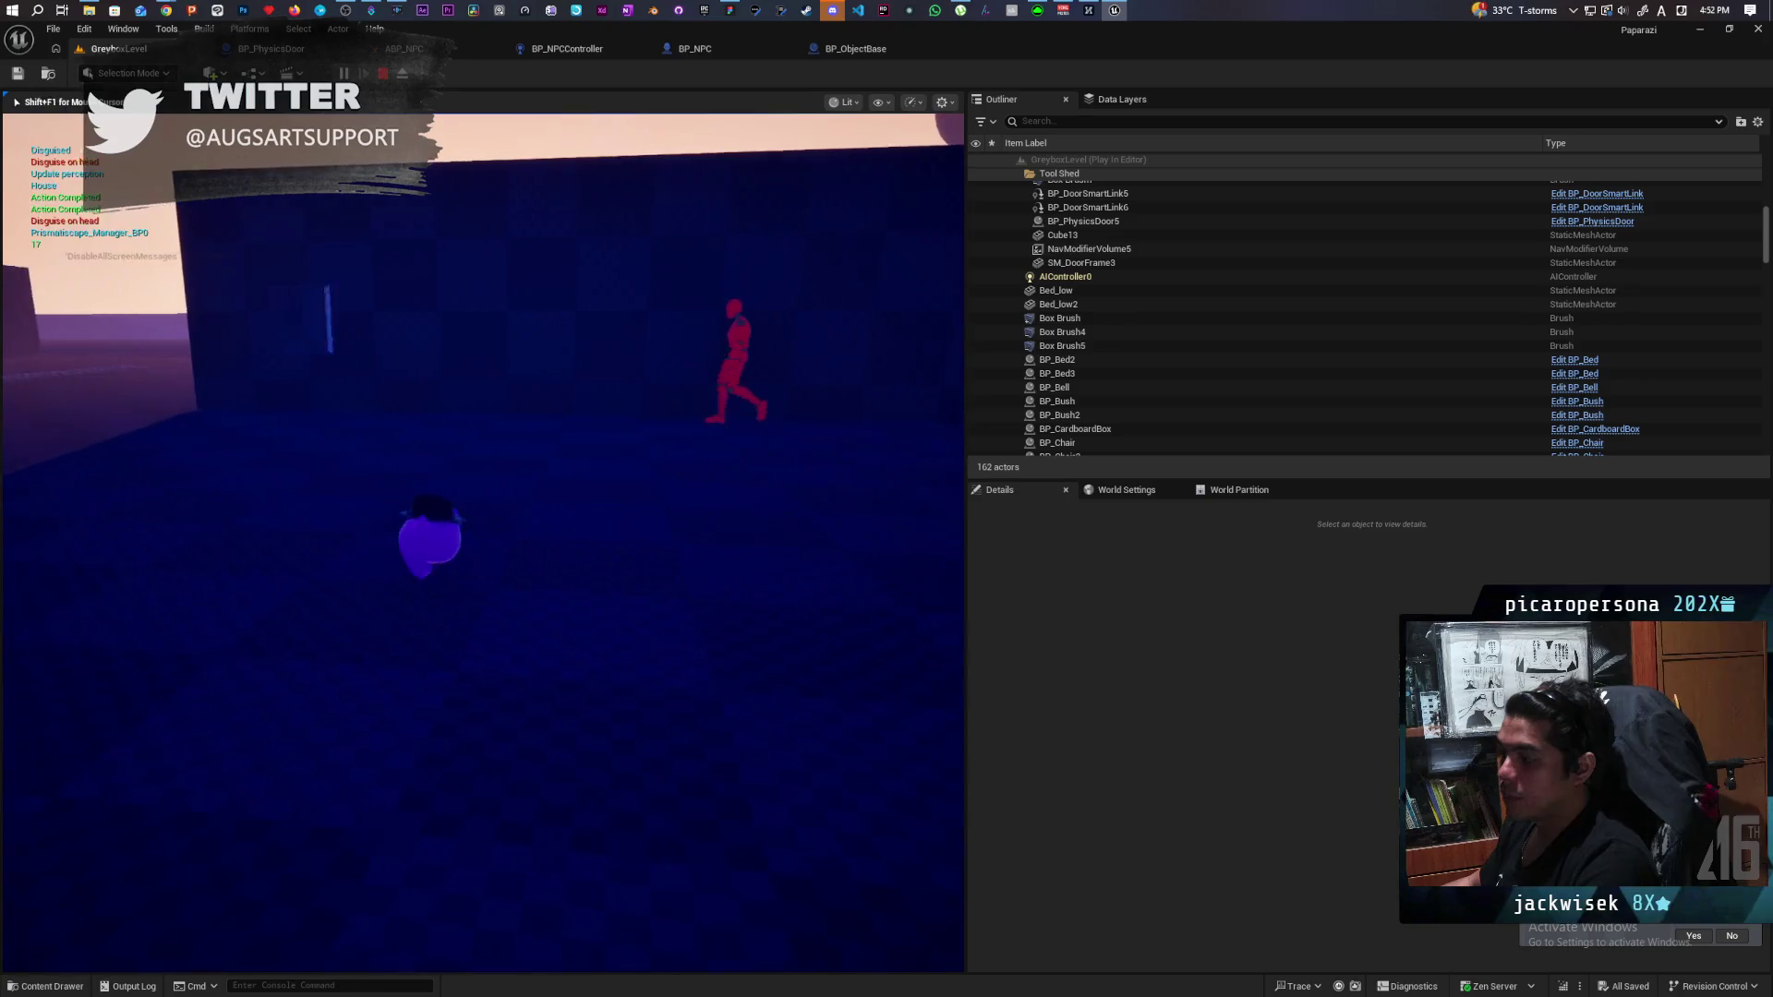
{"action": "key", "text": "a"}
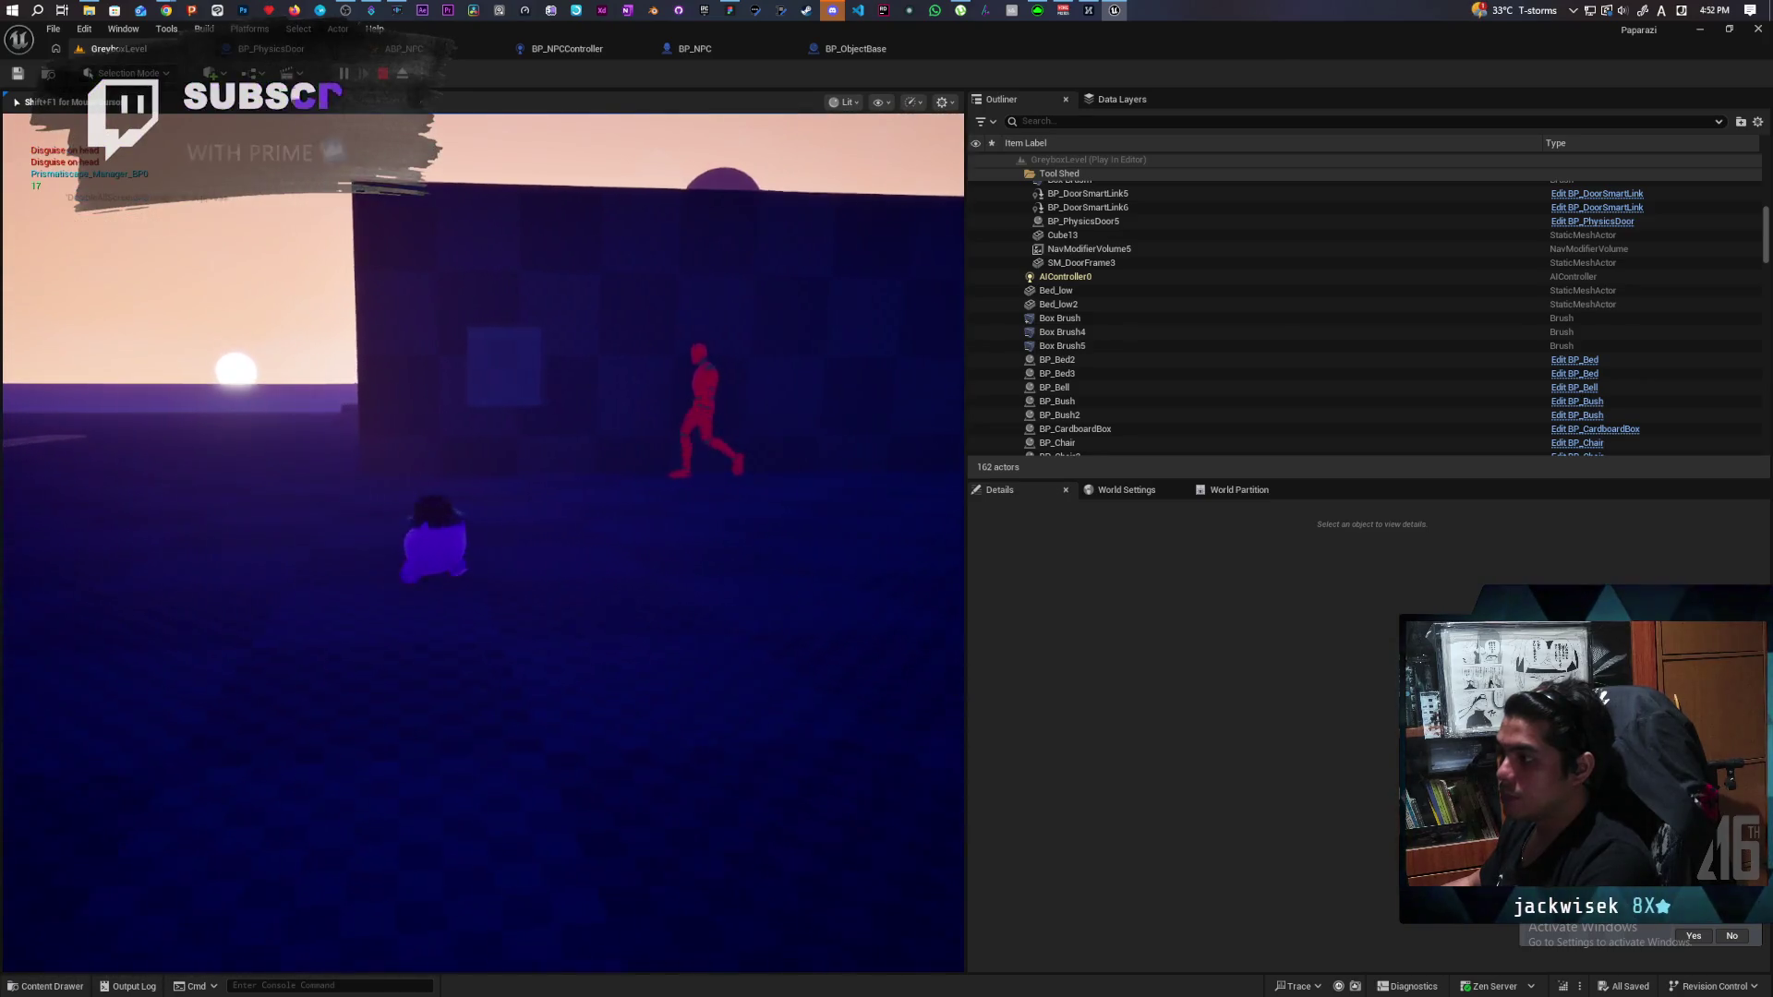
{"action": "key", "text": "a"}
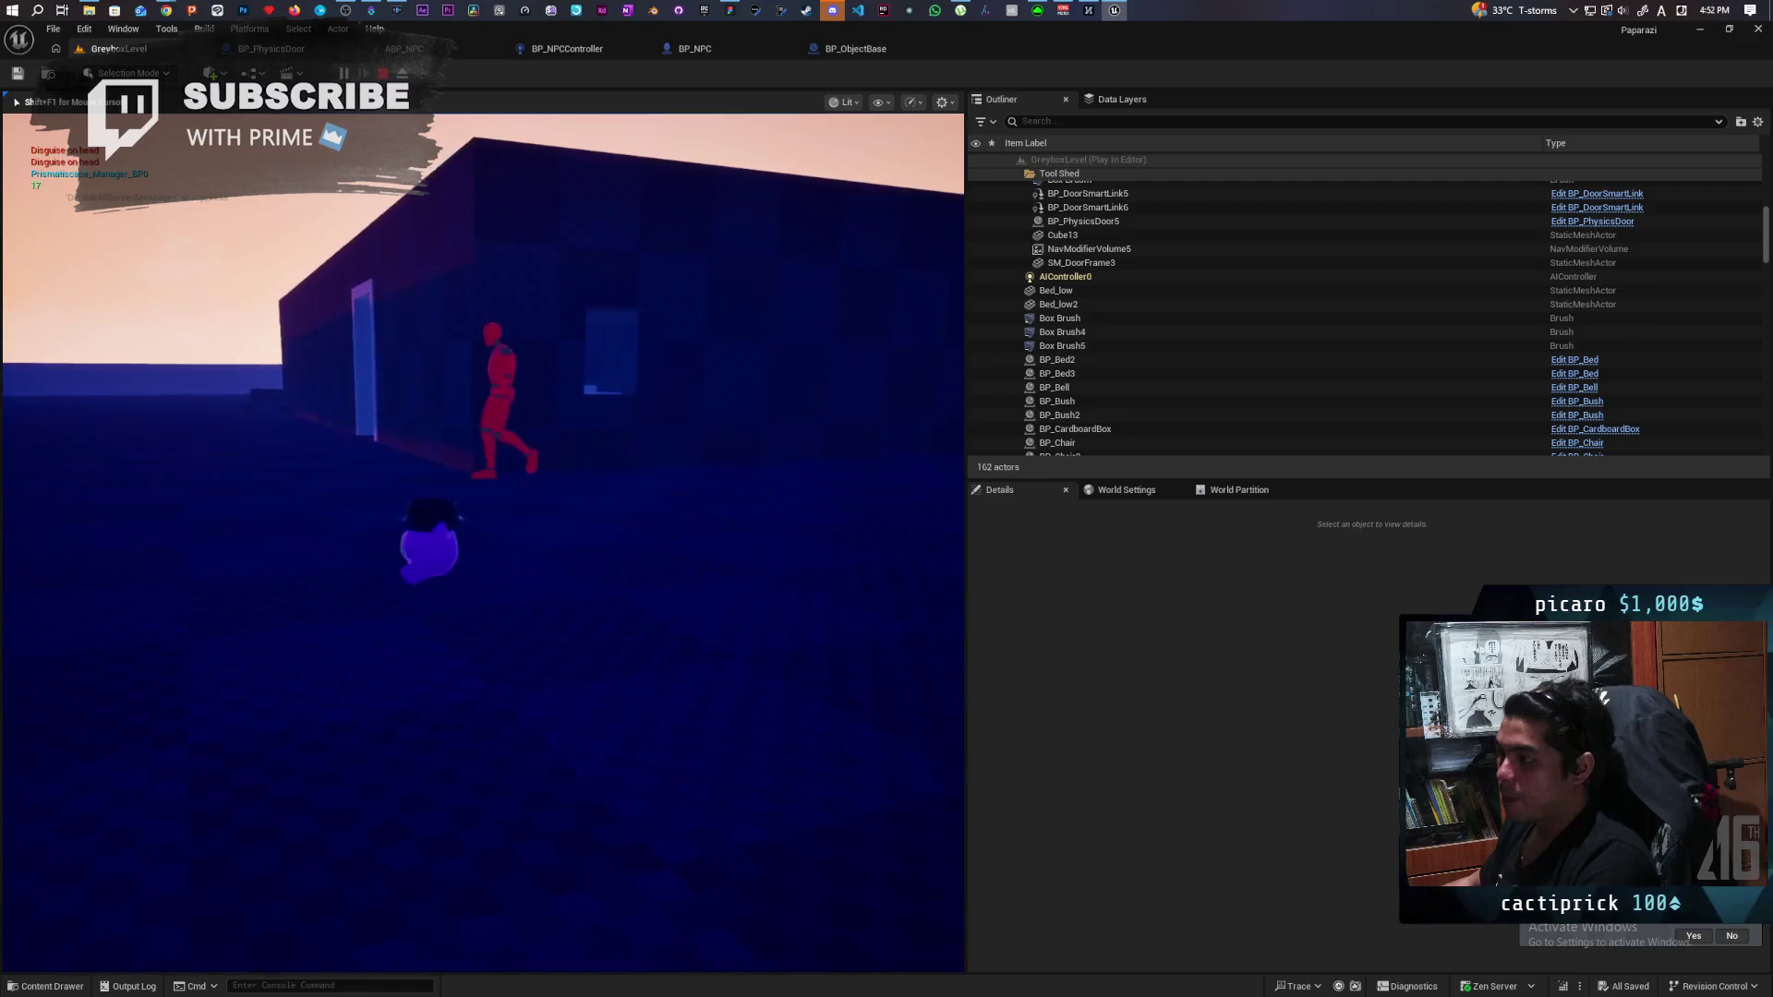
{"action": "key", "text": "w"}
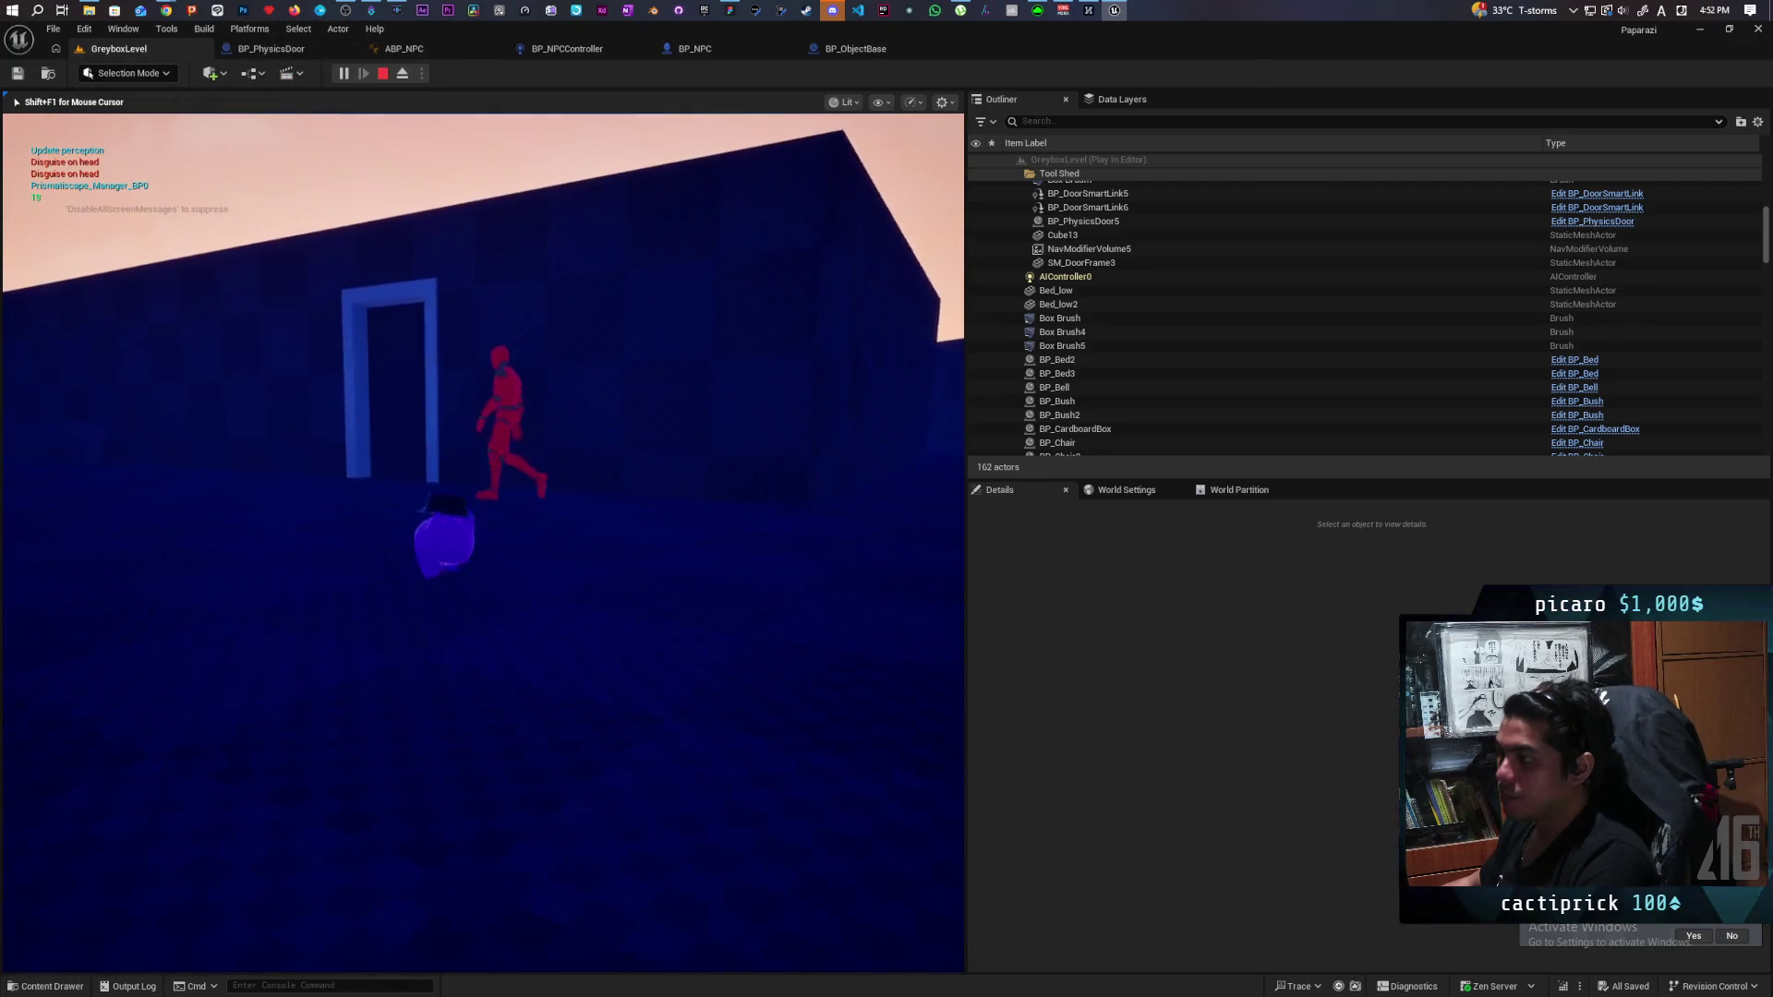
{"action": "key", "text": "w"}
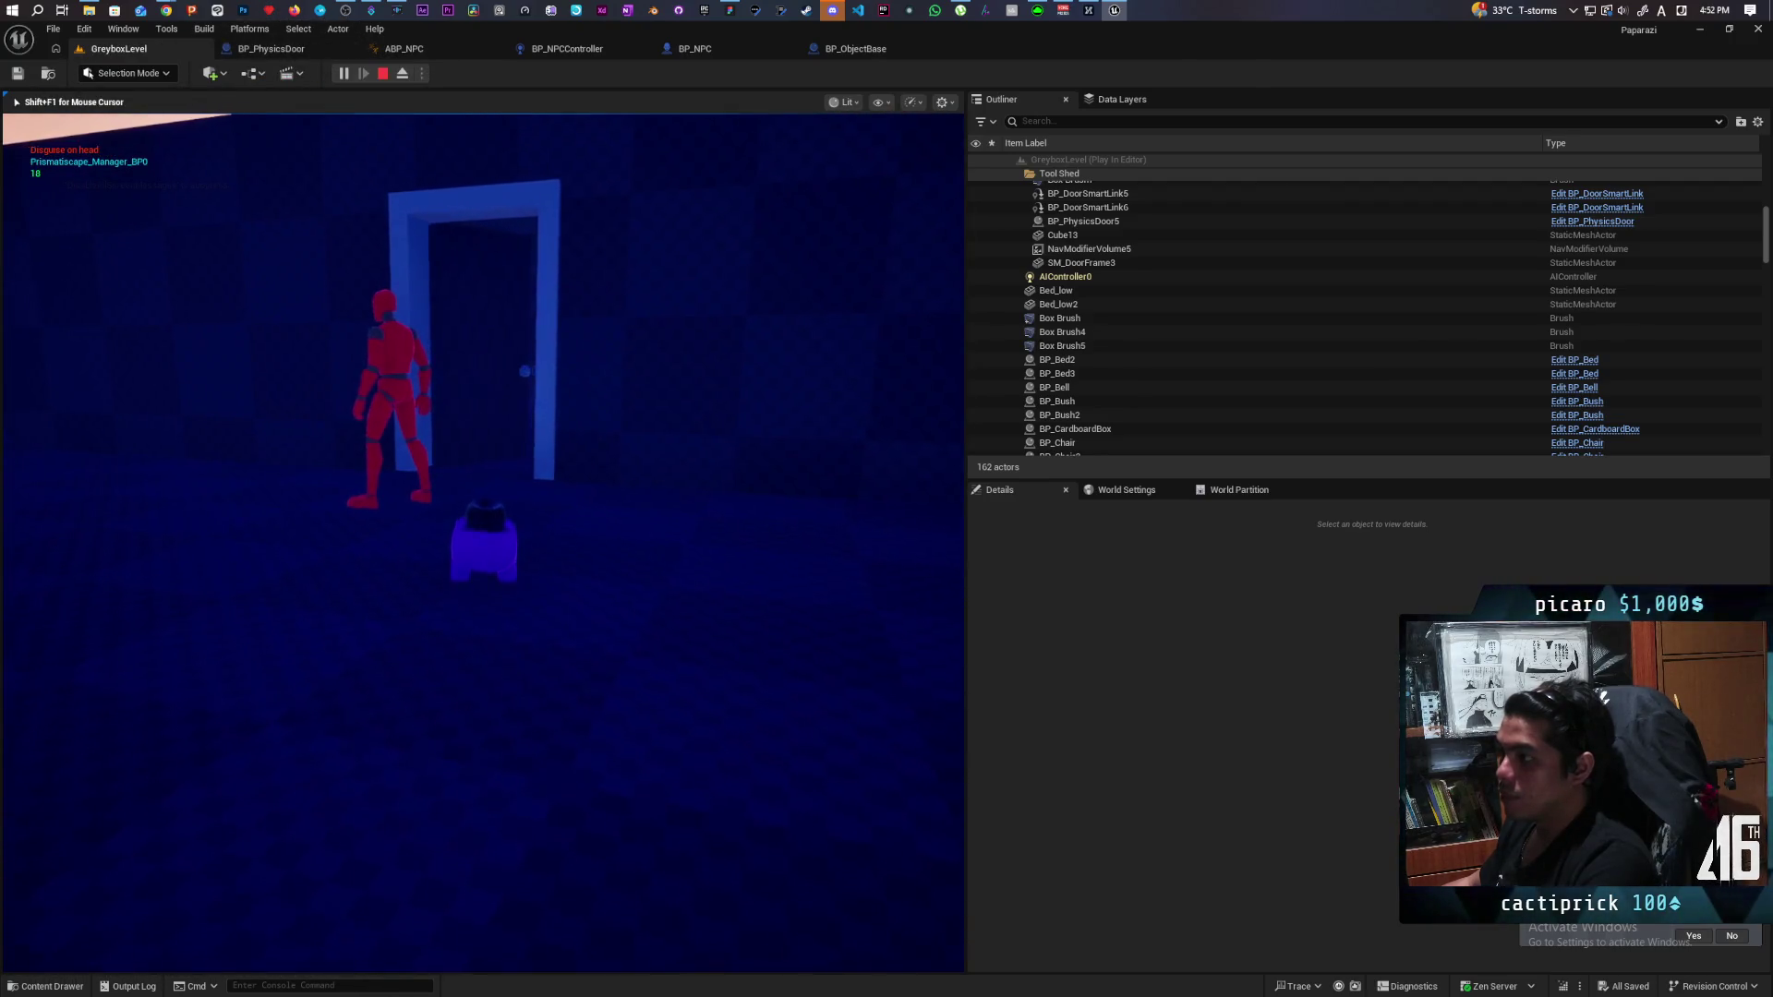
{"action": "key", "text": "w"}
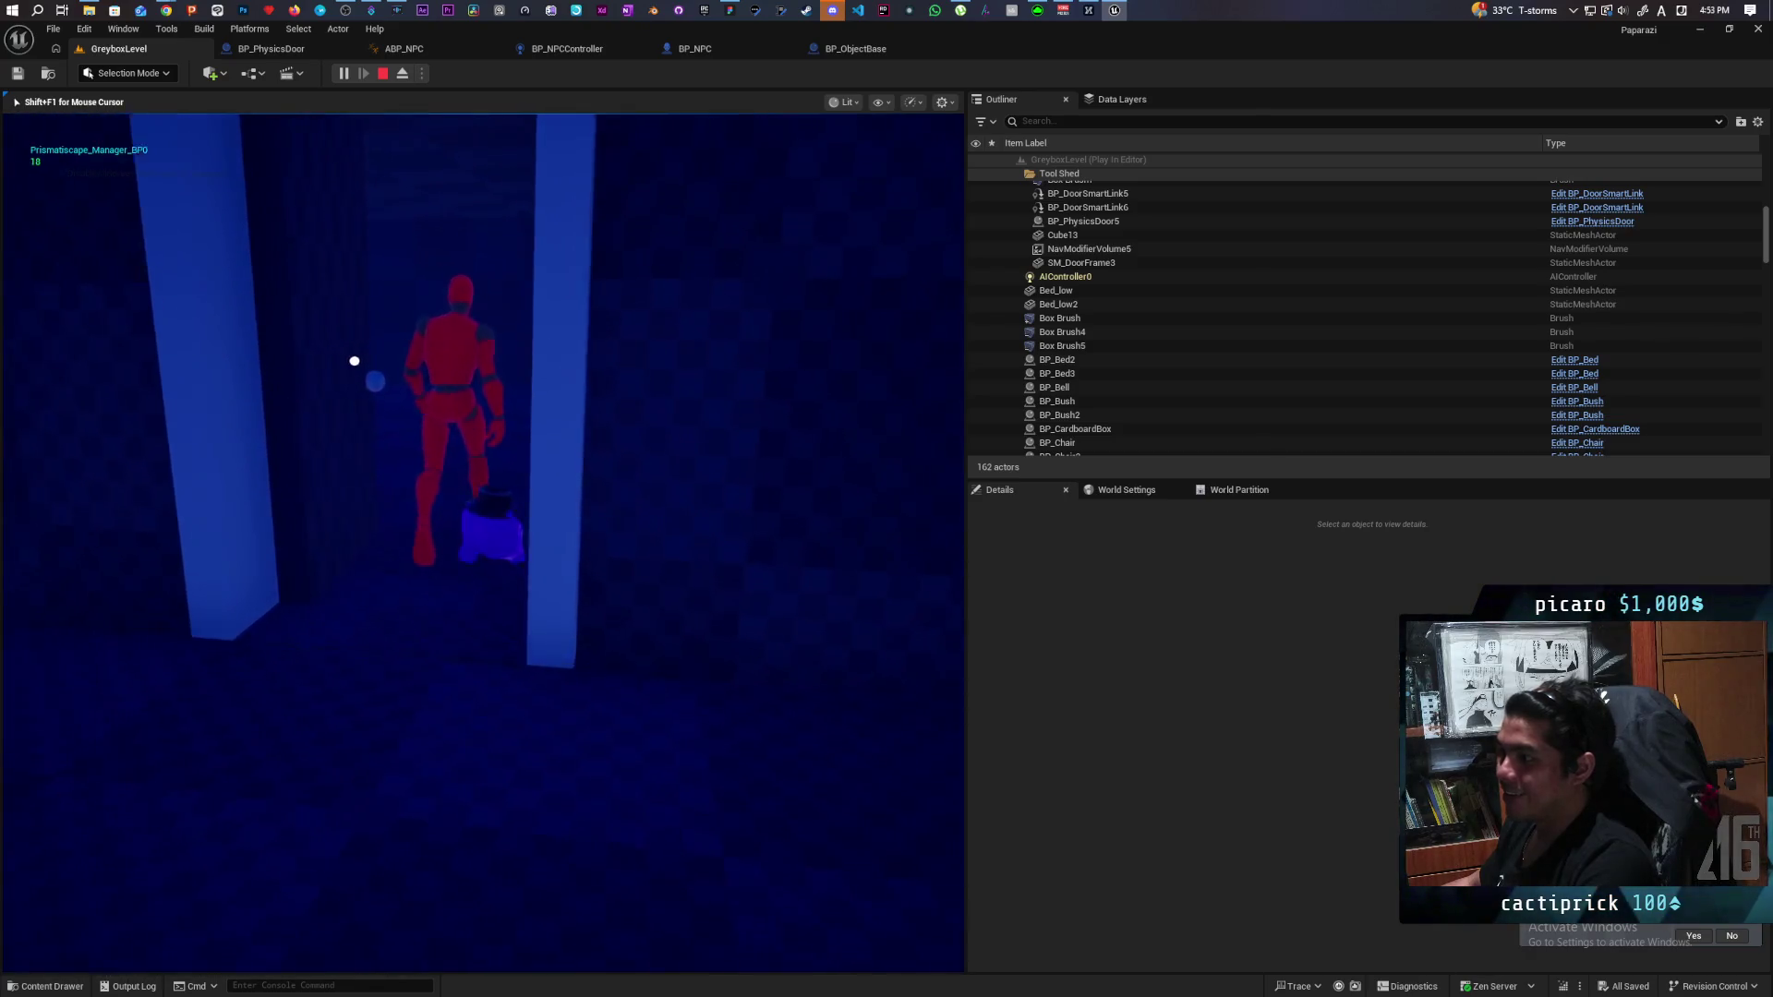
{"action": "key", "text": "s"}
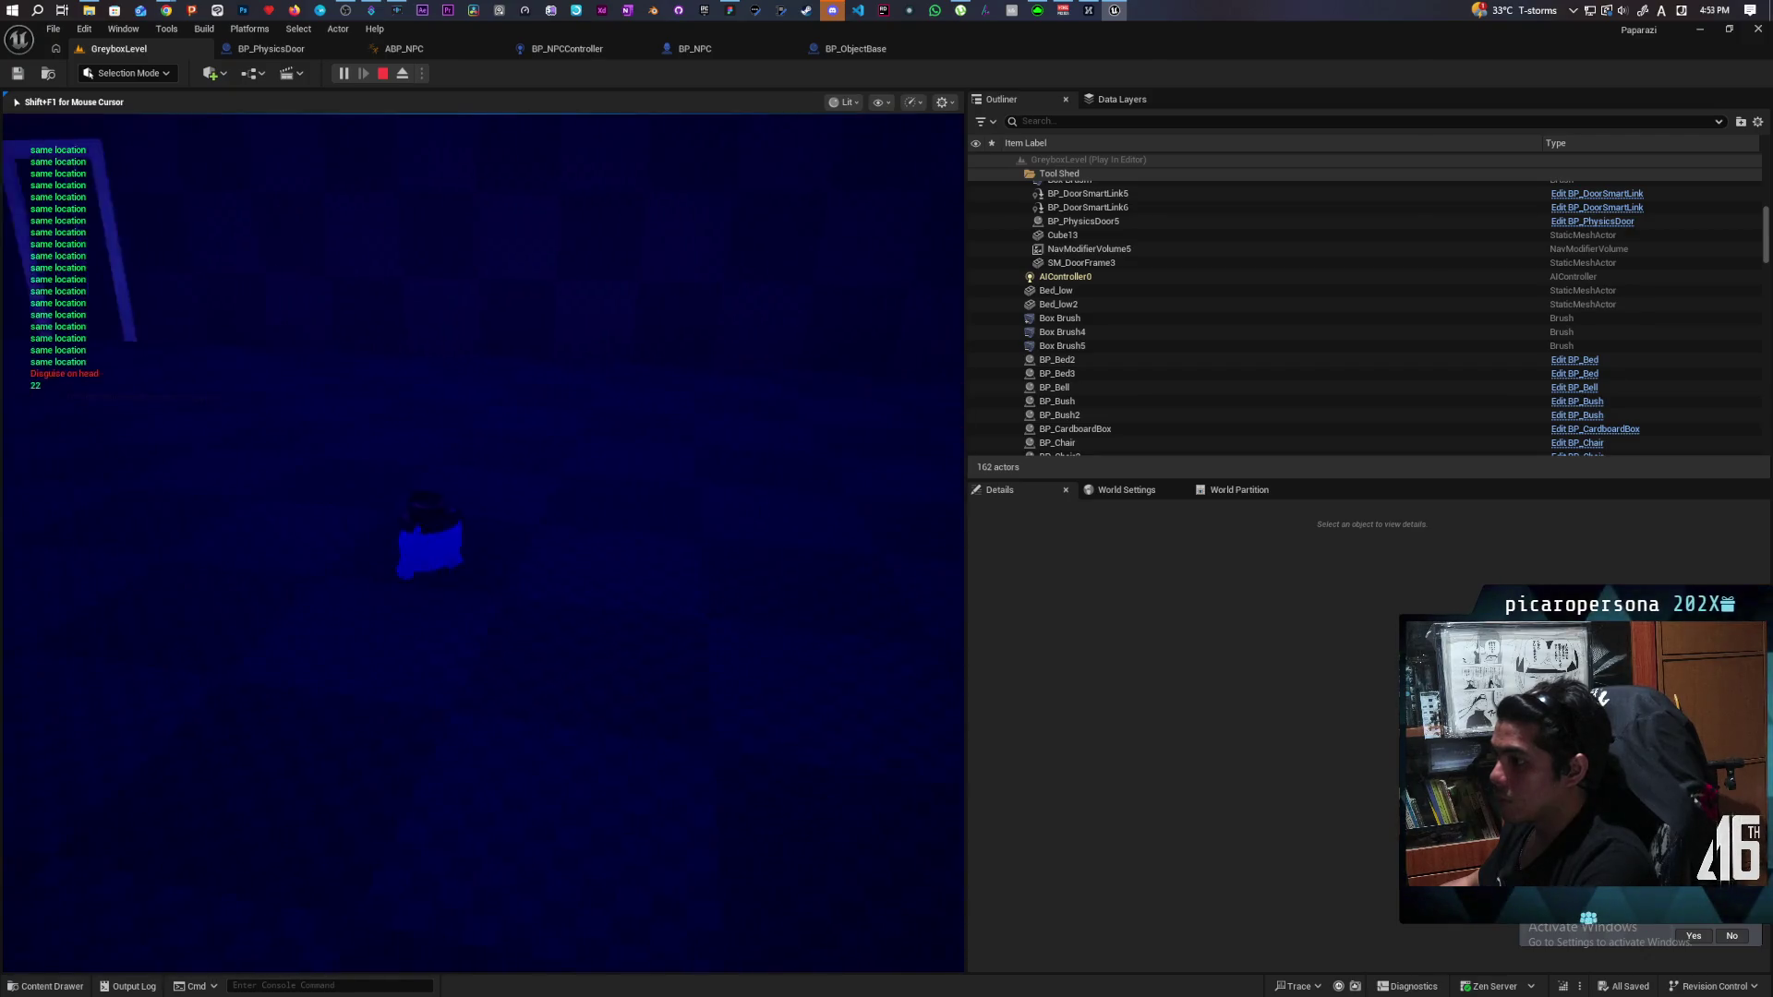
{"action": "key", "text": "Escape"}
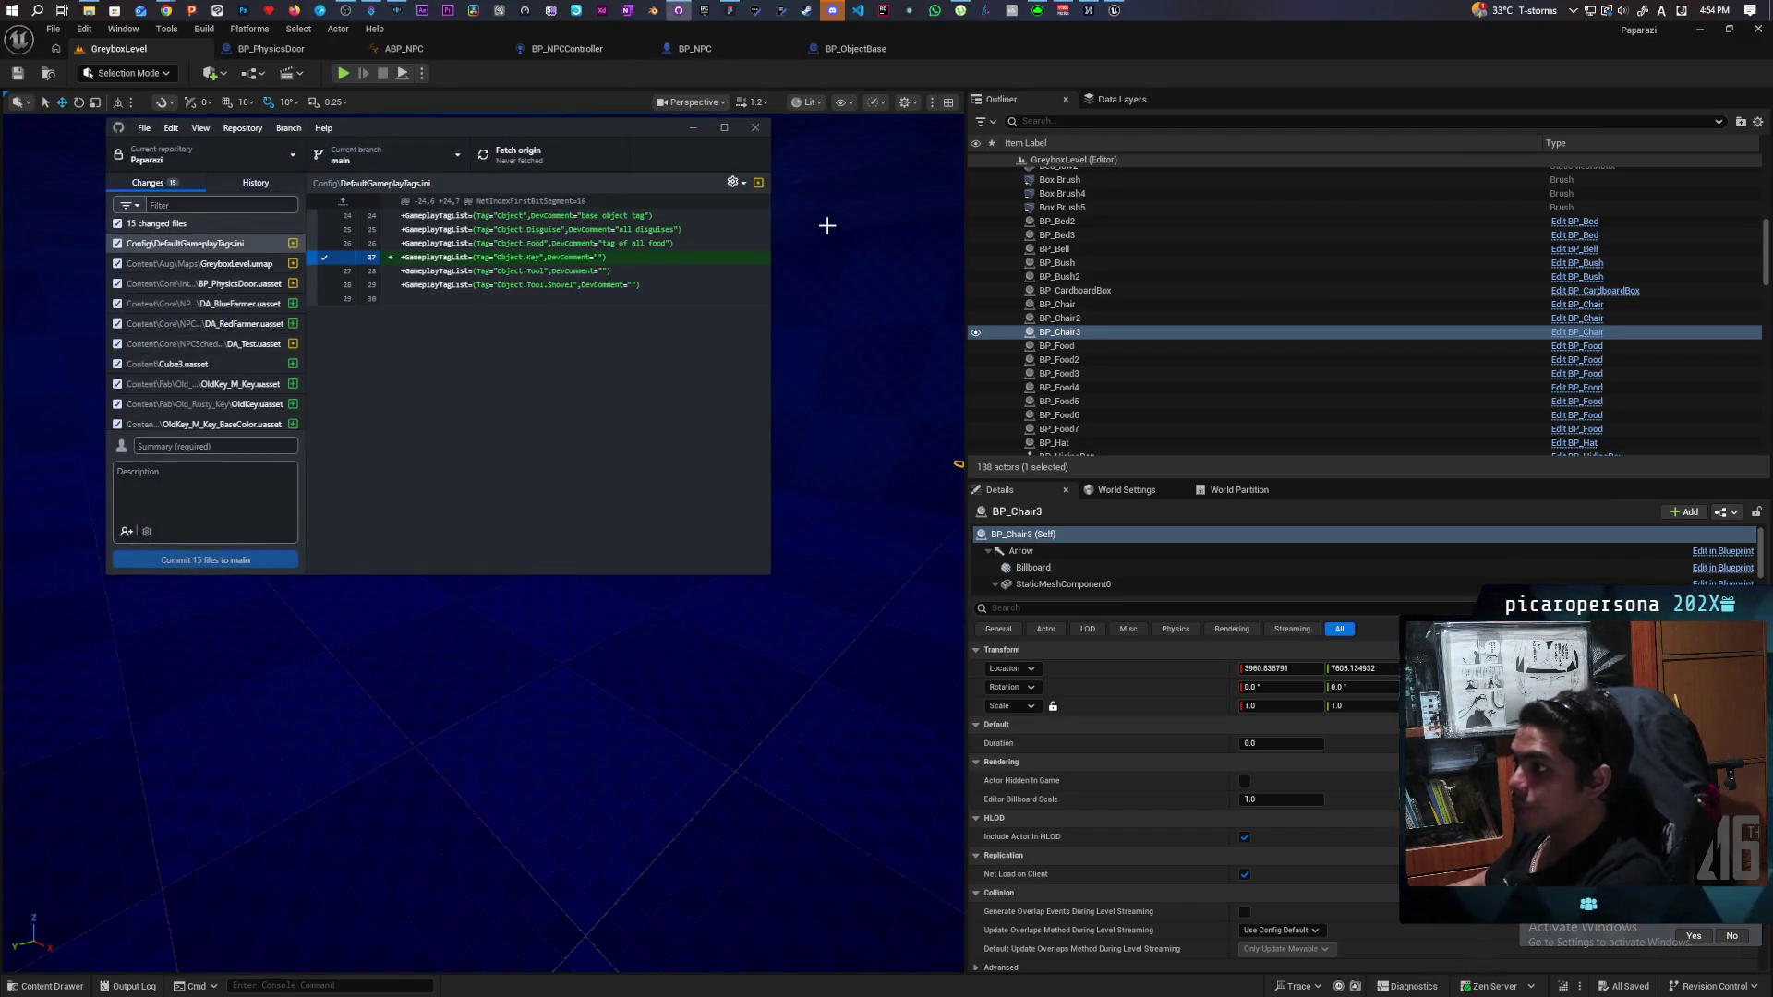
Commit the 15 changed files to main as 'Added Red Farmer' and push to origin.
{"action": "type", "text": "Added Re"}
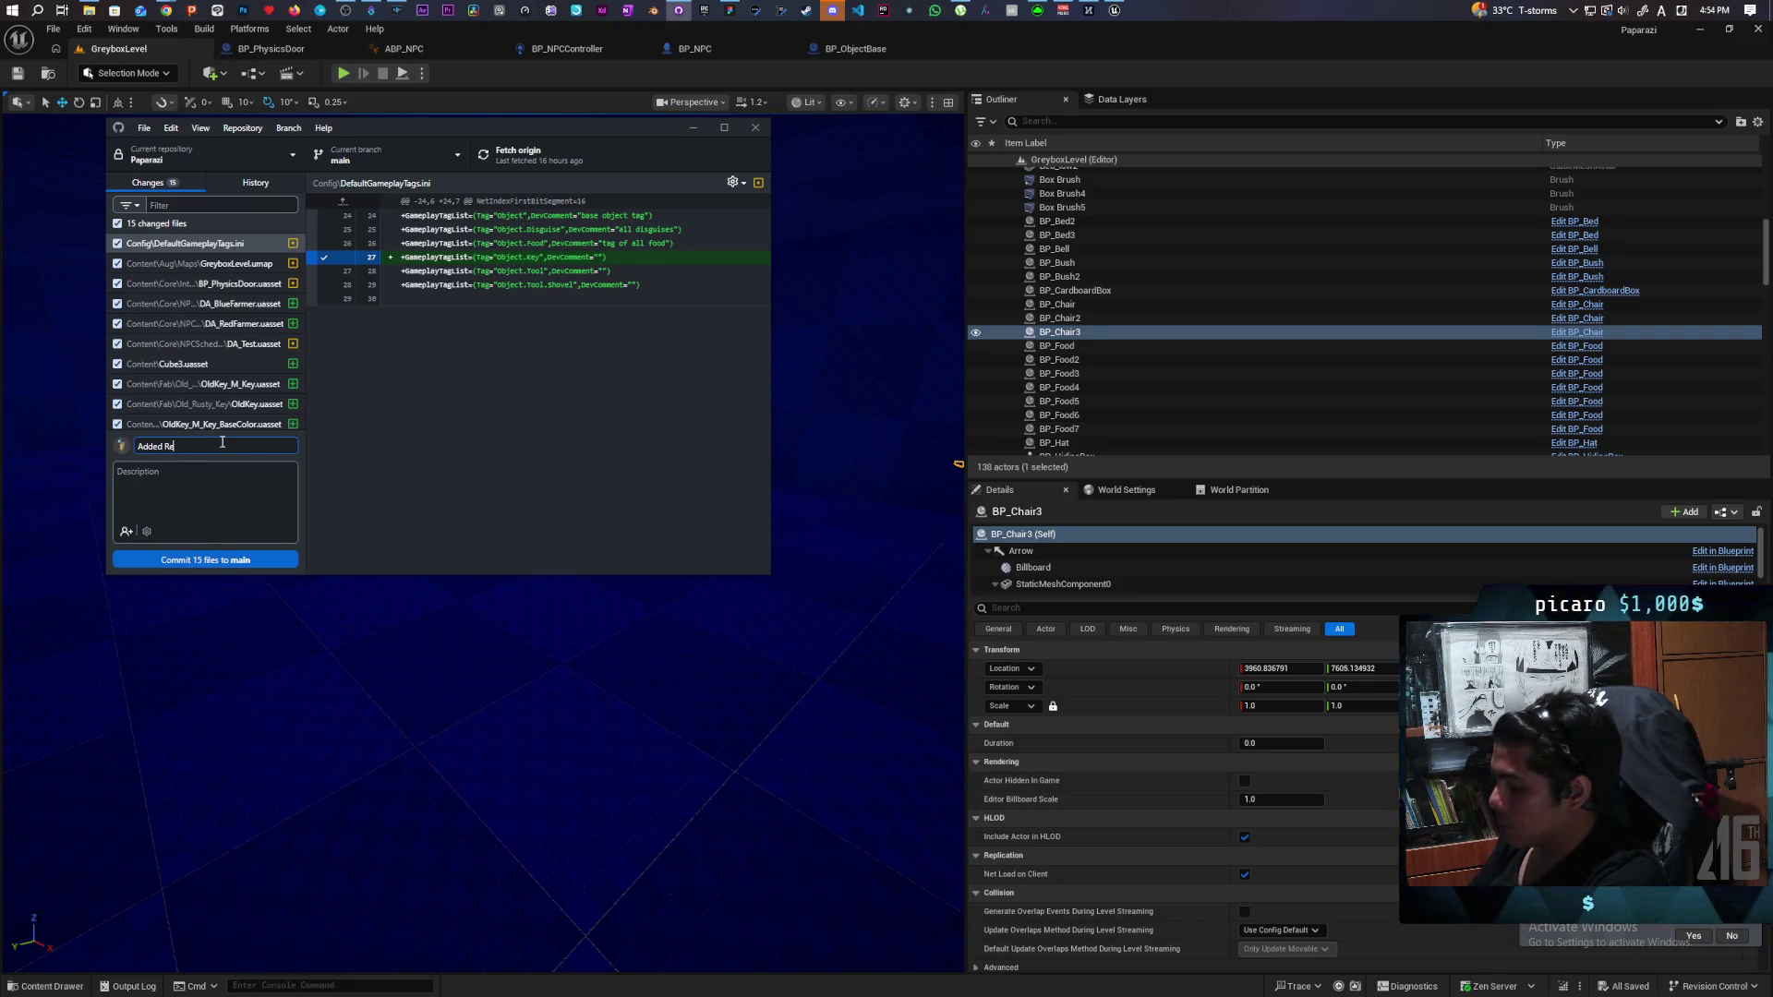
{"action": "type", "text": "d Farmer"}
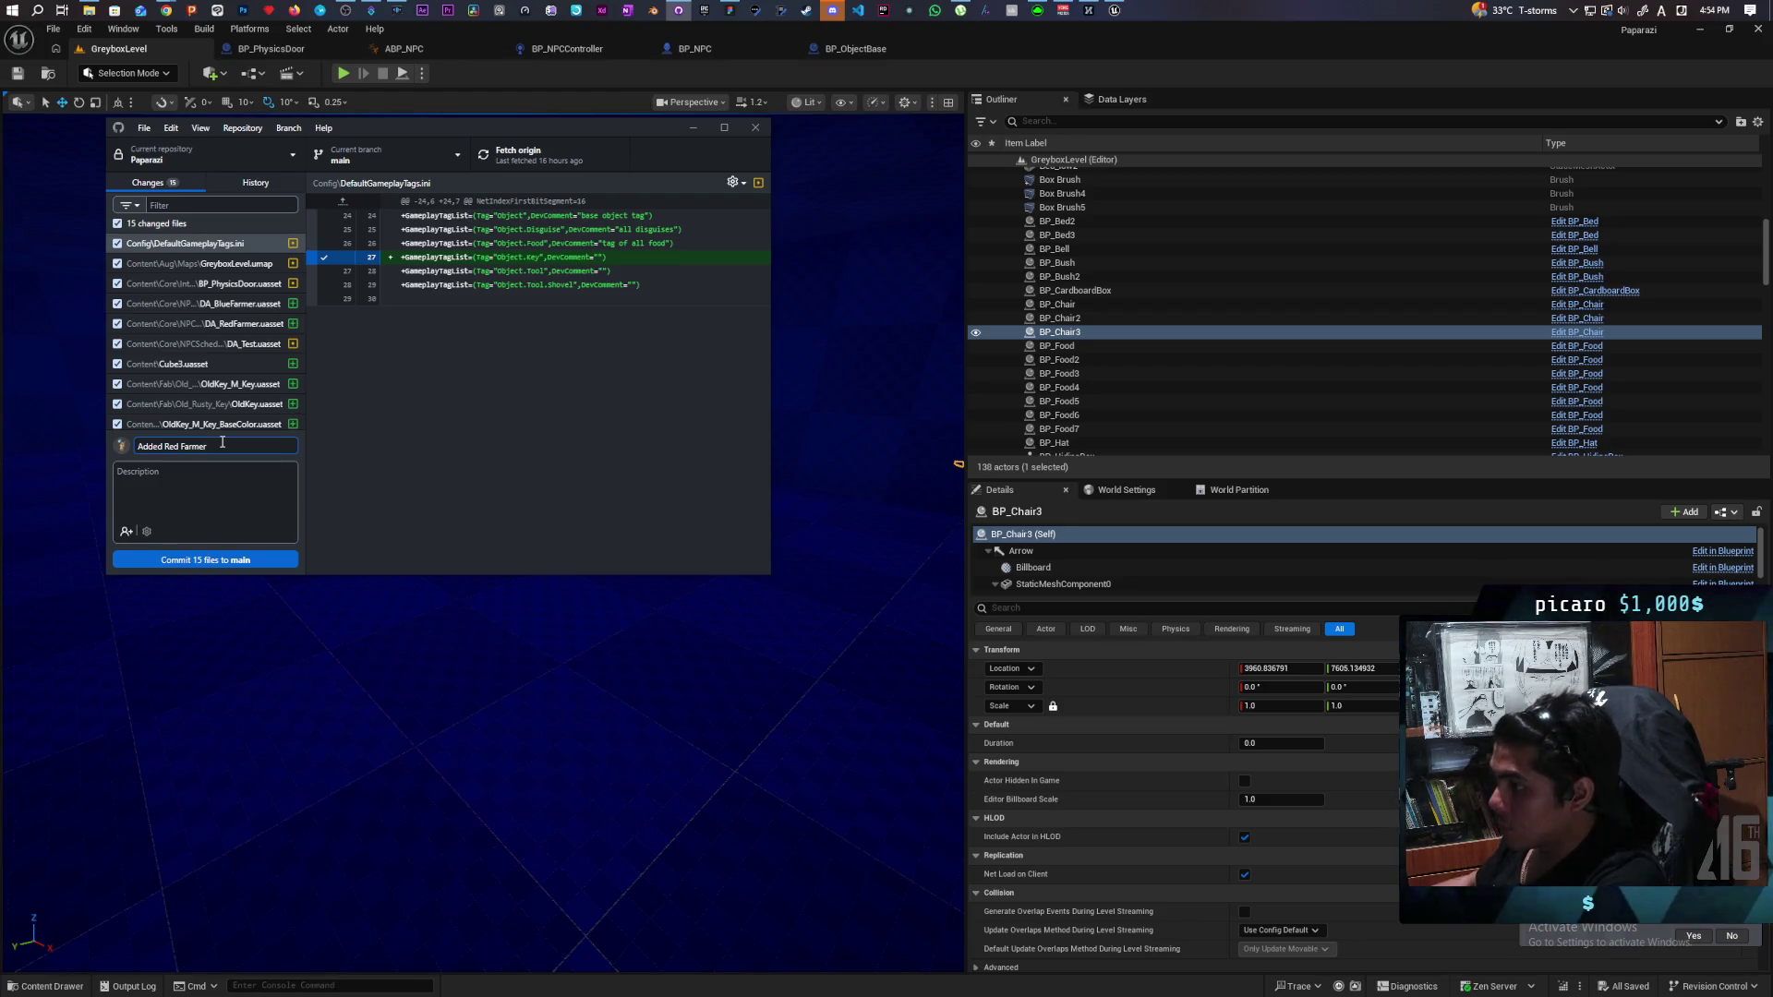
{"action": "left_click", "coordinate": [235, 557]}
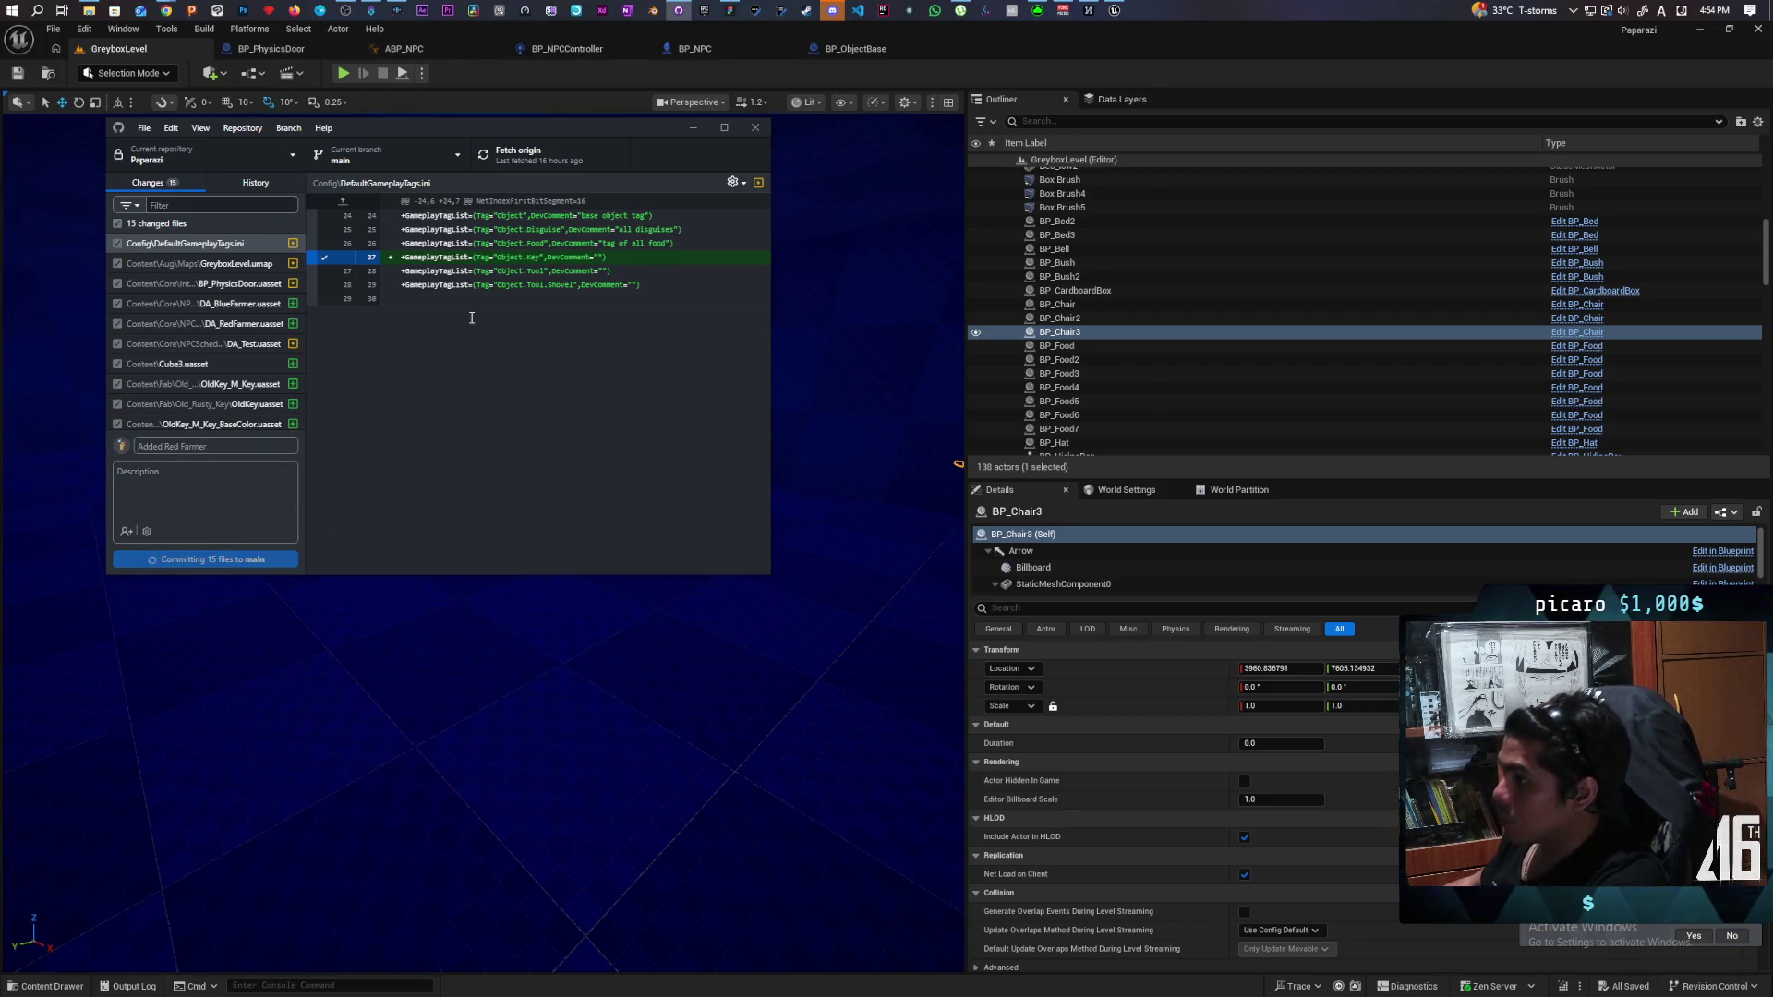
{"action": "left_click", "coordinate": [513, 155]}
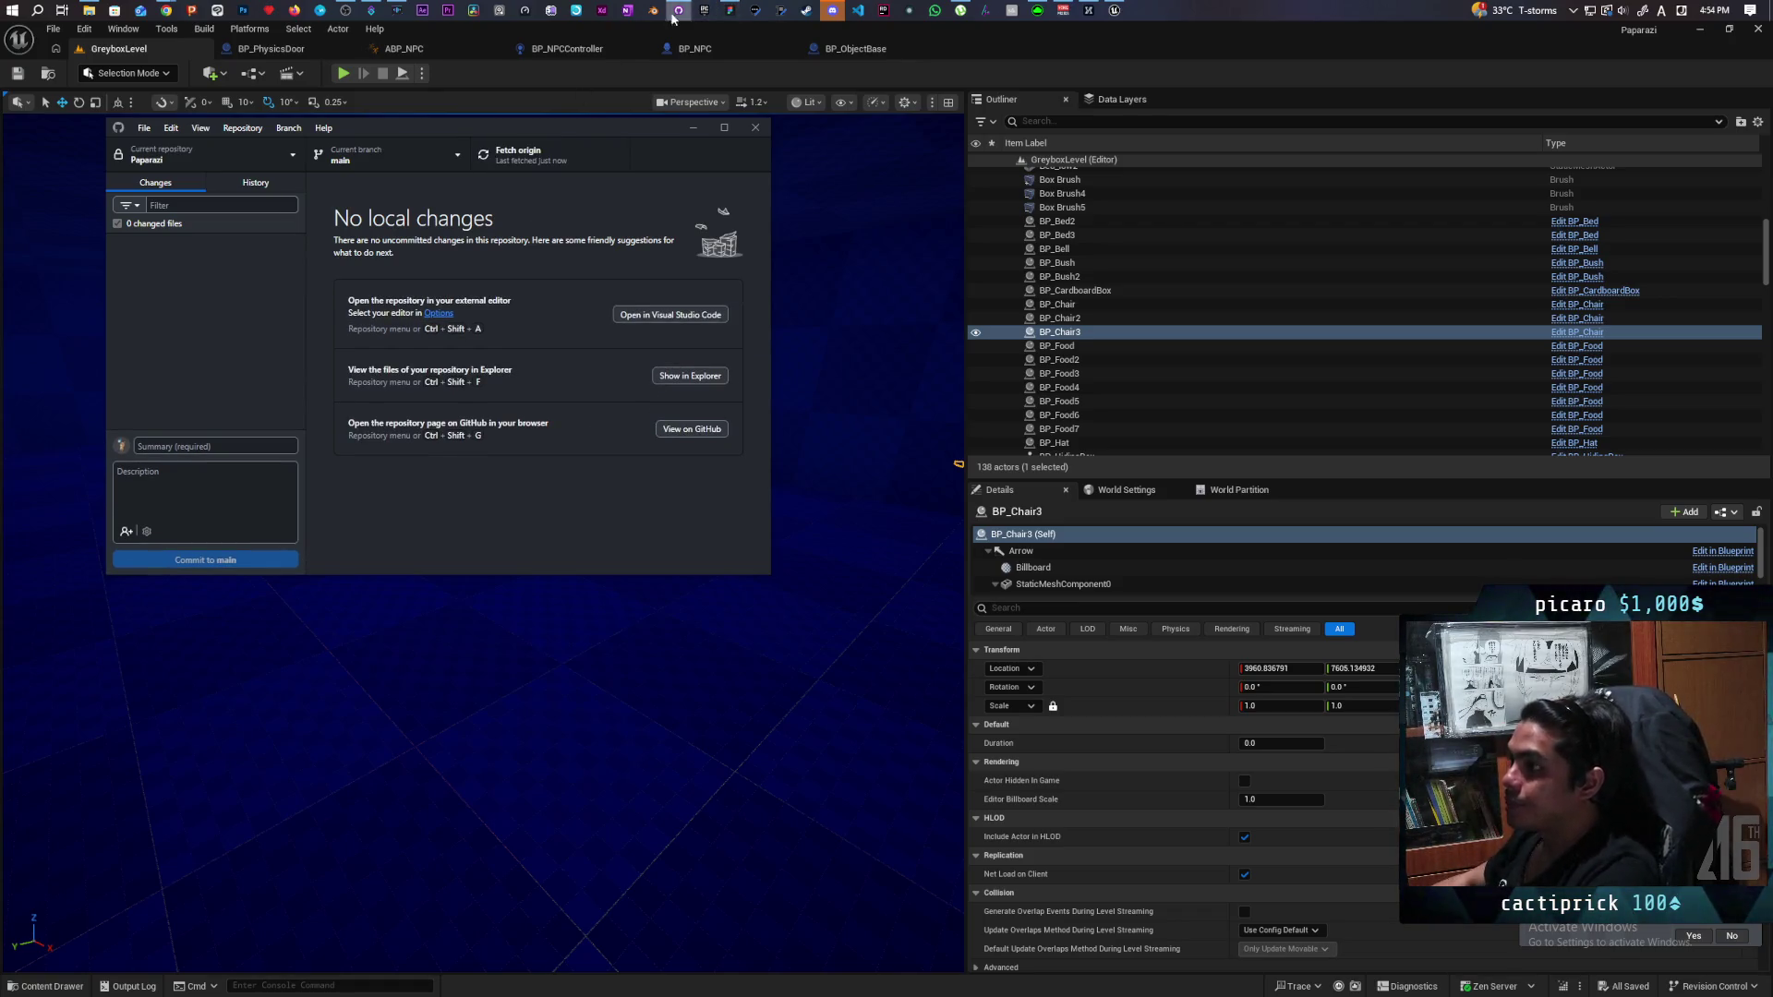
Browse the Content Browser to Core/Requests and inspect, then close, the TestDT data table.
{"action": "left_click", "coordinate": [192, 57]}
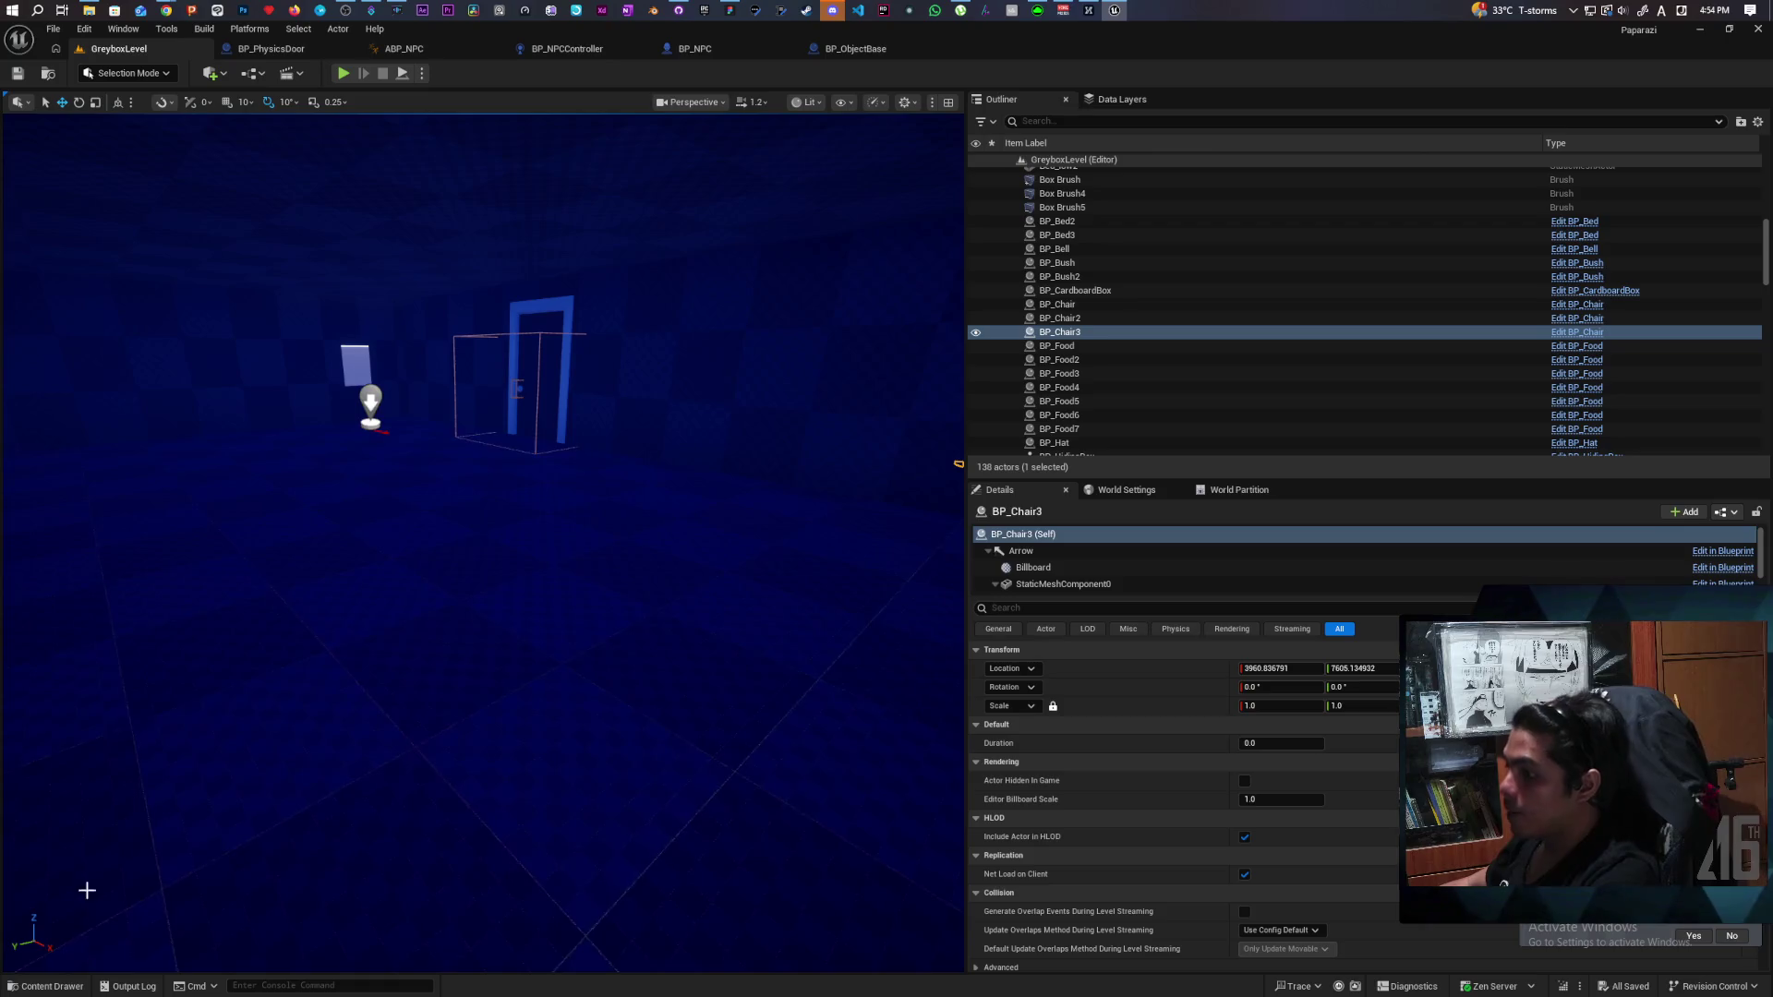
{"action": "left_click", "coordinate": [46, 986]}
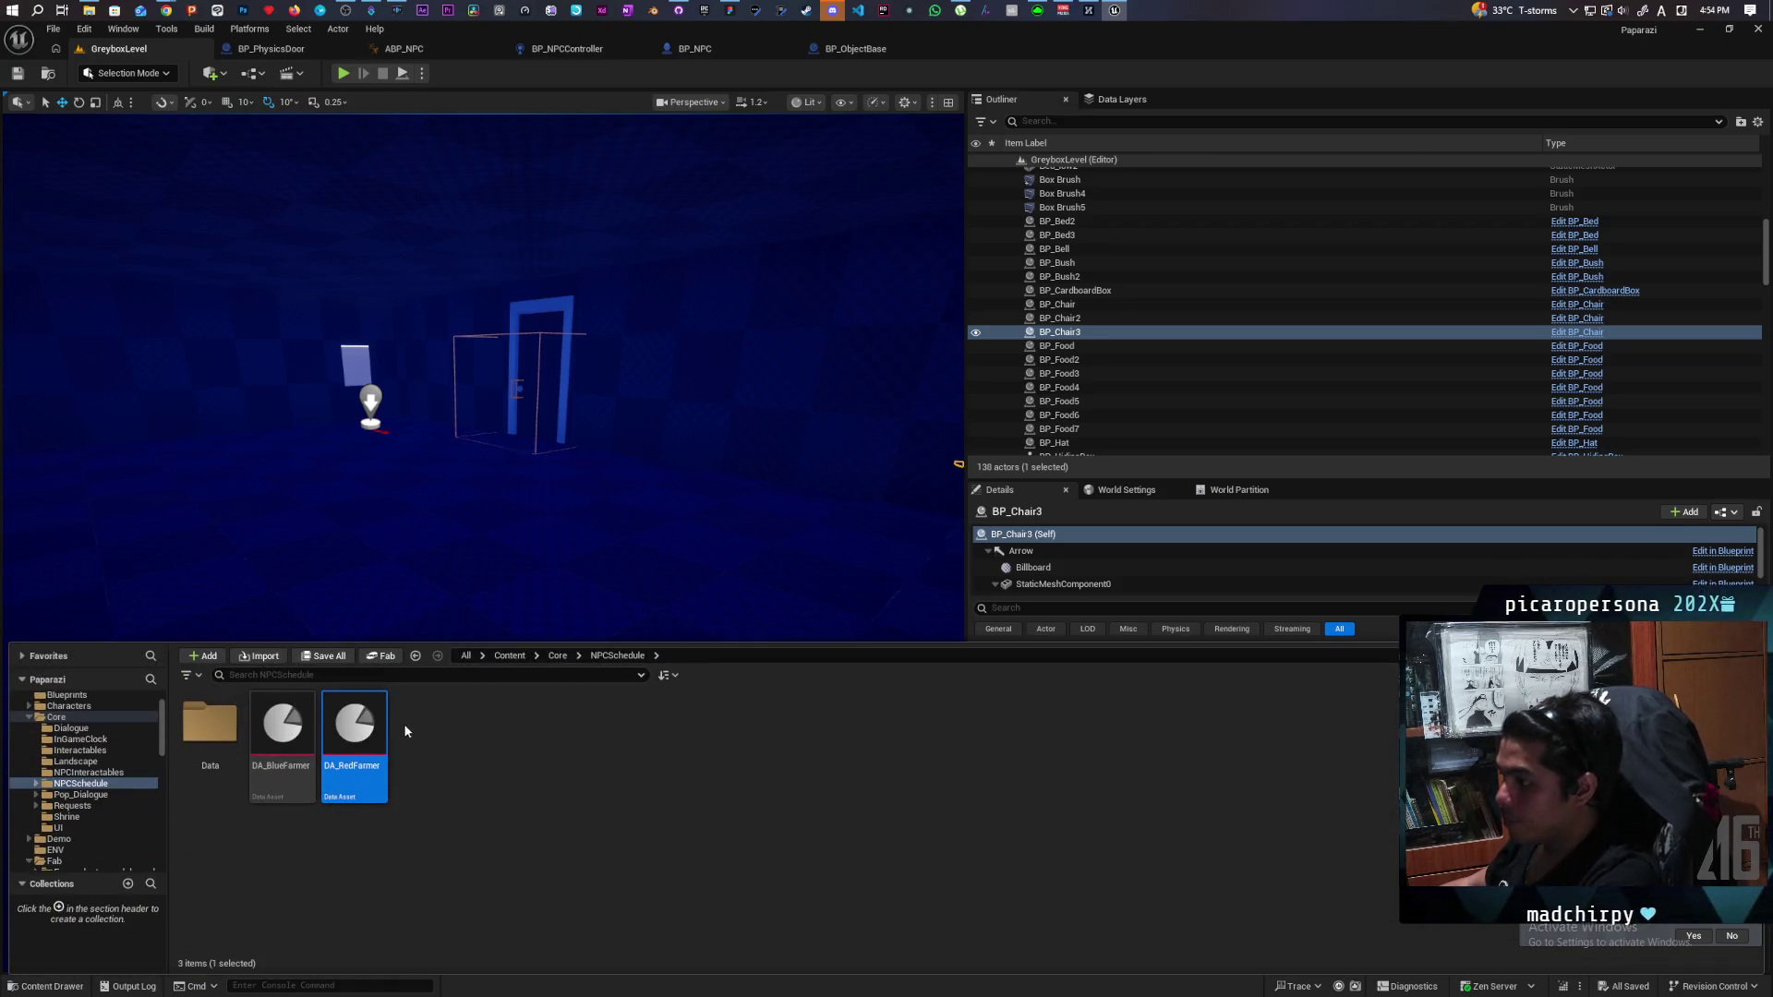
{"action": "left_click", "coordinate": [559, 655]}
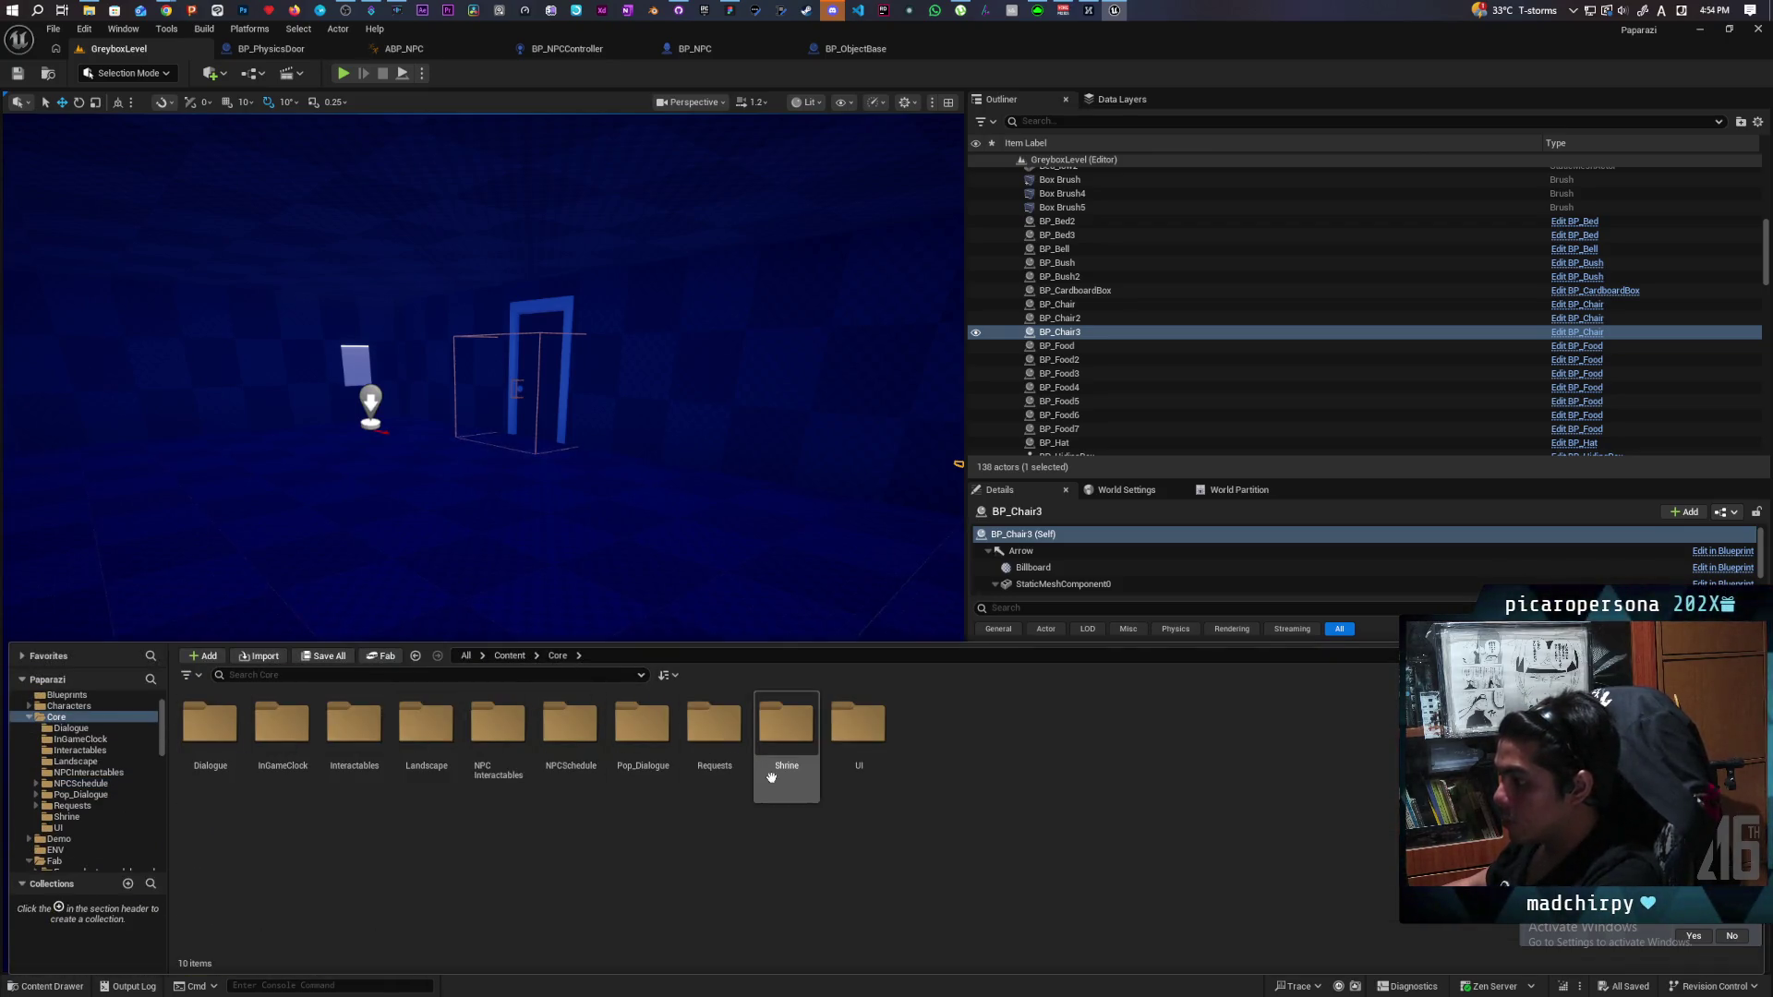
{"action": "double_click", "coordinate": [692, 729]}
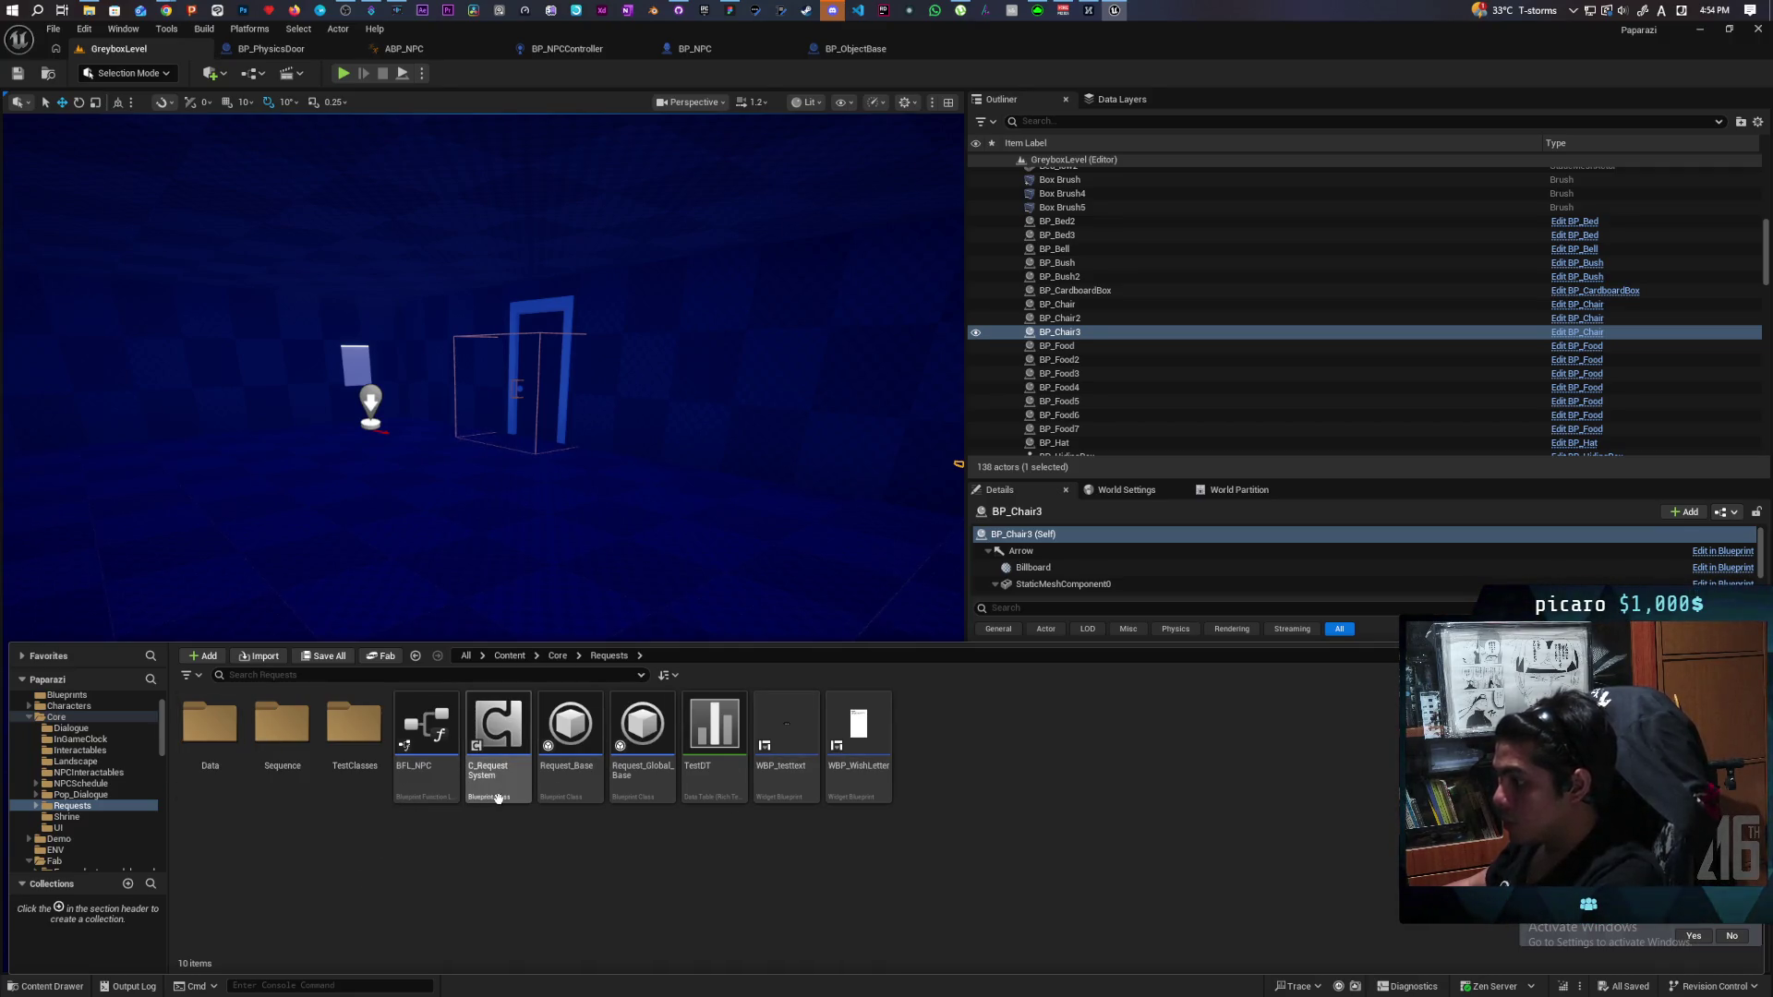
{"action": "mouse_move", "coordinate": [677, 796]}
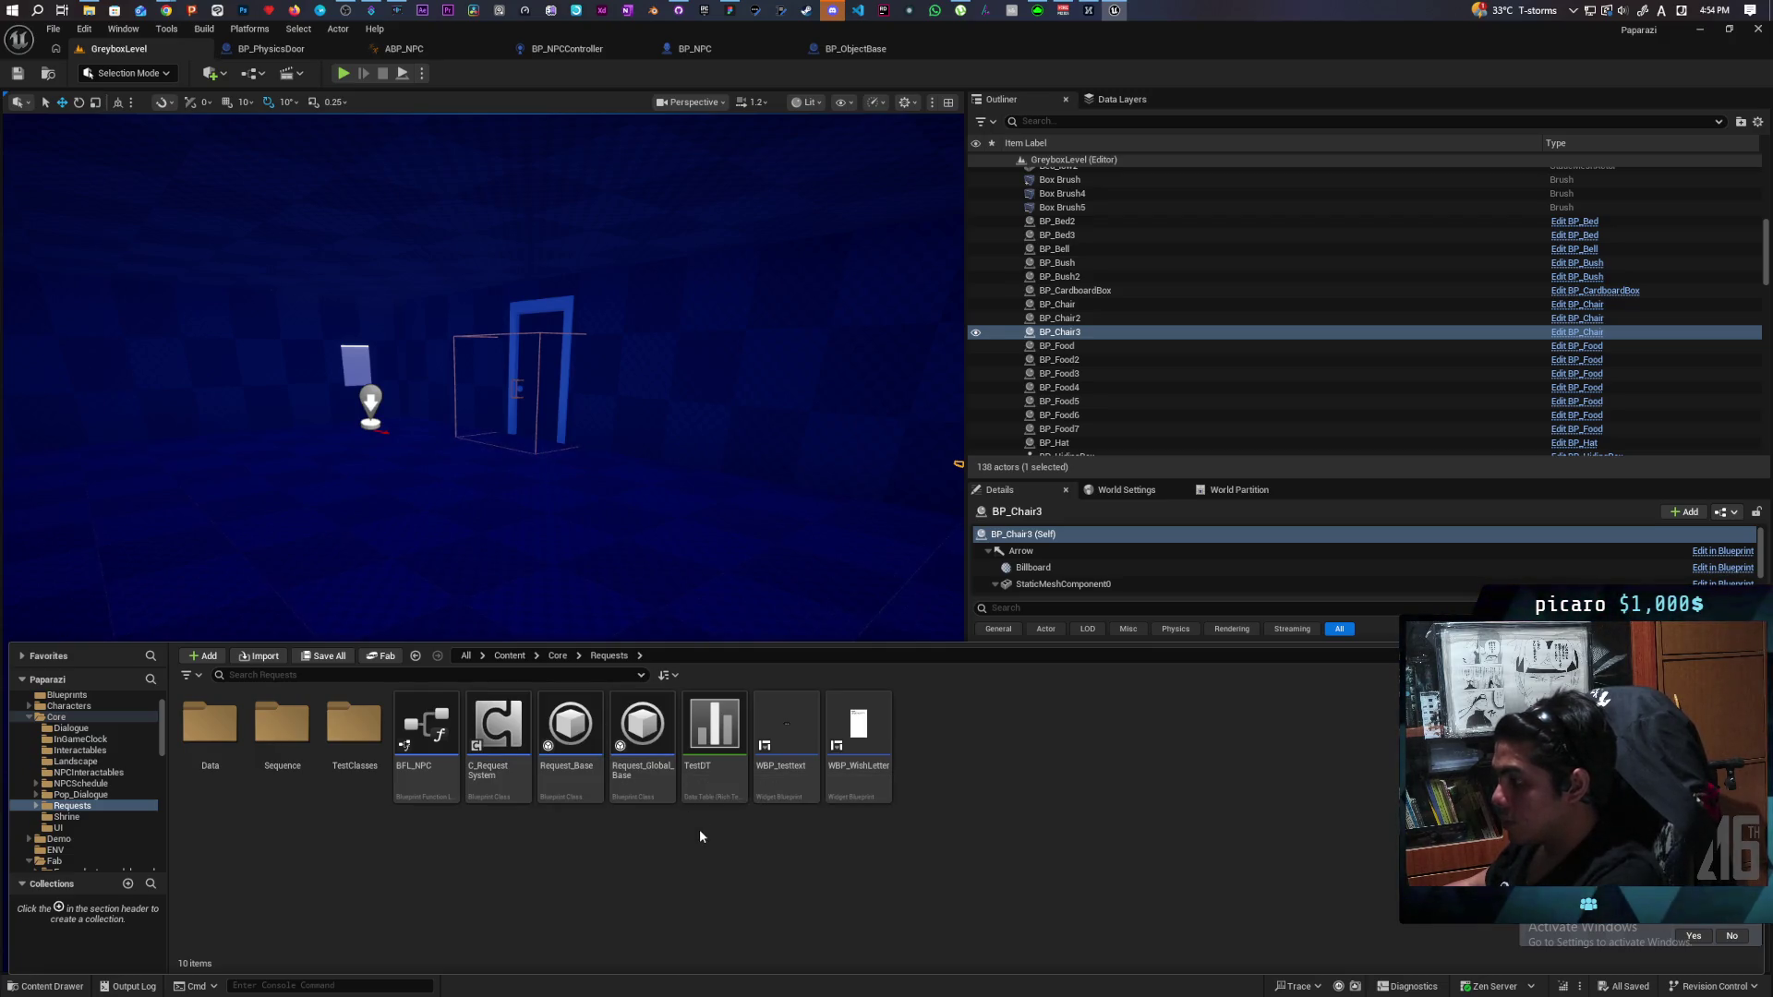
{"action": "left_click", "coordinate": [723, 735]}
{"action": "double_click", "coordinate": [723, 735]}
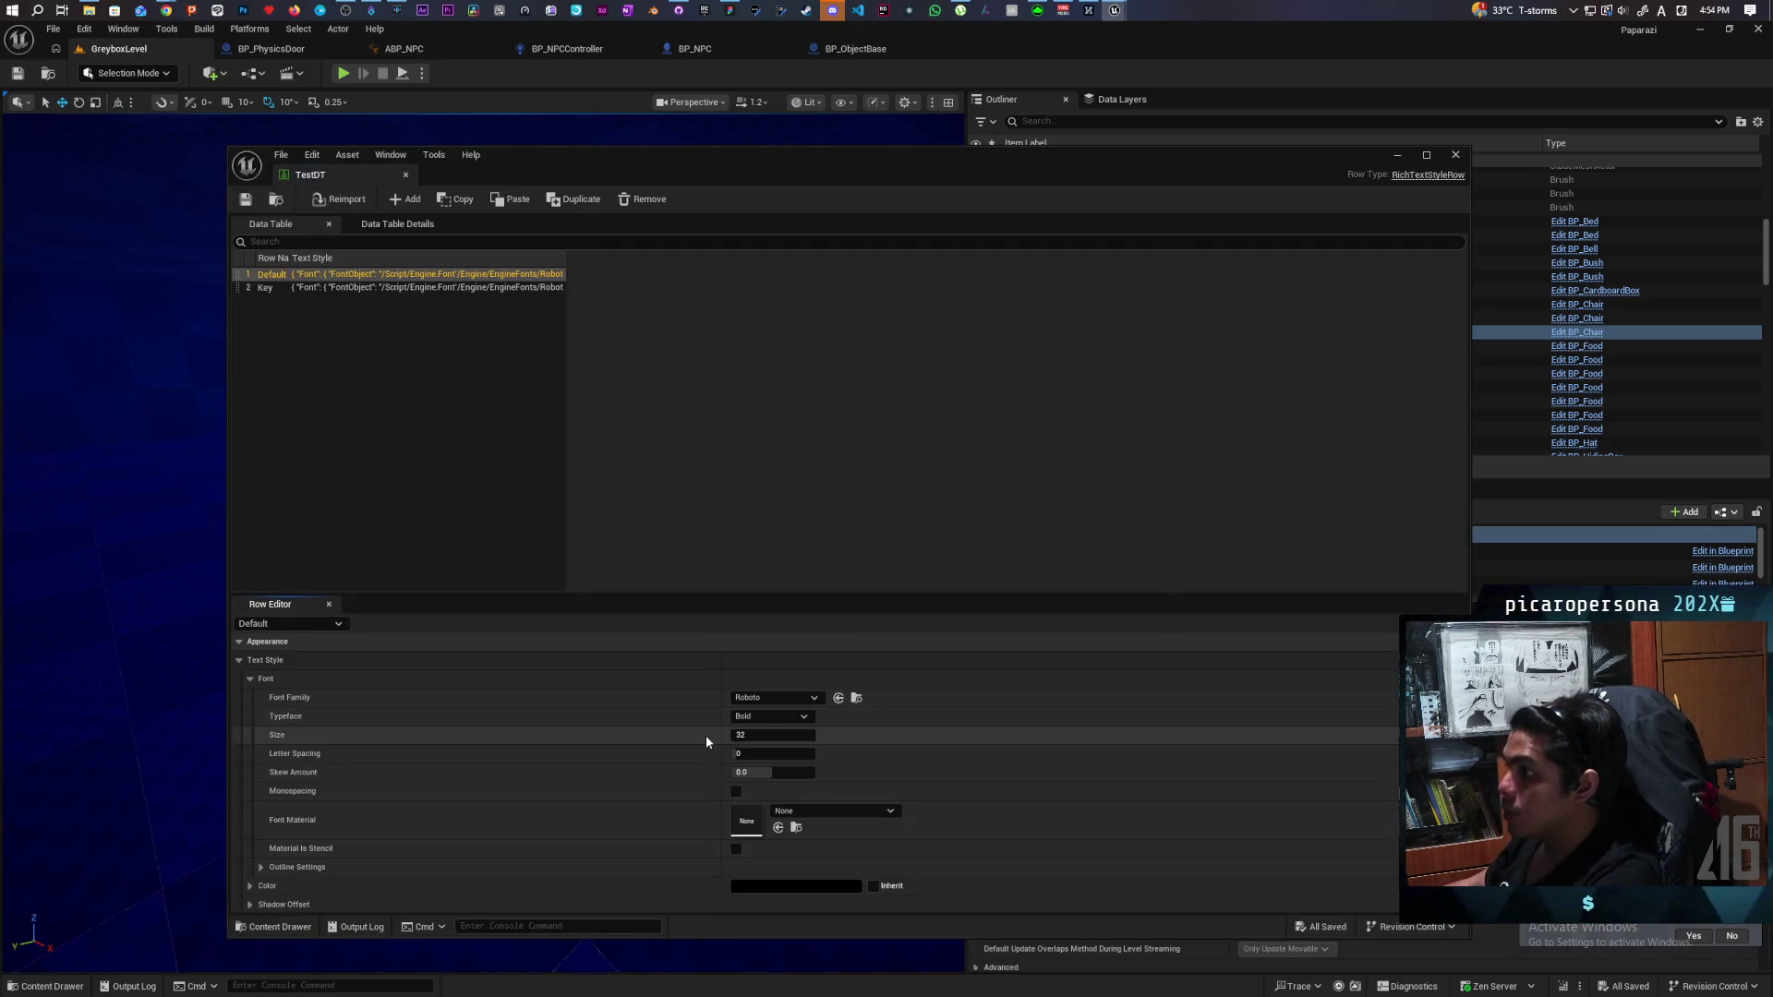
{"action": "left_click", "coordinate": [1449, 157]}
Check the TestClasses and Sequence folders, then open the DT_GlobalRequests table in Requests/Data.
{"action": "left_click", "coordinate": [41, 985]}
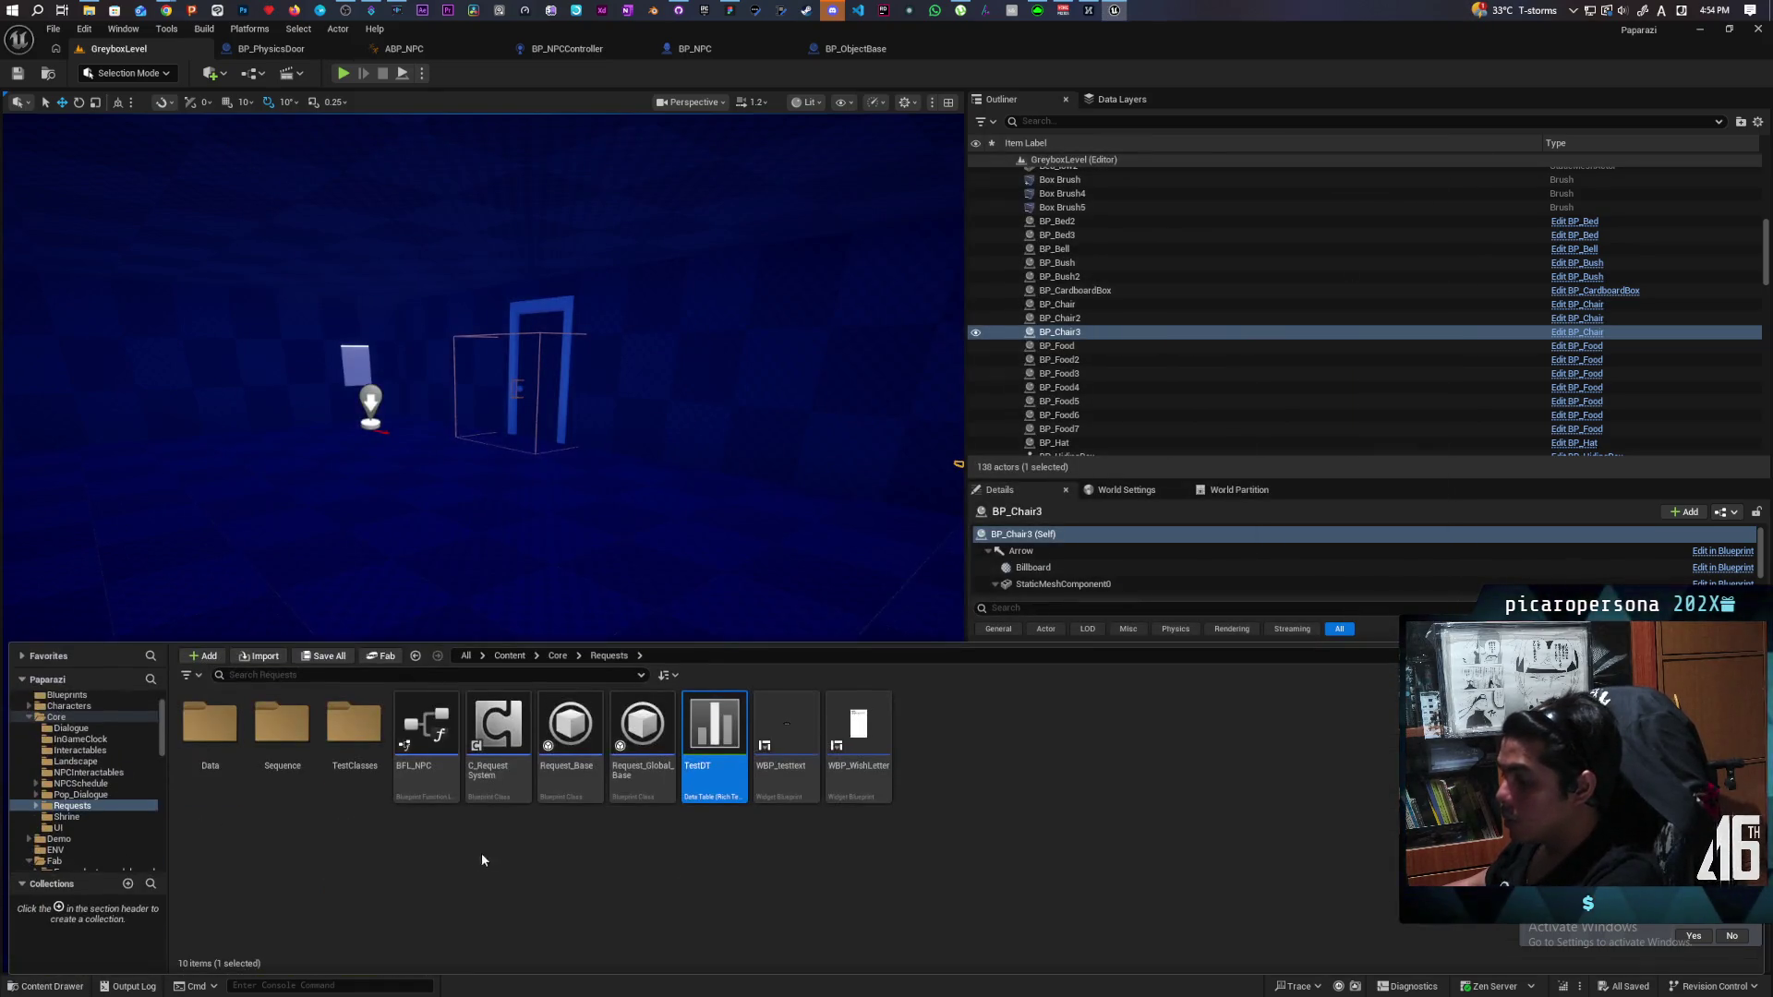
{"action": "double_click", "coordinate": [354, 728]}
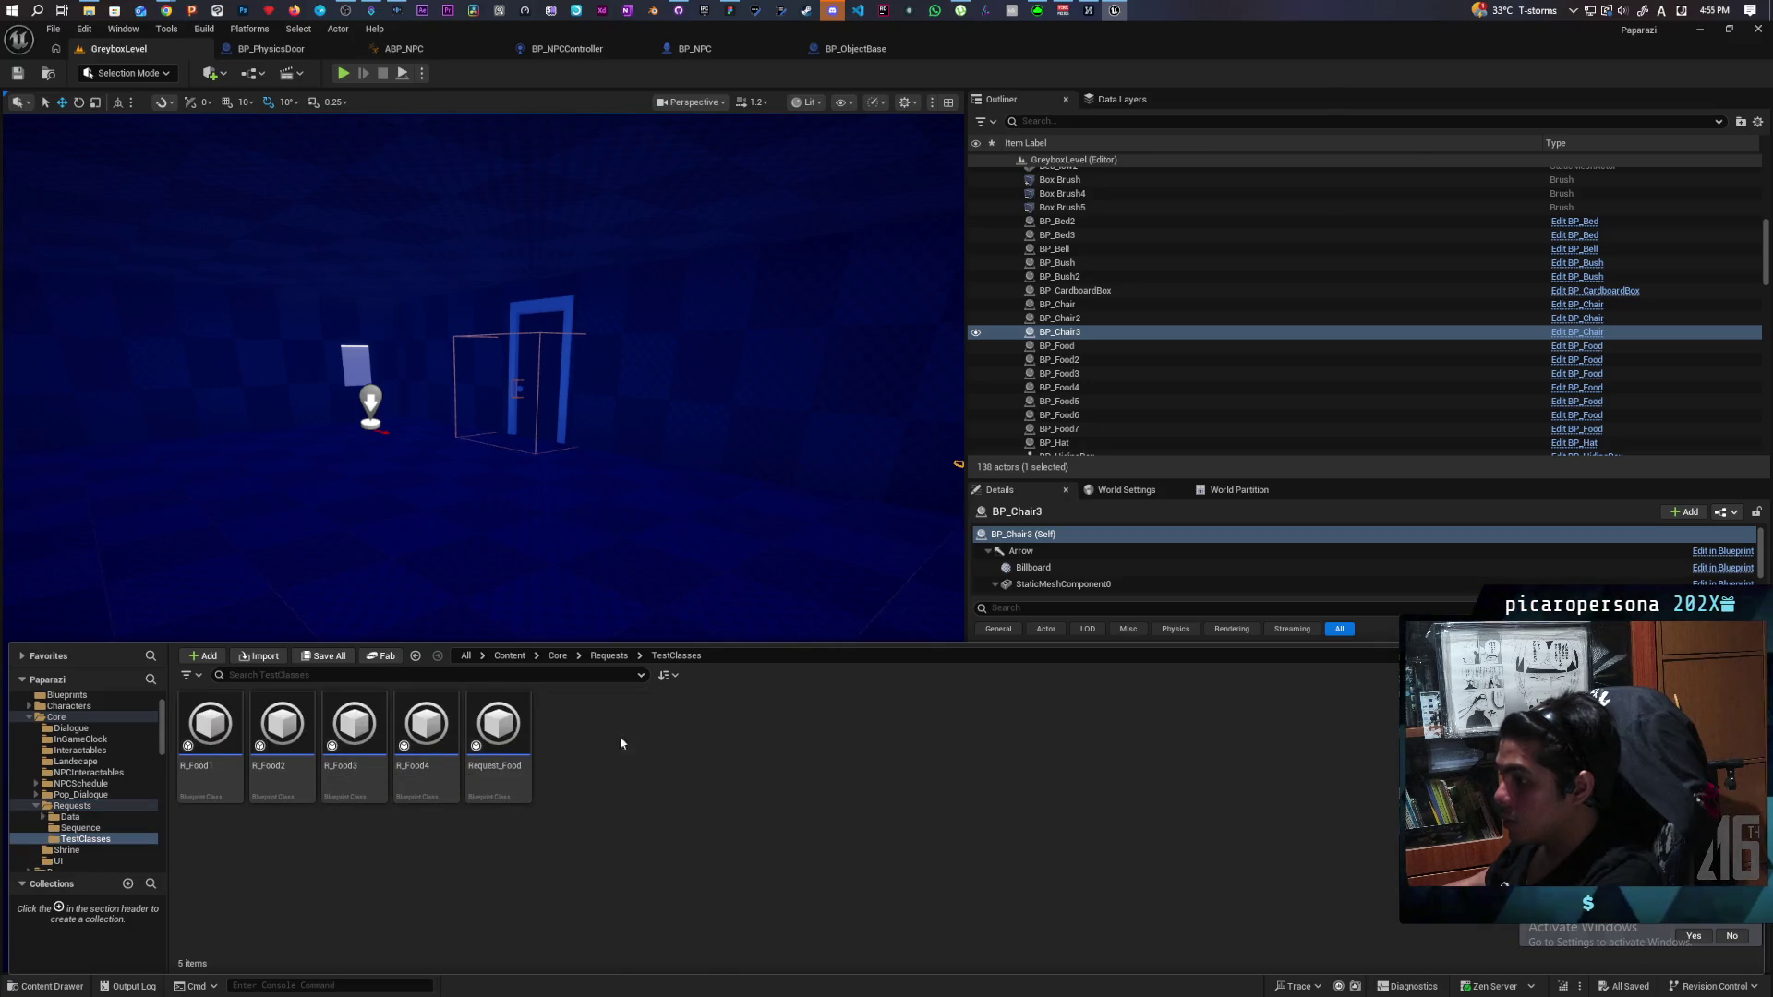
{"action": "left_click", "coordinate": [605, 656]}
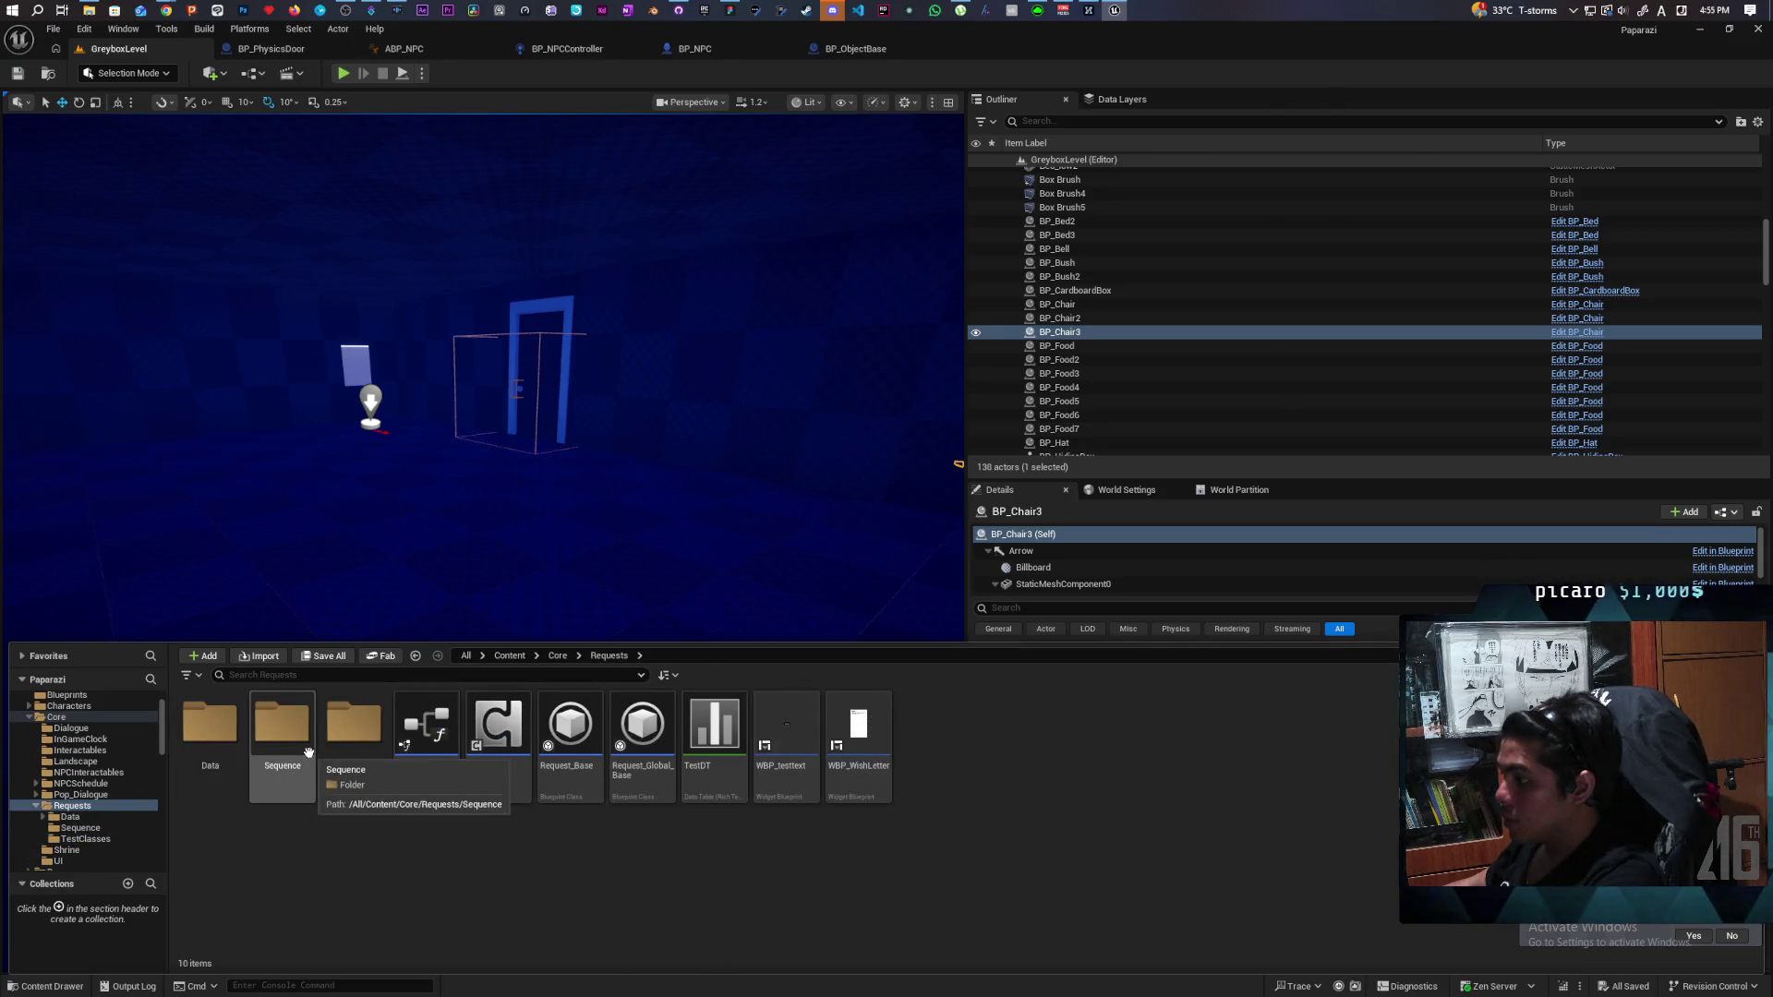
{"action": "double_click", "coordinate": [282, 739]}
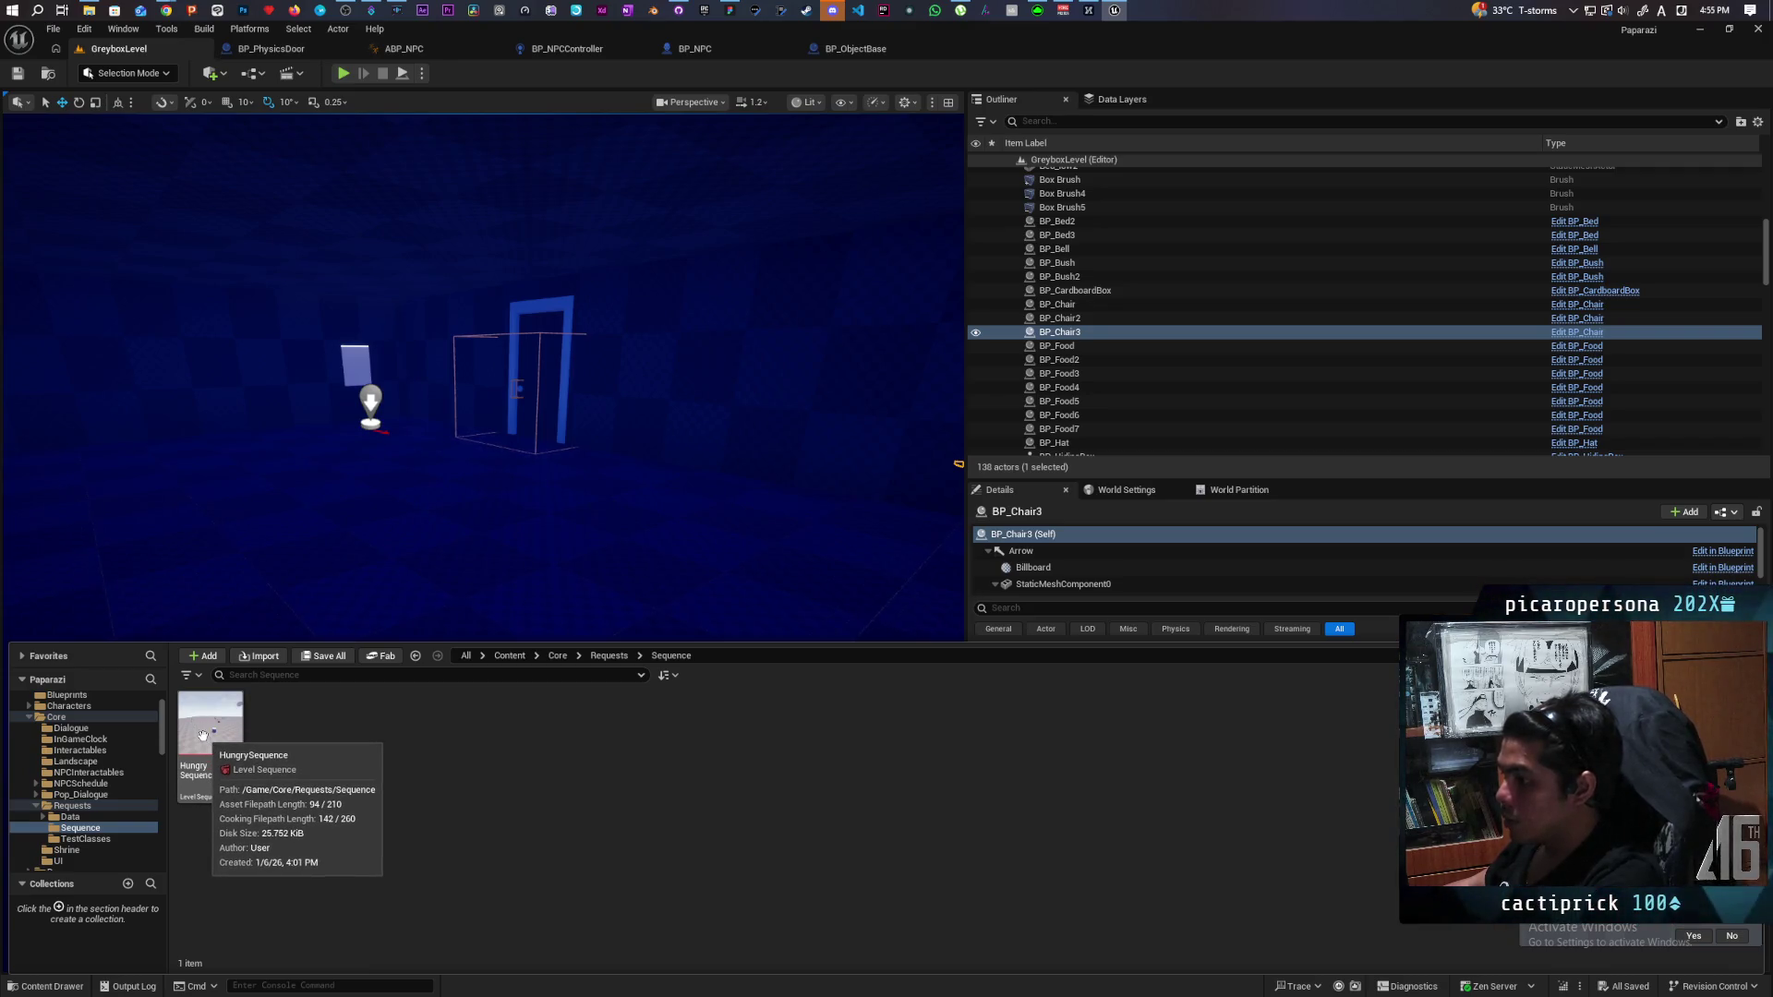
{"action": "left_click", "coordinate": [603, 658]}
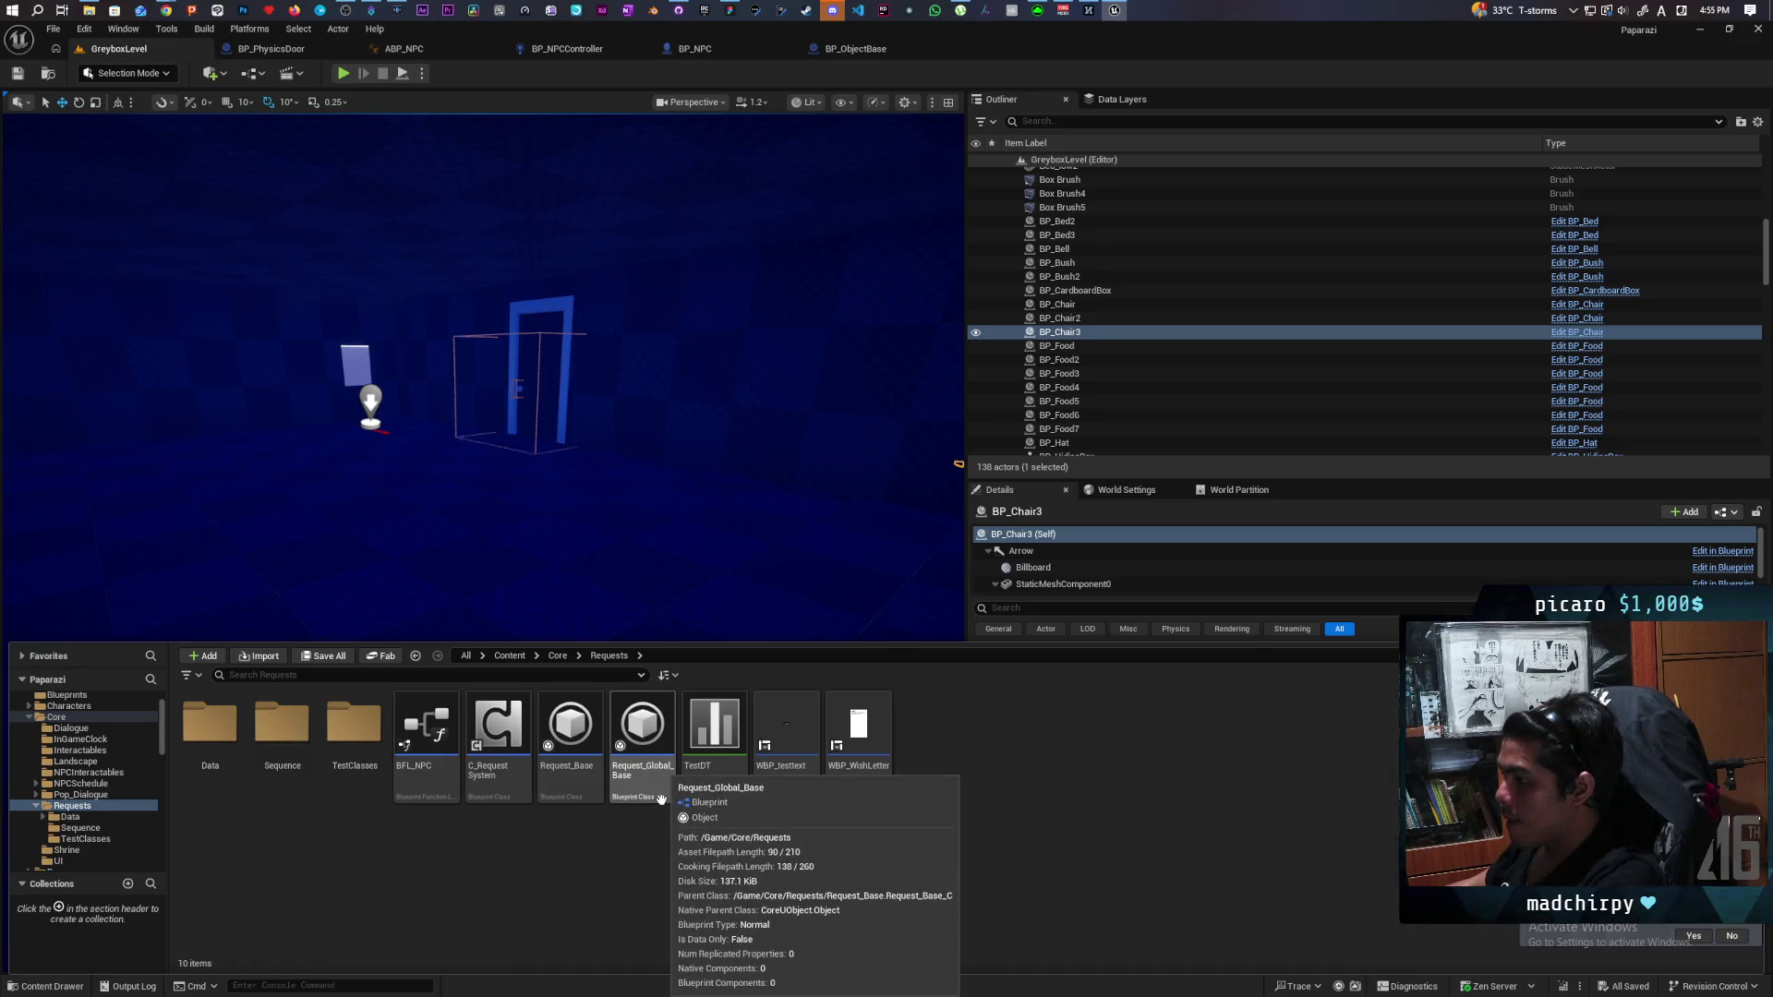
{"action": "double_click", "coordinate": [200, 744]}
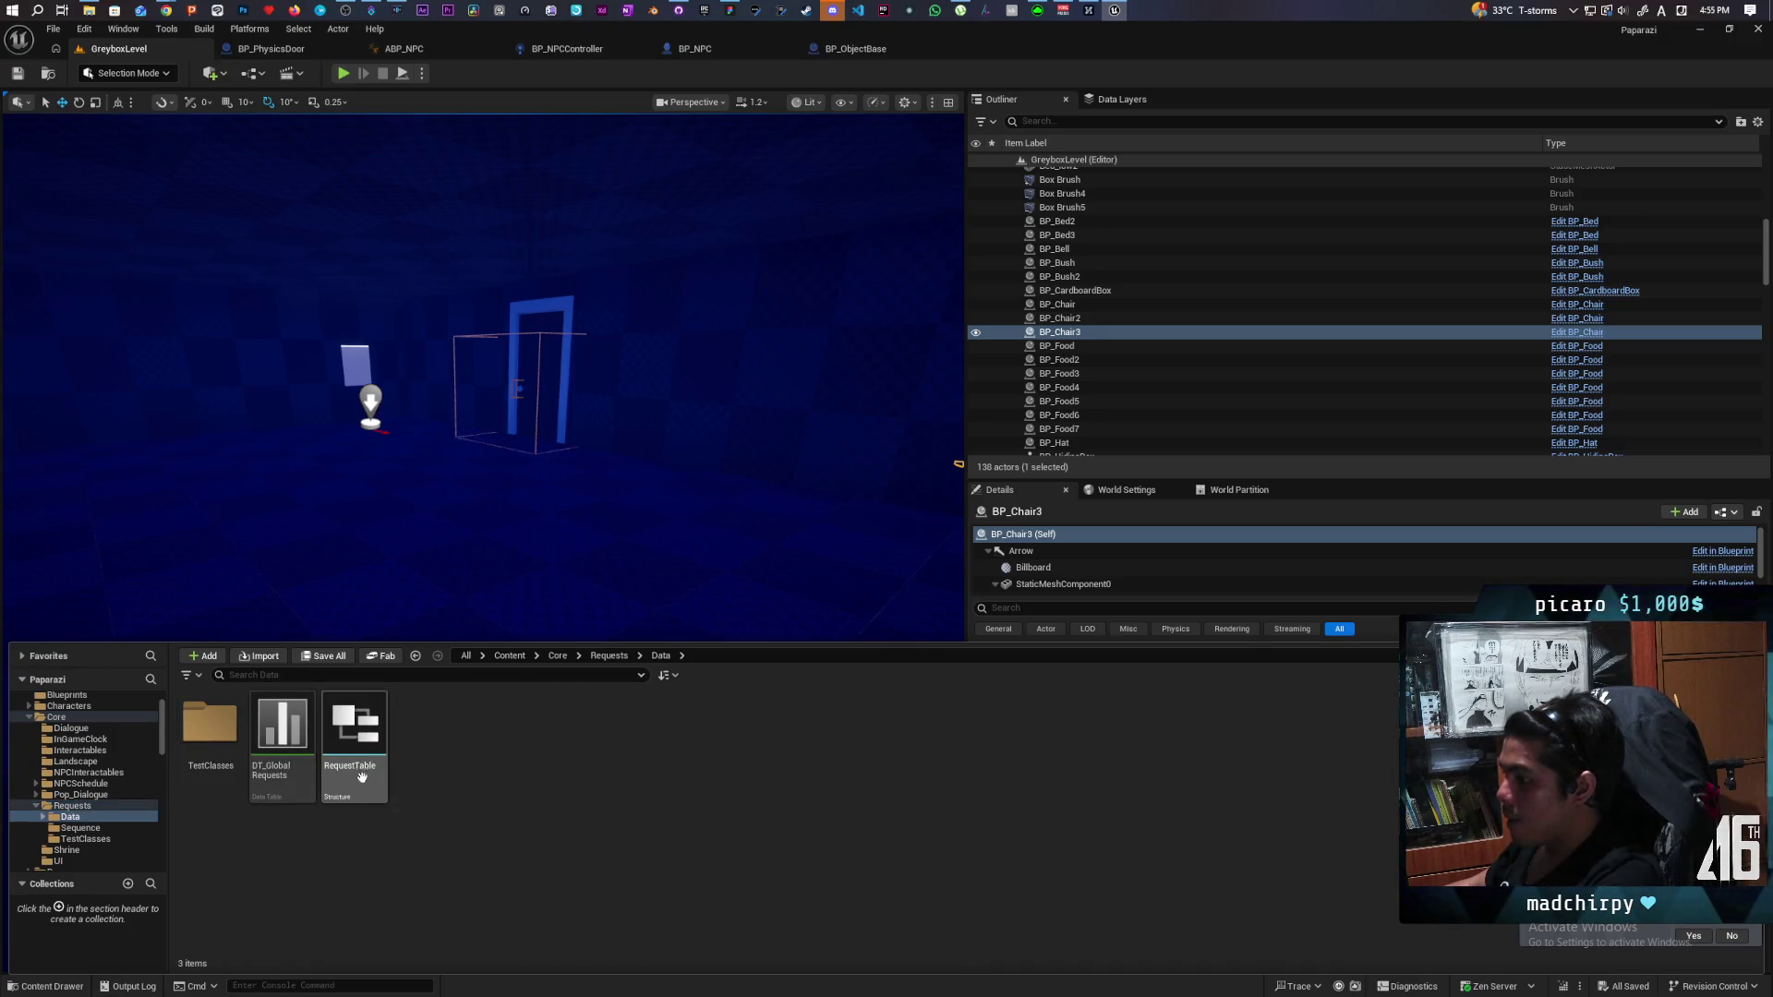
{"action": "left_click", "coordinate": [282, 744]}
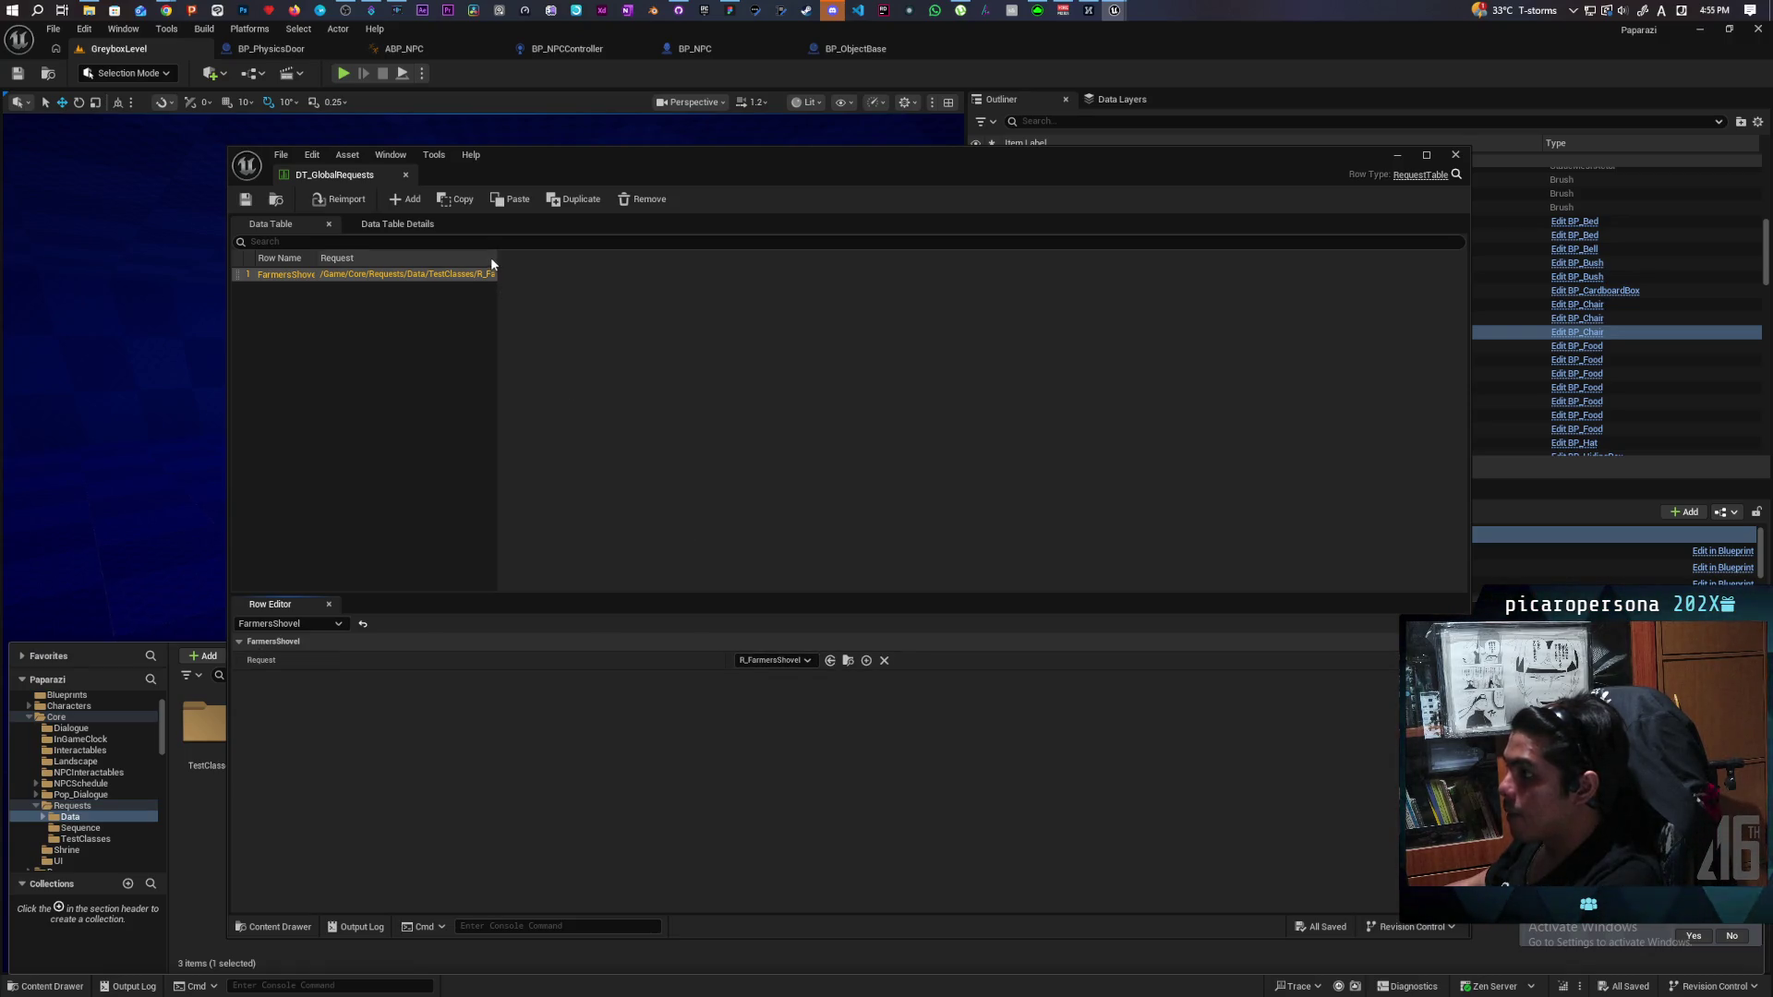
Widen the Request column and browse to R_FarmersShovel in the TestClasses folder.
{"action": "mouse_move", "coordinate": [492, 258]}
{"action": "left_mouse_down"}
{"action": "mouse_move", "coordinate": [730, 271]}
{"action": "mouse_move", "coordinate": [710, 273]}
{"action": "left_mouse_up"}
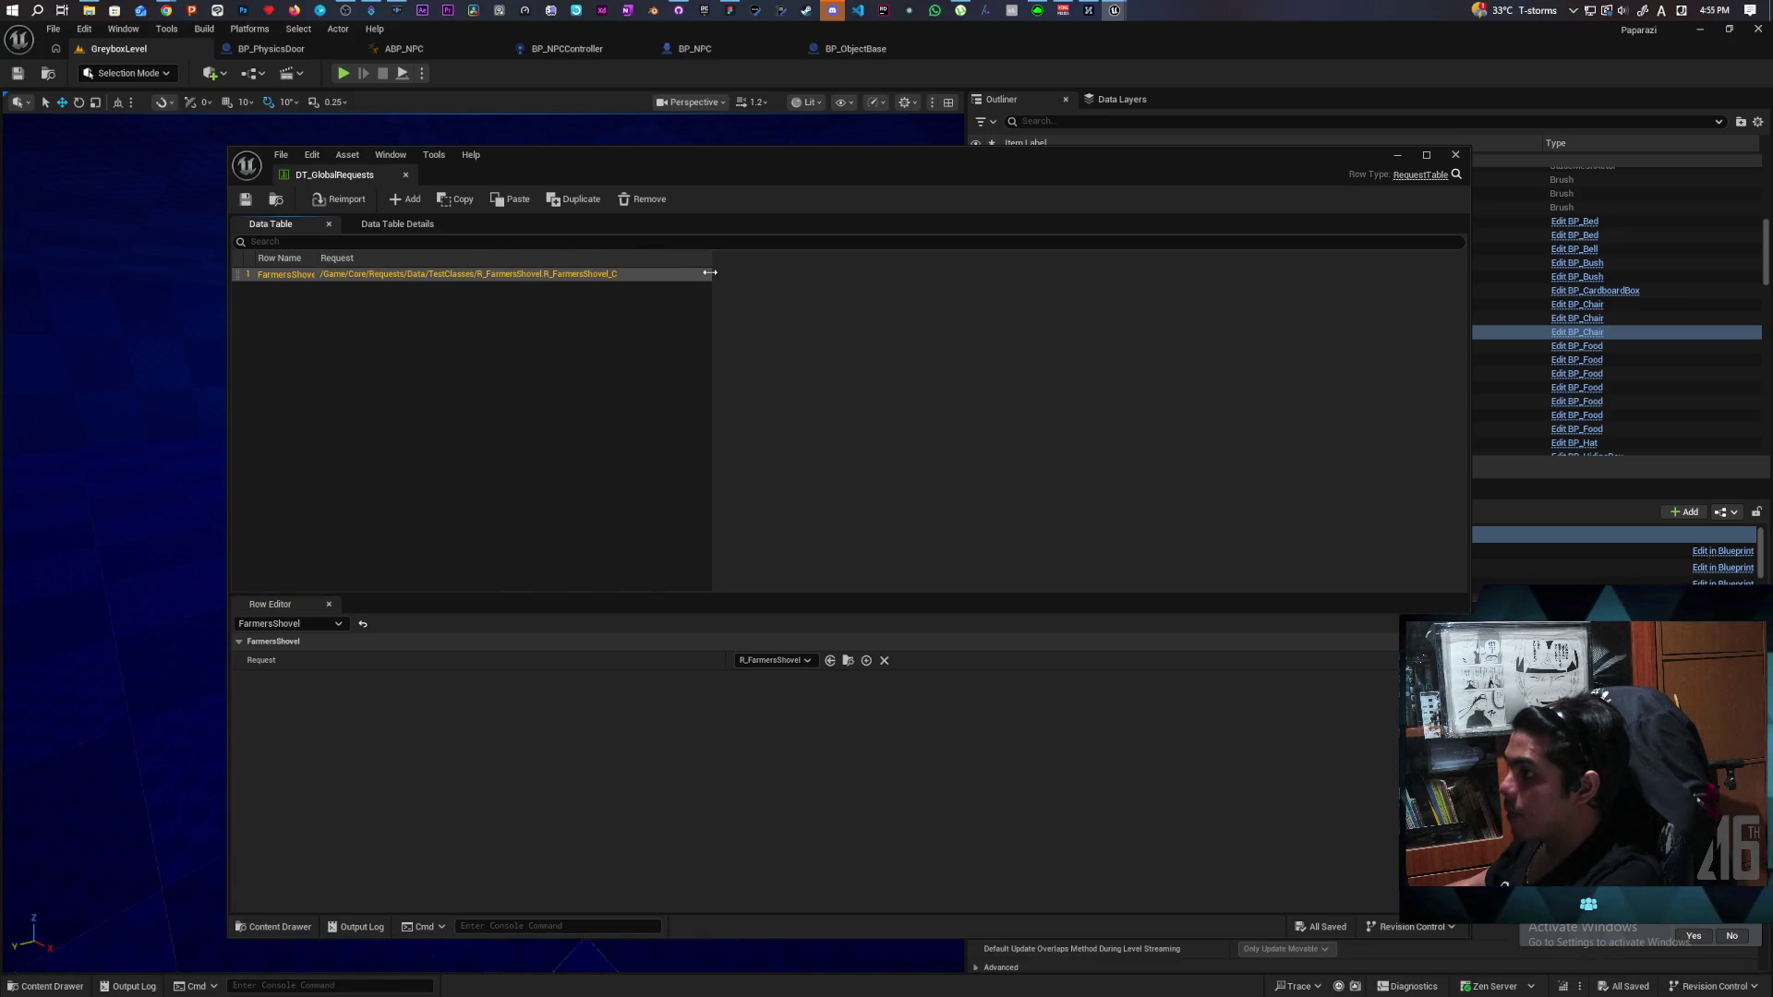
{"action": "left_click", "coordinate": [847, 660]}
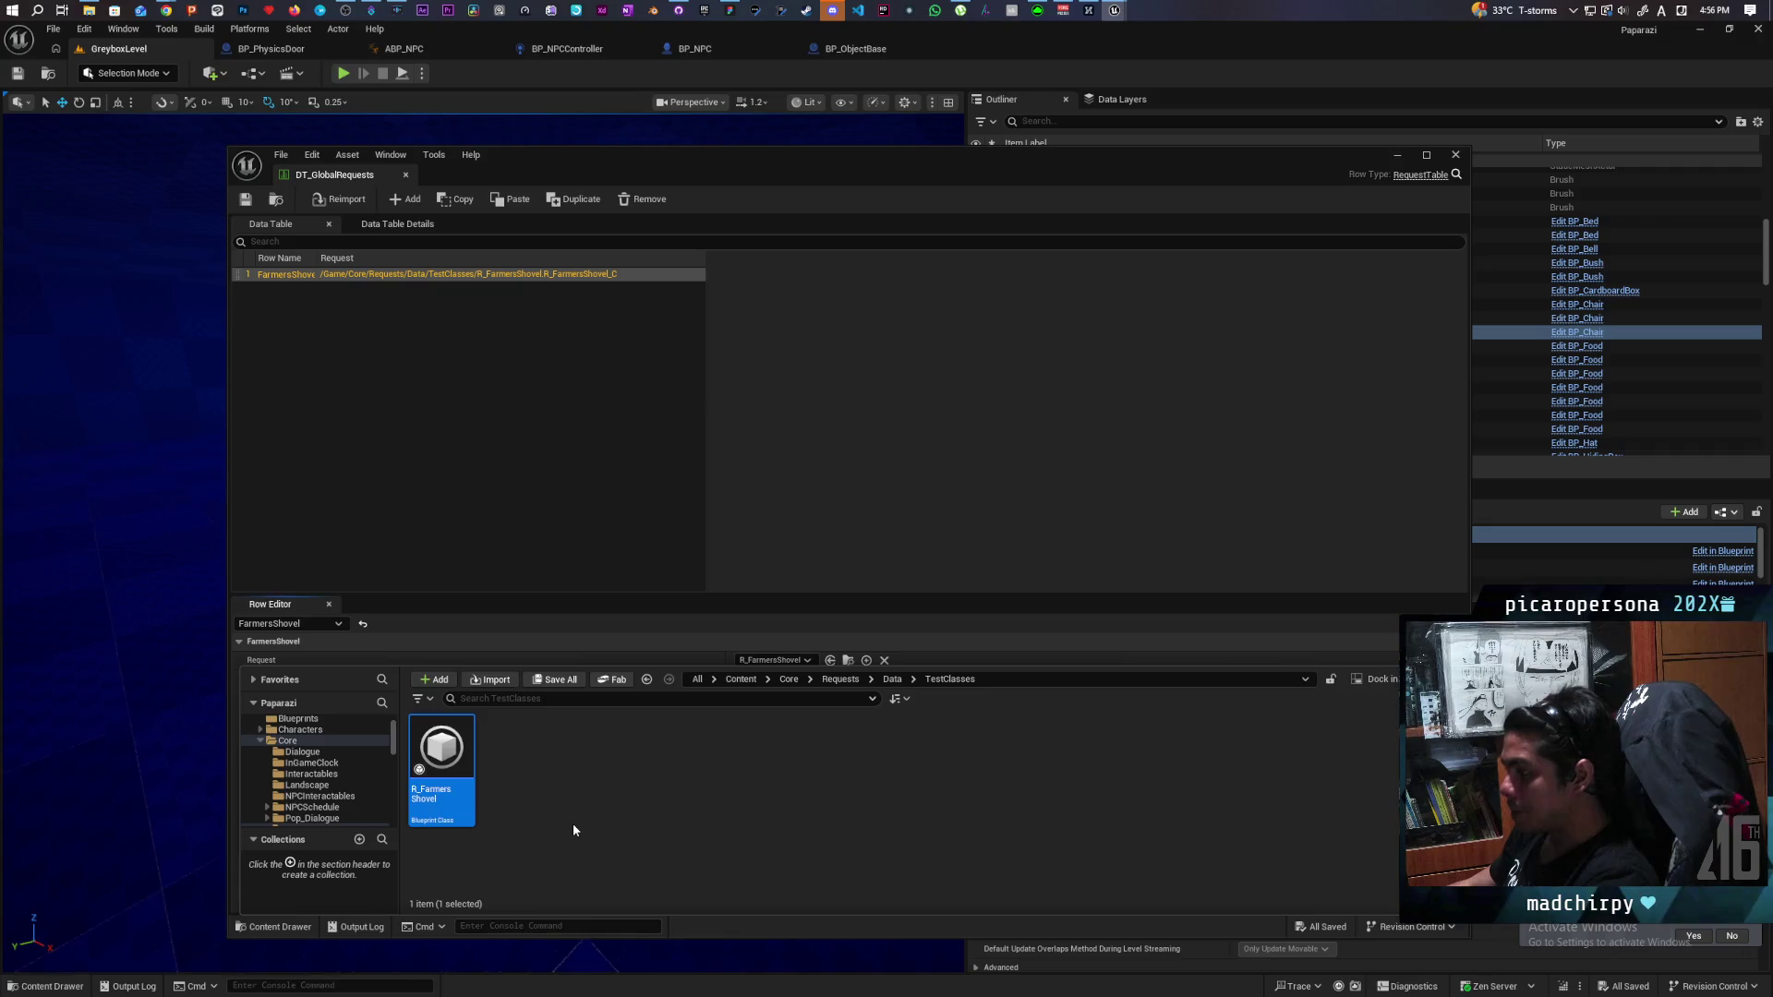
Duplicate R_FarmersShovel, rename the copy R_FarmersShedKey, and open it.
{"action": "right_click", "coordinate": [443, 752]}
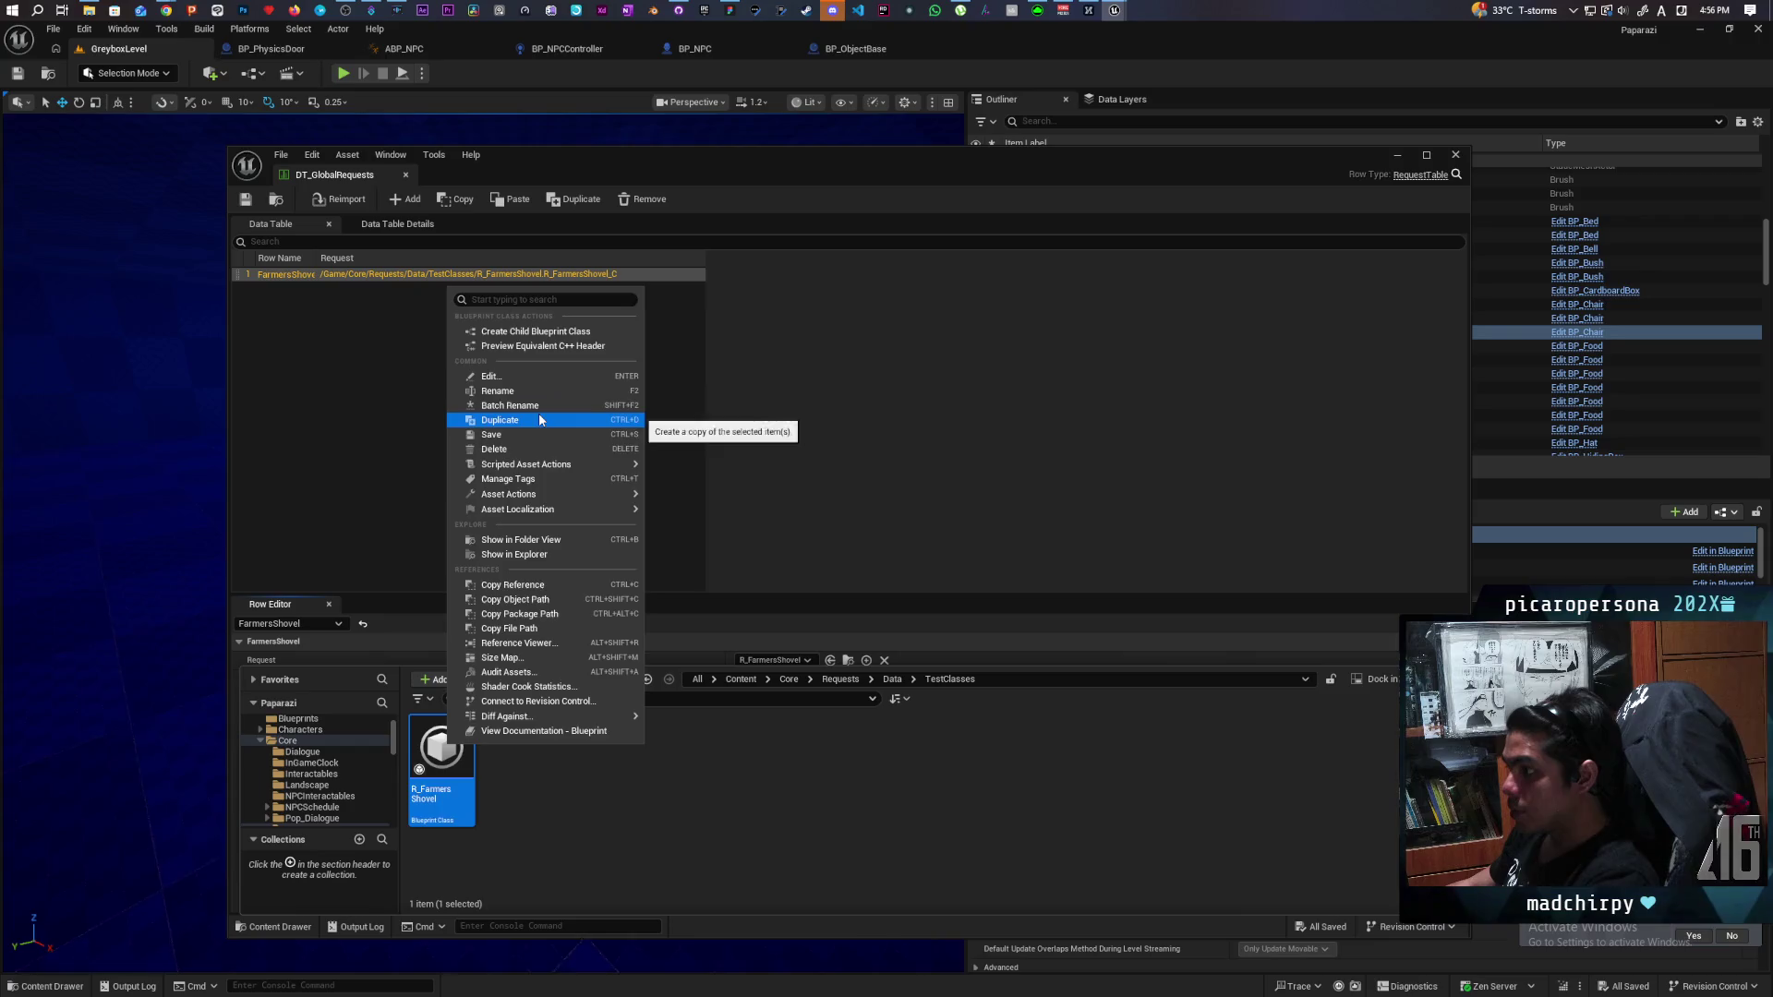
{"action": "left_click", "coordinate": [500, 421]}
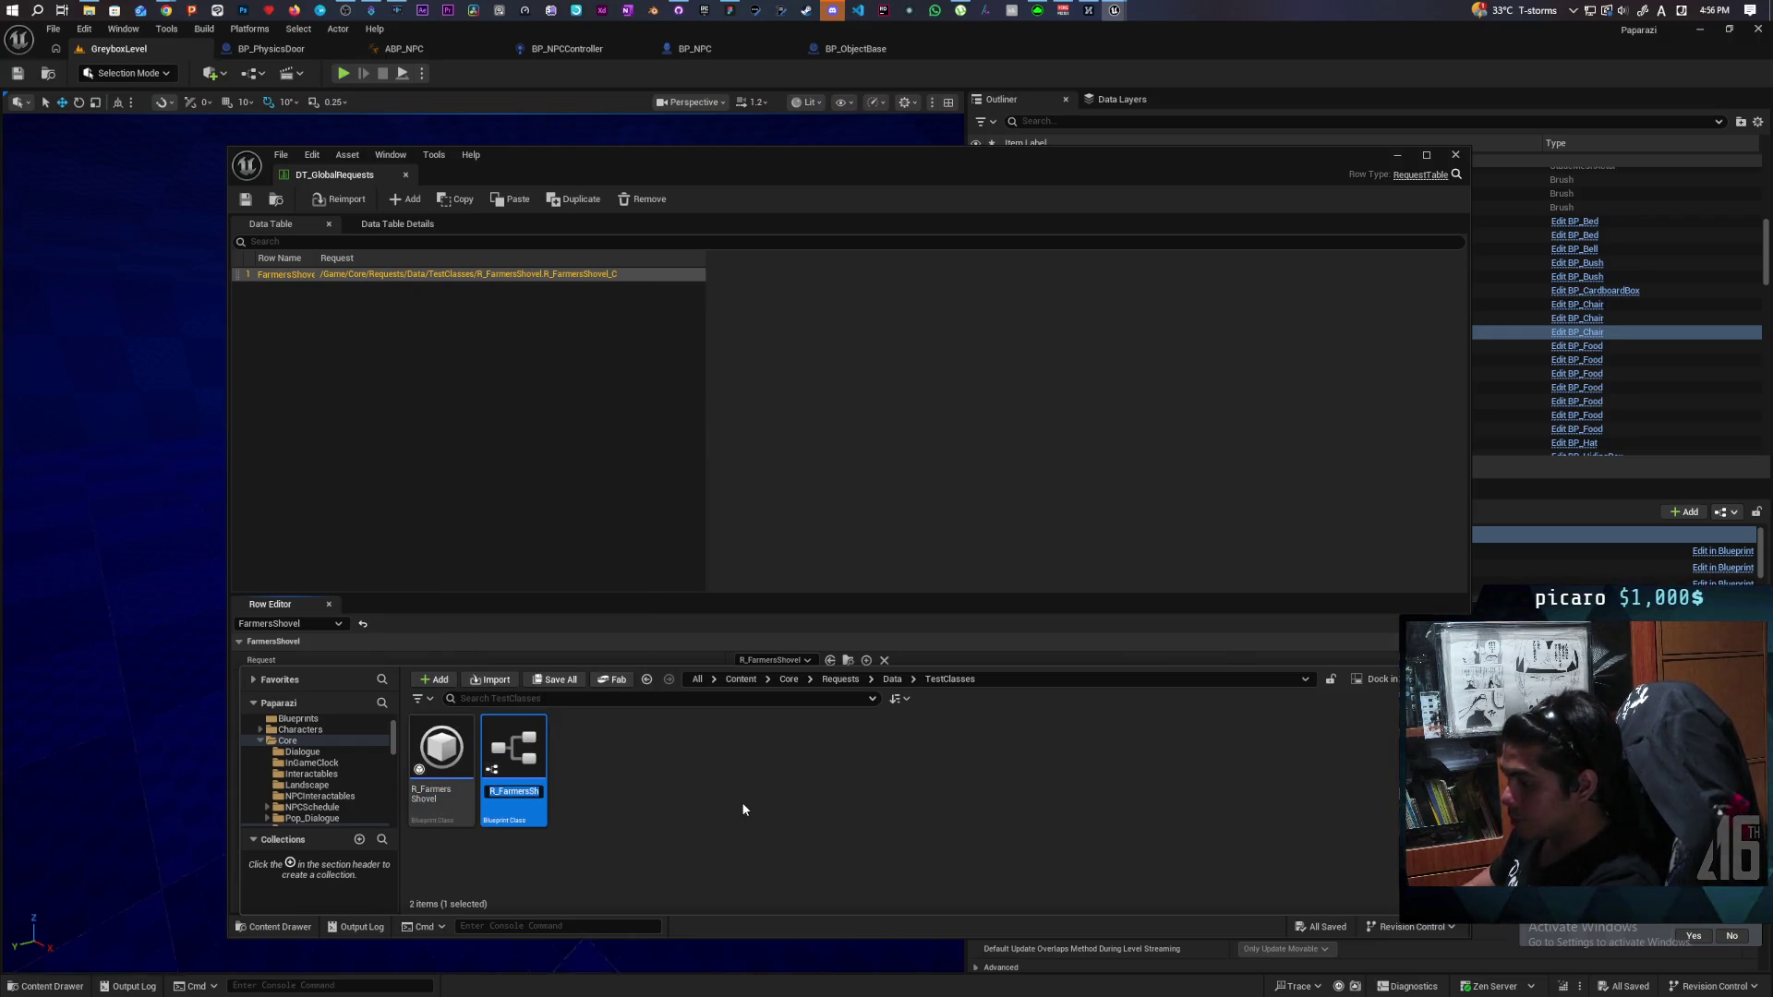
{"action": "key", "text": "End"}
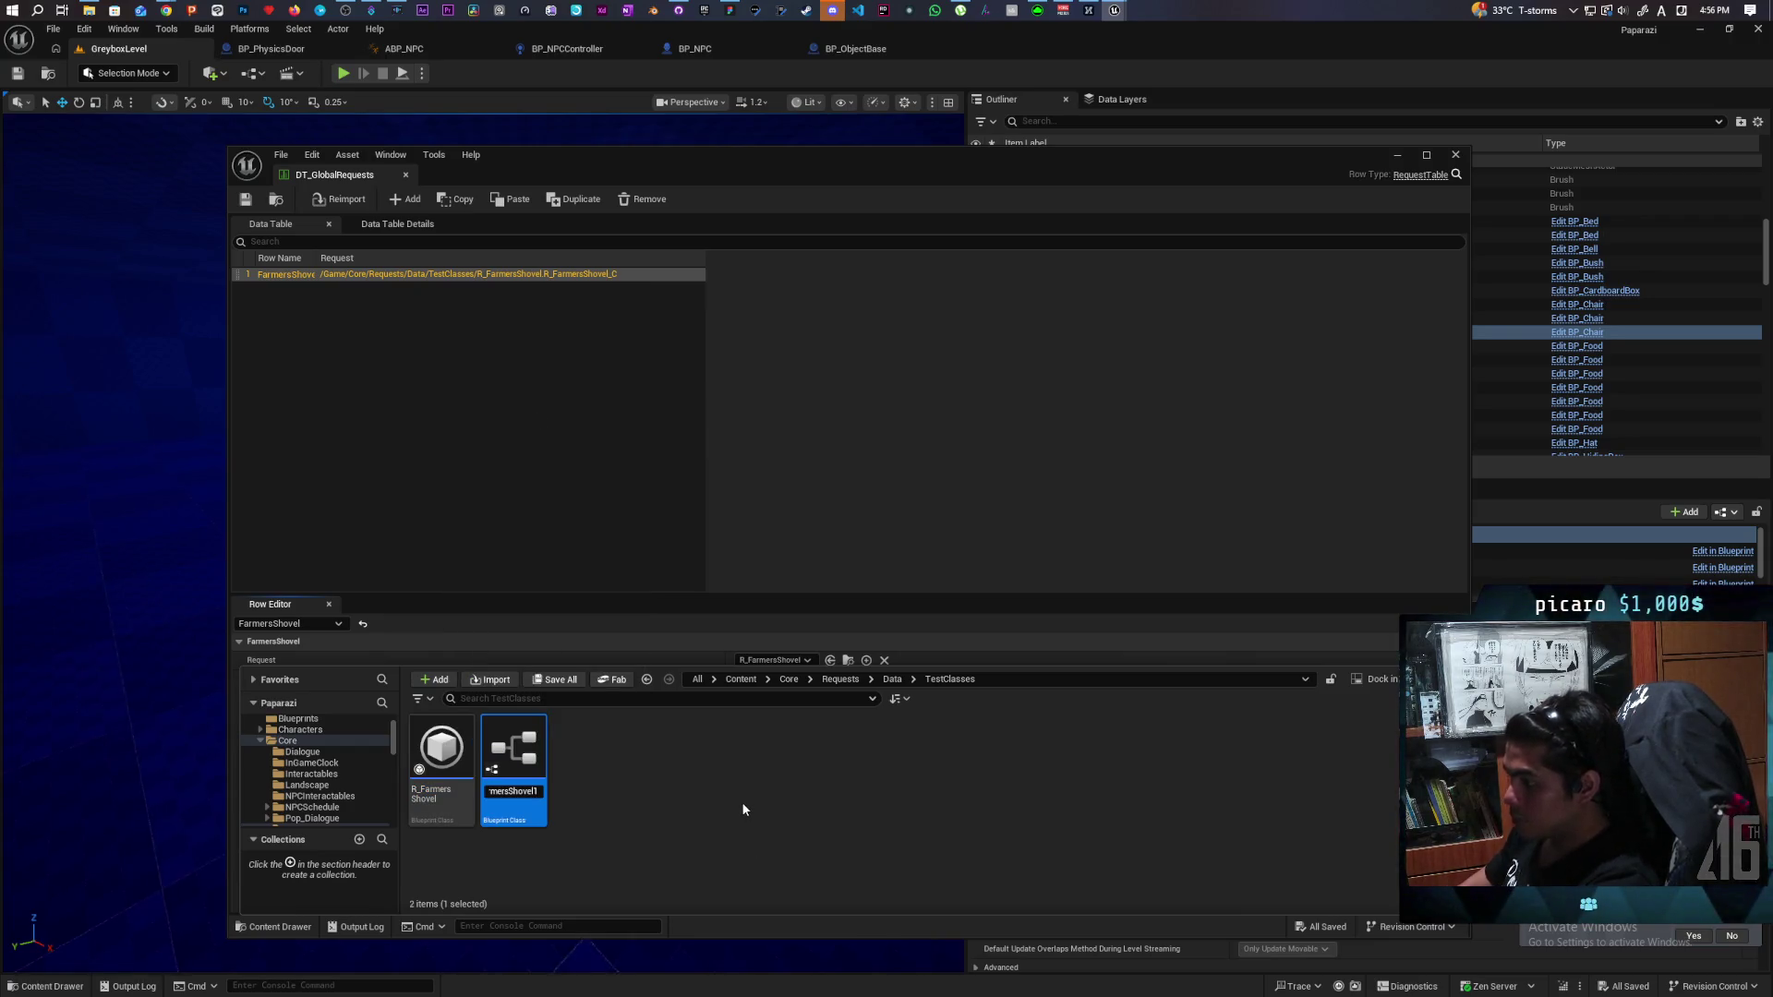
{"action": "key", "text": "BackSpace"}
{"action": "key", "text": "BackSpace"}
{"action": "key", "text": "BackSpace"}
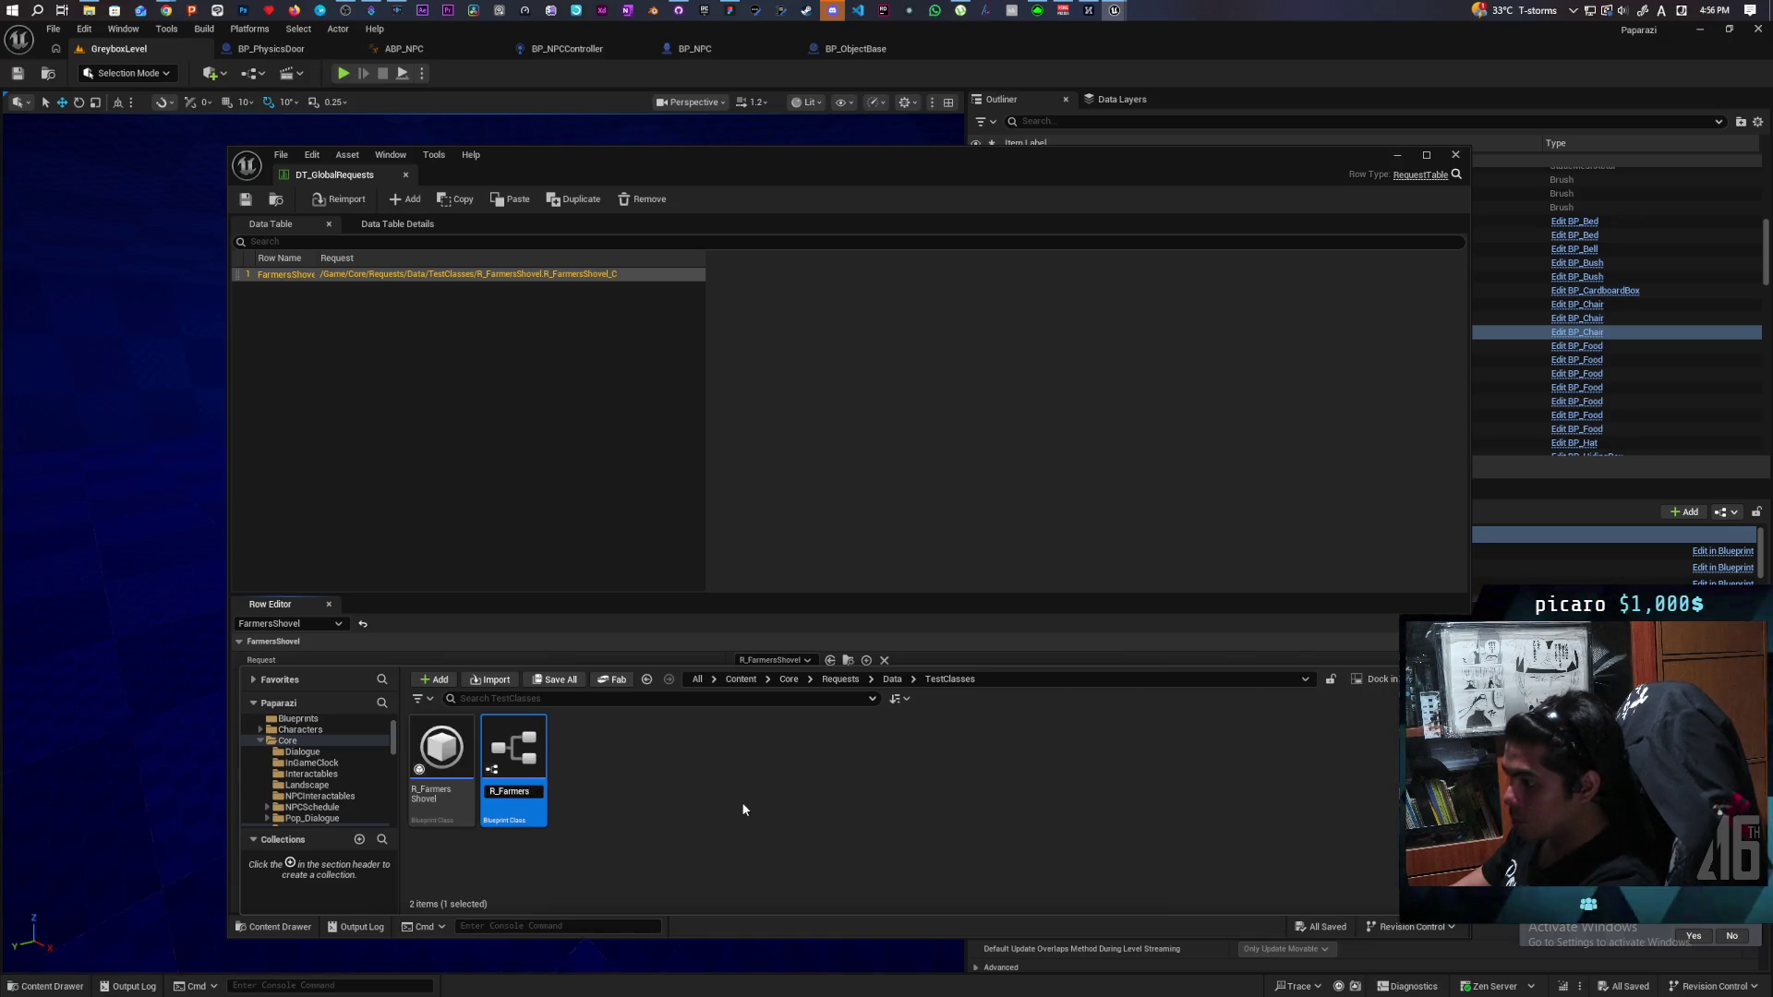
{"action": "type", "text": "S"}
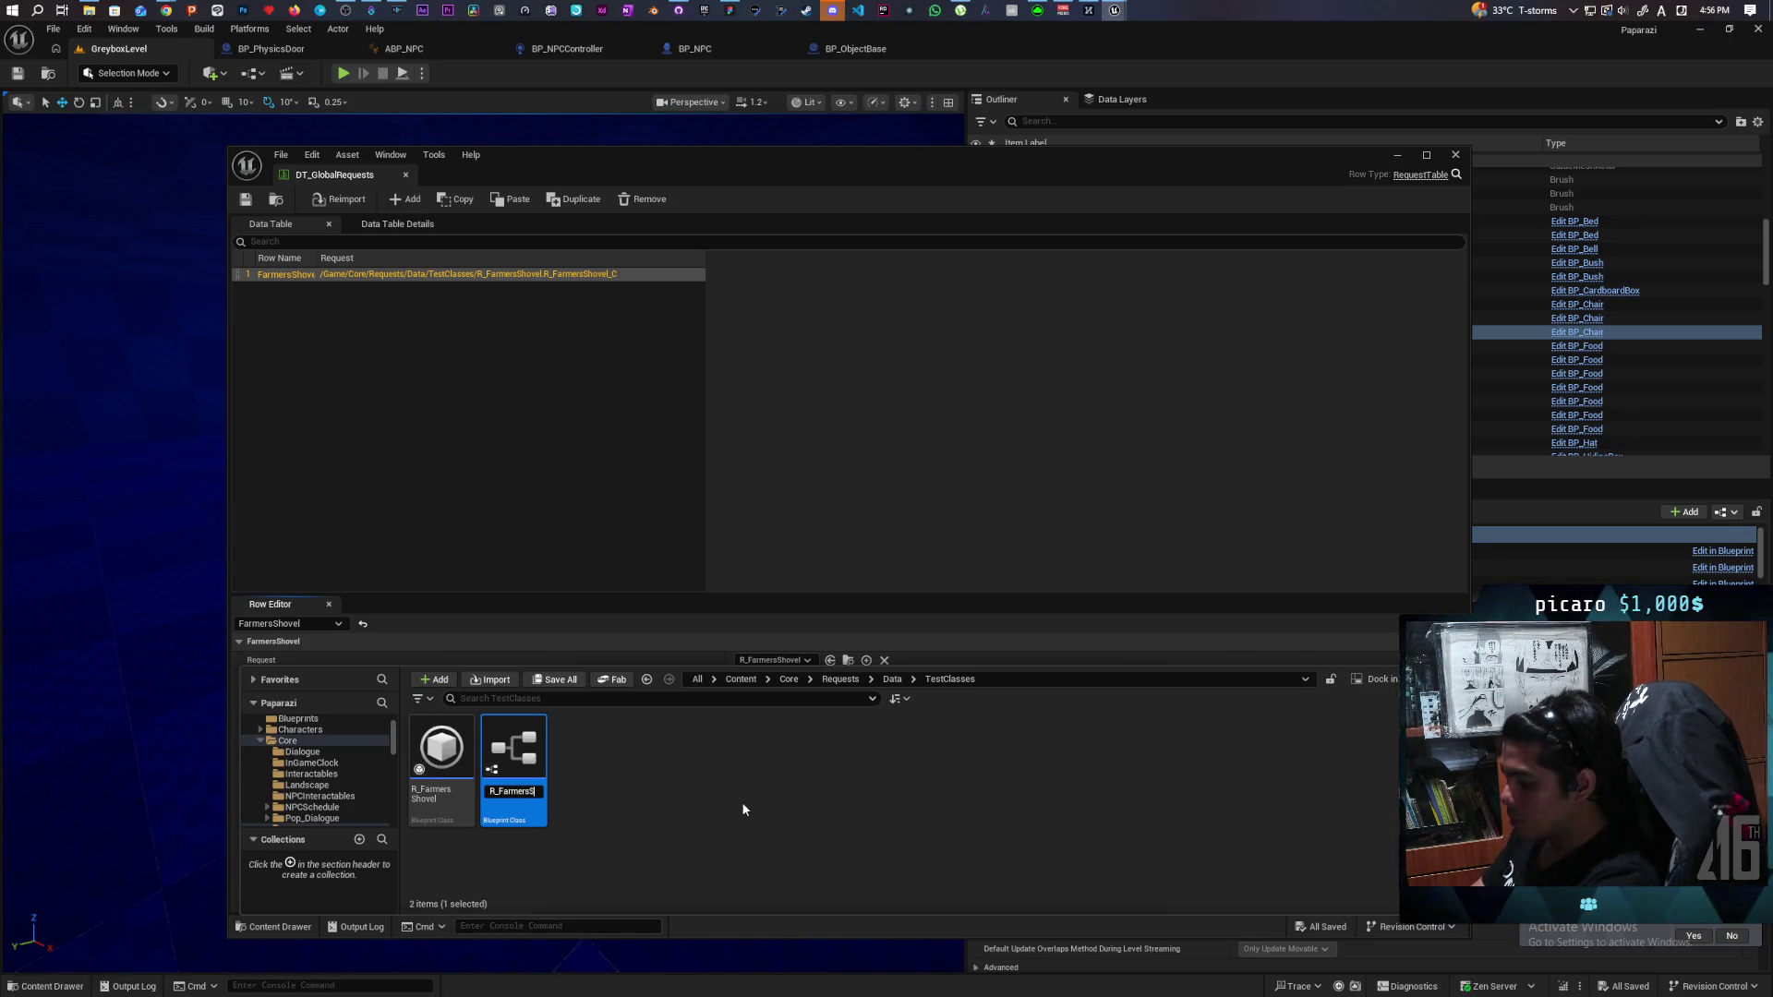
{"action": "type", "text": "hedKey"}
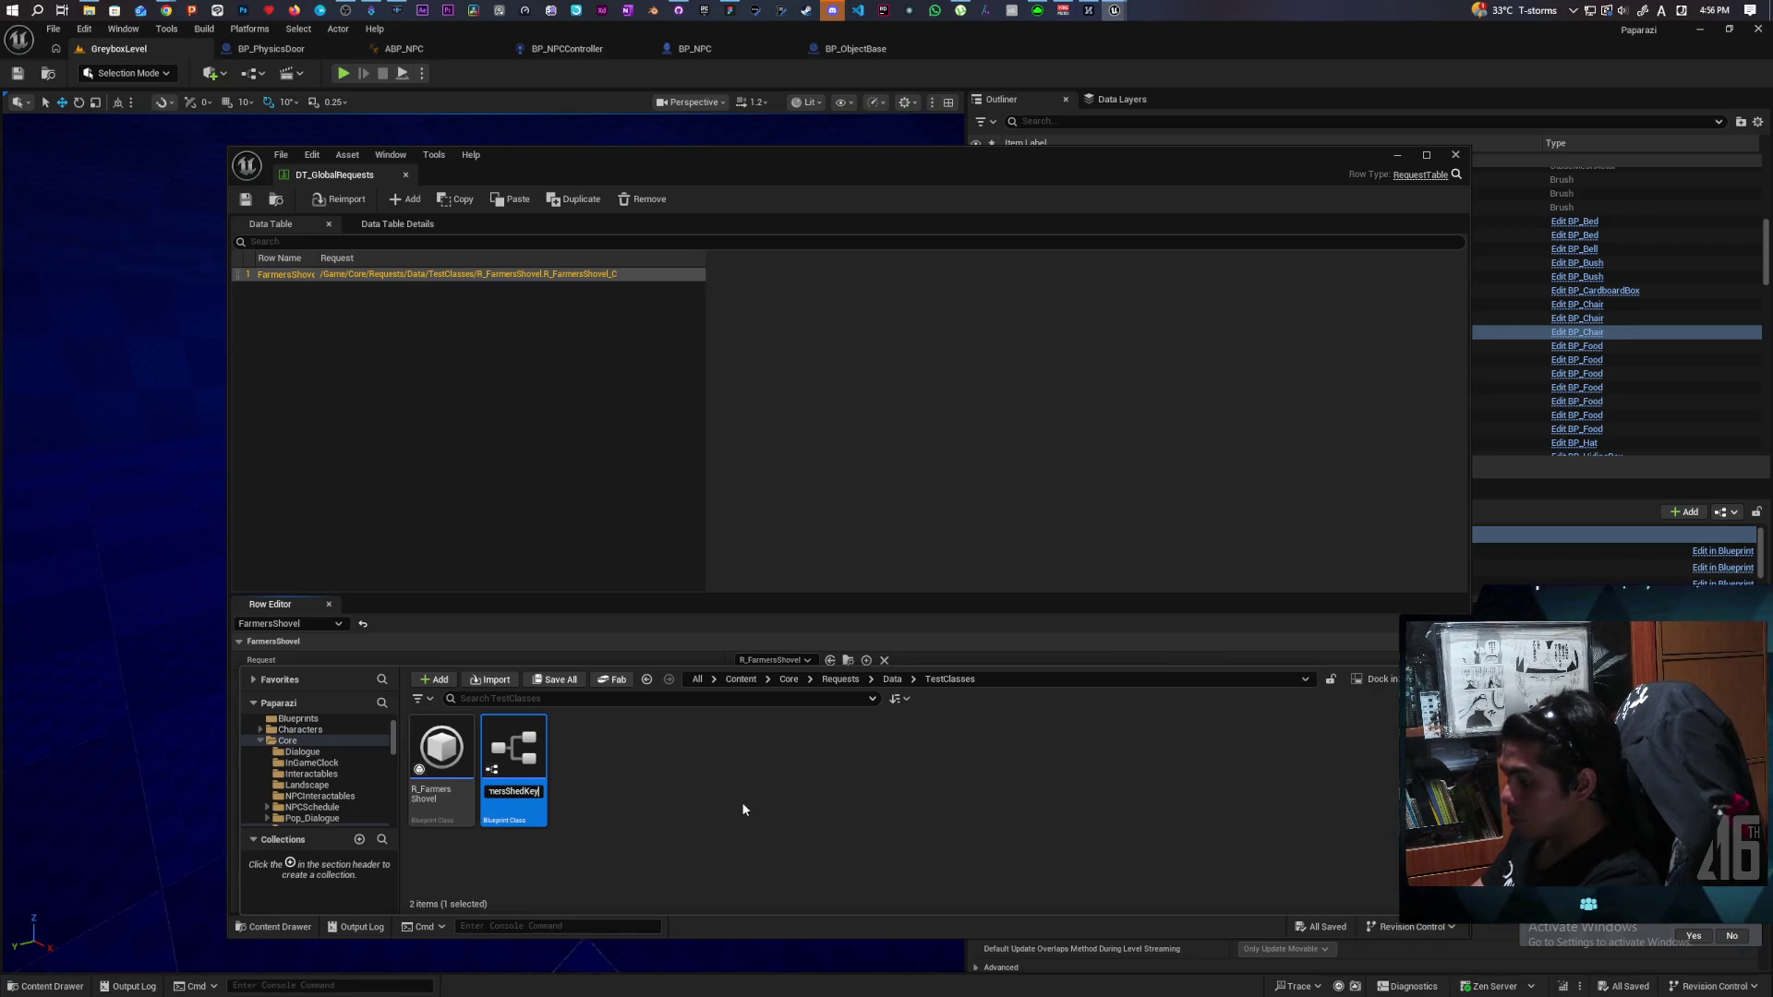
{"action": "key", "text": "Return"}
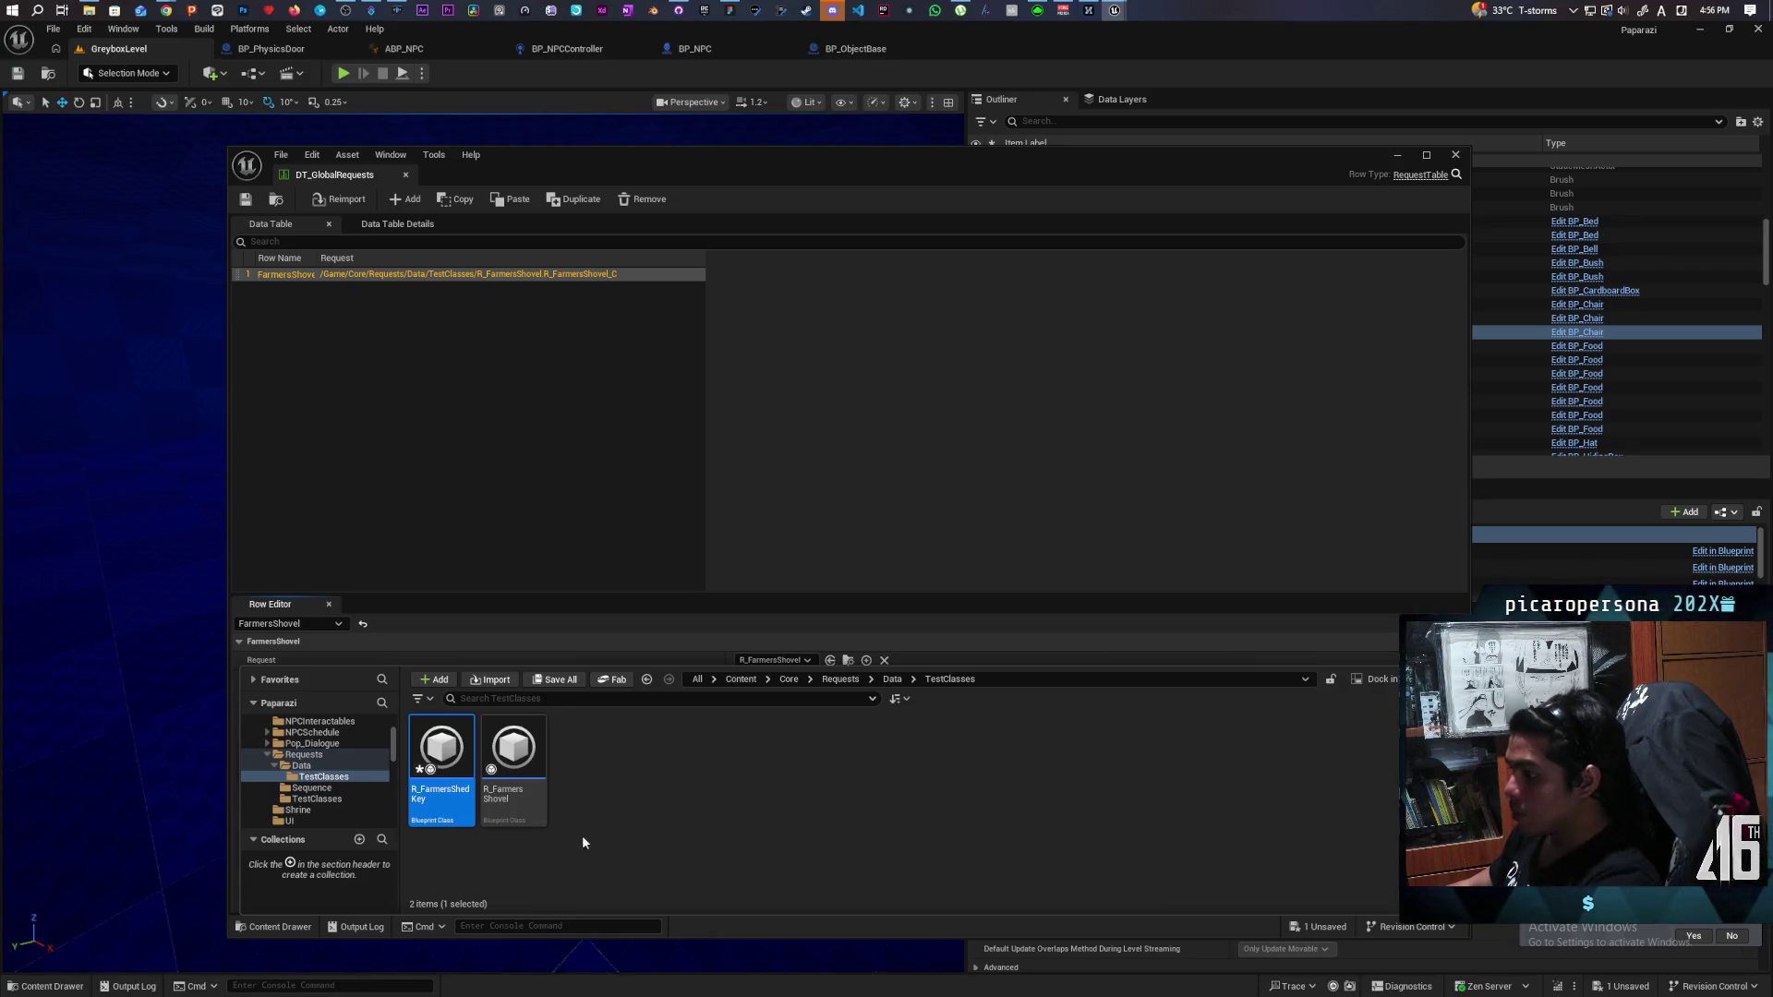
{"action": "double_click", "coordinate": [441, 750]}
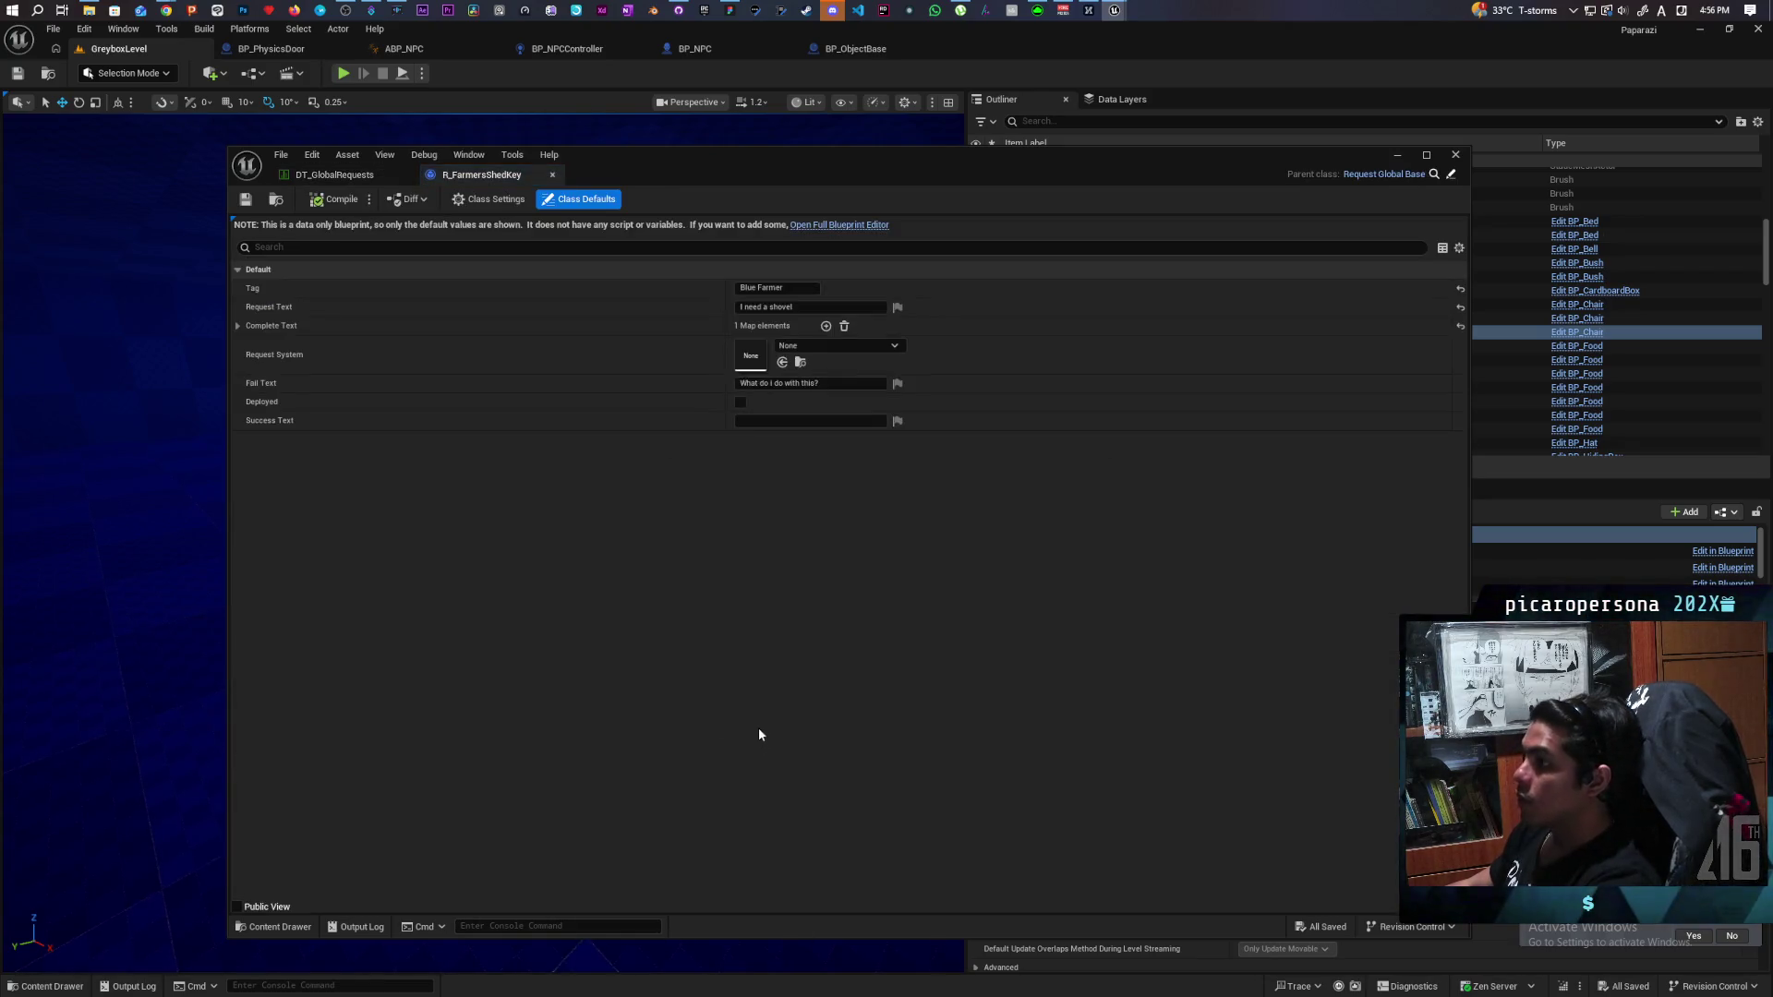
Change the request's Tag from Blue Farmer to Red Farmer.
{"action": "left_click", "coordinate": [753, 288]}
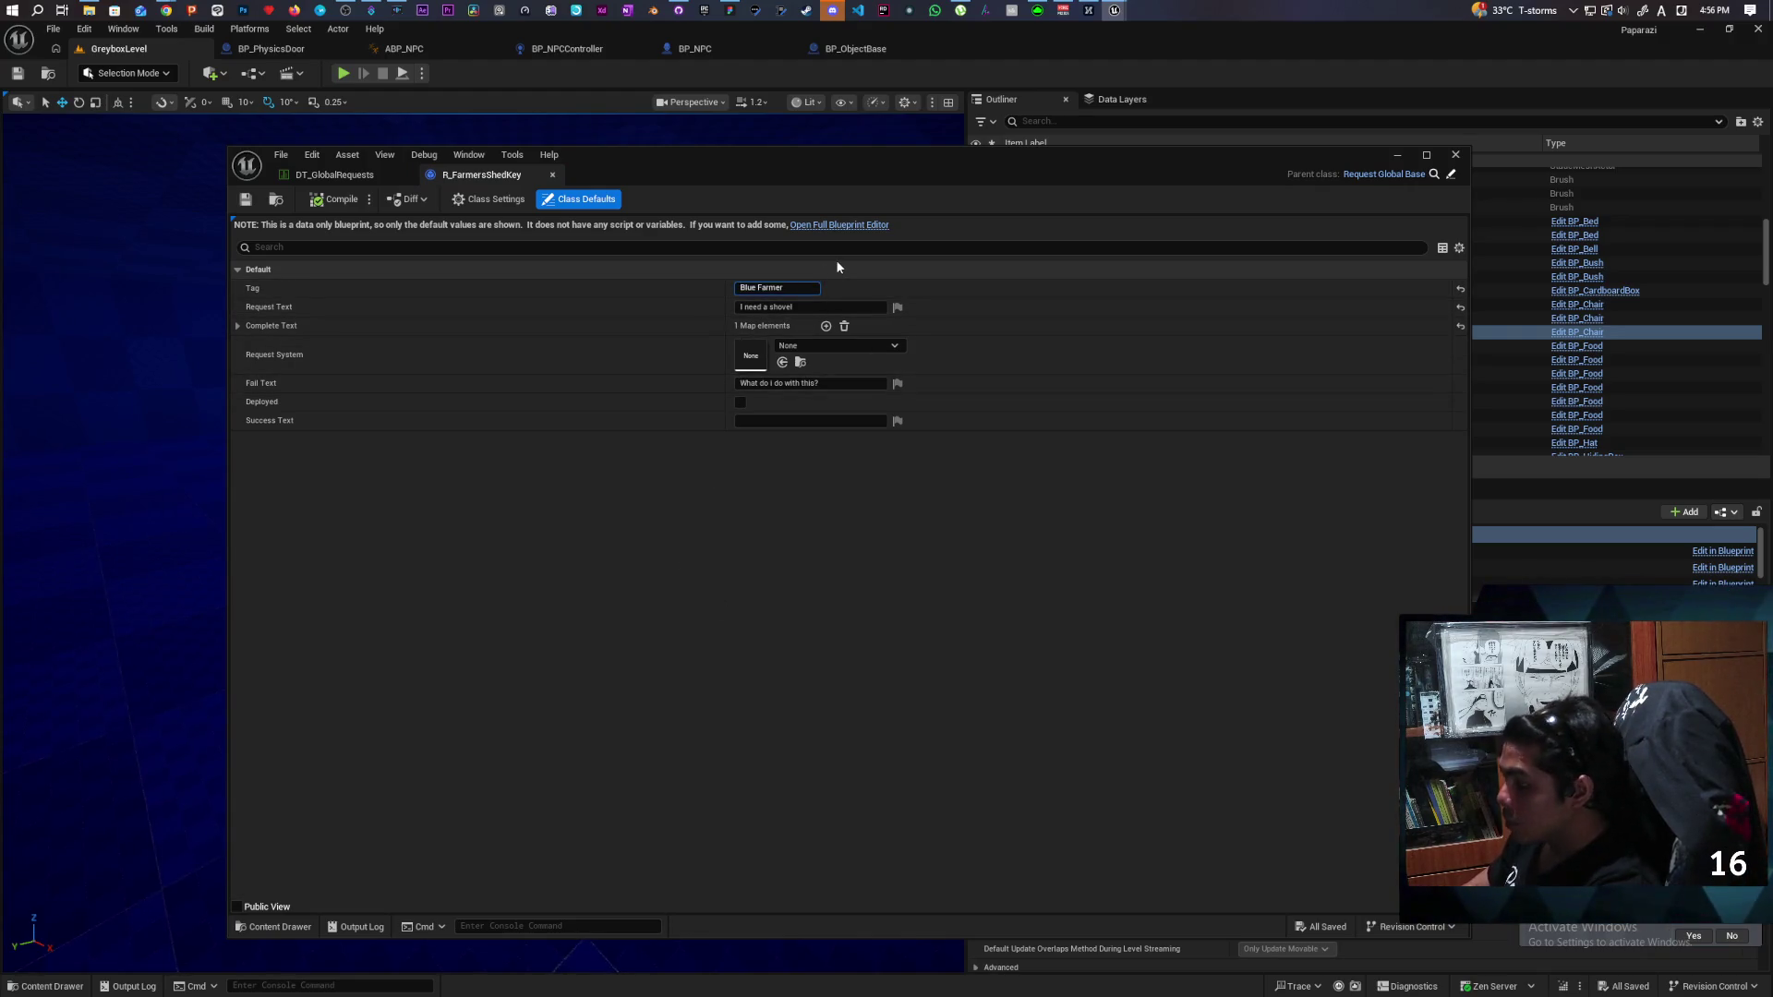
{"action": "type", "text": "Farmer"}
{"action": "type", "text": "Red"}
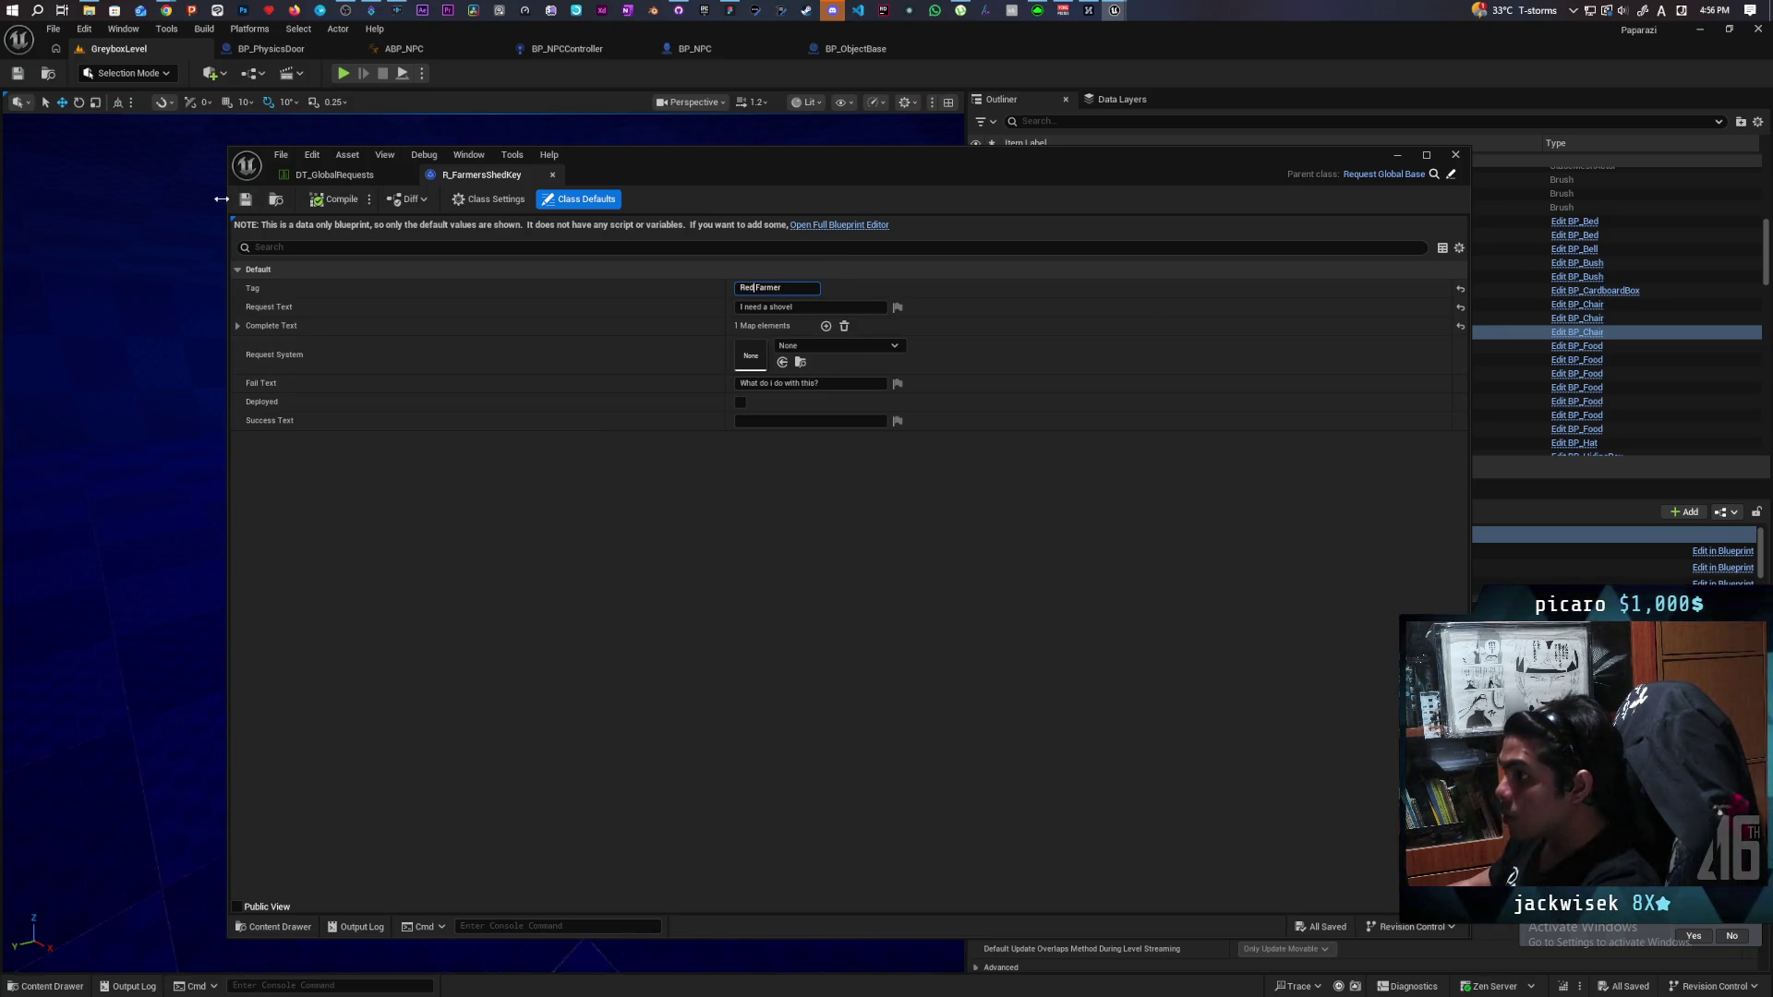
{"action": "left_click", "coordinate": [248, 201]}
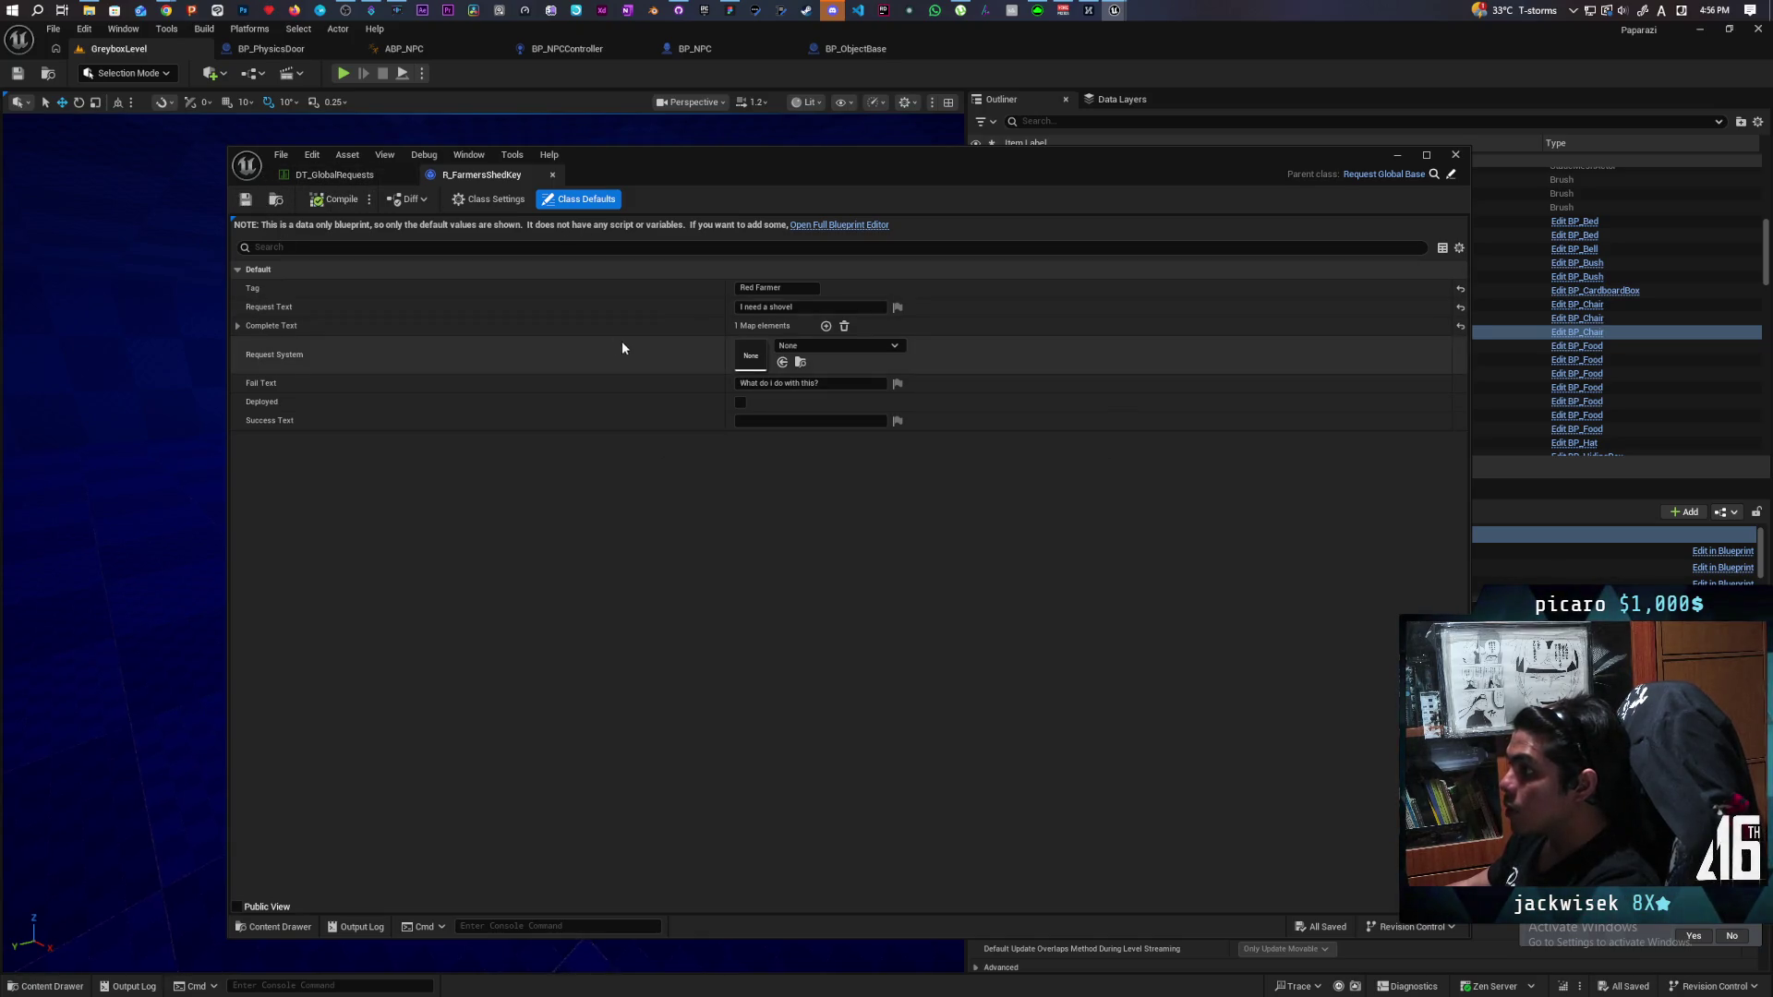
Set Request Text to 'I lost my shed <Key>key</>' and save the request.
{"action": "left_click", "coordinate": [799, 310]}
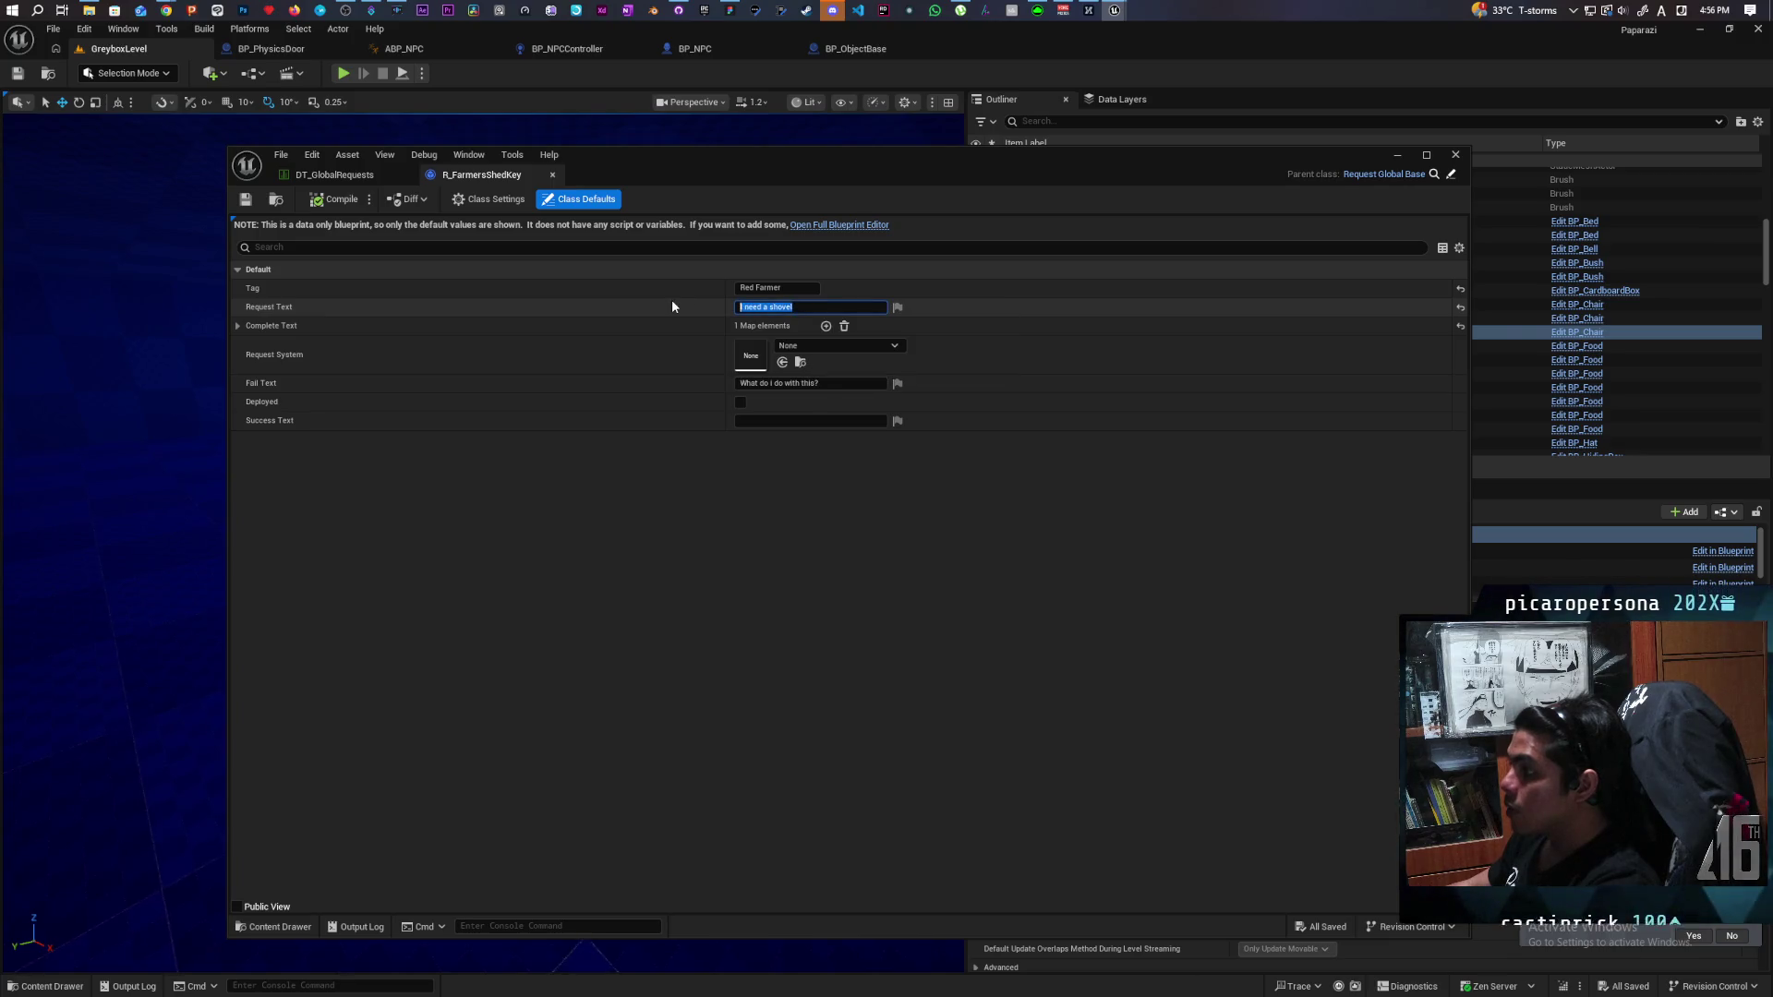
{"action": "type", "text": "I loa"}
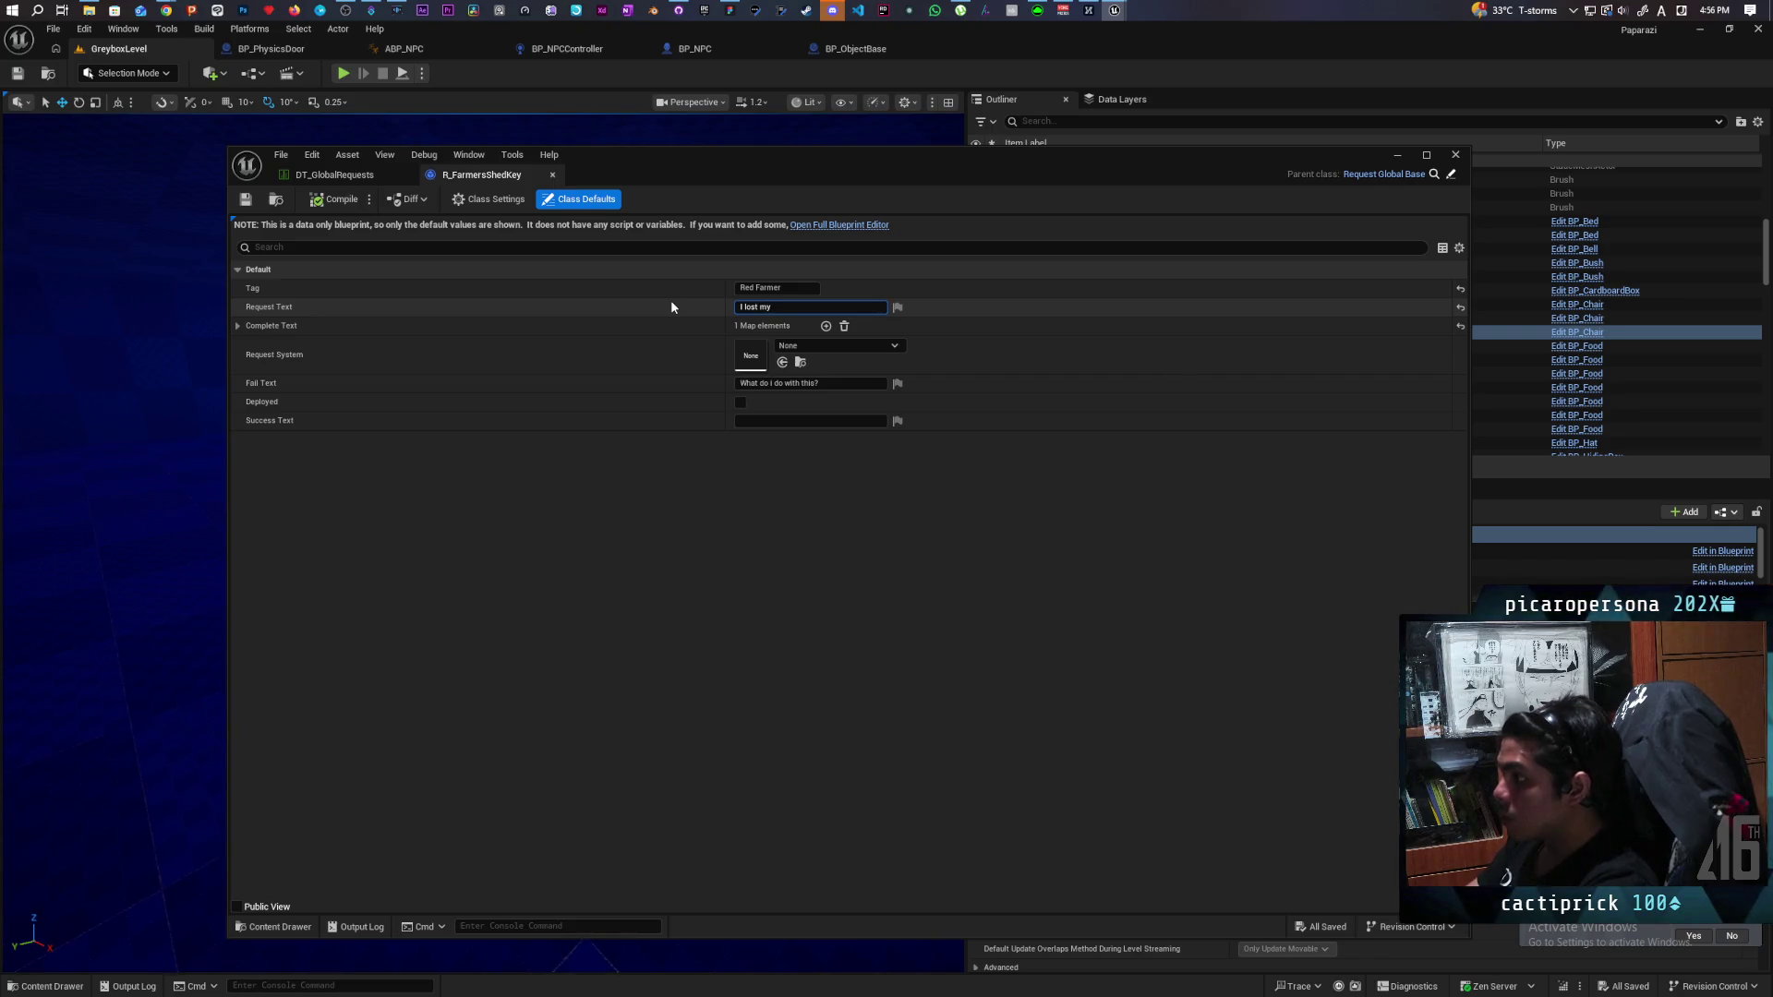
{"action": "type", "text": " shed key"}
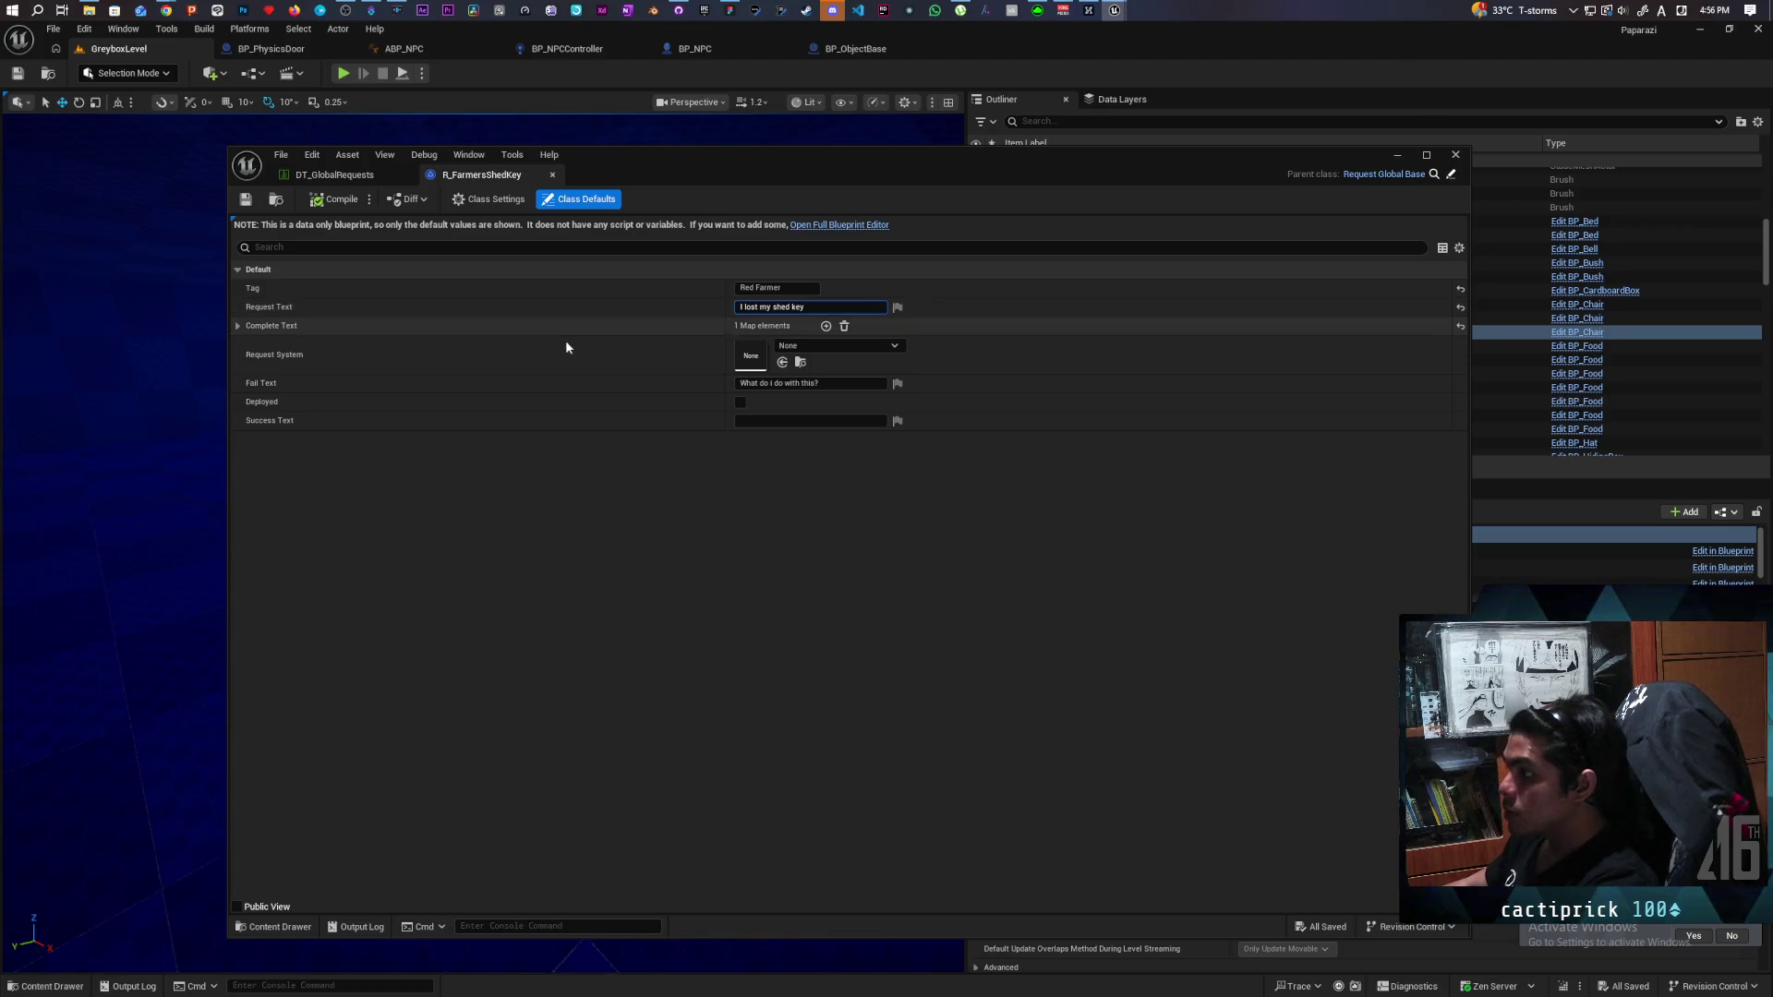
{"action": "left_click", "coordinate": [249, 202]}
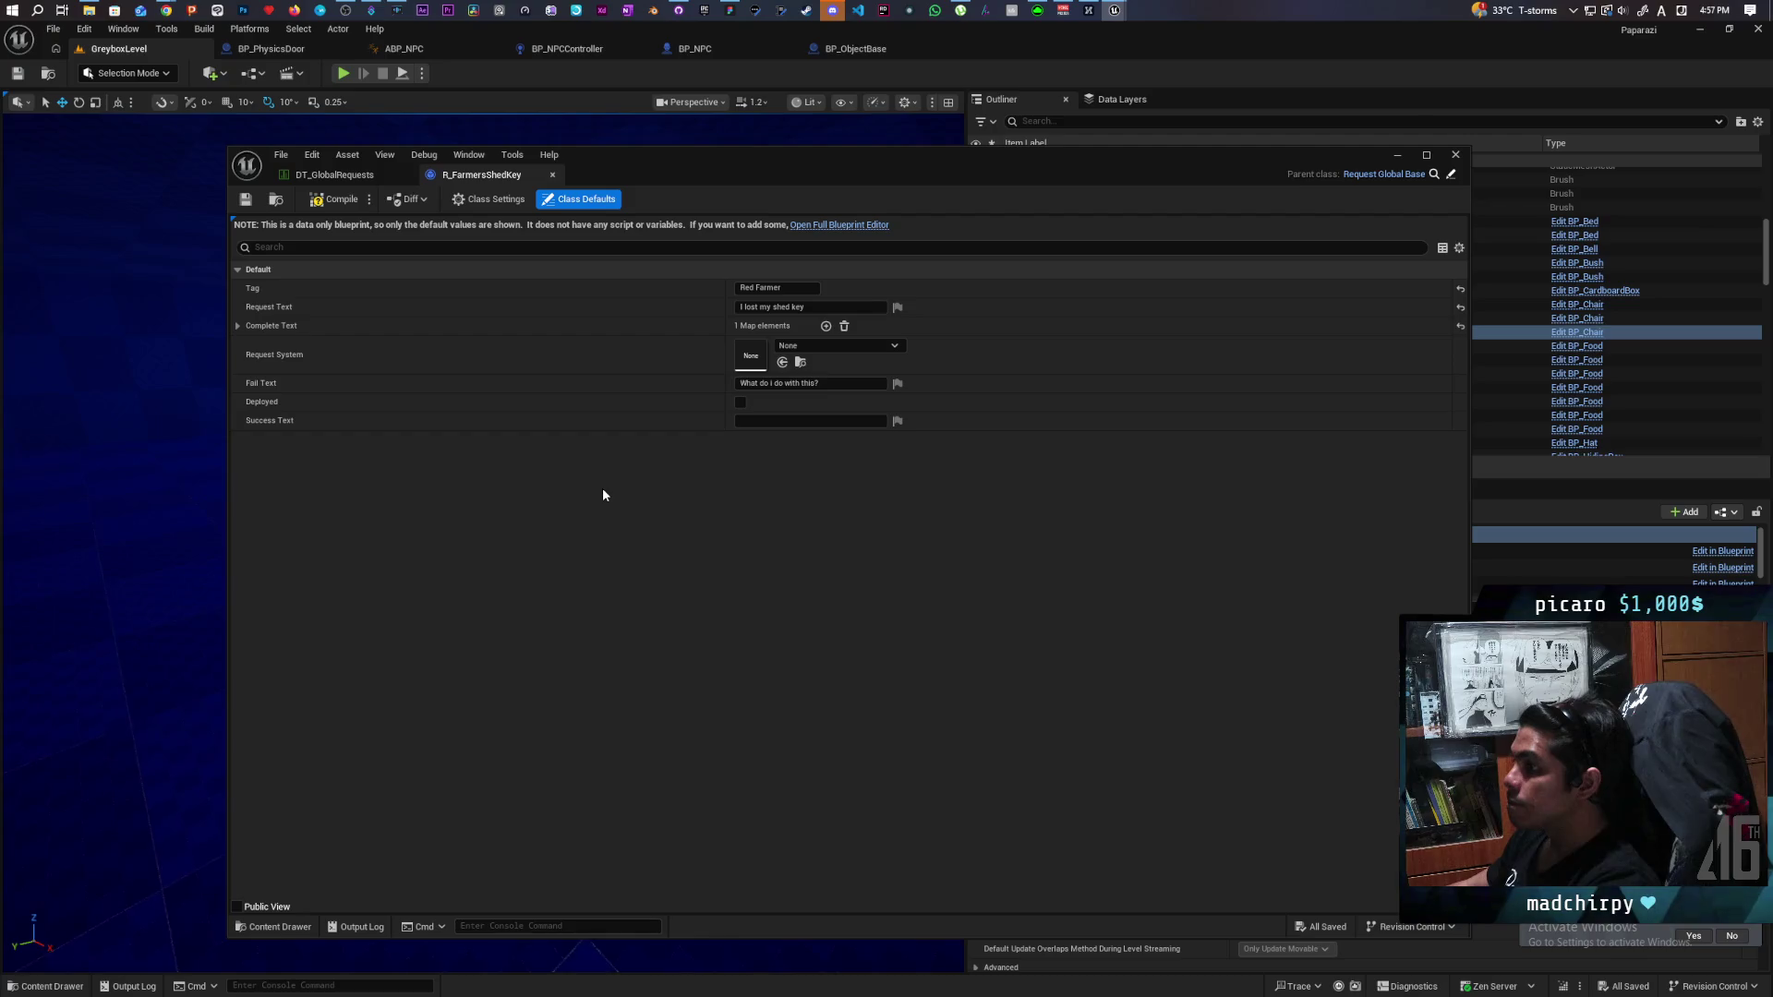
{"action": "left_click", "coordinate": [794, 308]}
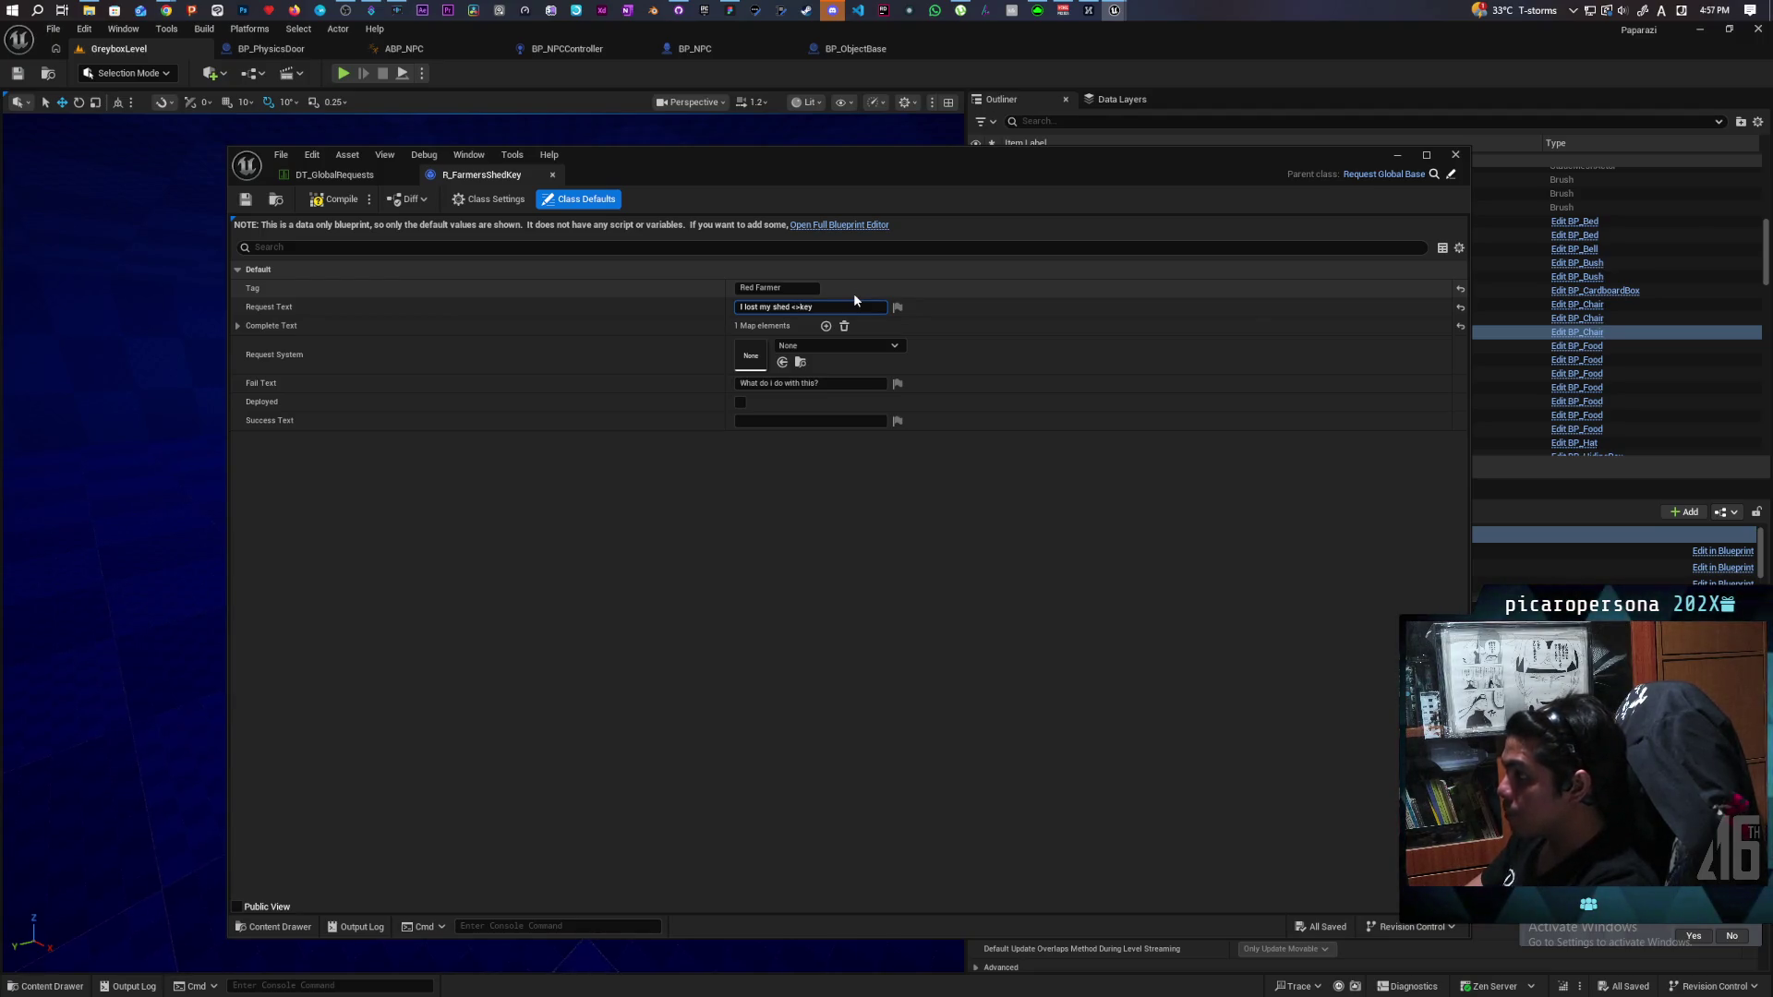
{"action": "type", "text": "ey>"}
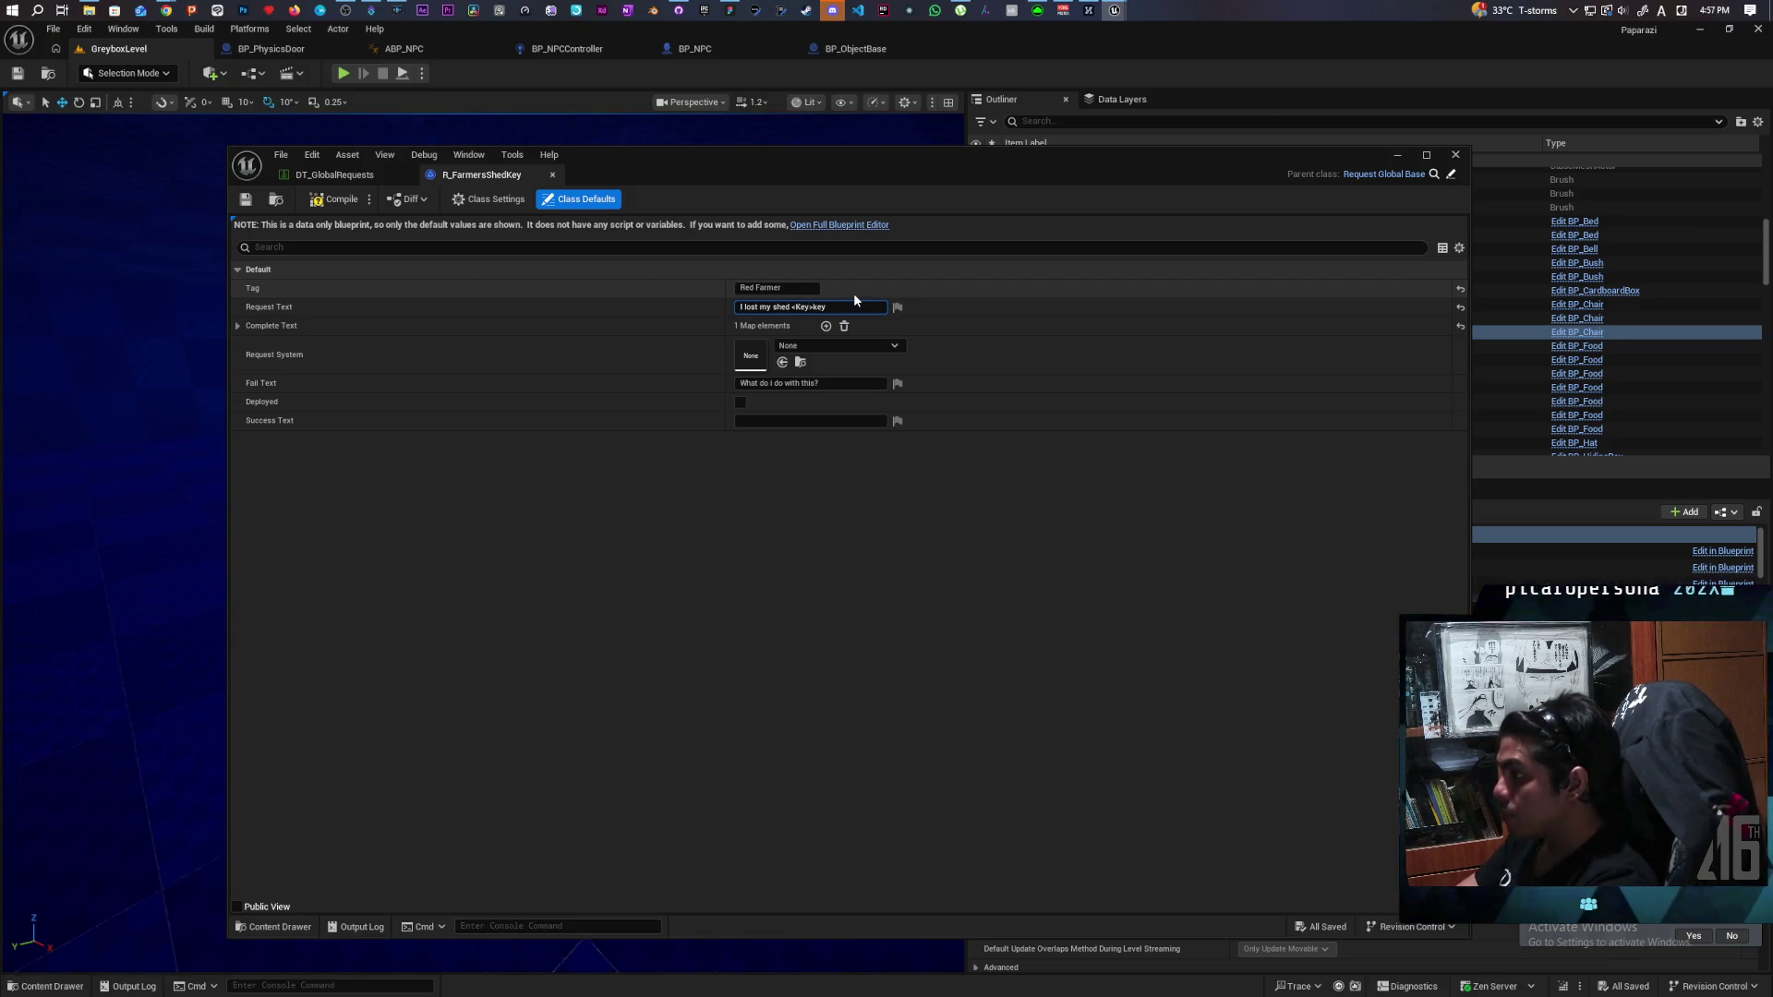
{"action": "type", "text": "<"}
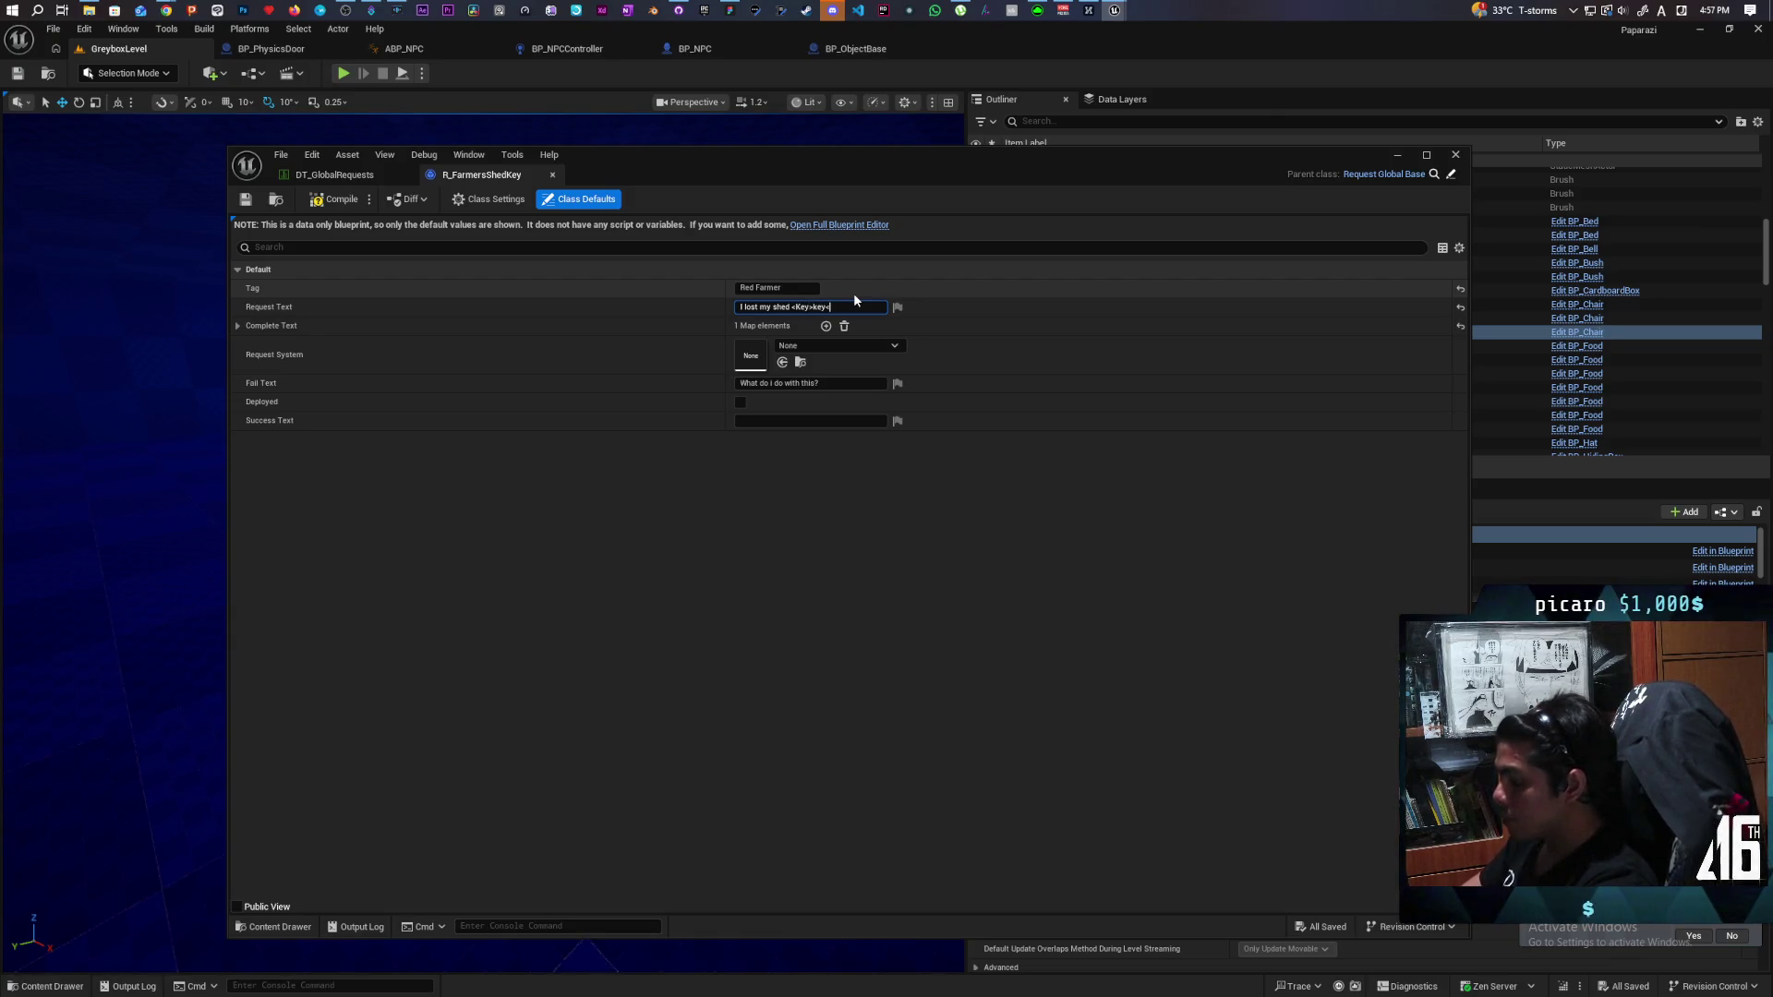
{"action": "type", "text": ">/"}
{"action": "left_click", "coordinate": [321, 203]}
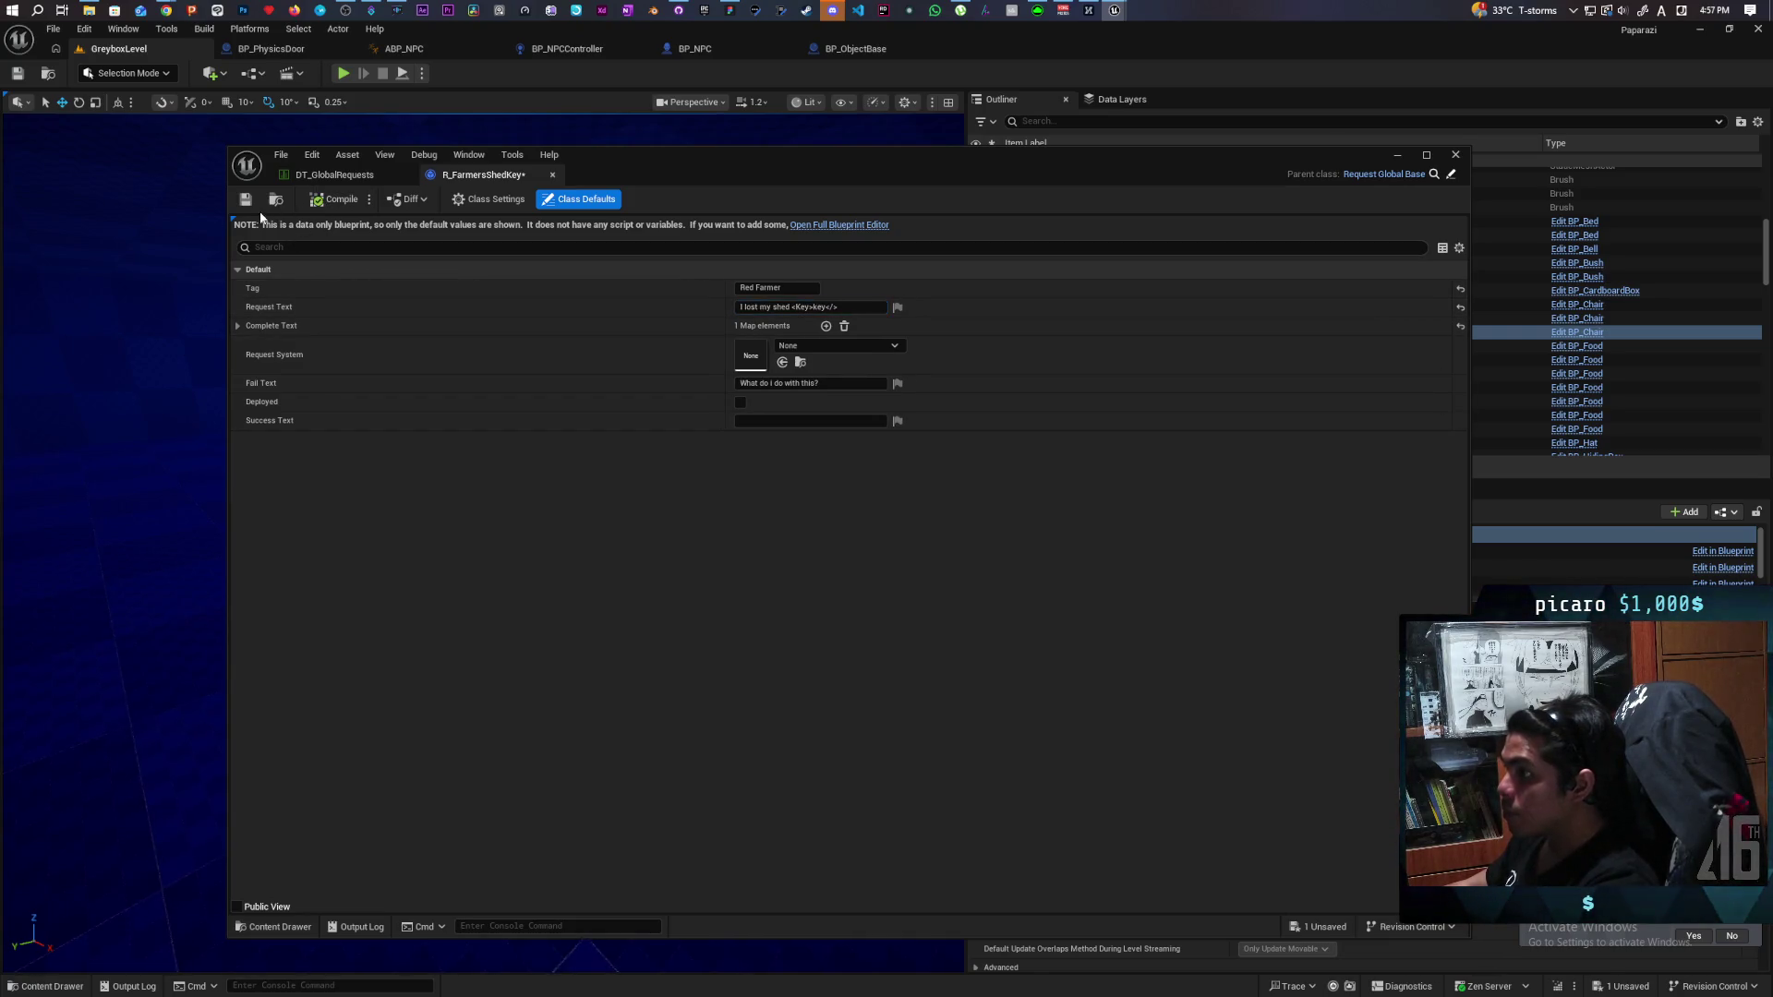
{"action": "left_click", "coordinate": [246, 200]}
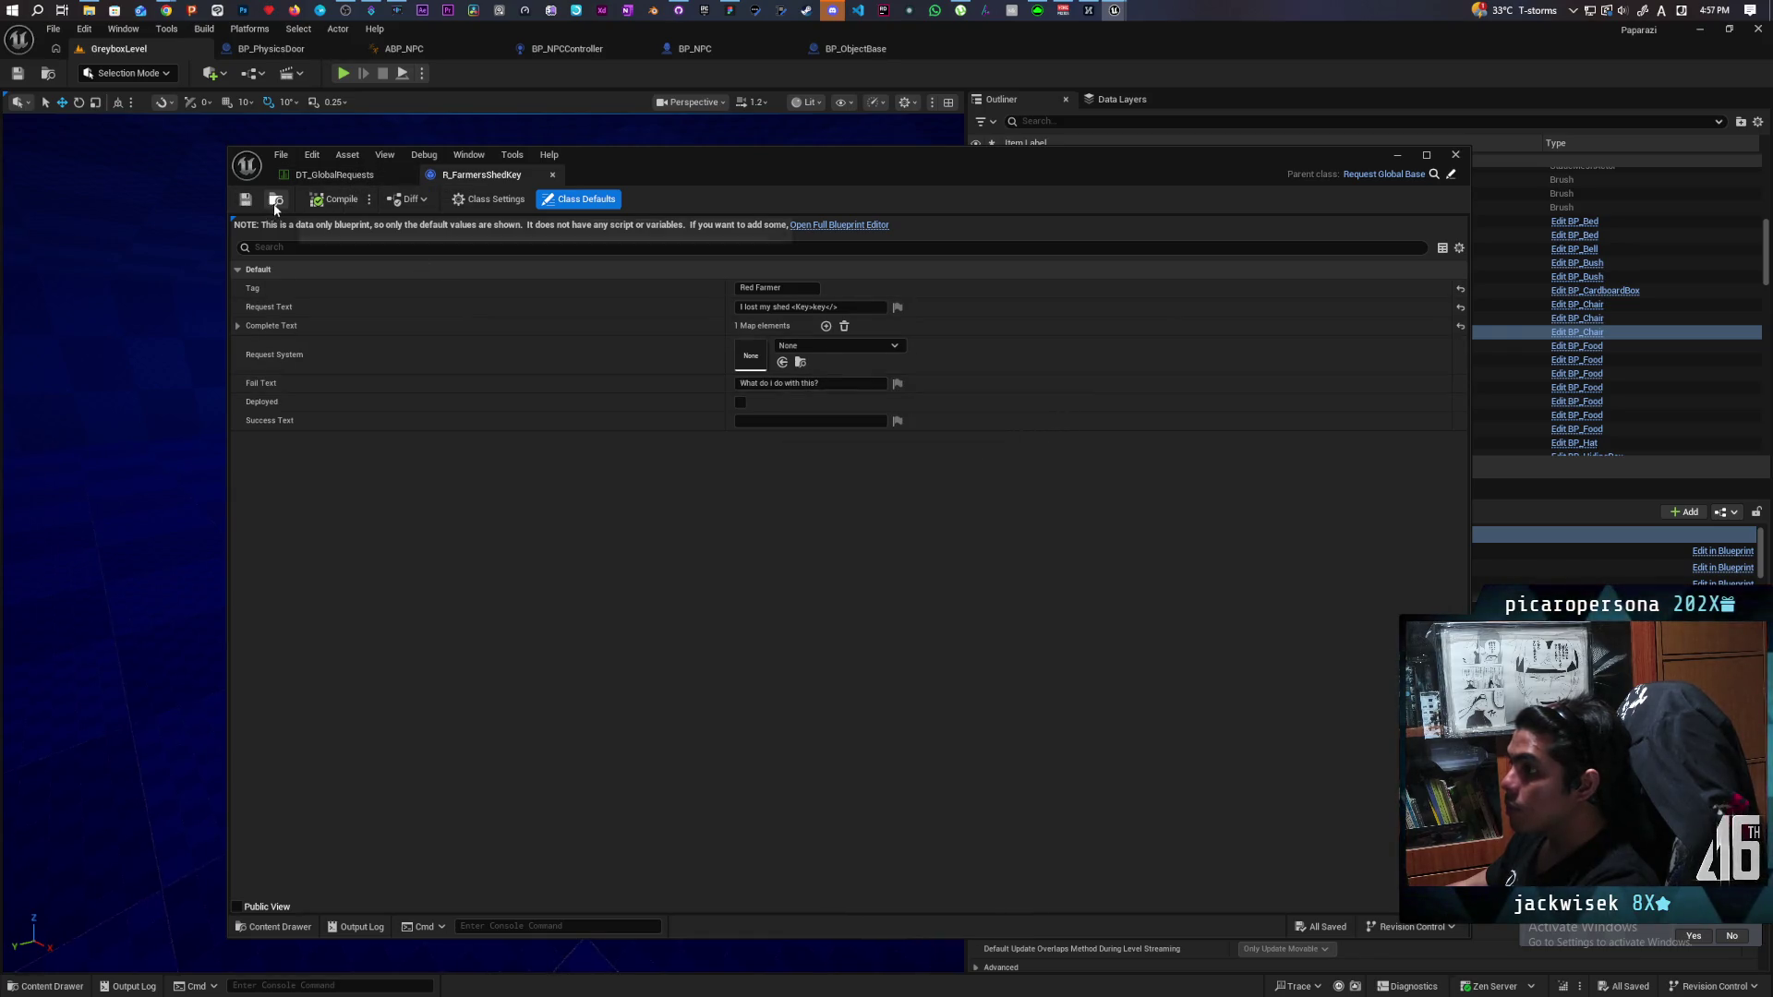
{"action": "left_click", "coordinate": [237, 326]}
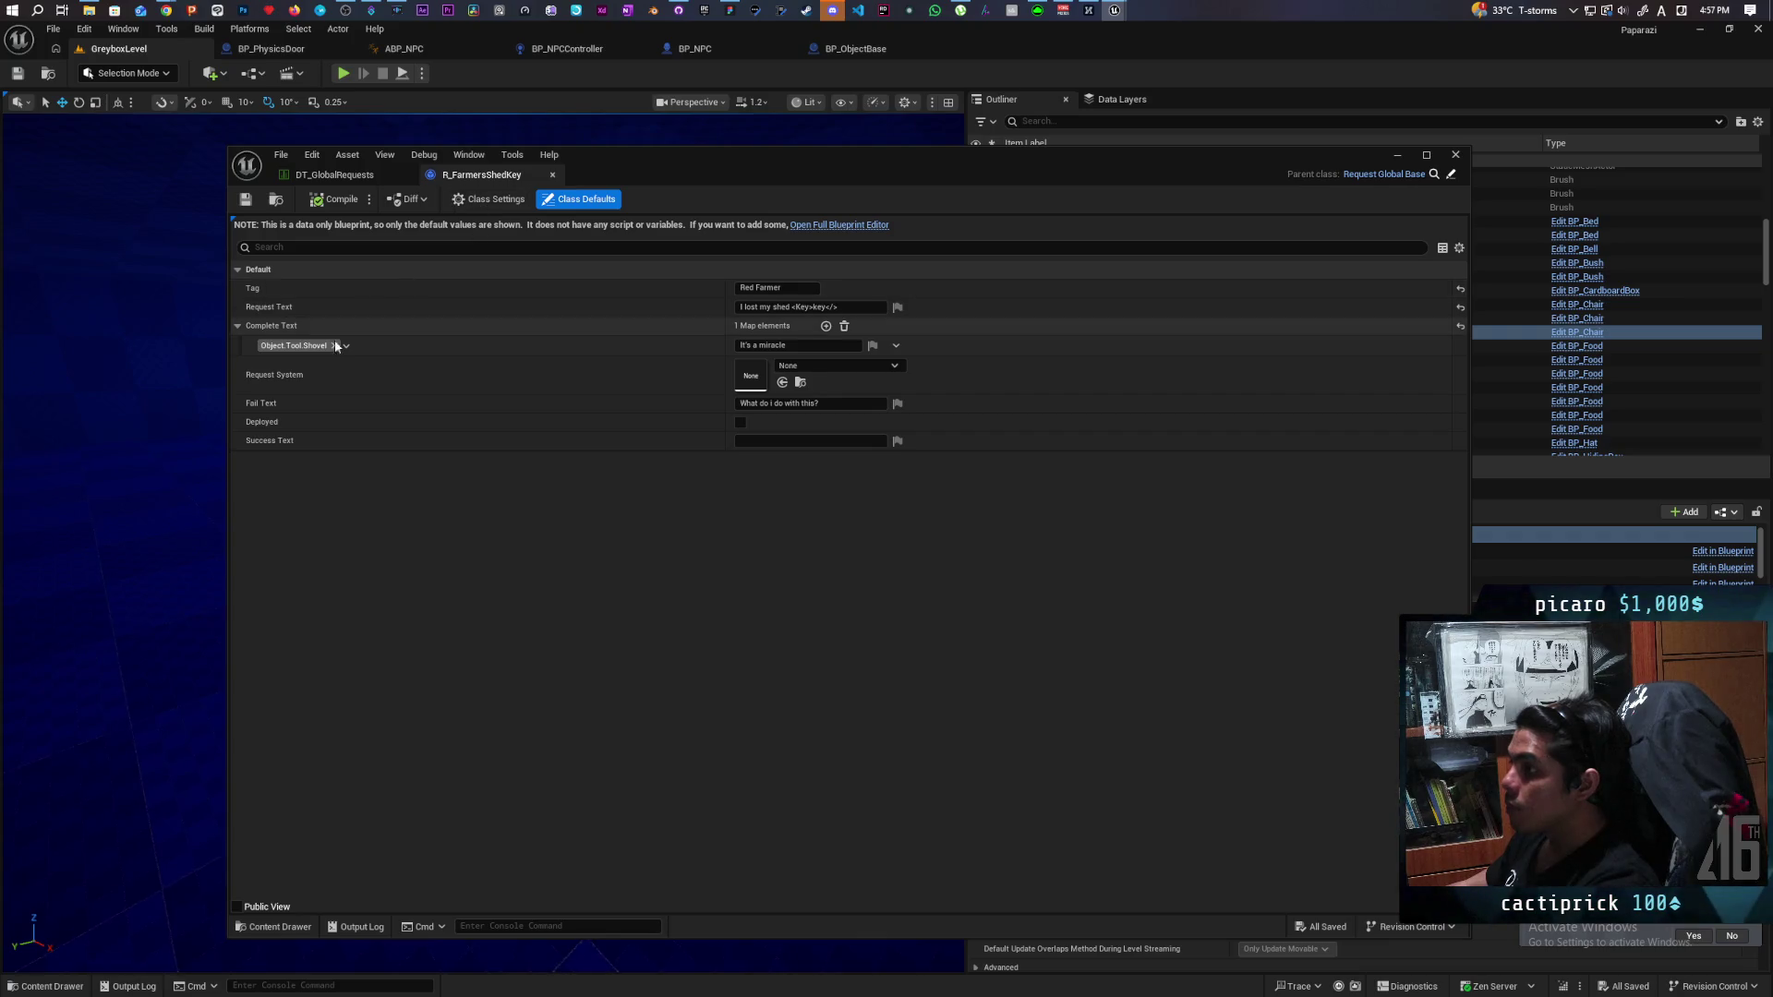
Set the completion entry's tag to Object.Key and minimize the request editor.
{"action": "left_click", "coordinate": [314, 345]}
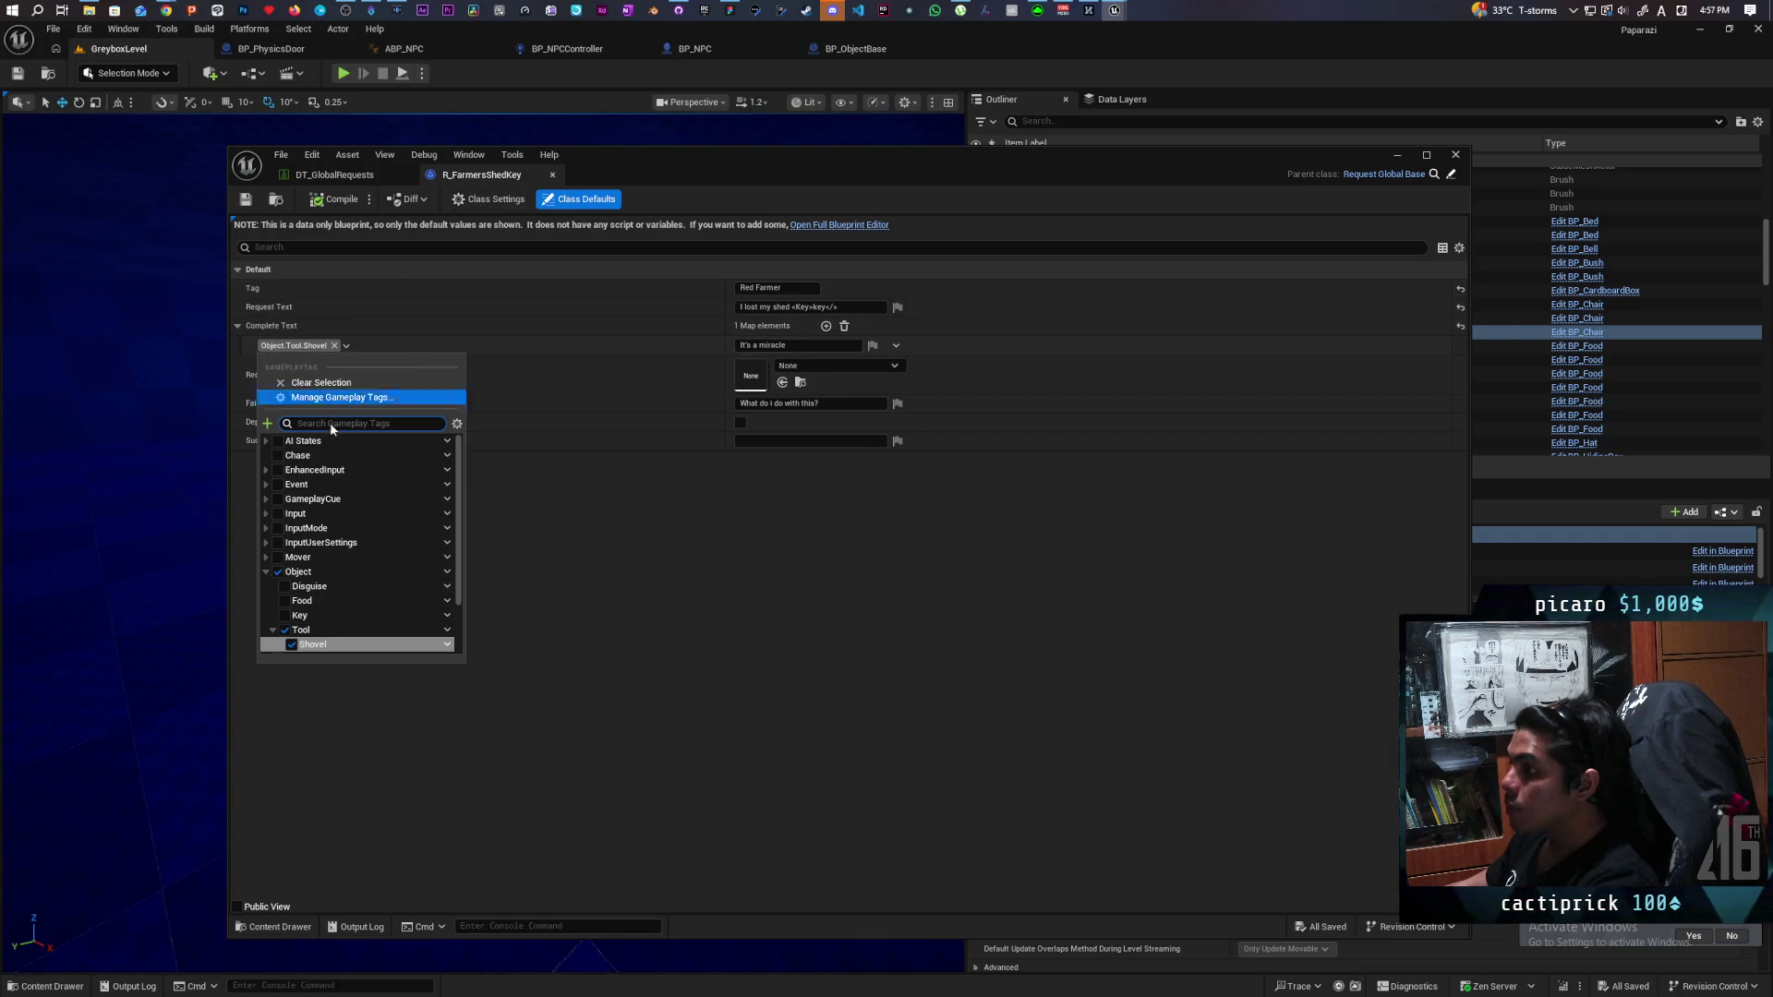
{"action": "left_click", "coordinate": [285, 615]}
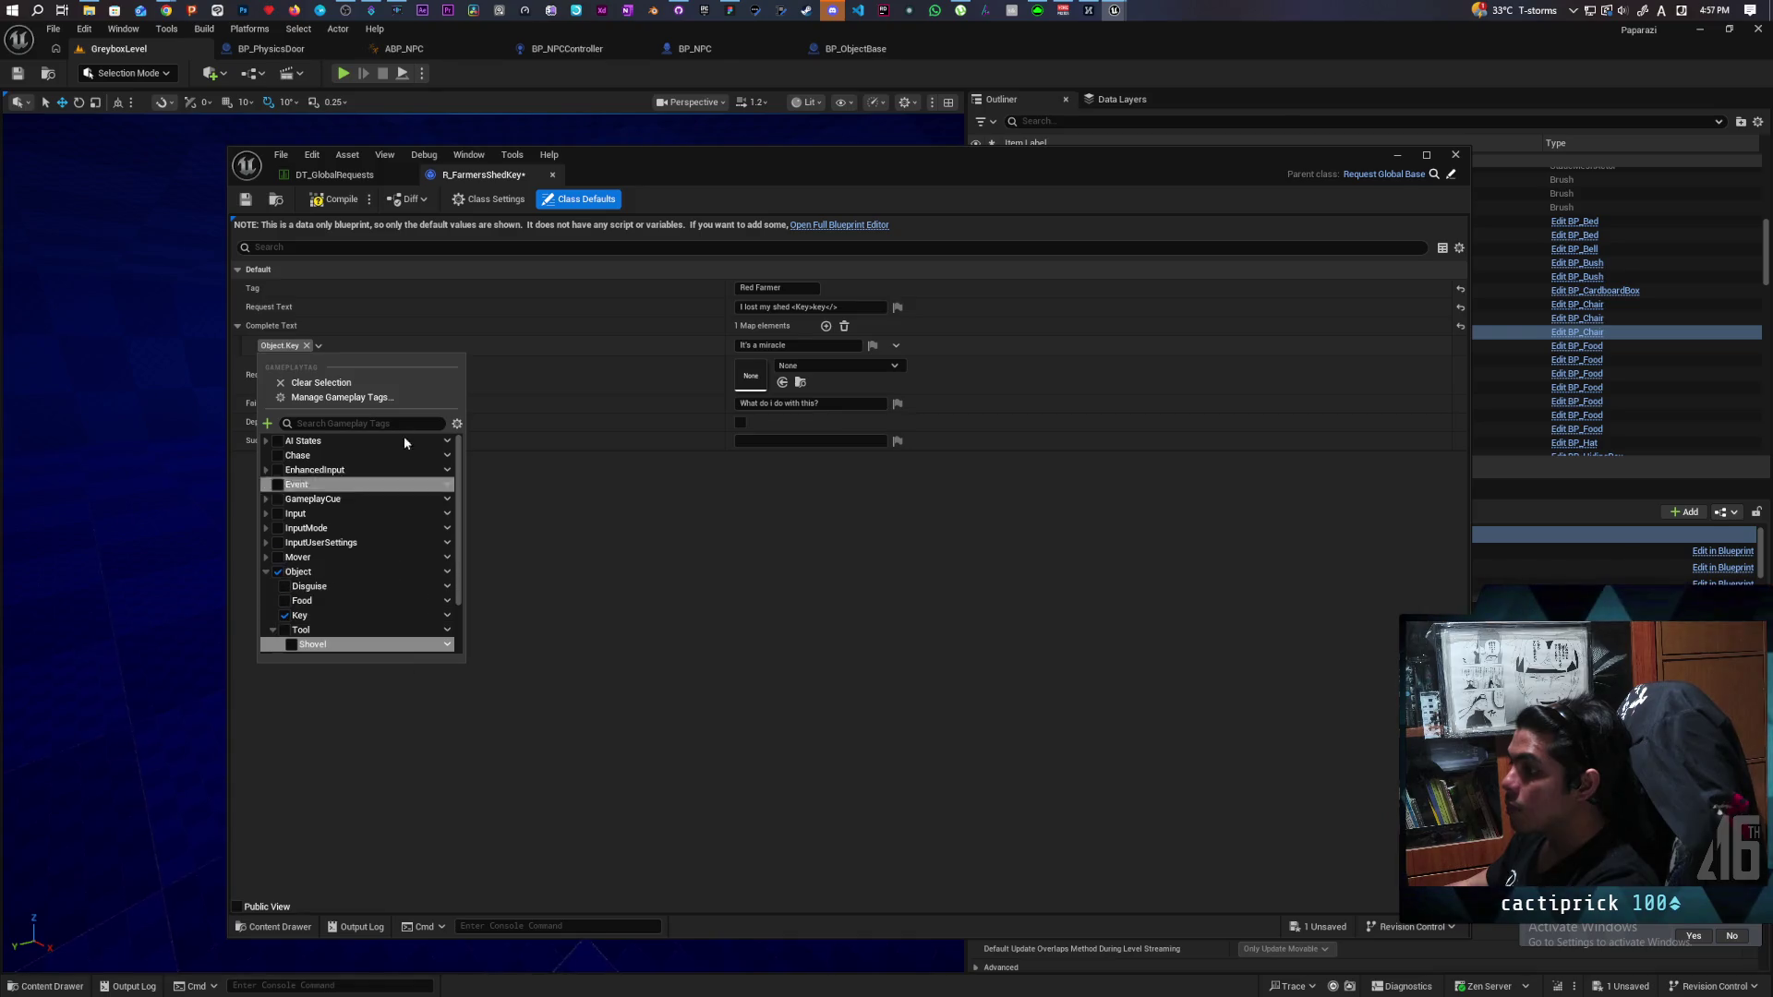
{"action": "left_click", "coordinate": [334, 200]}
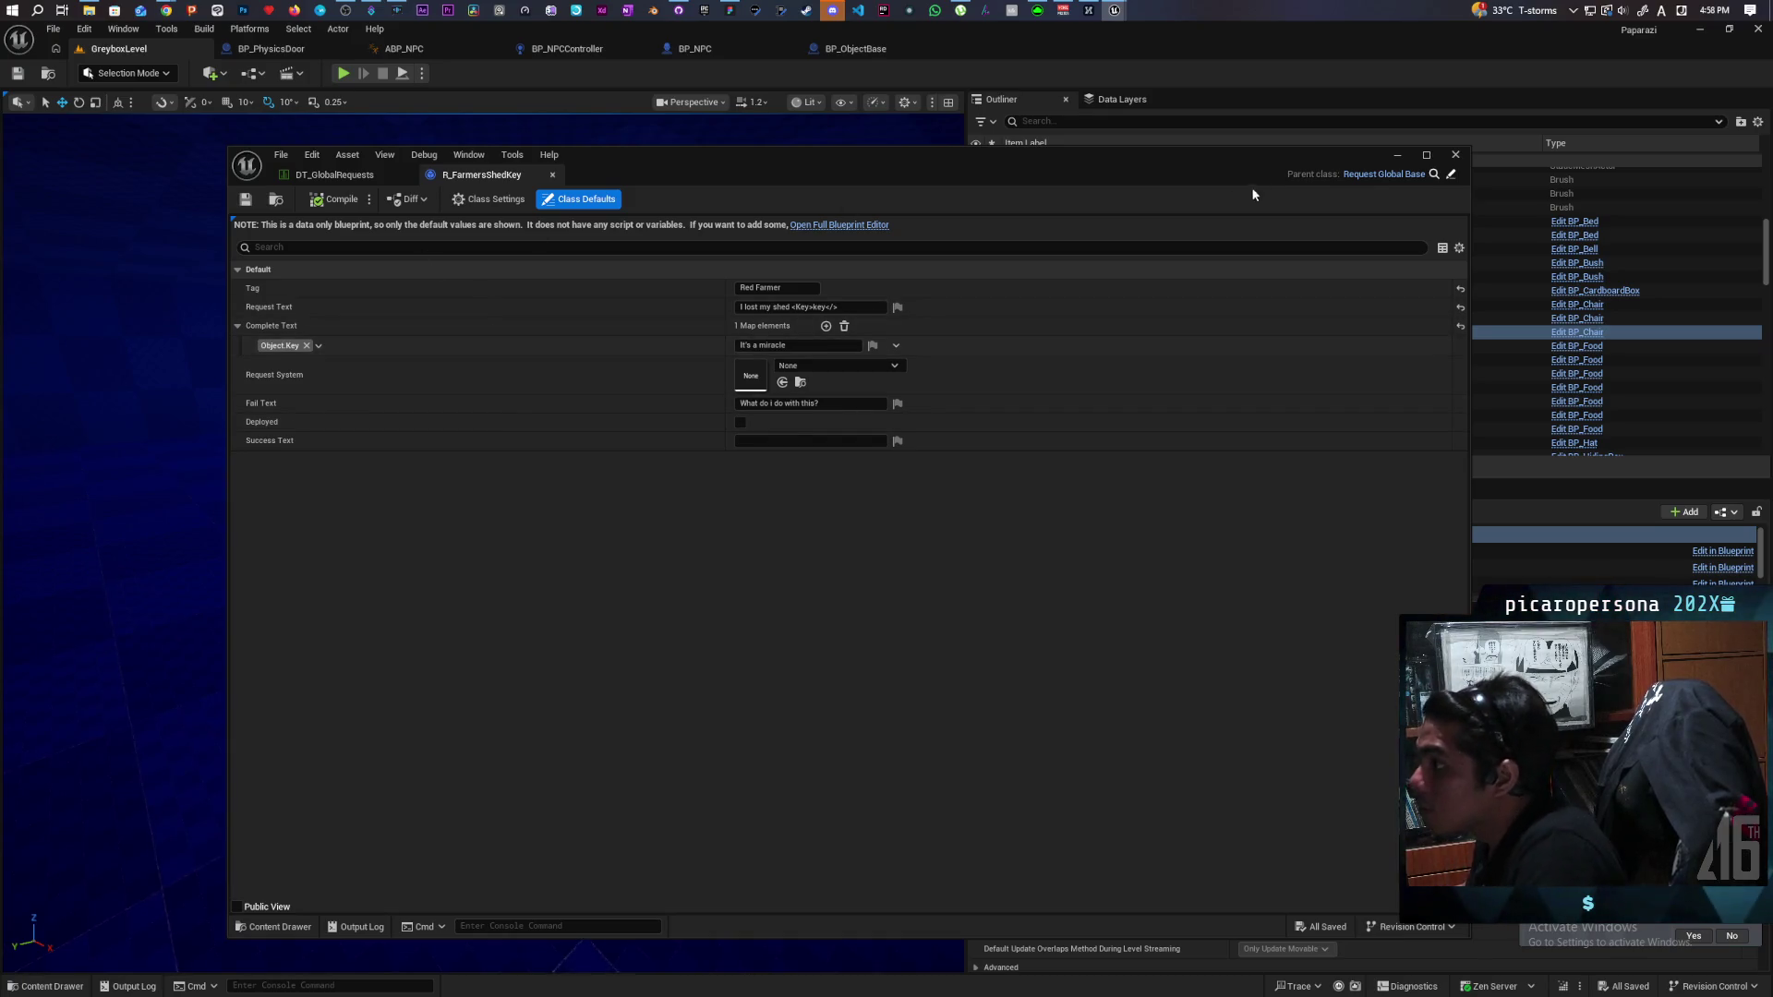
{"action": "left_click", "coordinate": [1397, 157]}
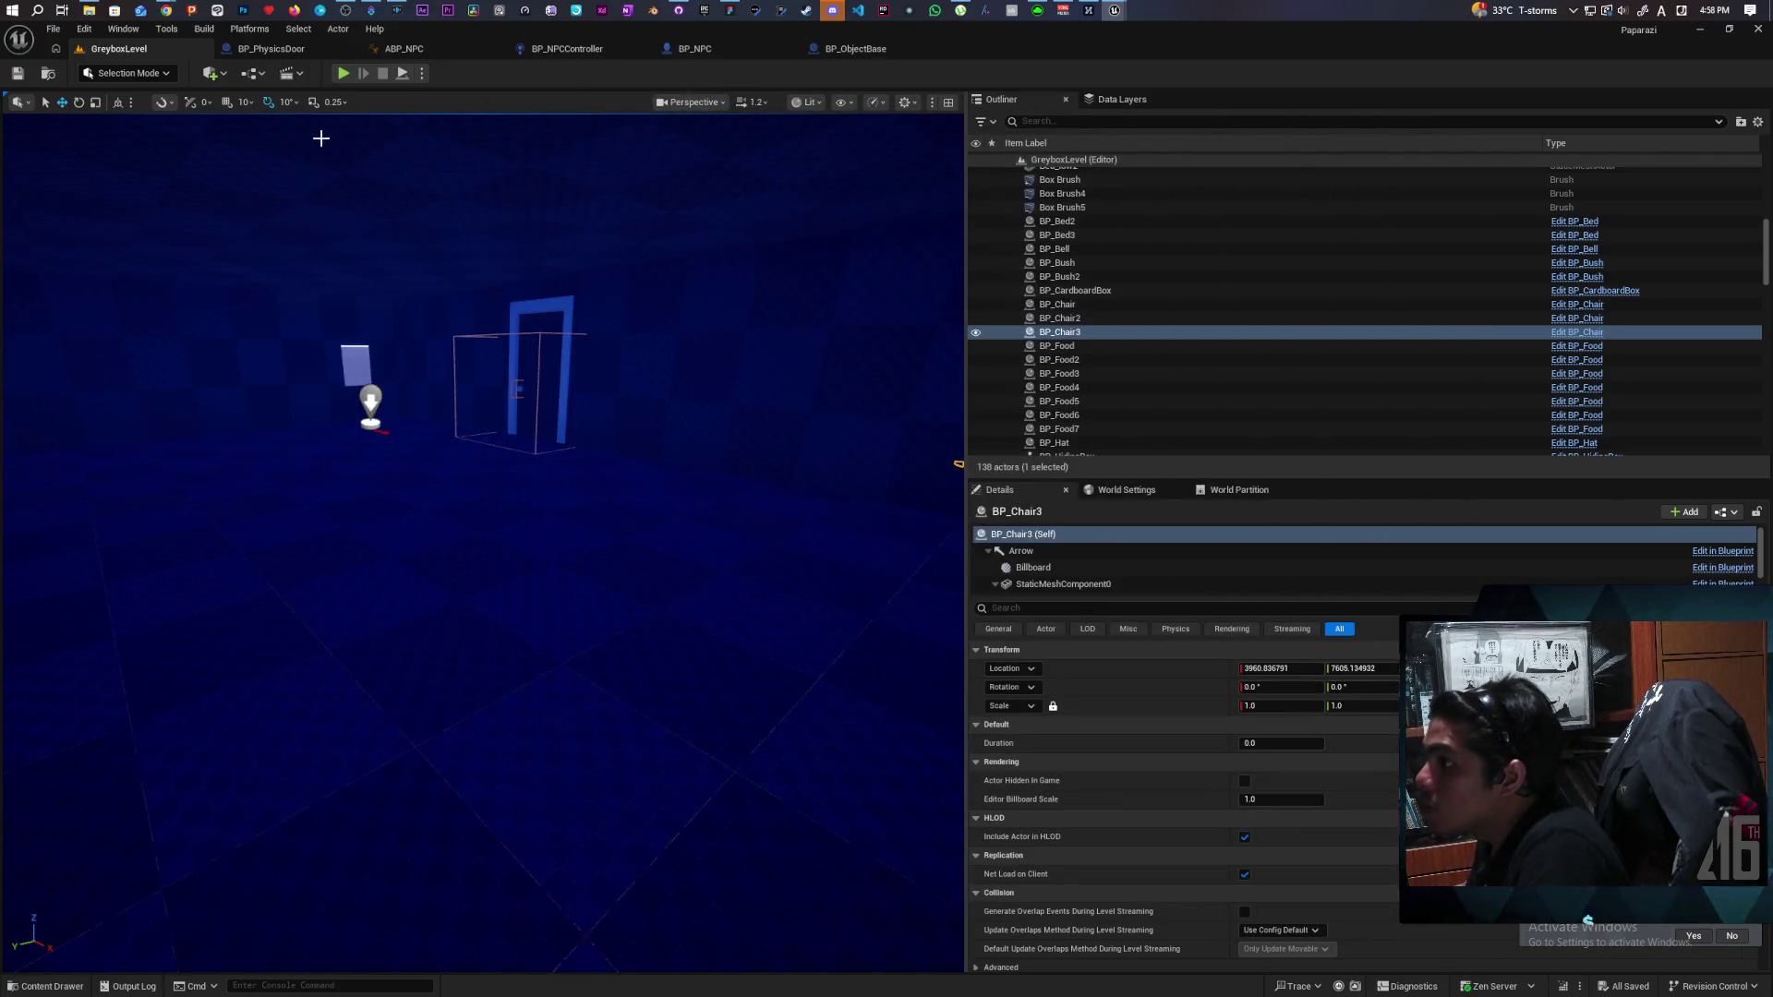
In DT_GlobalRequests, duplicate the FarmersShovel row and point the copy at R_FarmersShedKey.
{"action": "mouse_move", "coordinate": [1114, 10]}
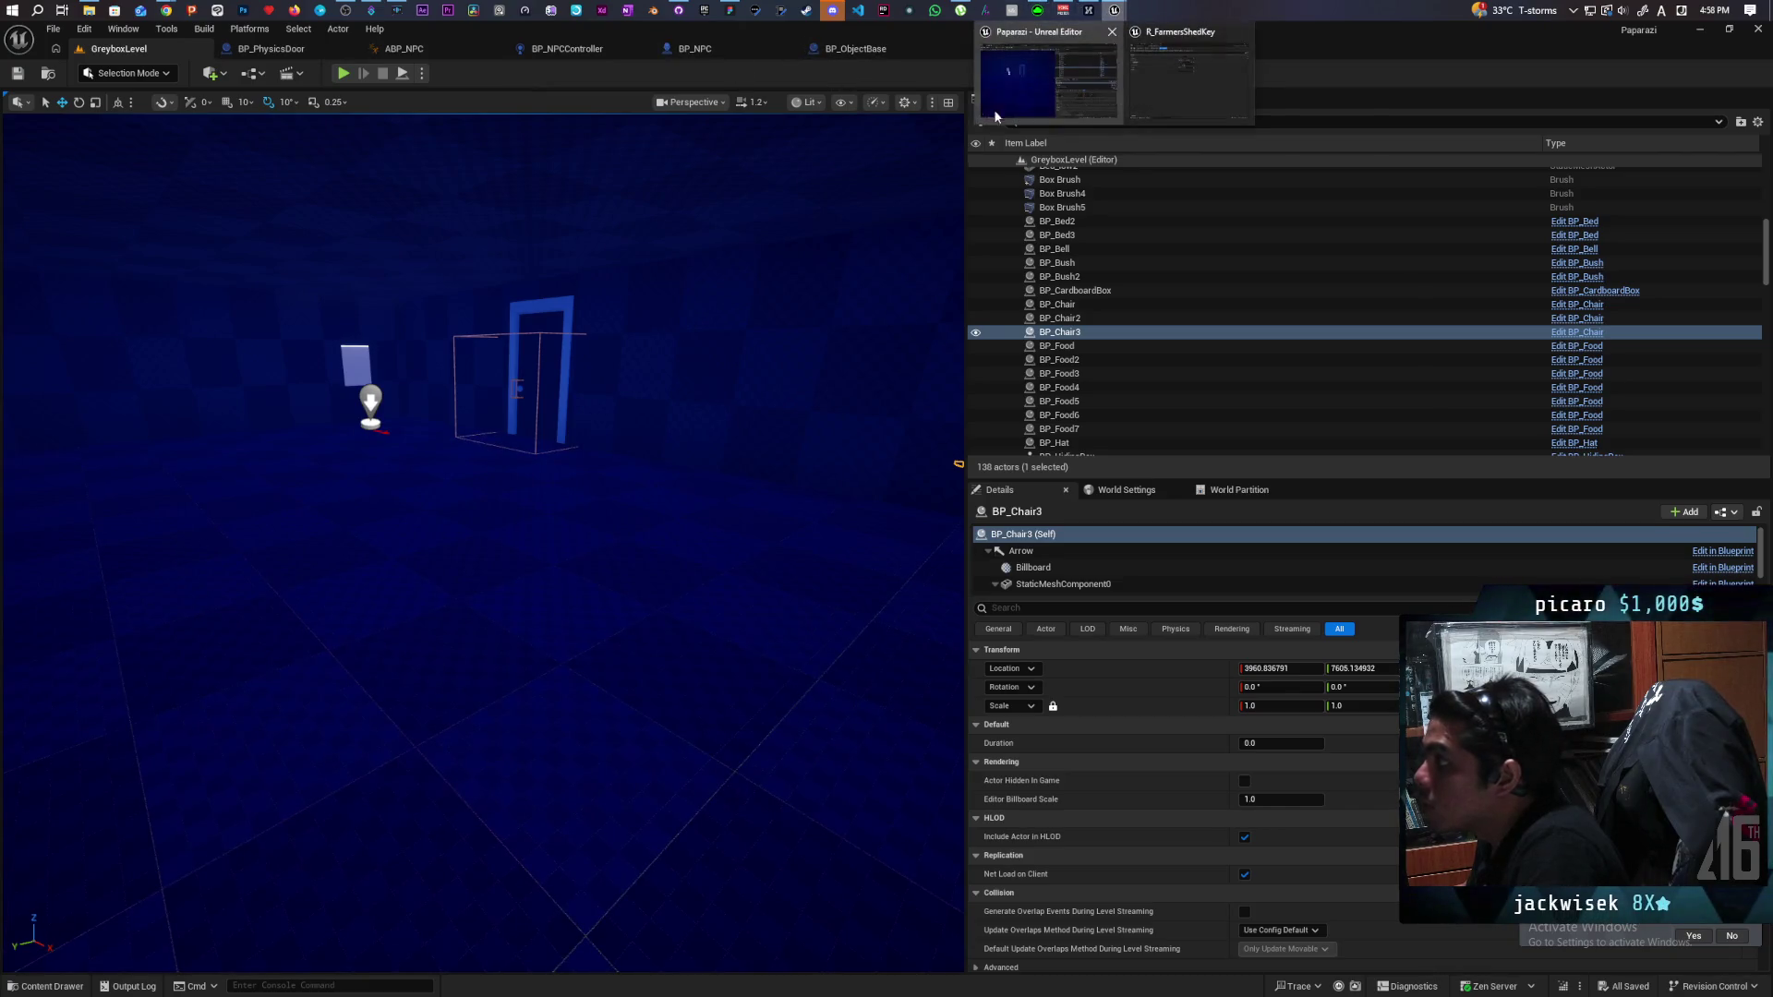
{"action": "left_click", "coordinate": [1158, 92]}
{"action": "left_click", "coordinate": [387, 176]}
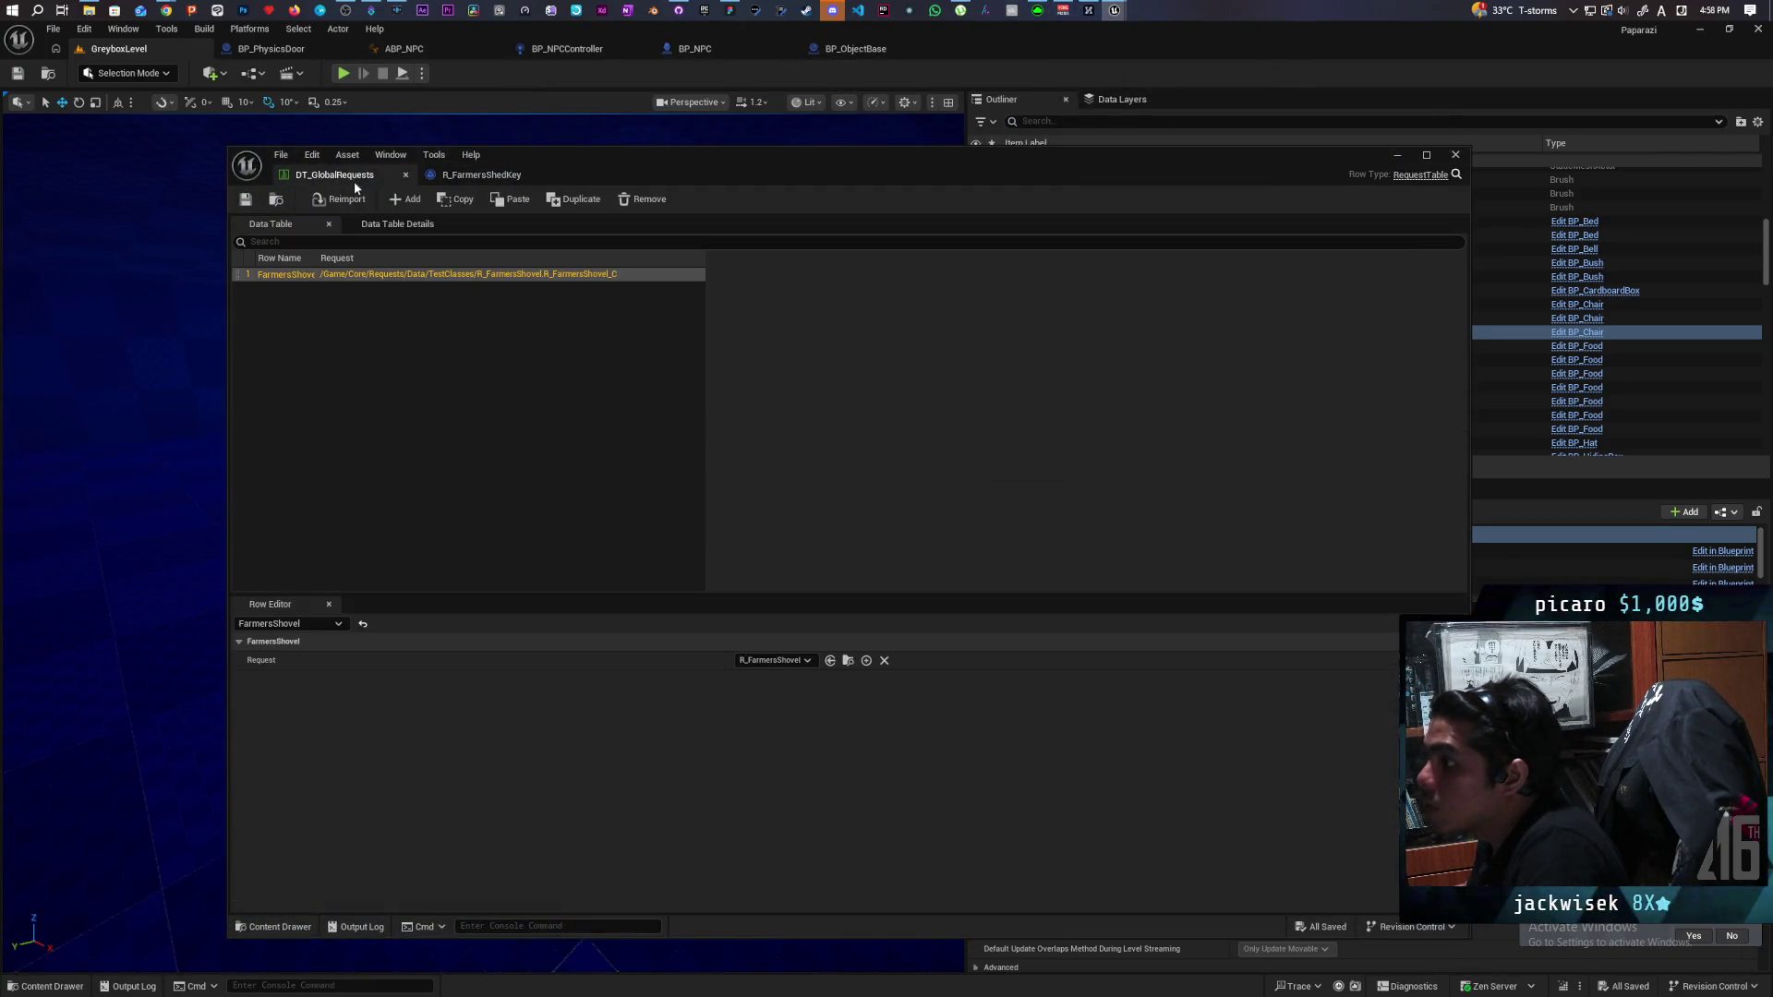
{"action": "right_click", "coordinate": [276, 276]}
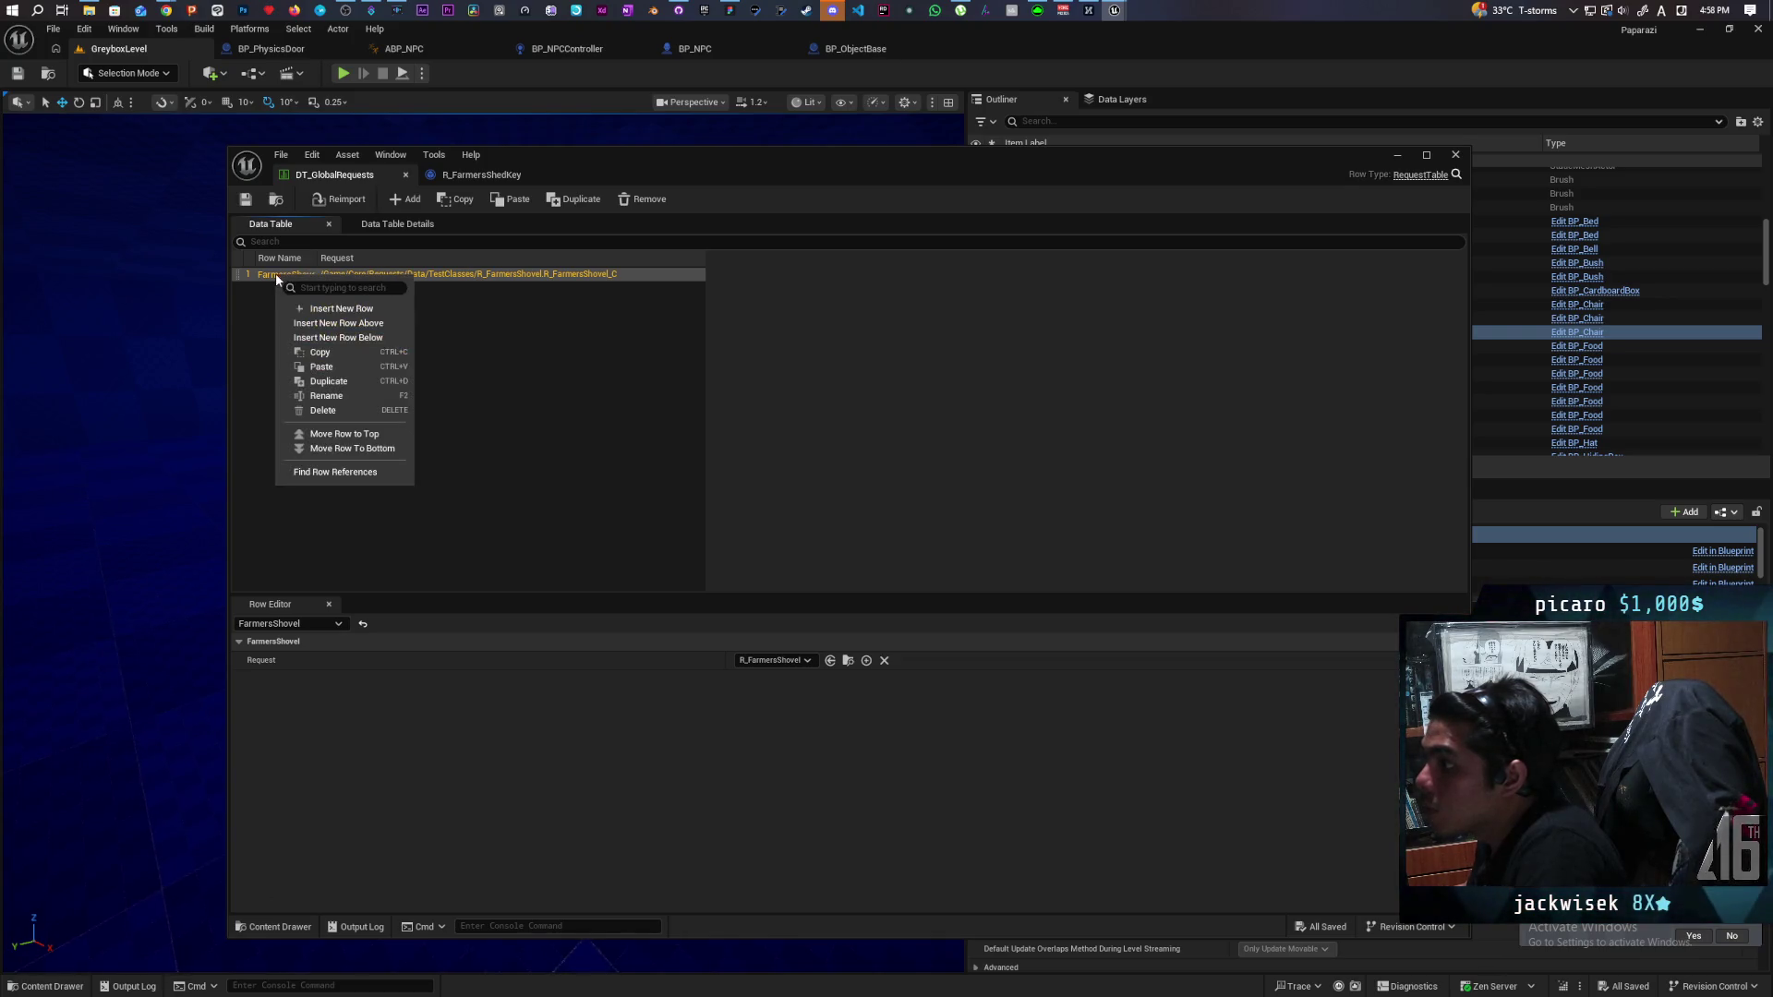
{"action": "left_click", "coordinate": [344, 384]}
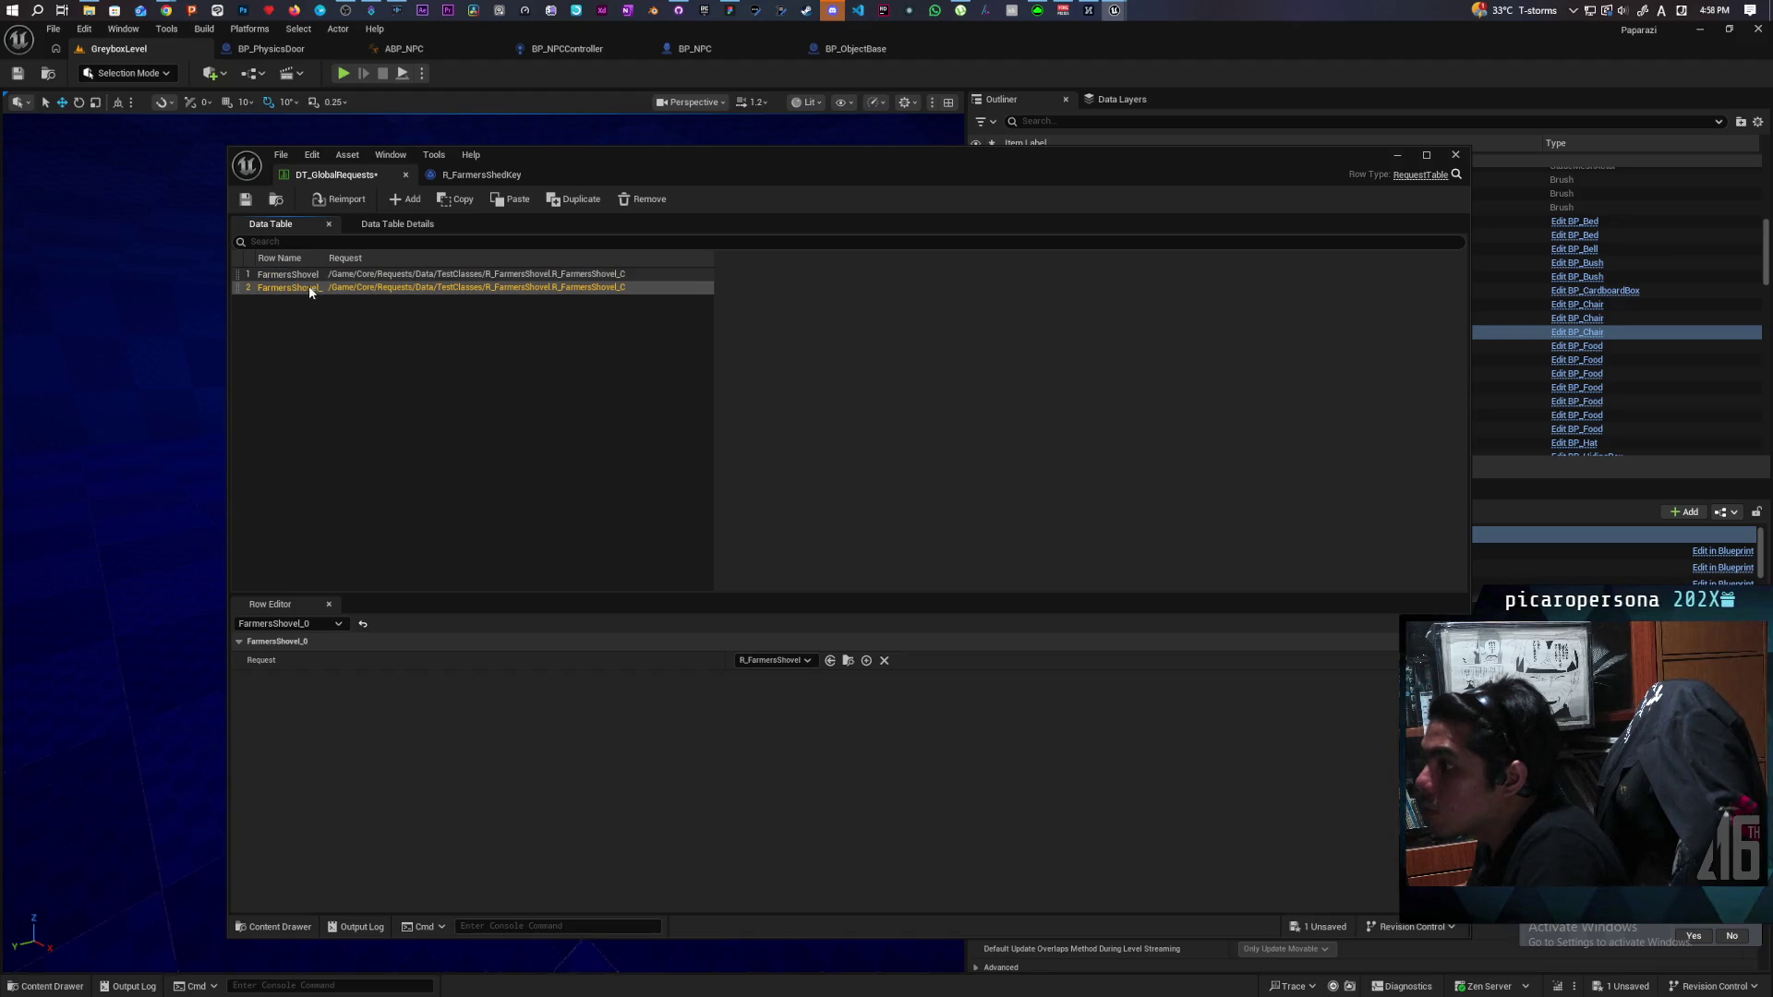
{"action": "left_click", "coordinate": [830, 661]}
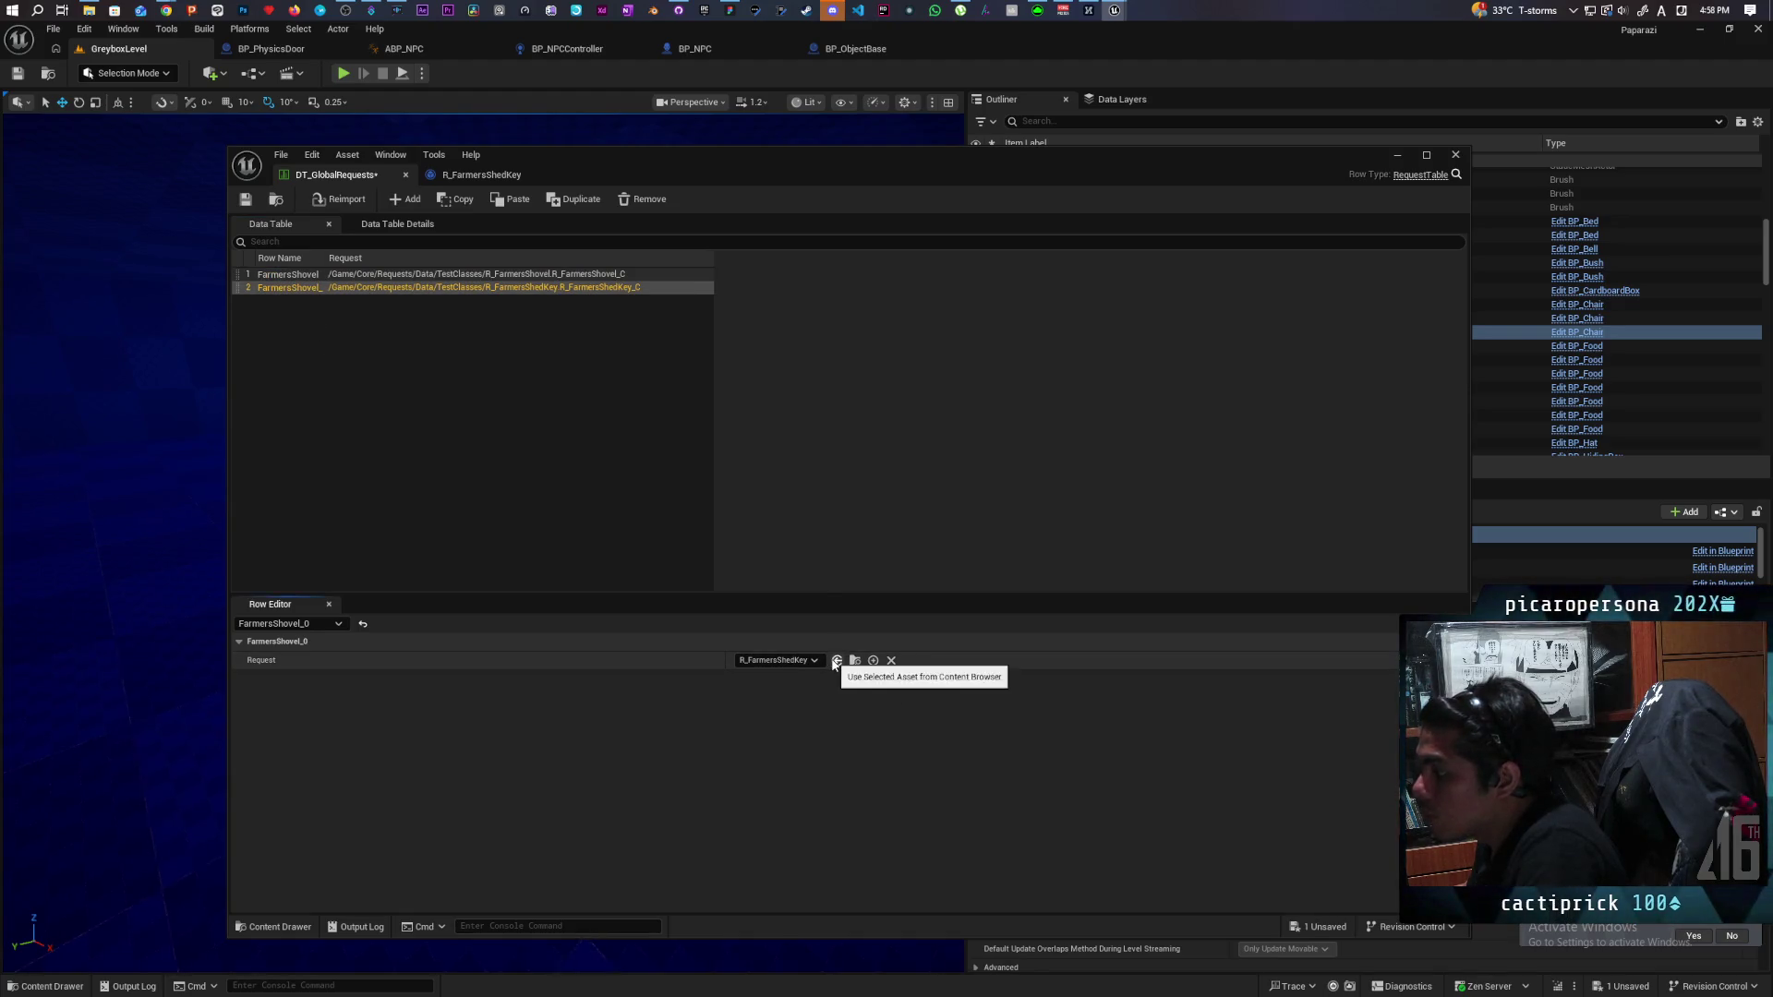
Rename the new row FarmersShedKey, save the data table, and close it.
{"action": "double_click", "coordinate": [289, 288]}
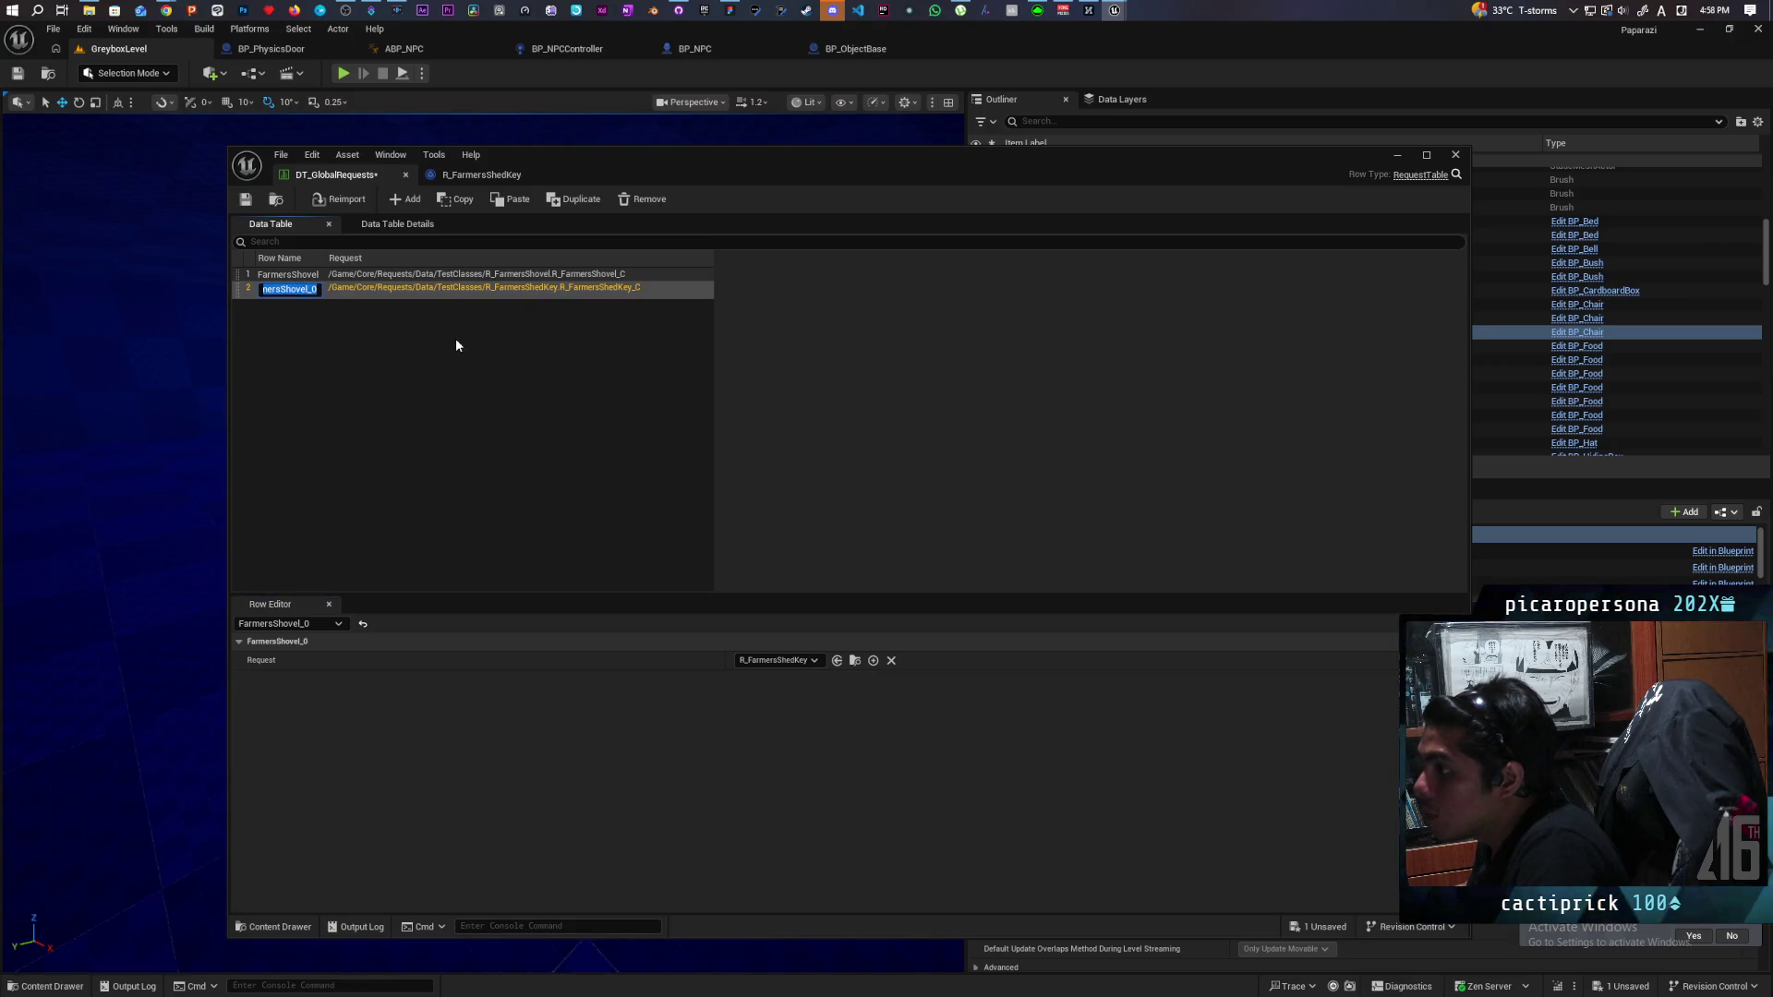
{"action": "key", "text": "End"}
{"action": "key", "text": "BackSpace"}
{"action": "key", "text": "BackSpace"}
{"action": "key", "text": "BackSpace"}
{"action": "type", "text": "Shed"}
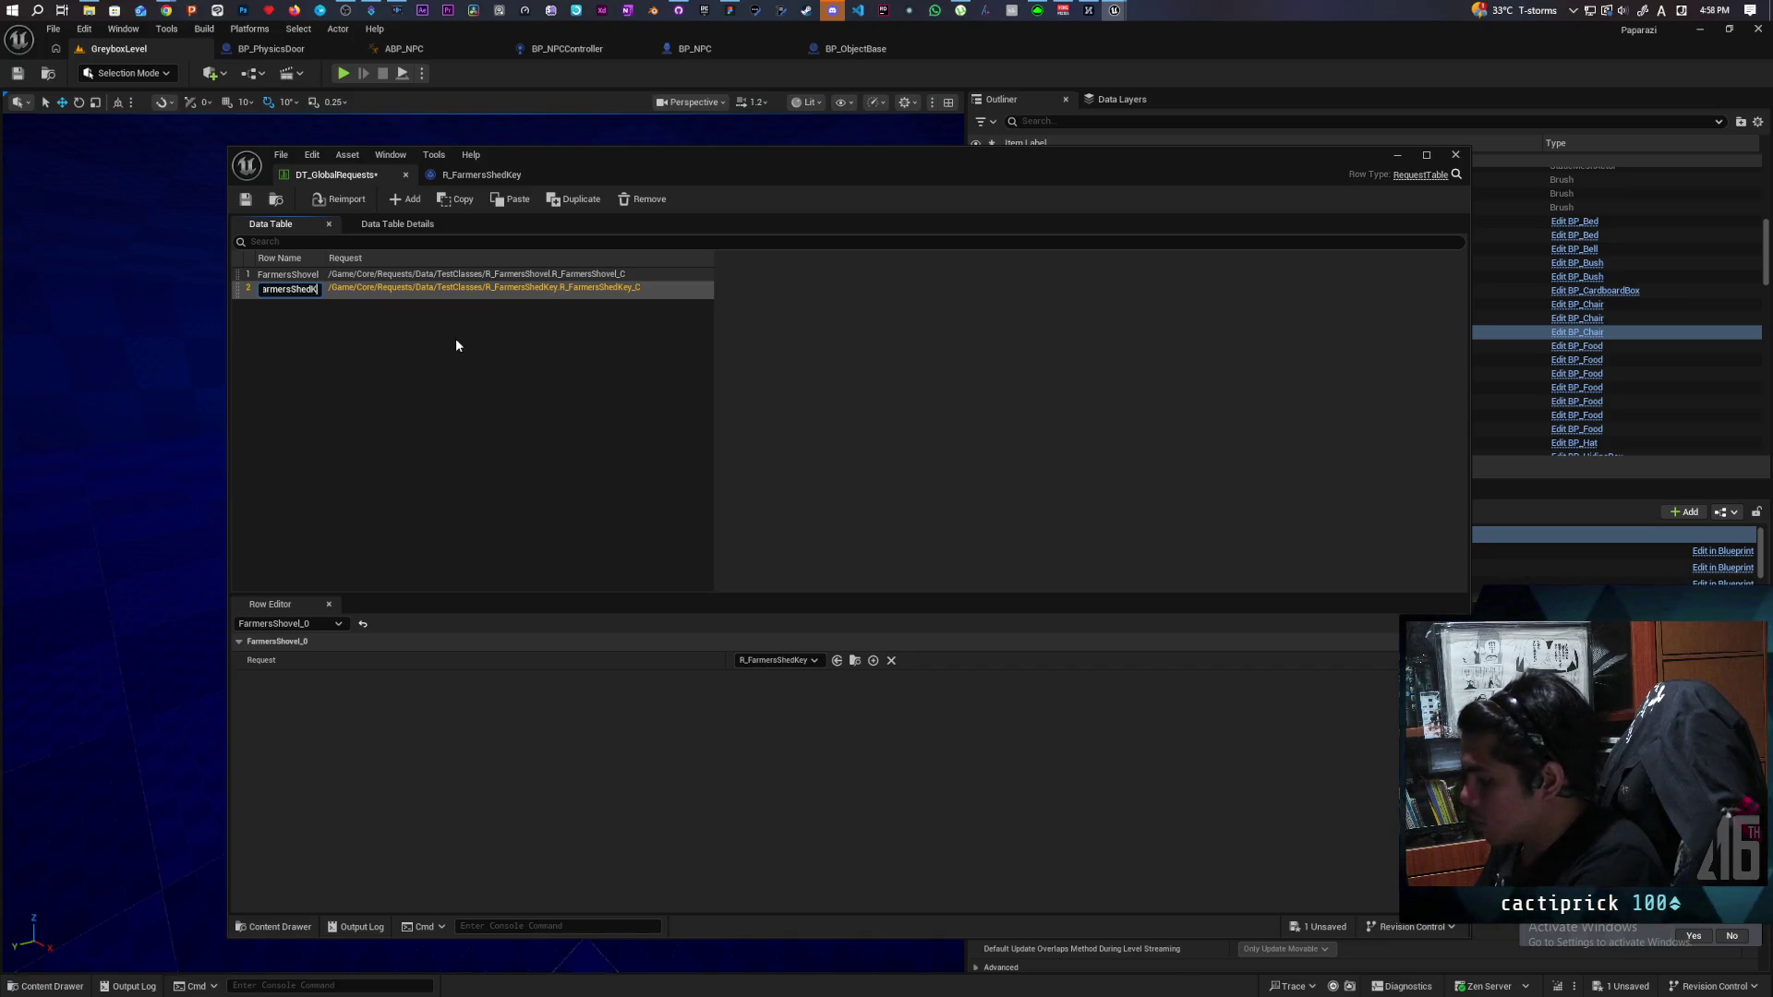
{"action": "type", "text": "Key"}
{"action": "key", "text": "Return"}
{"action": "left_click", "coordinate": [245, 199]}
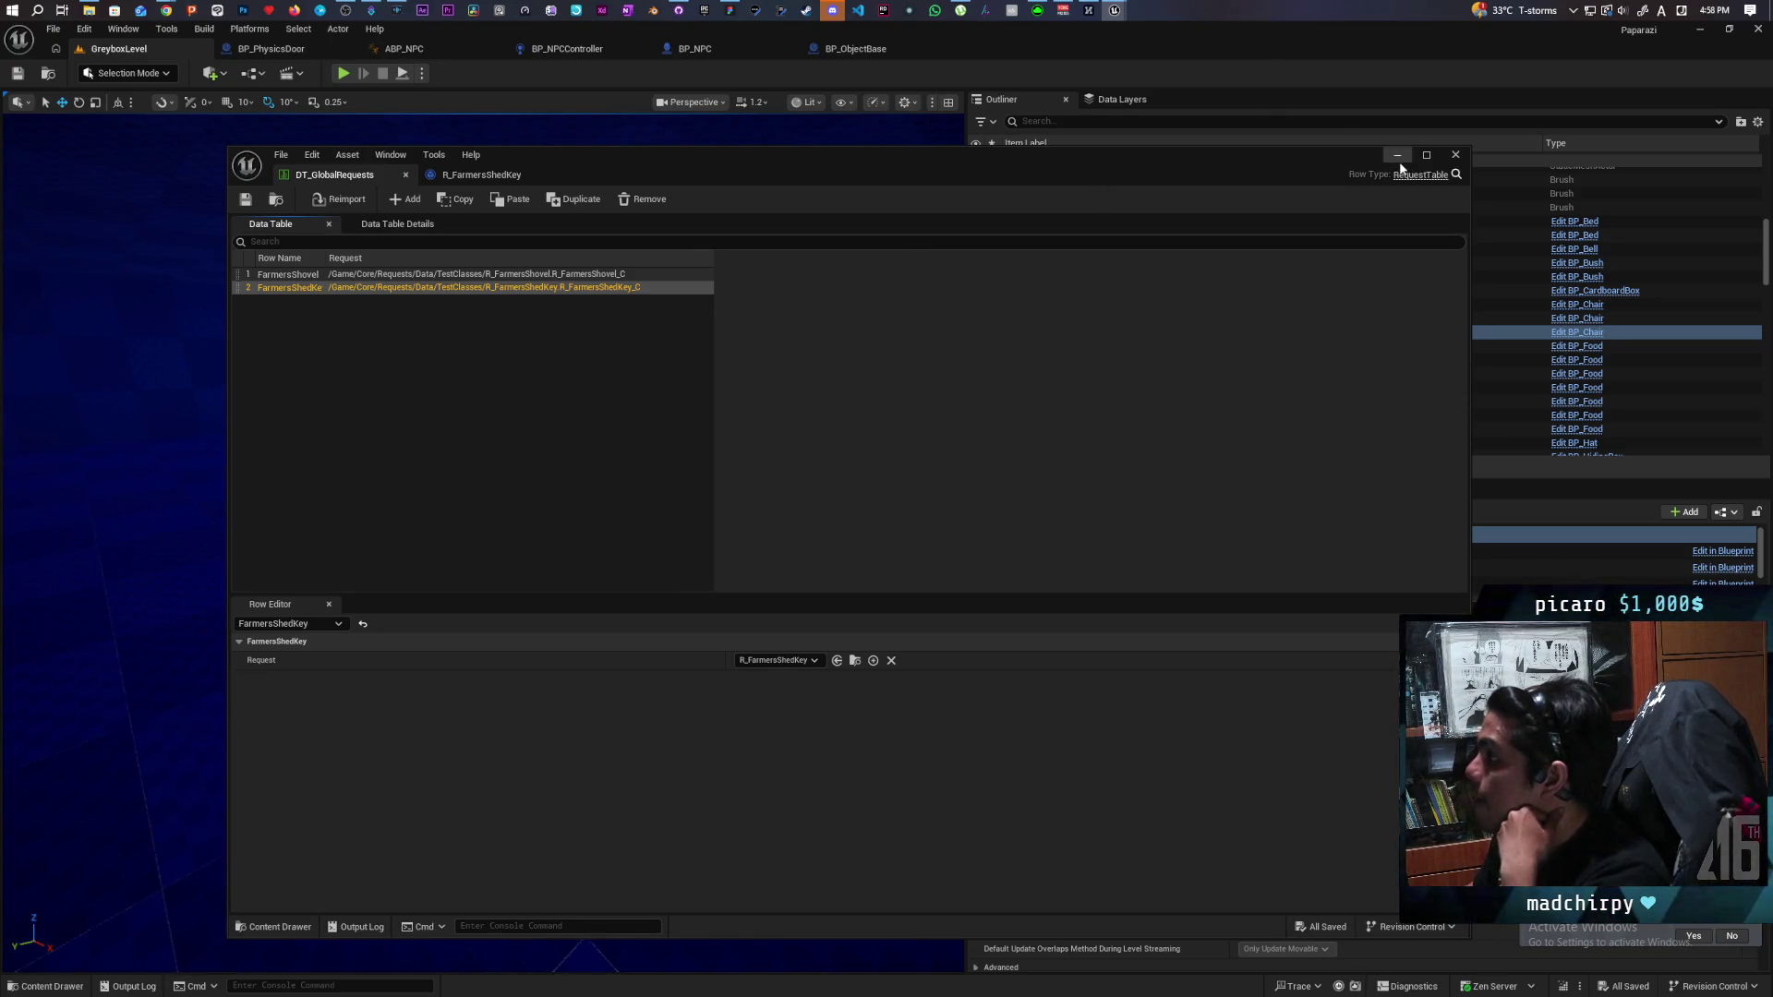
{"action": "left_click", "coordinate": [1455, 154]}
{"action": "left_click_drag", "start_coordinate": [487, 511], "coordinate": [401, 538]}
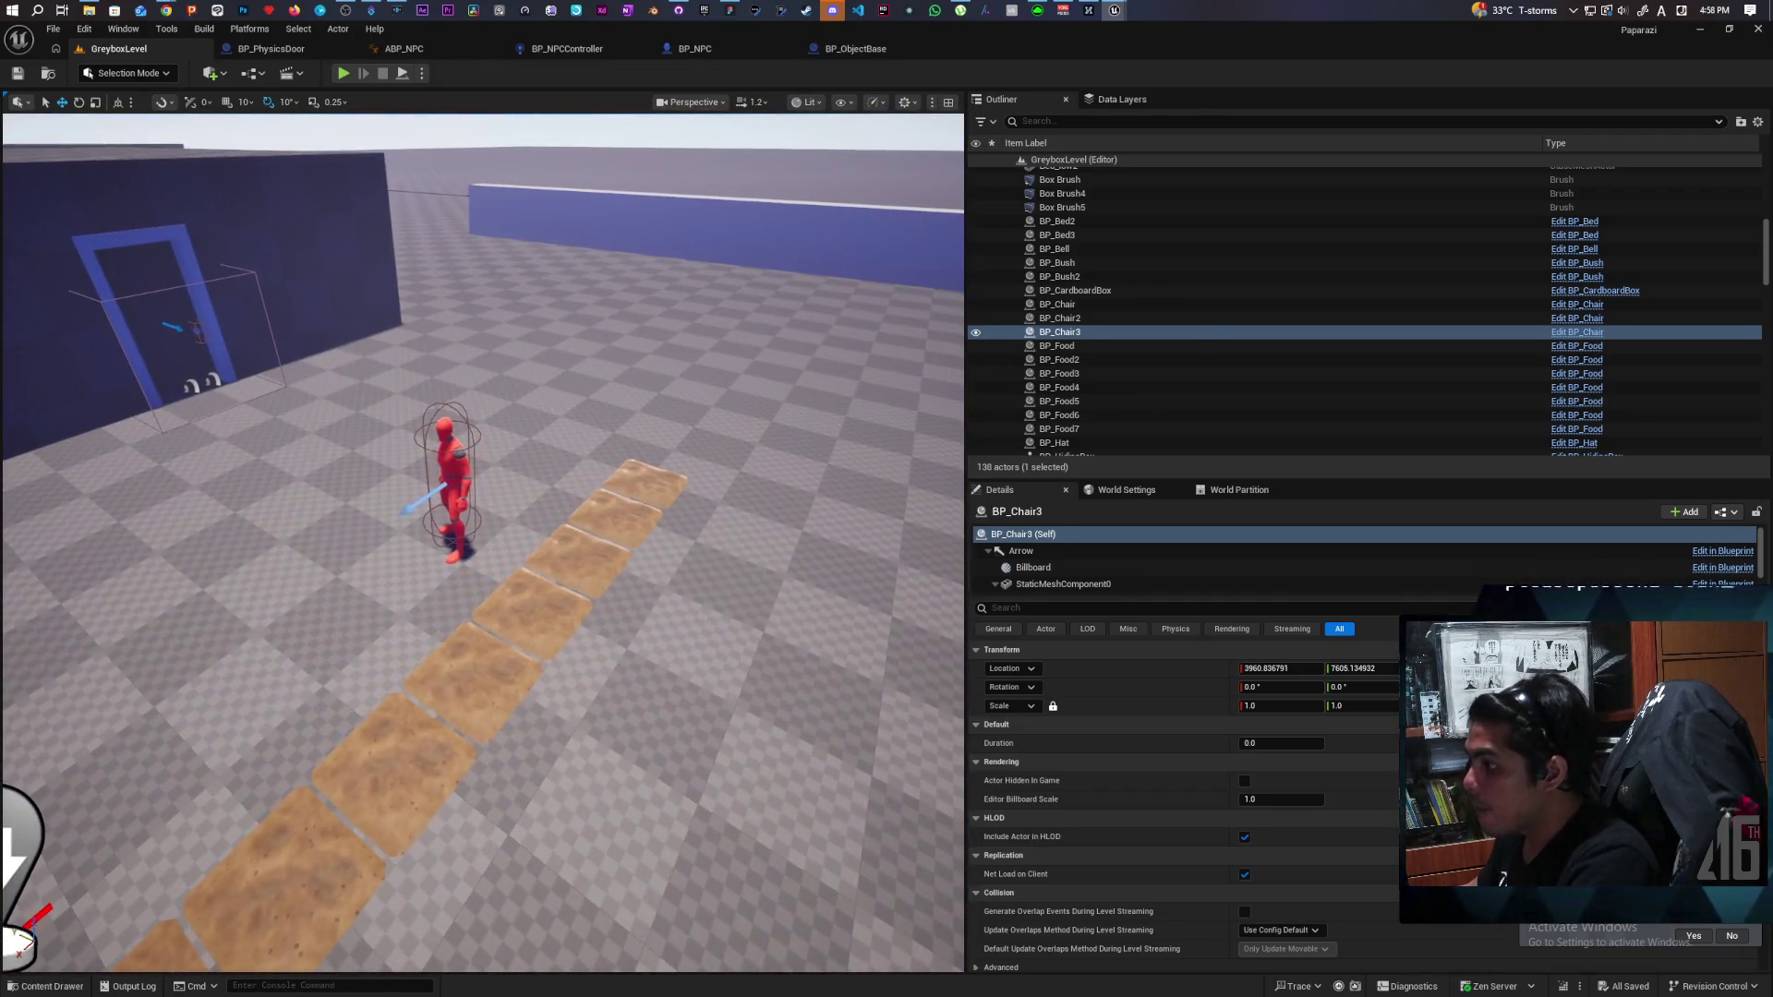
Select the red farmer BP_NPC5, filter Details to check its tag, and start a play-test.
{"action": "left_click", "coordinate": [446, 489]}
{"action": "left_click", "coordinate": [1025, 608]}
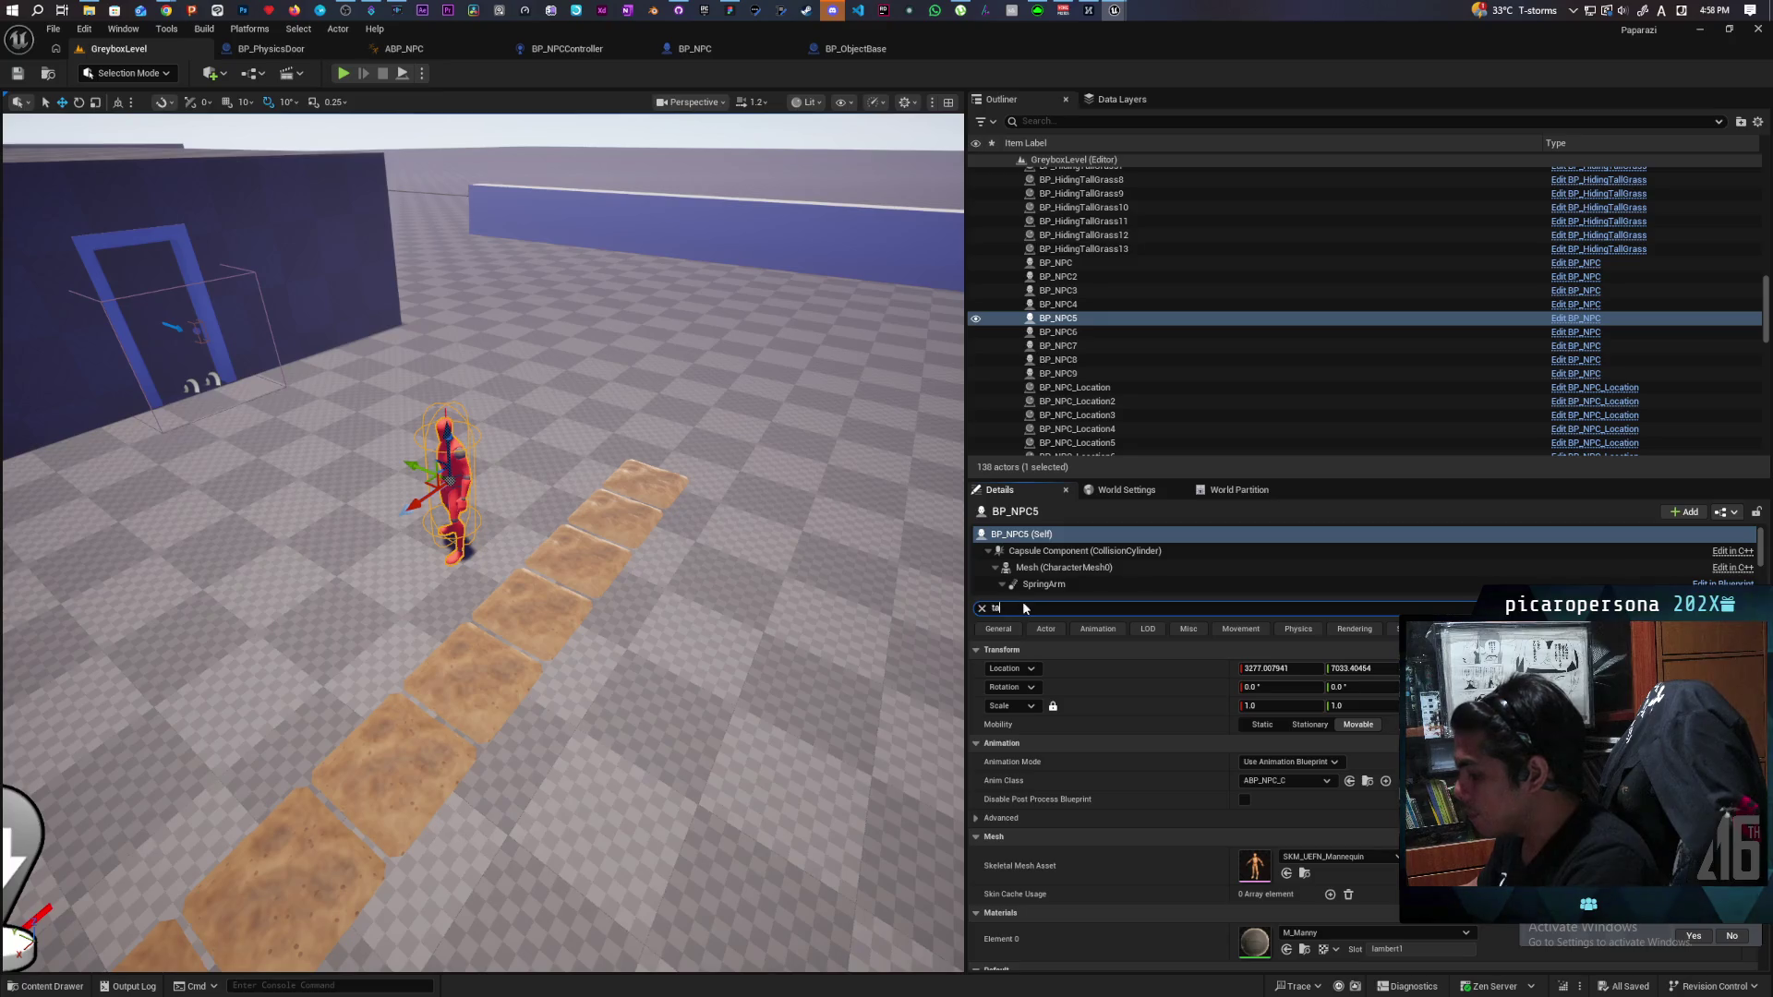
{"action": "type", "text": "g"}
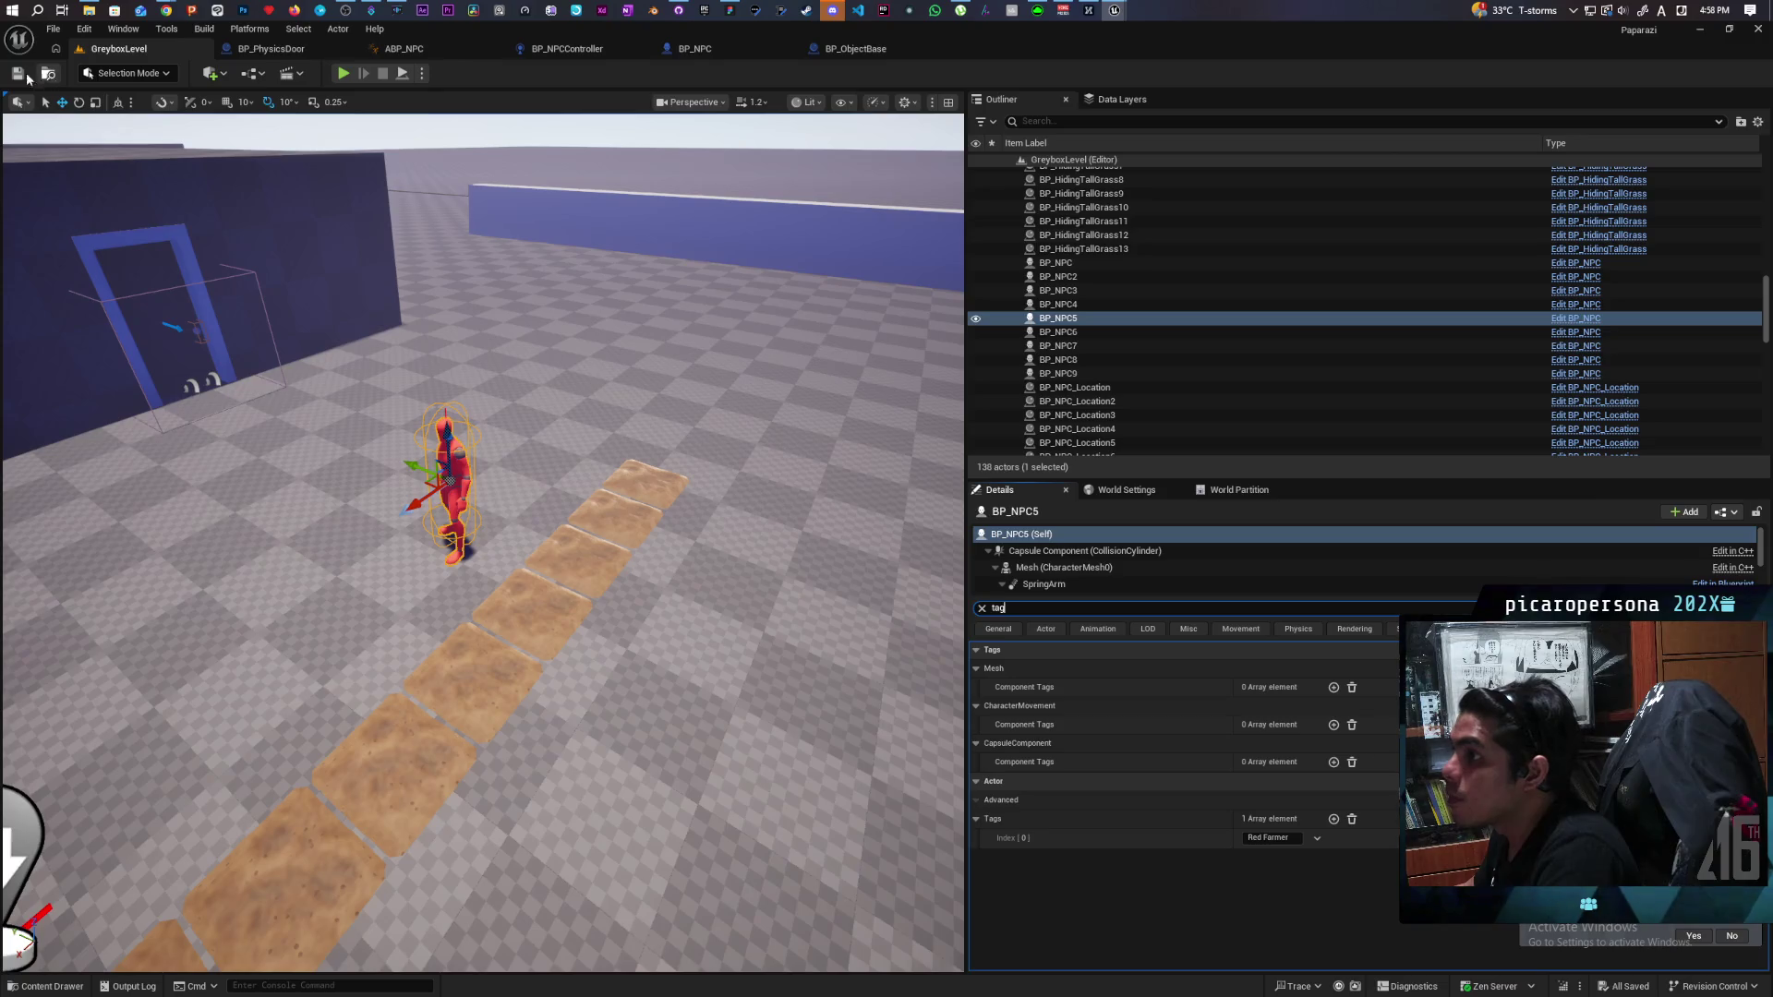
{"action": "key", "text": "alt+p"}
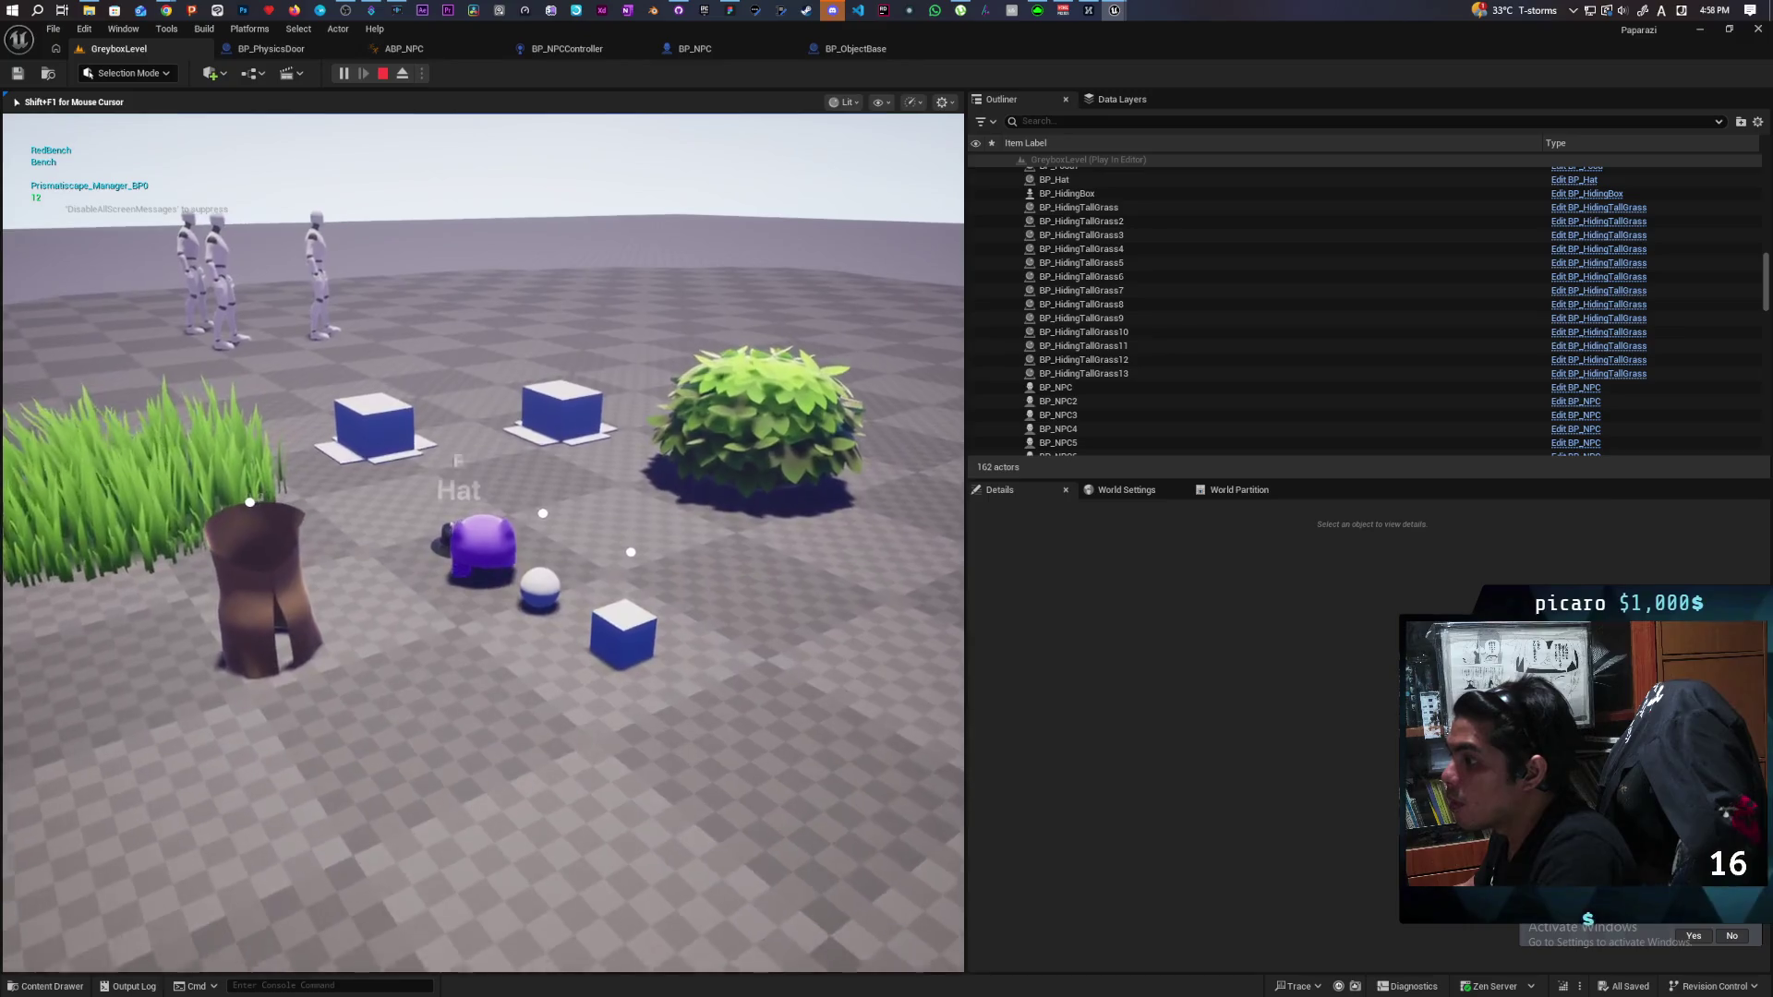
Walk the character to the red farmer and interact with F to hear 'I lost my shed key'.
{"action": "key", "text": "w"}
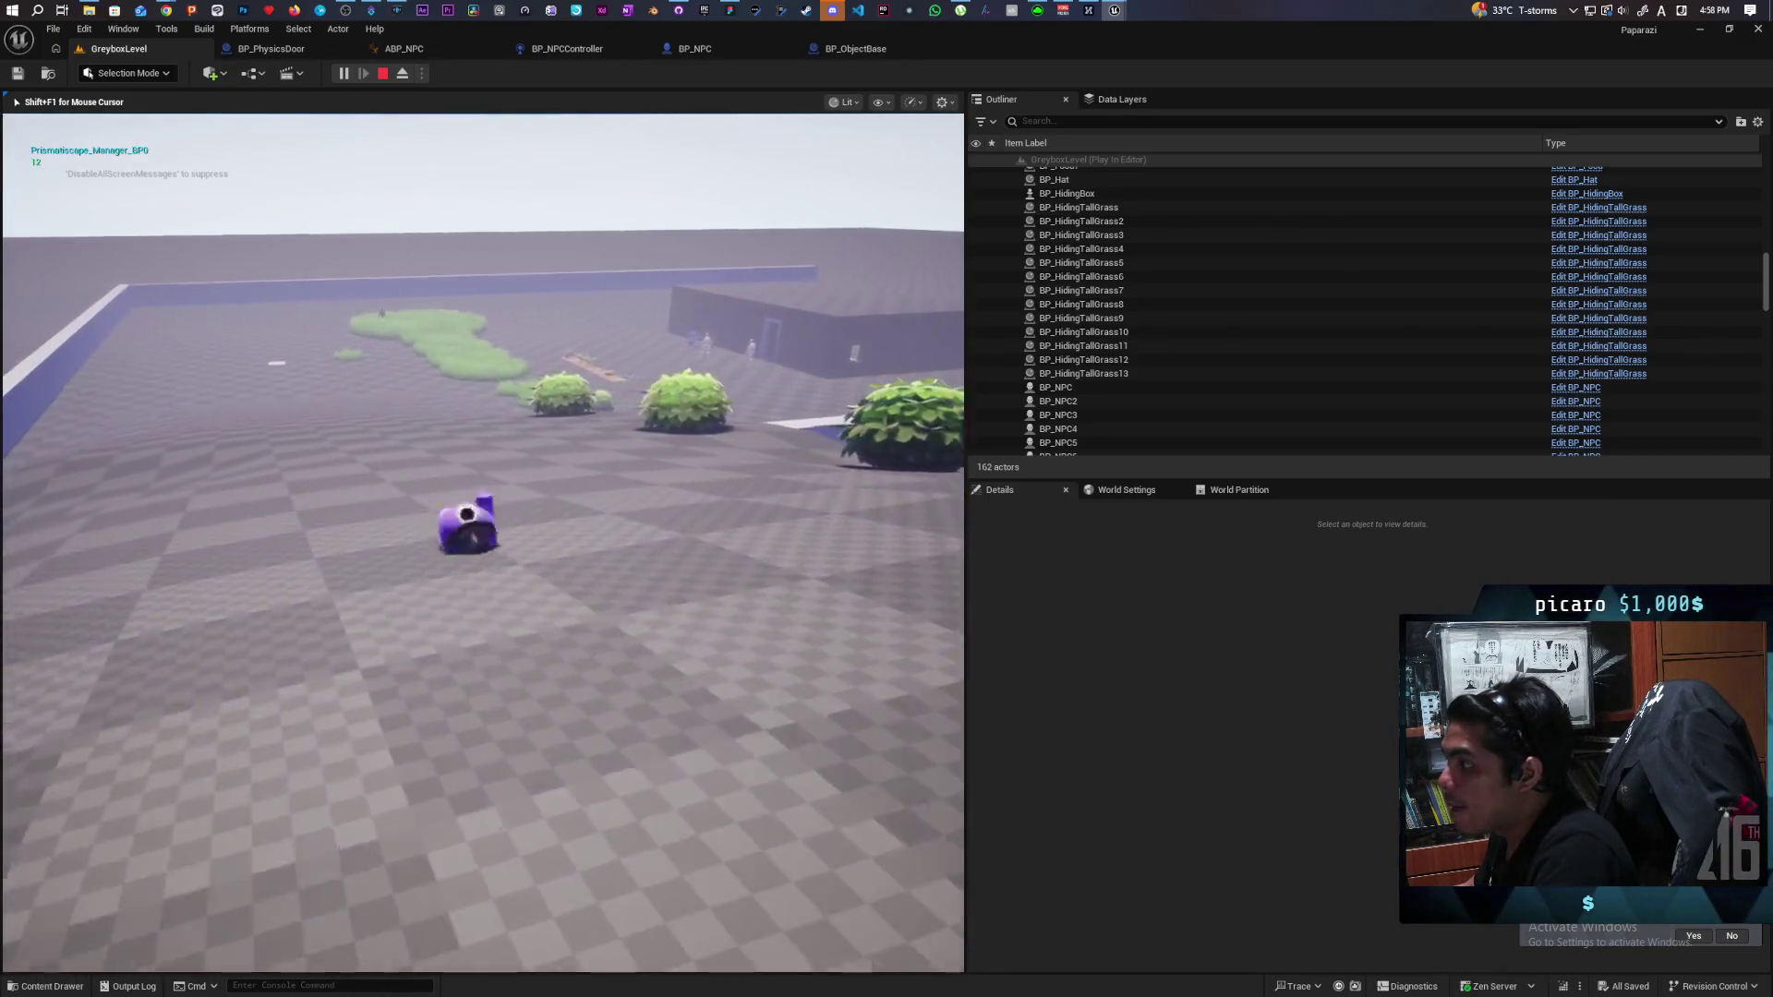
{"action": "key", "text": "w"}
{"action": "key", "text": "w"}
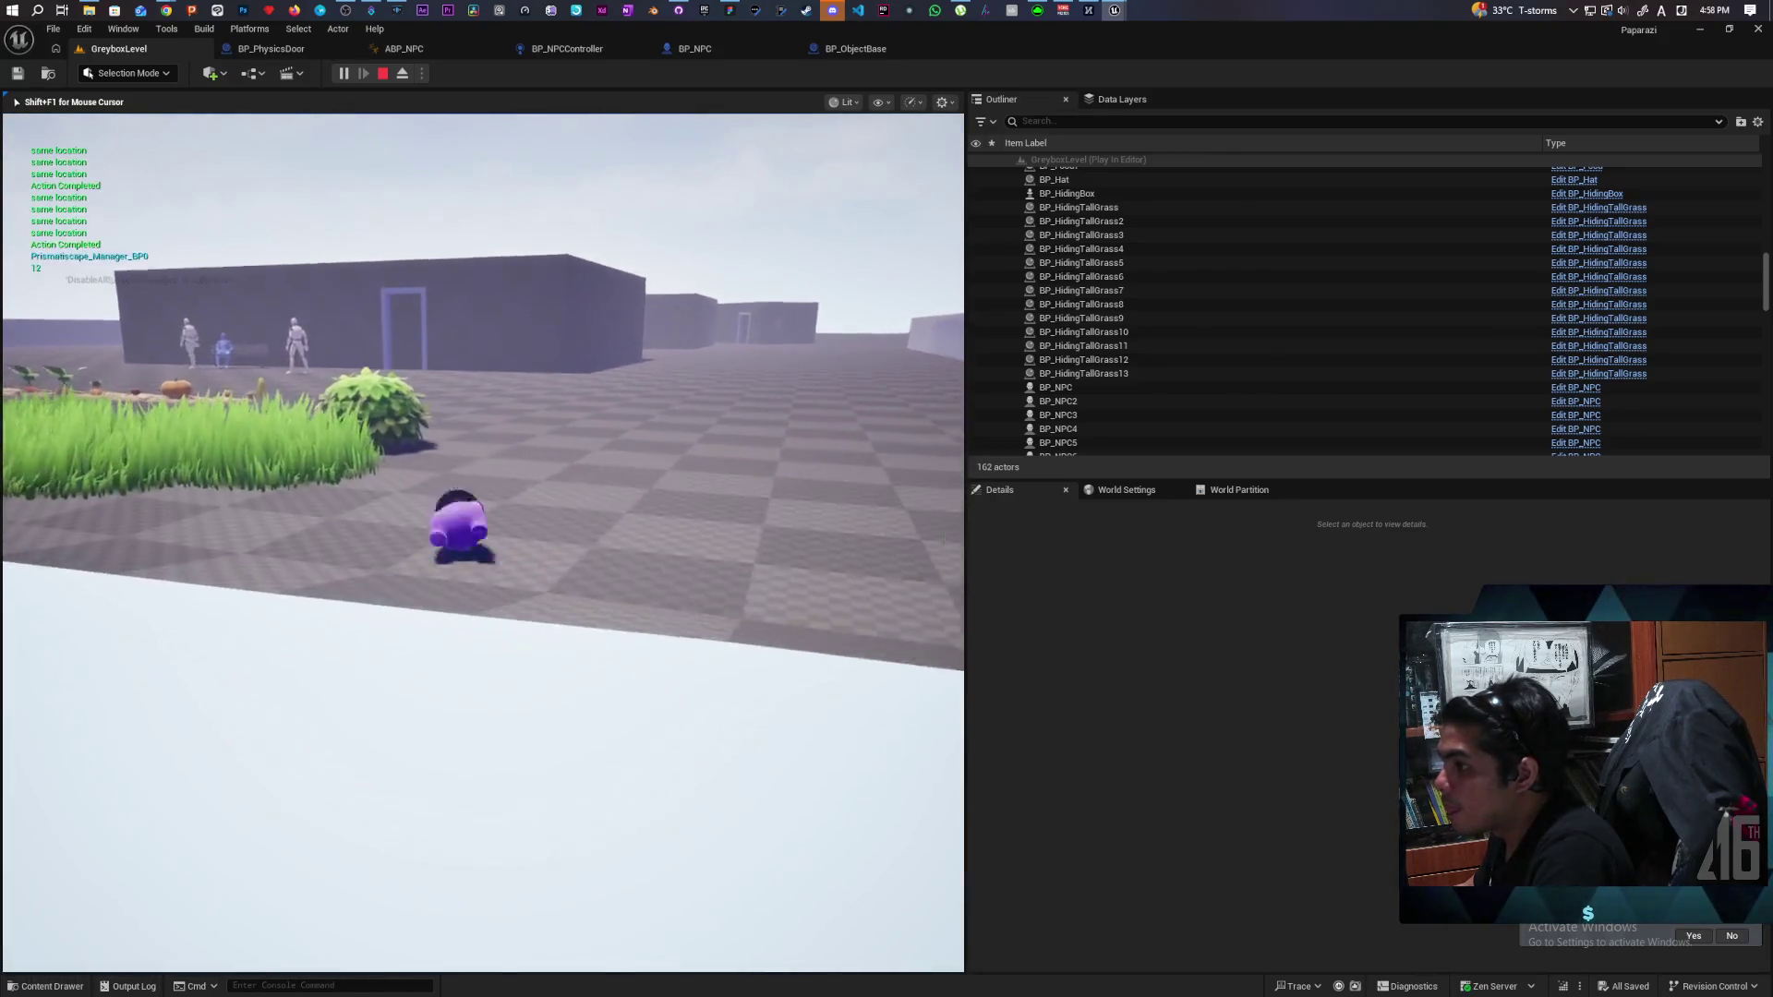
{"action": "key", "text": "w"}
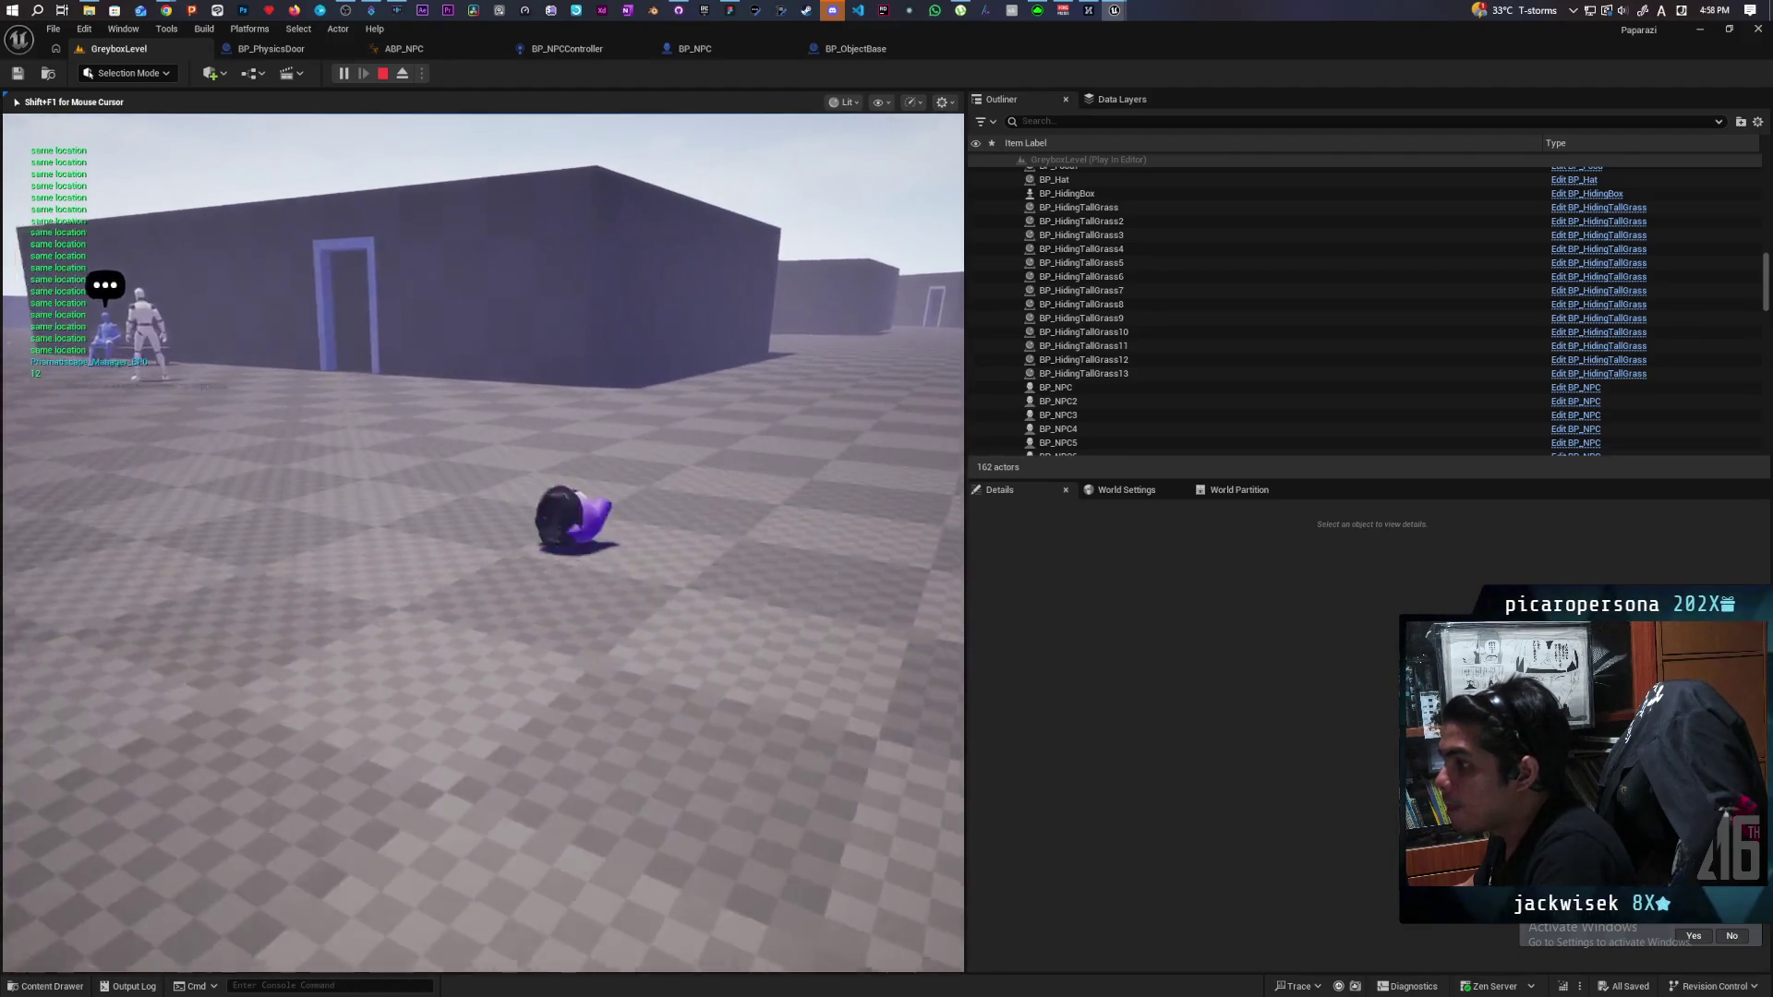
{"action": "key", "text": "w"}
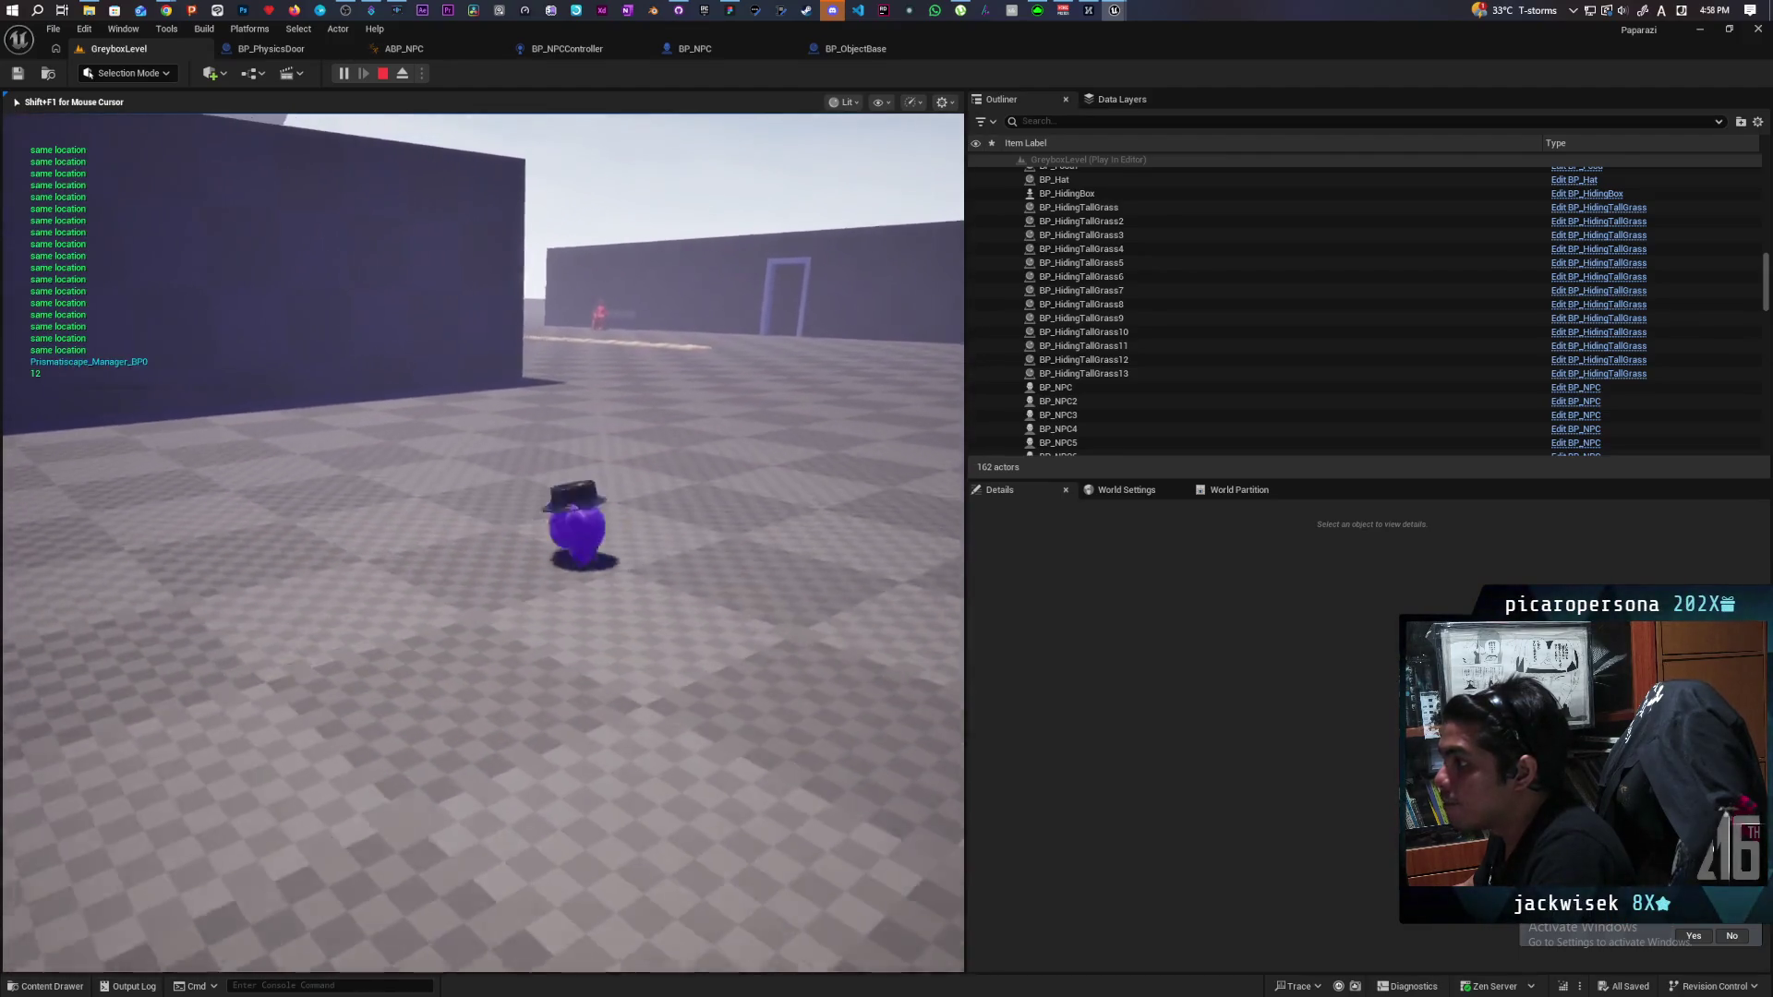
{"action": "key", "text": "w"}
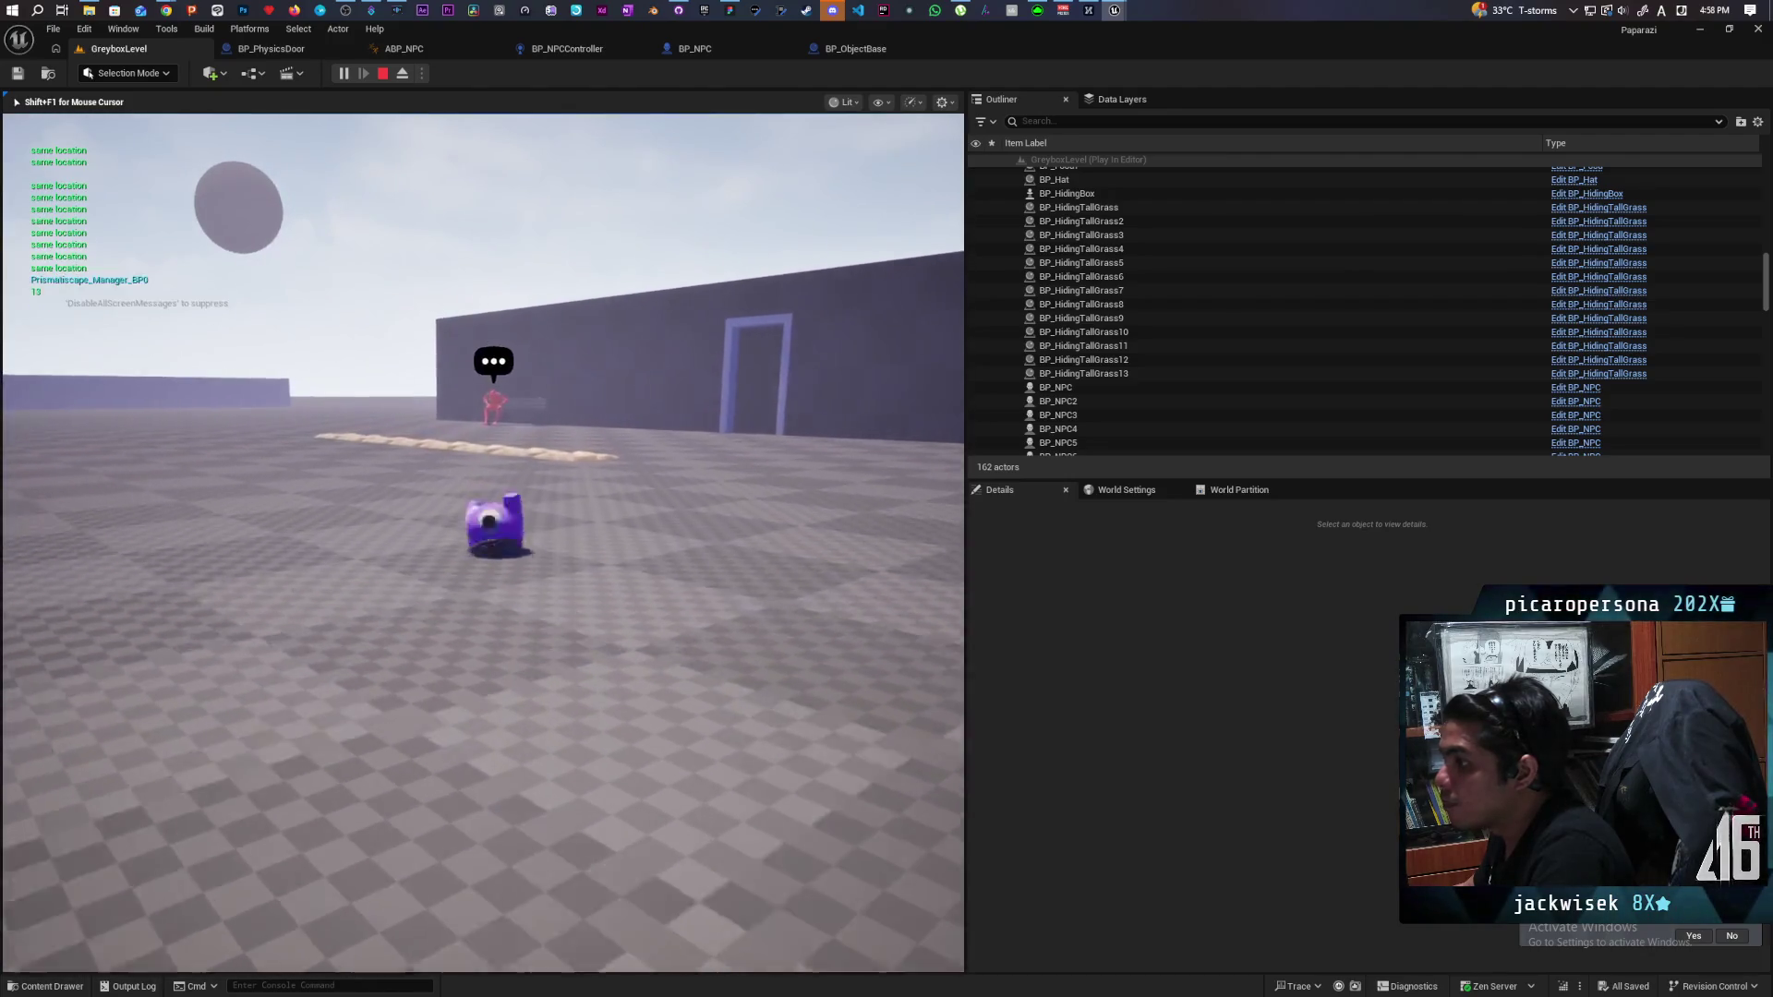
{"action": "key", "text": "w"}
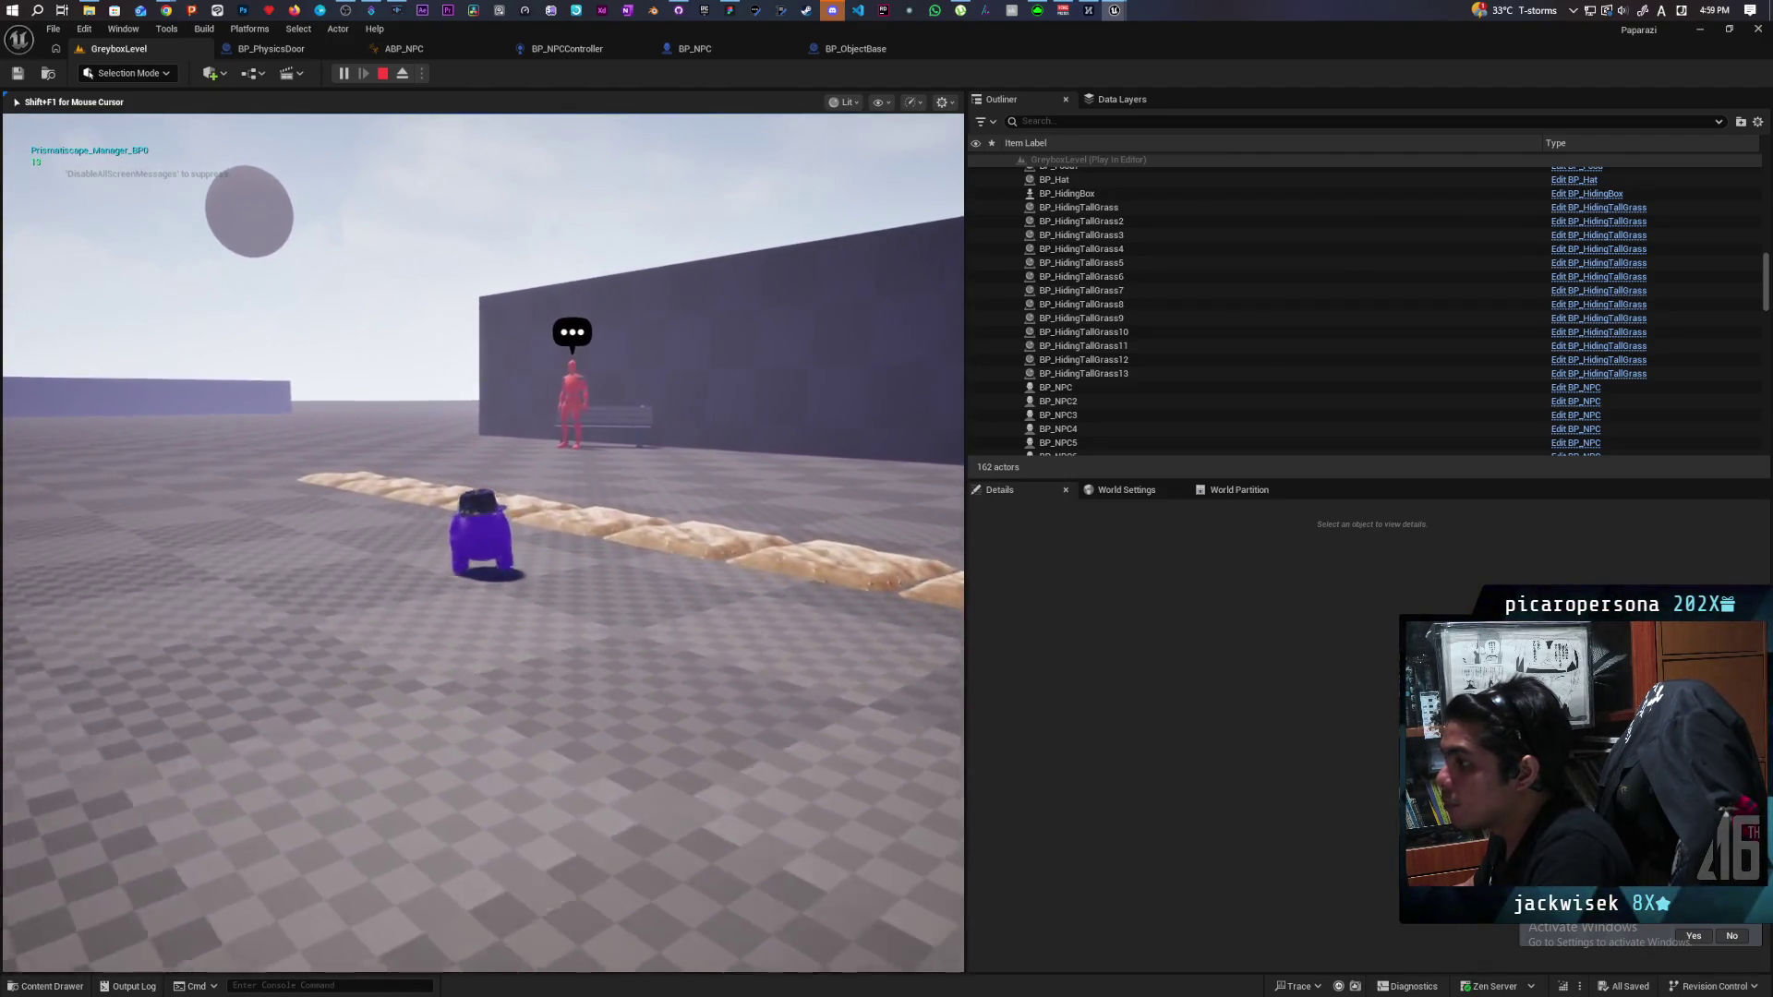
{"action": "key", "text": "f"}
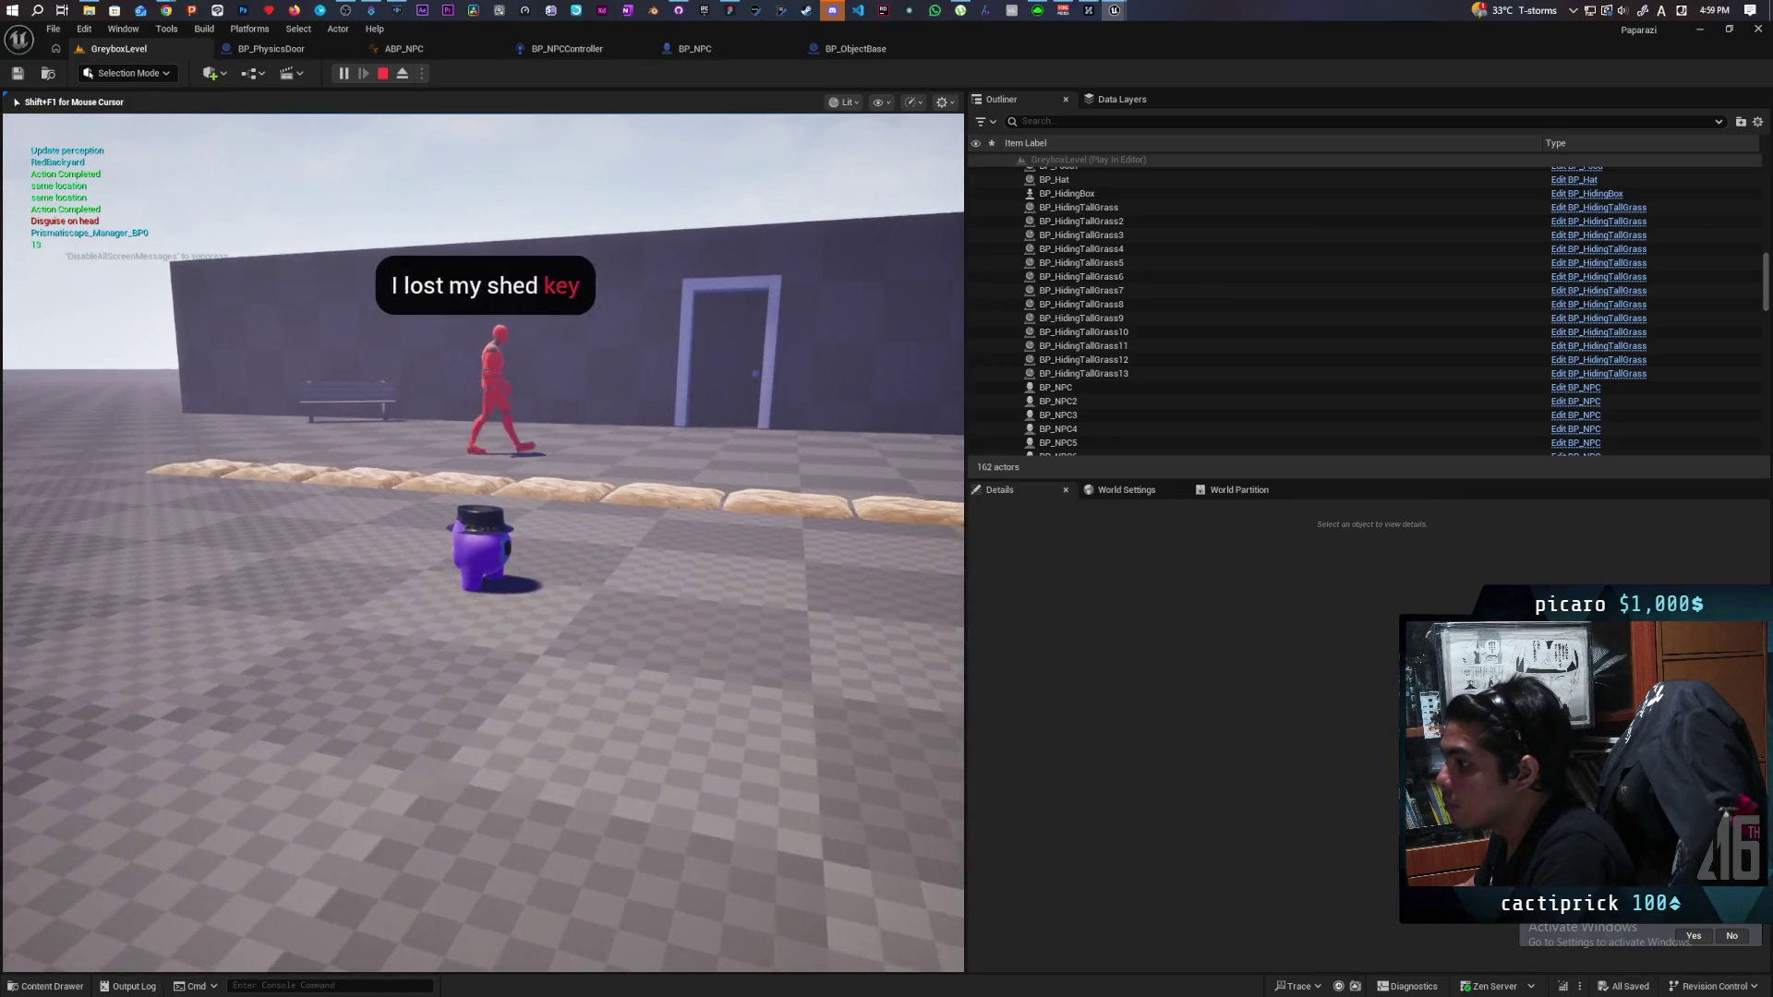
{"action": "key", "text": "f"}
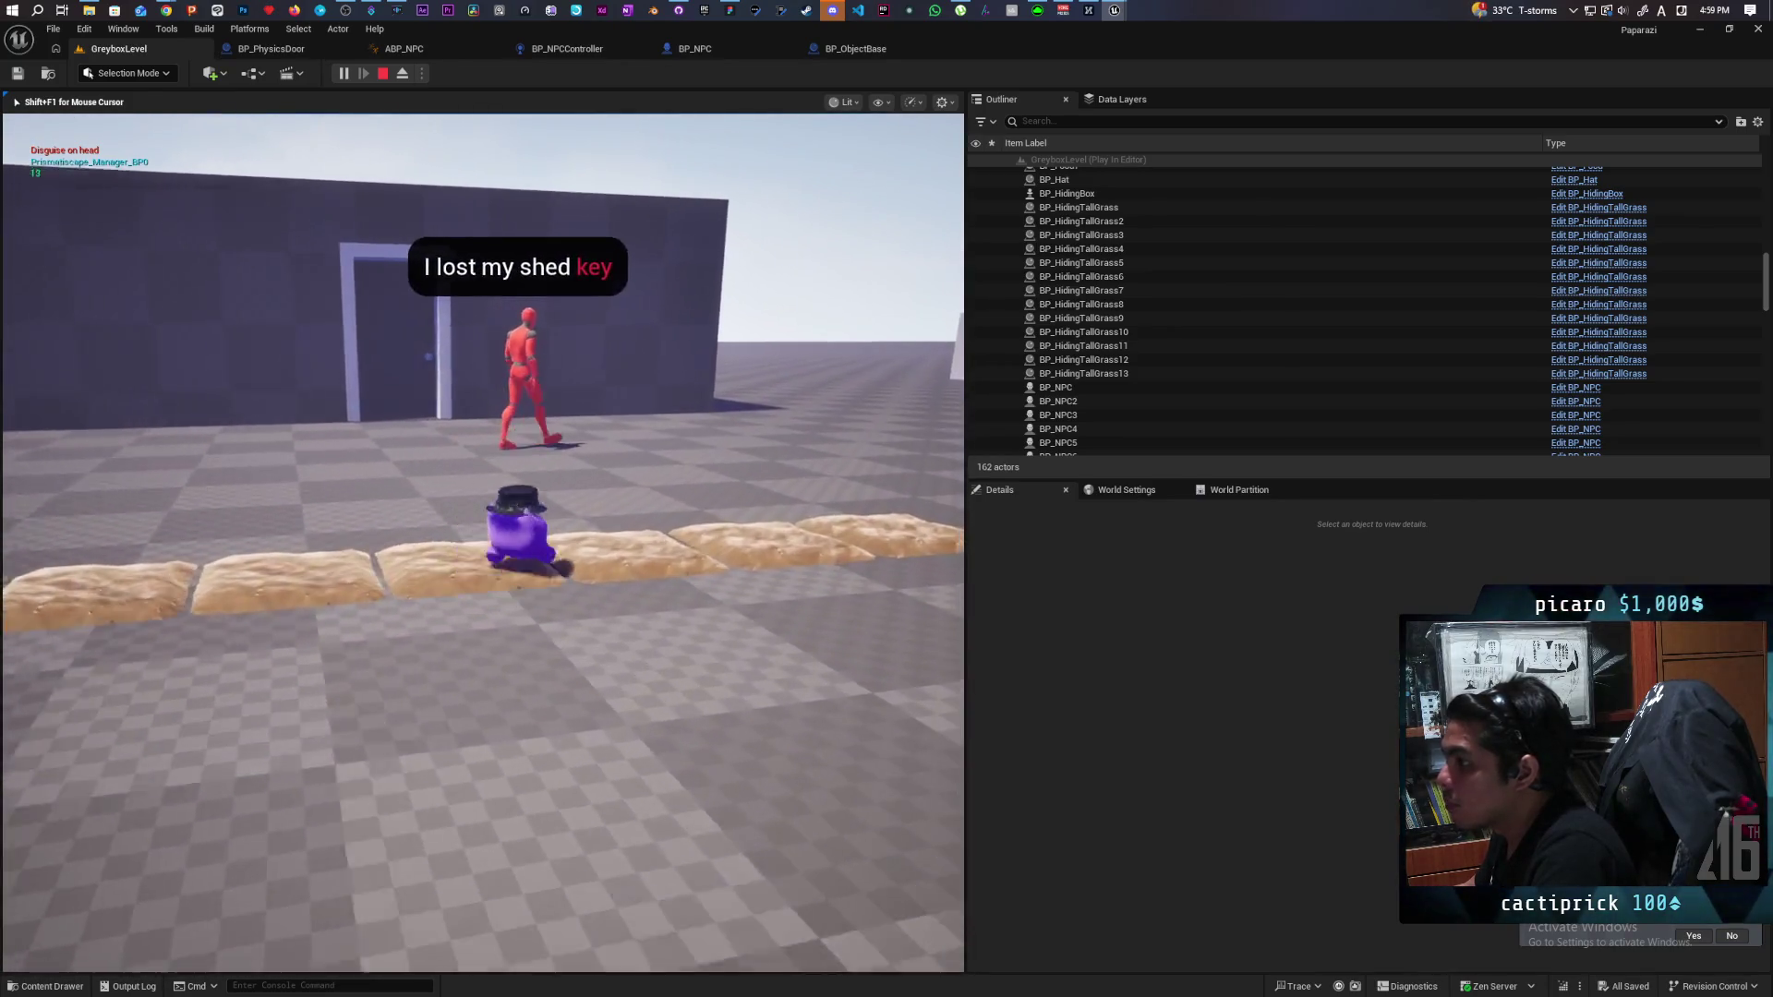
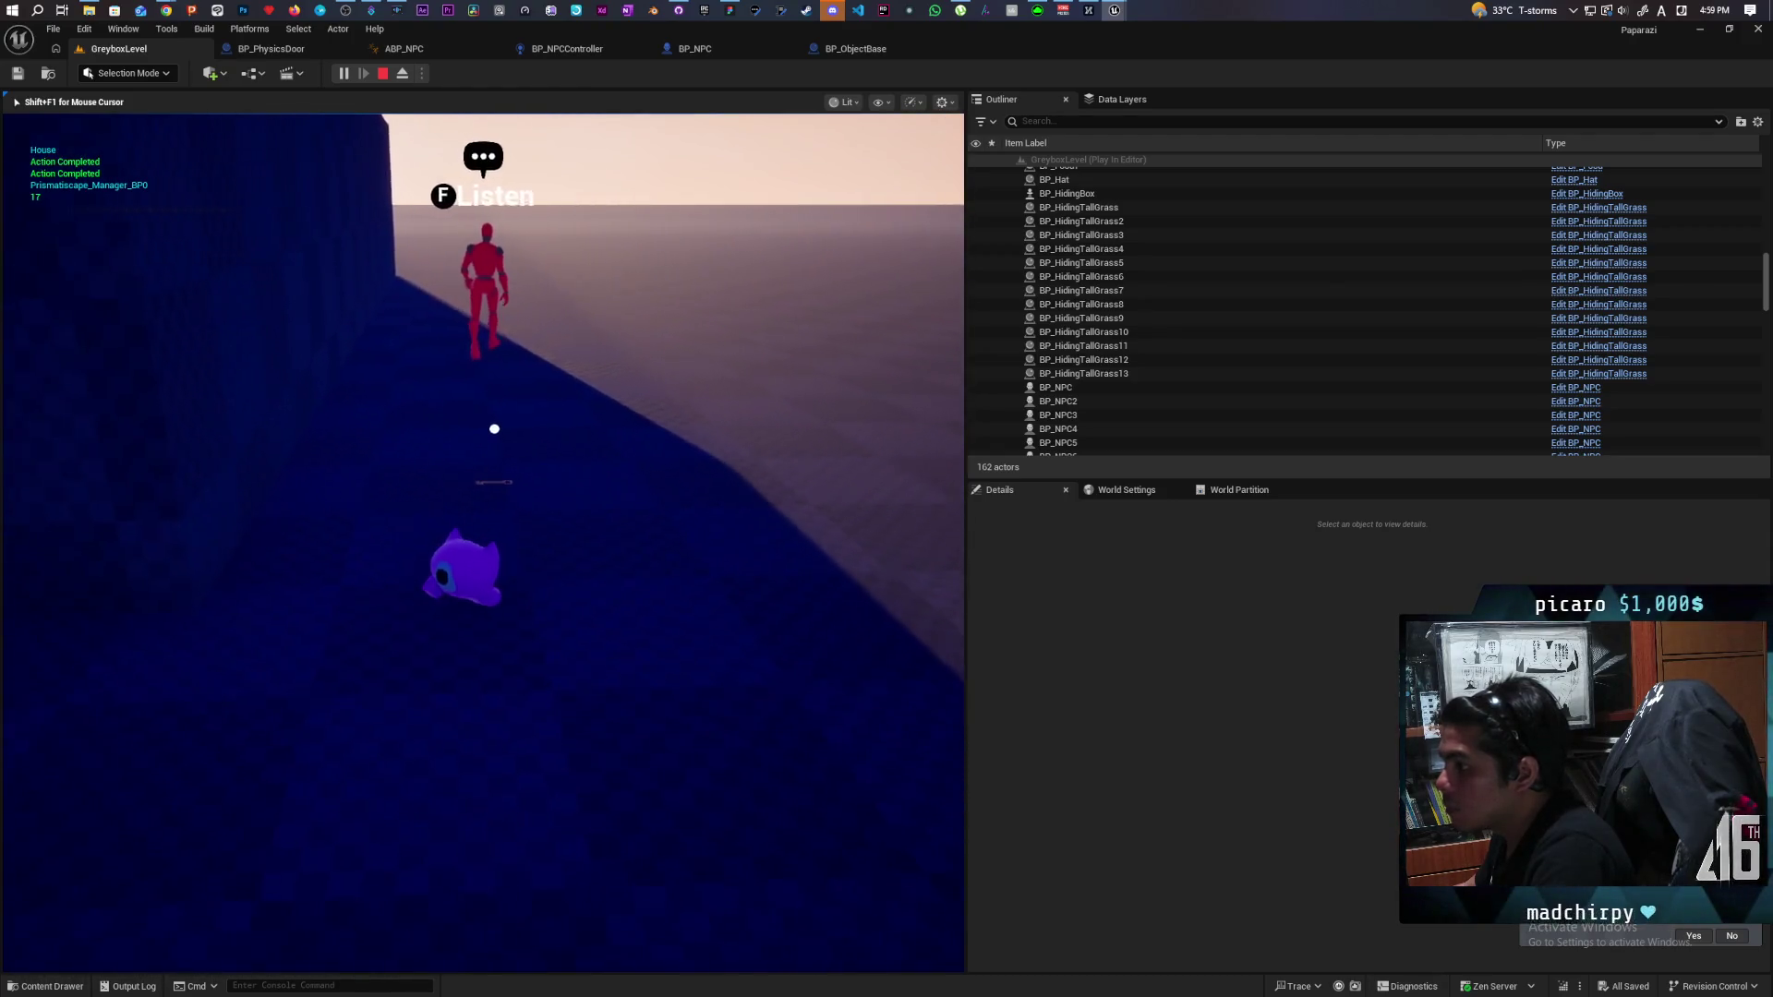
Listen to the red NPC's request twice, walk the player around the level, then end the play-test.
{"action": "key", "text": "f"}
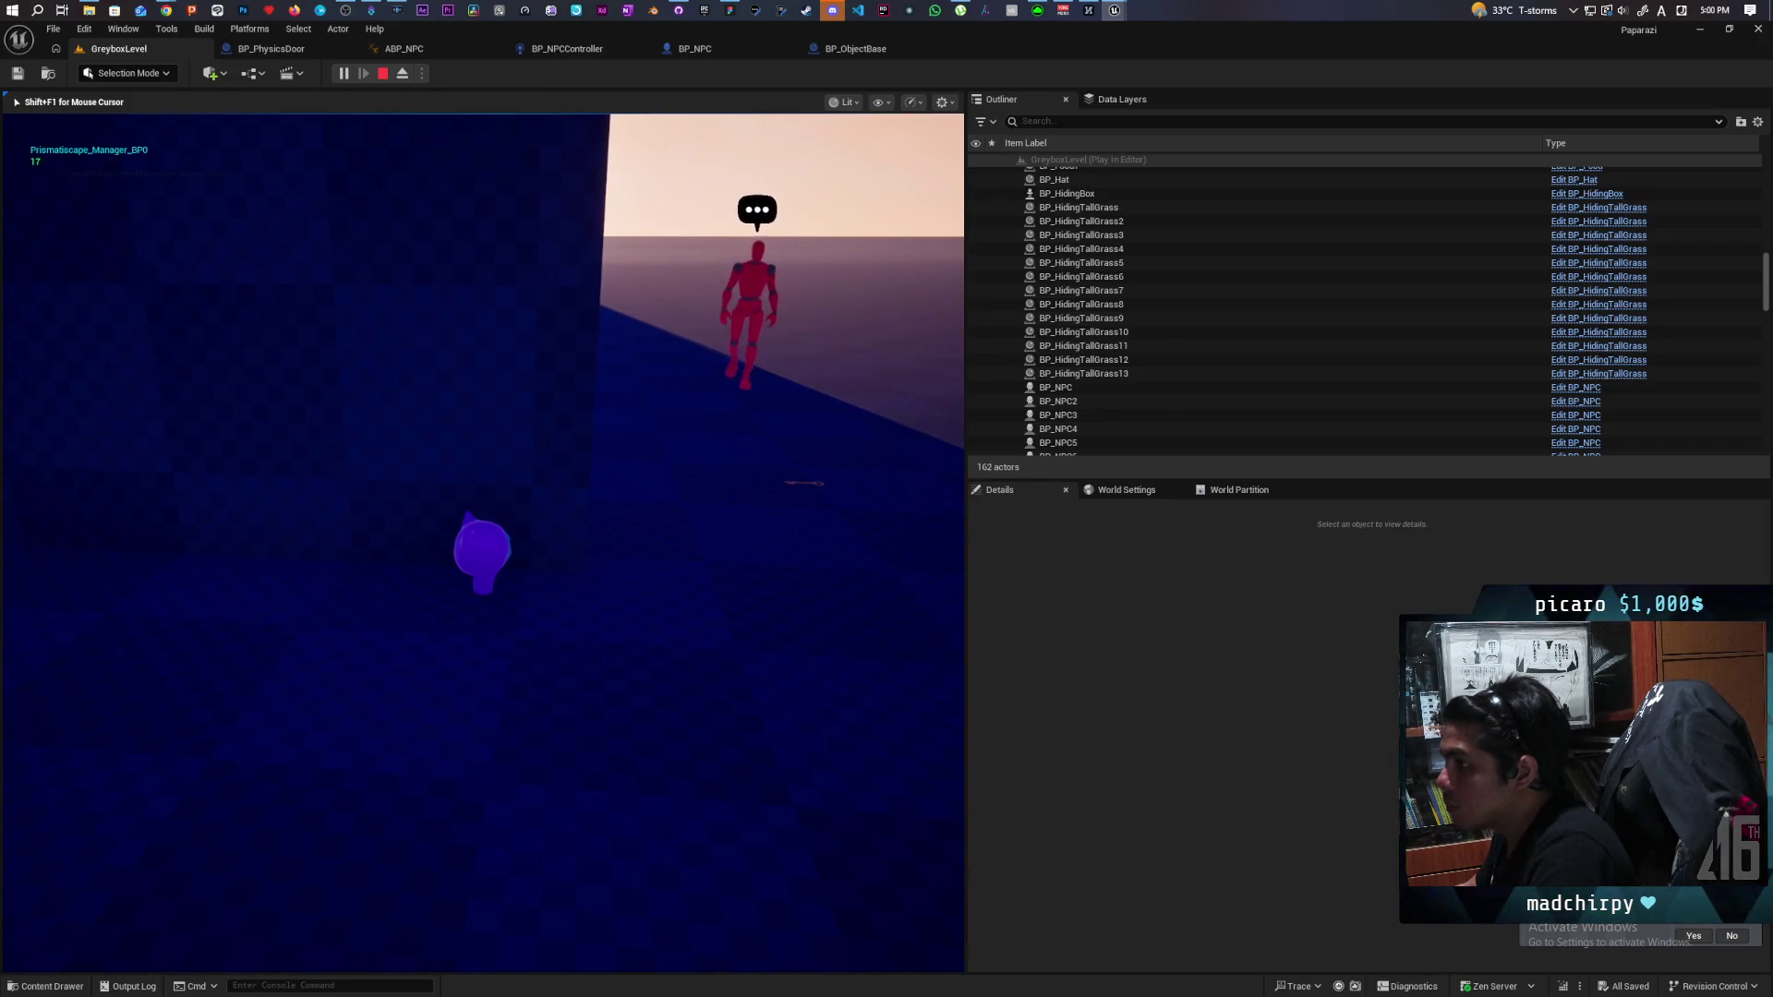
{"action": "key", "text": "a"}
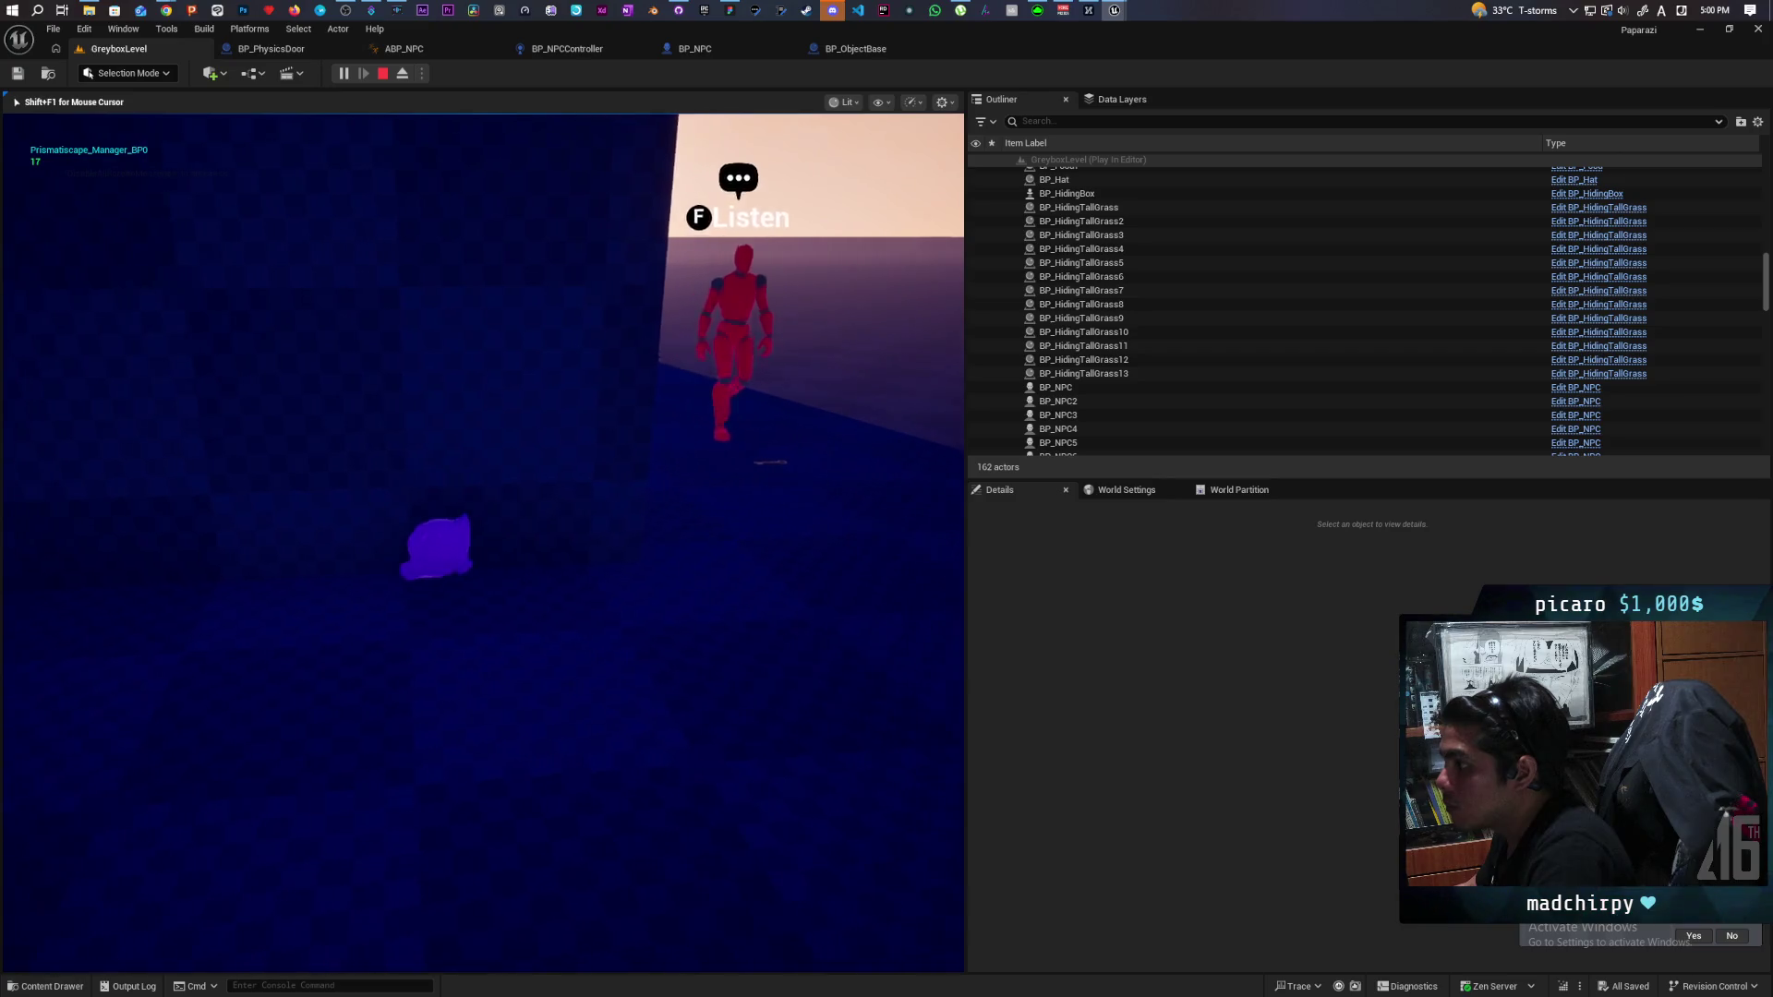
{"action": "key", "text": "f"}
{"action": "key", "text": "d"}
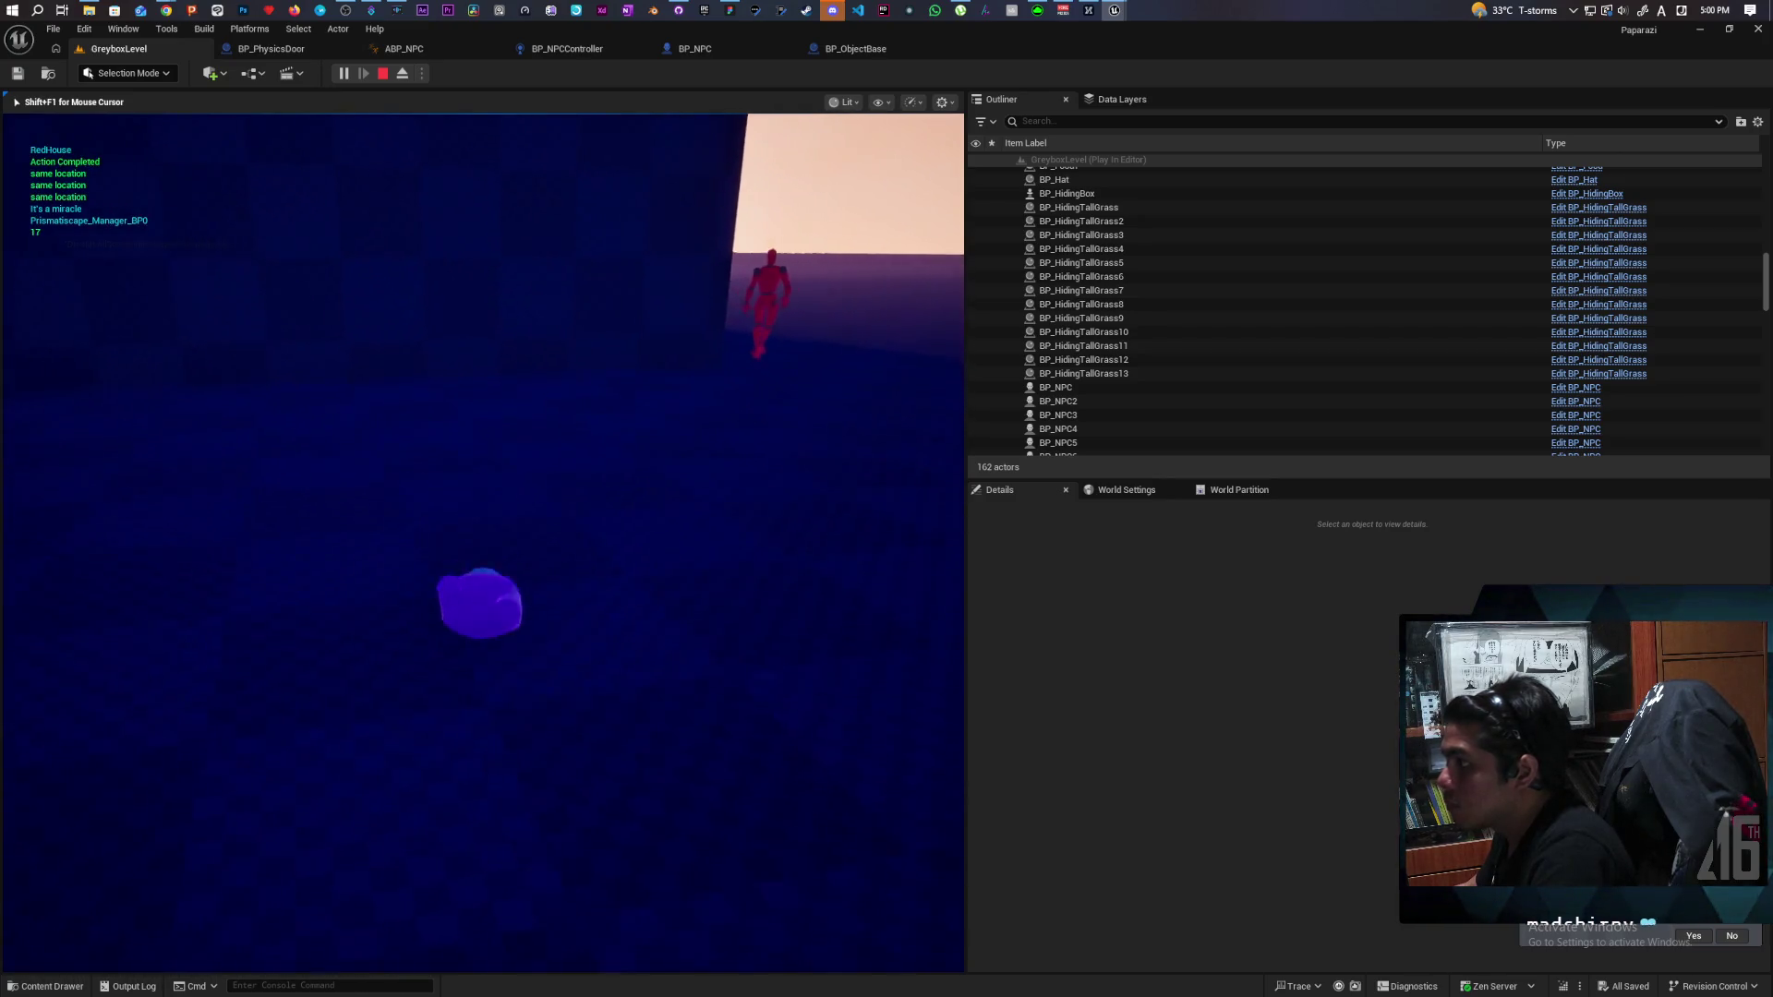
{"action": "key", "text": "a"}
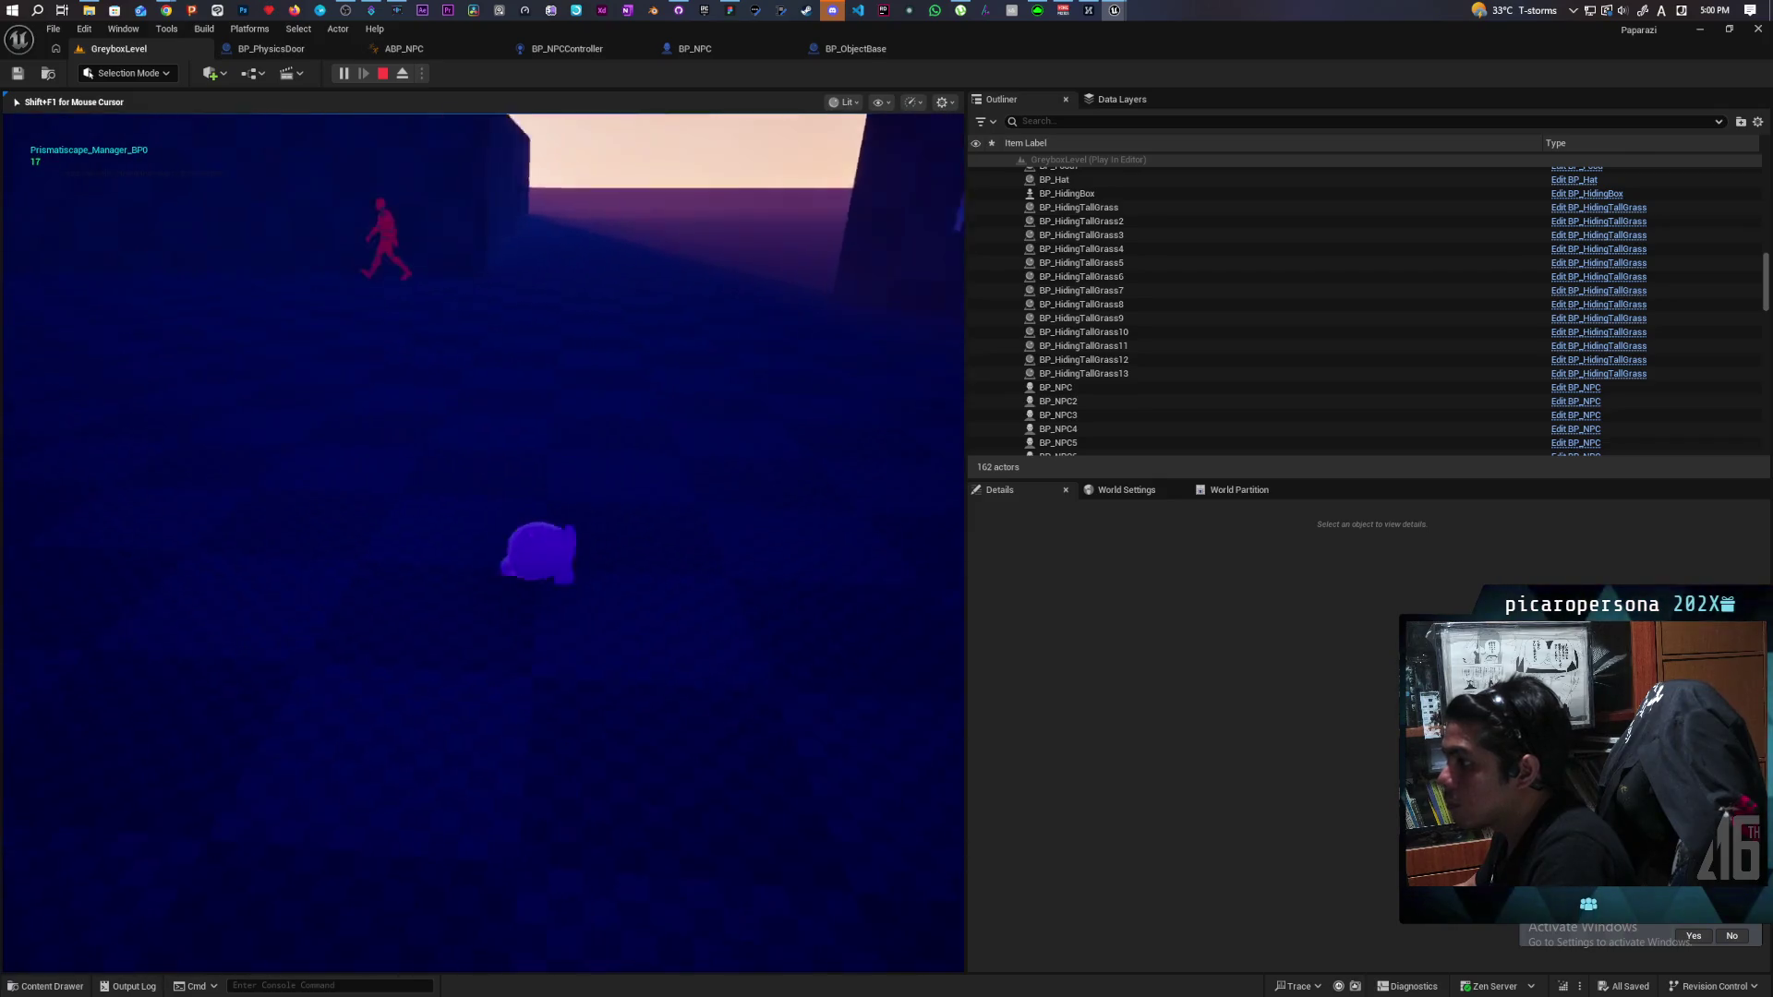
{"action": "key", "text": "d"}
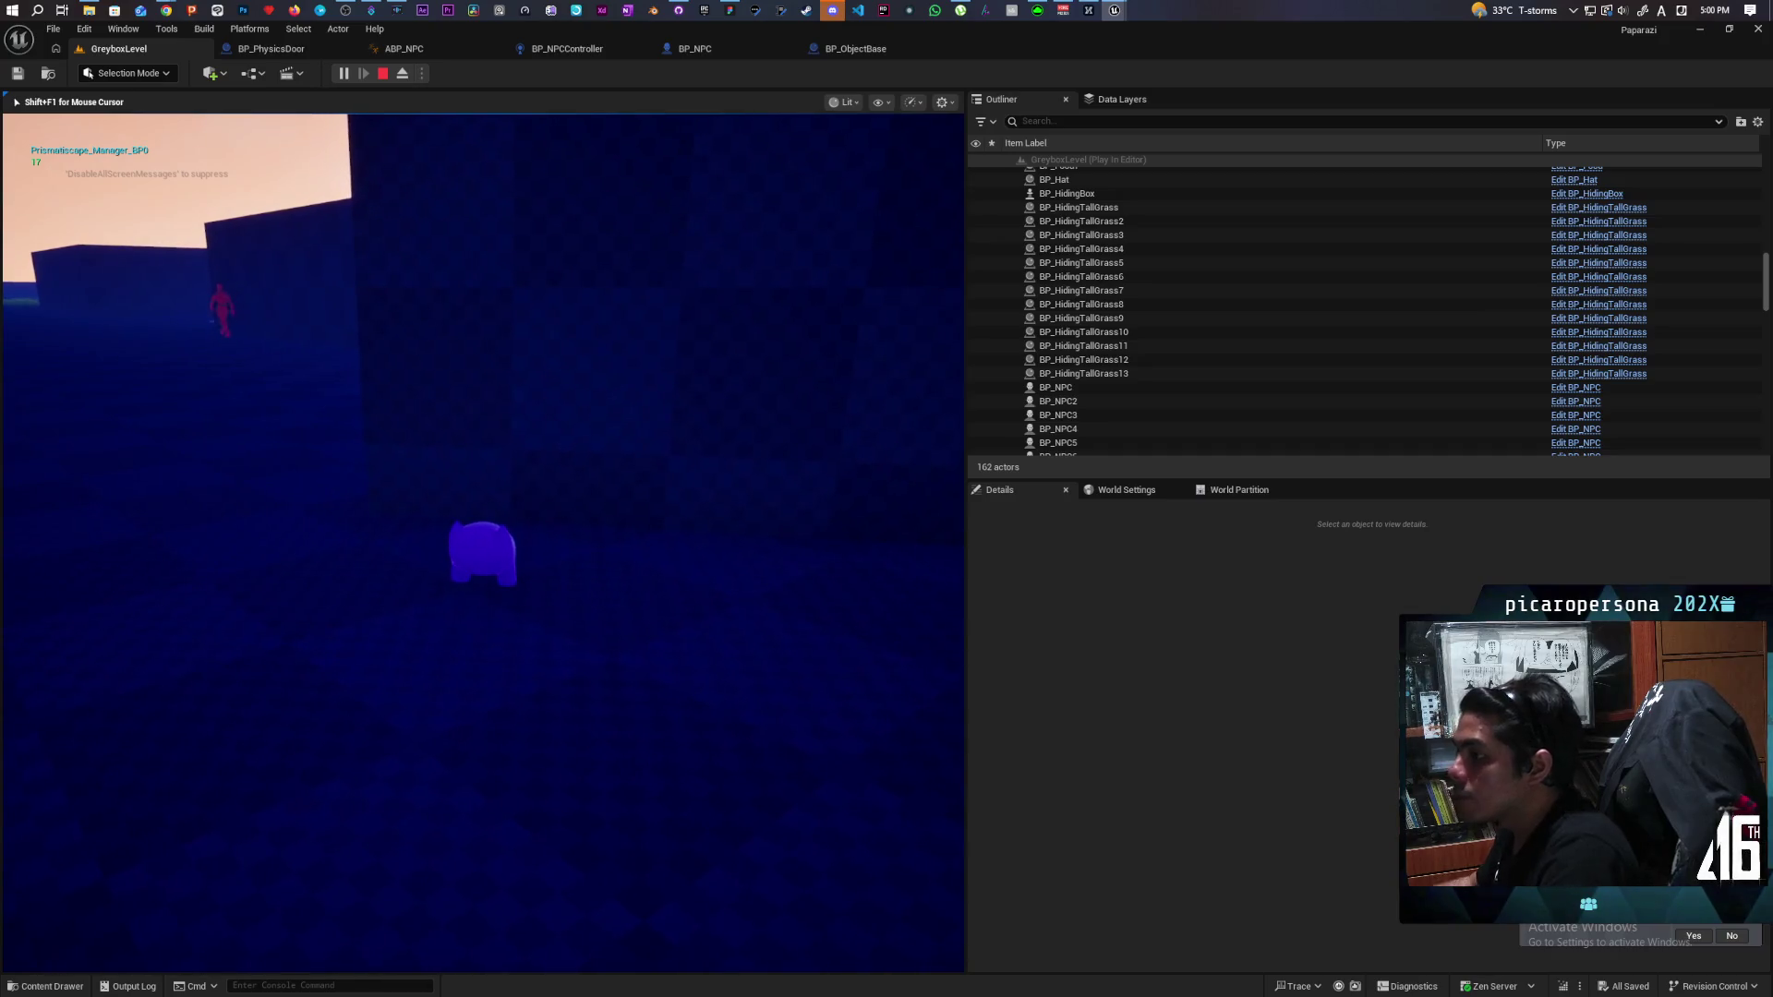
{"action": "key", "text": "Escape"}
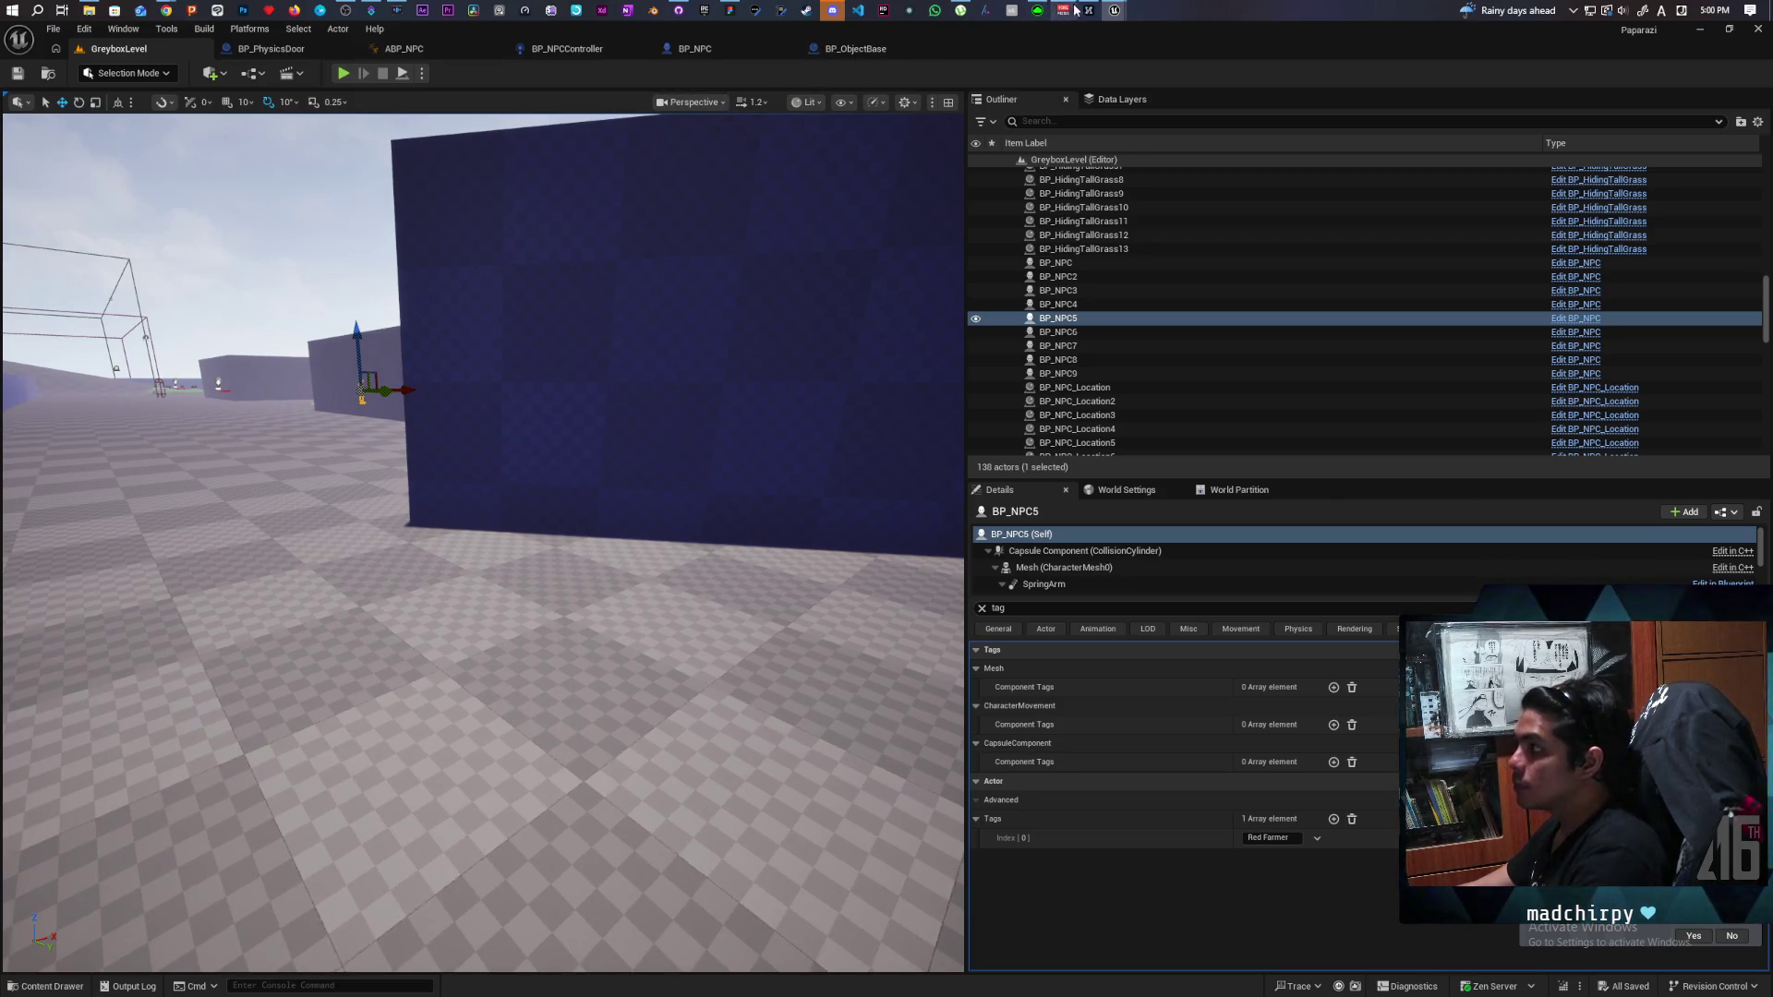
Close the DT_GlobalRequests data table.
{"action": "mouse_move", "coordinate": [1113, 10]}
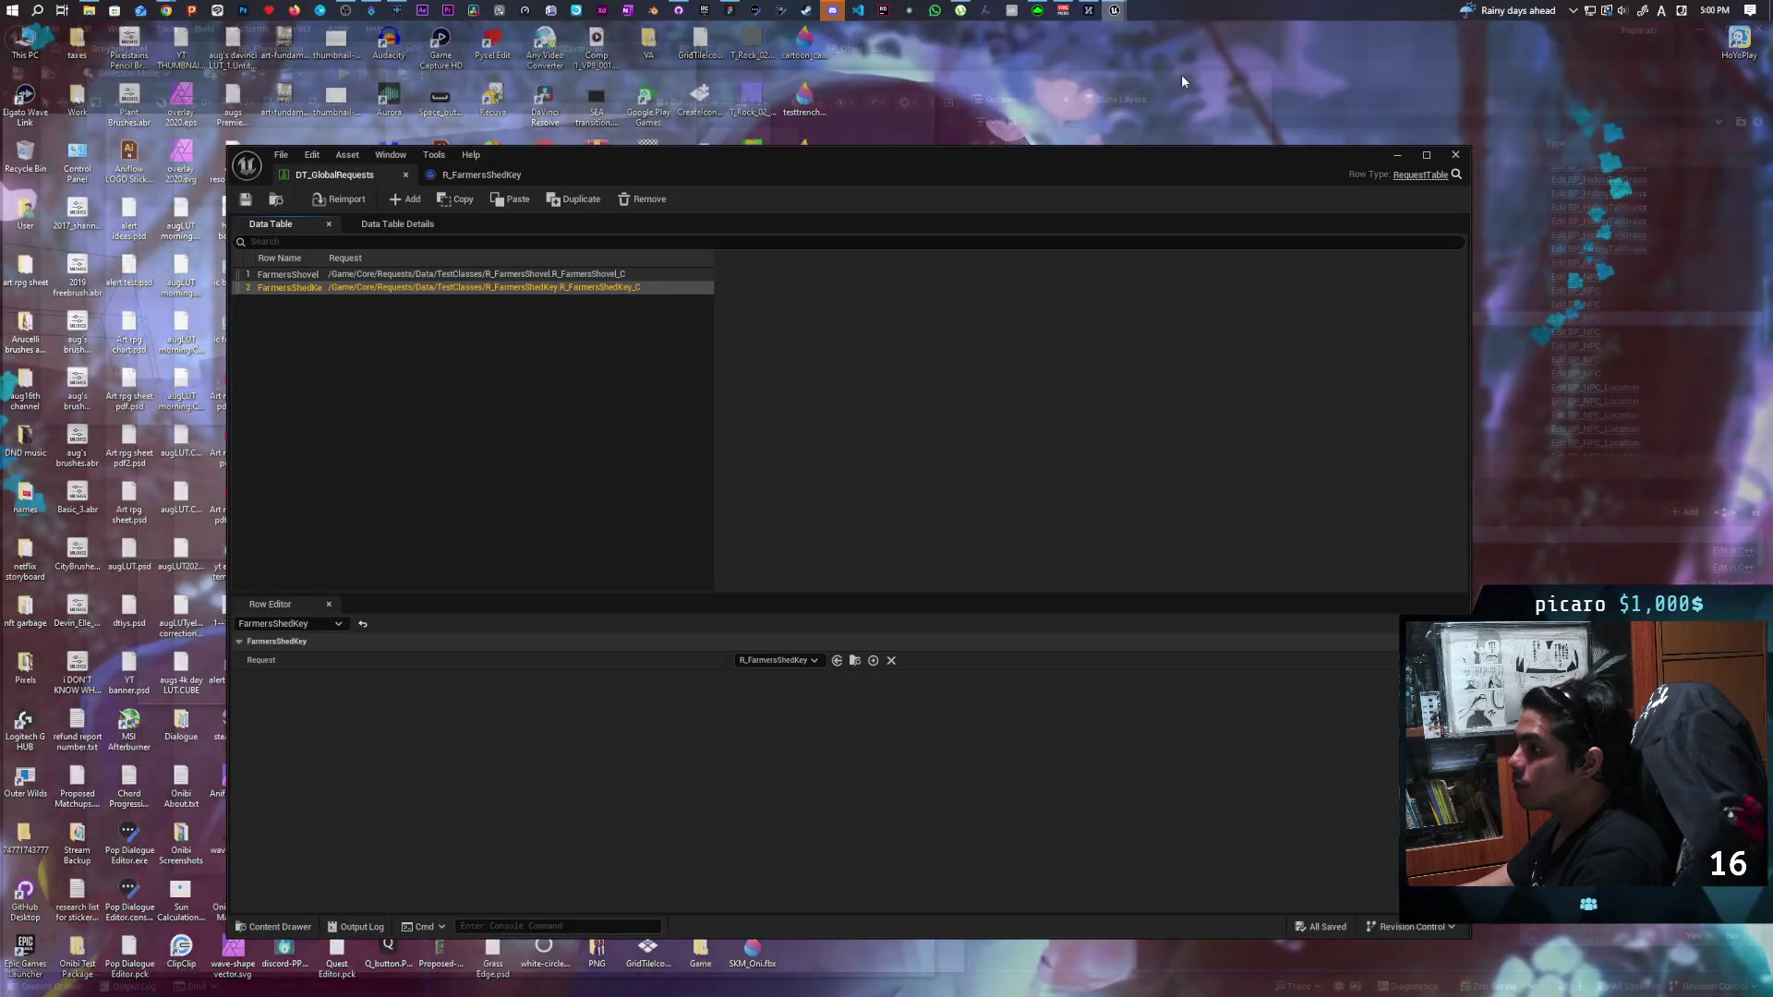
{"action": "left_click", "coordinate": [1182, 74]}
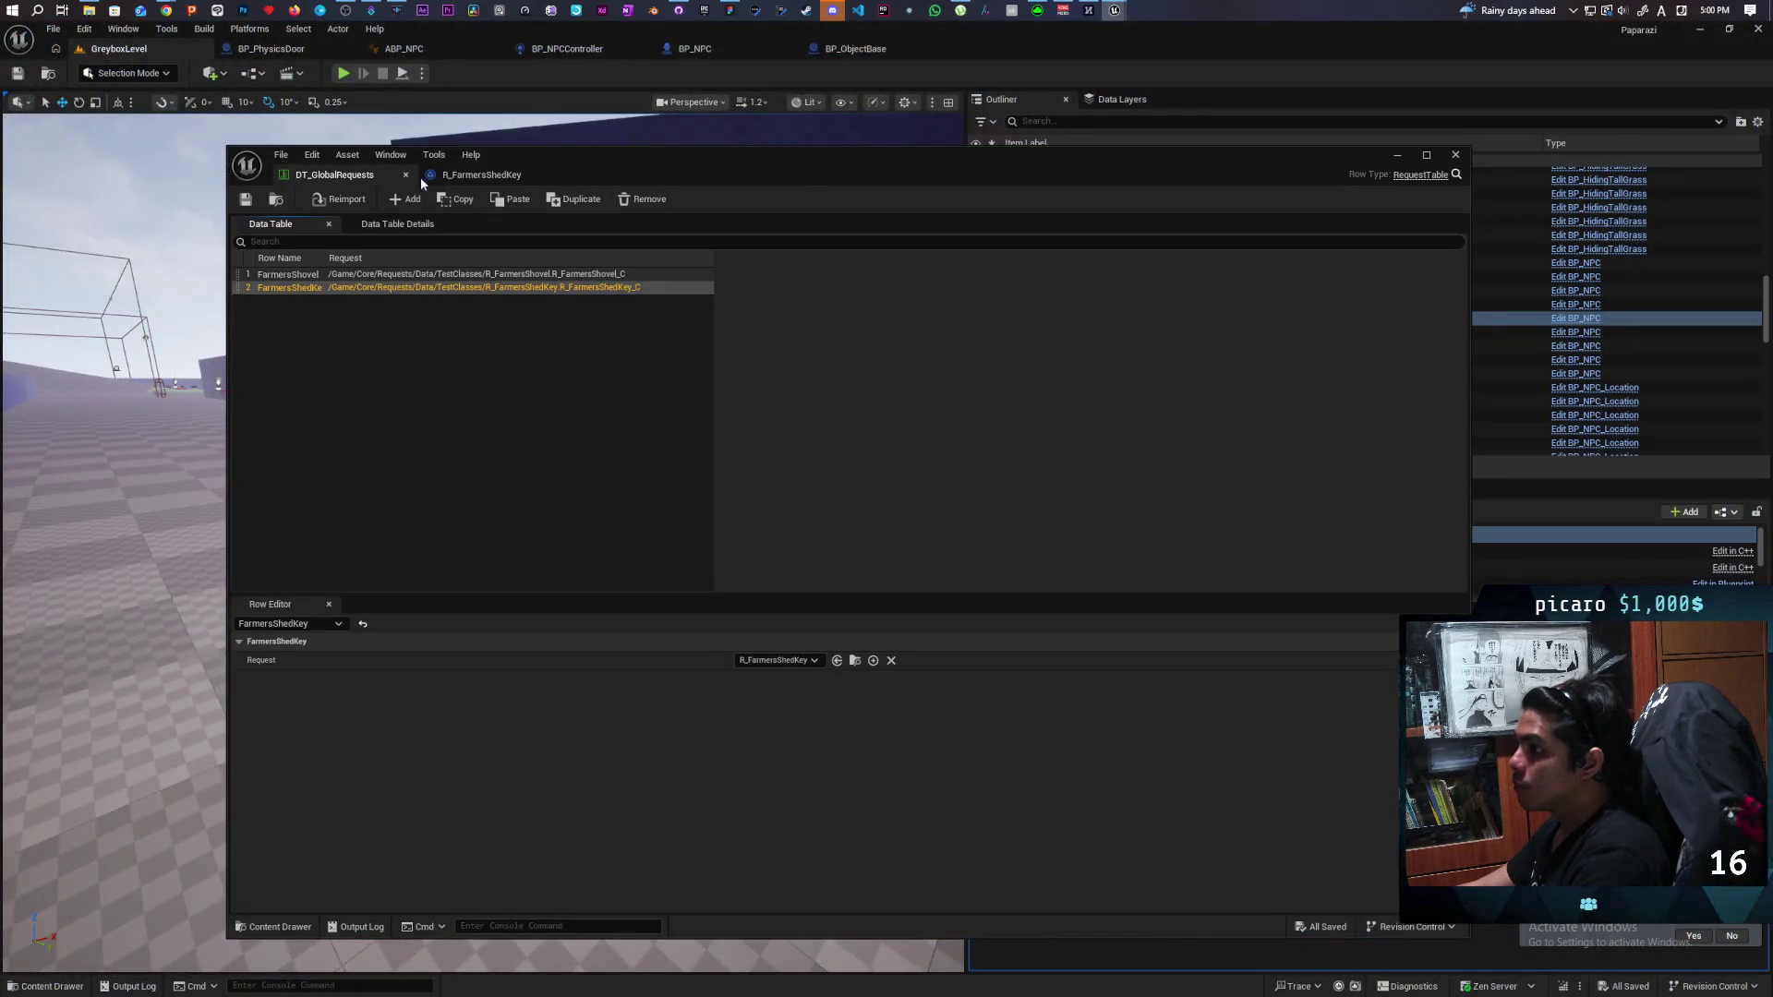
{"action": "left_click", "coordinate": [405, 174]}
Dock the R_FarmersShedKey blueprint into the main editor and review its overridable functions.
{"action": "mouse_move", "coordinate": [354, 182]}
{"action": "left_mouse_down"}
{"action": "mouse_move", "coordinate": [927, 130]}
{"action": "mouse_move", "coordinate": [1028, 53]}
{"action": "left_mouse_up"}
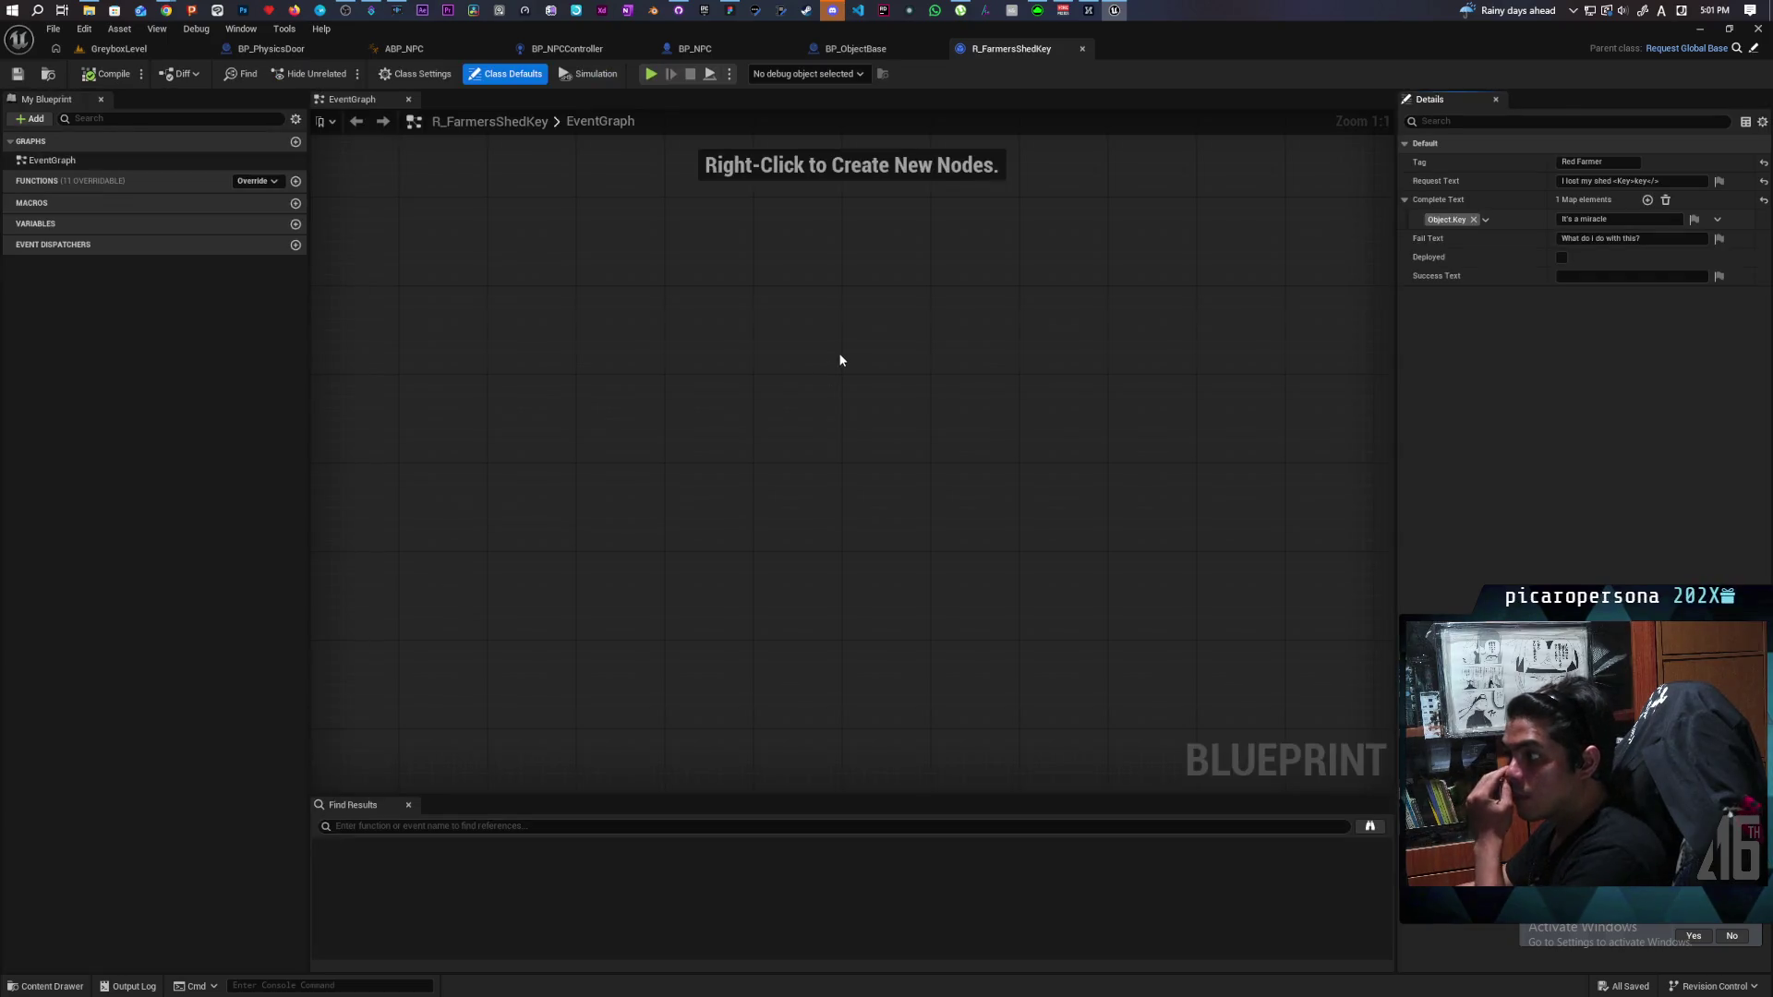
{"action": "left_click", "coordinate": [269, 181]}
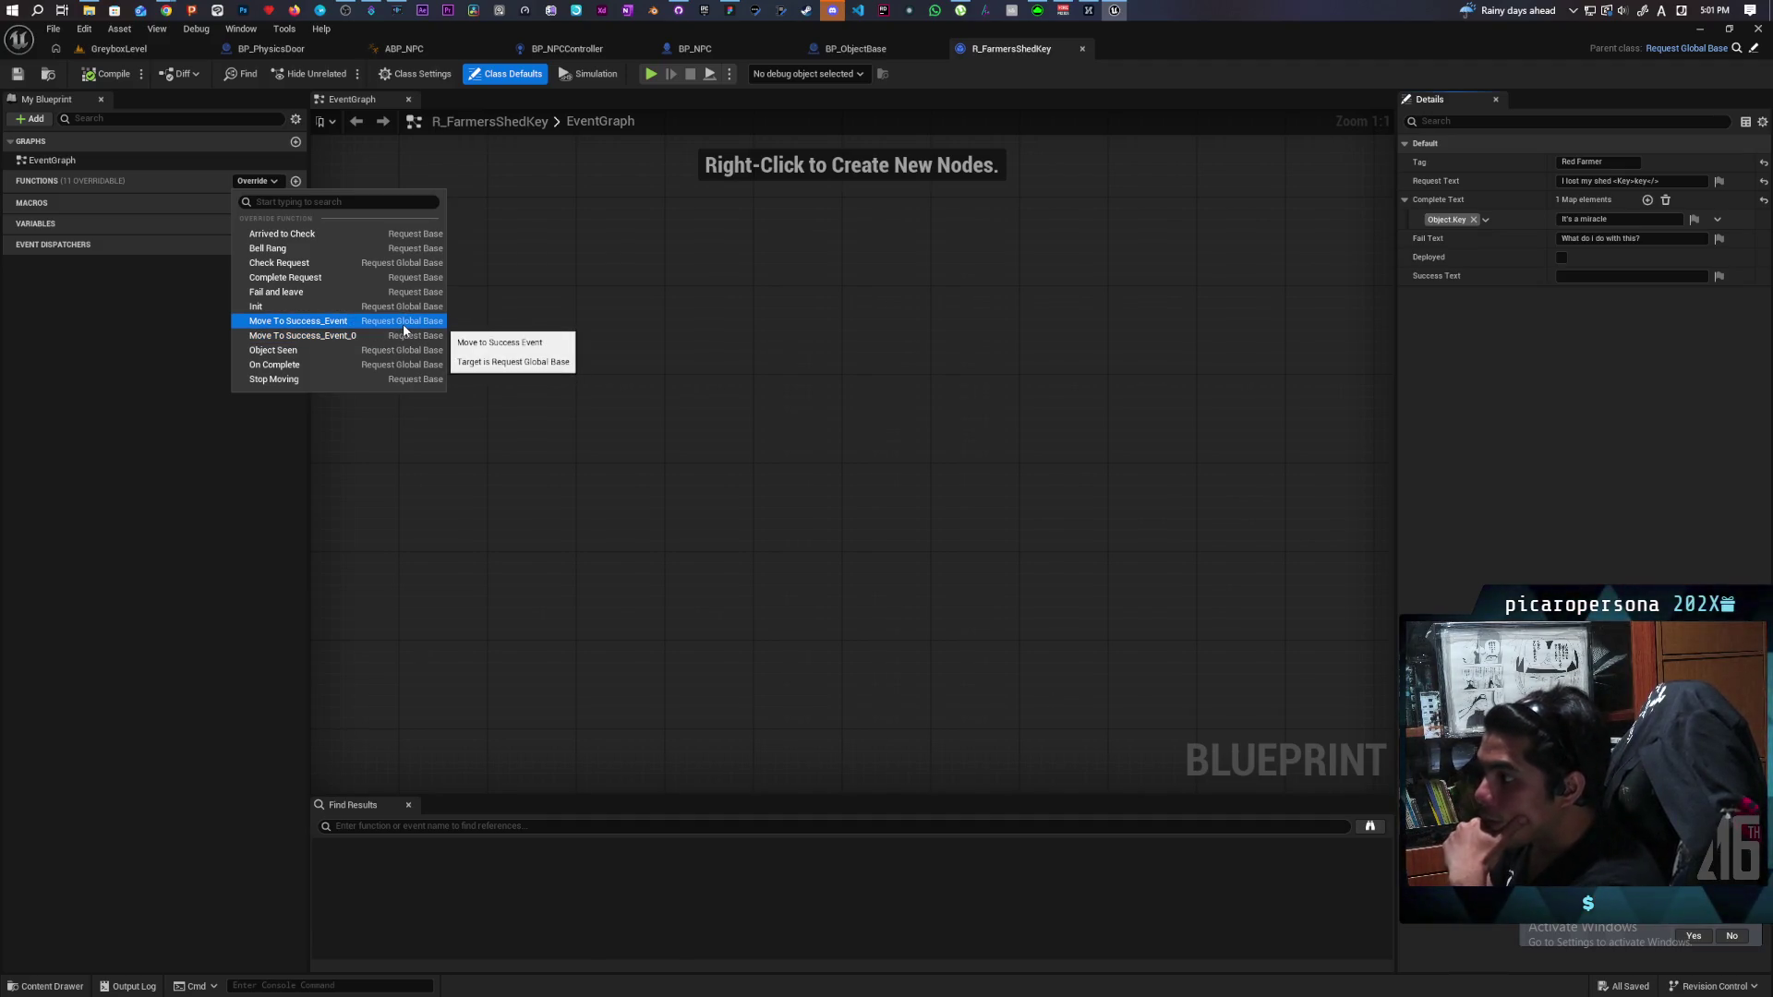
{"action": "left_click", "coordinate": [1752, 51]}
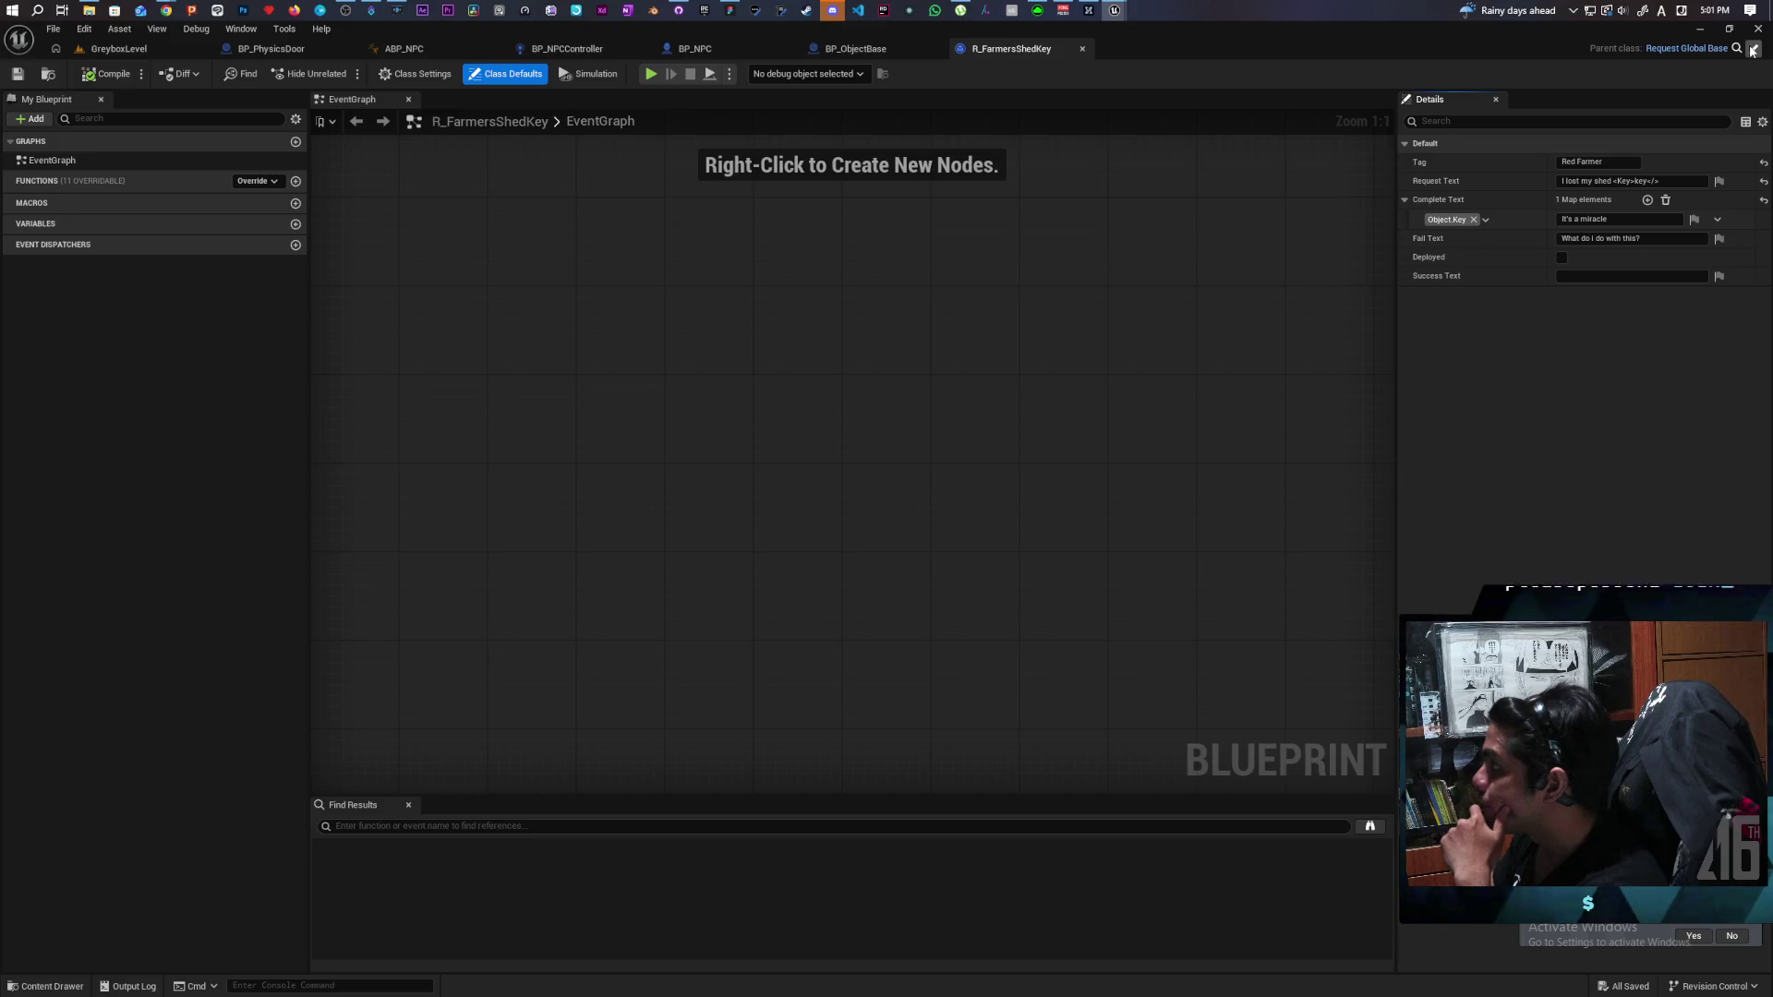
Open the parent Request_Global_Base blueprint and inspect its Event On Complete and MC Set Listen Response nodes.
{"action": "left_click", "coordinate": [1752, 51]}
{"action": "scroll", "coordinate": [886, 579], "scroll_direction": "up", "scroll_amount": 5}
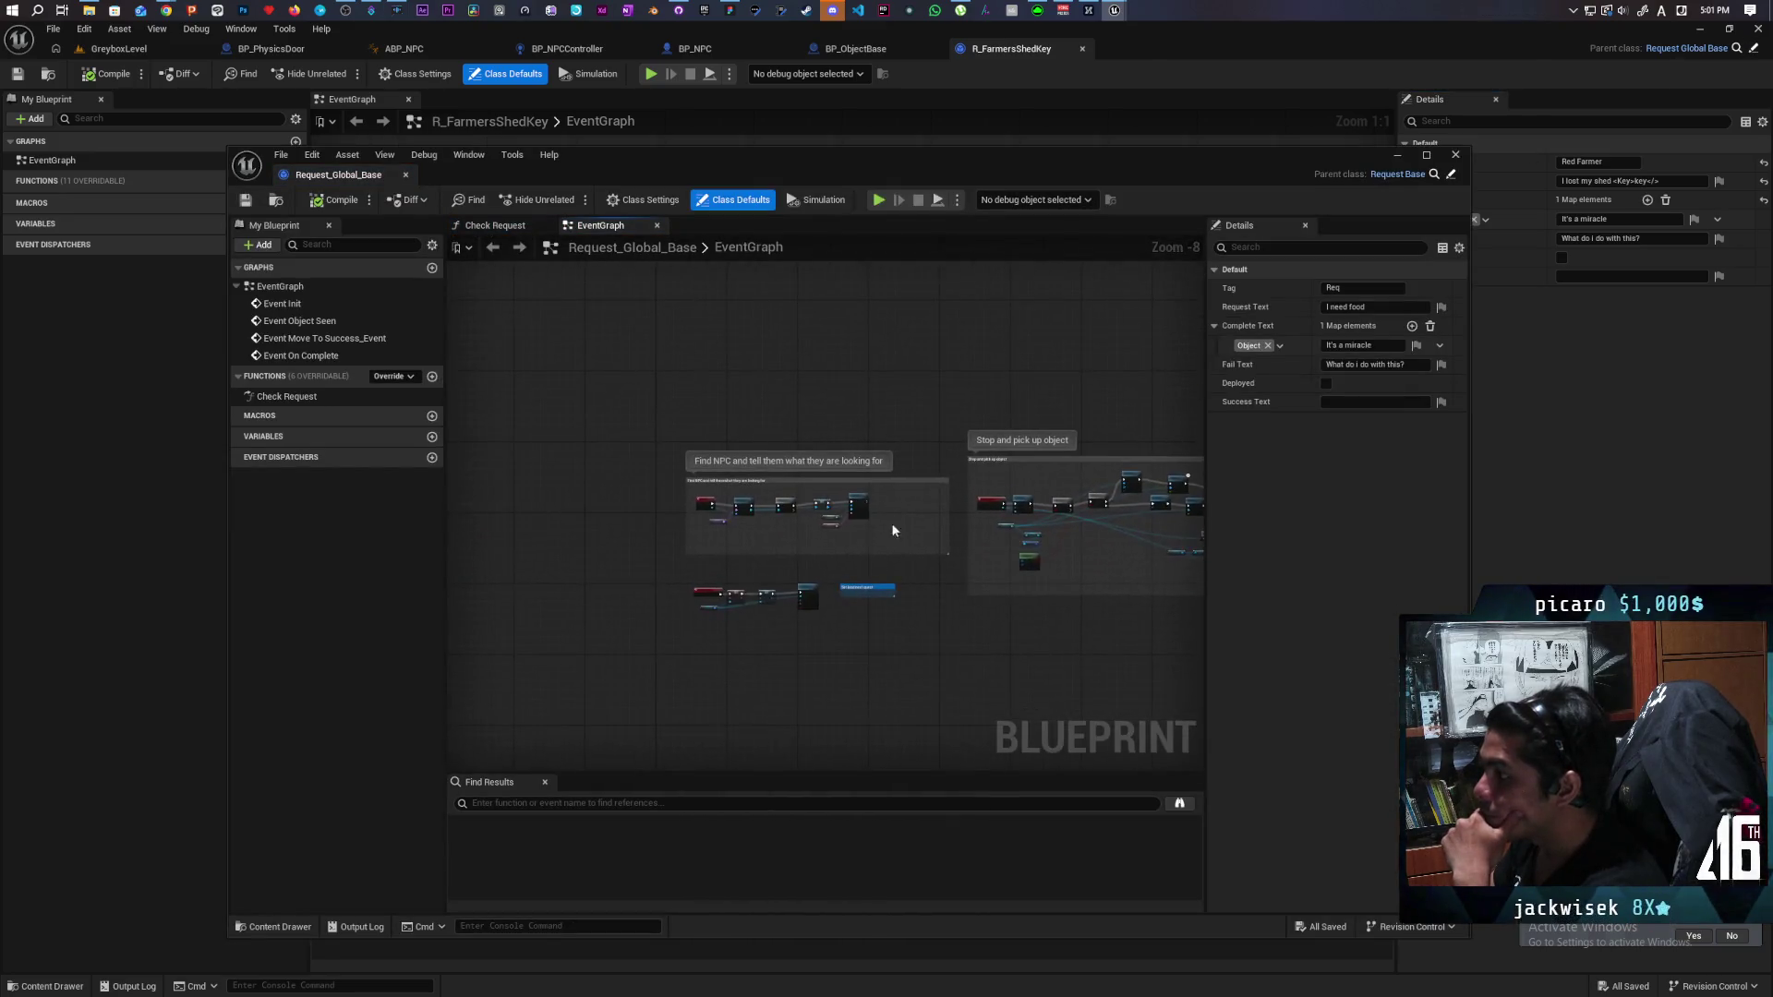
{"action": "left_click_drag", "start_coordinate": [941, 474], "coordinate": [959, 479]}
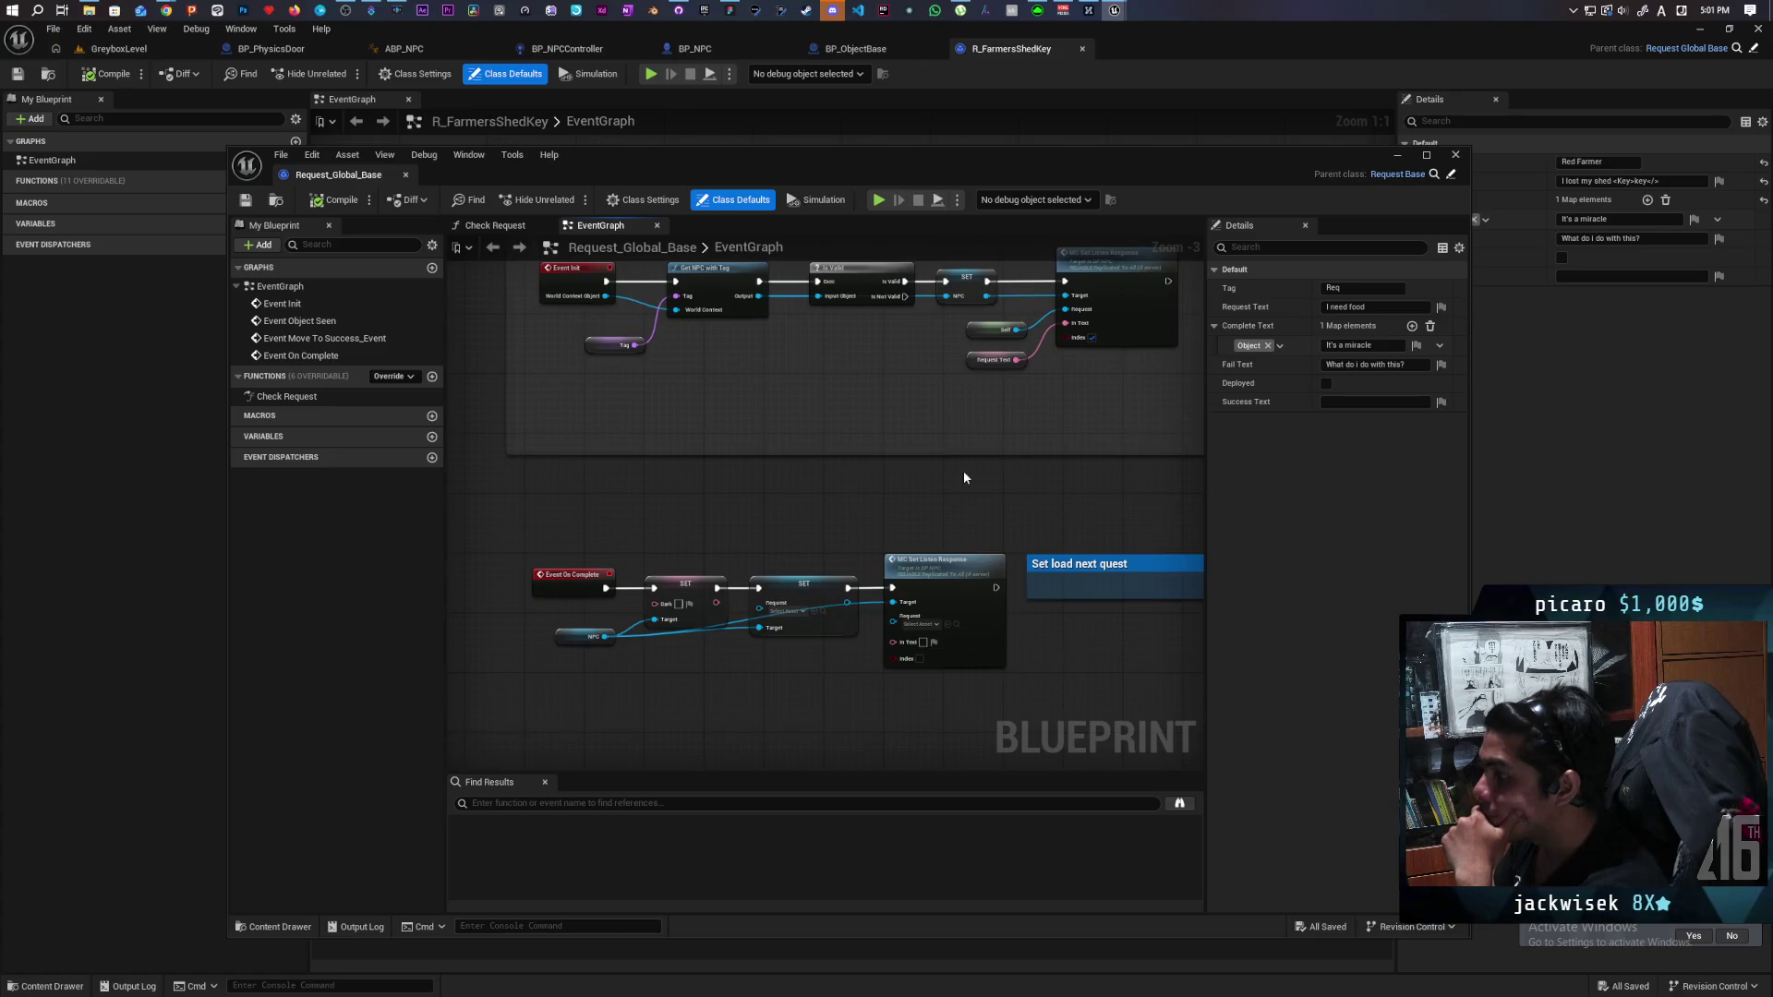
{"action": "mouse_move", "coordinate": [781, 514]}
{"action": "left_mouse_down"}
{"action": "mouse_move", "coordinate": [803, 455]}
{"action": "mouse_move", "coordinate": [763, 599]}
{"action": "mouse_move", "coordinate": [717, 606]}
{"action": "mouse_move", "coordinate": [899, 582]}
{"action": "mouse_move", "coordinate": [775, 555]}
{"action": "mouse_move", "coordinate": [804, 400]}
{"action": "left_mouse_up"}
{"action": "scroll", "coordinate": [880, 418], "scroll_direction": "up", "scroll_amount": 2}
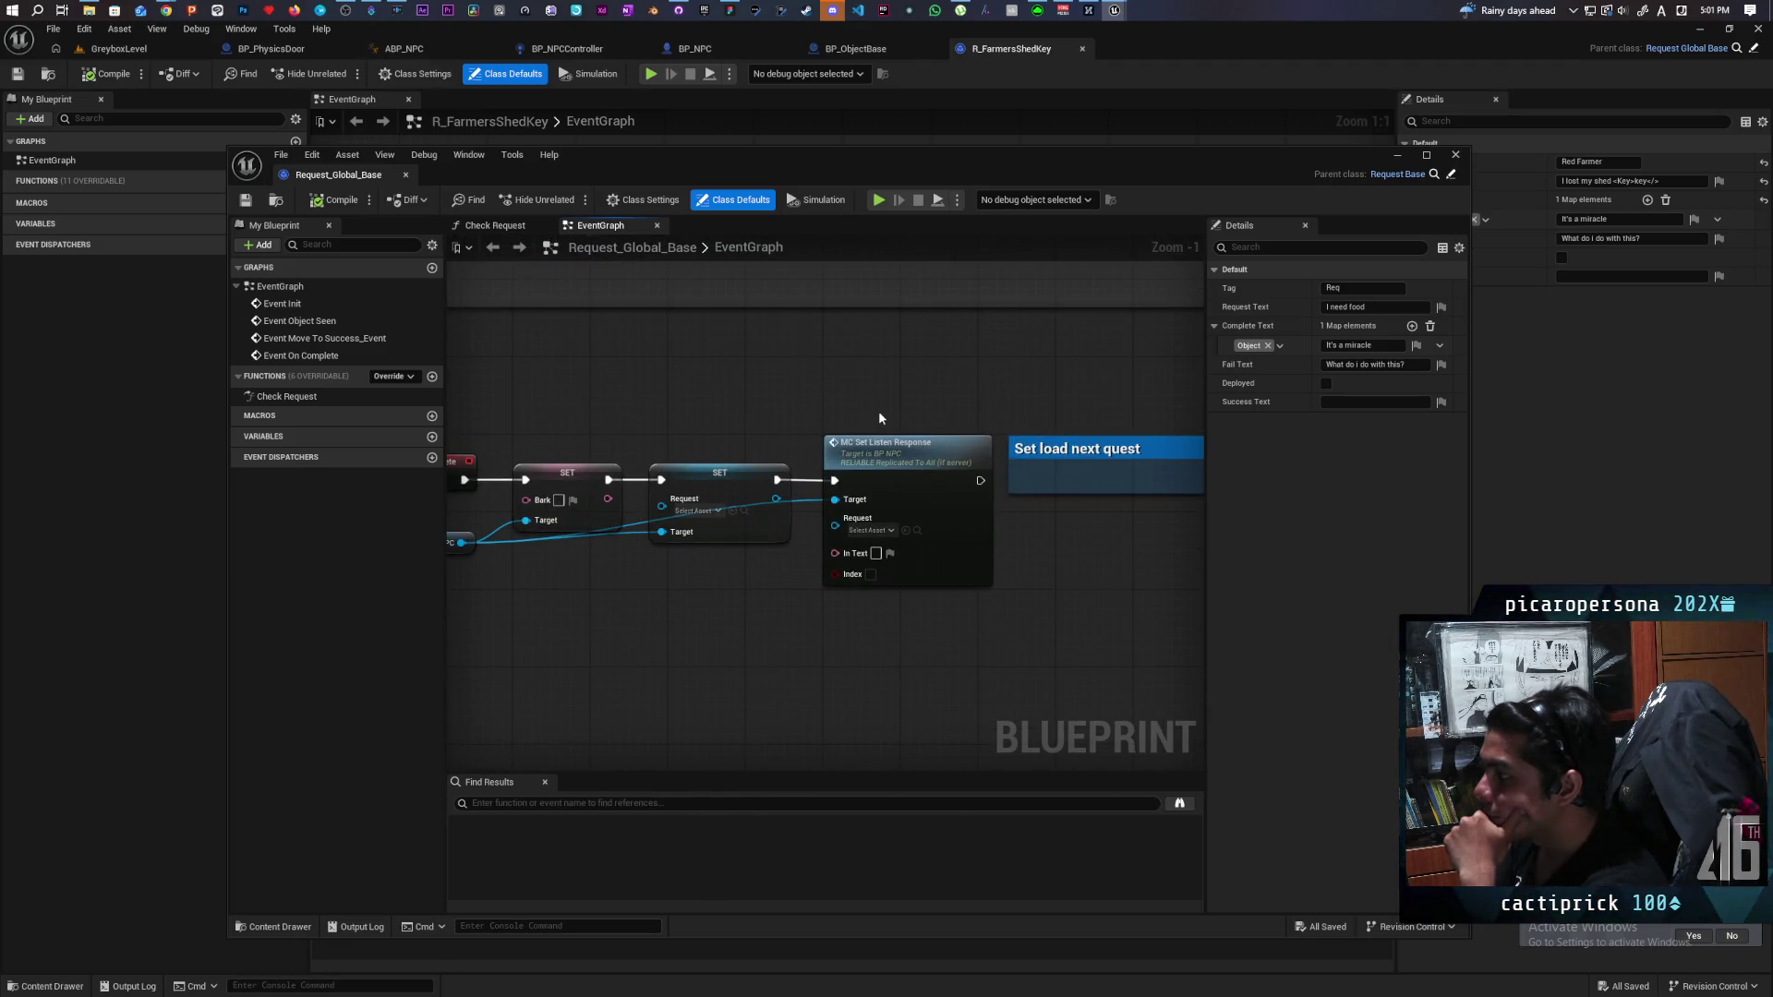
{"action": "scroll", "coordinate": [834, 397], "scroll_direction": "down", "scroll_amount": 2}
{"action": "mouse_move", "coordinate": [831, 396]}
{"action": "left_mouse_down"}
{"action": "mouse_move", "coordinate": [835, 594]}
{"action": "mouse_move", "coordinate": [709, 586]}
{"action": "left_mouse_up"}
{"action": "scroll", "coordinate": [802, 532], "scroll_direction": "up", "scroll_amount": 3}
{"action": "scroll", "coordinate": [801, 532], "scroll_direction": "down", "scroll_amount": 1}
Review the Event Init chain, including Move To, Destroy Actor, Complete Request, Delay and pick-up nodes.
{"action": "mouse_move", "coordinate": [804, 530]}
{"action": "left_mouse_down"}
{"action": "mouse_move", "coordinate": [1037, 479]}
{"action": "mouse_move", "coordinate": [1077, 544]}
{"action": "mouse_move", "coordinate": [1061, 566]}
{"action": "mouse_move", "coordinate": [1128, 404]}
{"action": "mouse_move", "coordinate": [855, 440]}
{"action": "mouse_move", "coordinate": [1005, 443]}
{"action": "left_mouse_up"}
{"action": "scroll", "coordinate": [962, 431], "scroll_direction": "down", "scroll_amount": 3}
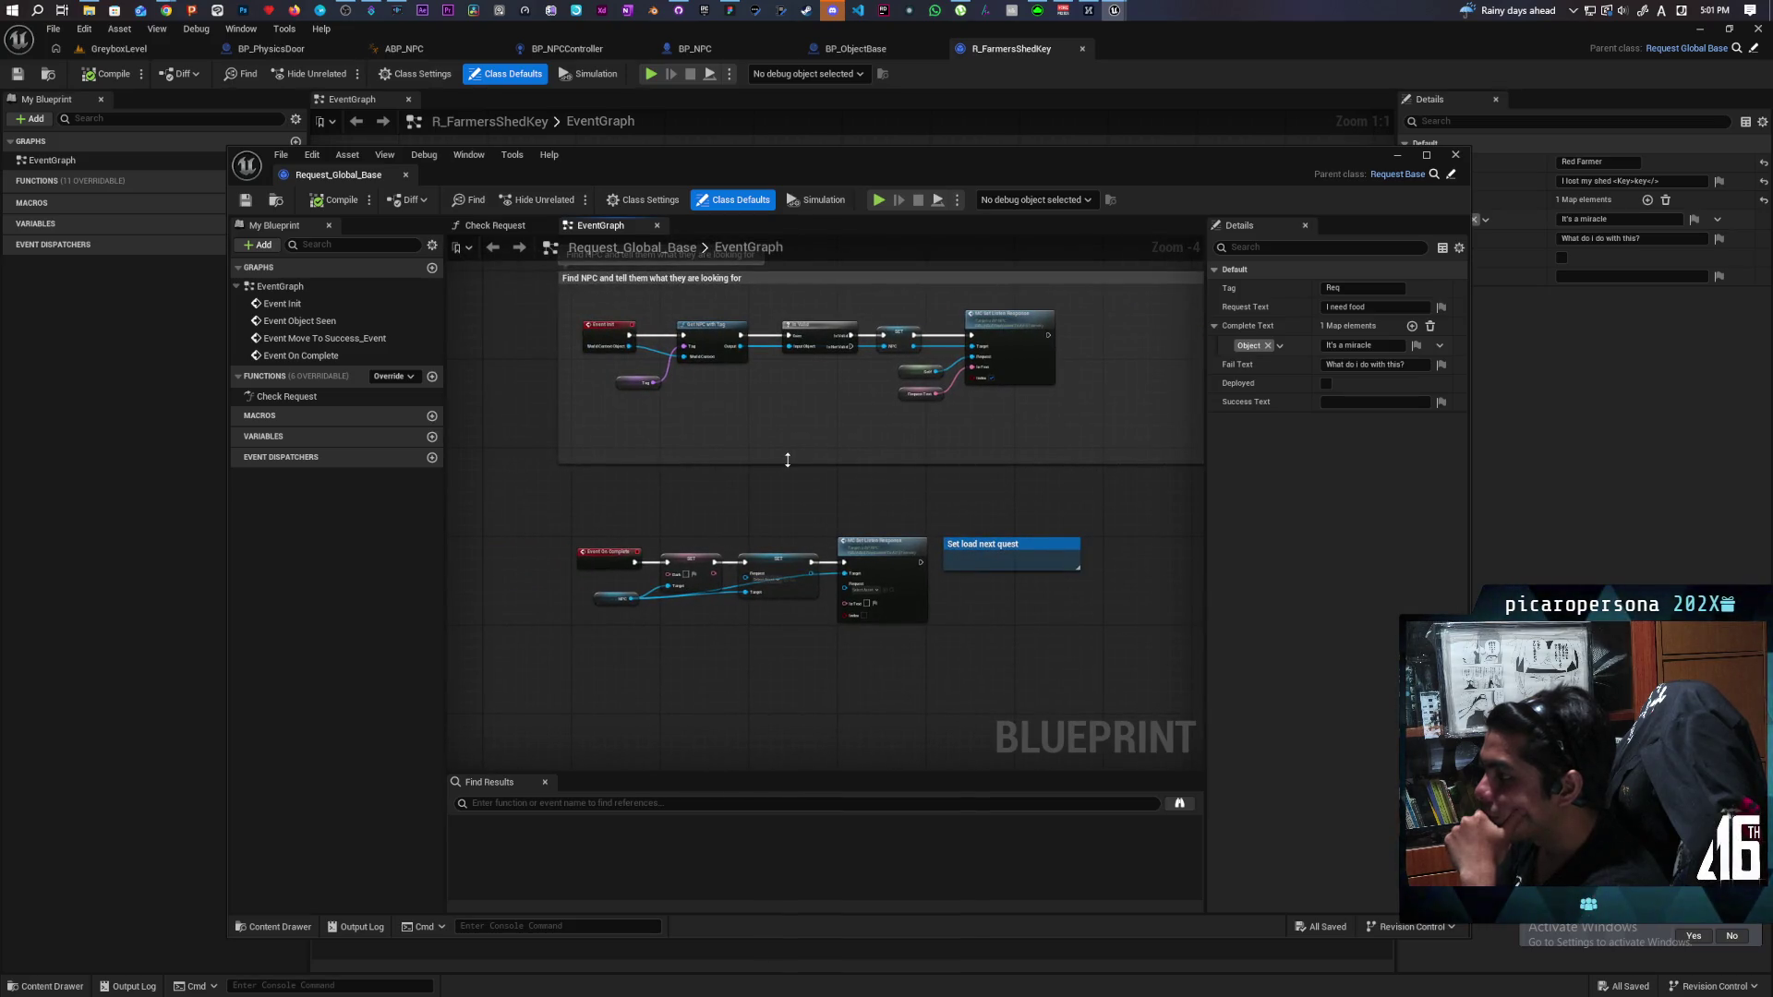
{"action": "left_click_drag", "start_coordinate": [969, 428], "coordinate": [969, 507]}
{"action": "left_click_drag", "start_coordinate": [1100, 490], "coordinate": [512, 489]}
{"action": "scroll", "coordinate": [951, 490], "scroll_direction": "up", "scroll_amount": 1}
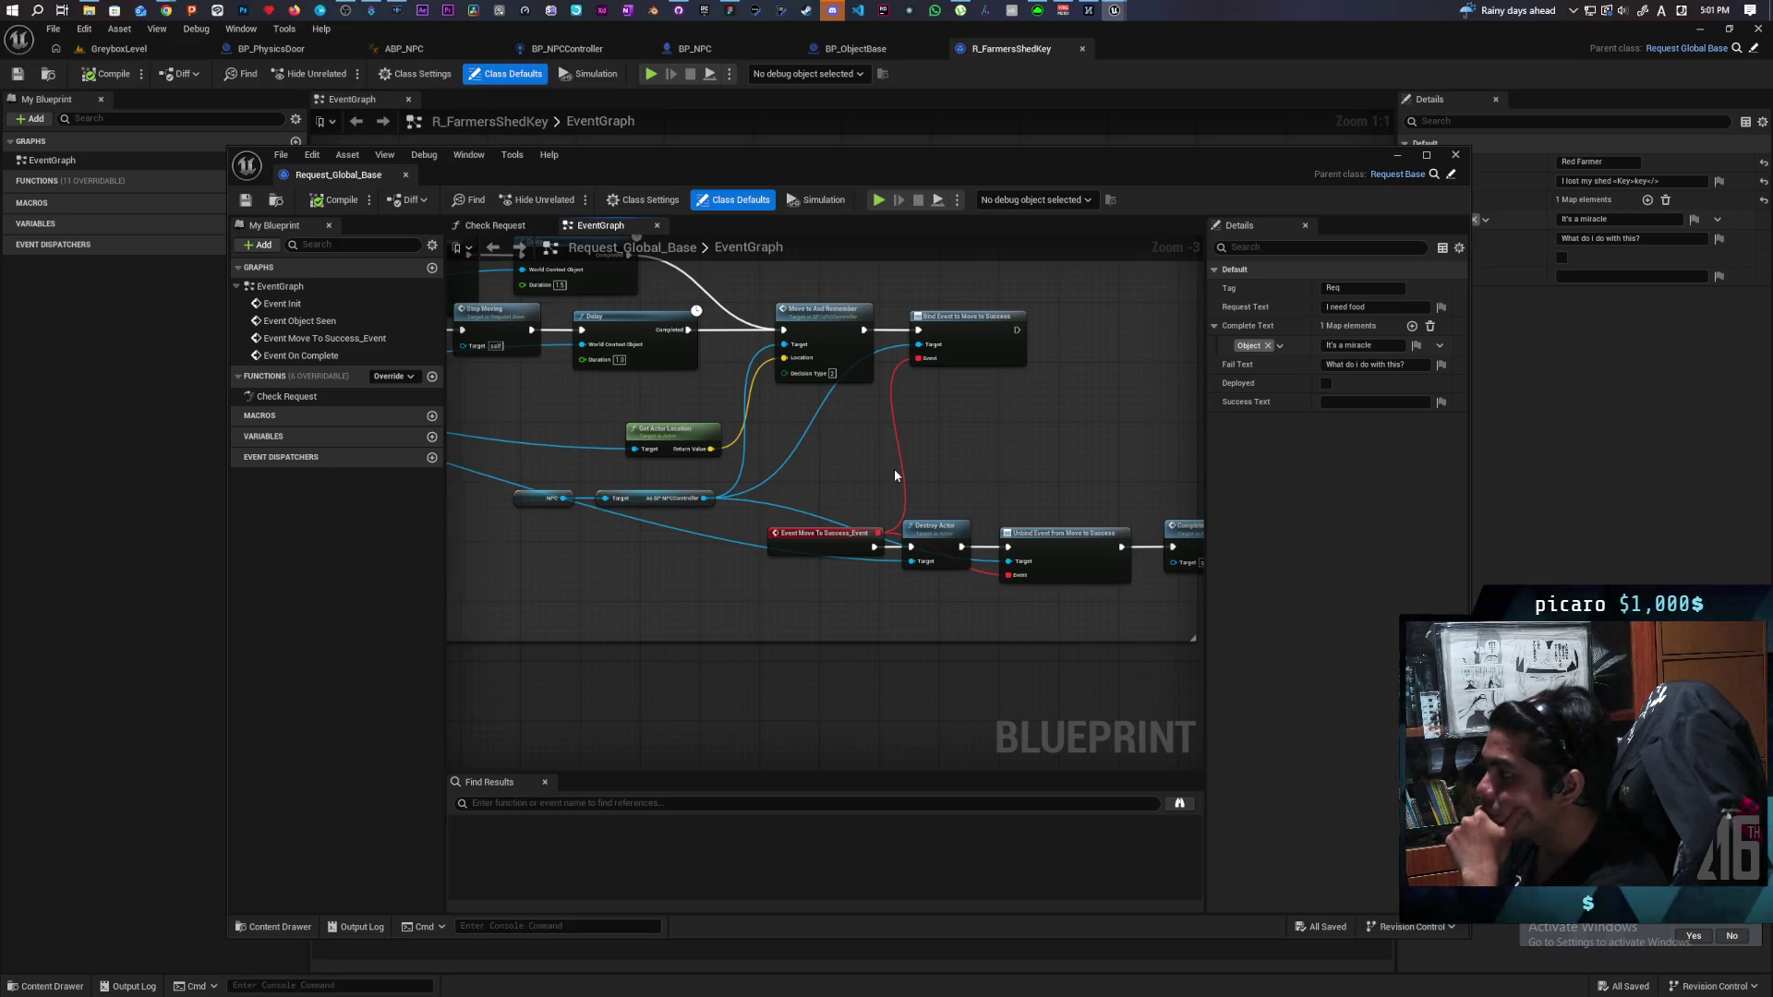
{"action": "left_click_drag", "start_coordinate": [983, 474], "coordinate": [816, 428]}
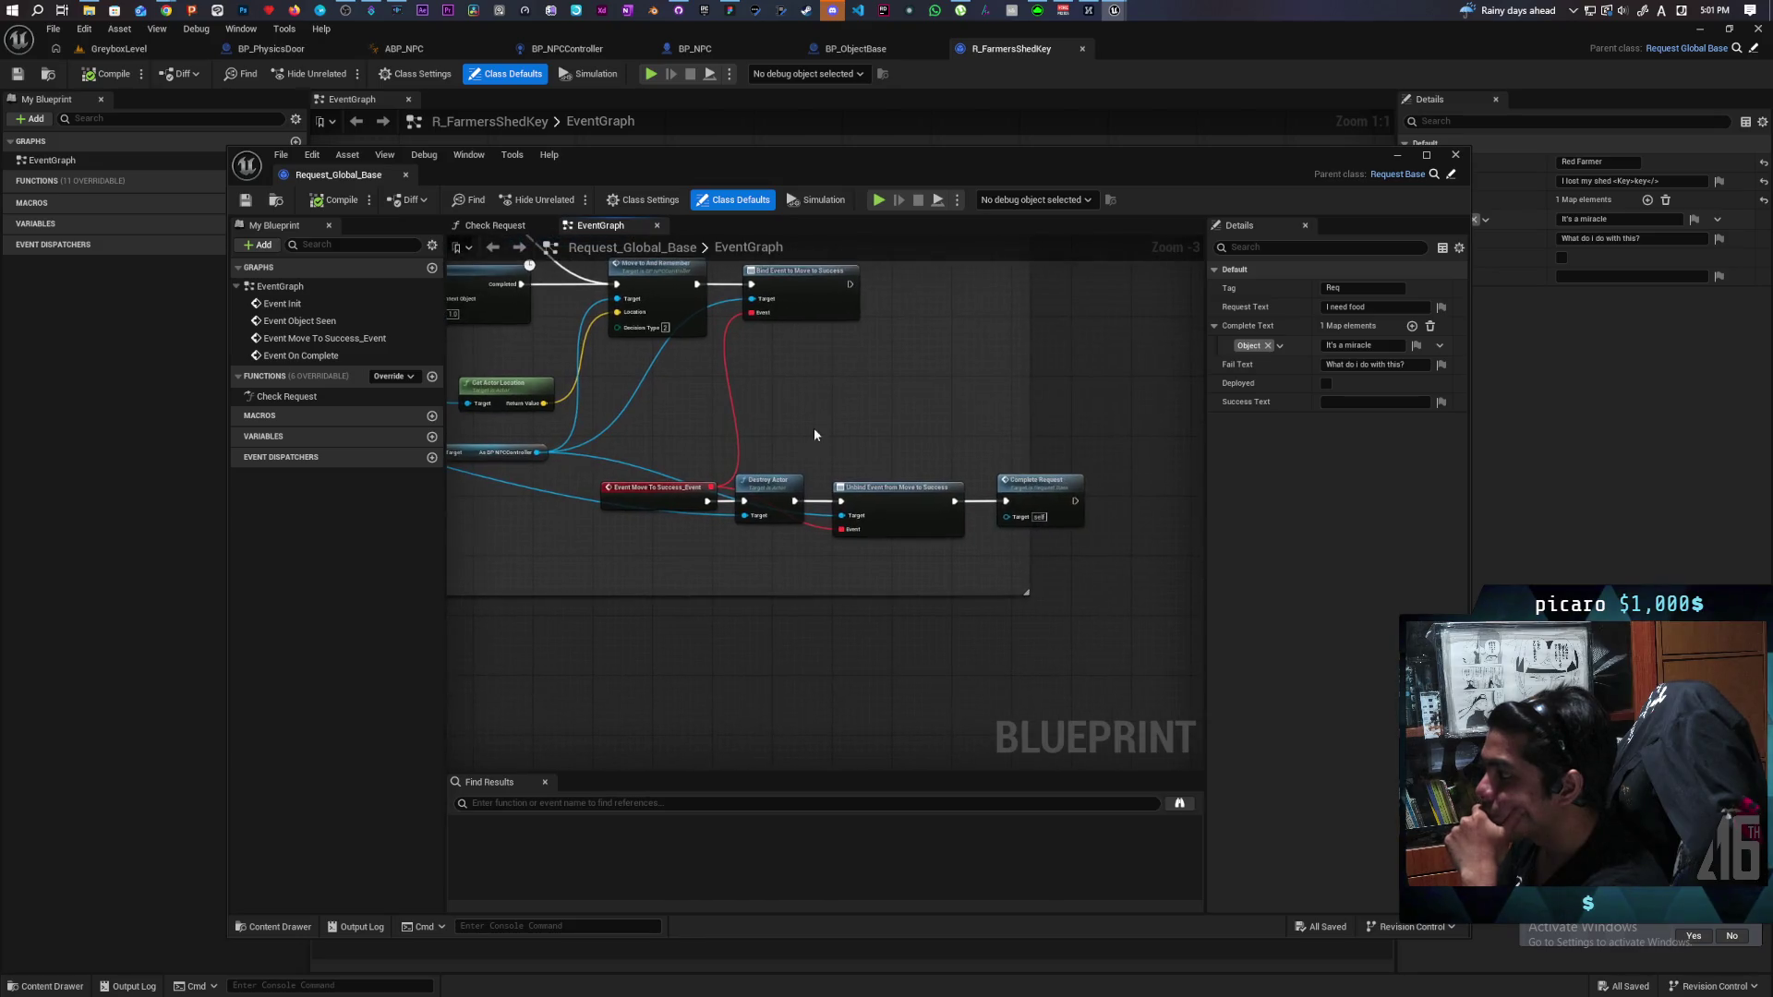
{"action": "left_click", "coordinate": [763, 567]}
{"action": "mouse_move", "coordinate": [675, 559]}
{"action": "left_mouse_down"}
{"action": "mouse_move", "coordinate": [1005, 545]}
{"action": "mouse_move", "coordinate": [874, 527]}
{"action": "mouse_move", "coordinate": [646, 558]}
{"action": "left_mouse_up"}
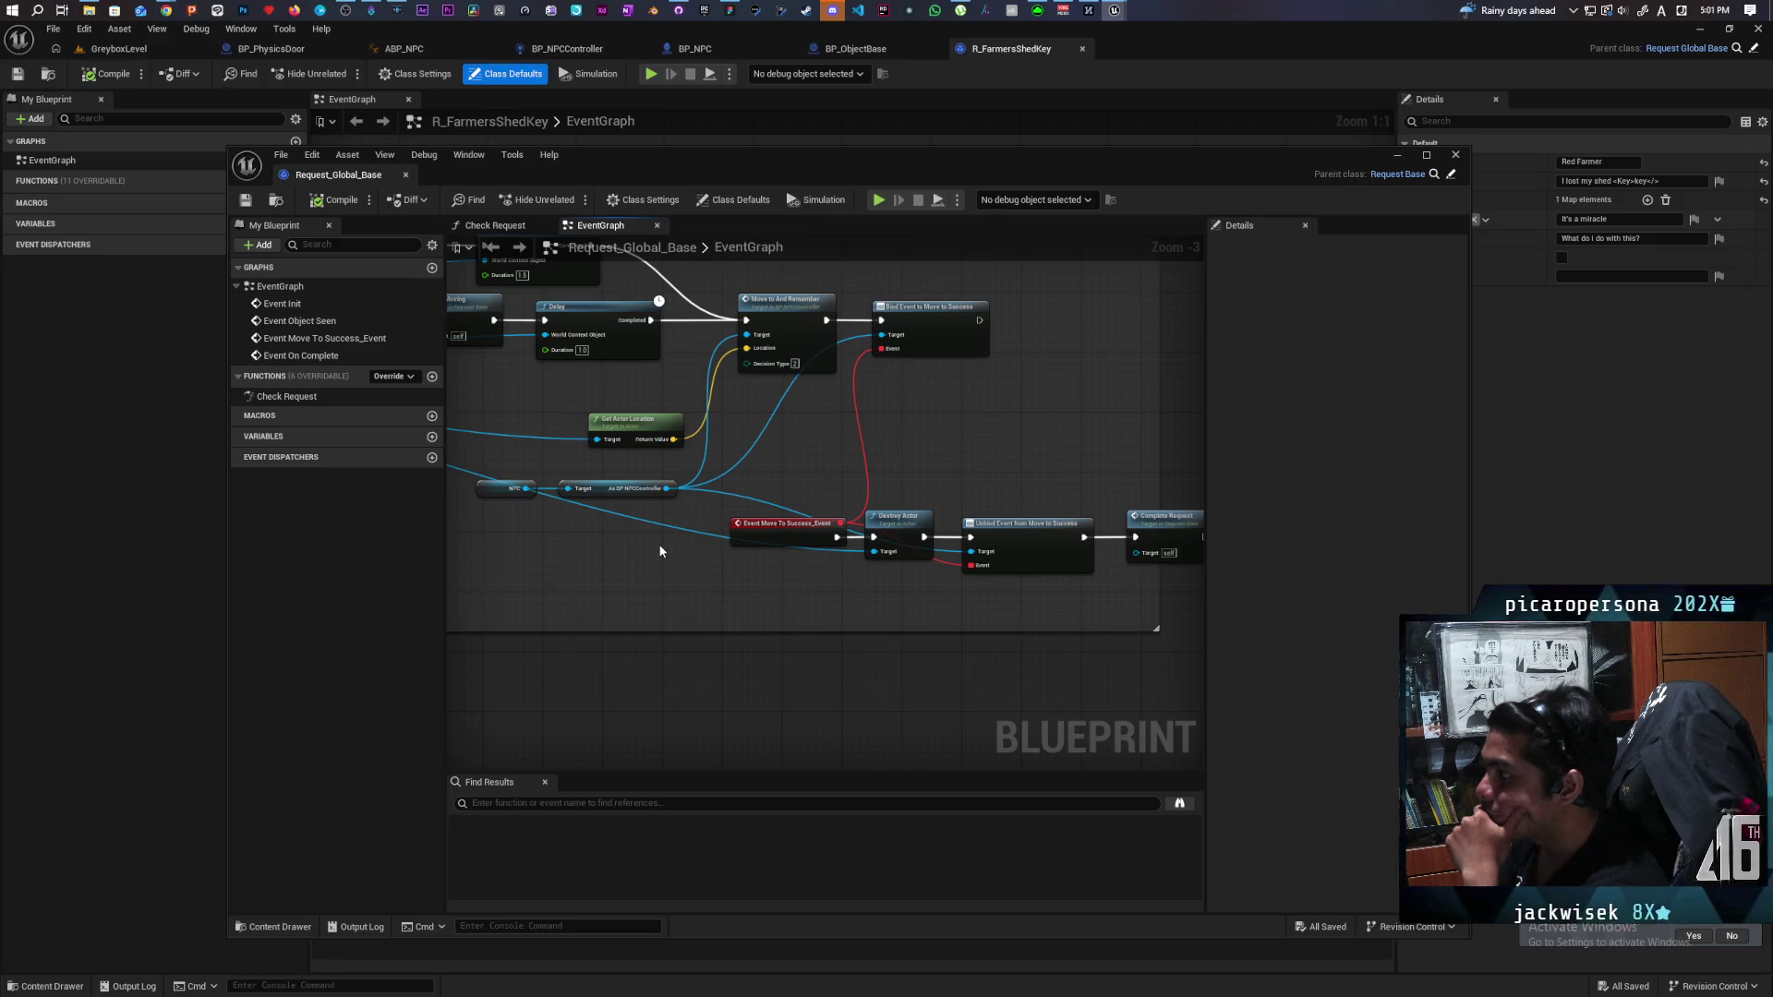
{"action": "mouse_move", "coordinate": [618, 540]}
{"action": "left_mouse_down"}
{"action": "mouse_move", "coordinate": [882, 545]}
{"action": "mouse_move", "coordinate": [855, 585]}
{"action": "mouse_move", "coordinate": [950, 601]}
{"action": "mouse_move", "coordinate": [1154, 590]}
{"action": "mouse_move", "coordinate": [1136, 569]}
{"action": "mouse_move", "coordinate": [993, 566]}
{"action": "mouse_move", "coordinate": [1124, 569]}
{"action": "mouse_move", "coordinate": [1128, 554]}
{"action": "mouse_move", "coordinate": [697, 575]}
{"action": "mouse_move", "coordinate": [784, 614]}
{"action": "mouse_move", "coordinate": [772, 673]}
{"action": "mouse_move", "coordinate": [480, 661]}
{"action": "mouse_move", "coordinate": [495, 631]}
{"action": "left_mouse_up"}
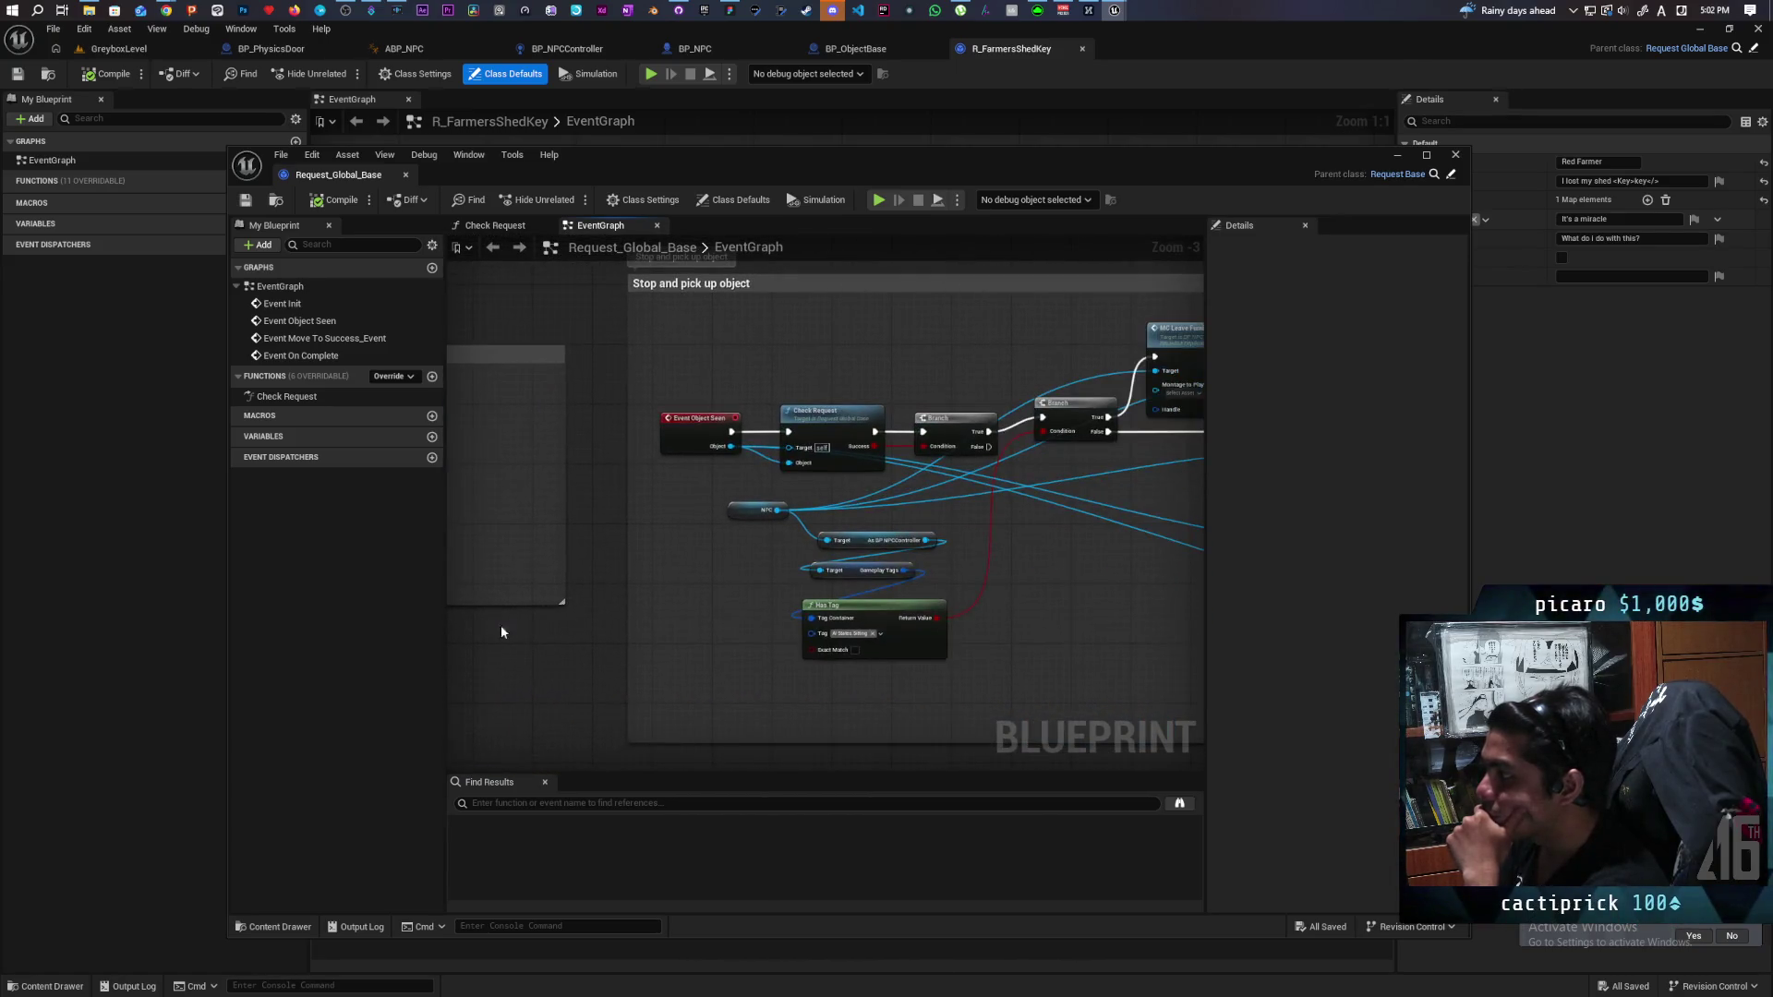
{"action": "mouse_move", "coordinate": [1055, 618]}
{"action": "left_mouse_down"}
{"action": "mouse_move", "coordinate": [712, 586]}
{"action": "mouse_move", "coordinate": [681, 566]}
{"action": "mouse_move", "coordinate": [743, 533]}
{"action": "left_mouse_up"}
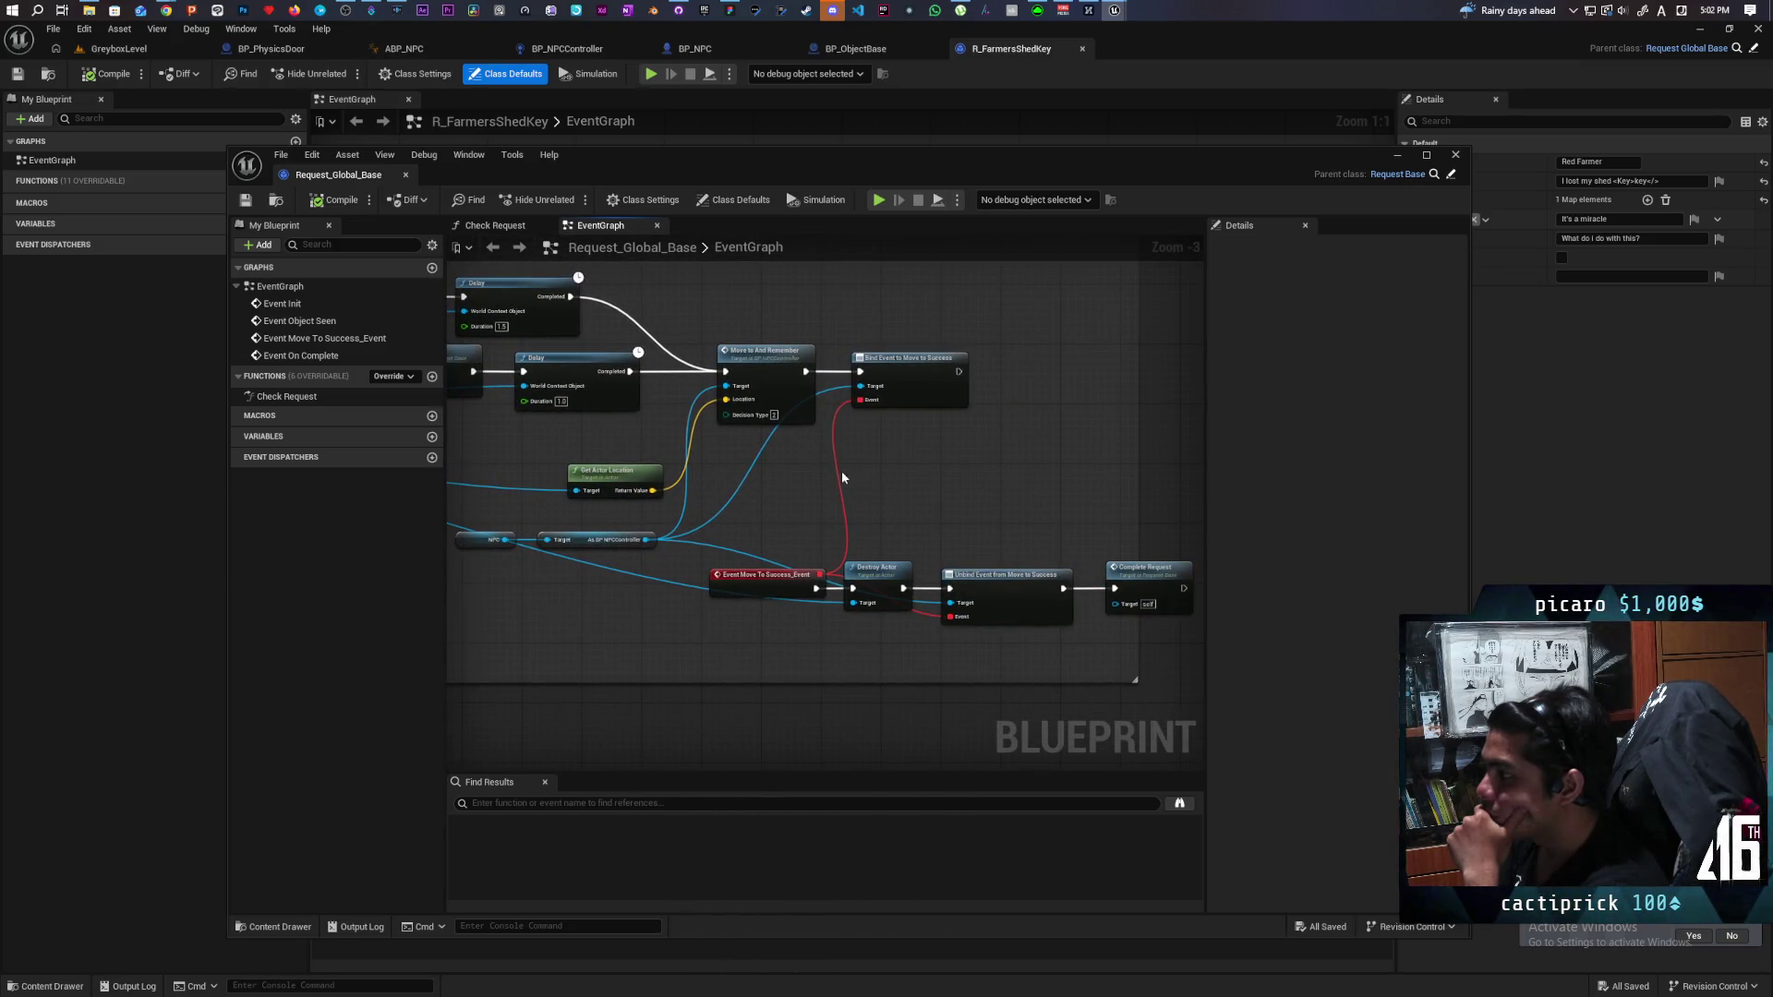